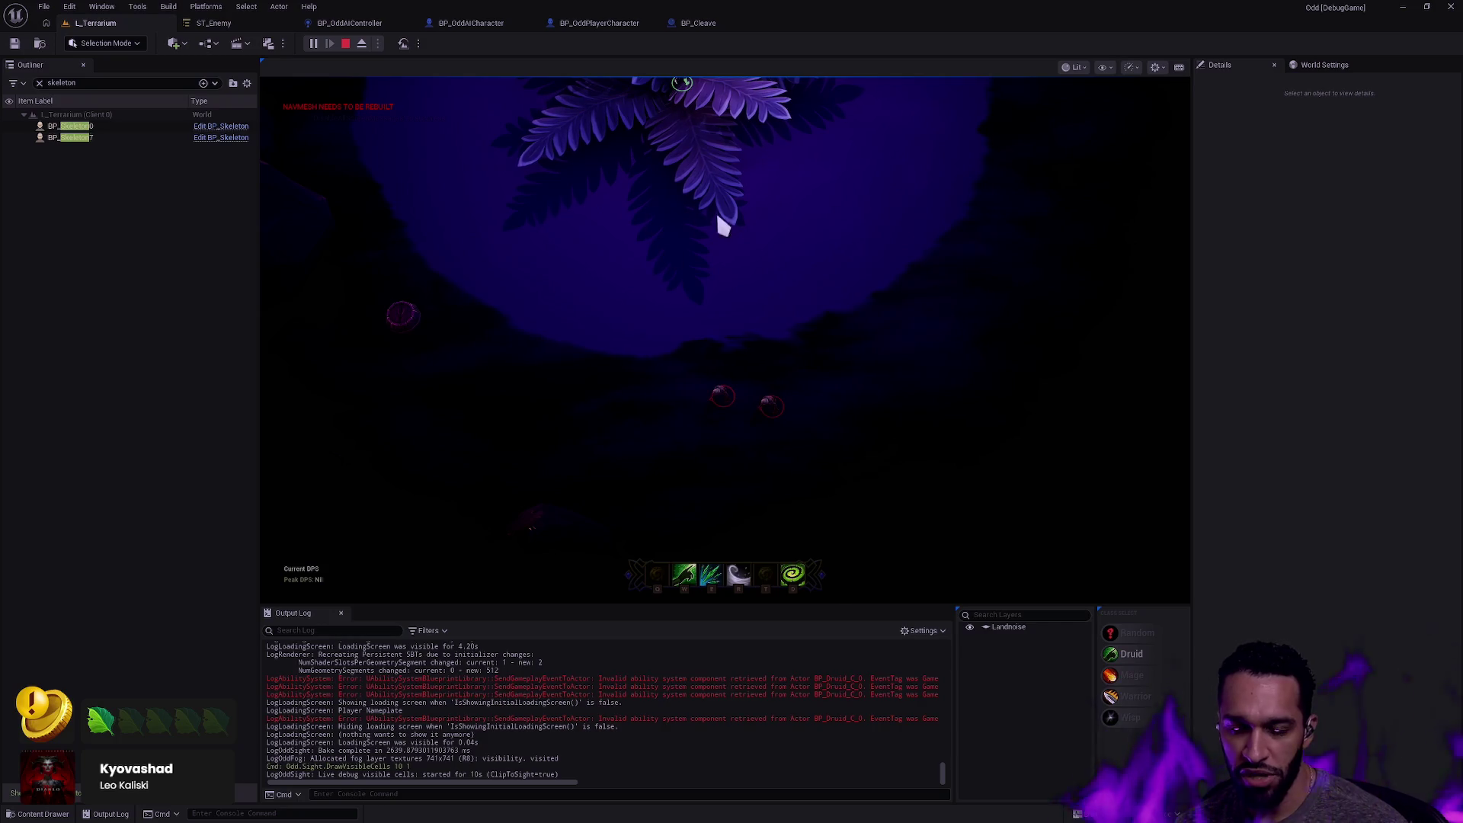
Kill the skeletons near the fern, then walk the character onto the fern.
left_click(792, 507)
left_click(830, 515)
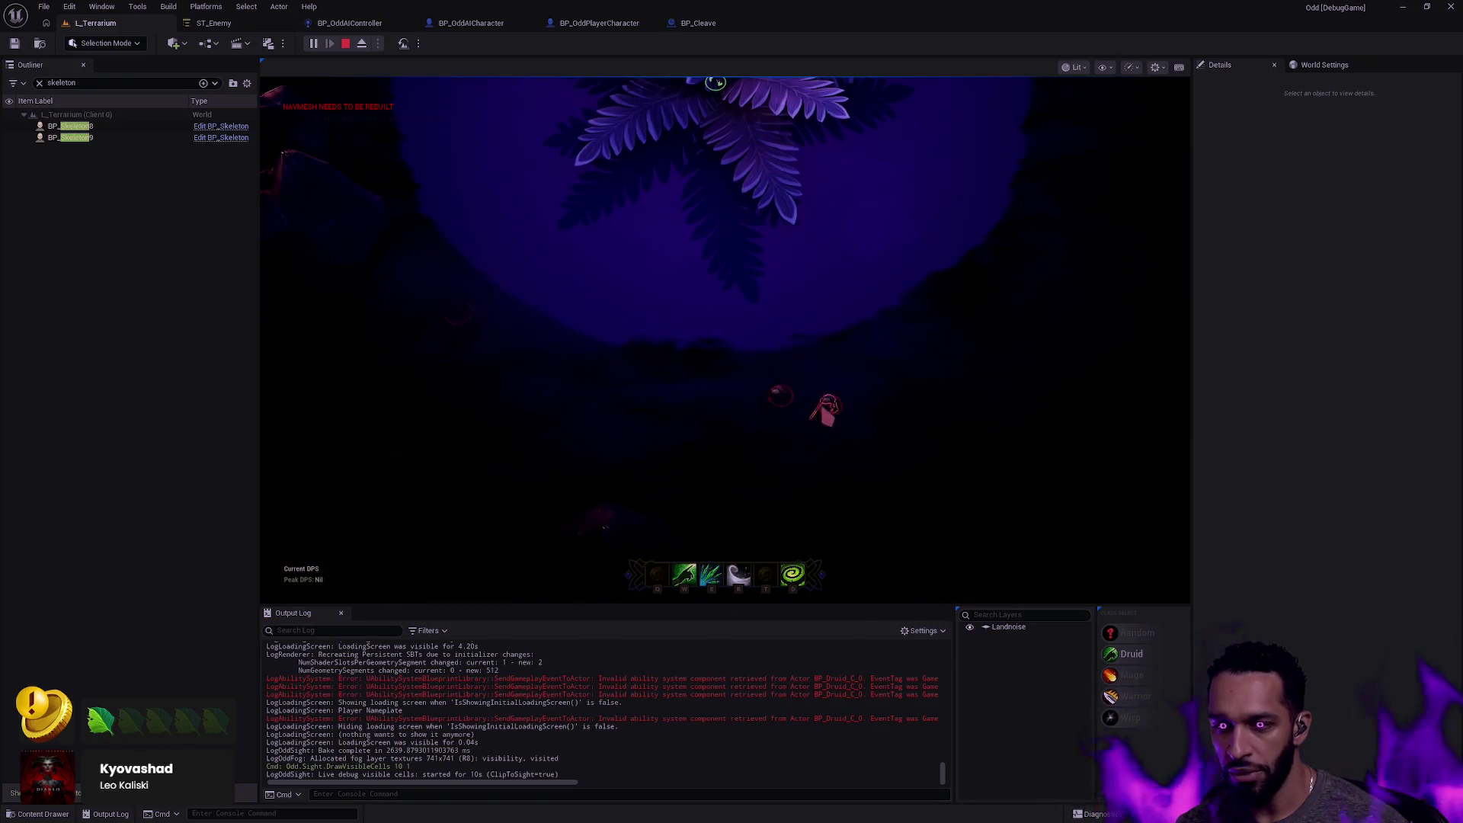
left_click(826, 409)
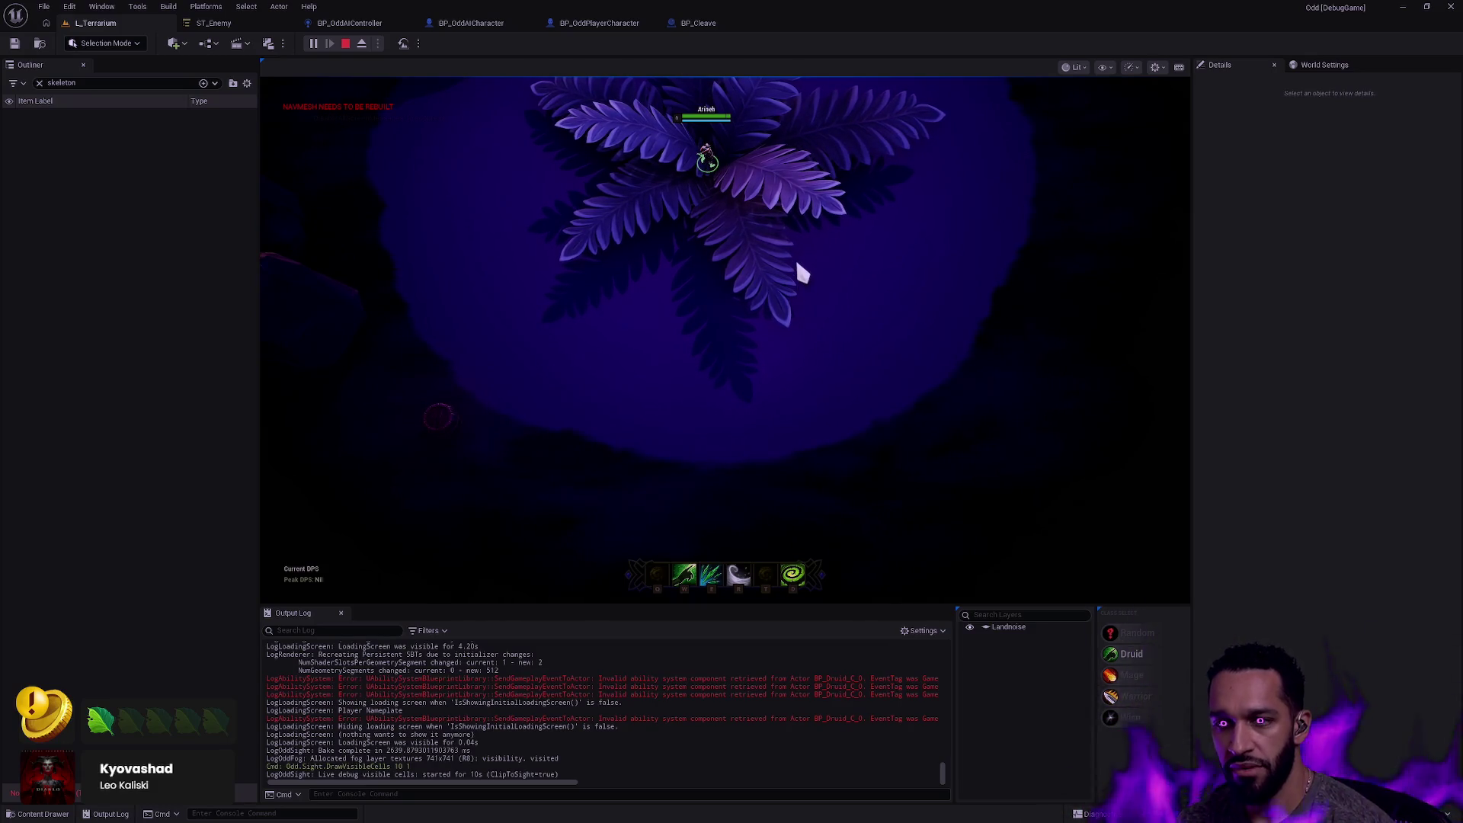
left_click(693, 236)
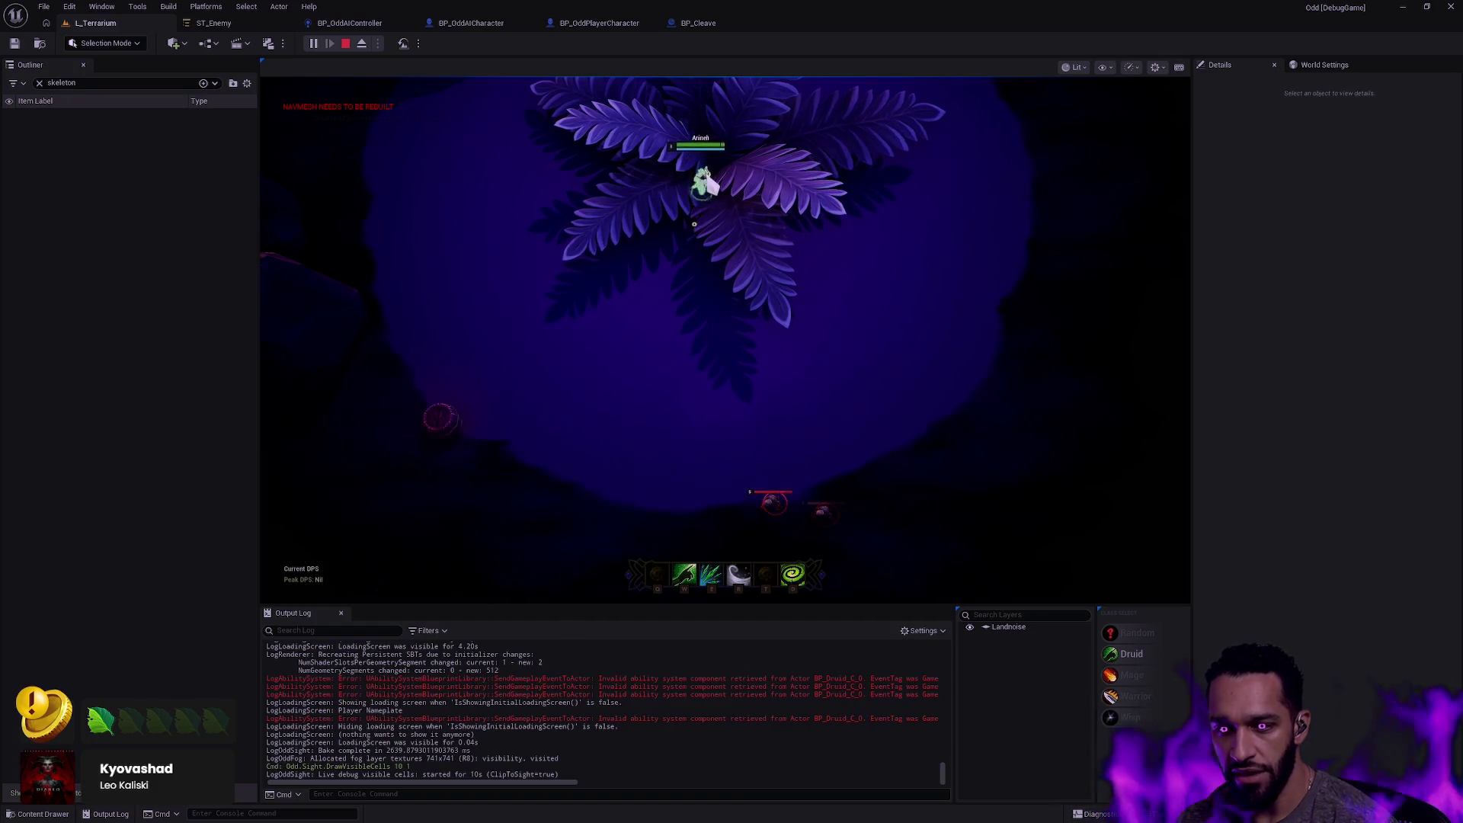
left_click(713, 145)
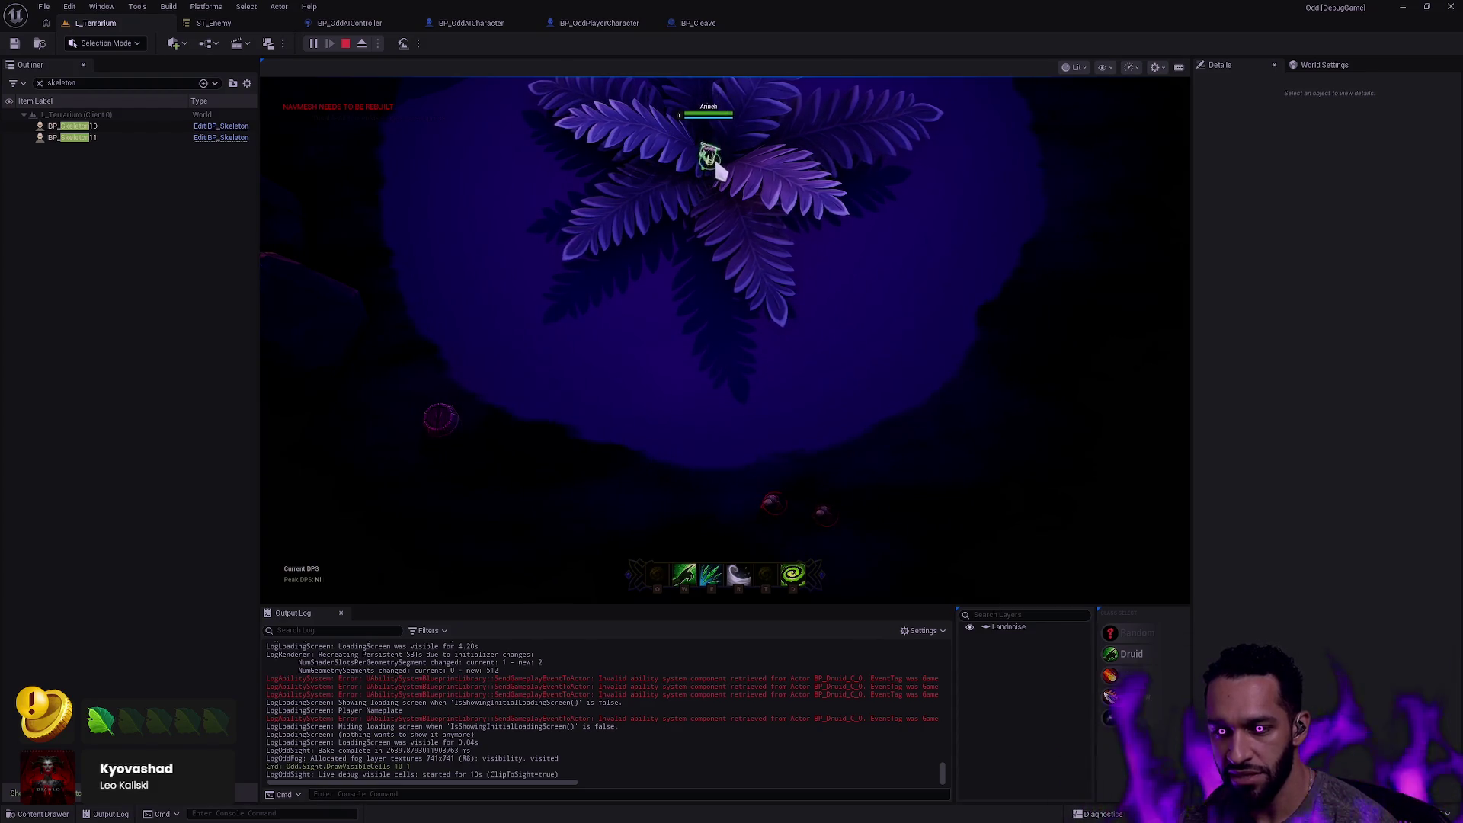
left_click(738, 196)
left_click(713, 140)
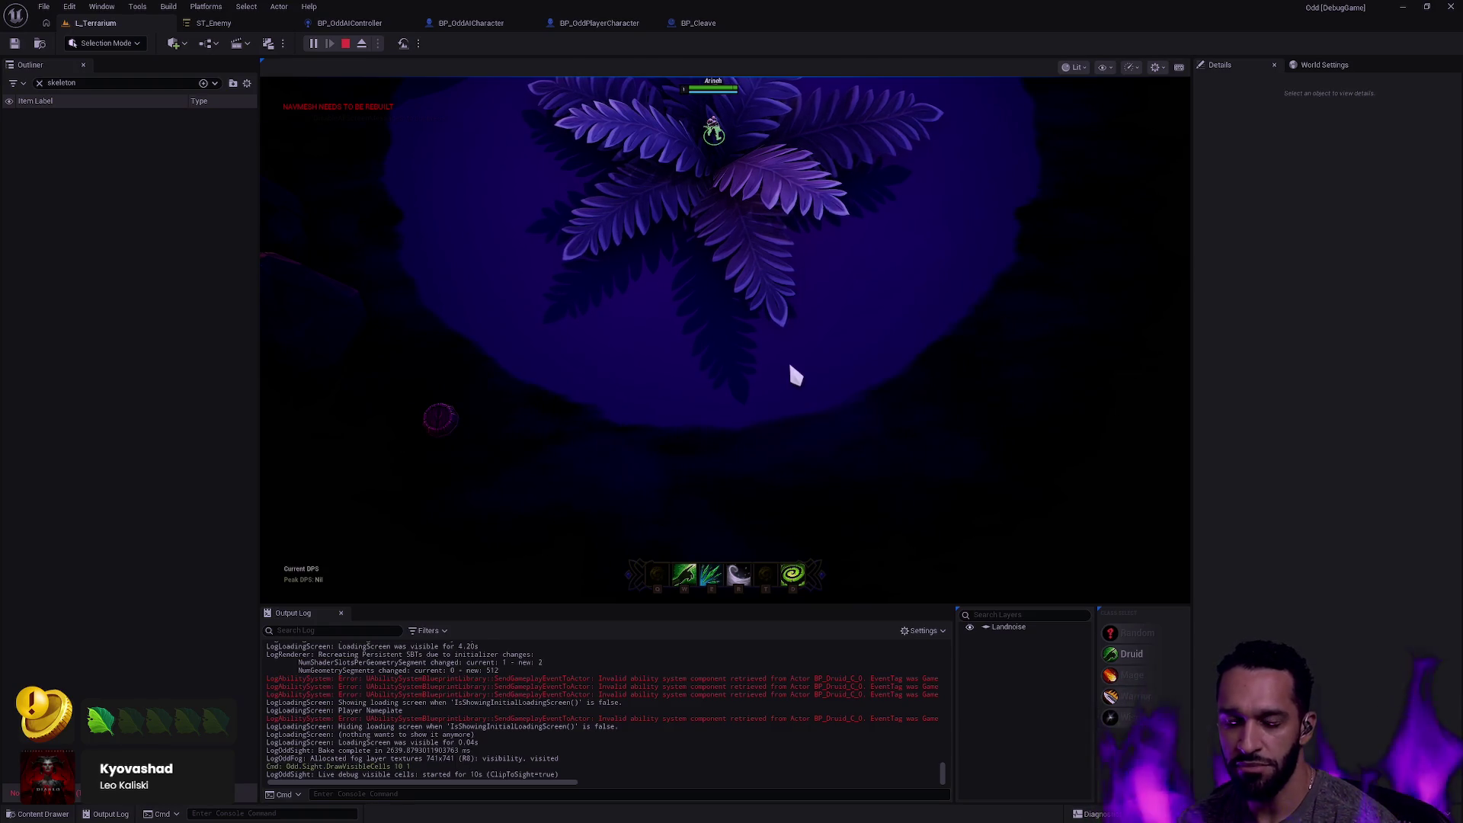
left_click(715, 169)
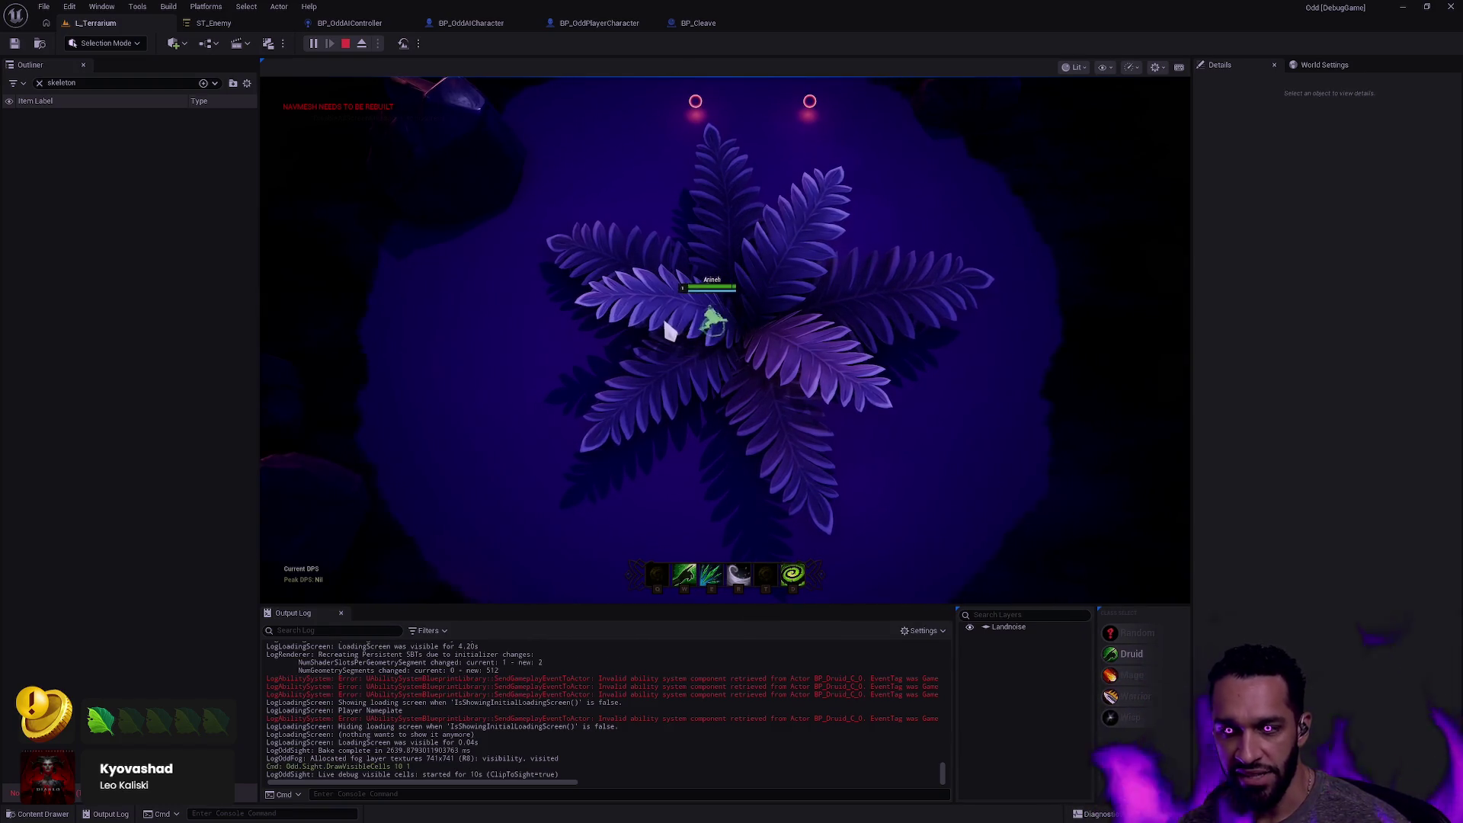
Walk the character across the terrain down-left toward the newly spawning skeletons.
left_click(563, 333)
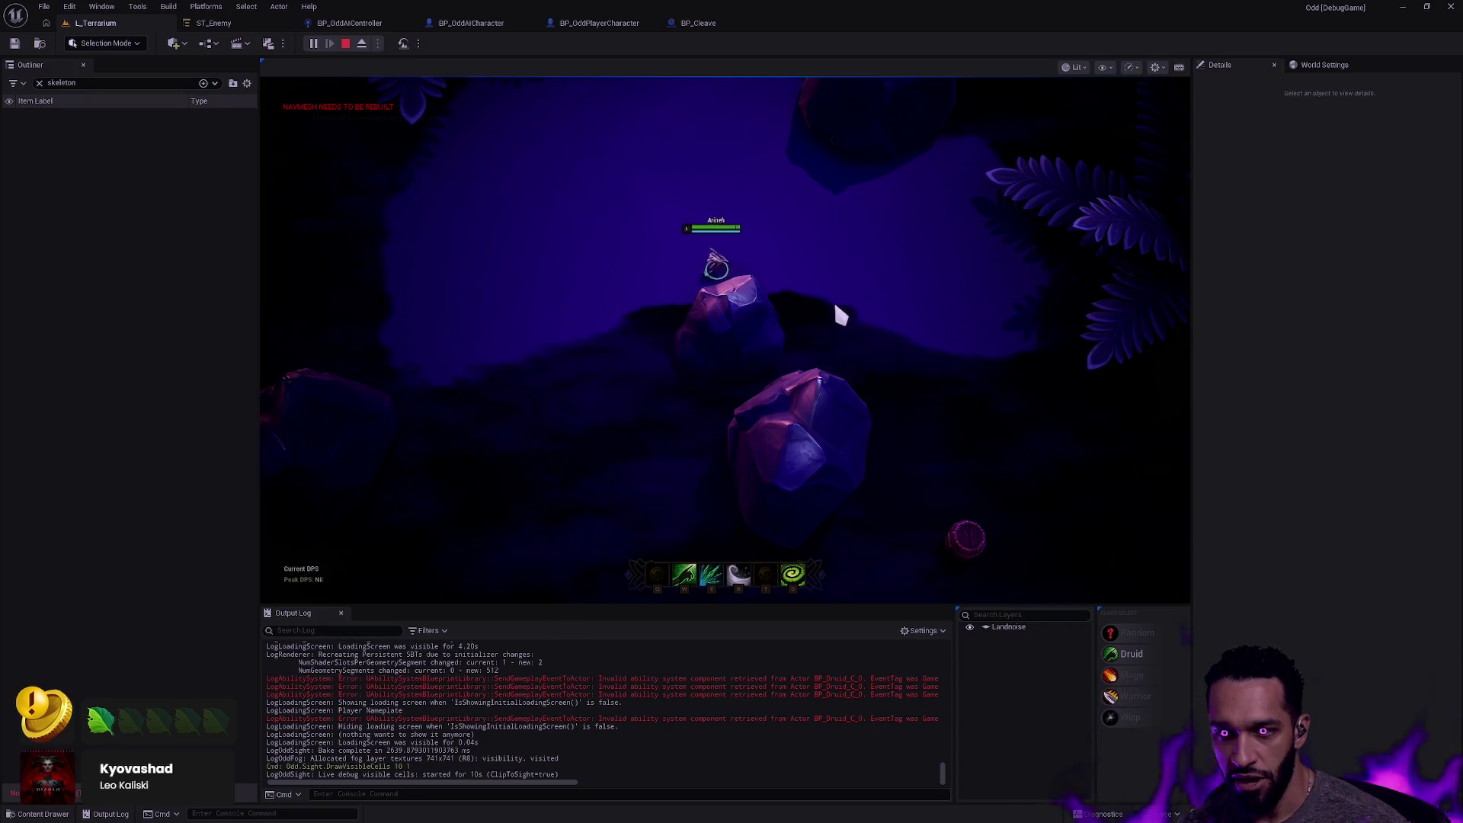
left_click(637, 285)
left_click(937, 303)
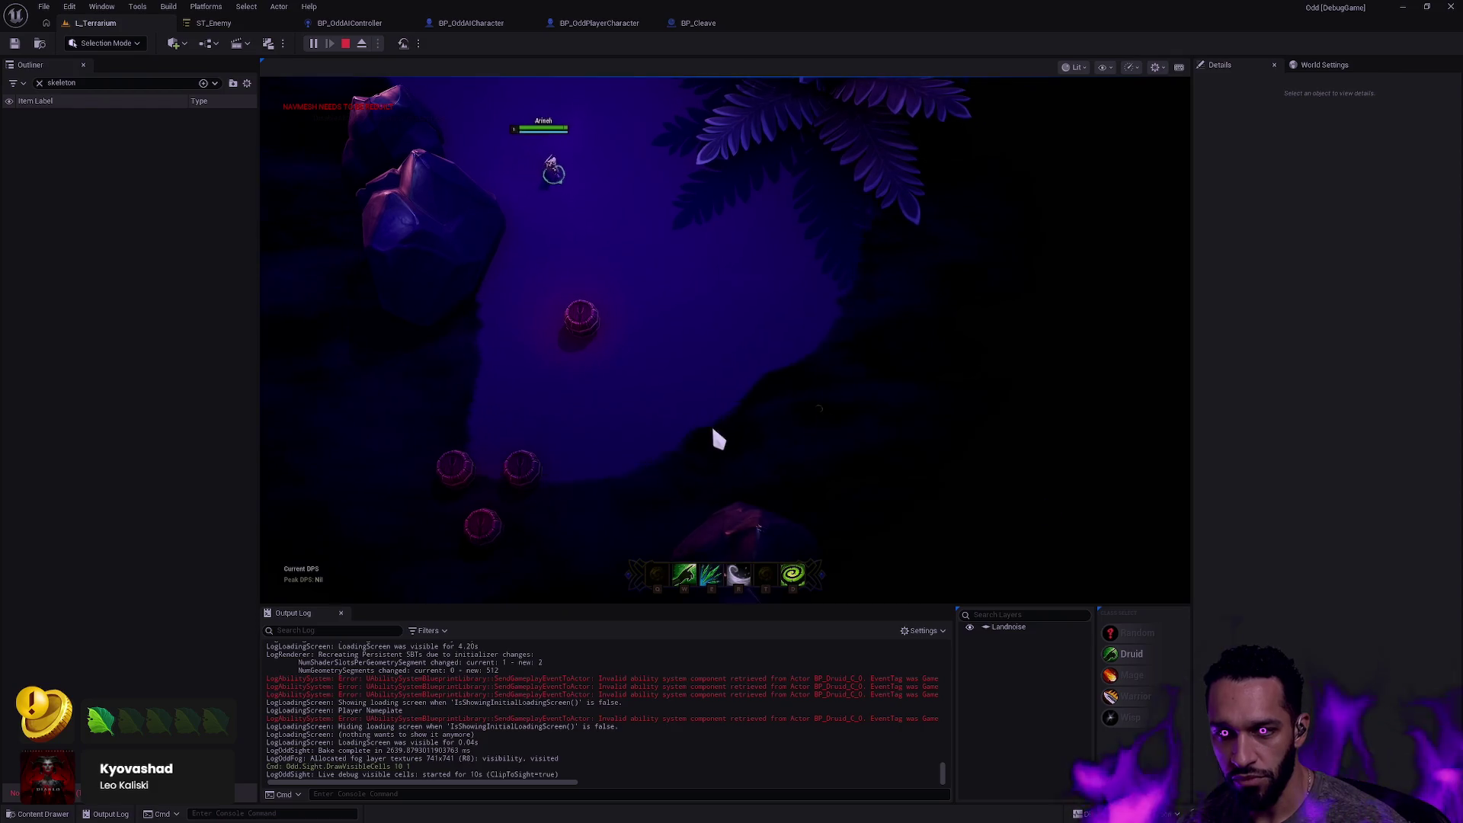
left_click(560, 434)
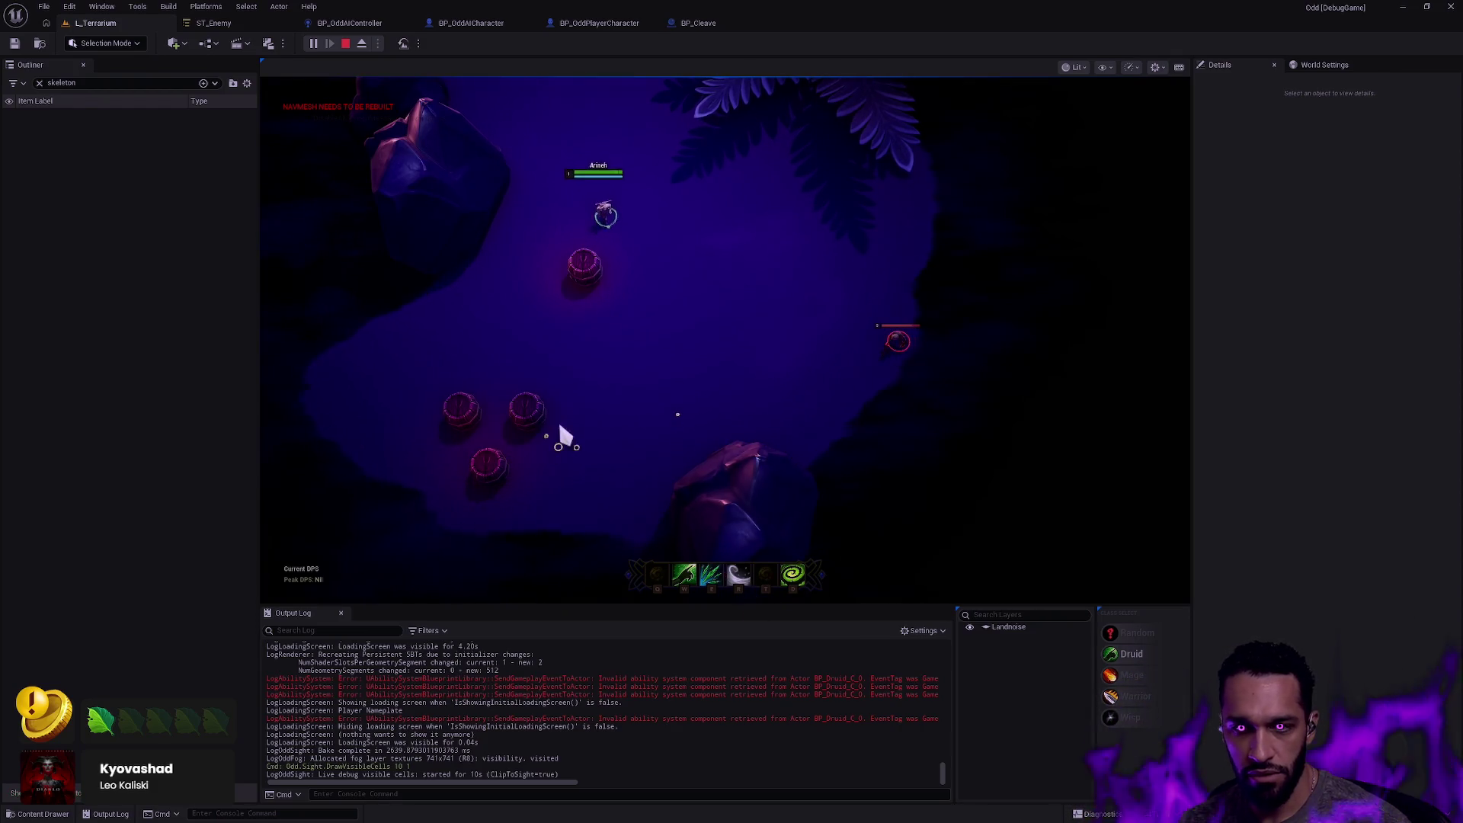
left_click(508, 337)
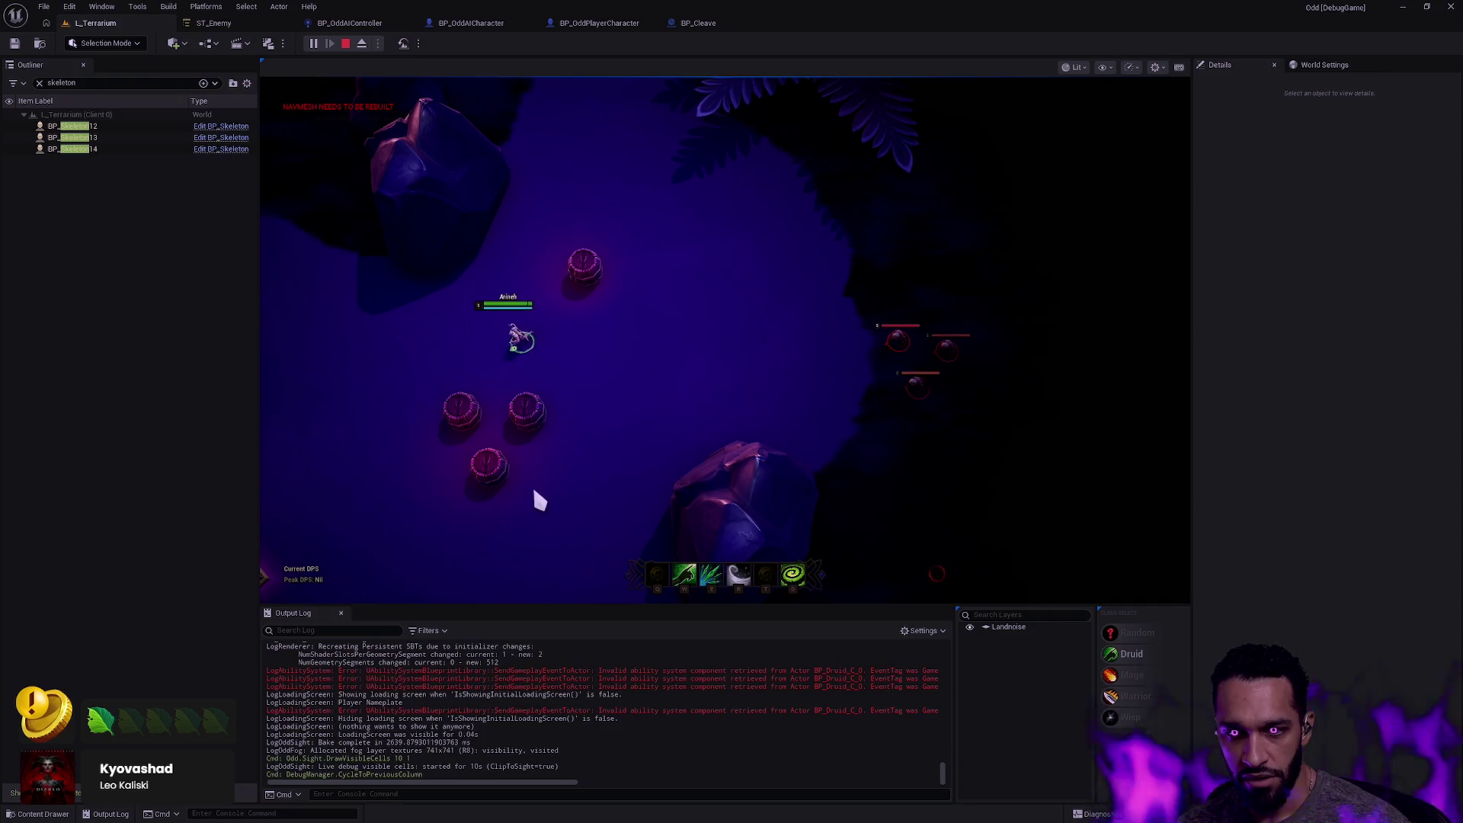
right_click(568, 737)
Choose Clear Log from the Output Log context menu to wipe earlier messages.
left_click(605, 571)
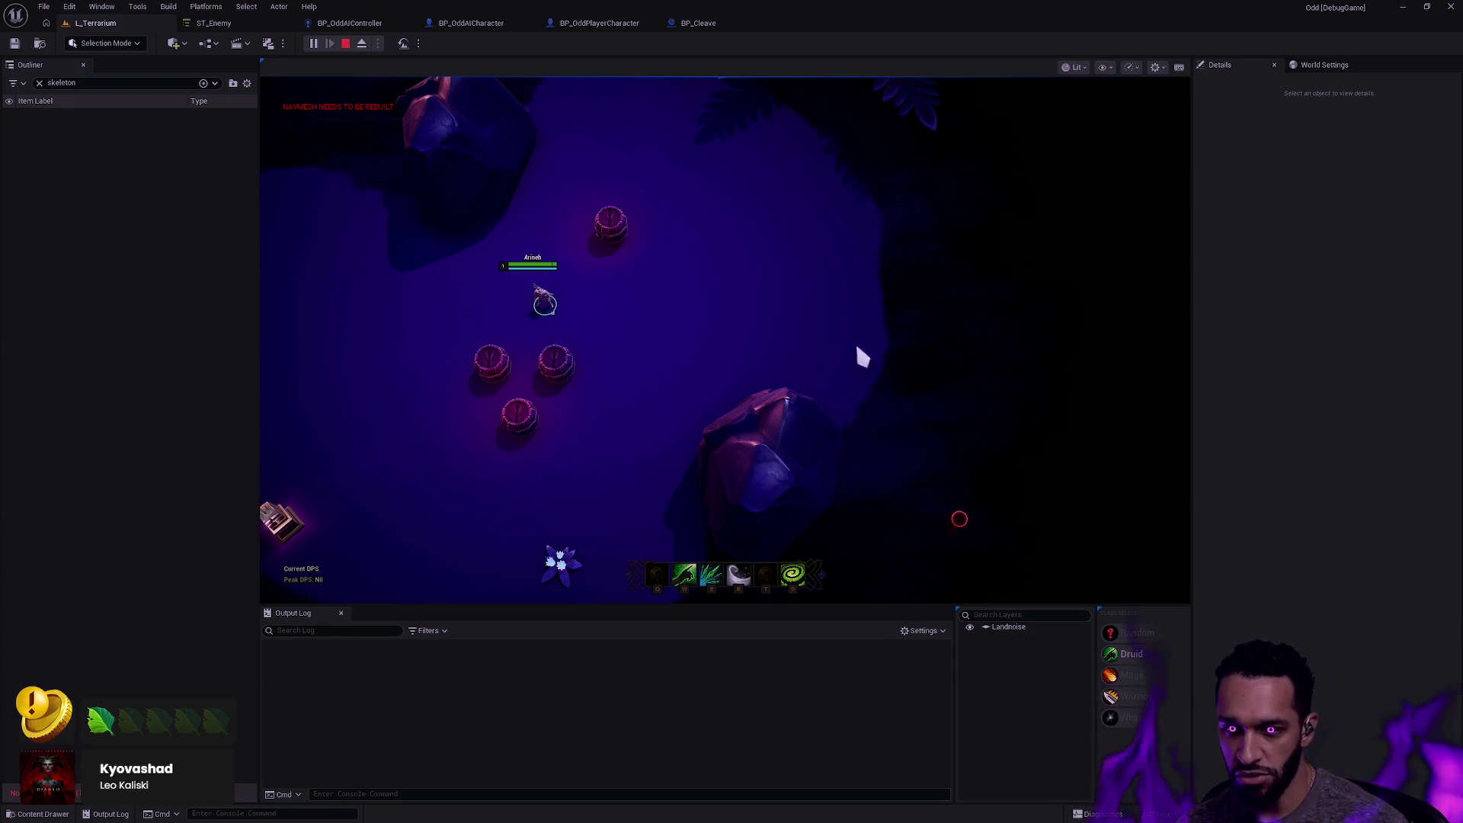
Walk the character around the arena until BP_Skeleton 15–17 spawn east of it.
left_click(454, 328)
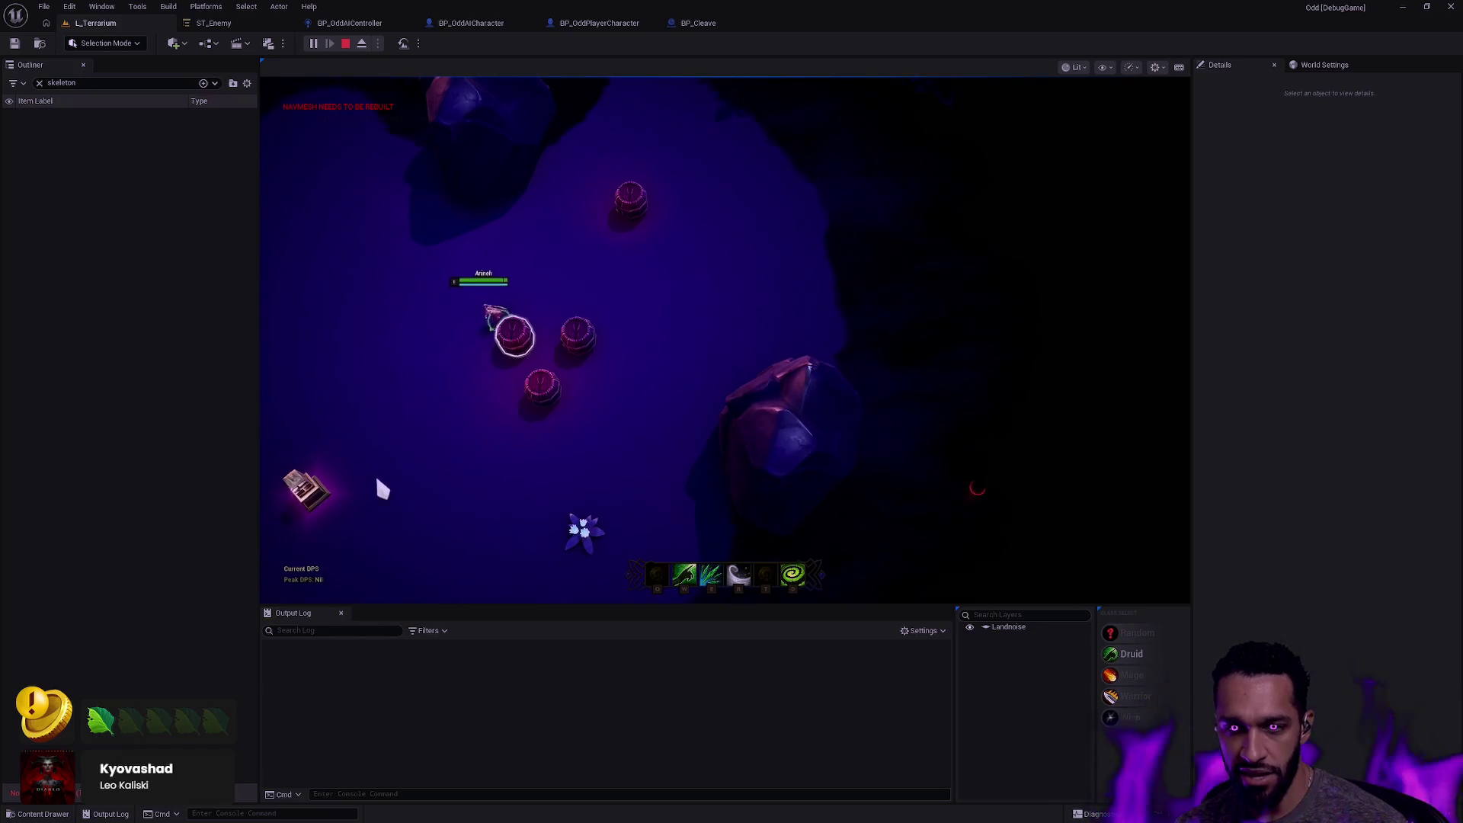
mouse_move(402, 502)
left_mouse_down()
mouse_move(499, 487)
mouse_move(521, 461)
mouse_move(573, 453)
left_mouse_up()
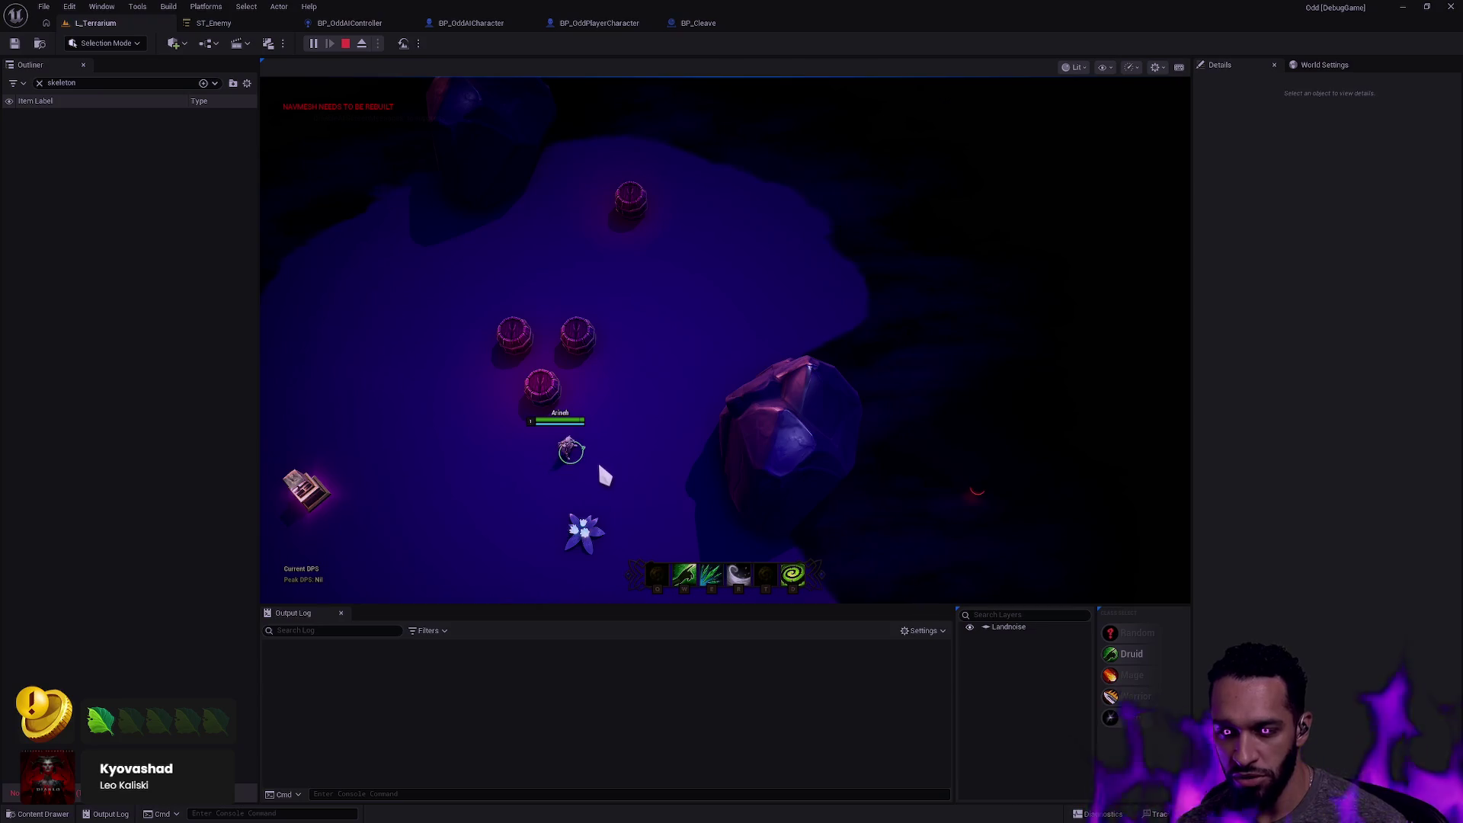
left_click(576, 477)
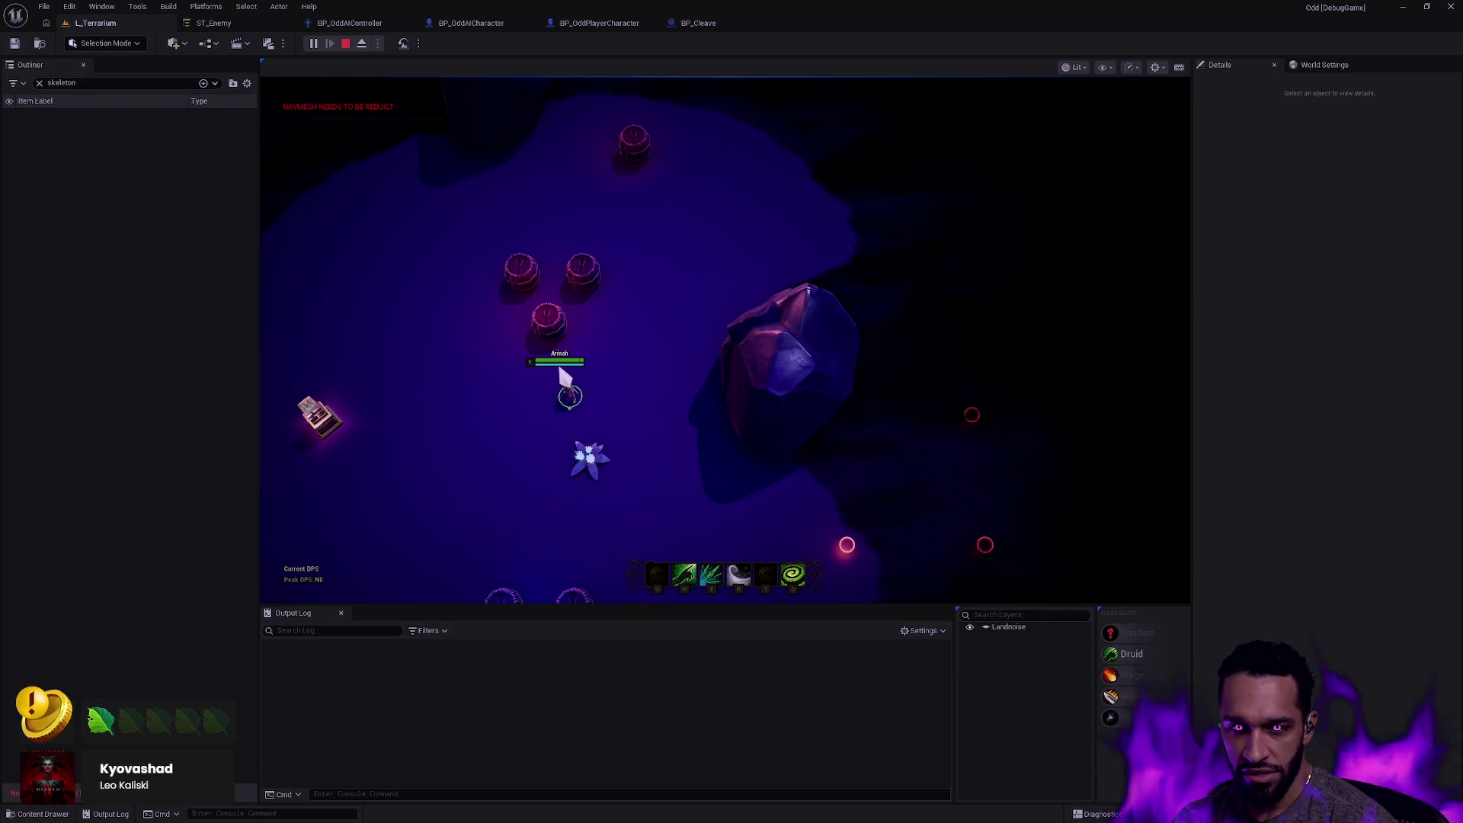
left_click(610, 396)
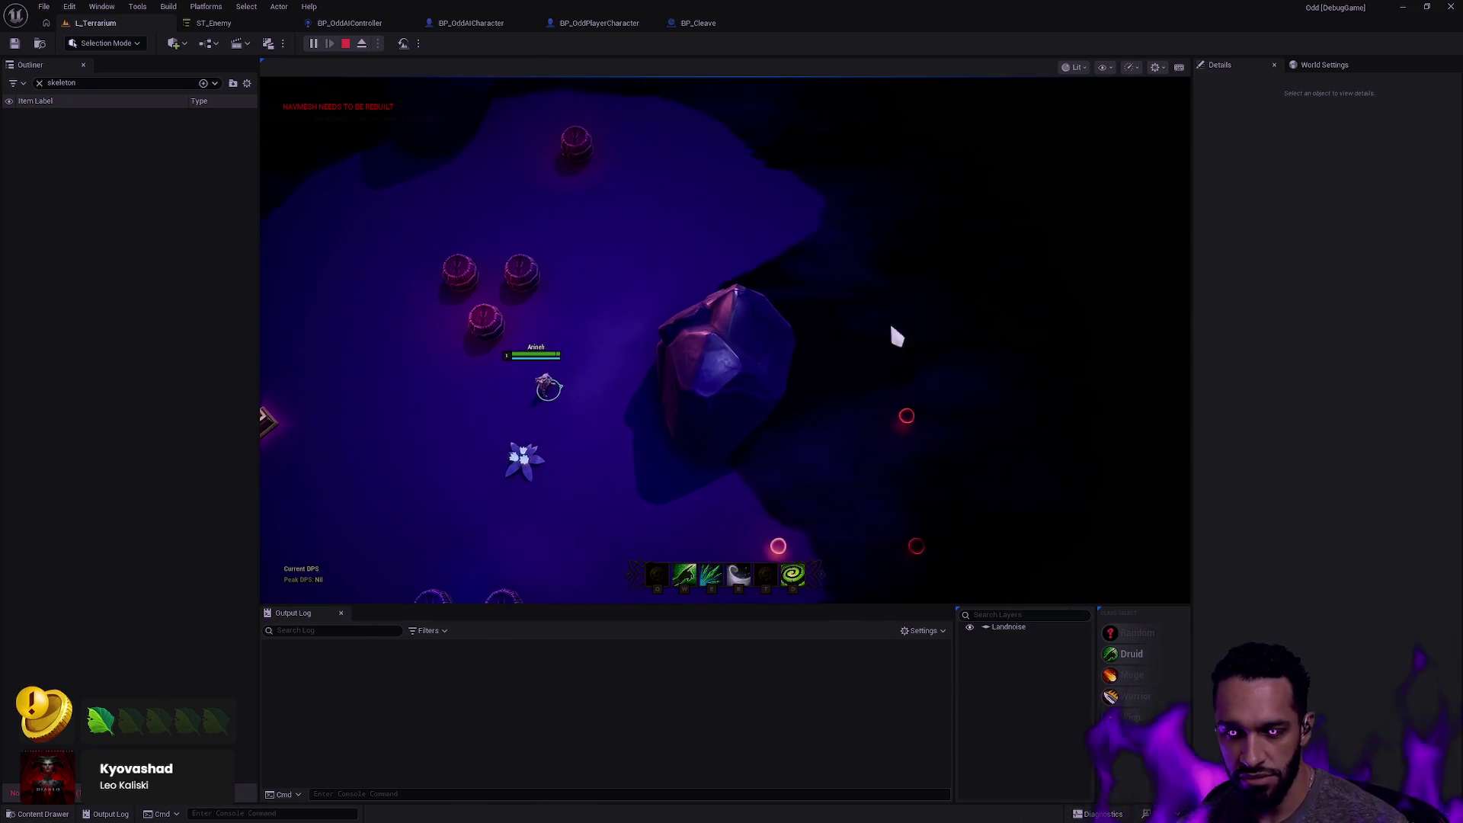
left_click(703, 252)
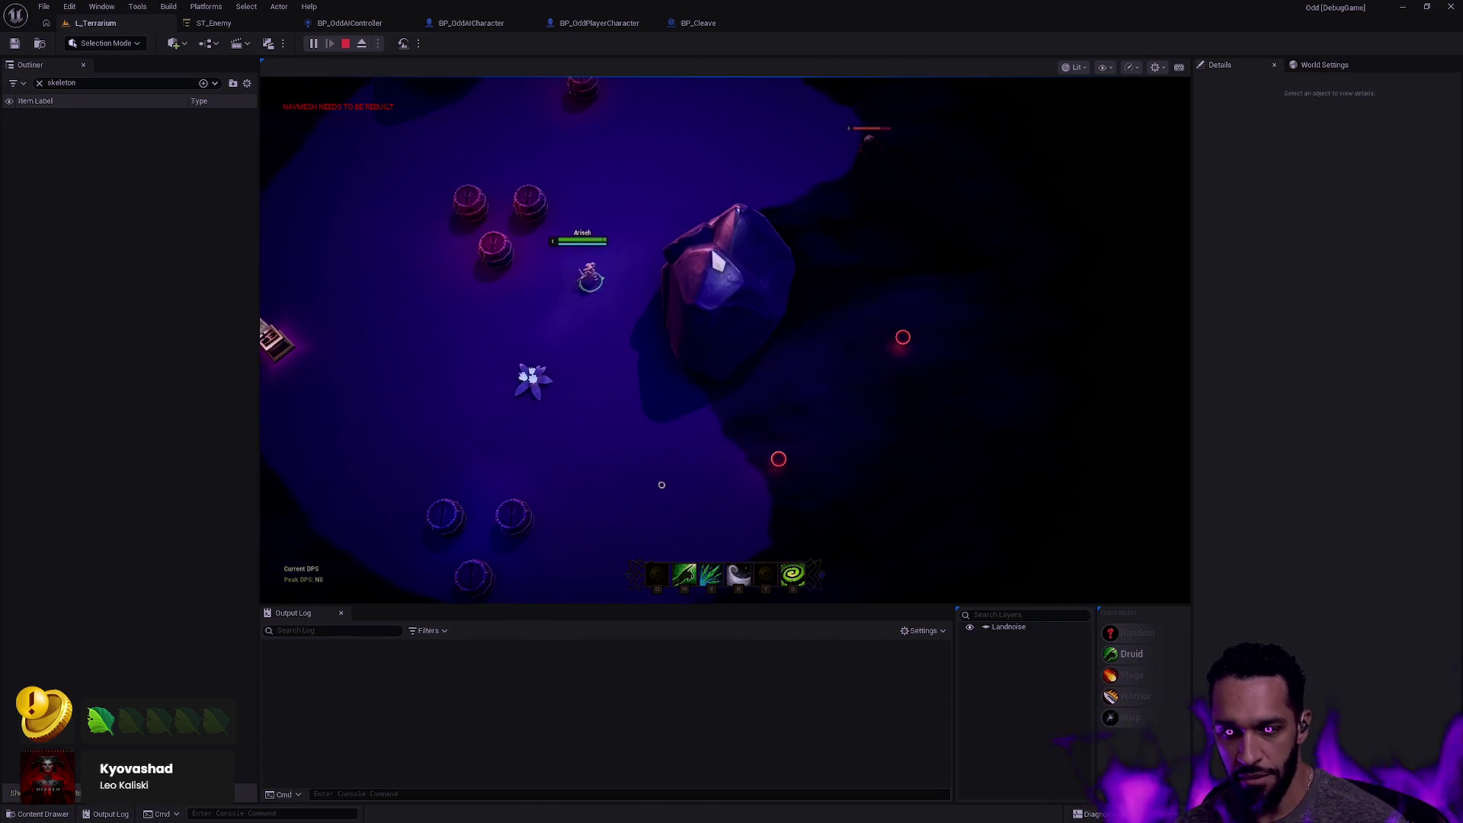
left_click(617, 349)
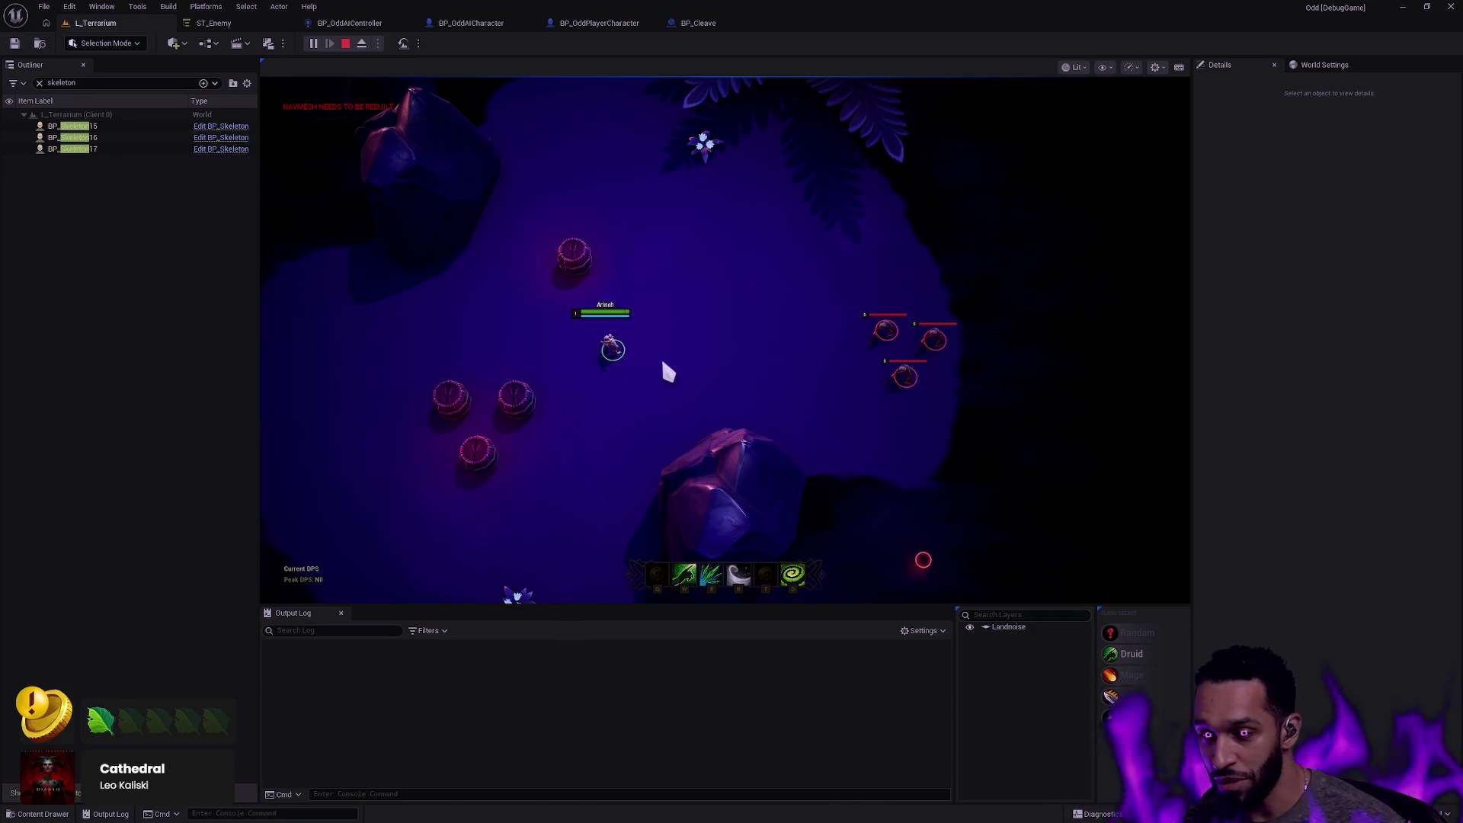
left_click(686, 327)
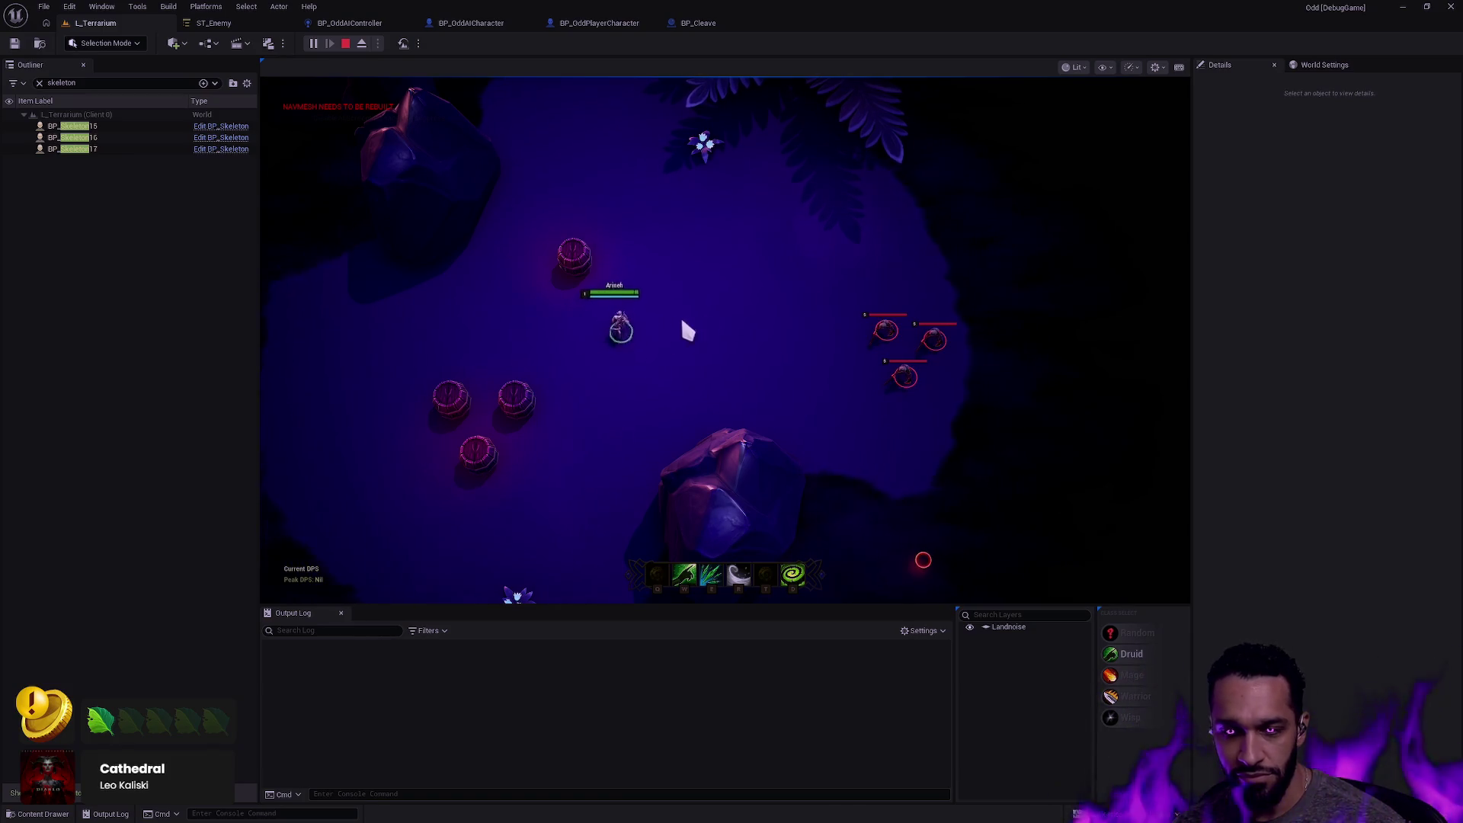
Lead the character past the skeletons to log seen, heard and damage messages, then stop PIE.
left_click(457, 335)
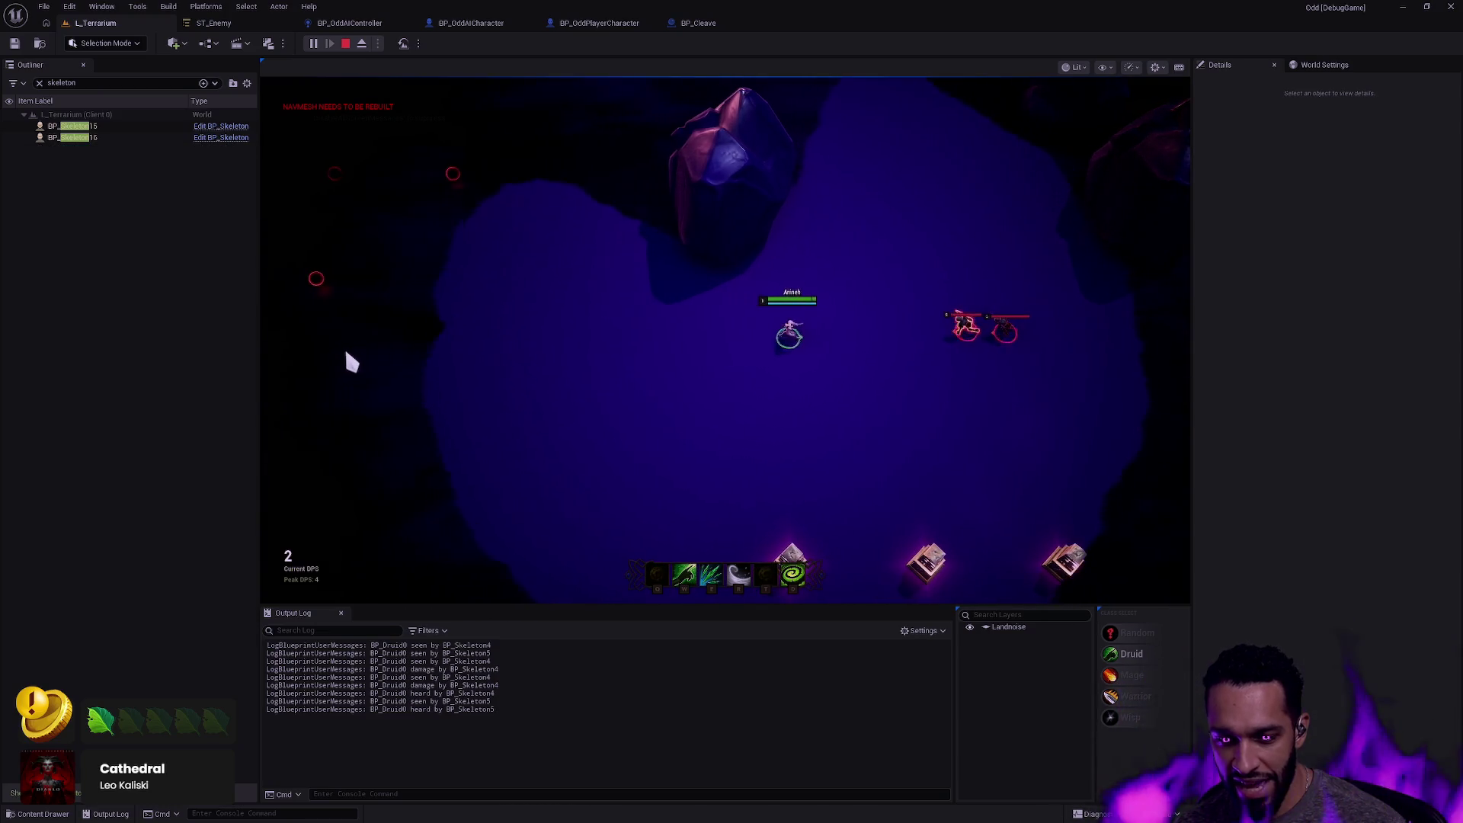
left_click(412, 508)
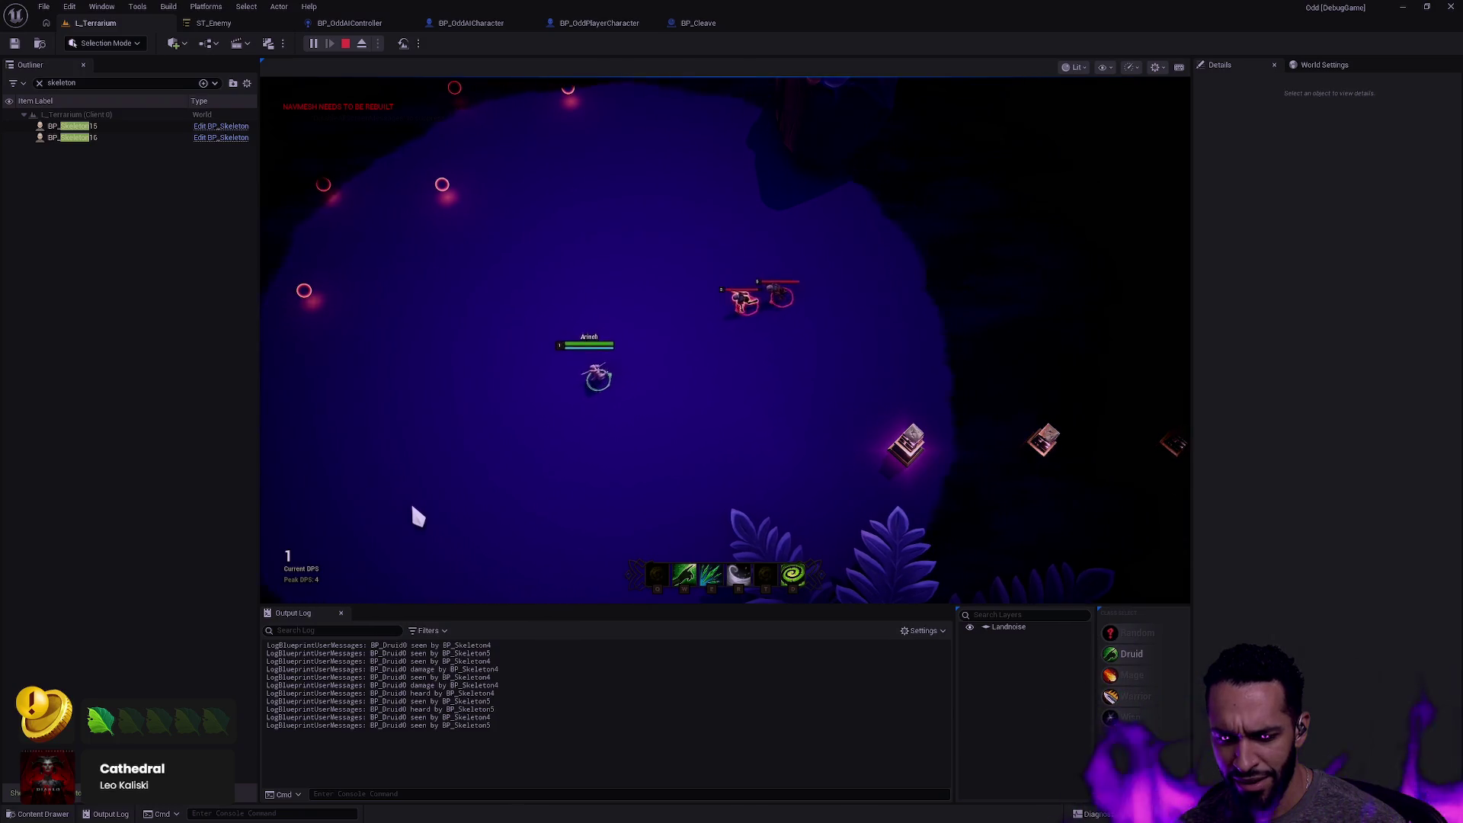
left_click(648, 456)
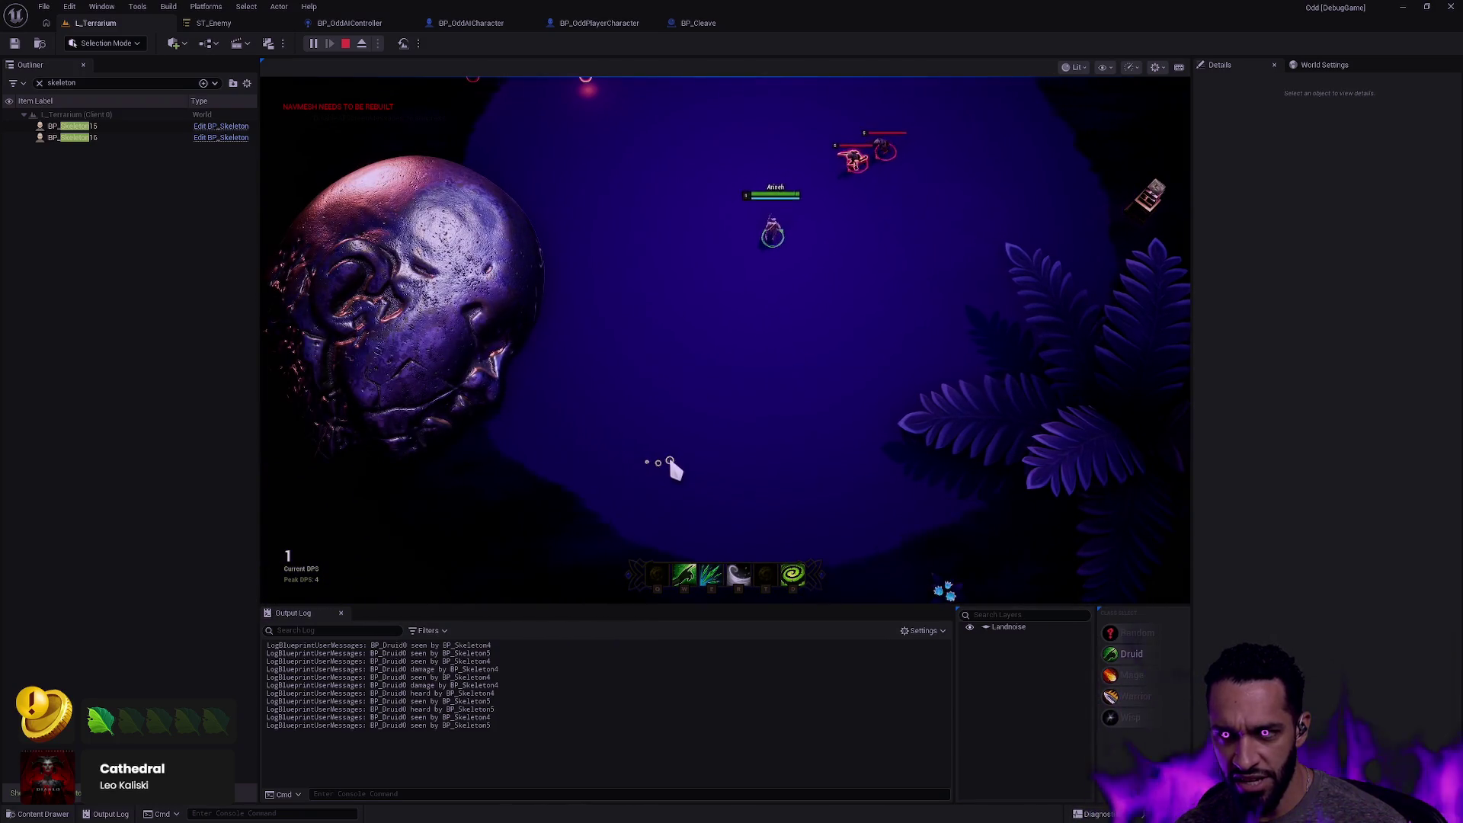
key("Escape")
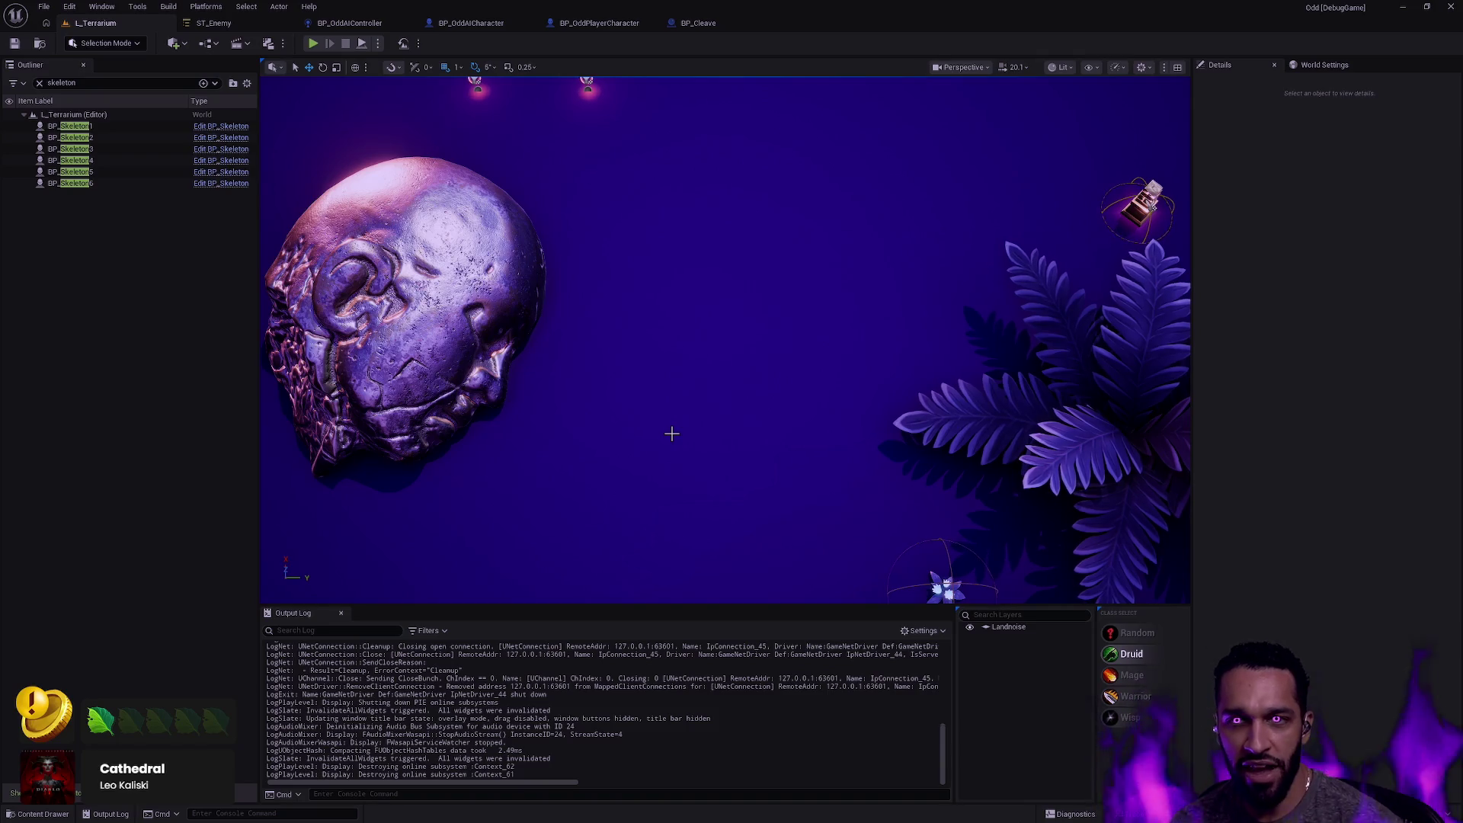
Switch to BP_OddAIController and wire On Perception Updated's exec pin into the For Each Loop.
left_click(471, 25)
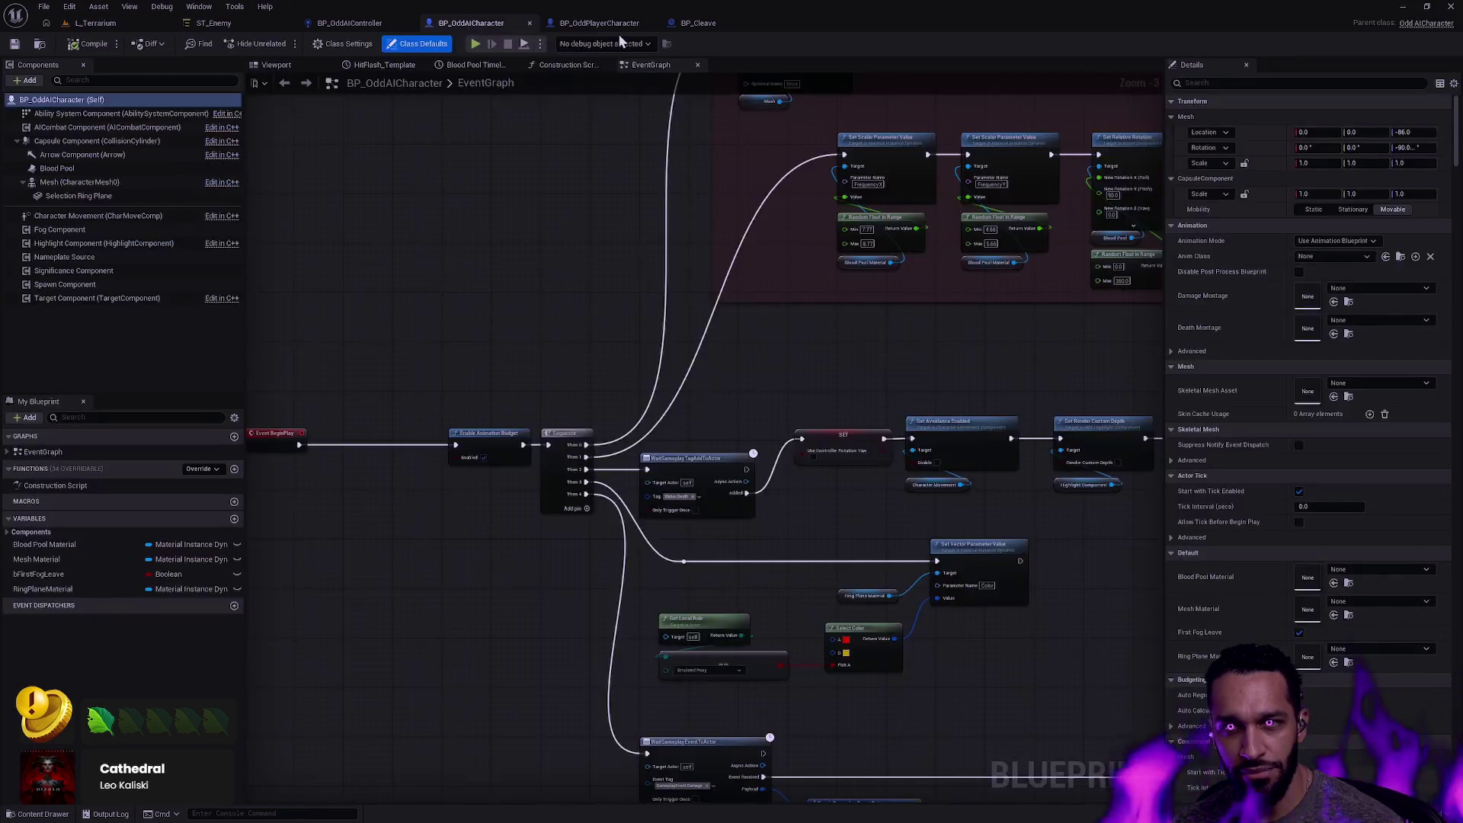
left_click(343, 25)
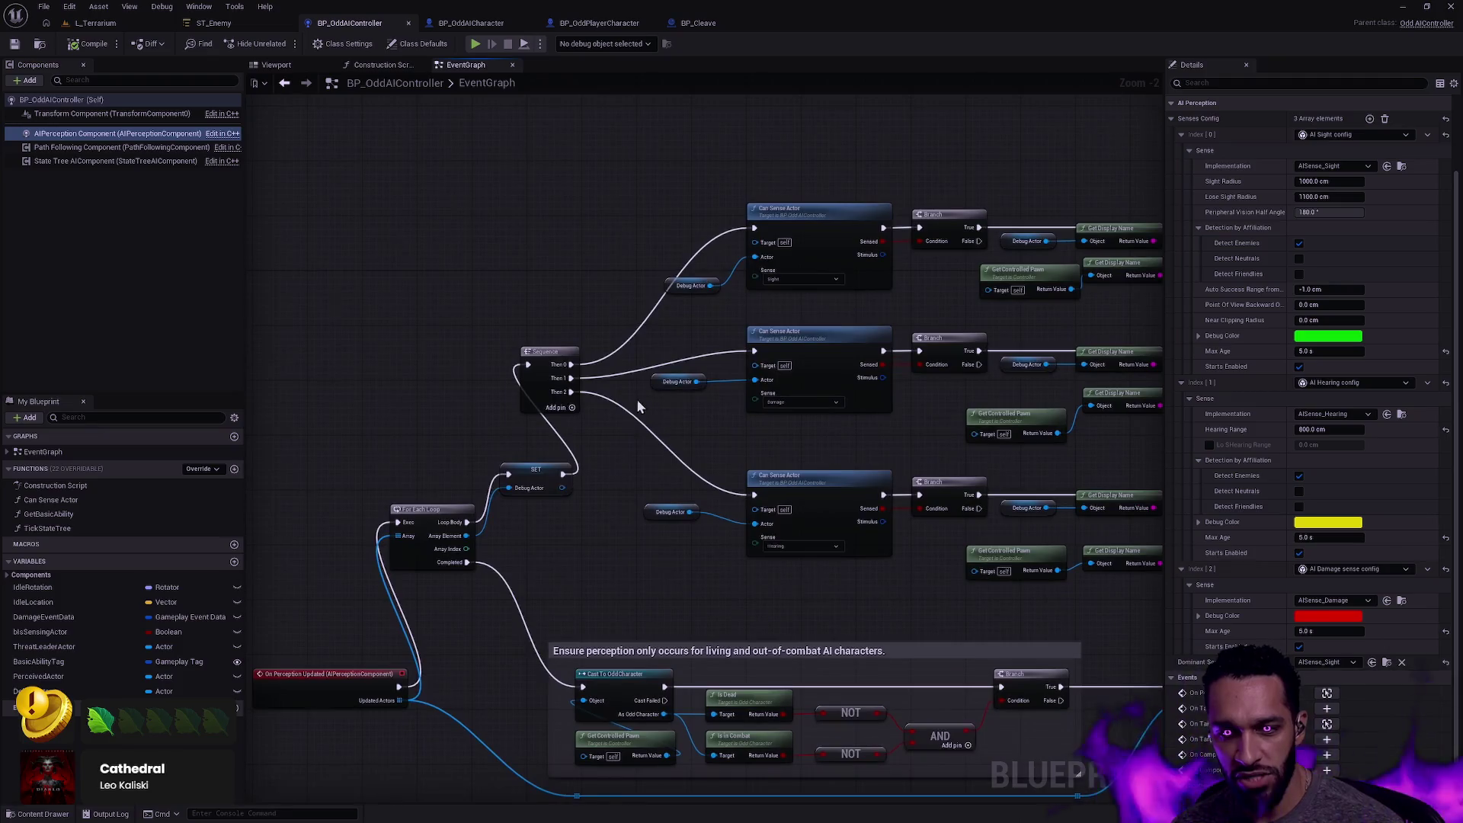
mouse_move(522, 557)
left_mouse_down()
mouse_move(574, 516)
mouse_move(288, 512)
mouse_move(430, 564)
left_mouse_up()
mouse_move(531, 553)
left_mouse_down()
mouse_move(336, 352)
mouse_move(376, 425)
mouse_move(537, 385)
left_mouse_up()
left_click_drag(413, 364, 417, 363)
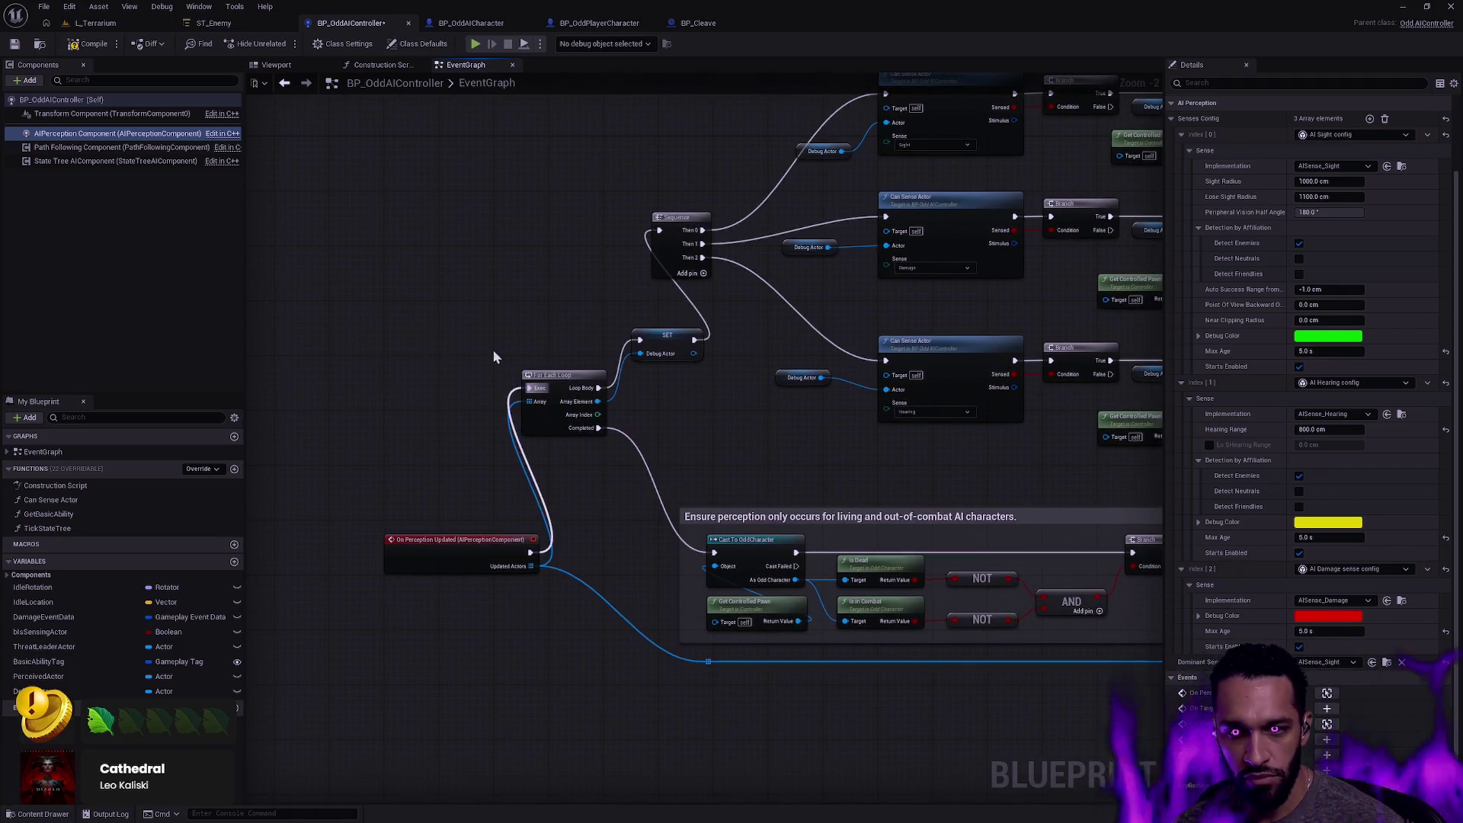
Add a Log String node to the EventGraph and inspect the For Each Loop macro.
right_click(414, 326)
type("log string")
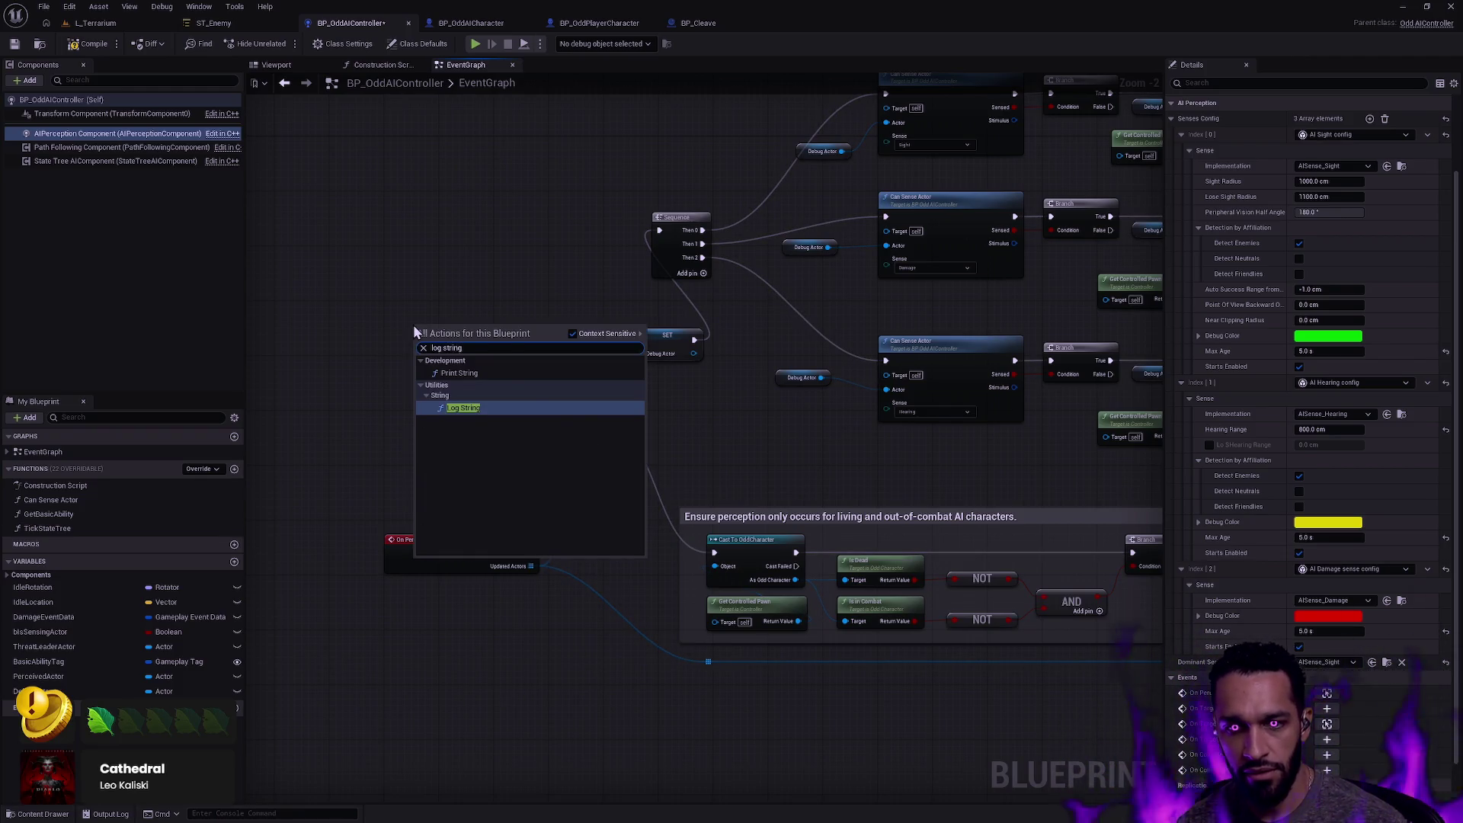
key("Return")
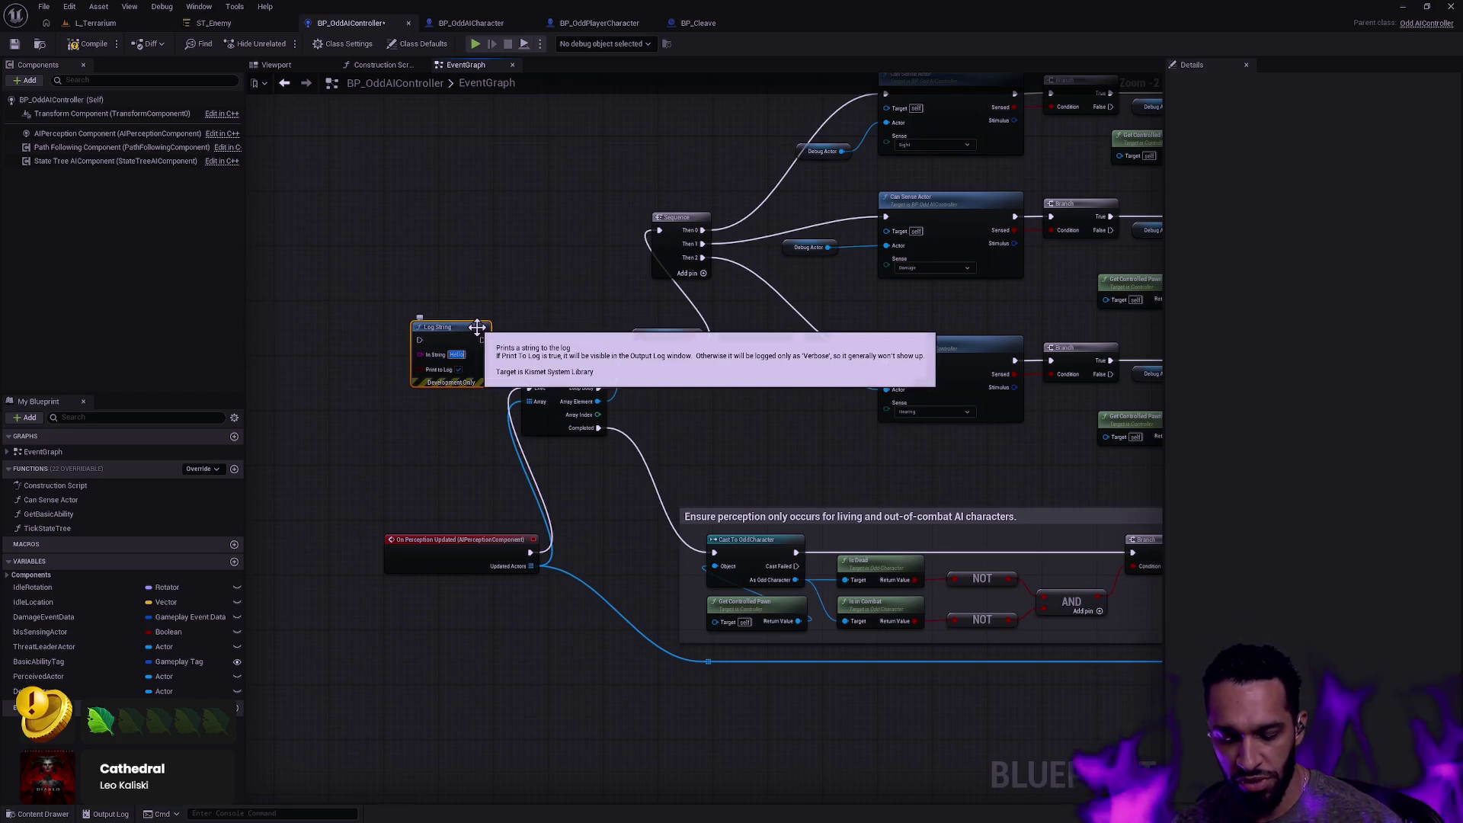
left_click(502, 358)
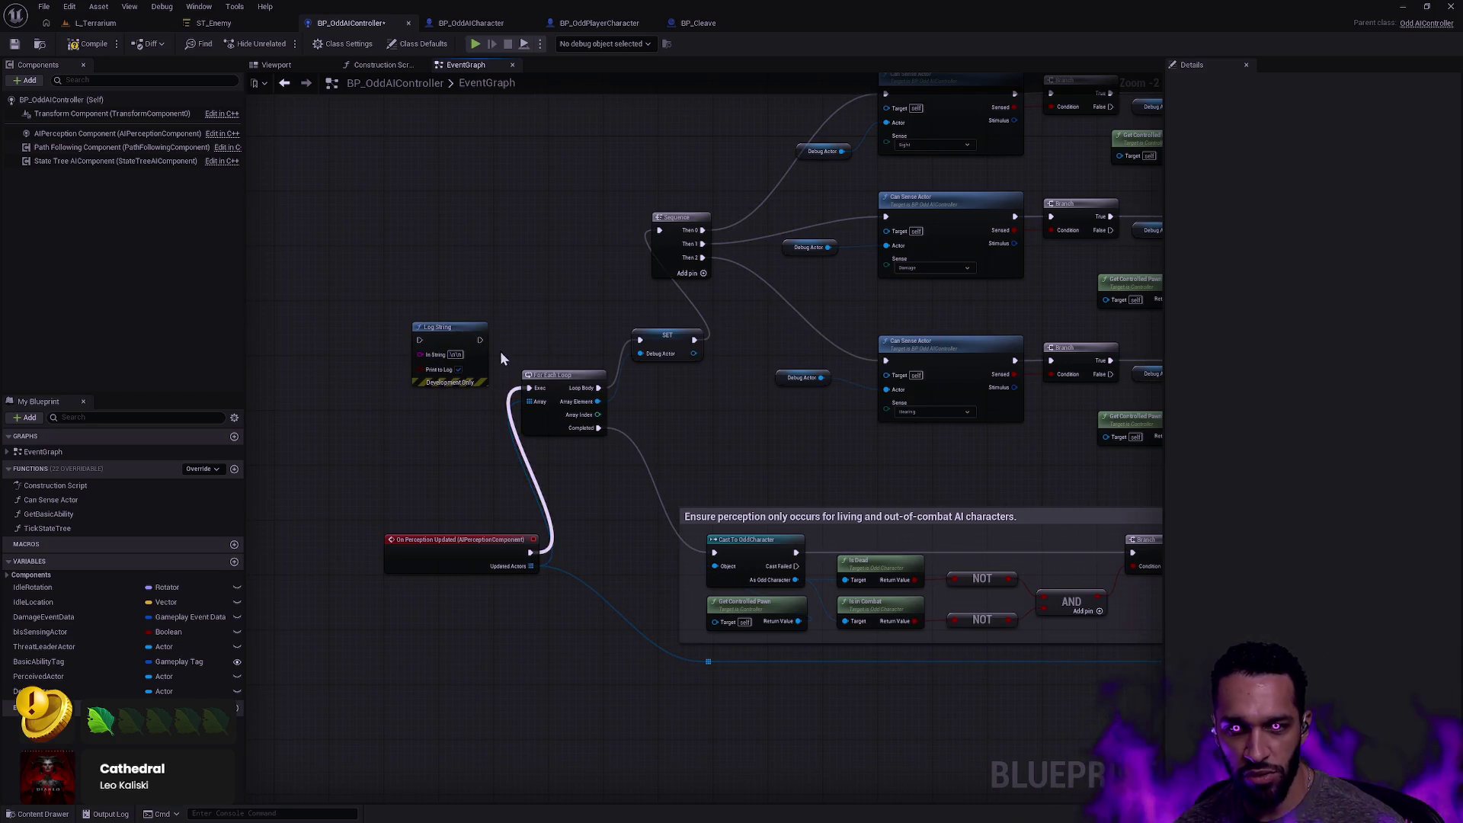
mouse_move(531, 551)
left_mouse_down()
mouse_move(414, 373)
mouse_move(414, 390)
mouse_move(522, 390)
mouse_move(550, 552)
left_mouse_up()
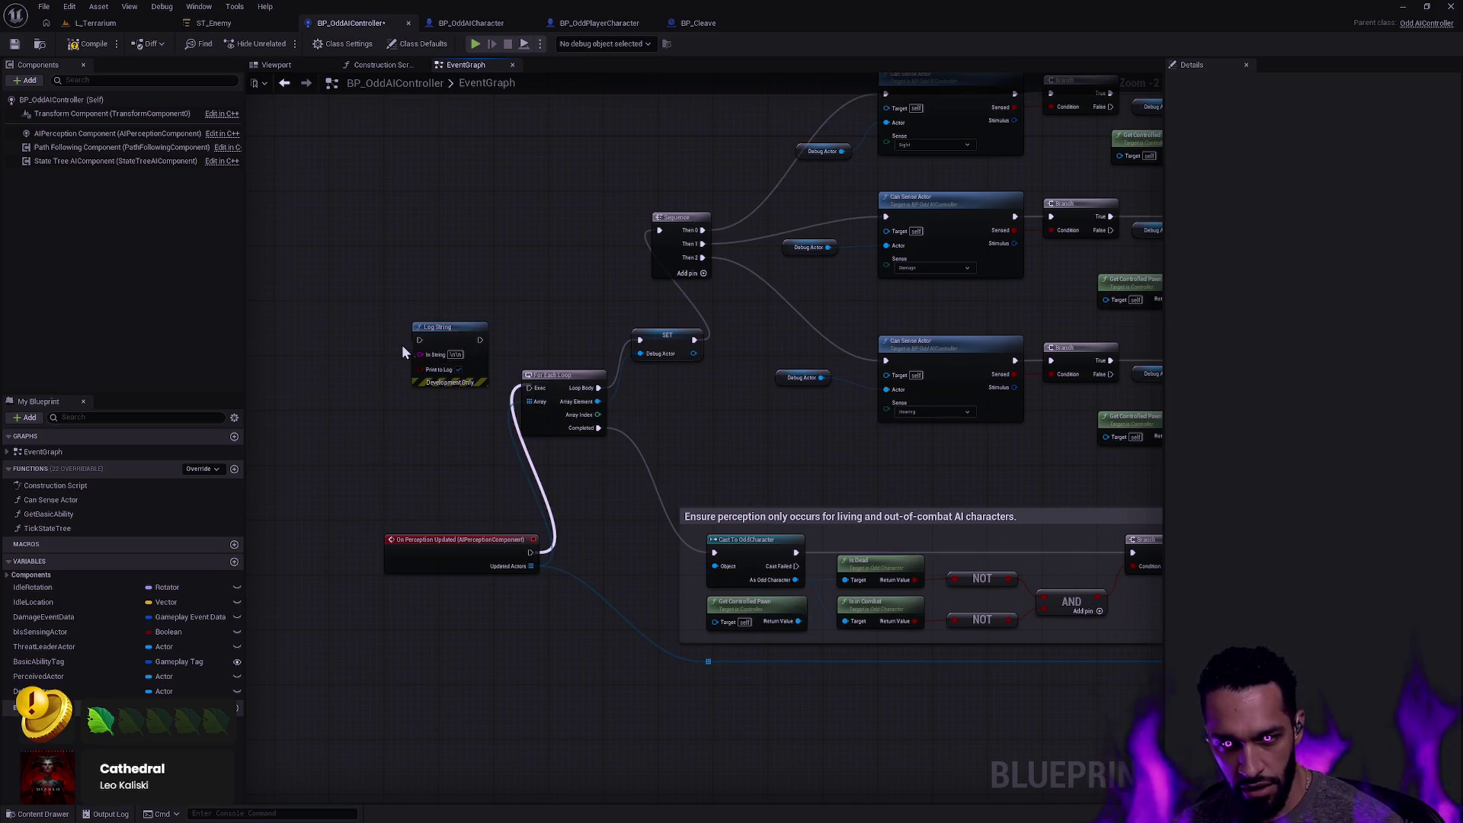
double_click(552, 375)
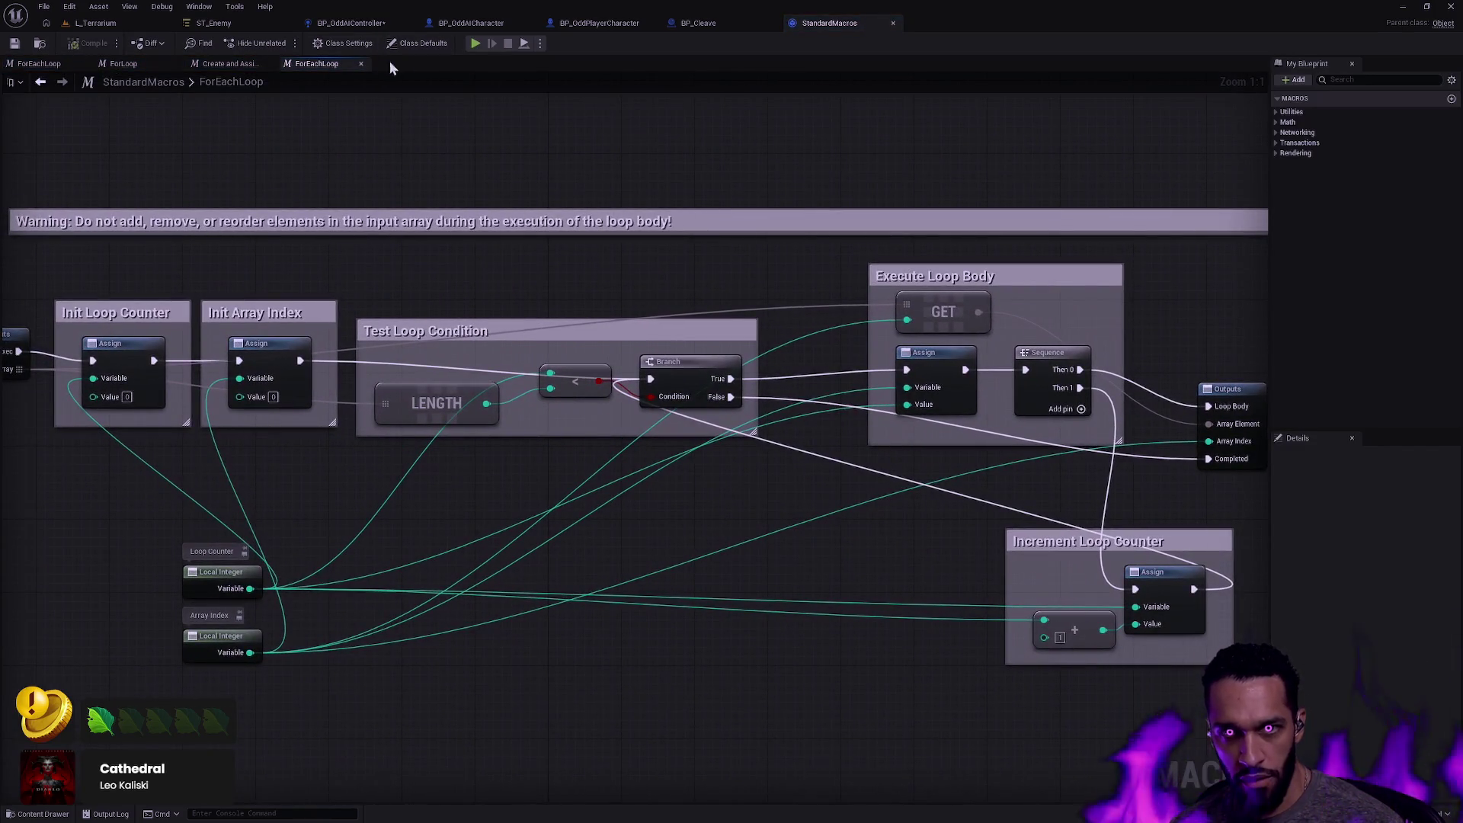
left_click(893, 23)
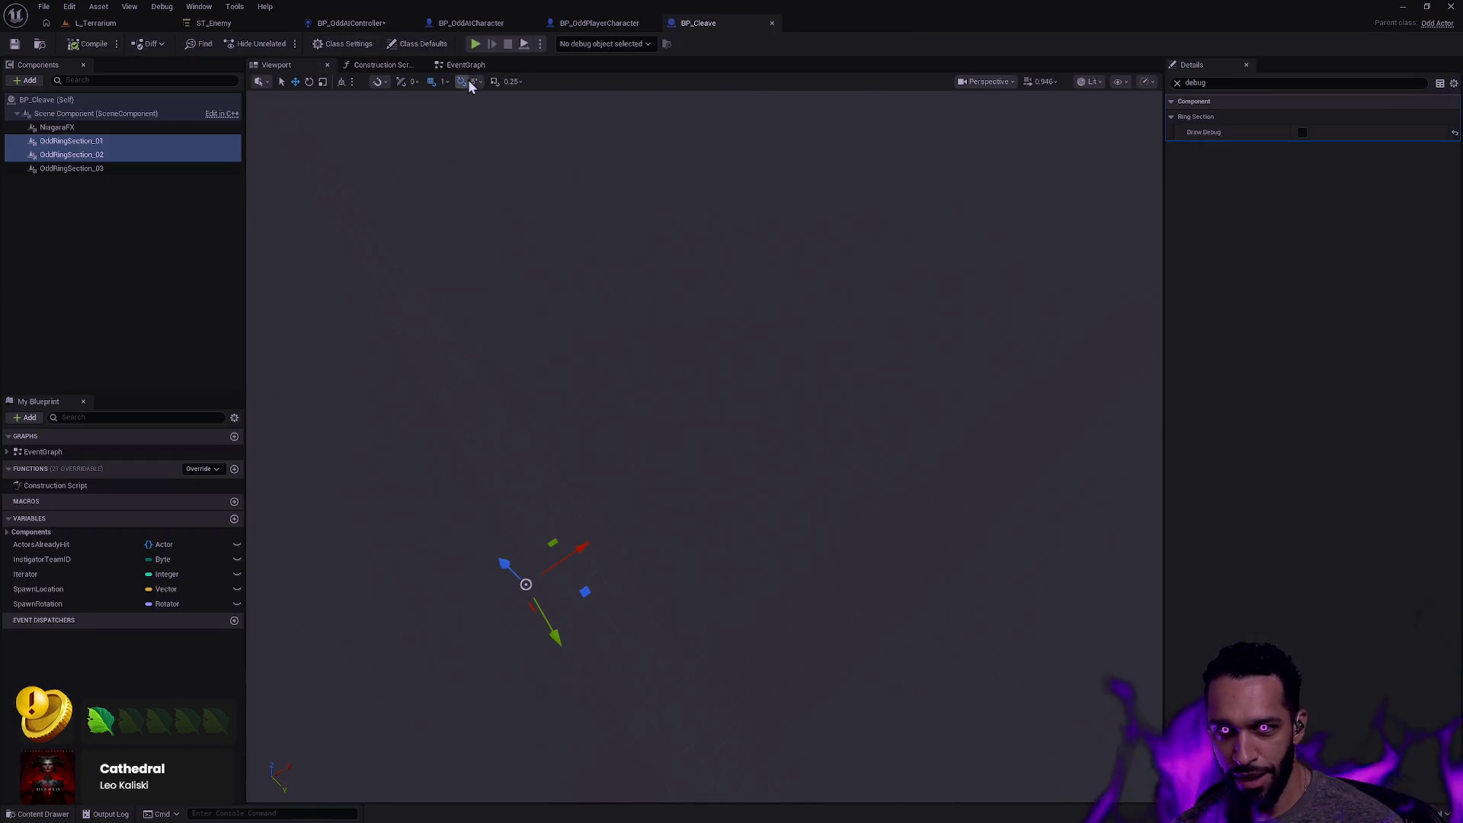
Wire On Perception Updated through Log String into the For Each Loop, save, and return to L_Terrarium.
left_click(466, 67)
left_click(485, 25)
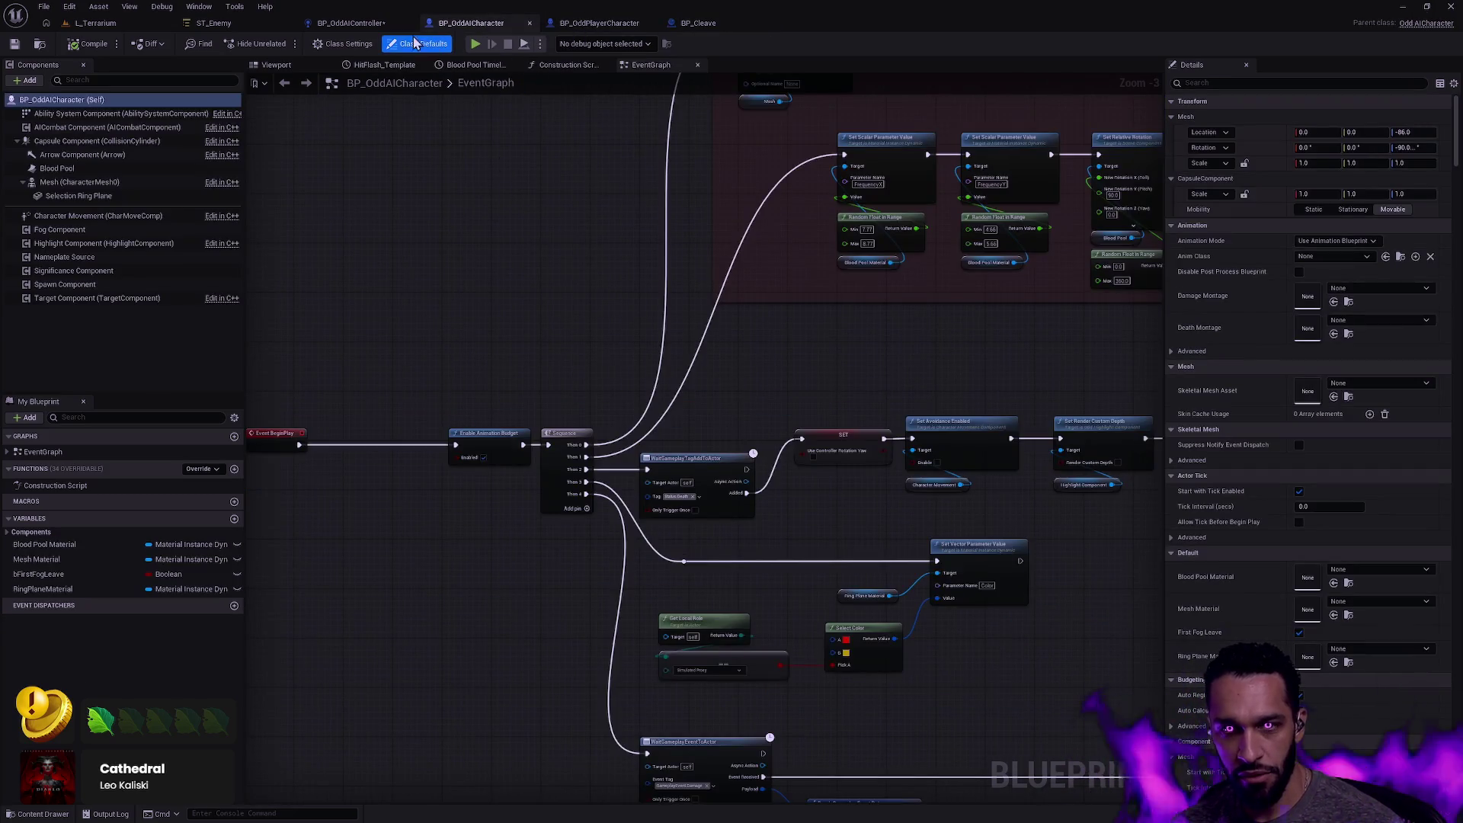
left_click(350, 23)
mouse_move(531, 558)
left_mouse_down()
mouse_move(419, 341)
mouse_move(529, 393)
left_mouse_up()
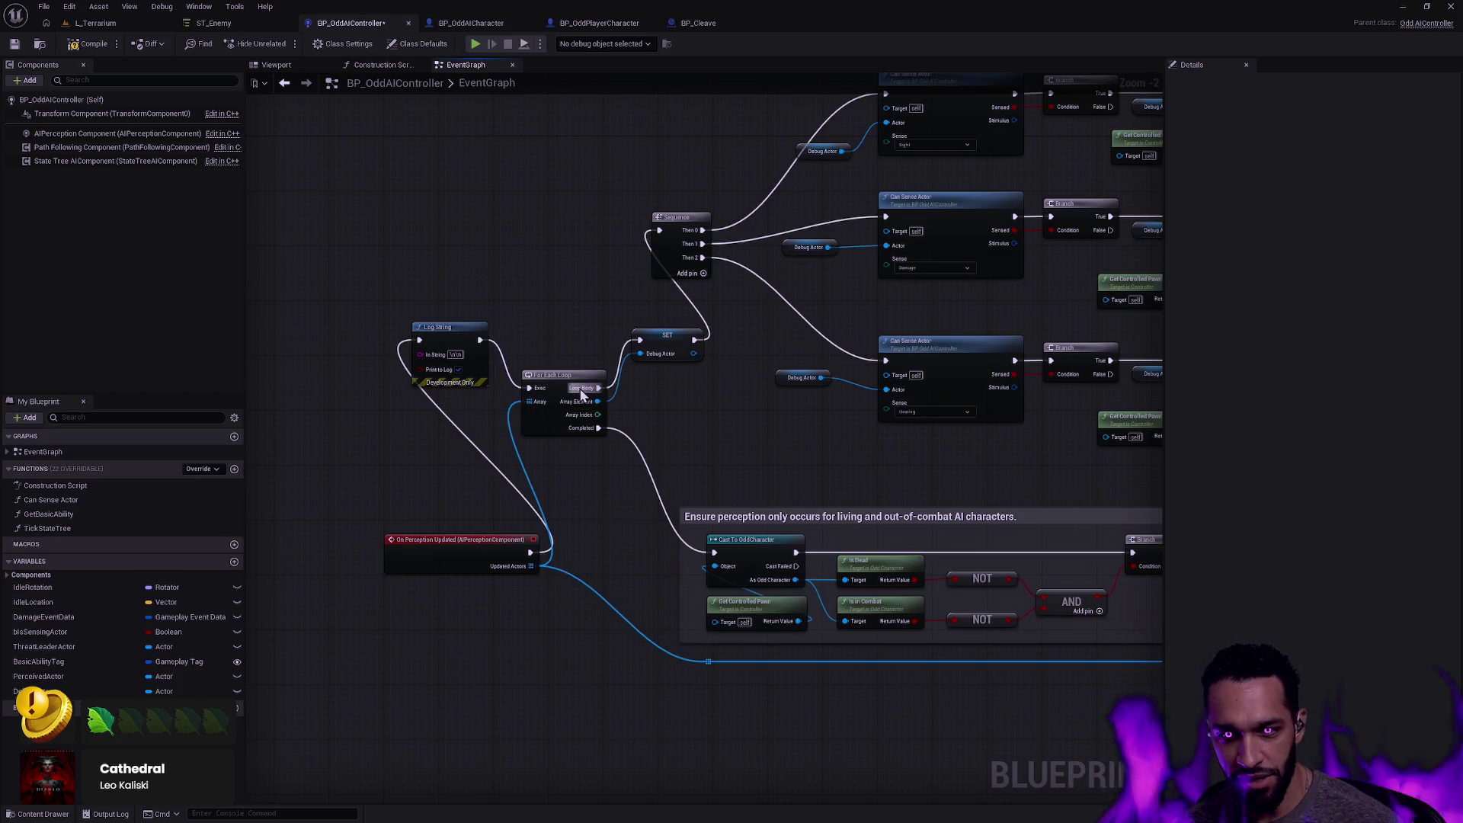
left_click_drag(448, 328, 446, 369)
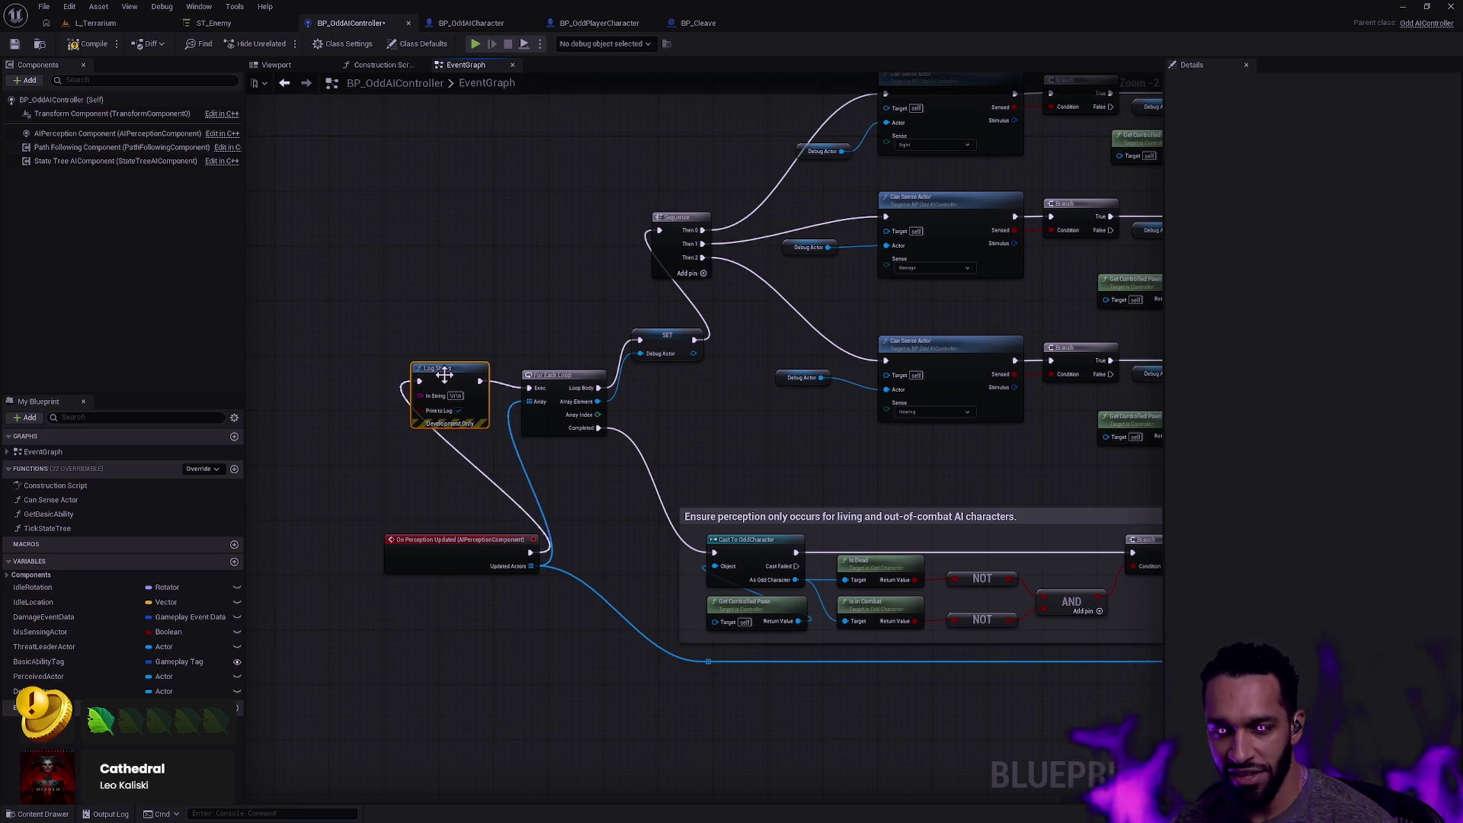
left_click_drag(450, 384, 457, 391)
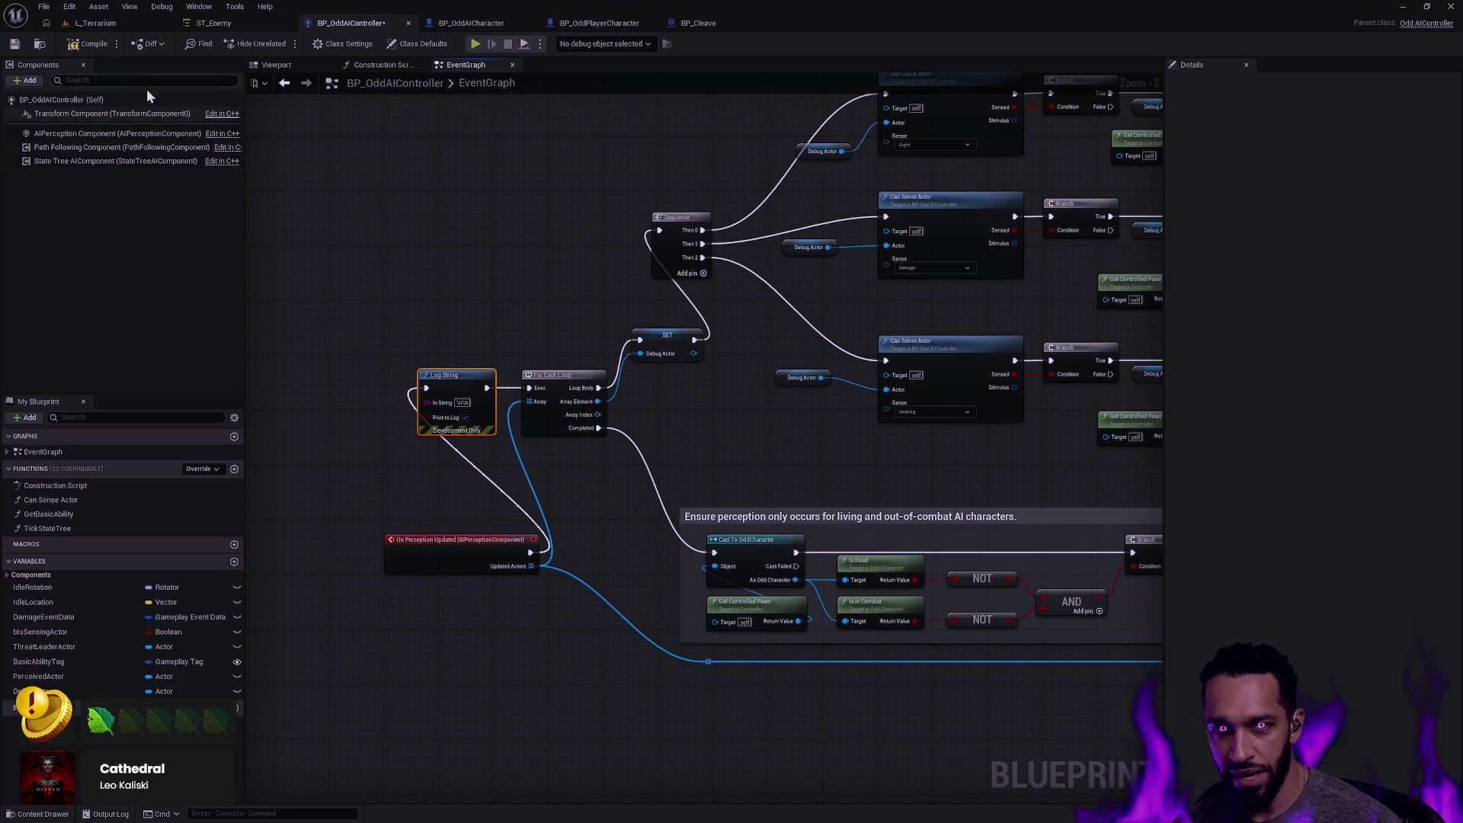
left_click(15, 45)
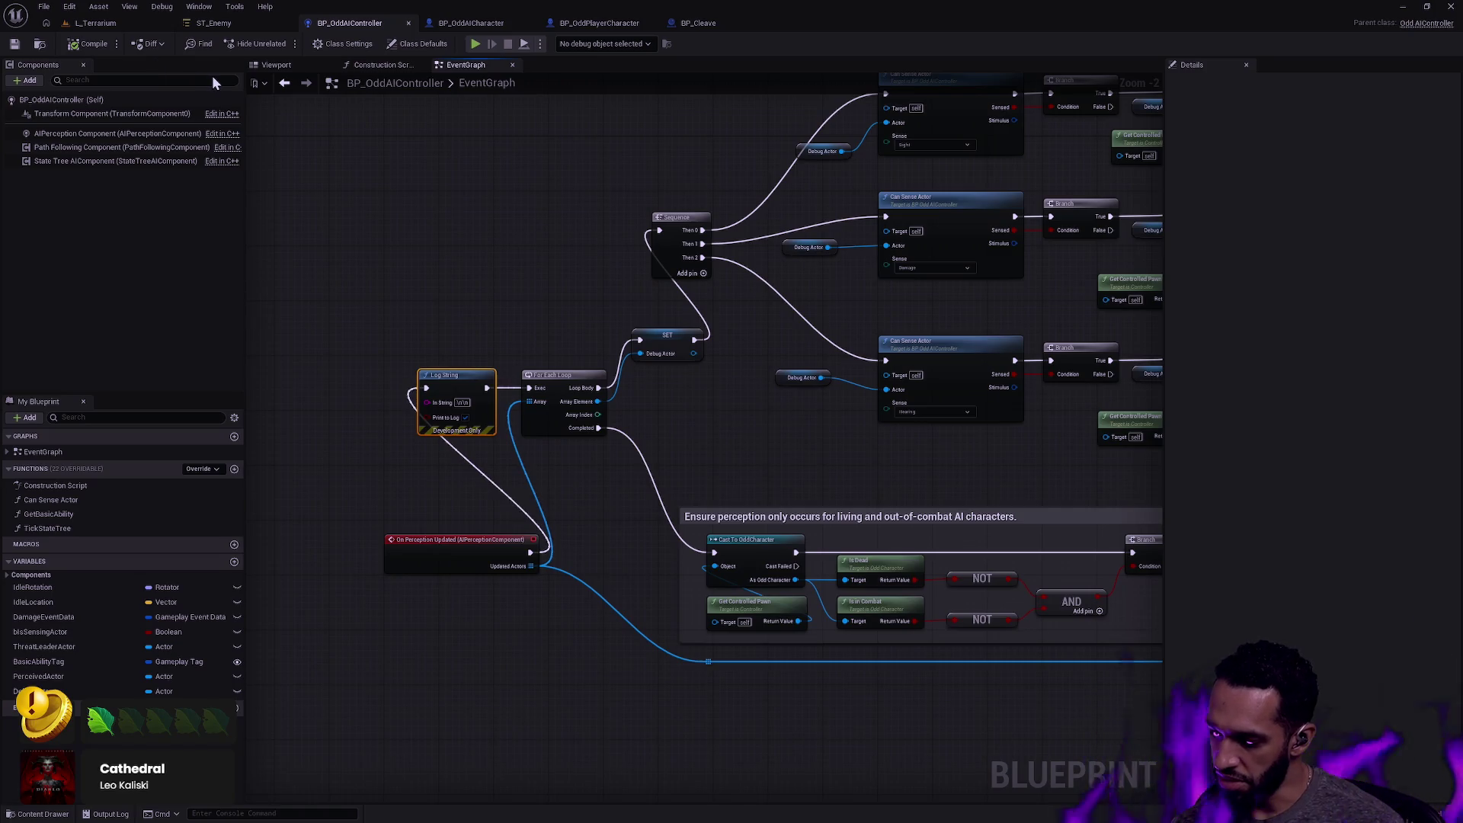
left_click(119, 27)
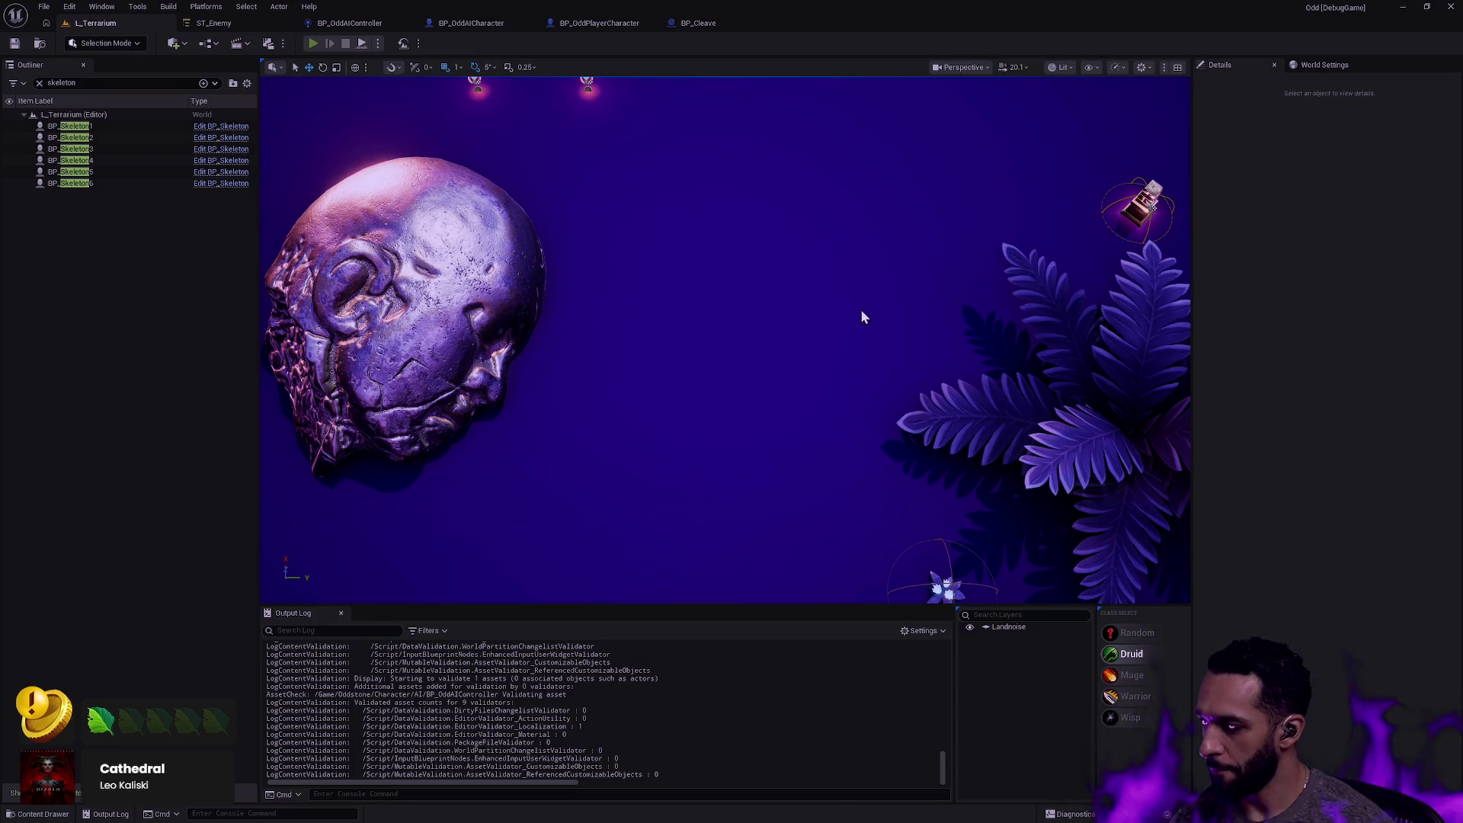
Start Play In Editor, walk the druid down the map, and clear the Output Log.
key("alt+p")
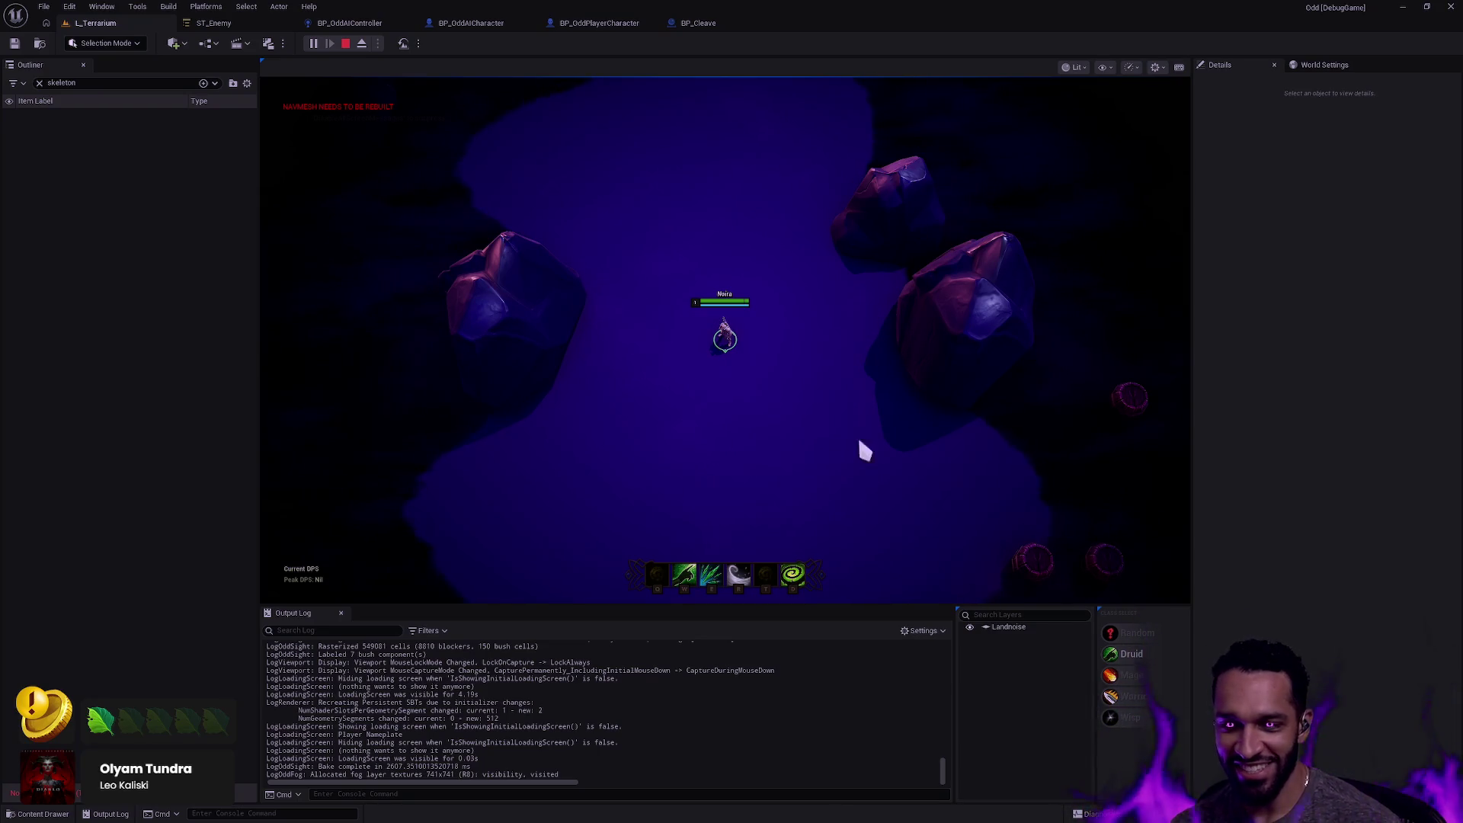
mouse_move(925, 602)
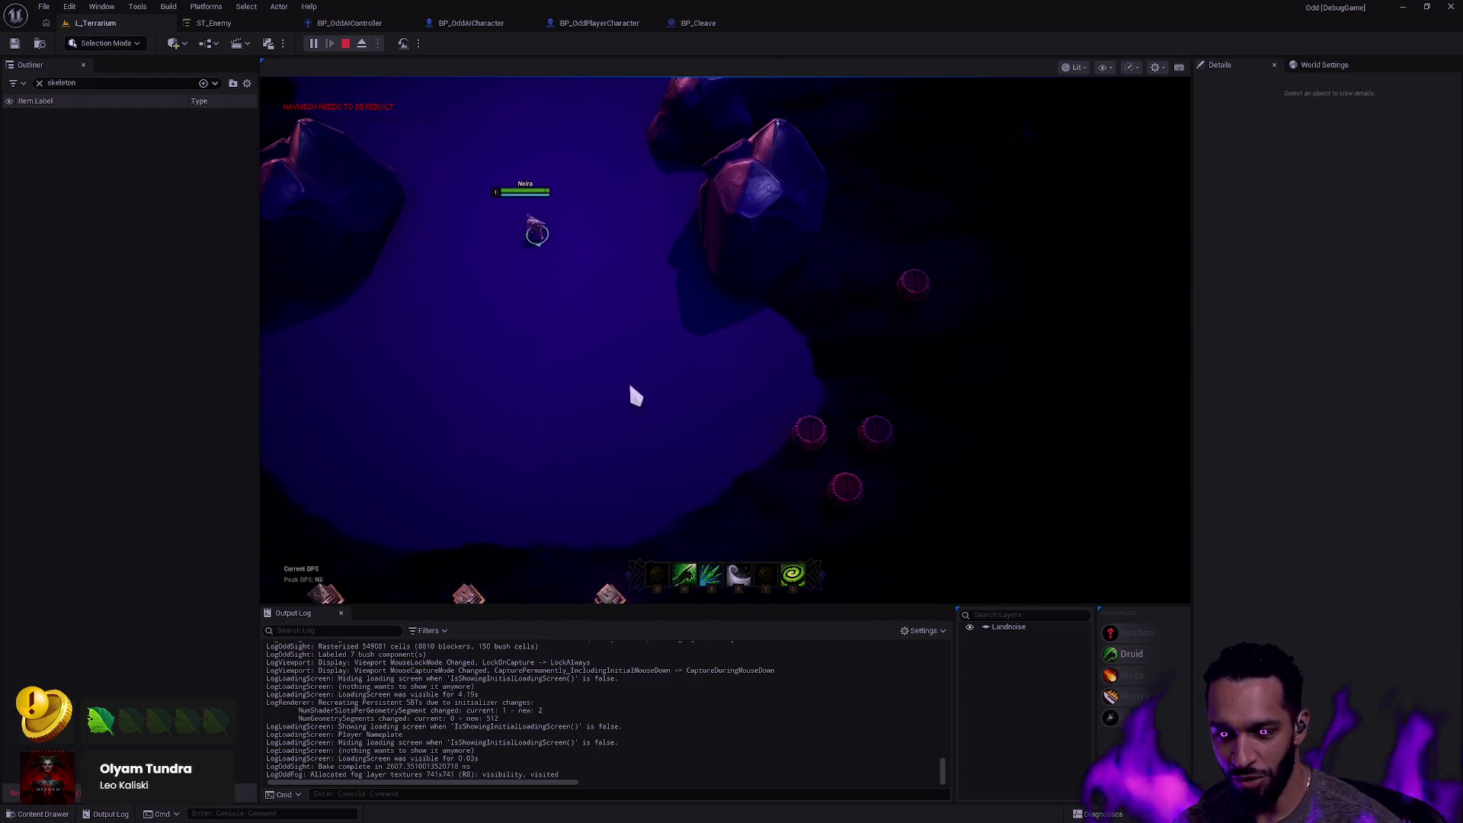
left_click(523, 385)
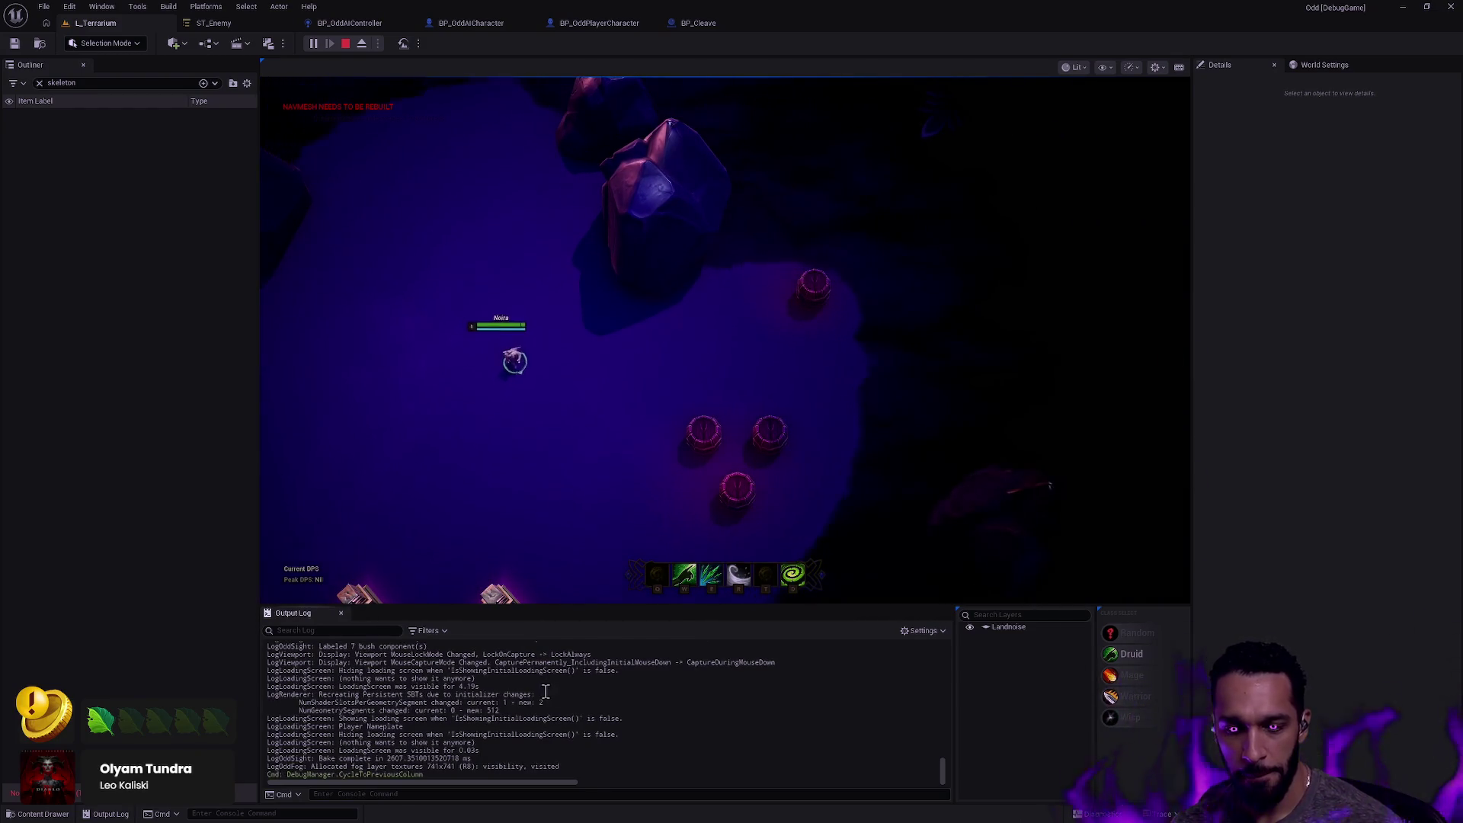
right_click(546, 691)
left_click(589, 544)
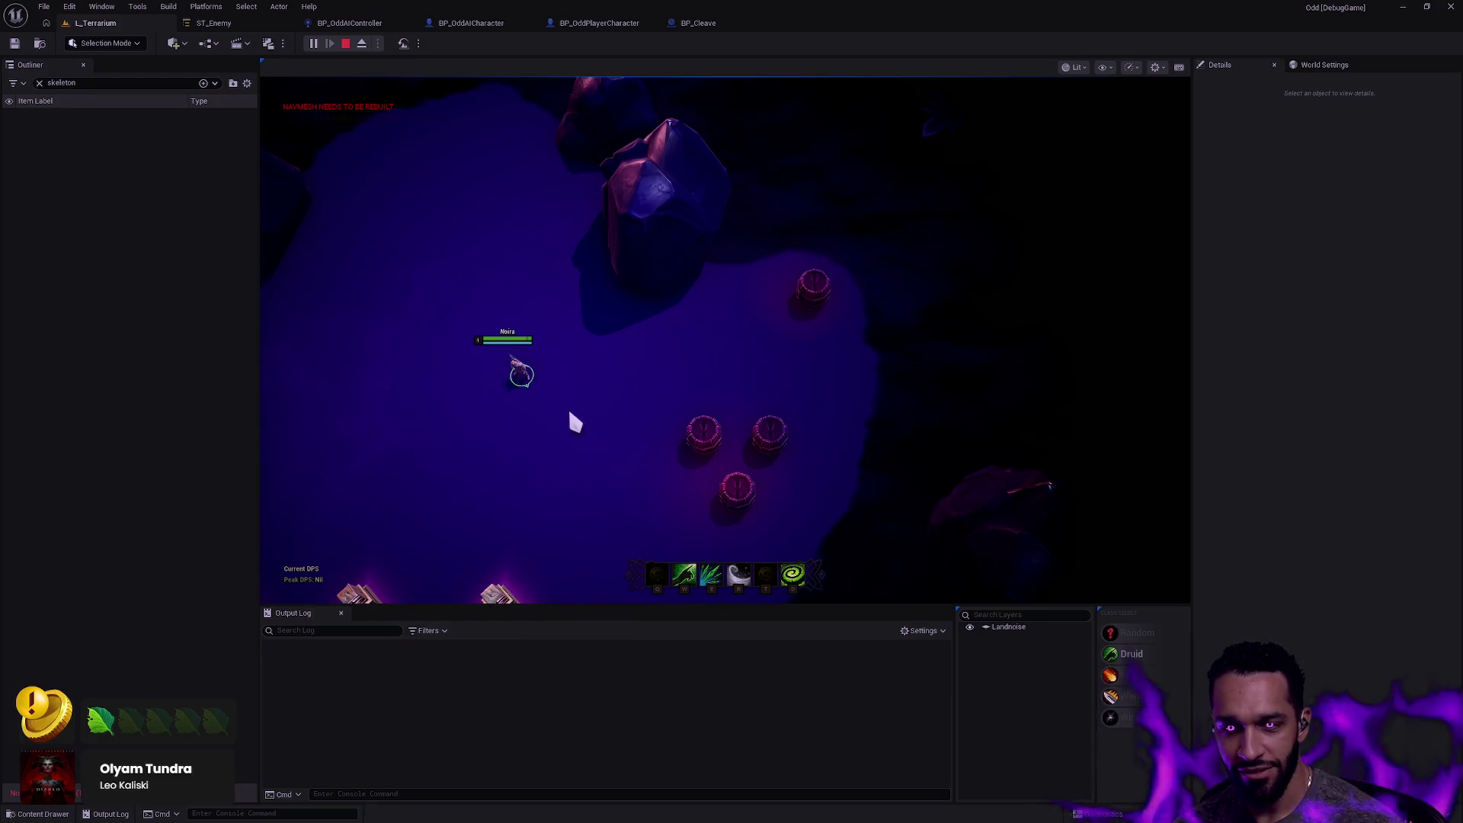
Lead the druid past the skeletons with enemies following, then stop the play session.
mouse_move(1195, 385)
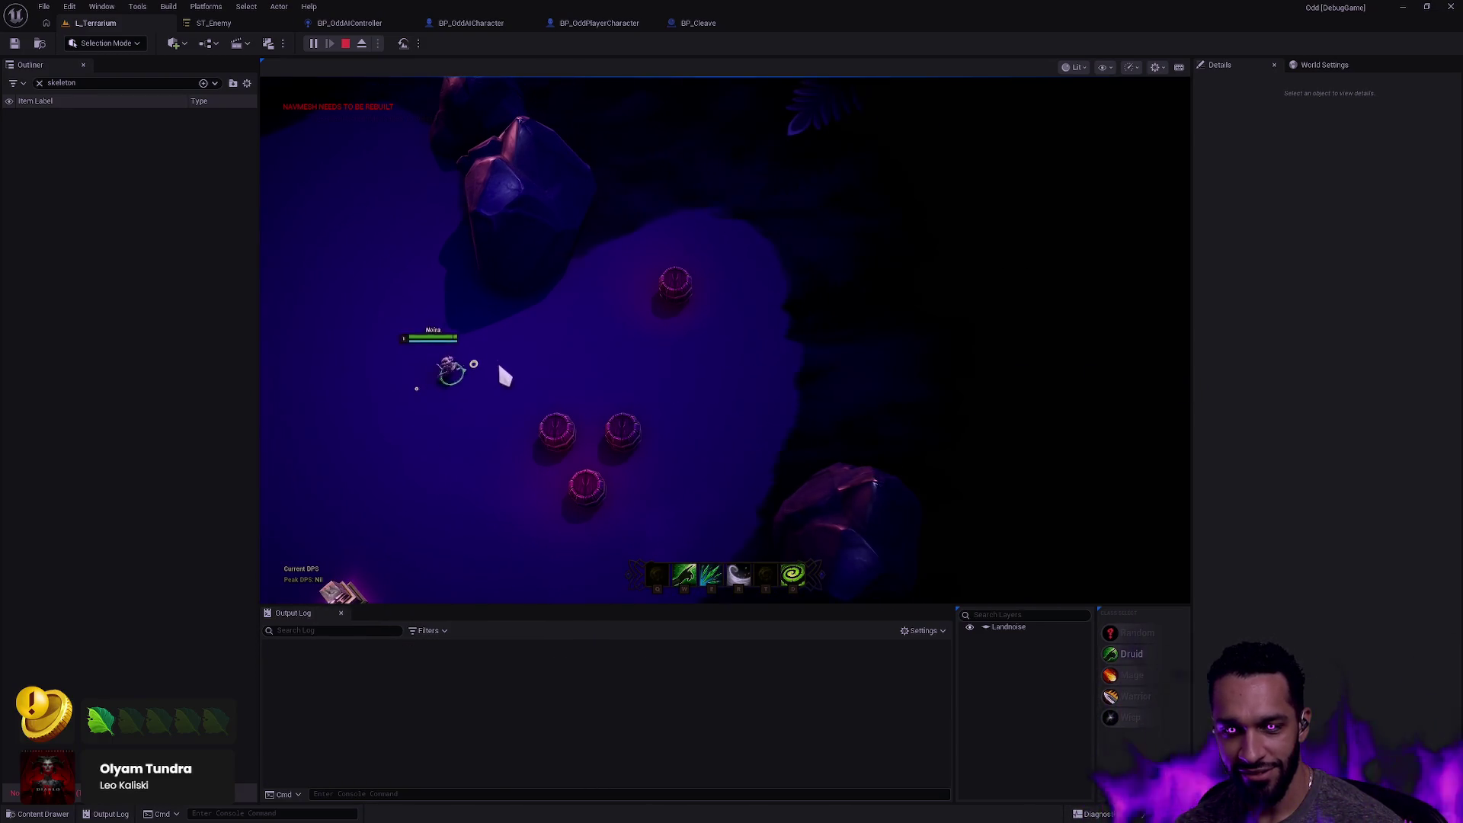
left_click(1087, 368)
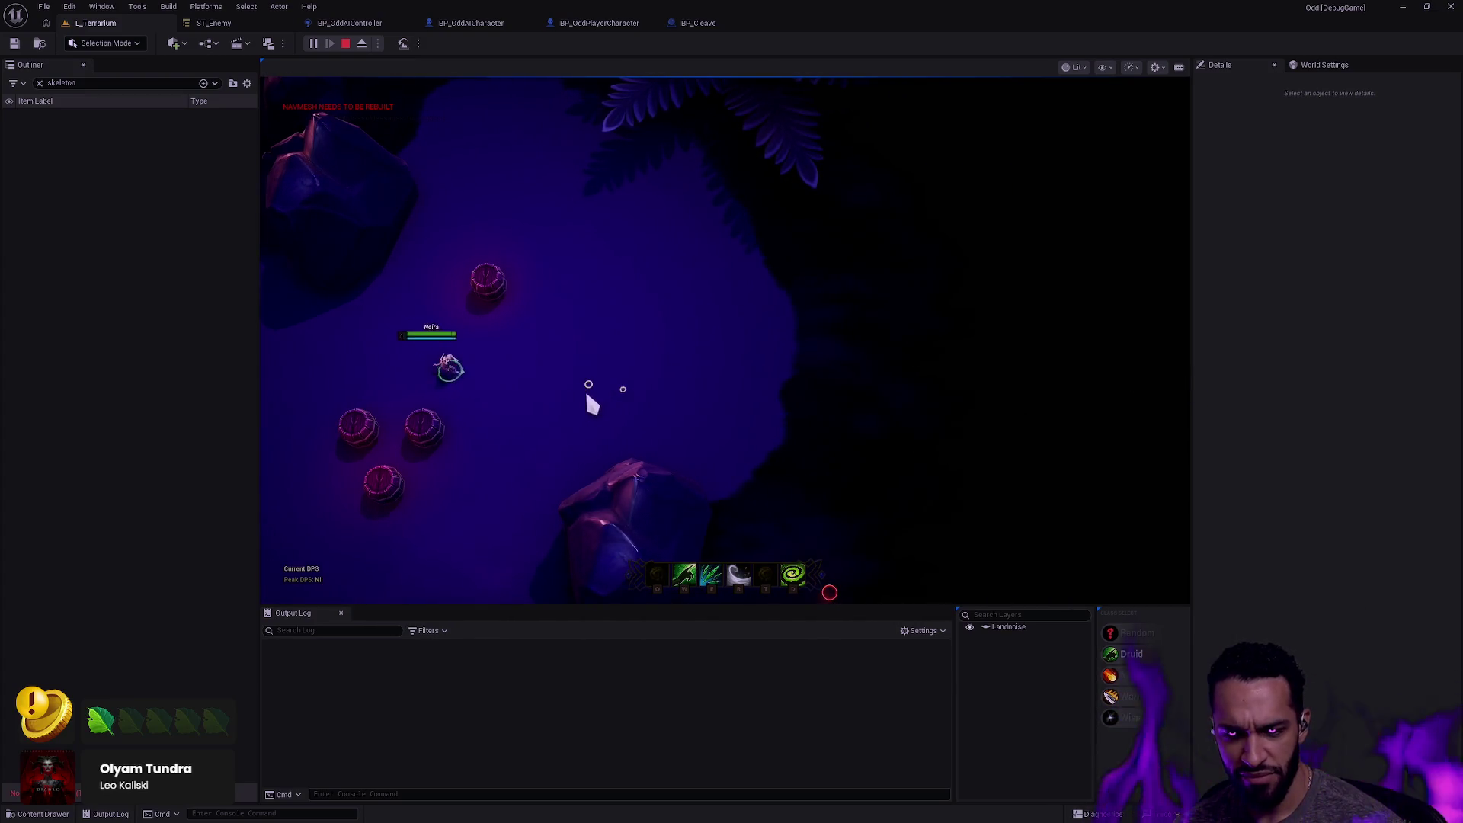
left_click(591, 346)
left_click(332, 359)
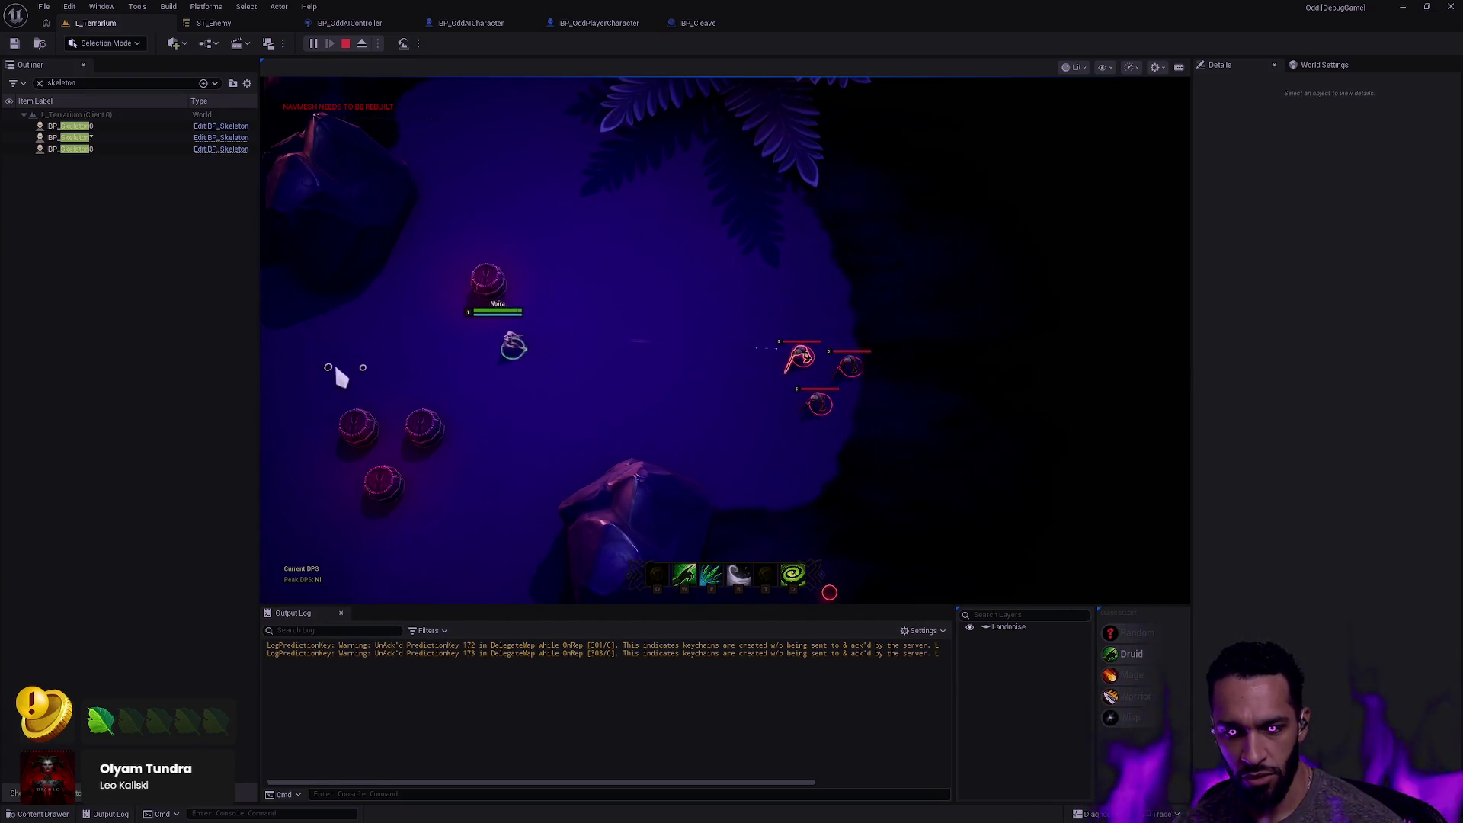
left_click(372, 398)
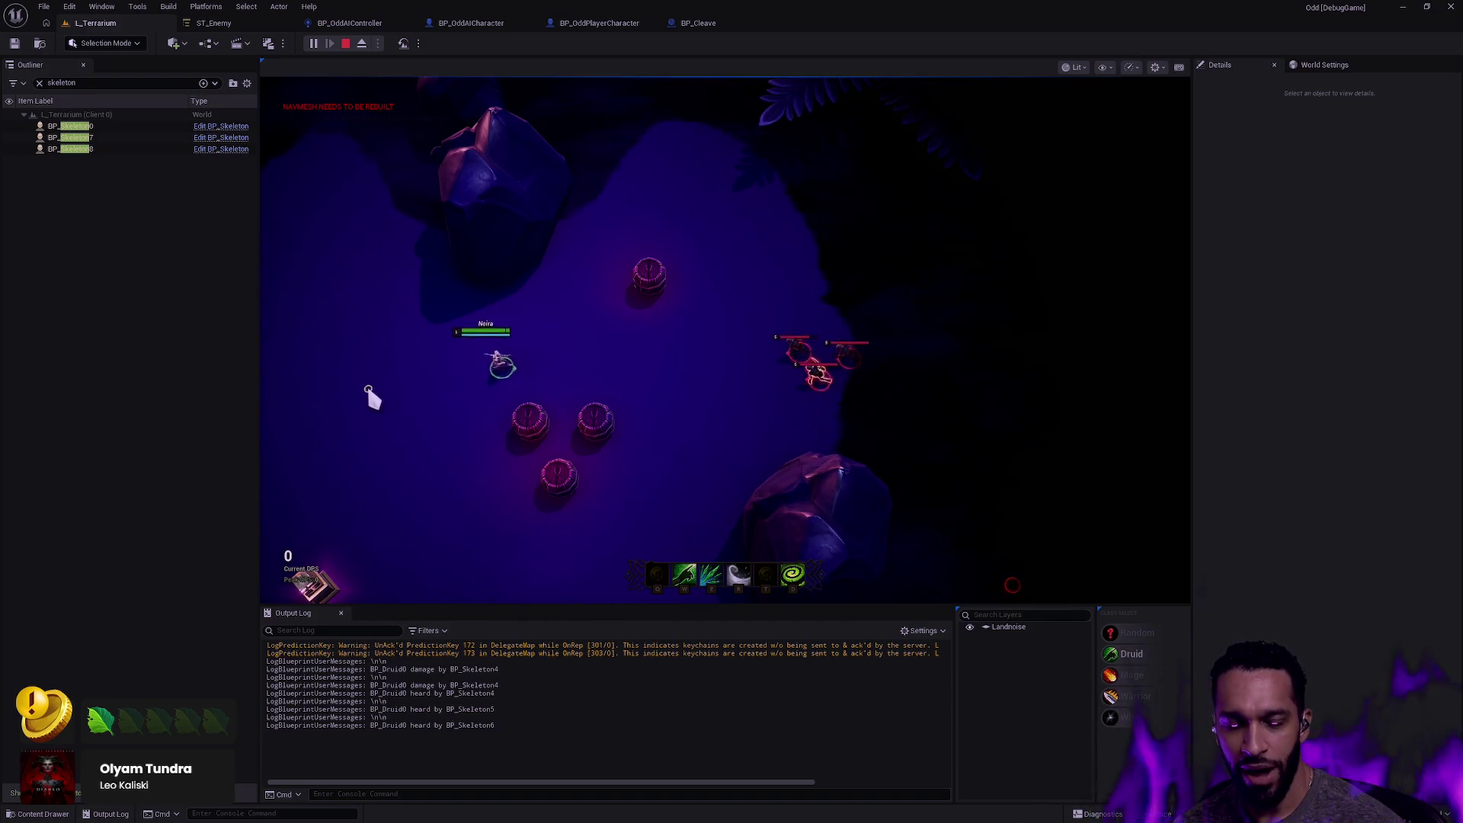
left_click(461, 359)
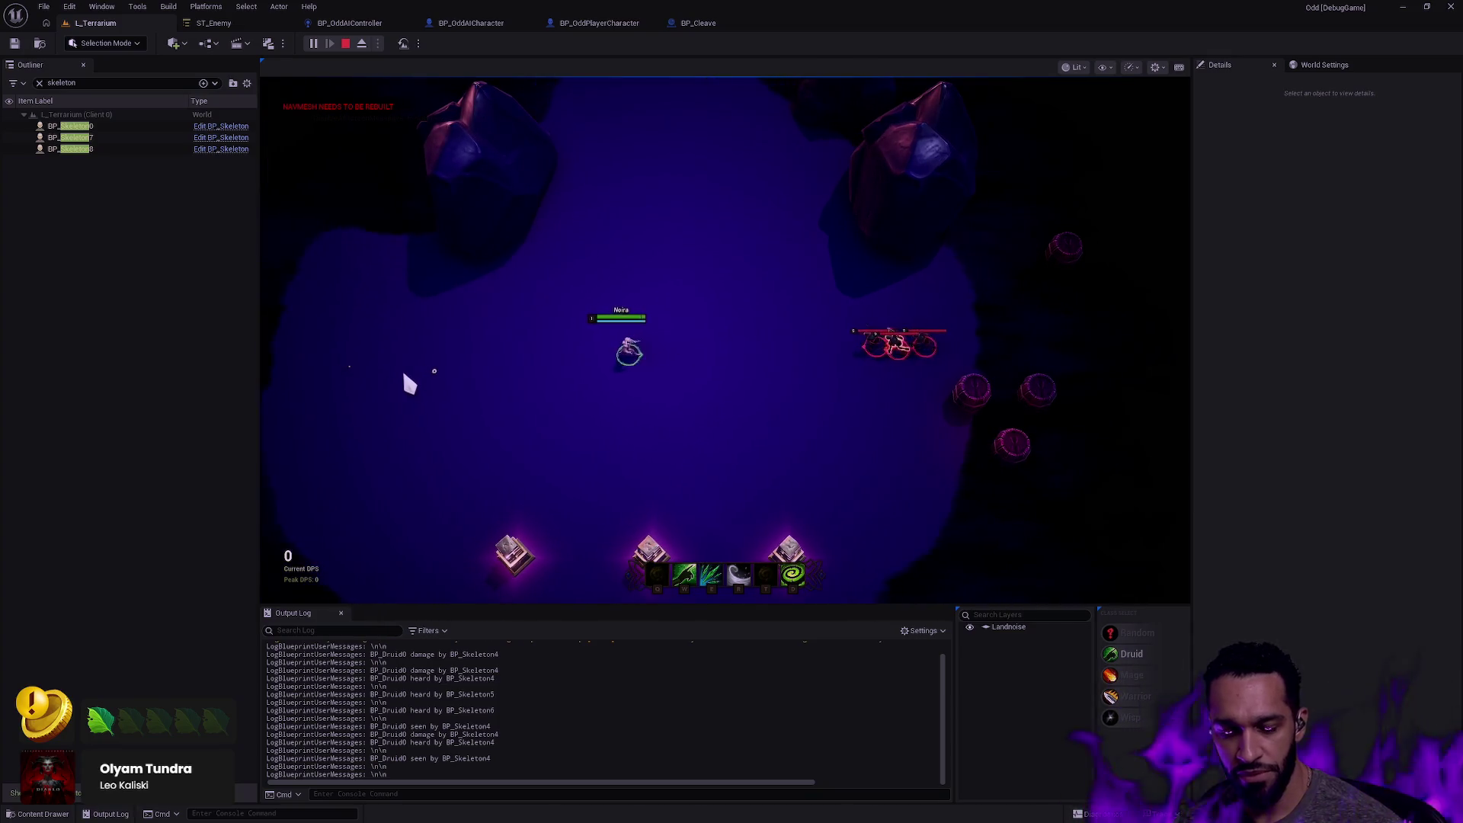
left_click(360, 397)
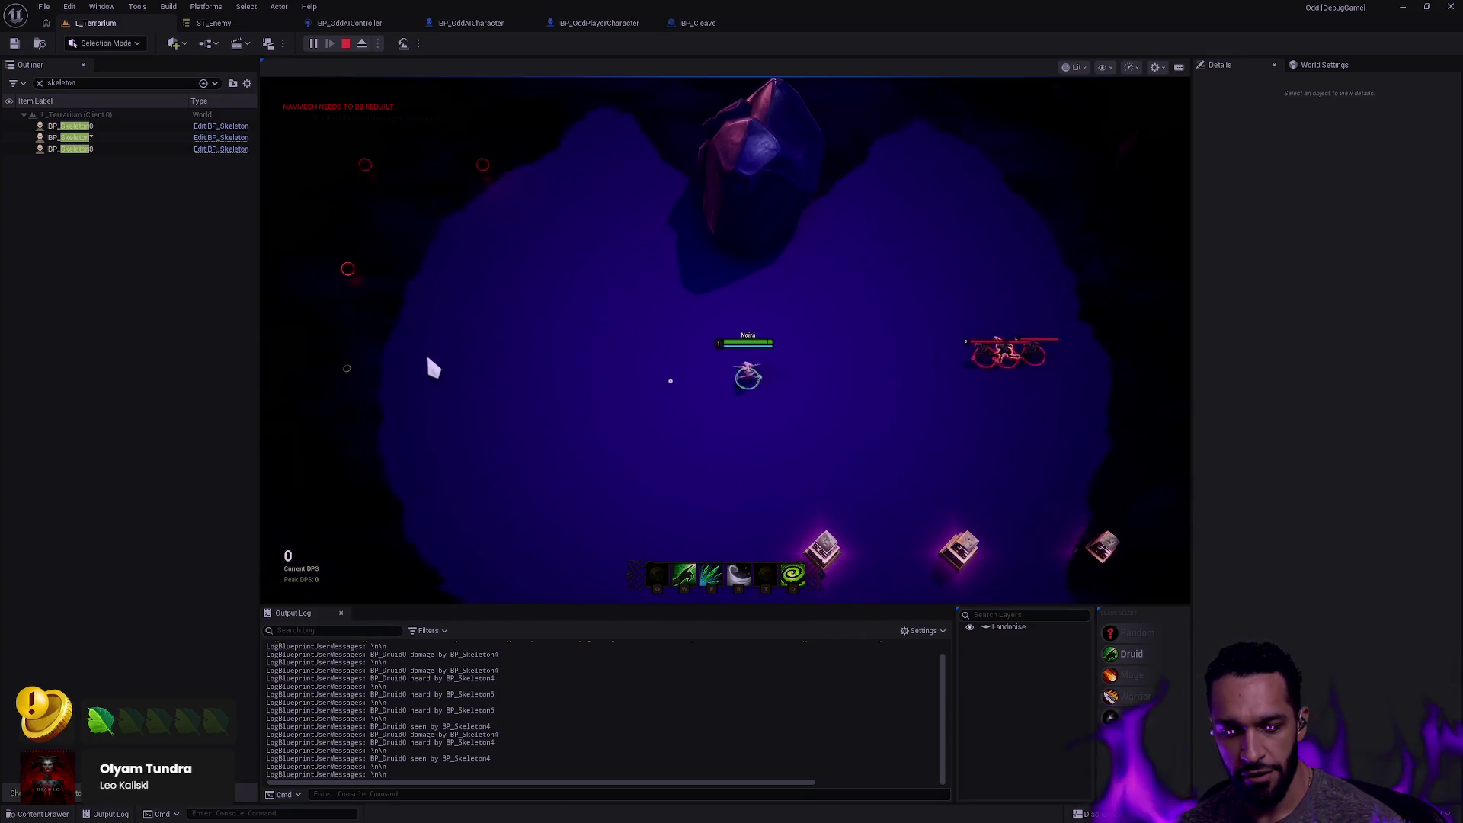
key("Escape")
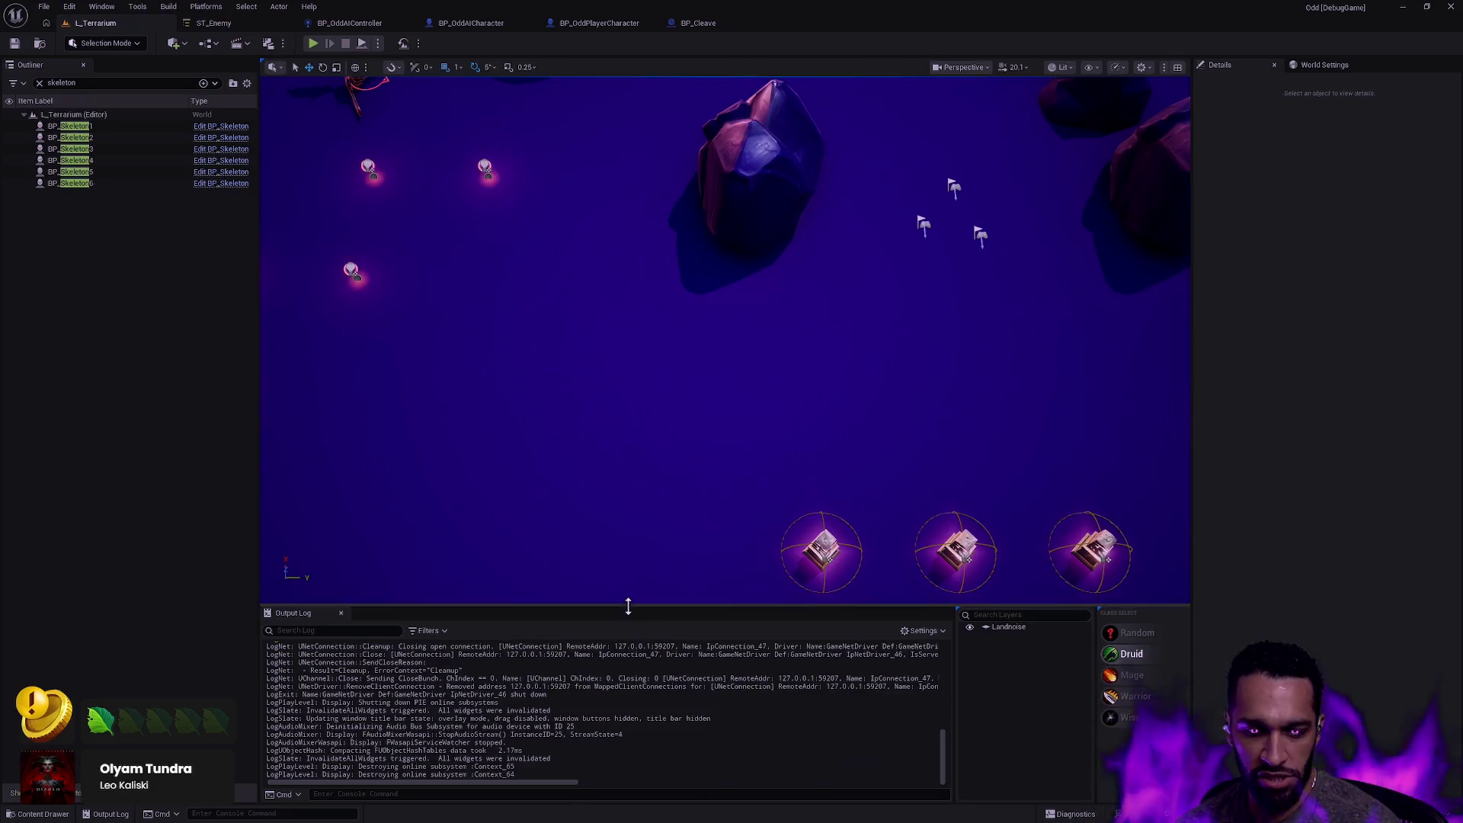
Open and dismiss the Window menu, then scroll the Output Log up to earlier messages.
left_click(102, 7)
mouse_move(183, 92)
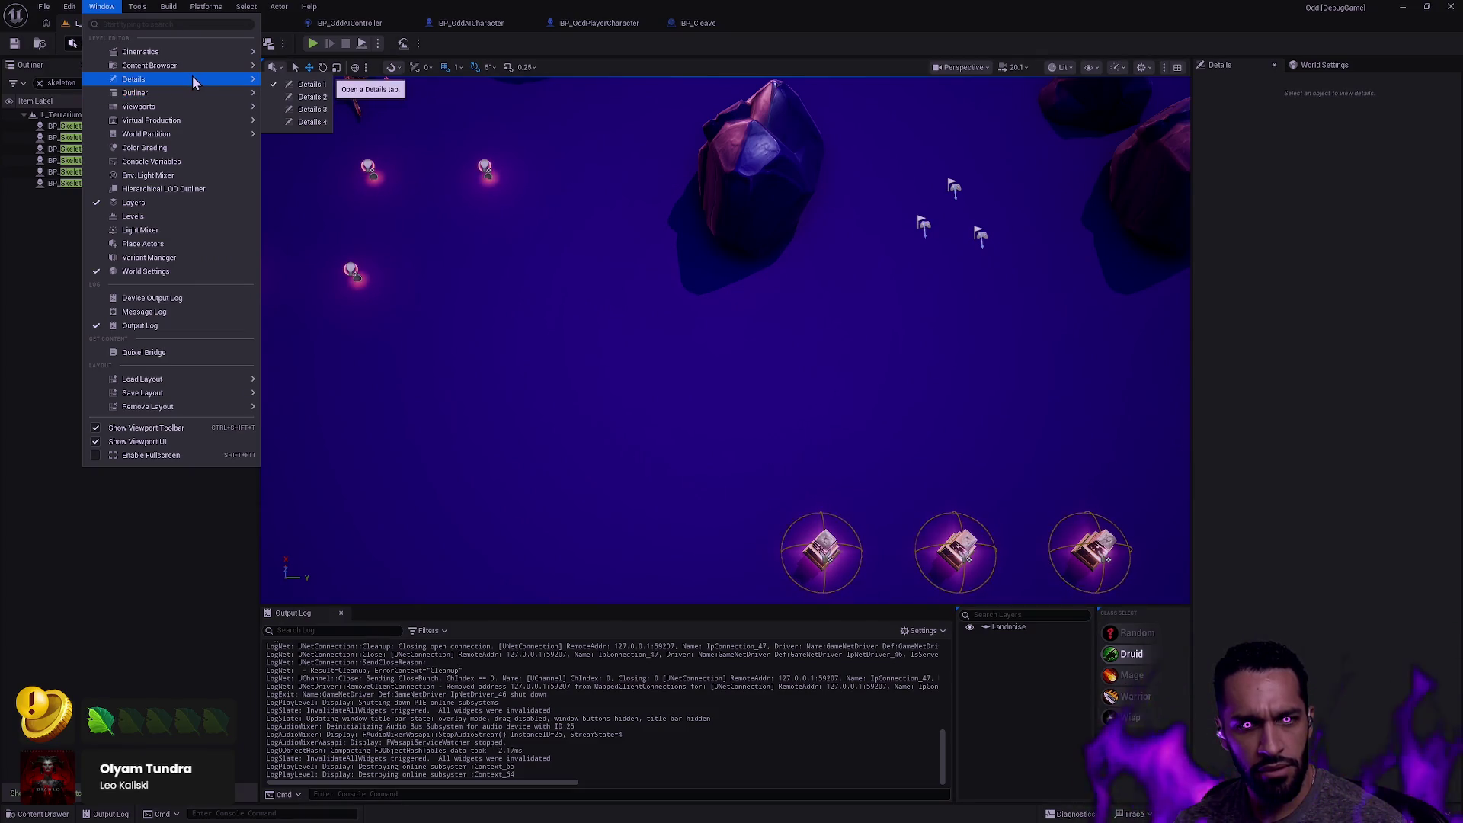
left_click(429, 634)
scroll(726, 720, "up", 5)
scroll(726, 720, "up", 10)
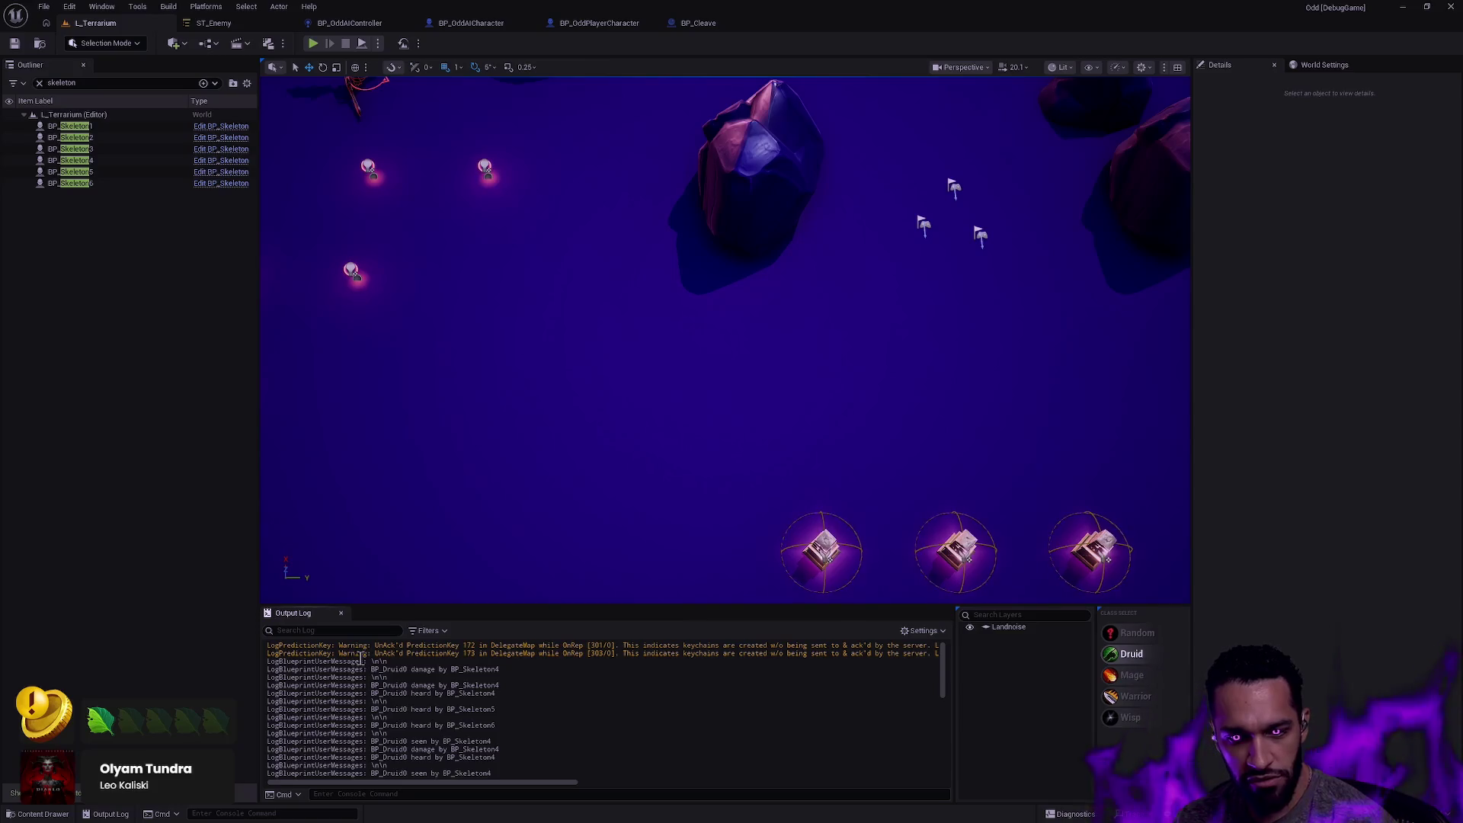
Select the 'BP_Druid0 damage by BP_Skeleton4' and heard messages in the log.
mouse_move(512, 668)
left_mouse_down()
mouse_move(450, 668)
mouse_move(517, 670)
left_mouse_up()
left_click(402, 667)
left_click(518, 669)
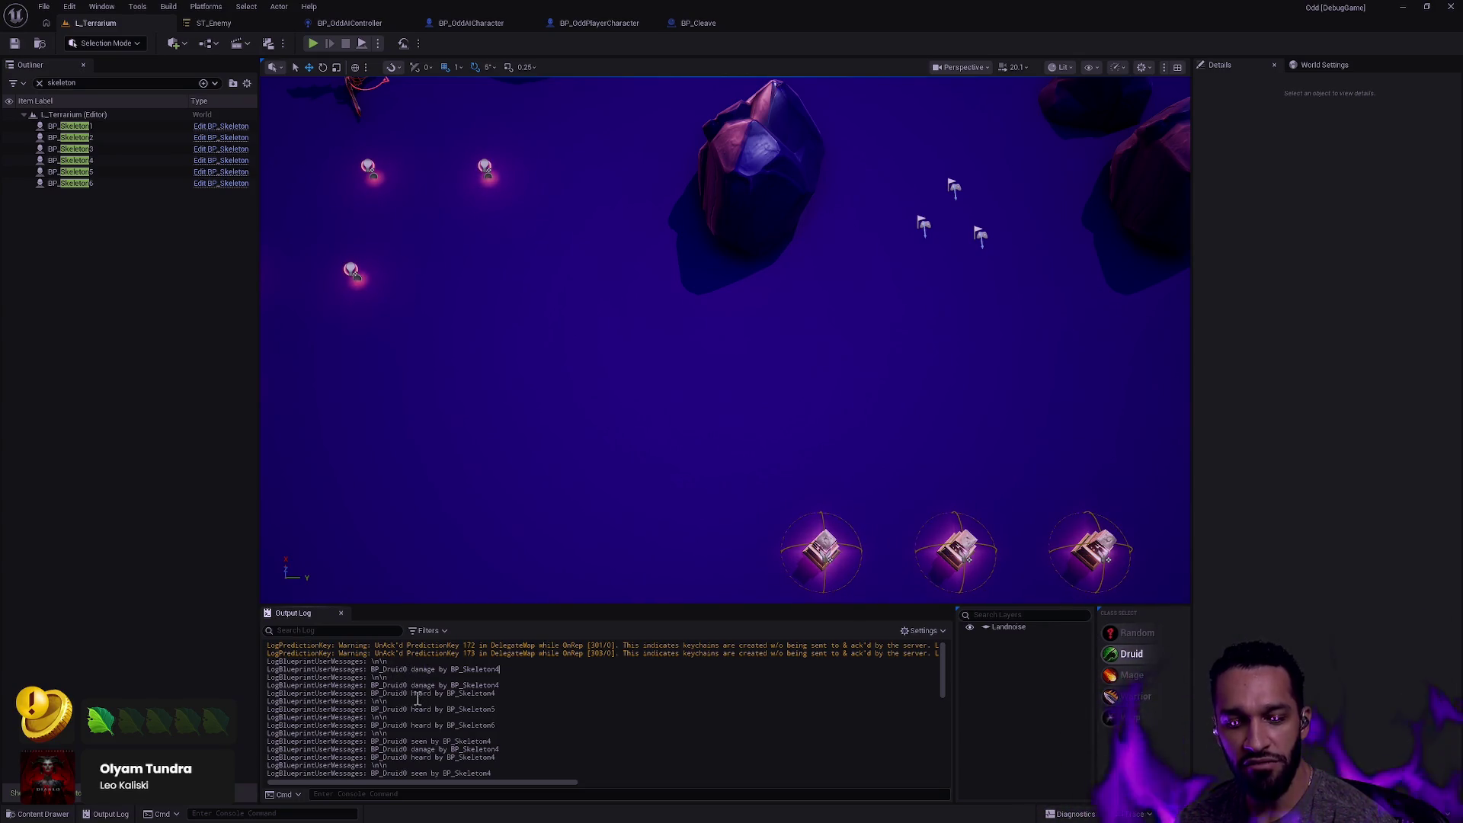
left_click_drag(499, 692, 363, 686)
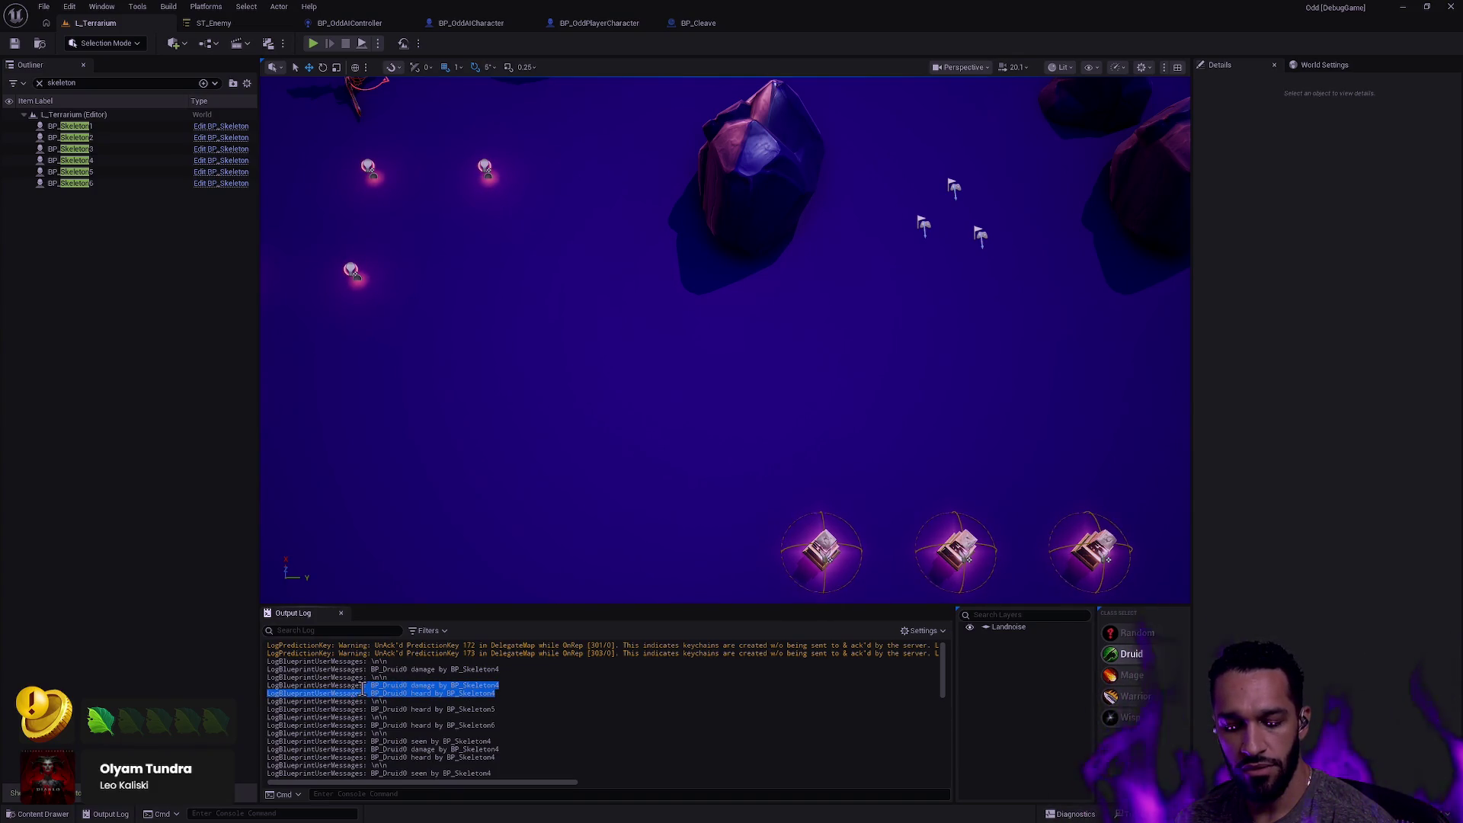
left_click(363, 689)
left_click_drag(499, 694, 267, 685)
left_click(493, 697)
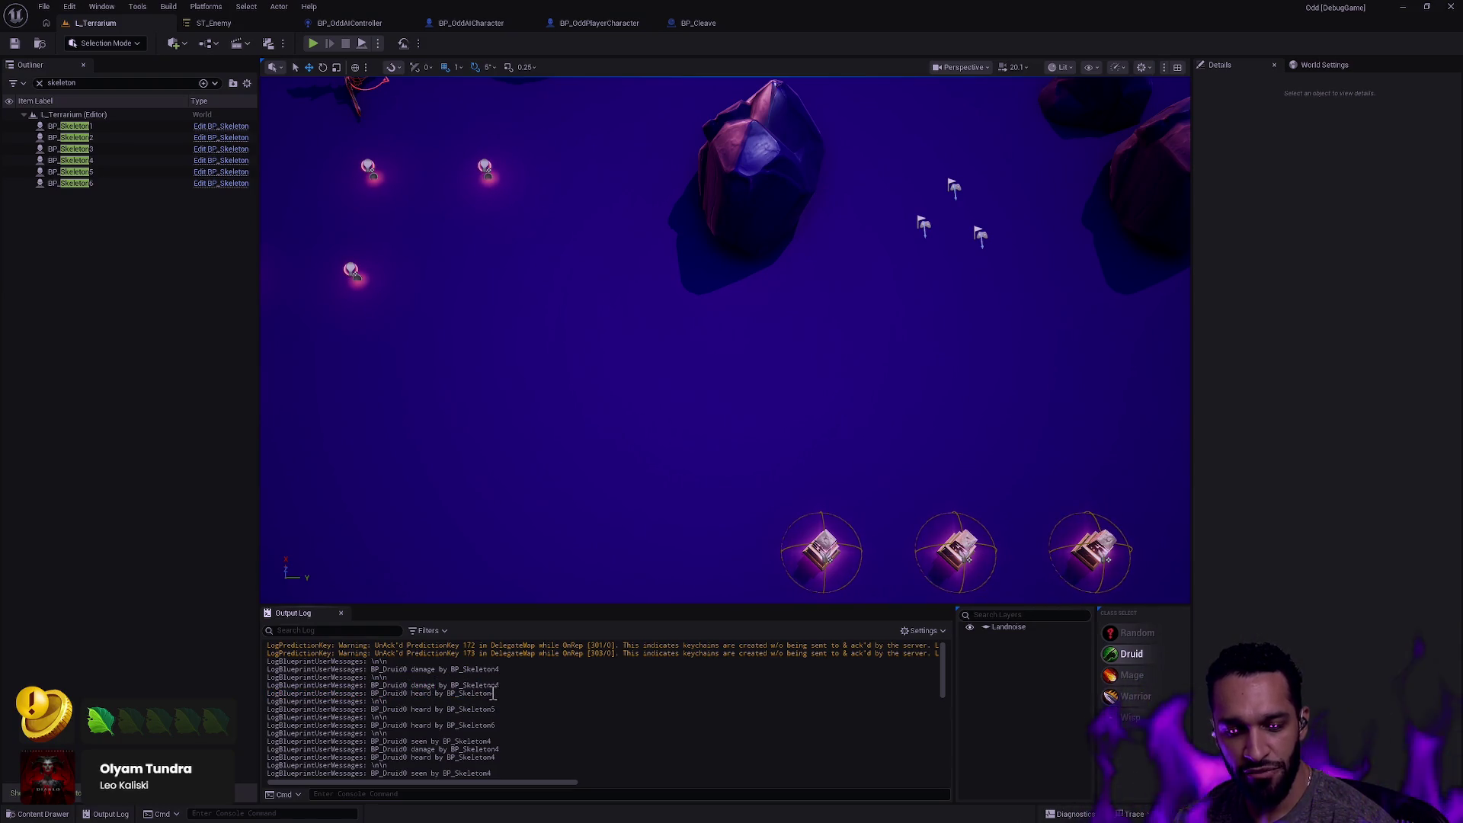
left_click_drag(496, 693, 362, 688)
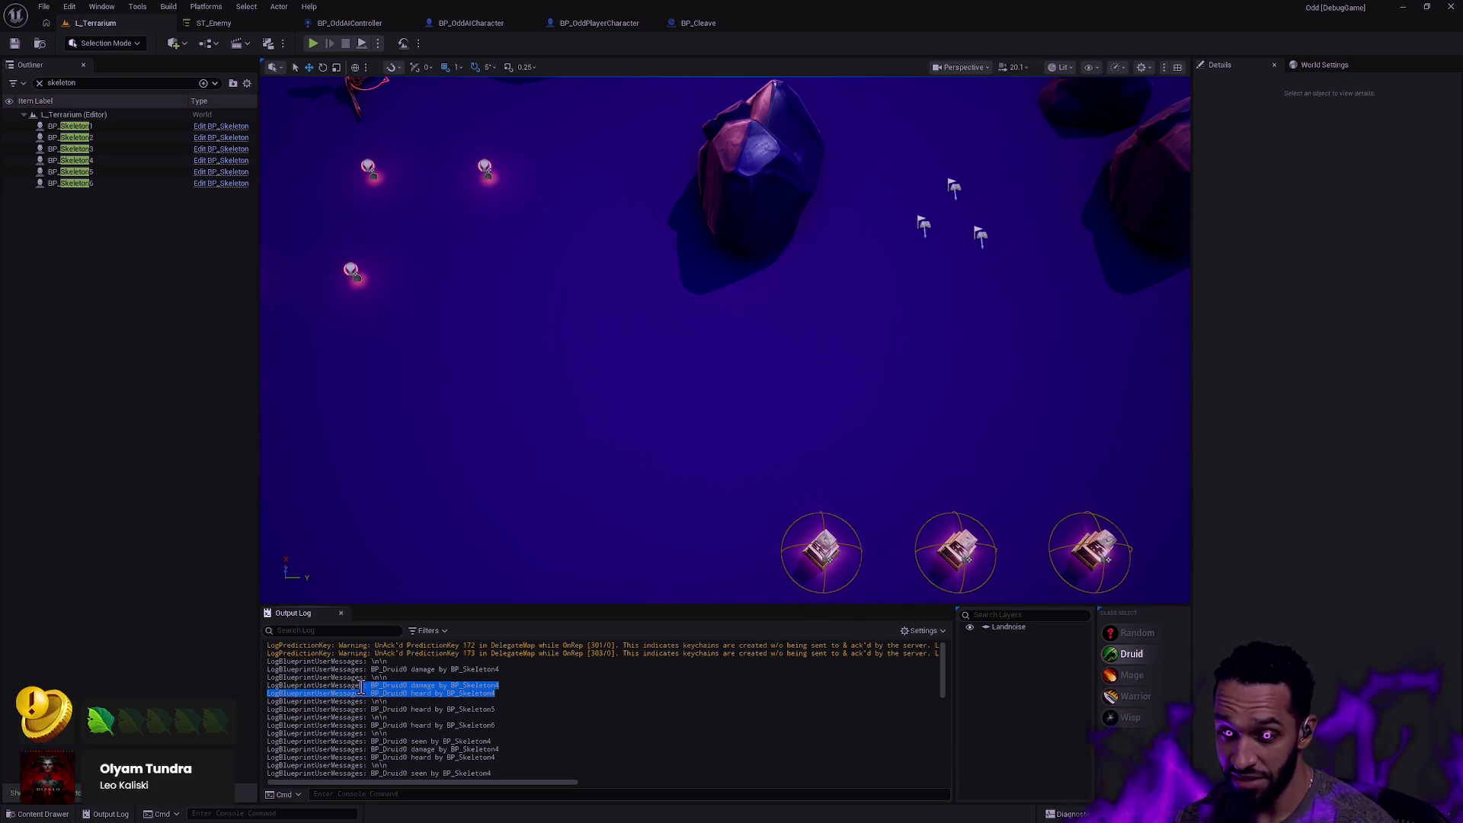
left_click(412, 689)
mouse_move(361, 685)
left_mouse_down()
mouse_move(421, 686)
mouse_move(315, 693)
left_mouse_up()
left_click(401, 693)
triple_click(370, 685)
double_click(370, 685)
left_click(370, 685)
left_click_drag(455, 685, 365, 682)
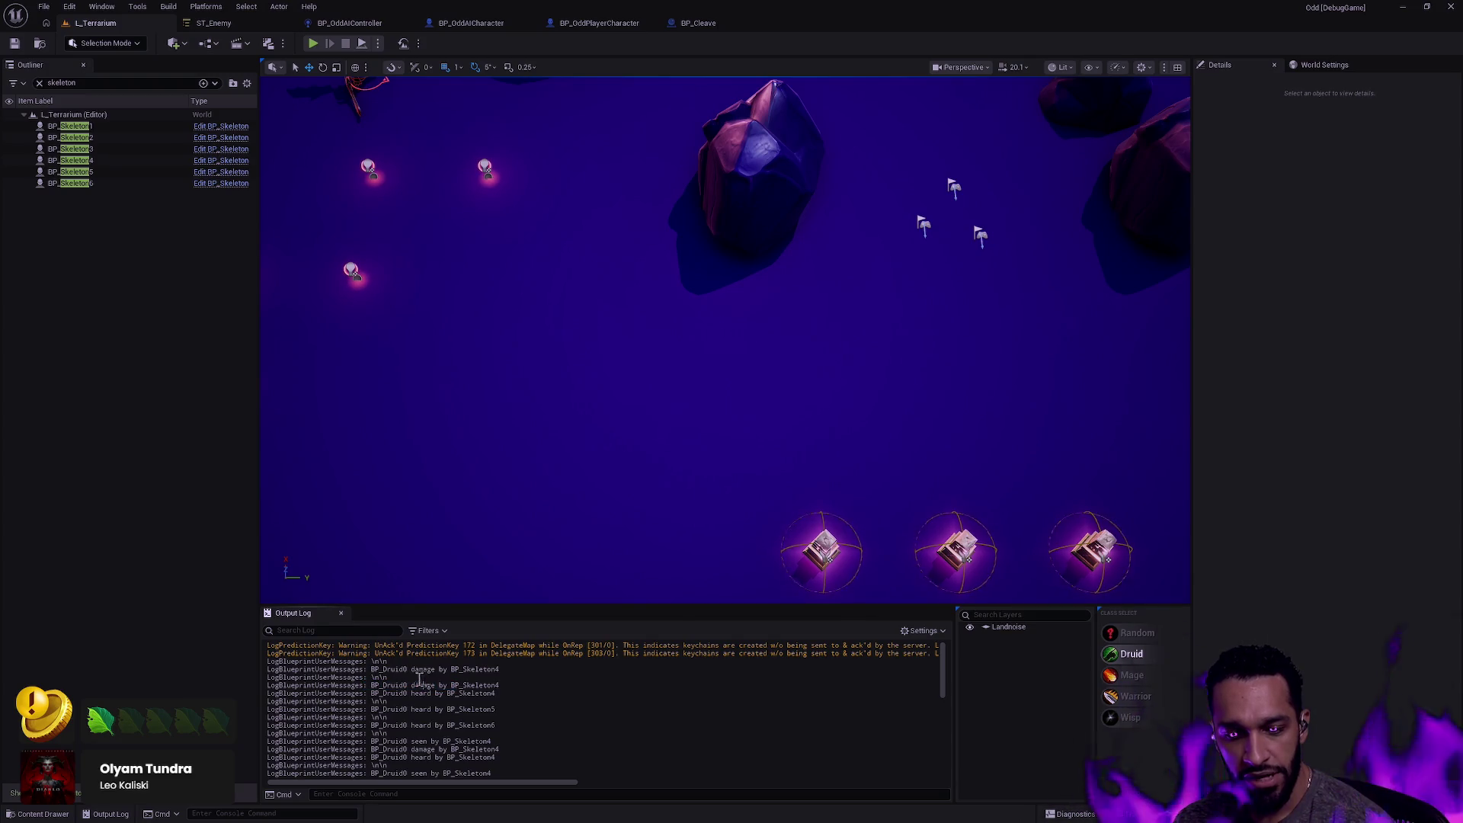
left_click_drag(462, 669, 299, 669)
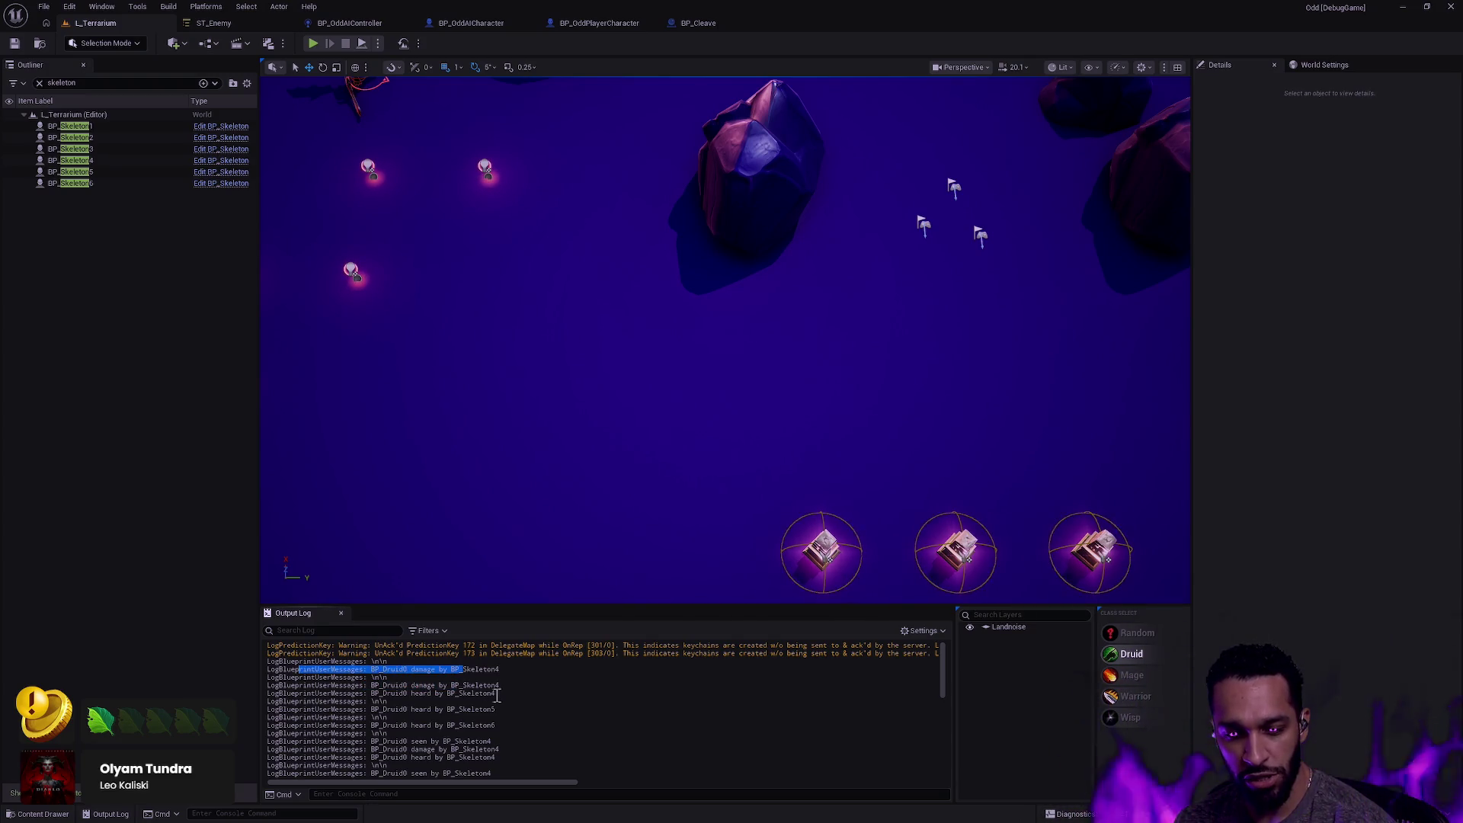
left_click_drag(495, 693, 263, 686)
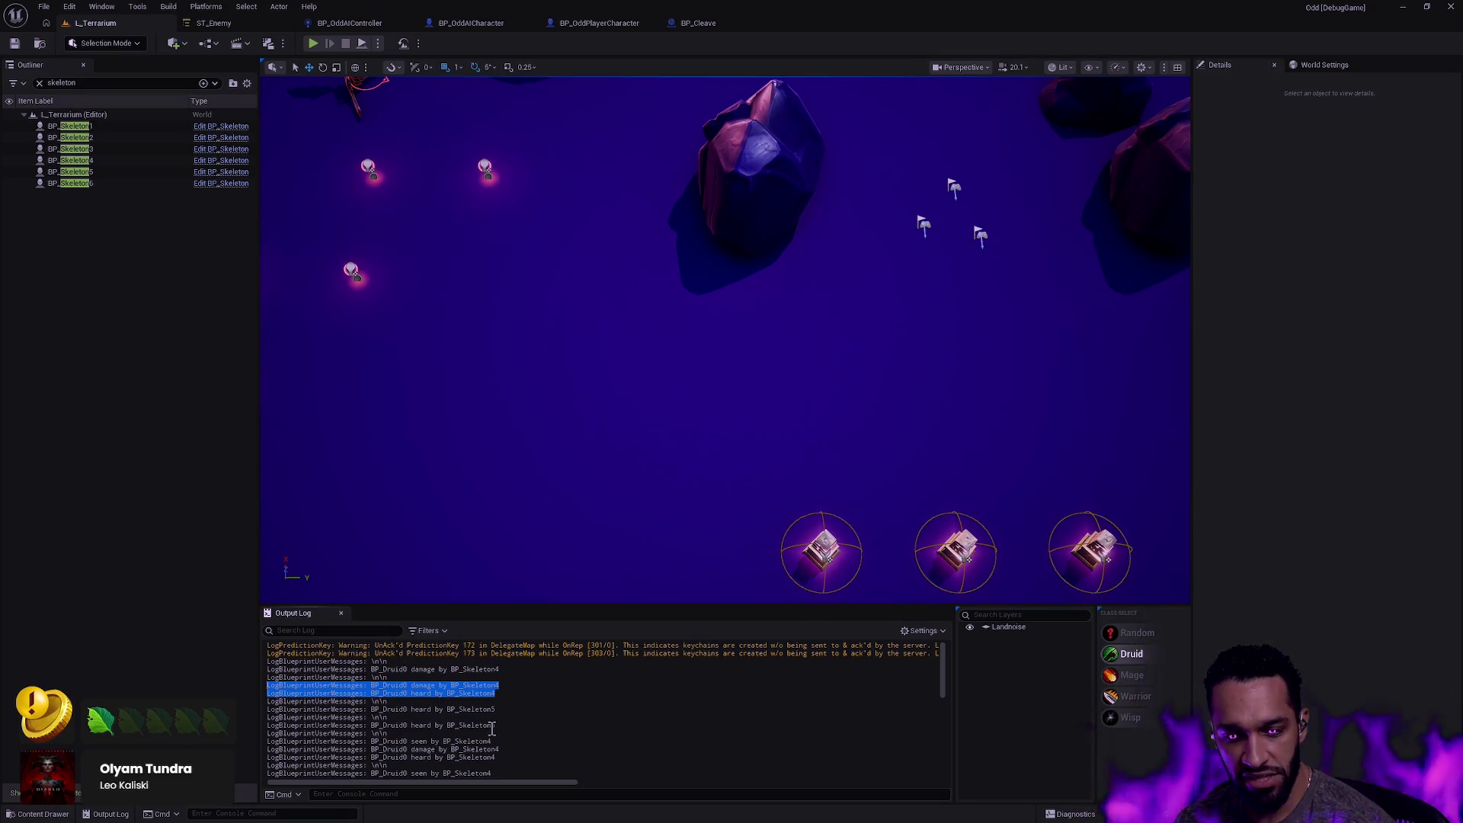
left_click(408, 732)
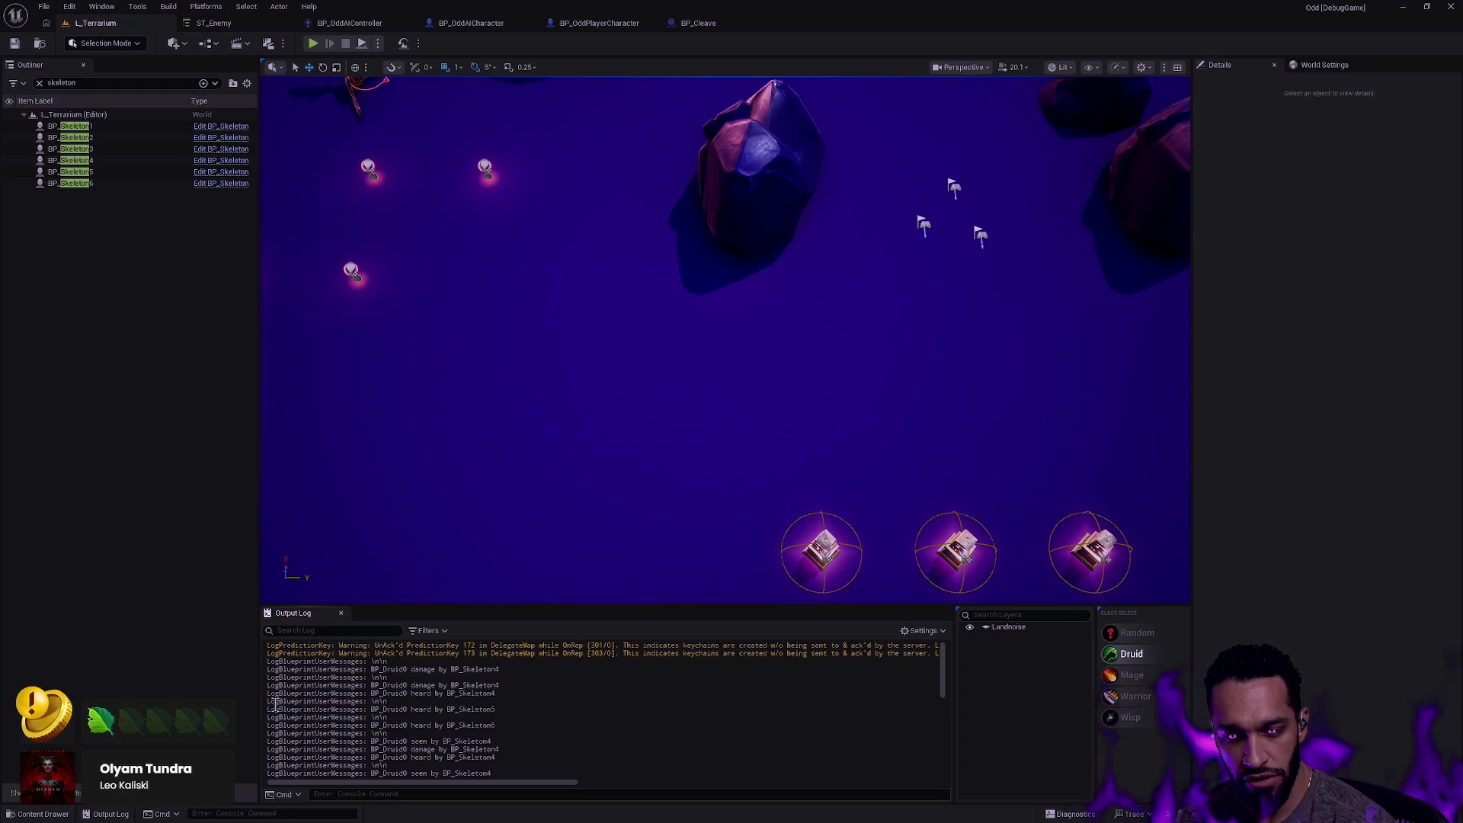
left_click_drag(407, 731, 276, 706)
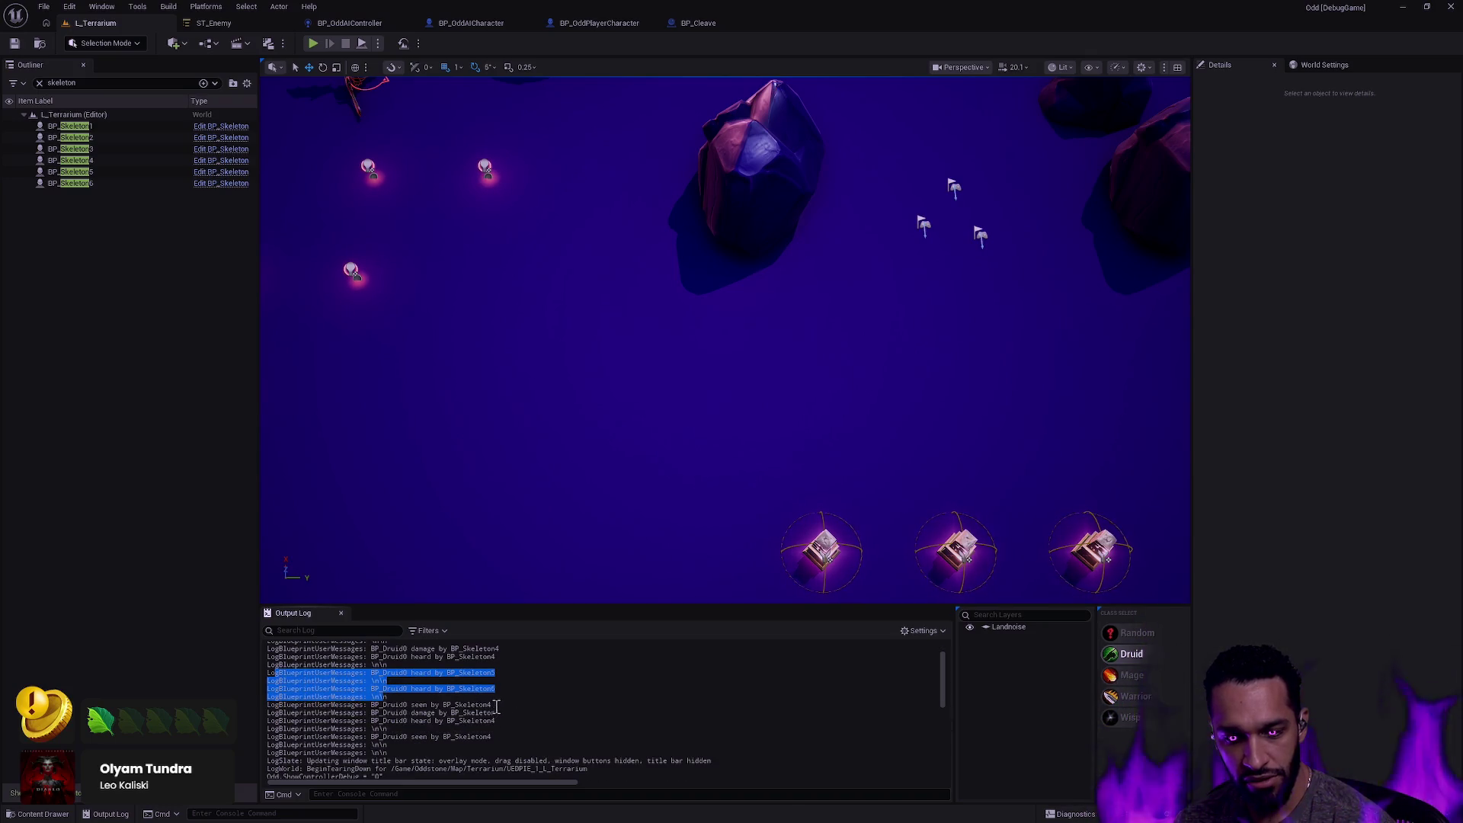
left_click_drag(402, 705, 478, 705)
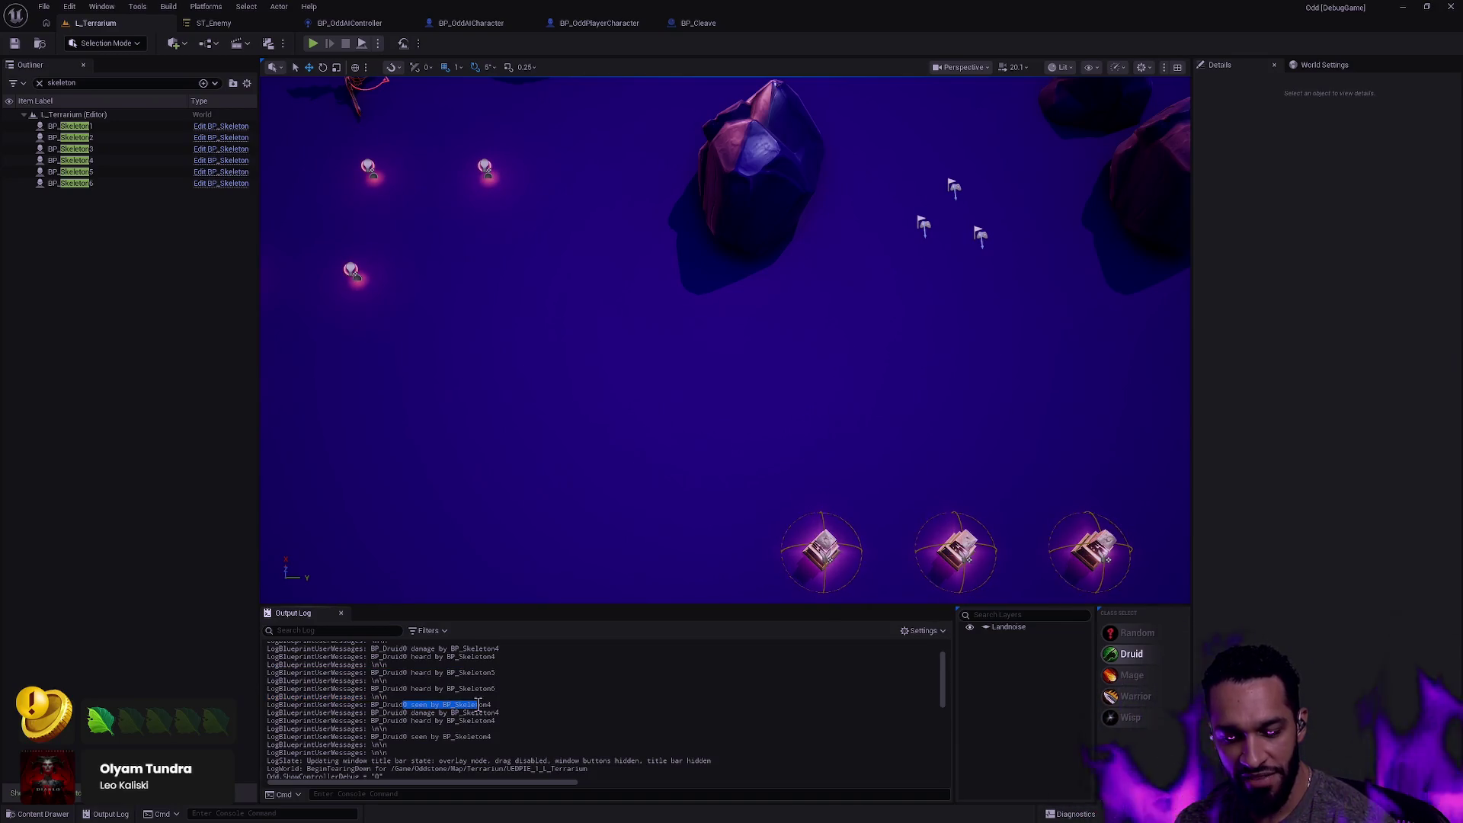
left_click_drag(412, 712, 435, 719)
scroll(457, 709, "down", 1)
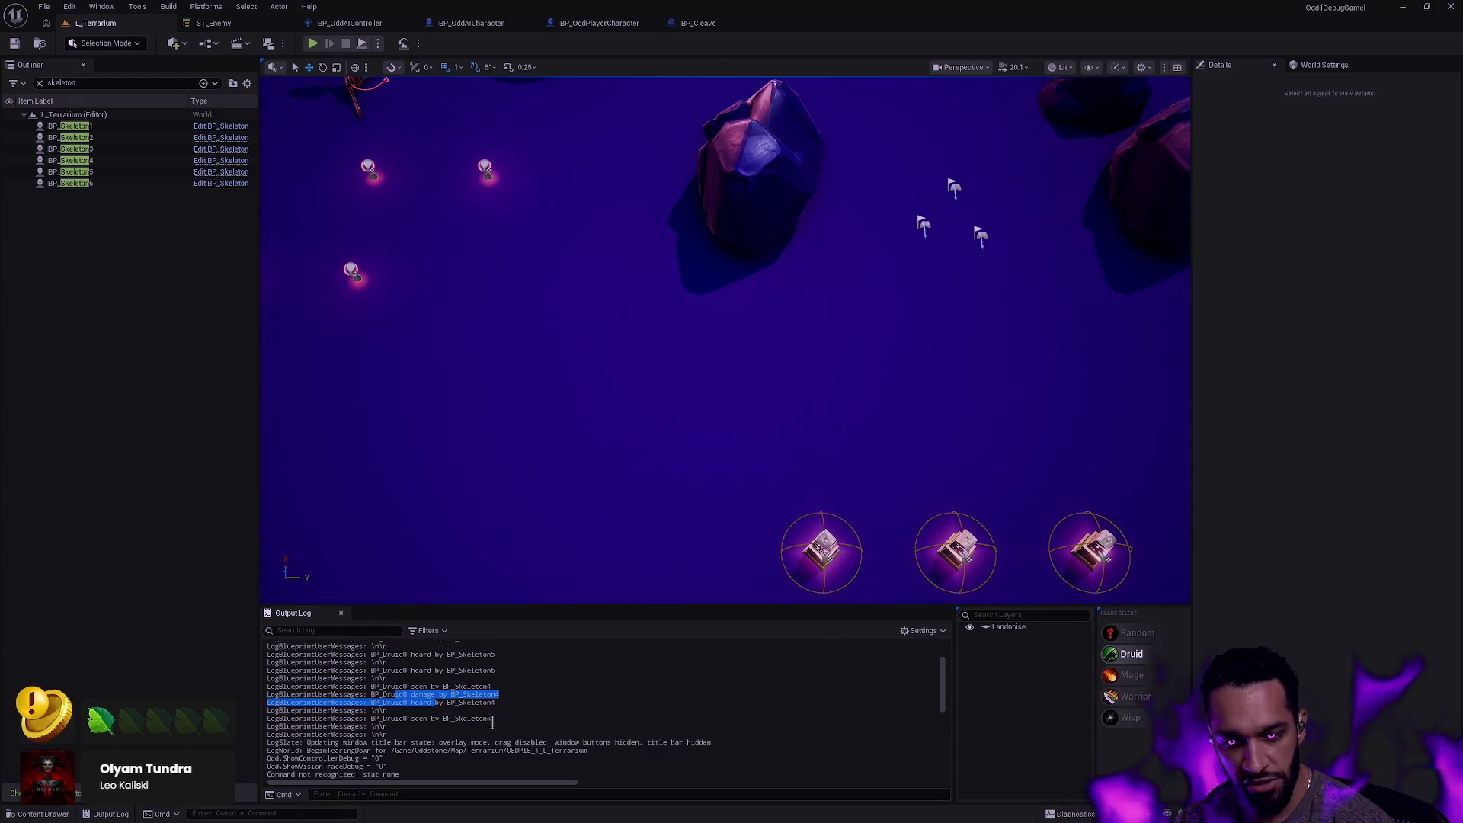
double_click(468, 718)
left_click(468, 720)
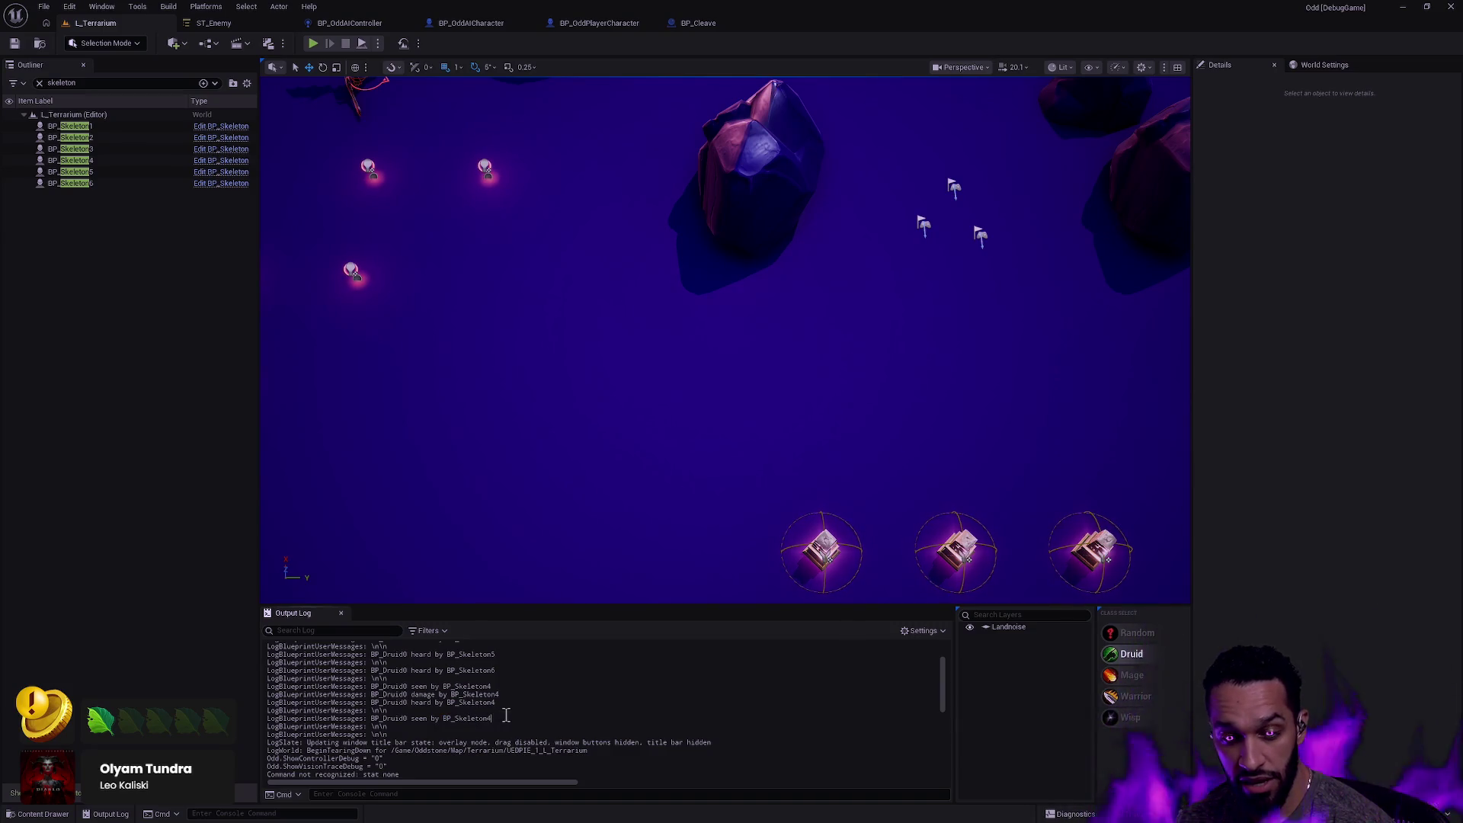
left_click_drag(493, 718, 381, 721)
left_click(380, 718)
triple_click(472, 718)
left_click(484, 716)
left_click(534, 712)
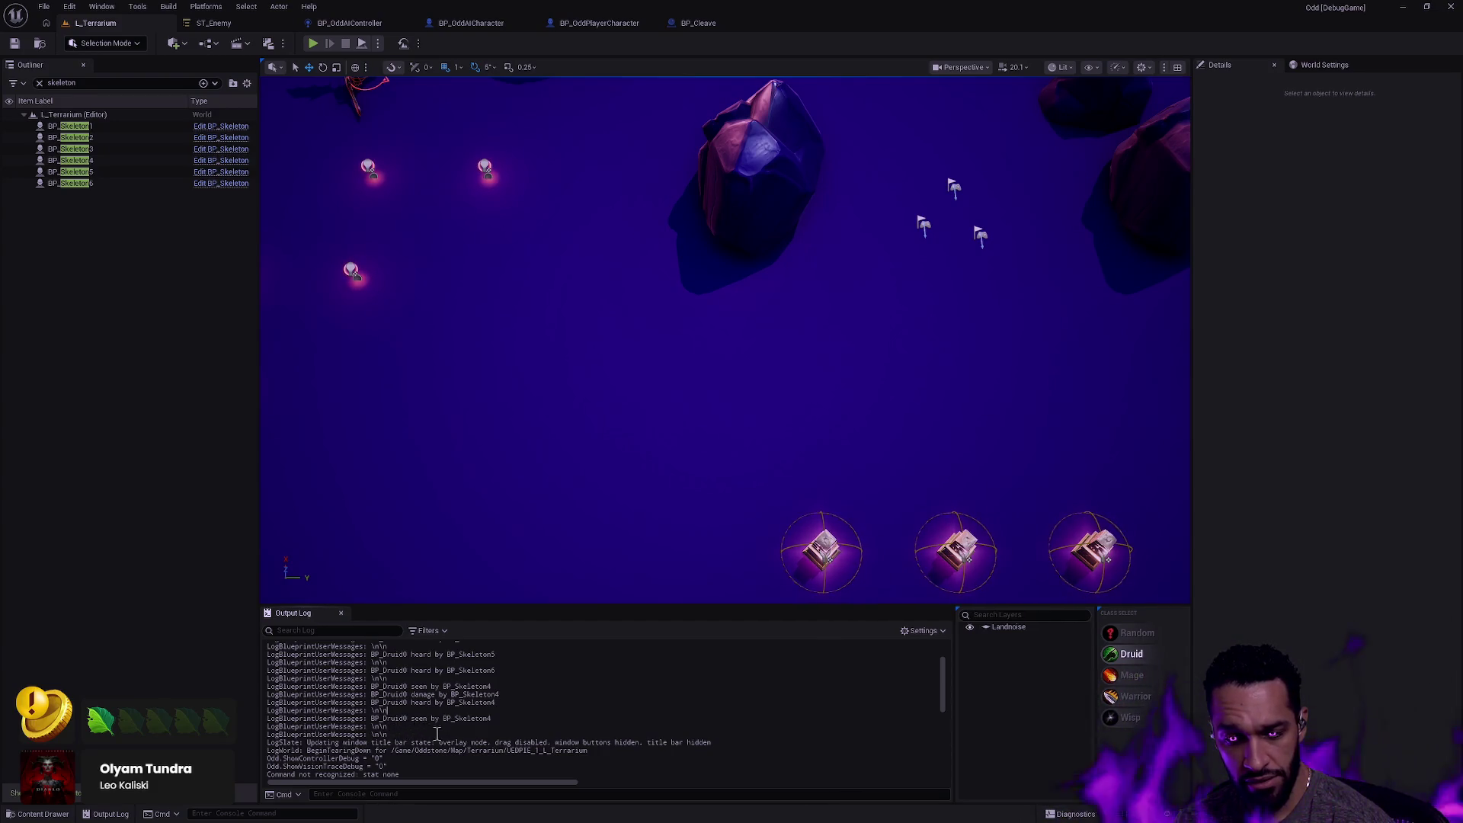
scroll(423, 716, "up", 2)
scroll(423, 716, "down", 3)
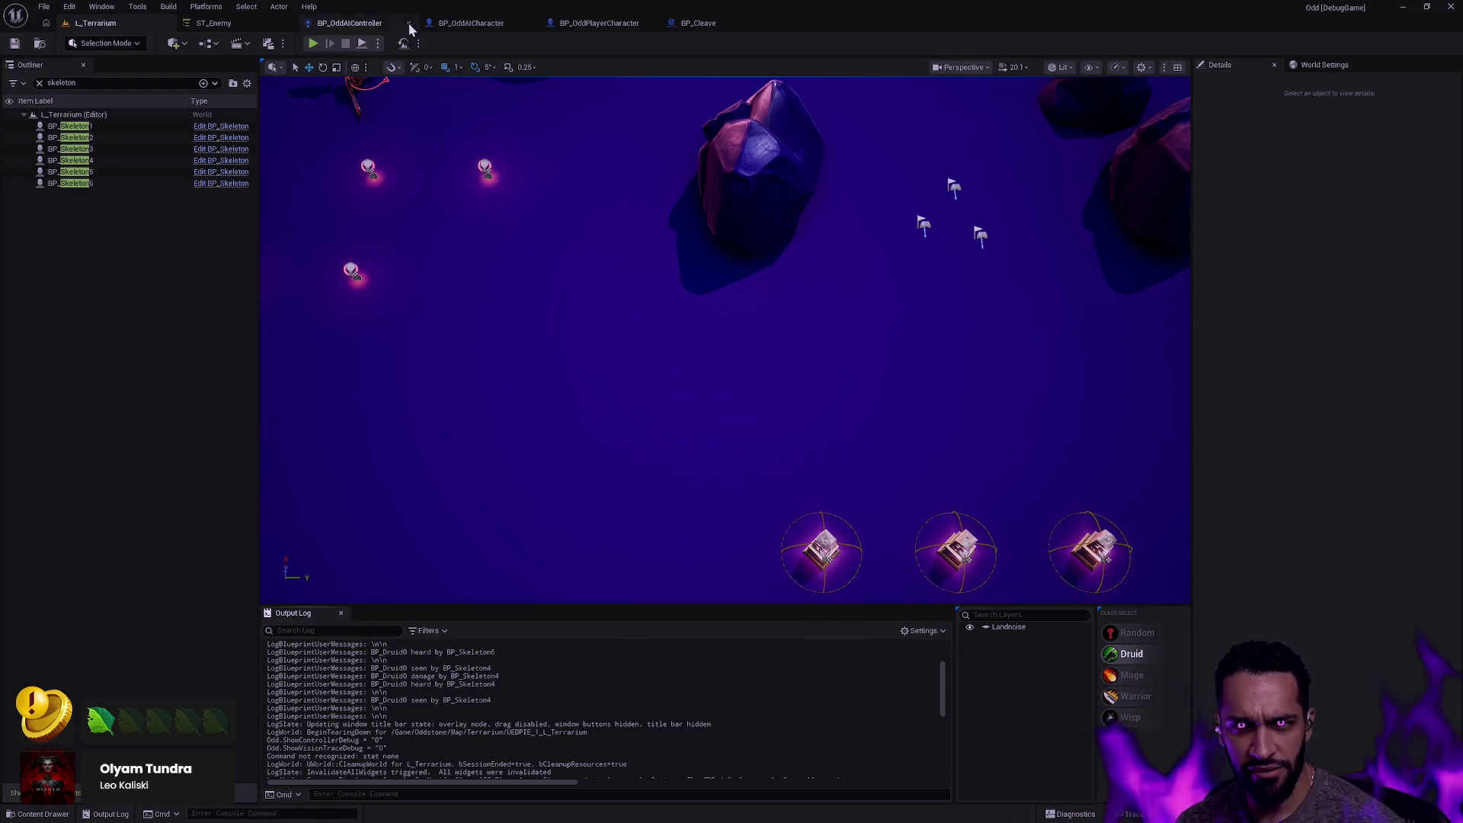
left_click(349, 22)
scroll(678, 369, "down", 1)
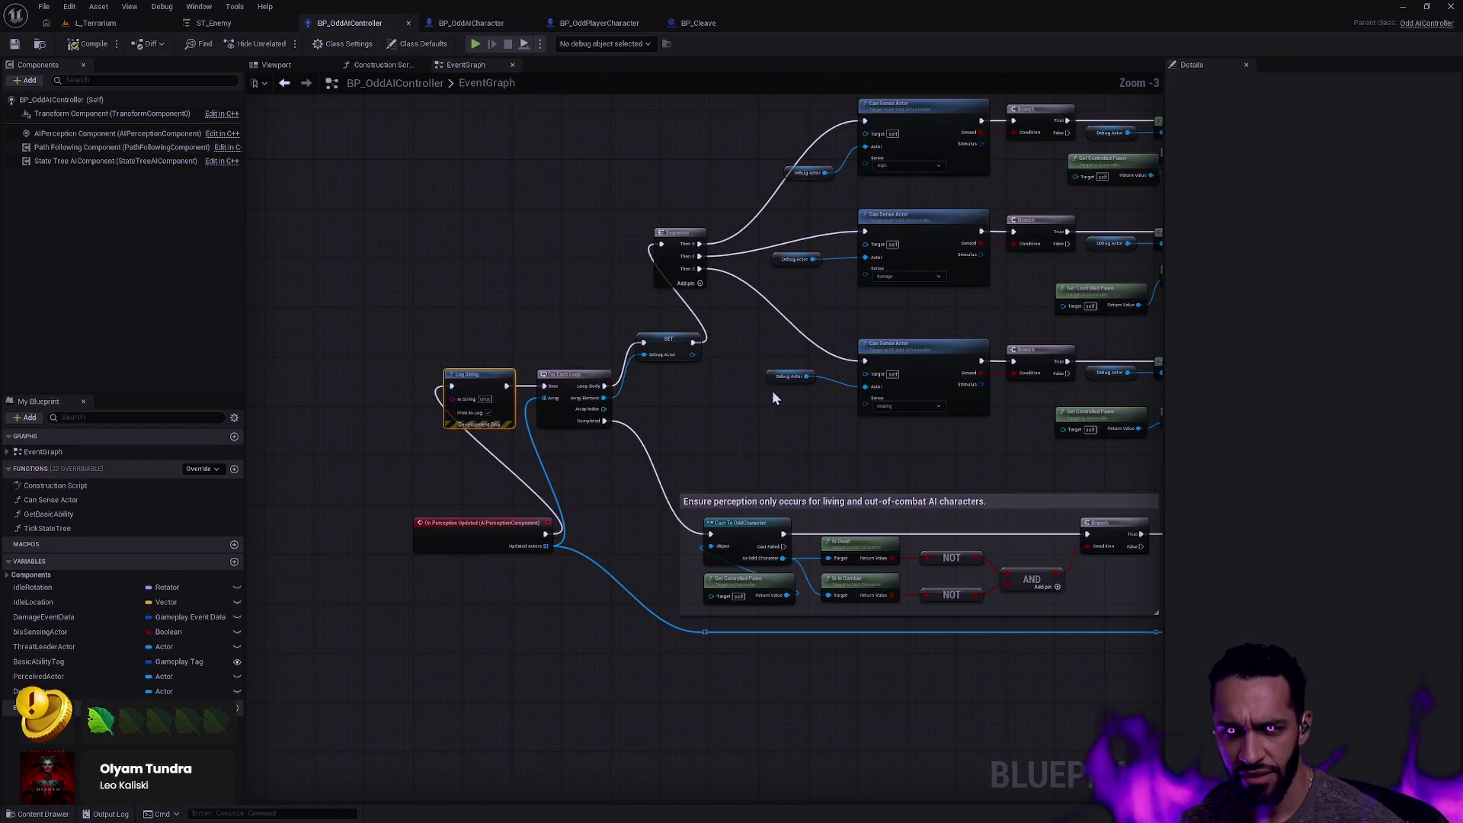
left_click(421, 520)
left_click(584, 607)
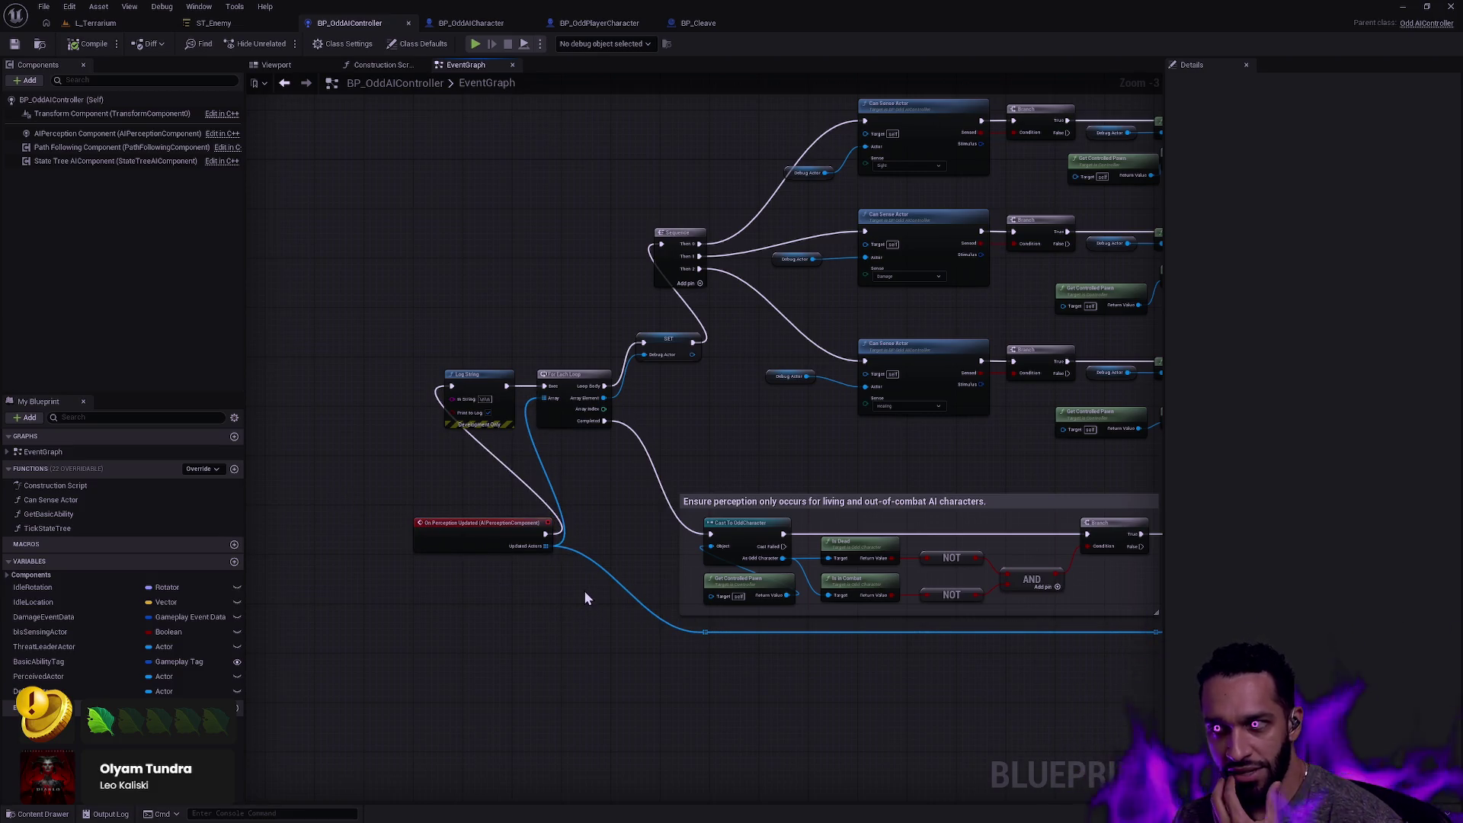
left_click_drag(562, 555, 381, 508)
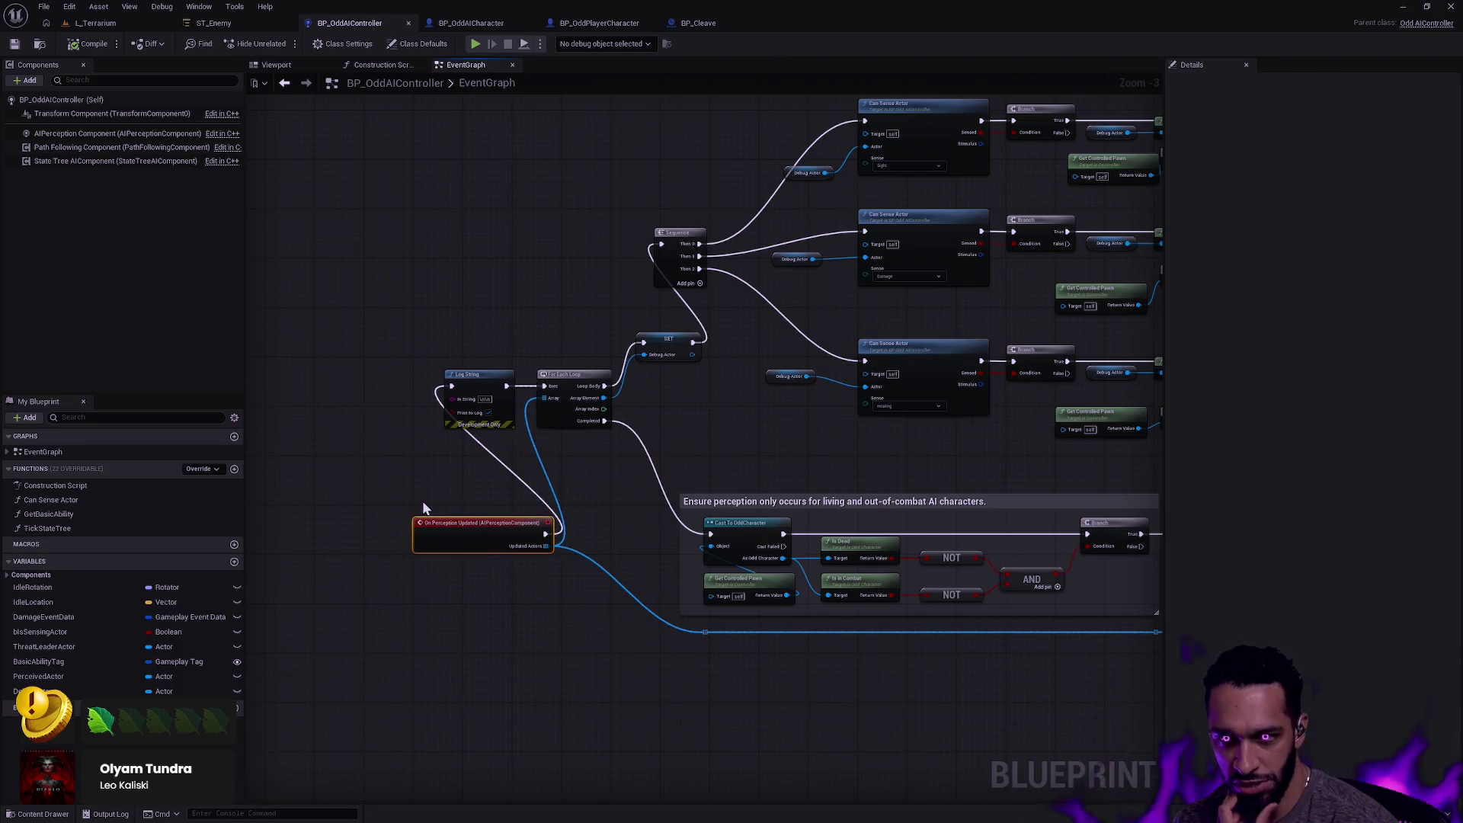
left_click_drag(720, 407, 532, 483)
scroll(533, 482, "down", 1)
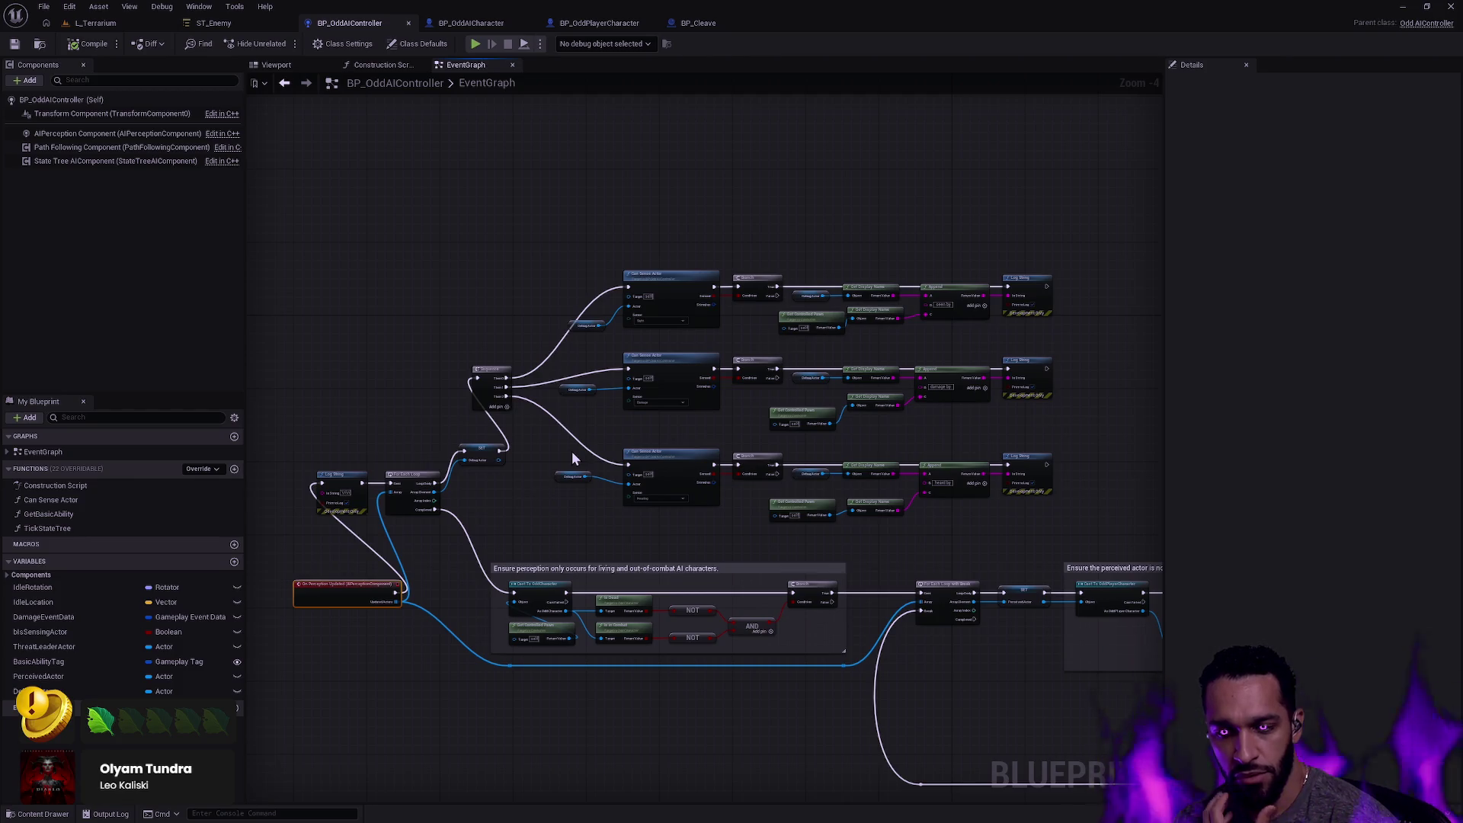
left_click(1058, 548)
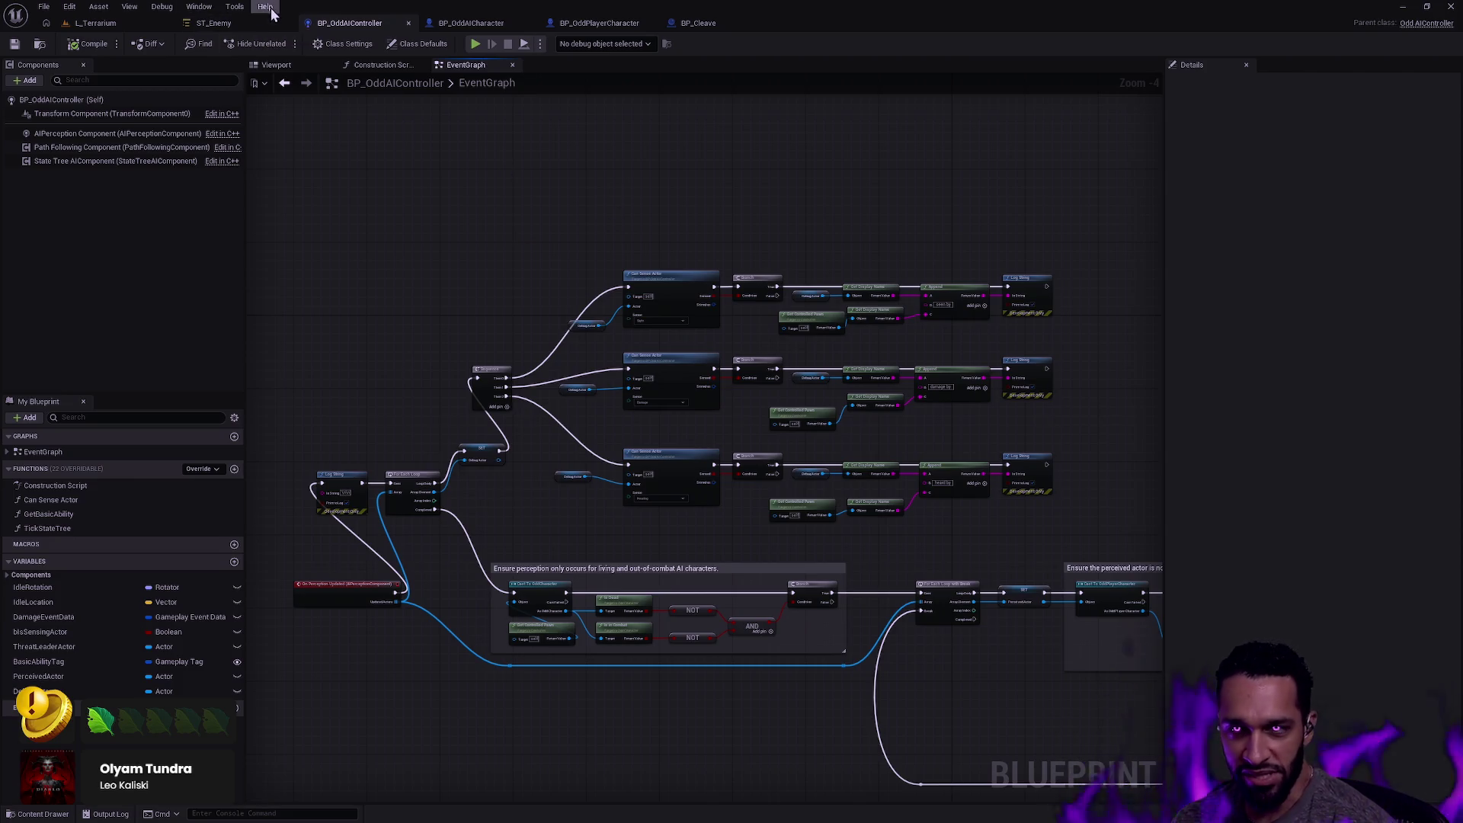
Zoom out and box-select the upper block of perception graph nodes.
scroll(632, 350, "down", 3)
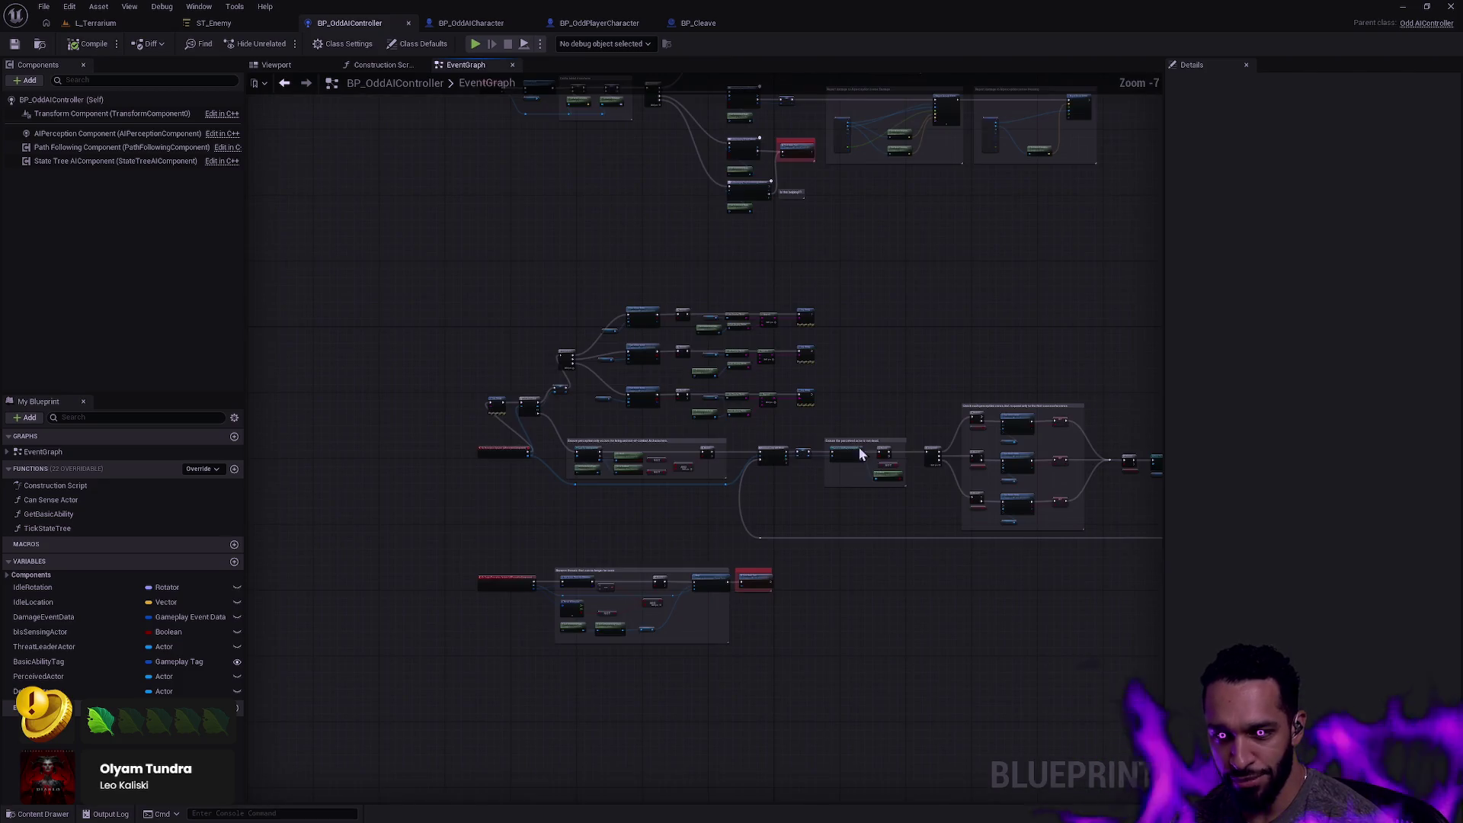
left_click_drag(812, 425, 427, 269)
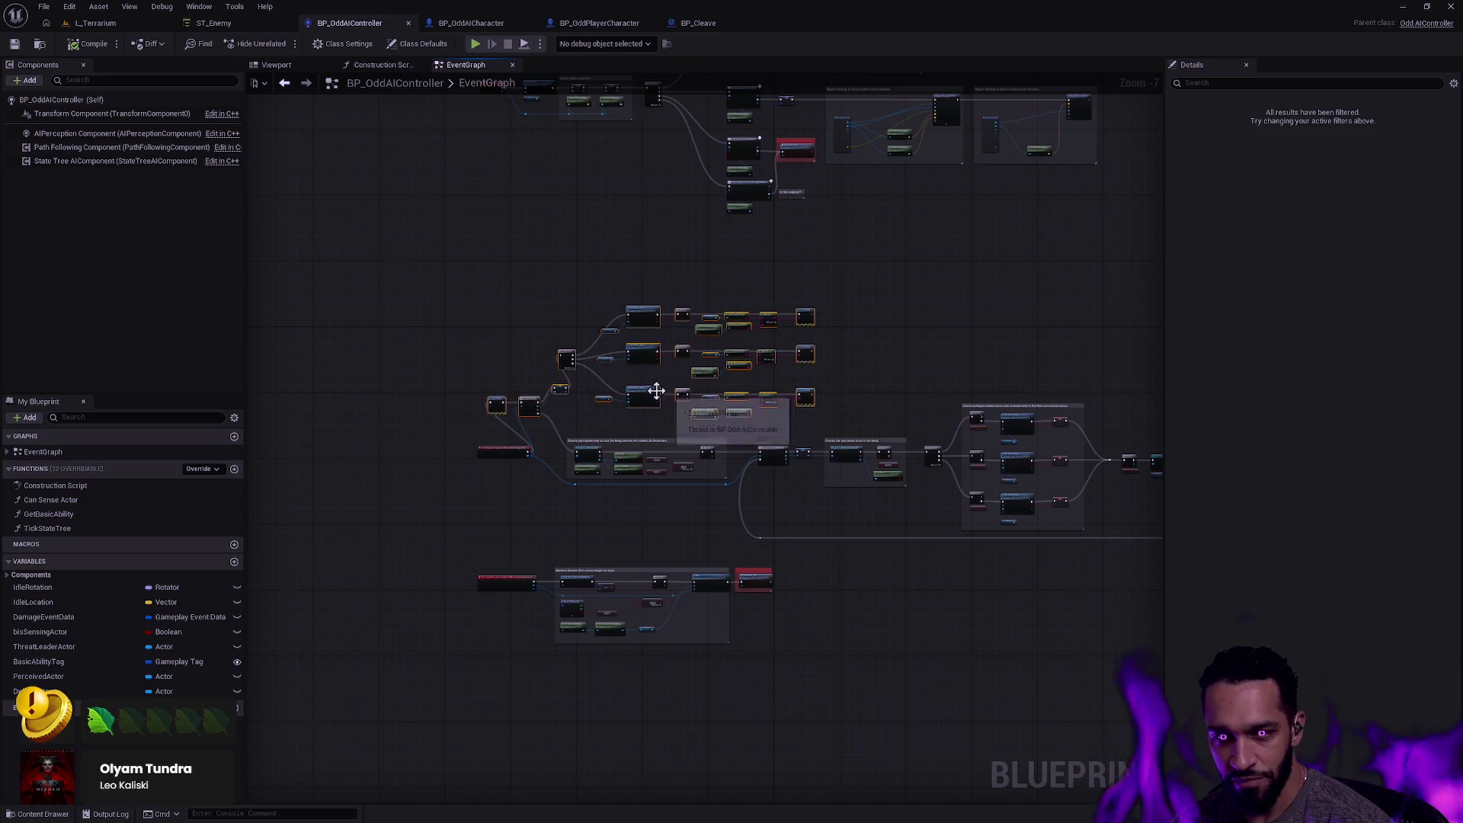
mouse_move(736, 405)
left_mouse_down()
mouse_move(770, 565)
mouse_move(709, 513)
mouse_move(478, 457)
left_mouse_up()
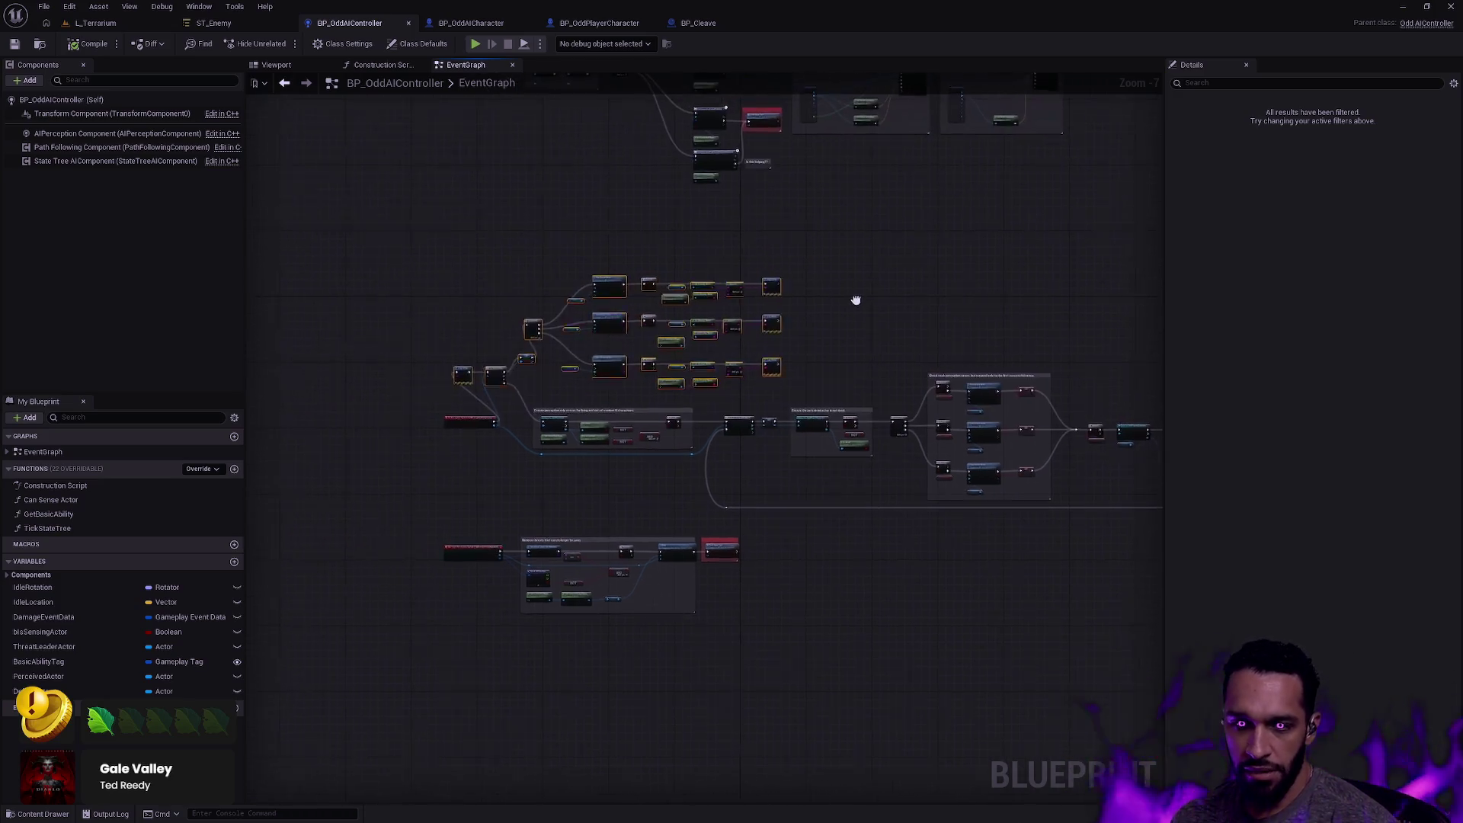
Frame and select the three Can Sense Actor rows, then deselect them.
scroll(753, 396, "up", 4)
left_click_drag(755, 393, 866, 458)
scroll(866, 459, "down", 1)
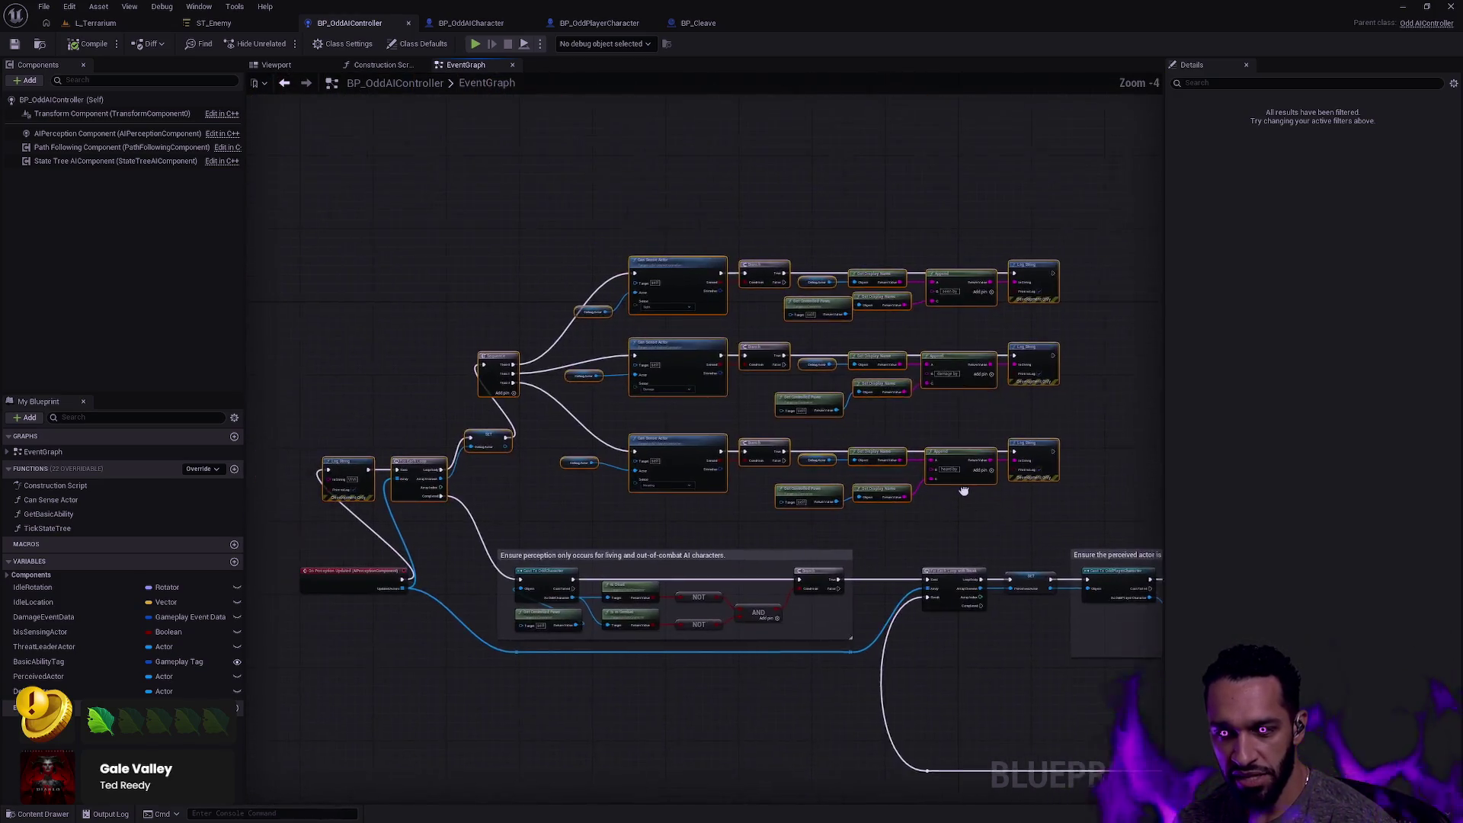
mouse_move(1094, 524)
left_mouse_down()
mouse_move(614, 364)
mouse_move(366, 258)
left_mouse_up()
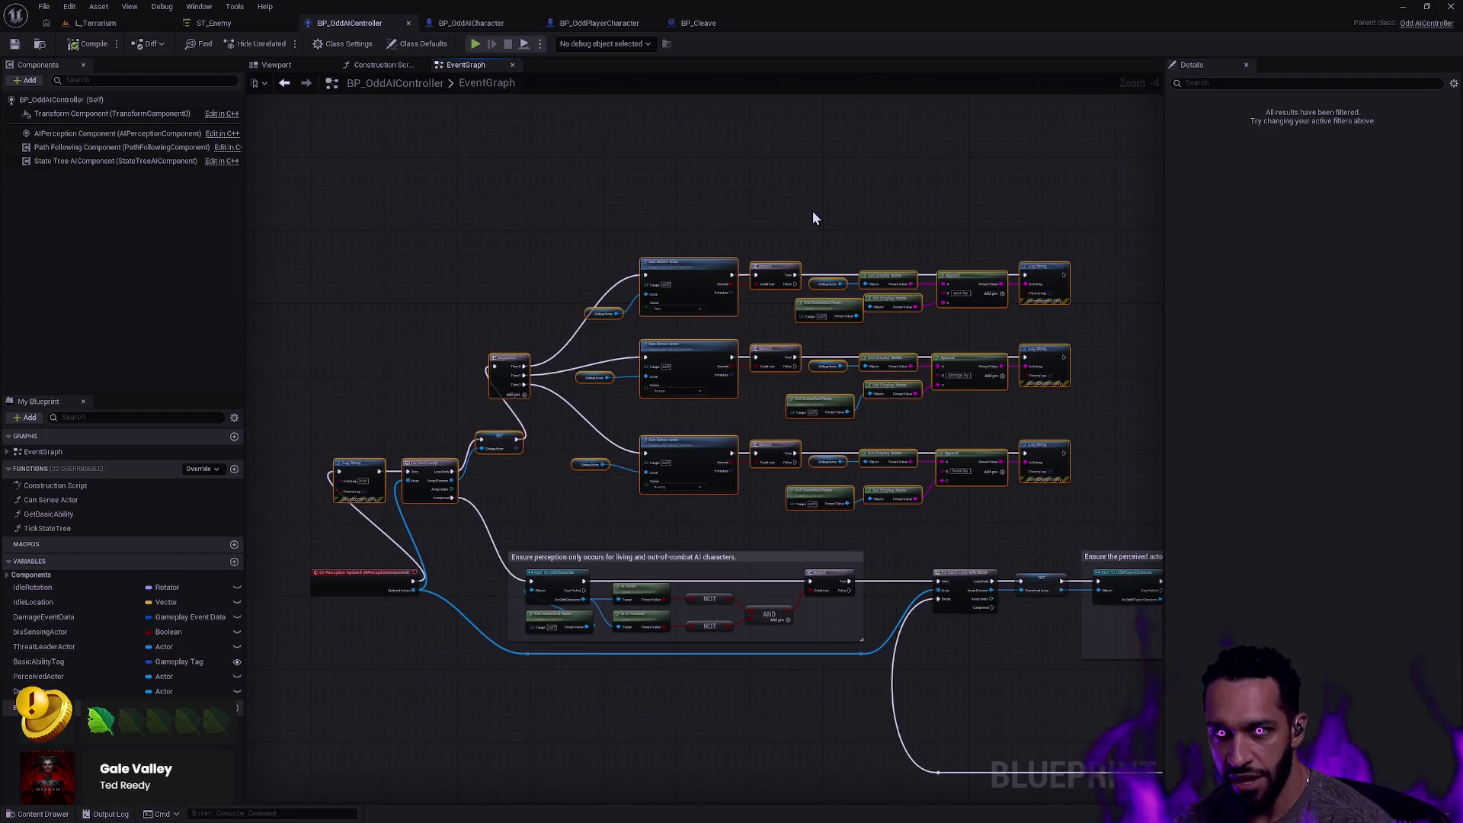
mouse_move(1094, 426)
left_mouse_down()
mouse_move(875, 403)
mouse_move(1108, 395)
left_mouse_up()
left_click(875, 398)
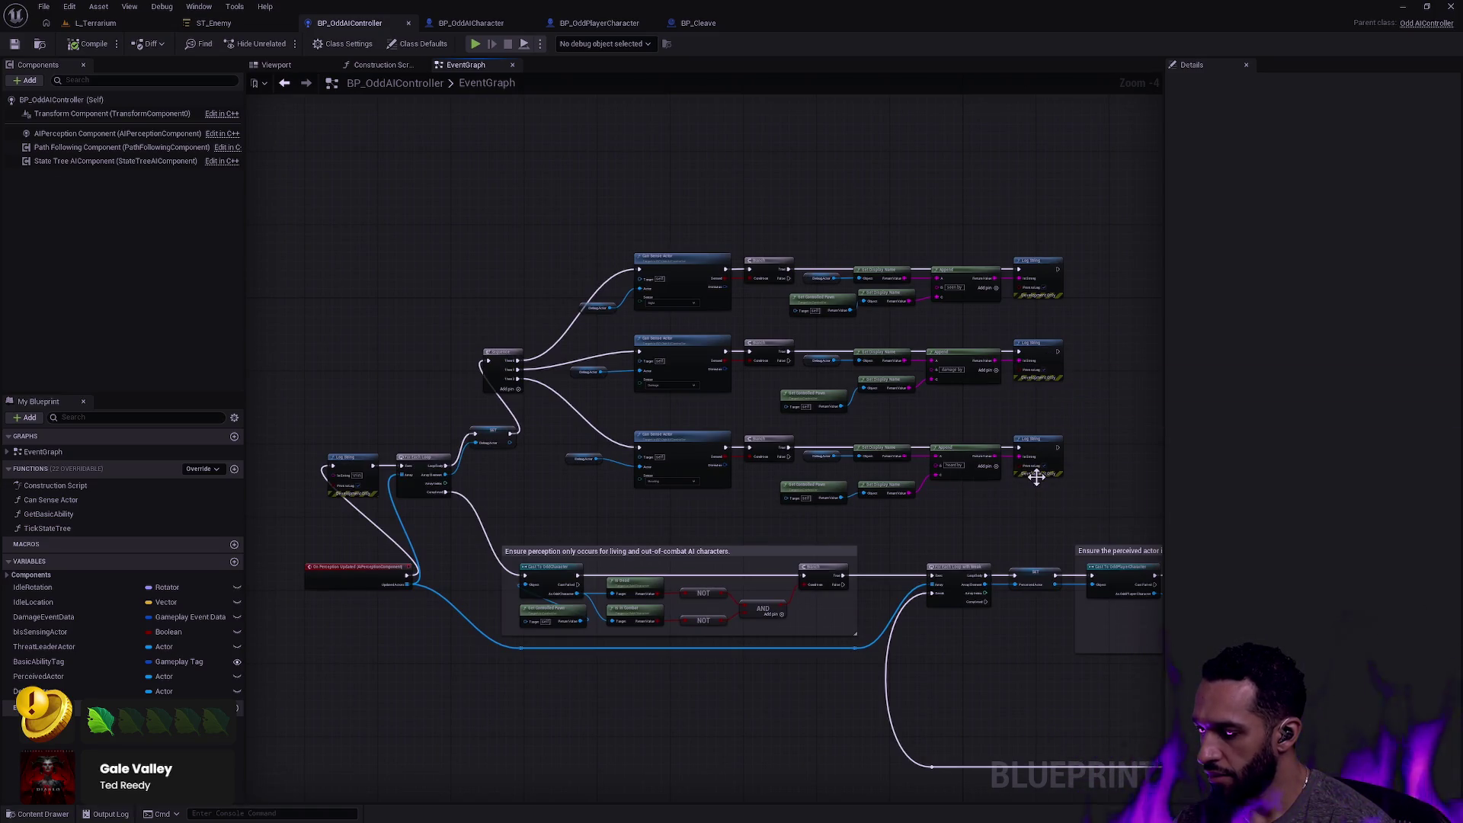
mouse_move(1025, 477)
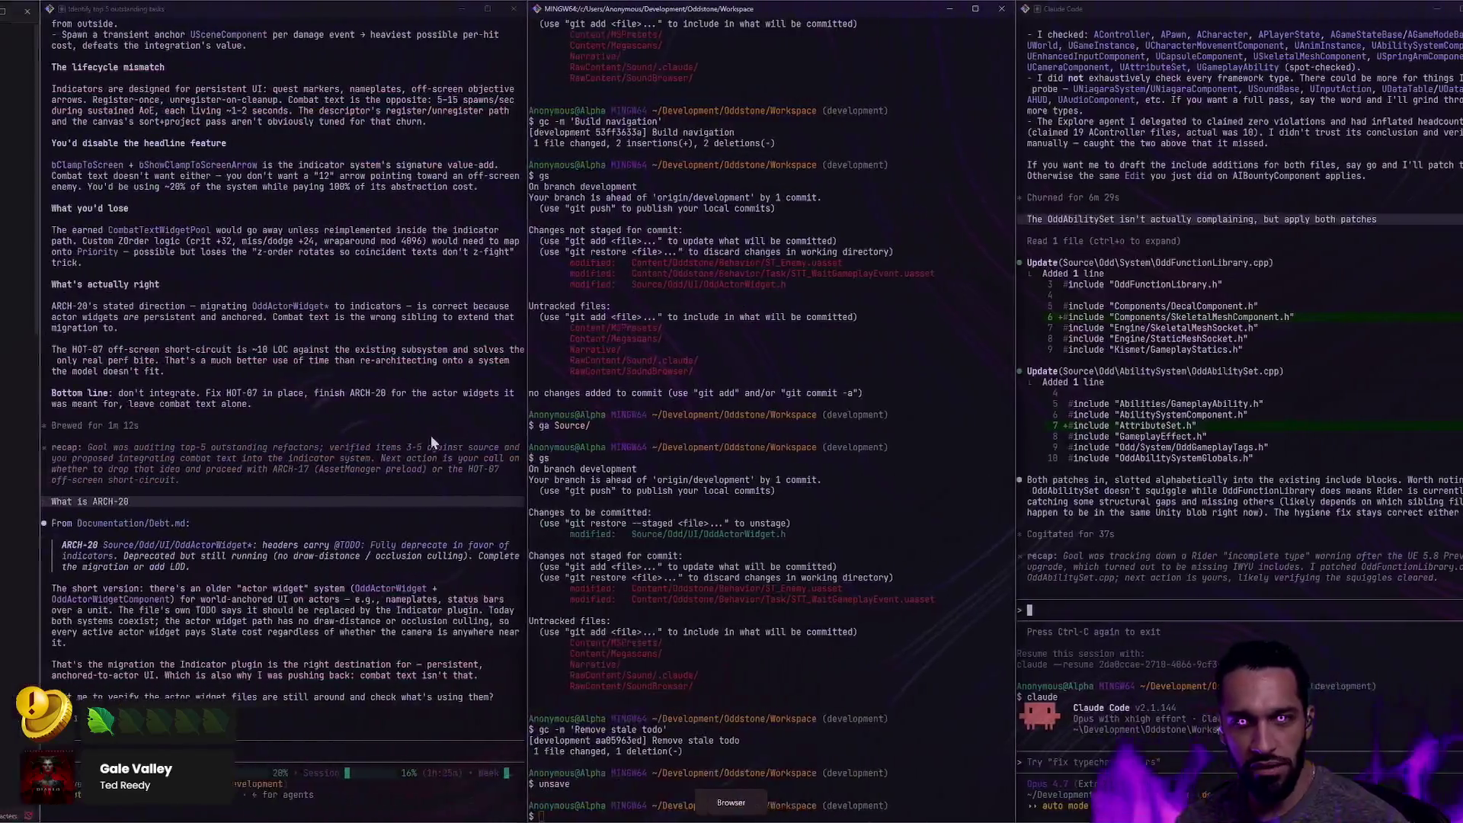
Search Bing for 'Logitech G Pro wireless' in a new tab, then close the results tab.
key("ctrl+t")
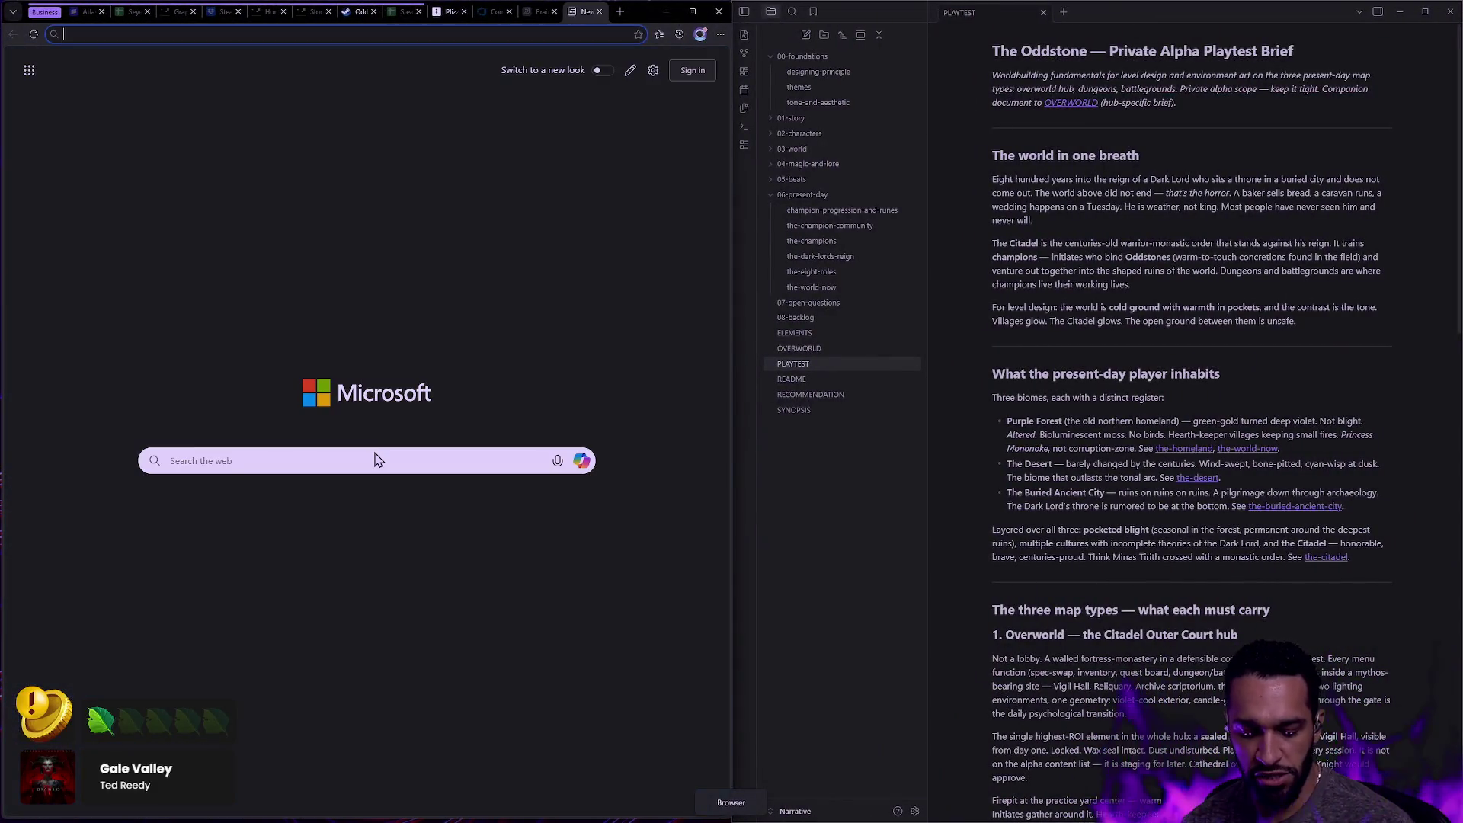
type("Logic")
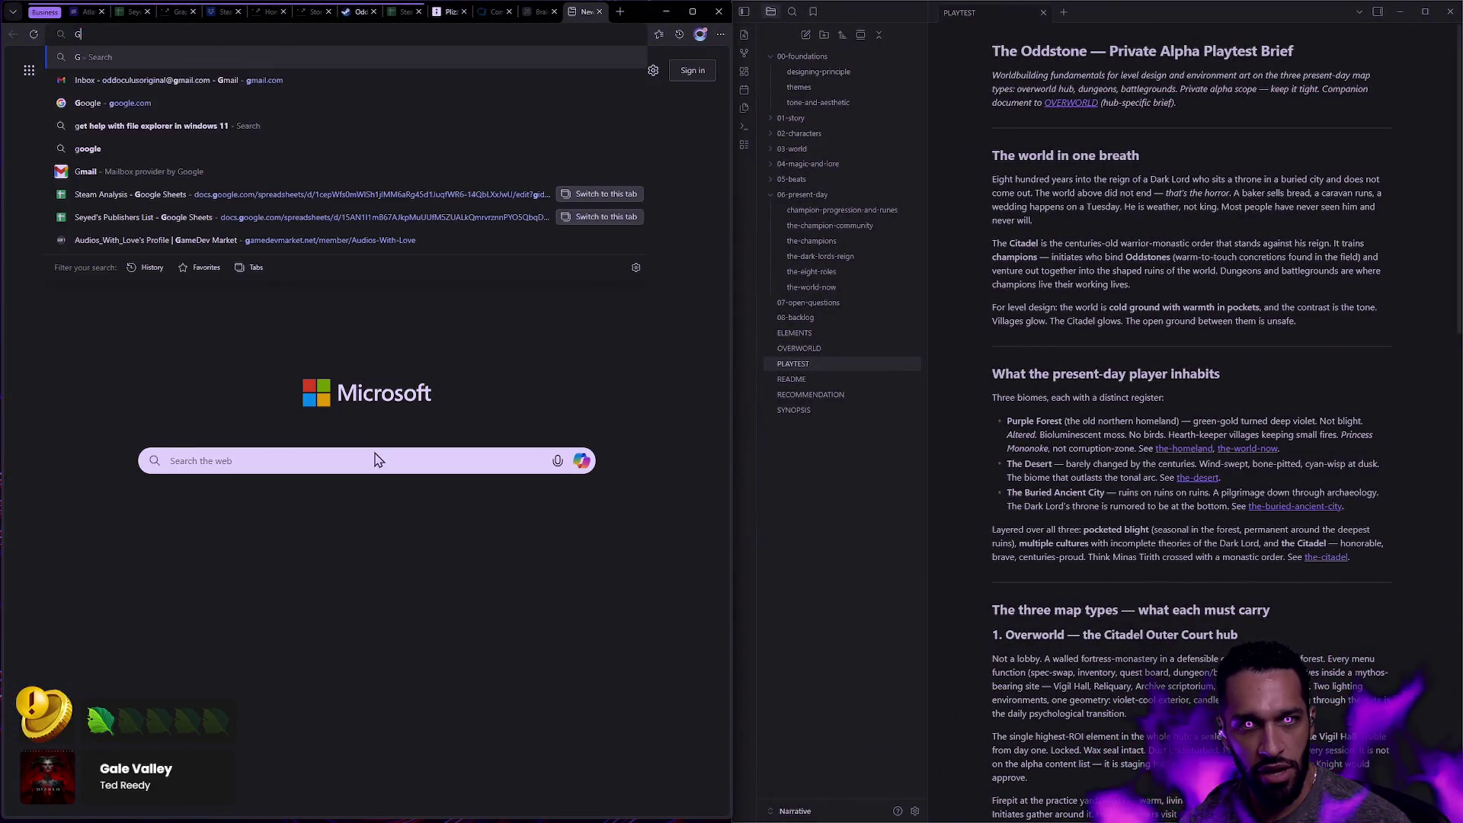
type("itech")
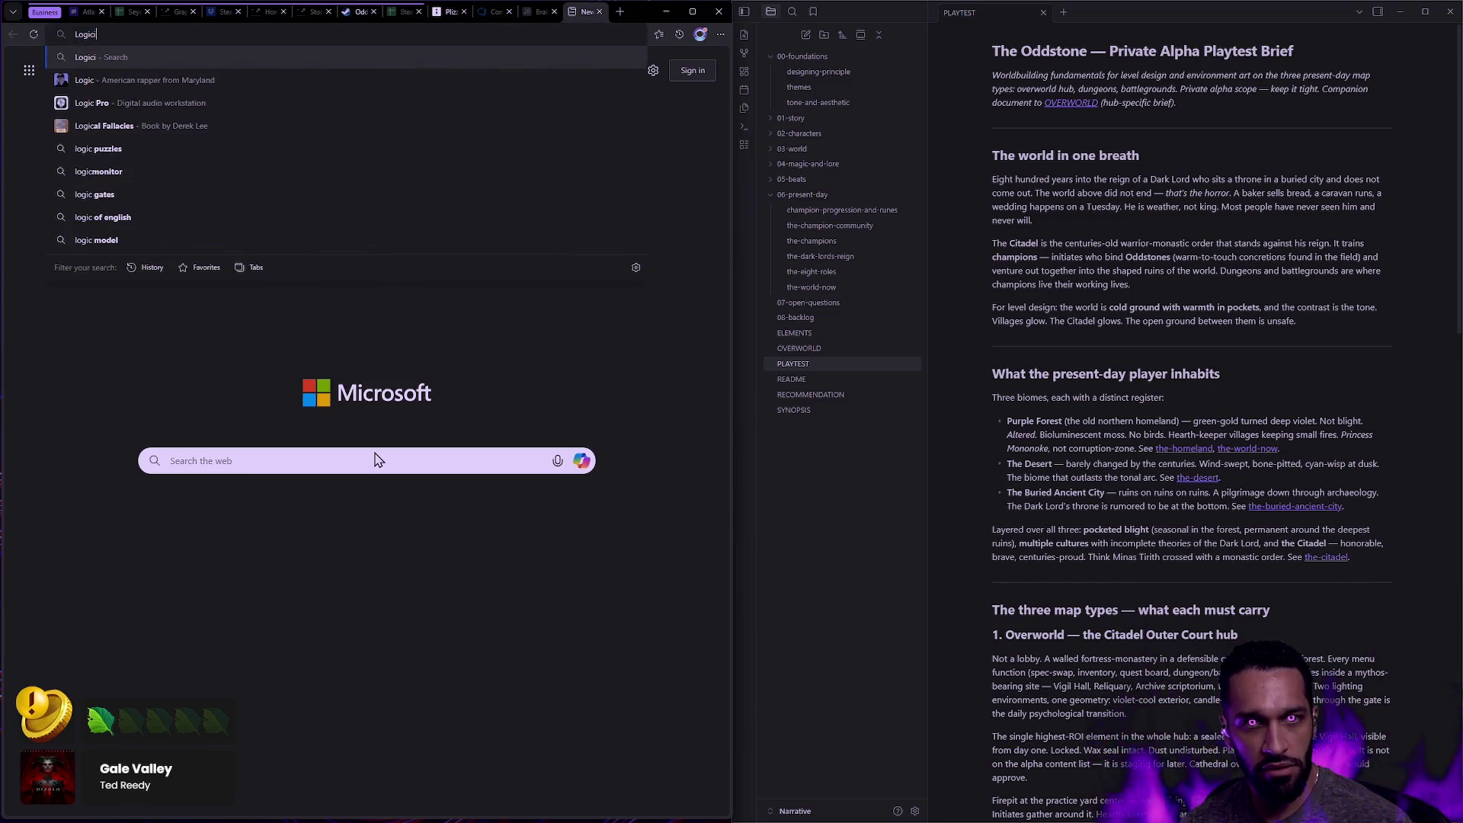
key("BackSpace")
key("BackSpace")
key("BackSpace")
type("tech ")
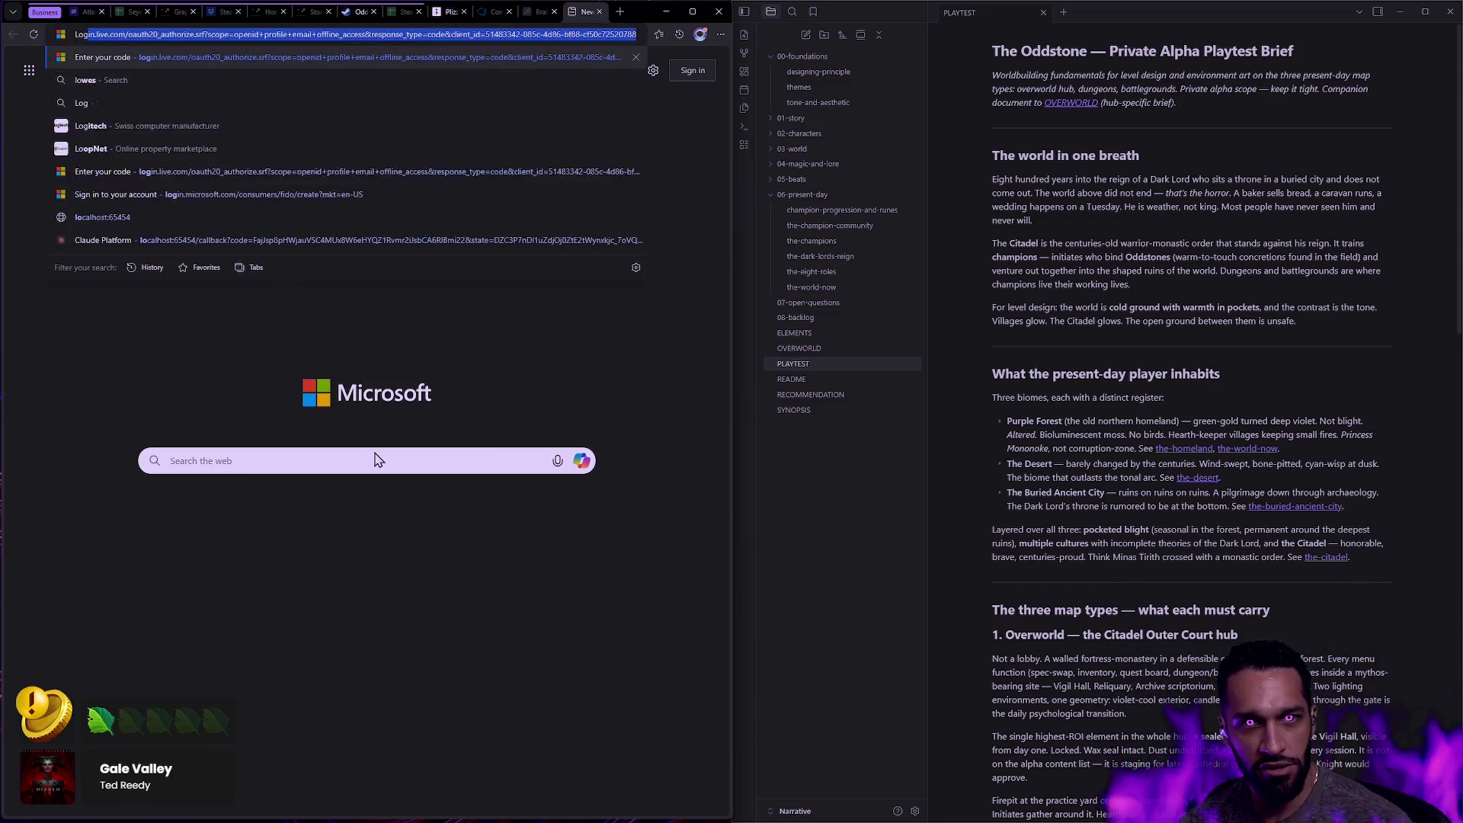
type("G Pro wireless")
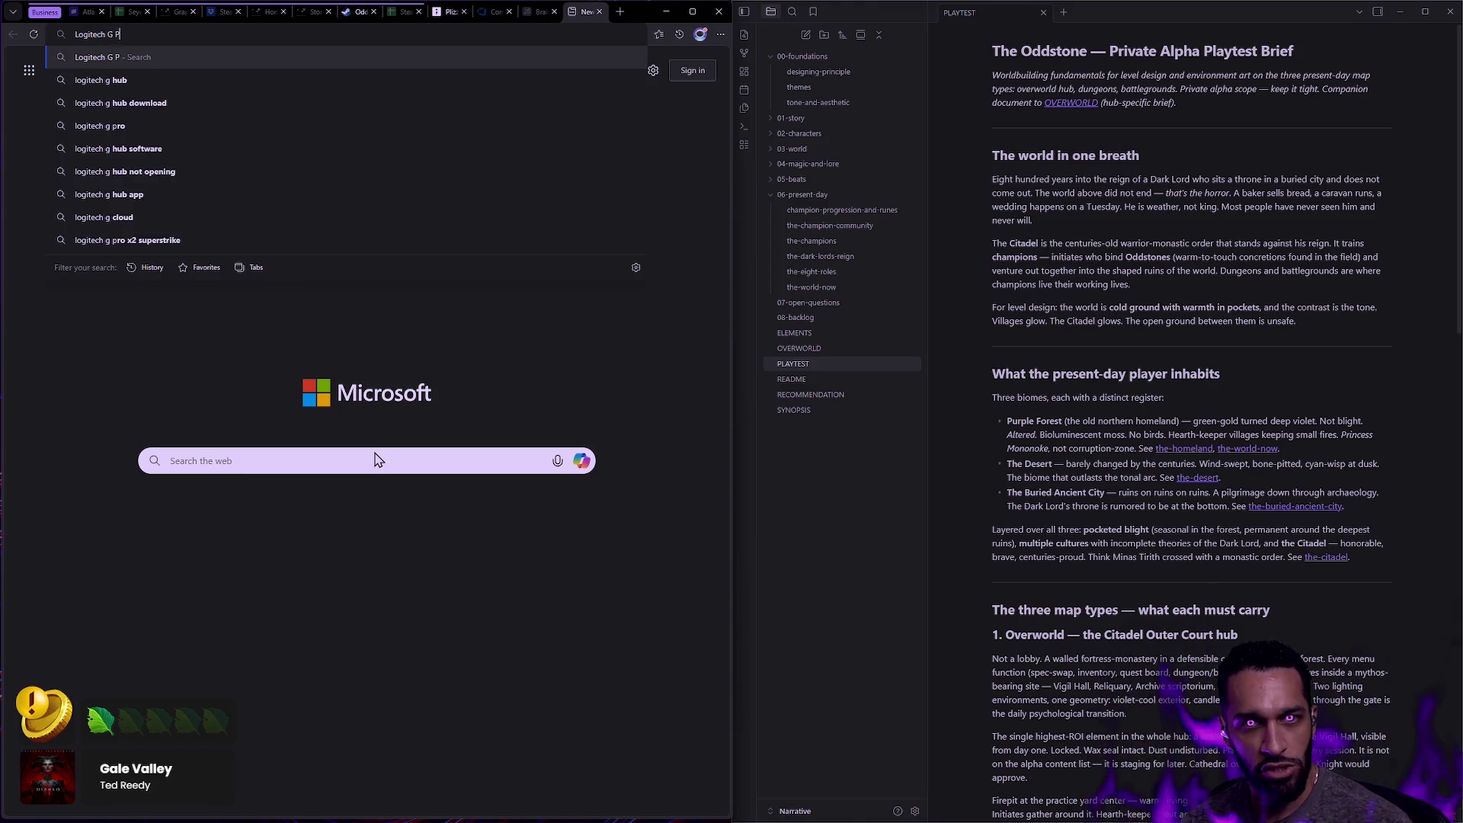
key("Return")
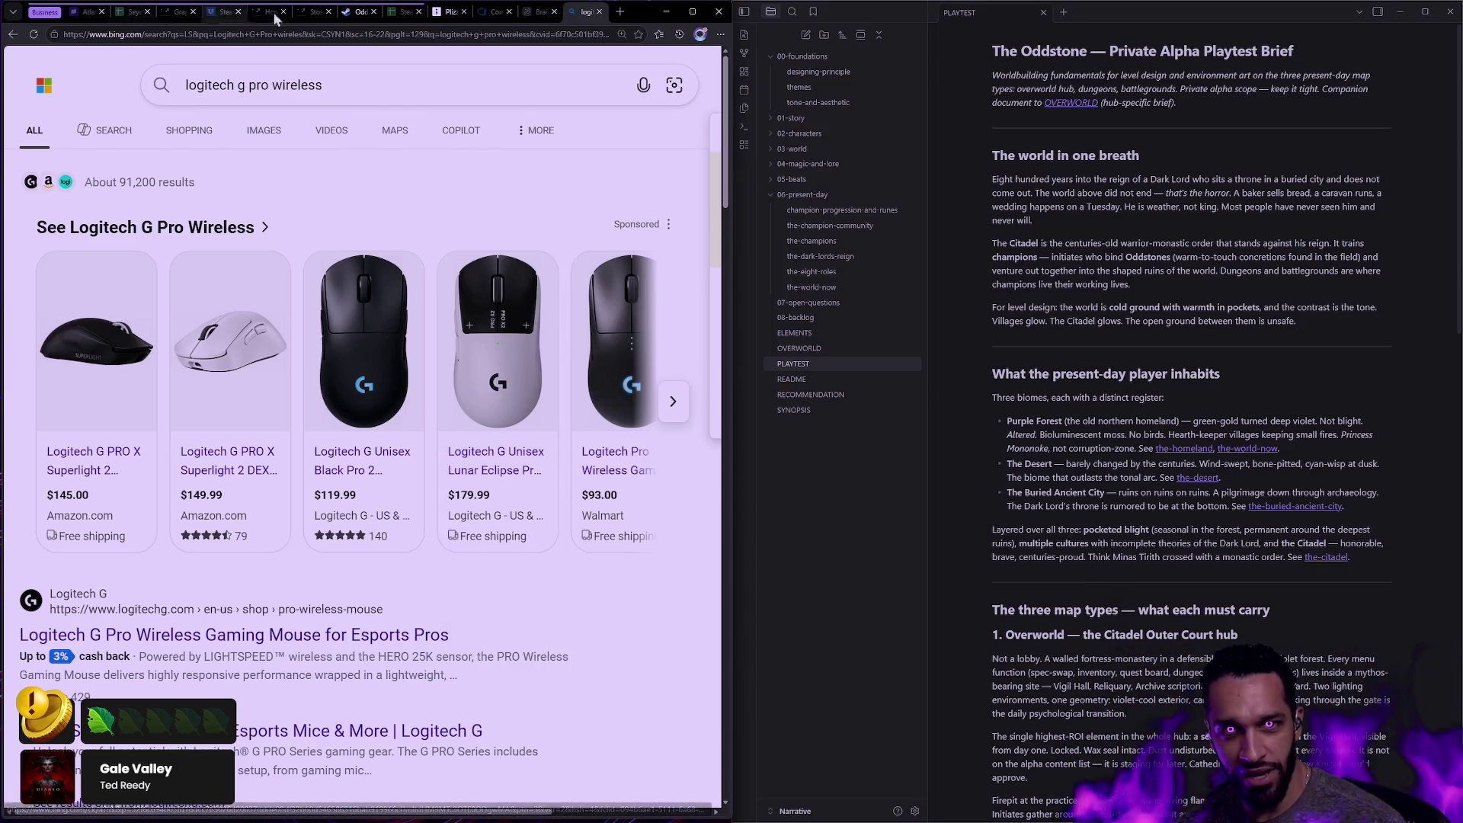
left_click(599, 12)
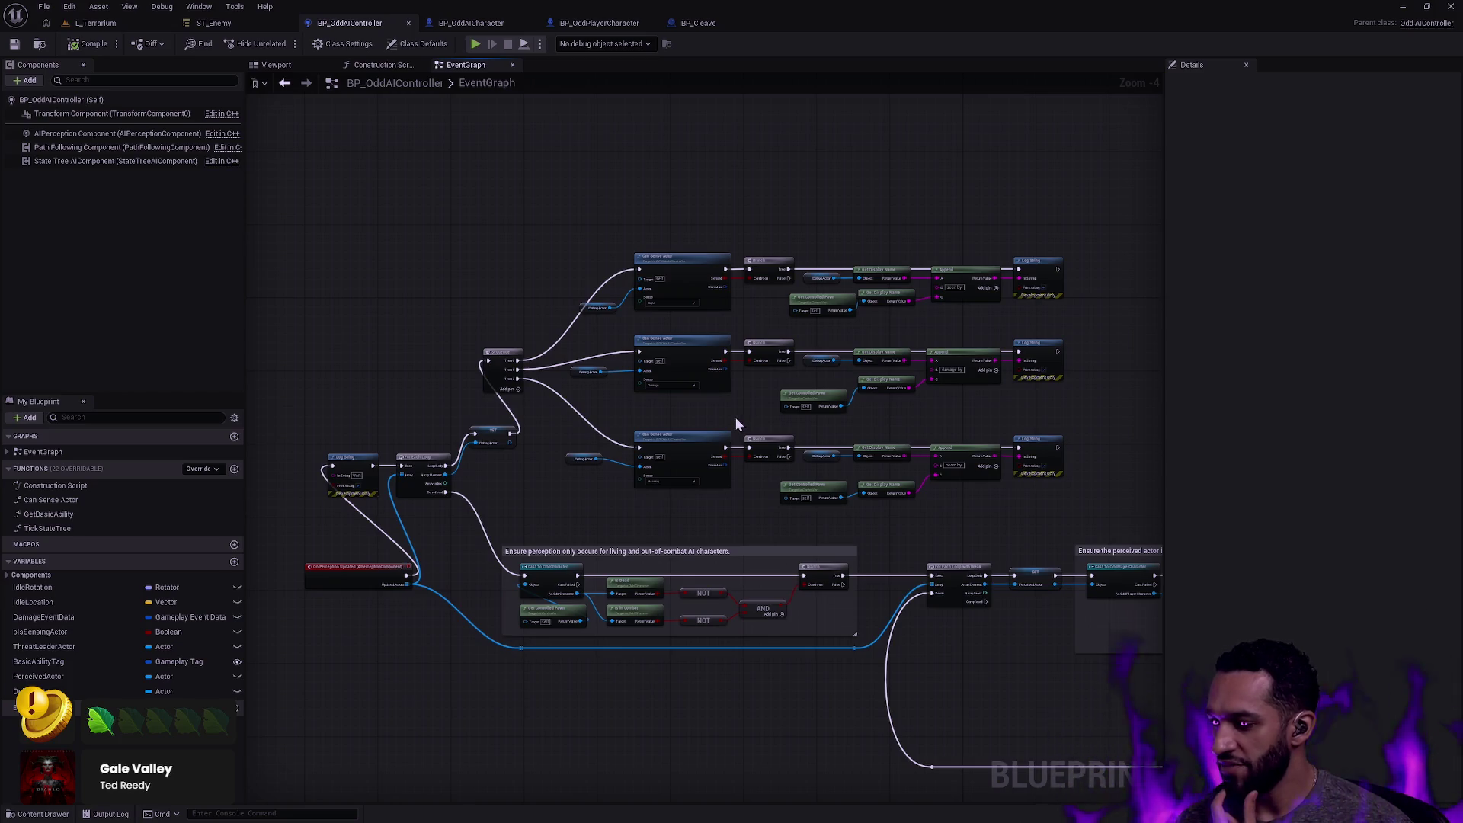
mouse_move(1364, 821)
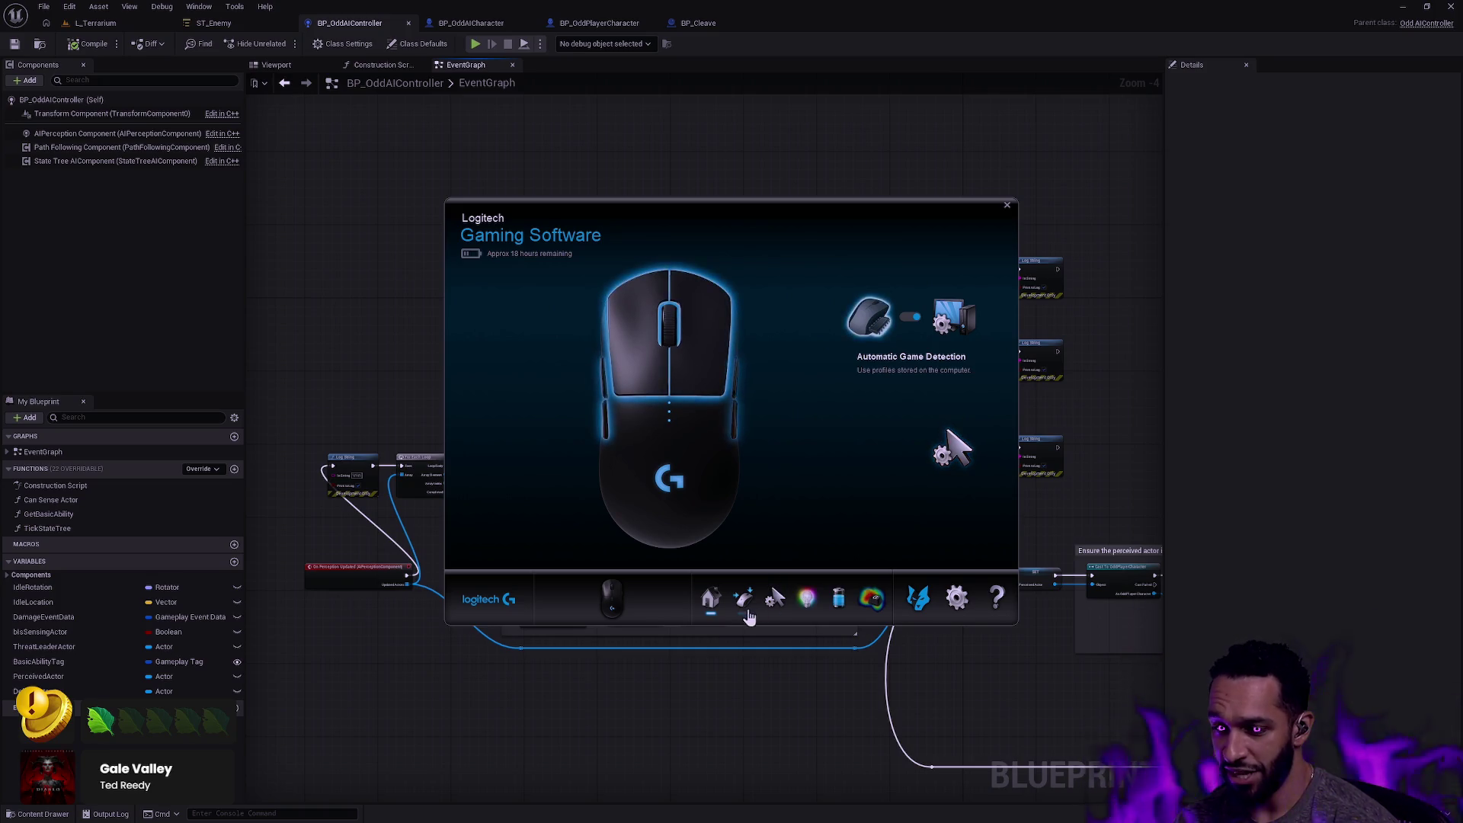
left_click(743, 598)
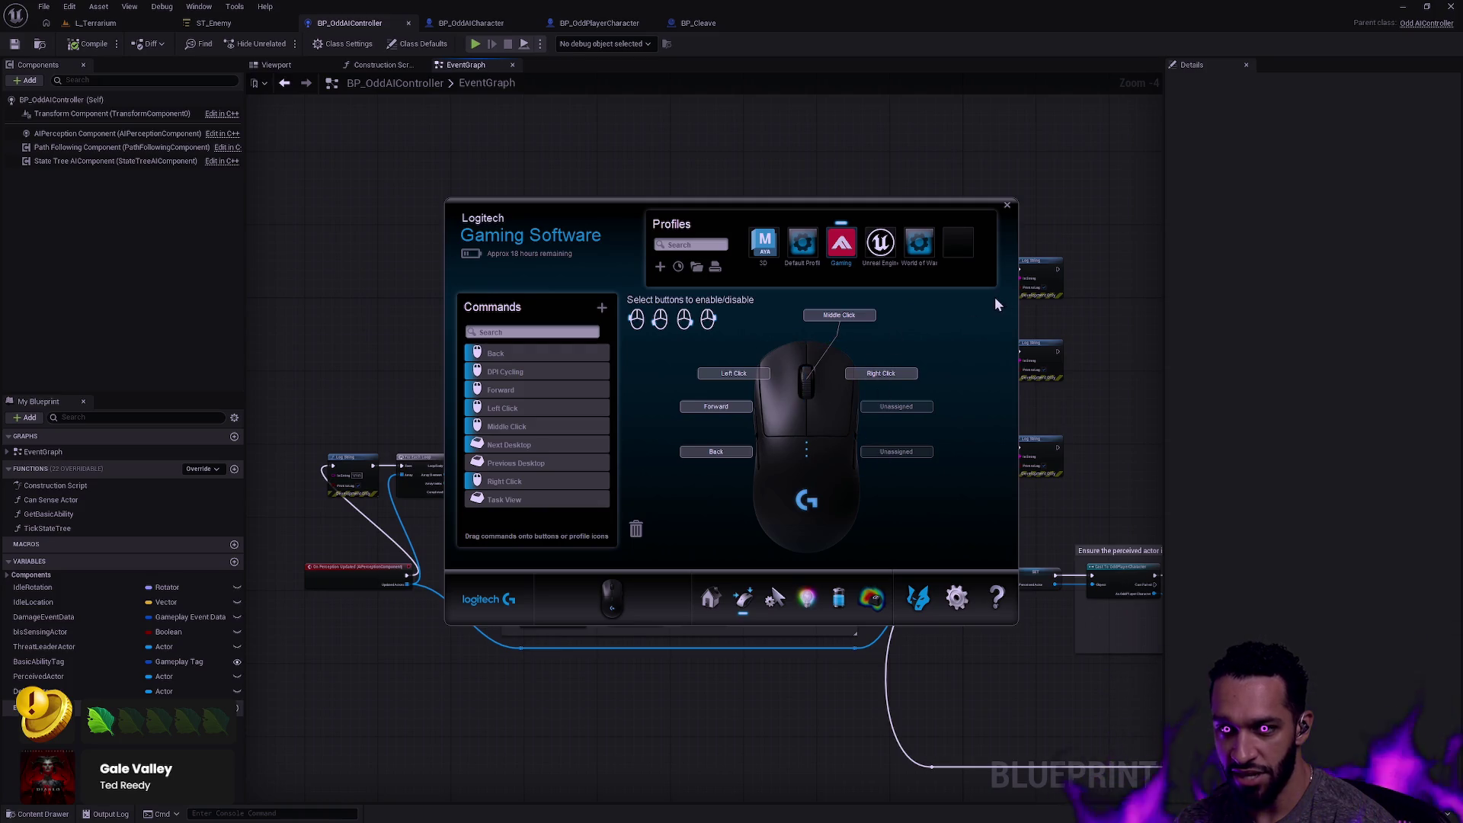
left_click(1006, 204)
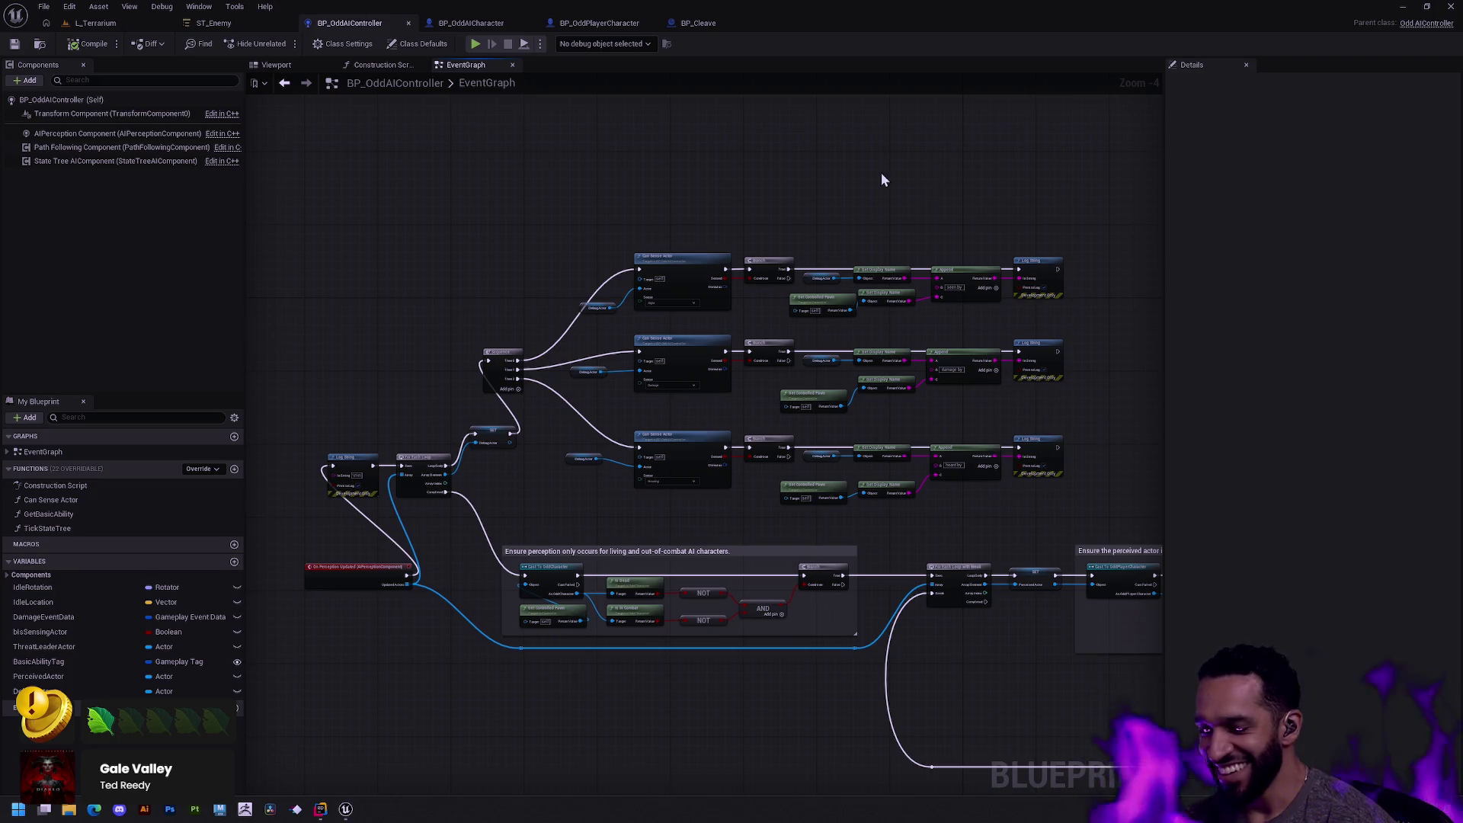
Shift the Sequence node and the three Can Sense Actor rows further right.
key("alt+Tab")
key("alt+Tab")
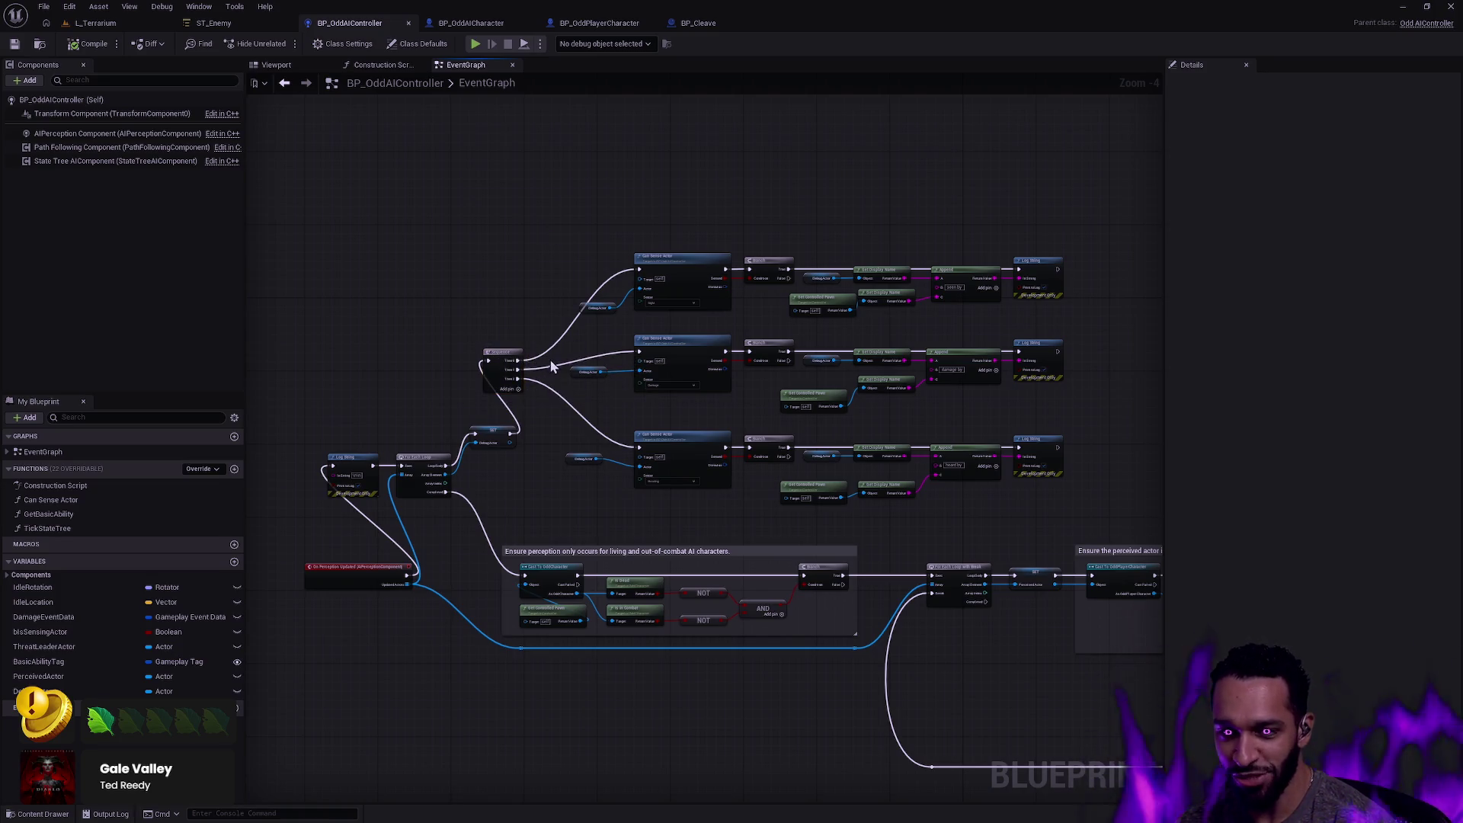
left_click_drag(501, 351, 524, 356)
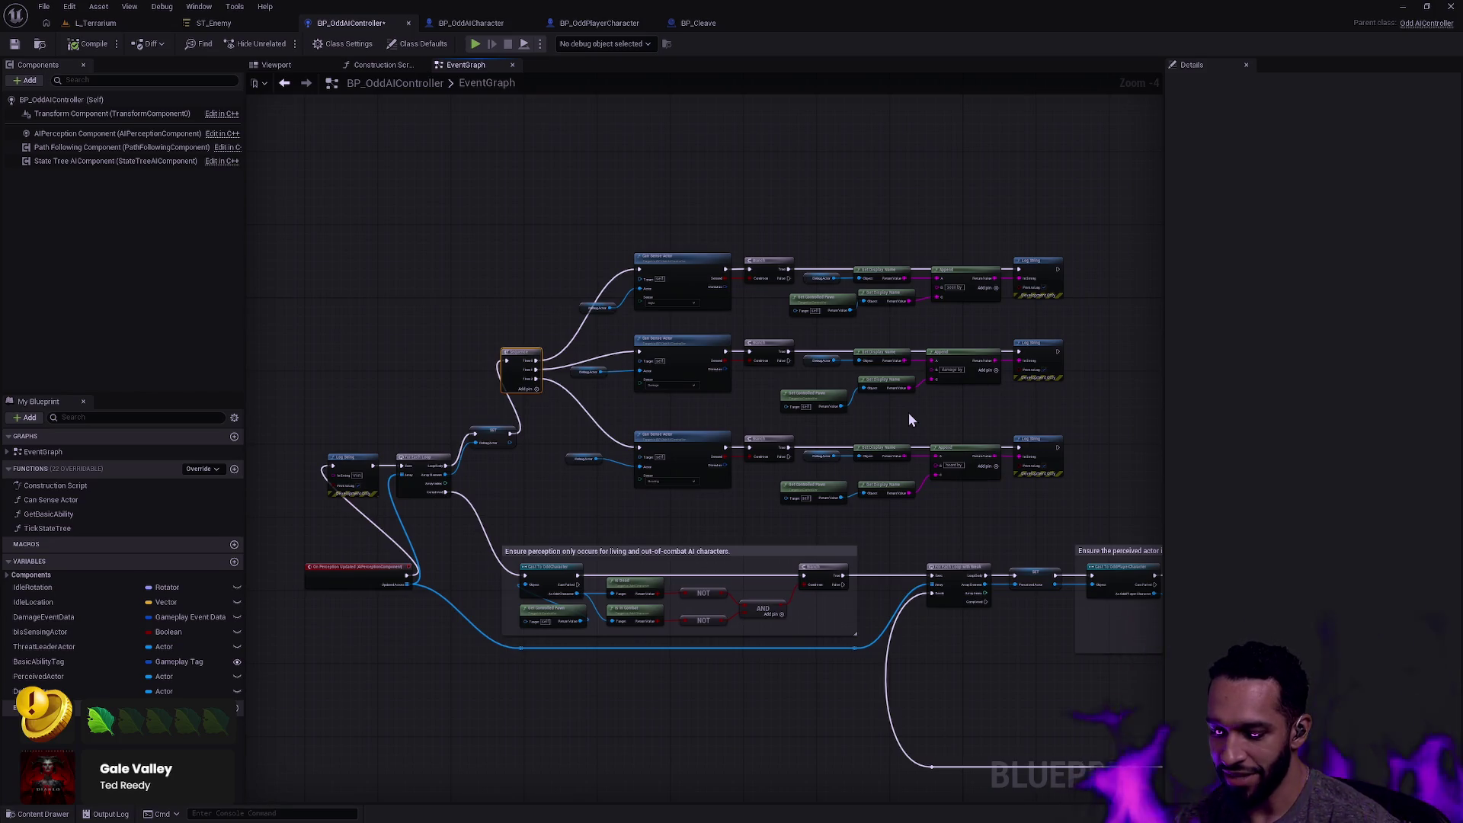
mouse_move(1064, 483)
left_mouse_down()
mouse_move(573, 224)
mouse_move(523, 216)
left_mouse_up()
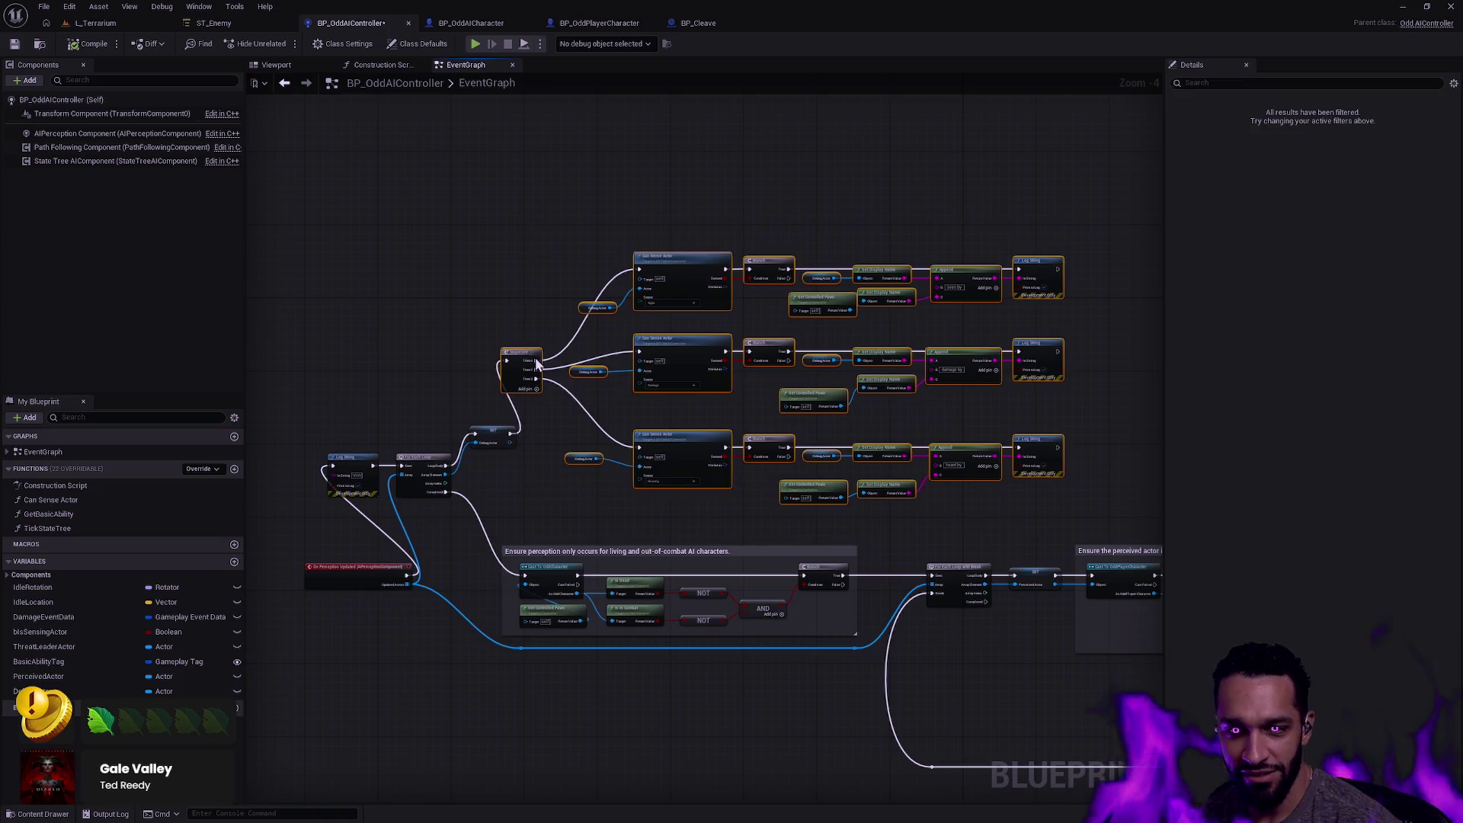
left_click_drag(533, 358, 565, 362)
left_click(523, 296)
scroll(643, 438, "up", 2)
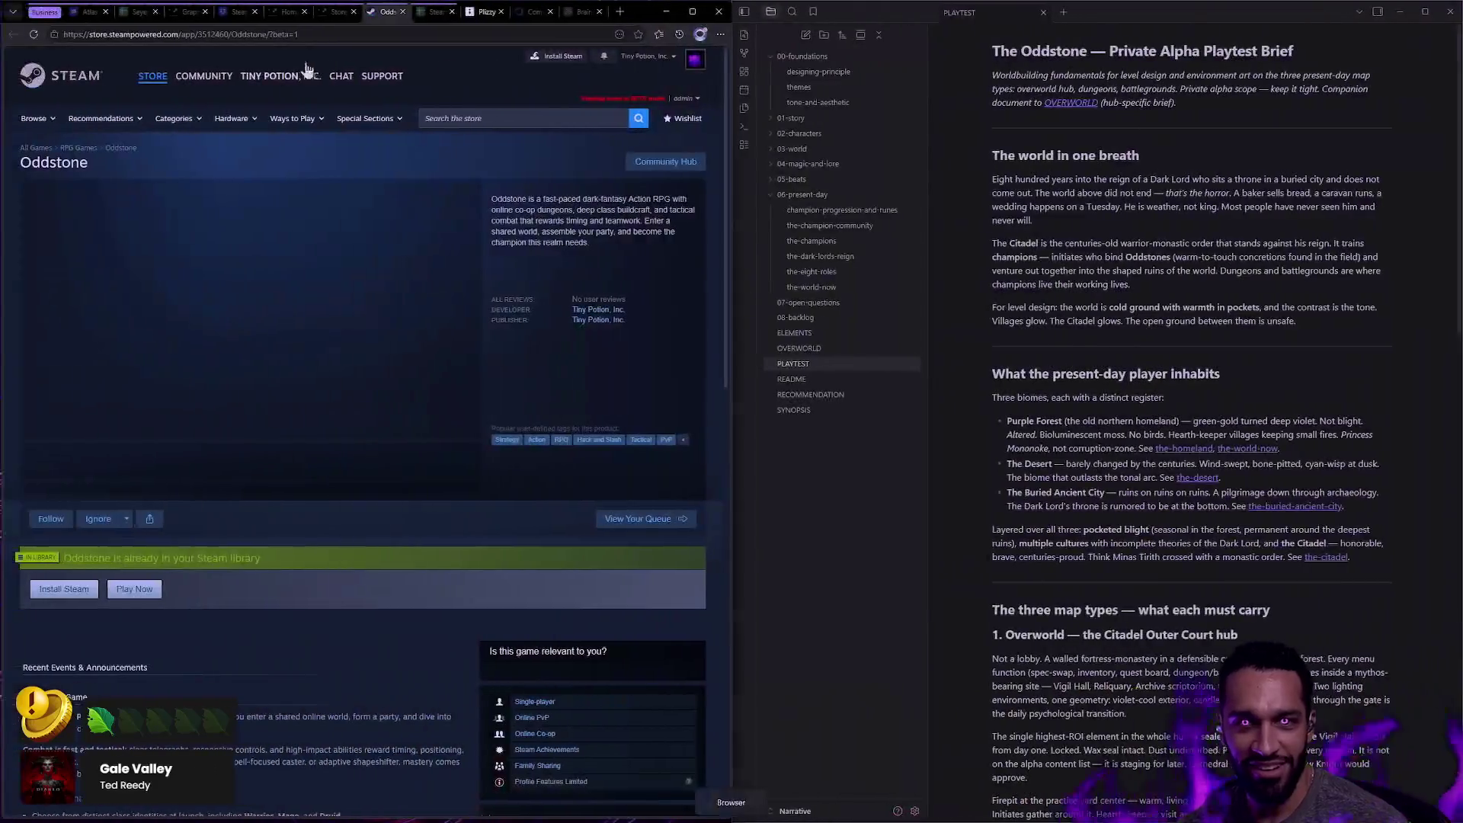
Search Bing in a new Edge tab for 'logitech g pro wireless pink'.
double_click(621, 12)
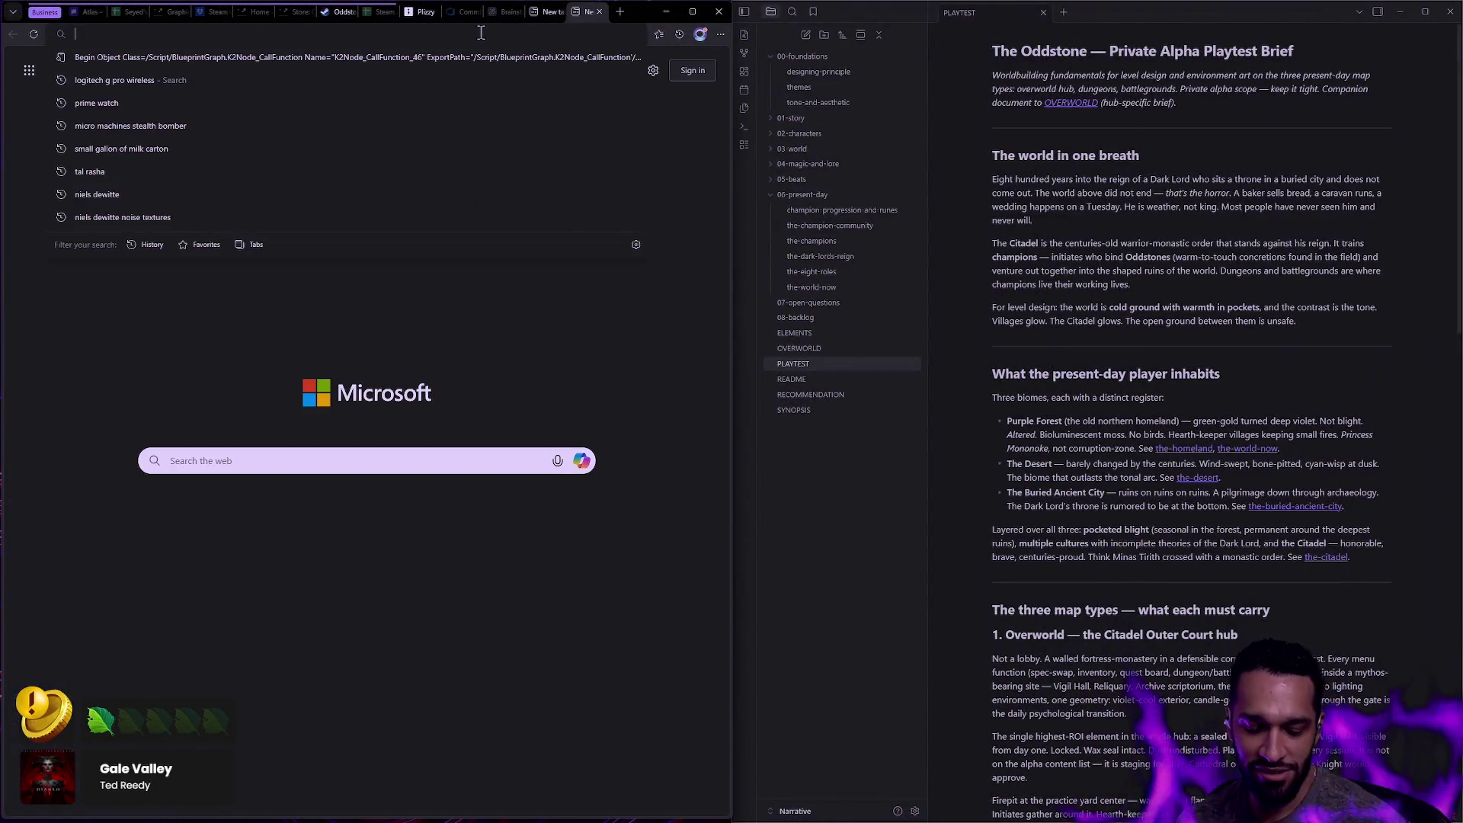
type("logitech")
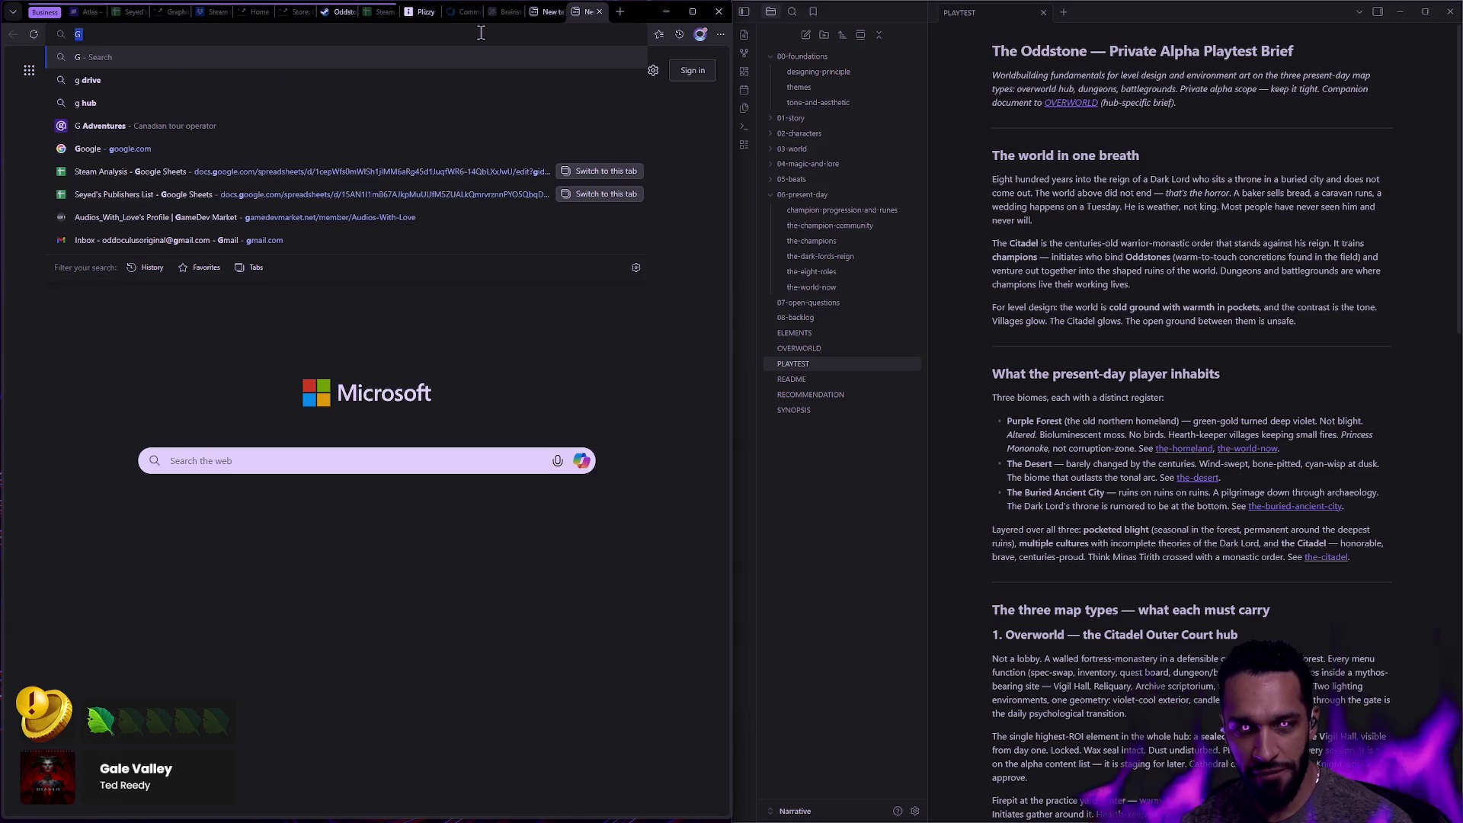
type(" g pro wireless pink")
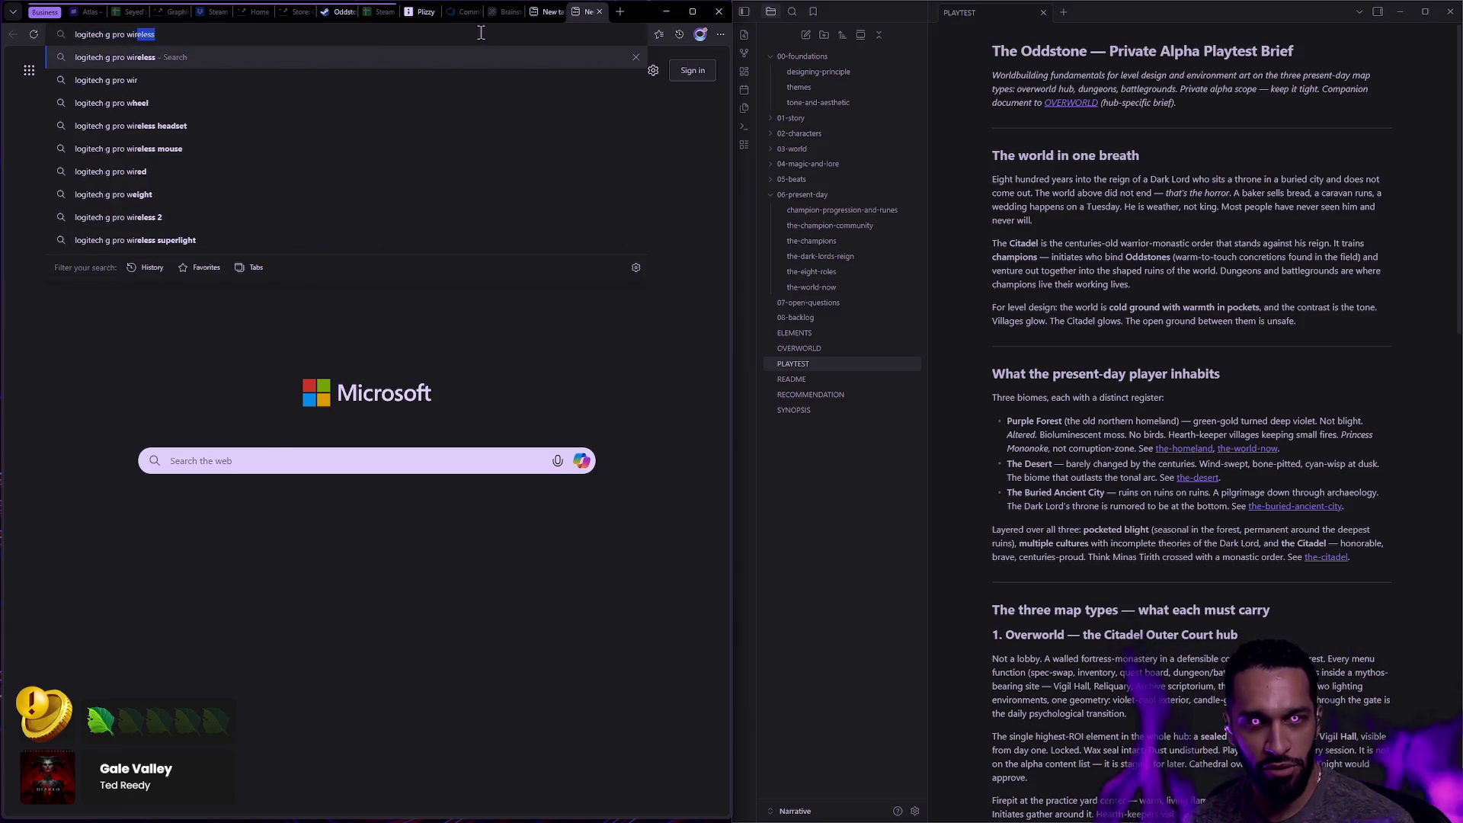
key("Return")
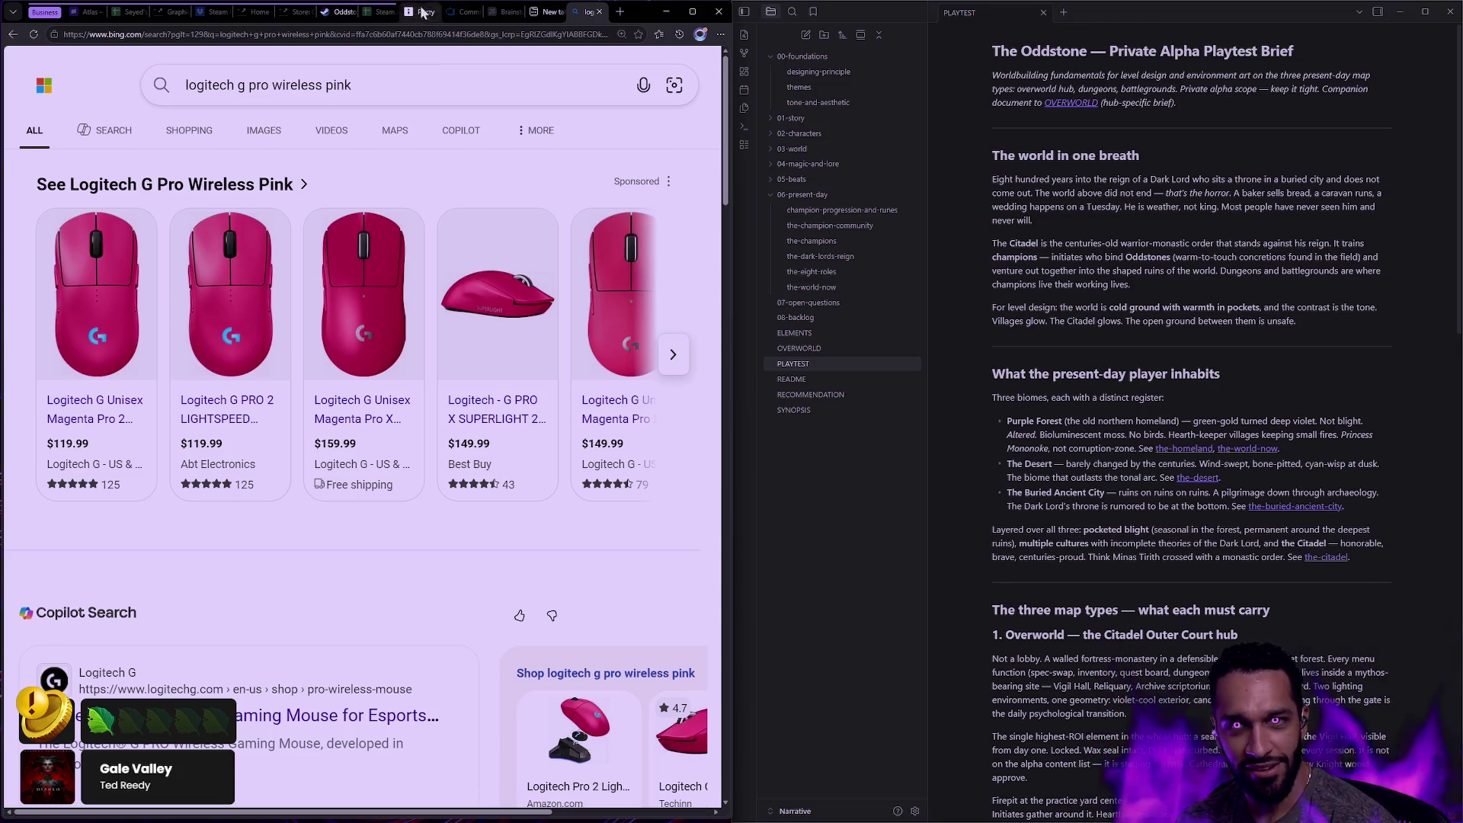
Close the browser tabs and switch workspaces back to the Unreal Editor.
left_click(598, 12)
key("super+Right")
key("super+Left")
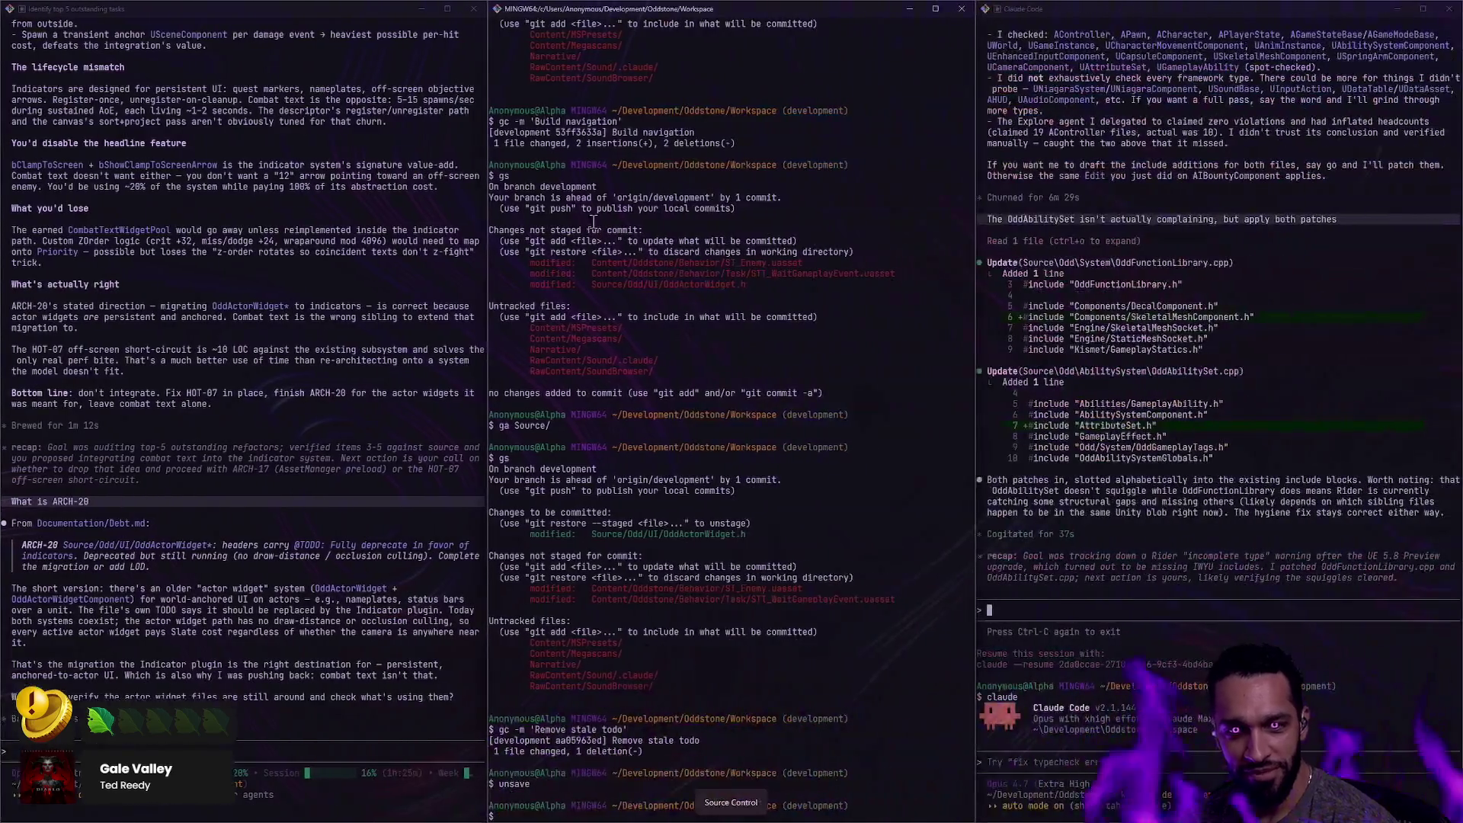
left_click(597, 11)
key("super+Right")
key("super+Right")
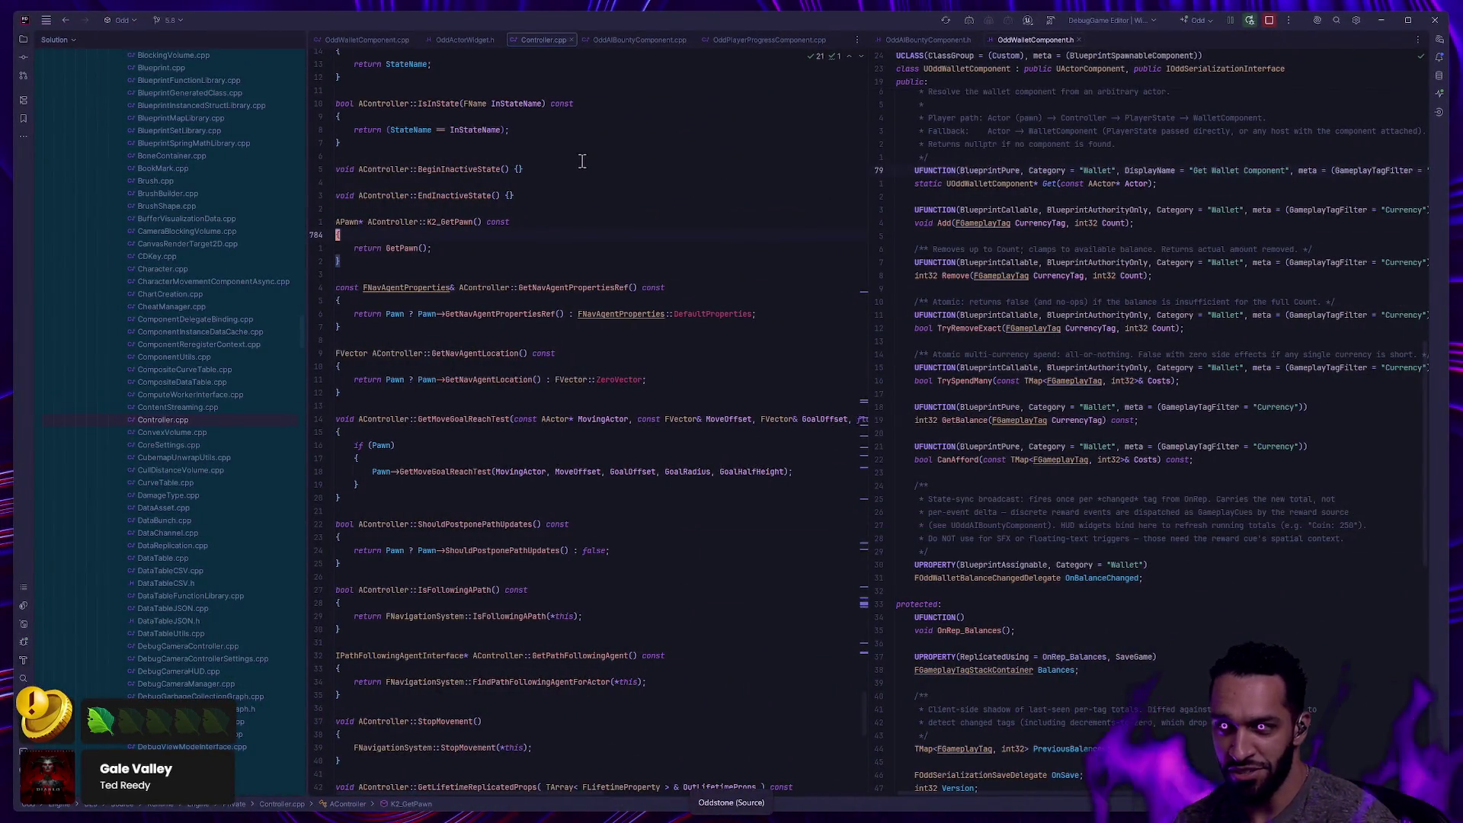
key("super+Right")
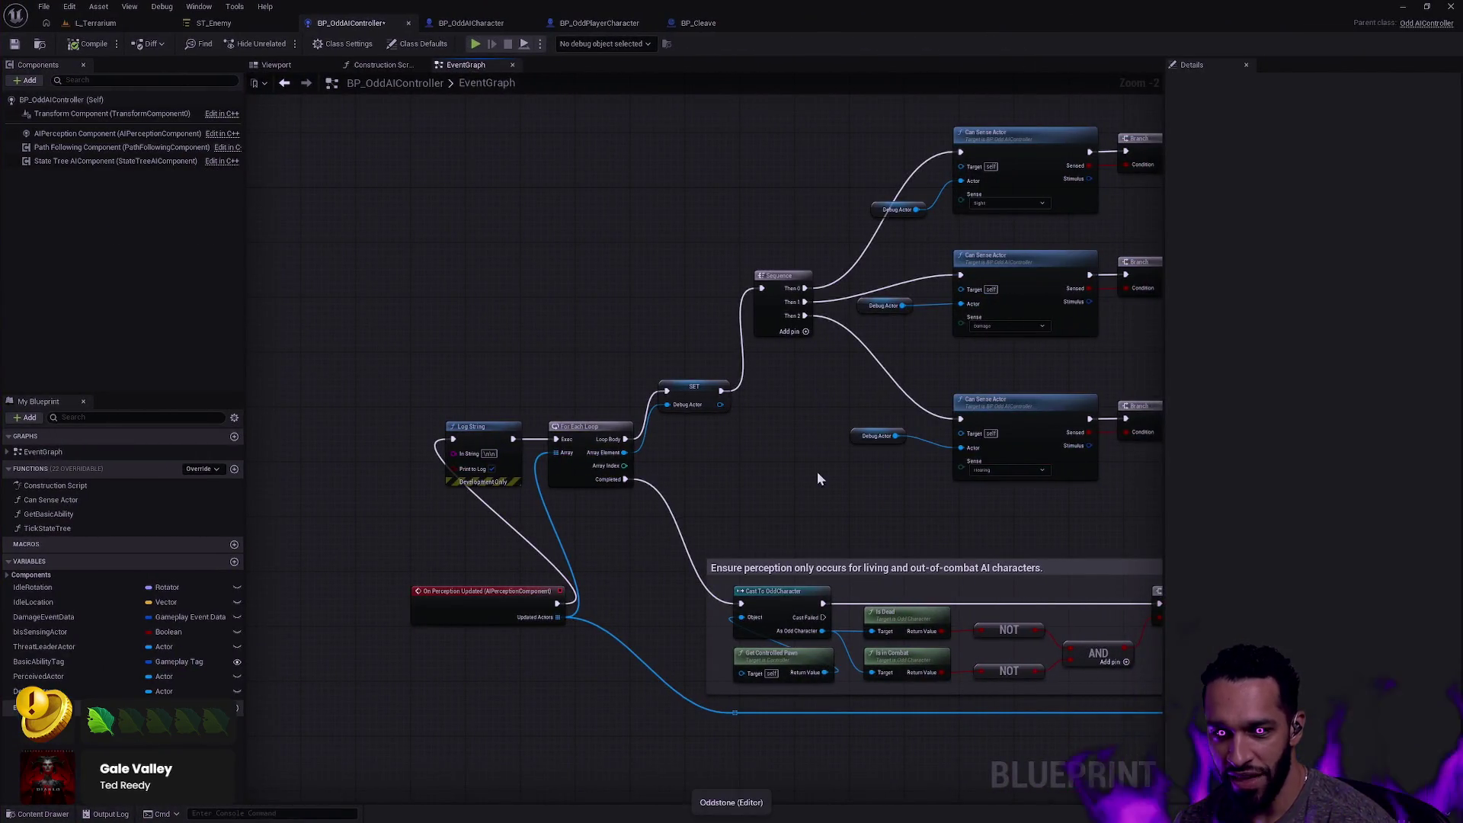
Break the event's wires to Log String and the loop, then connect it to Cast To OddCharacter.
left_click_drag(817, 478, 642, 468)
left_click_drag(1051, 457, 769, 467)
mouse_move(1051, 487)
left_mouse_down()
mouse_move(777, 526)
mouse_move(948, 547)
left_mouse_up()
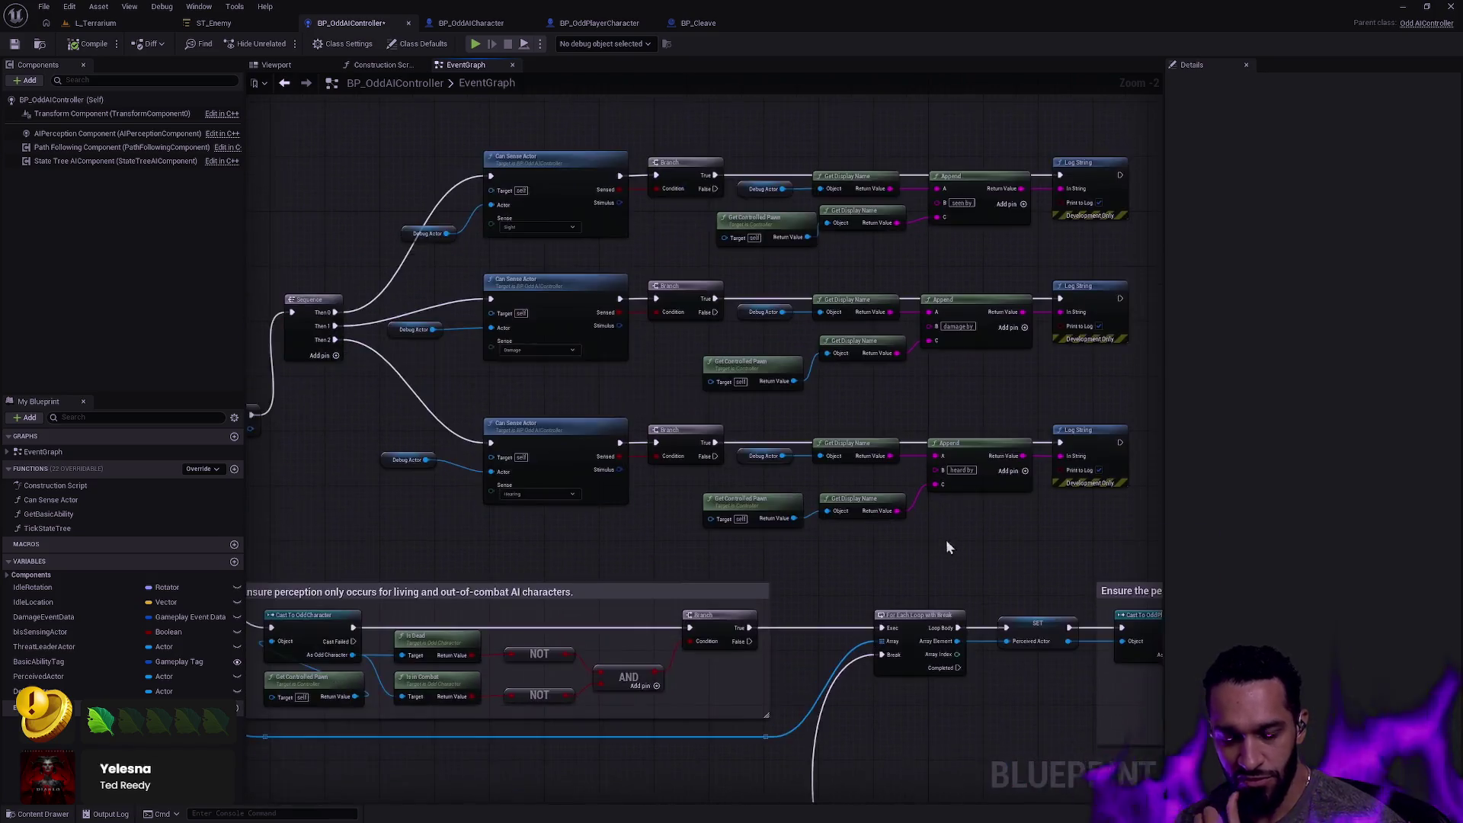
scroll(787, 498, "down", 2)
scroll(794, 492, "up", 1)
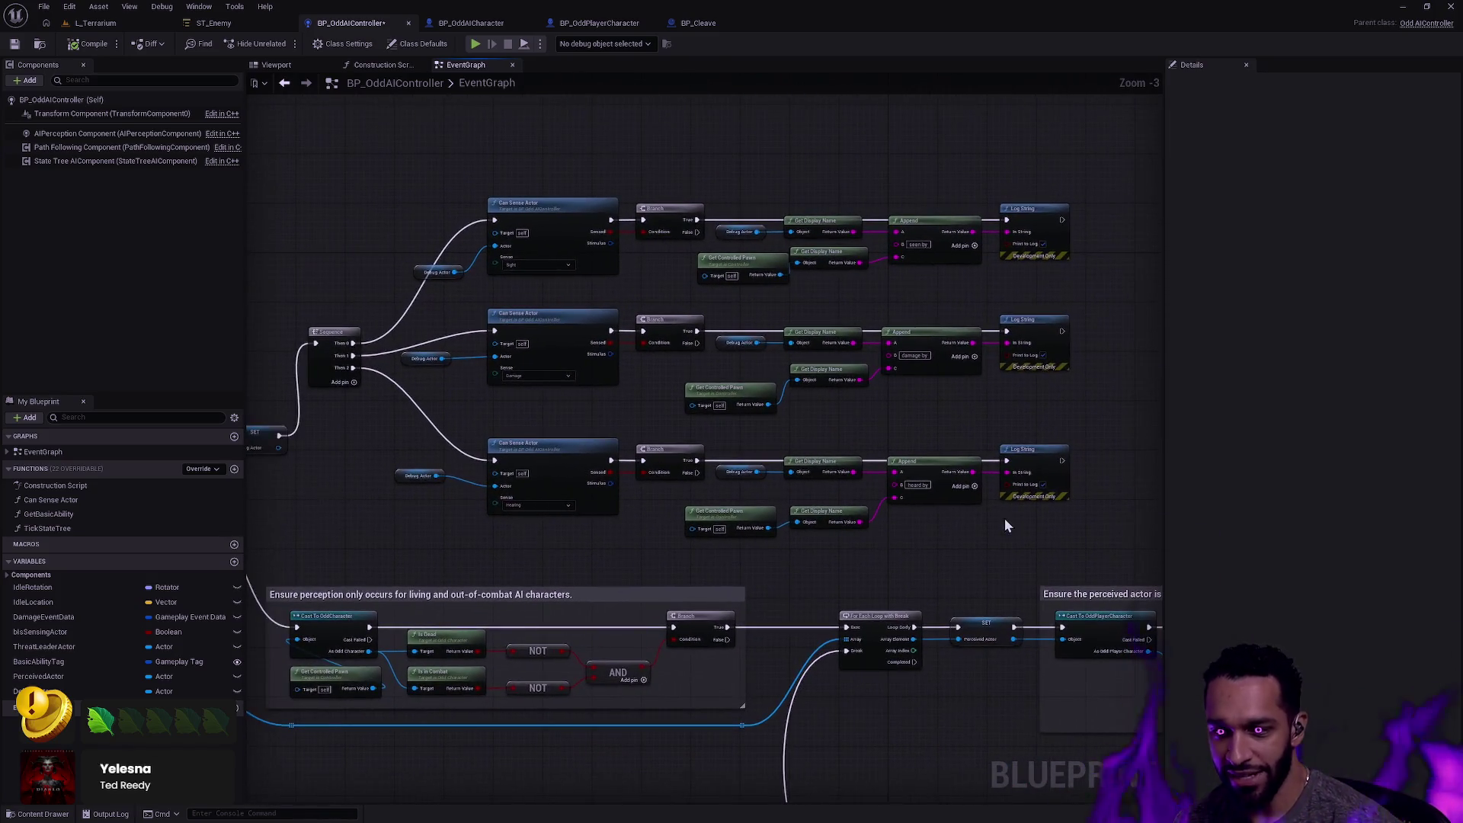
left_click_drag(259, 497, 617, 466)
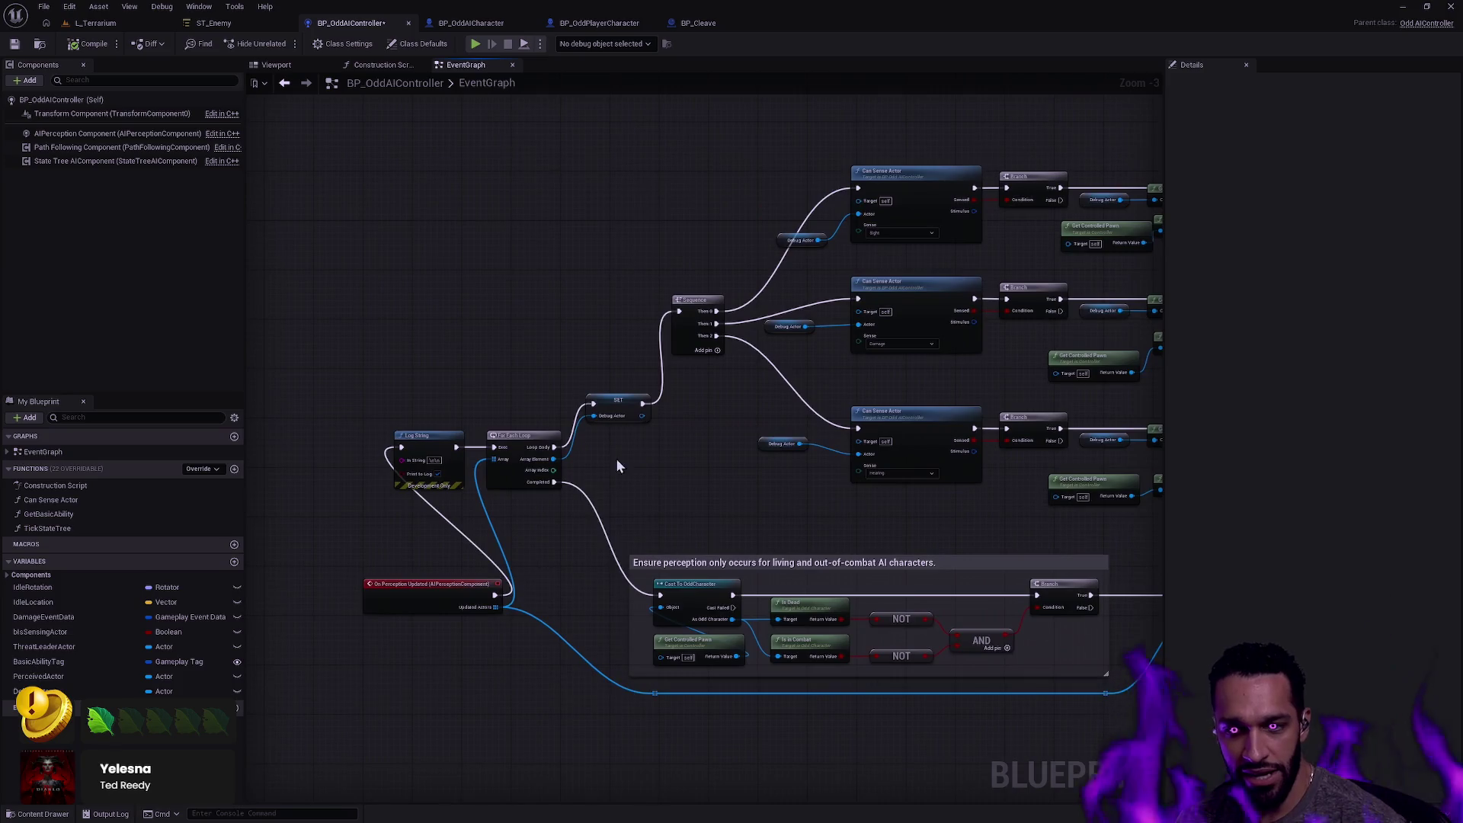
left_click(457, 529, "alt")
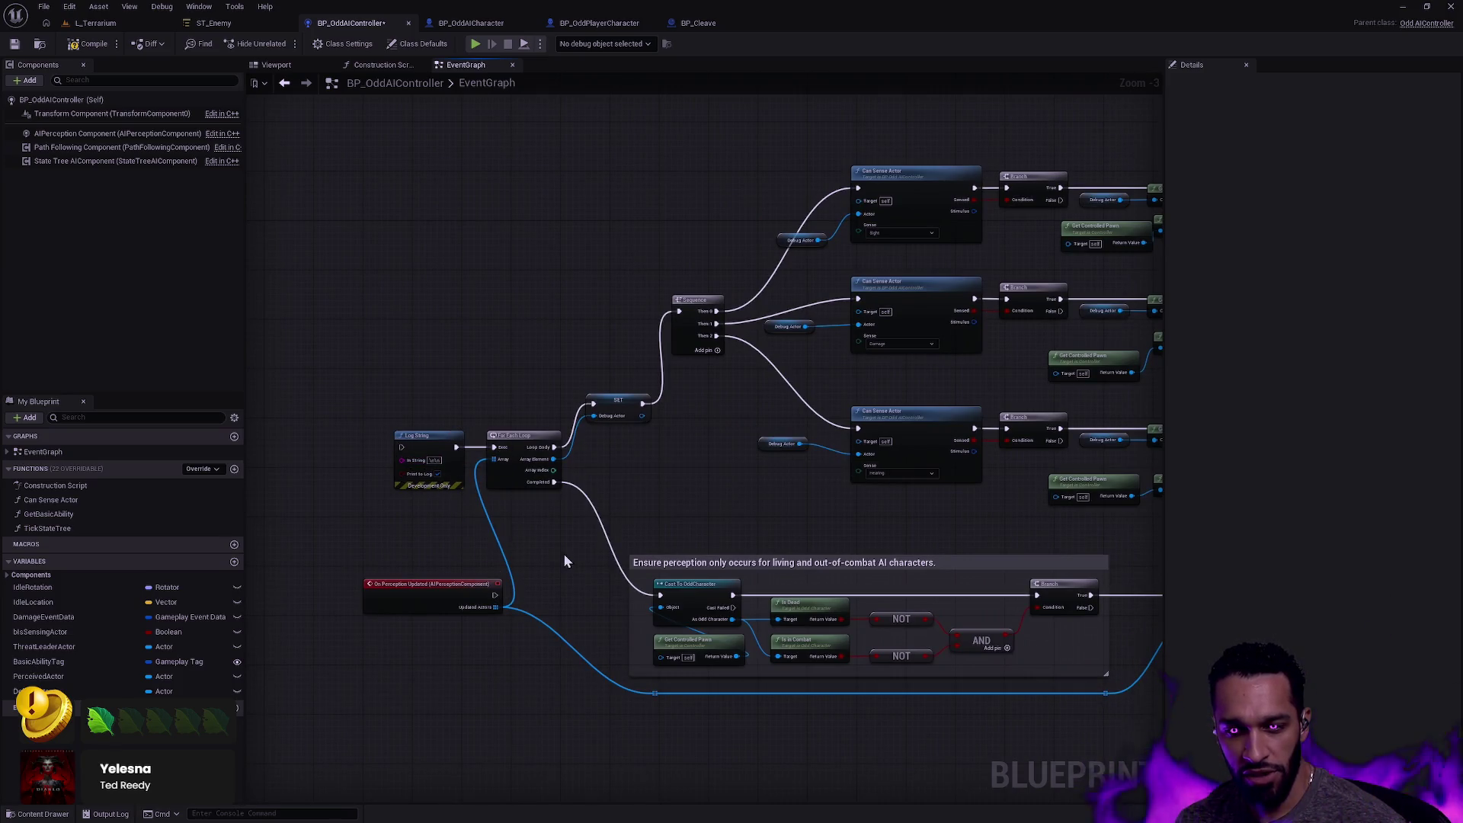
left_click(494, 533, "alt")
left_click_drag(502, 594, 660, 595)
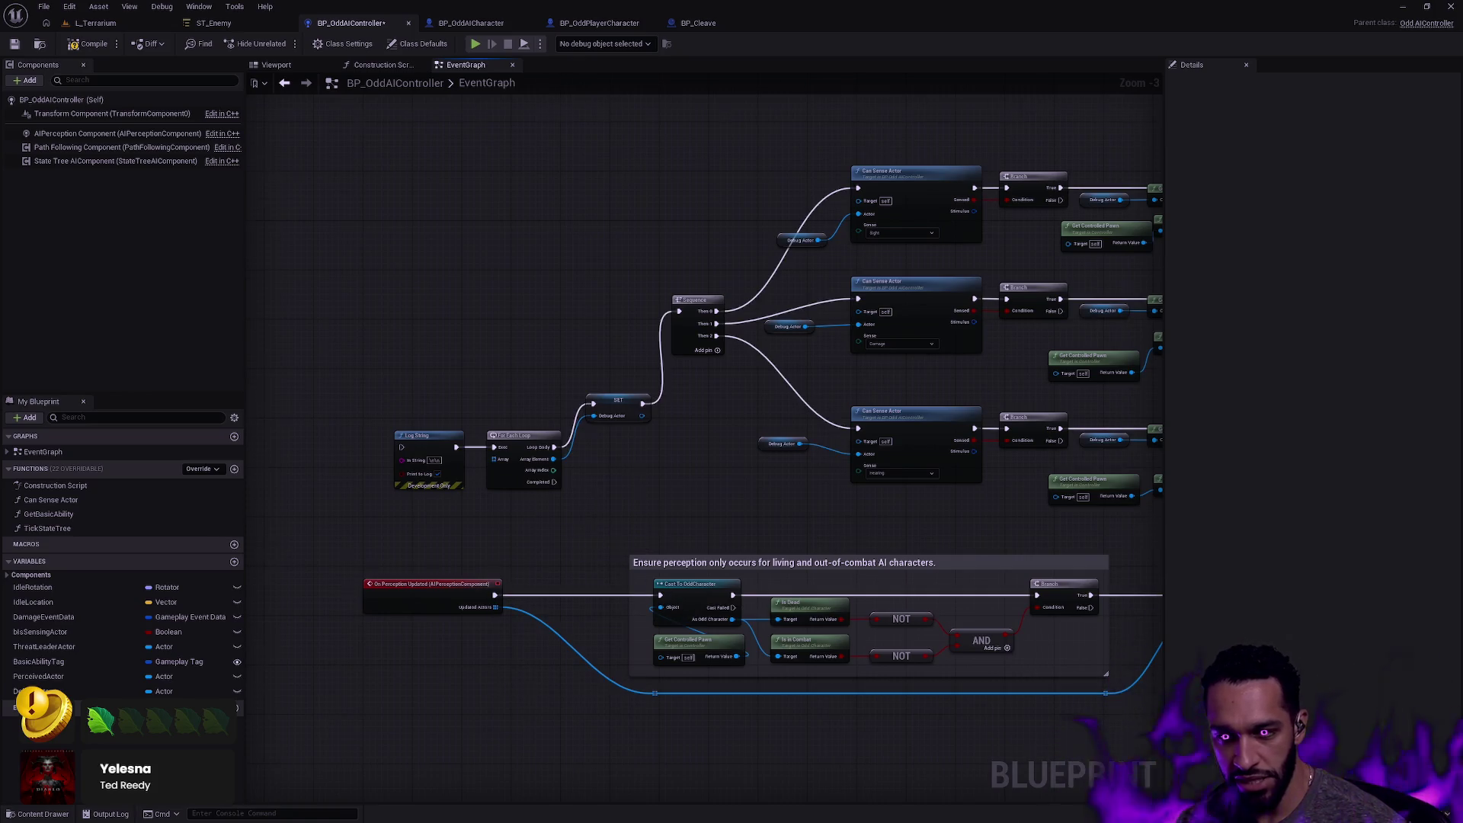
Select the detached Log String, For Each Loop and SET Debug Actor nodes.
scroll(271, 492, "down", 2)
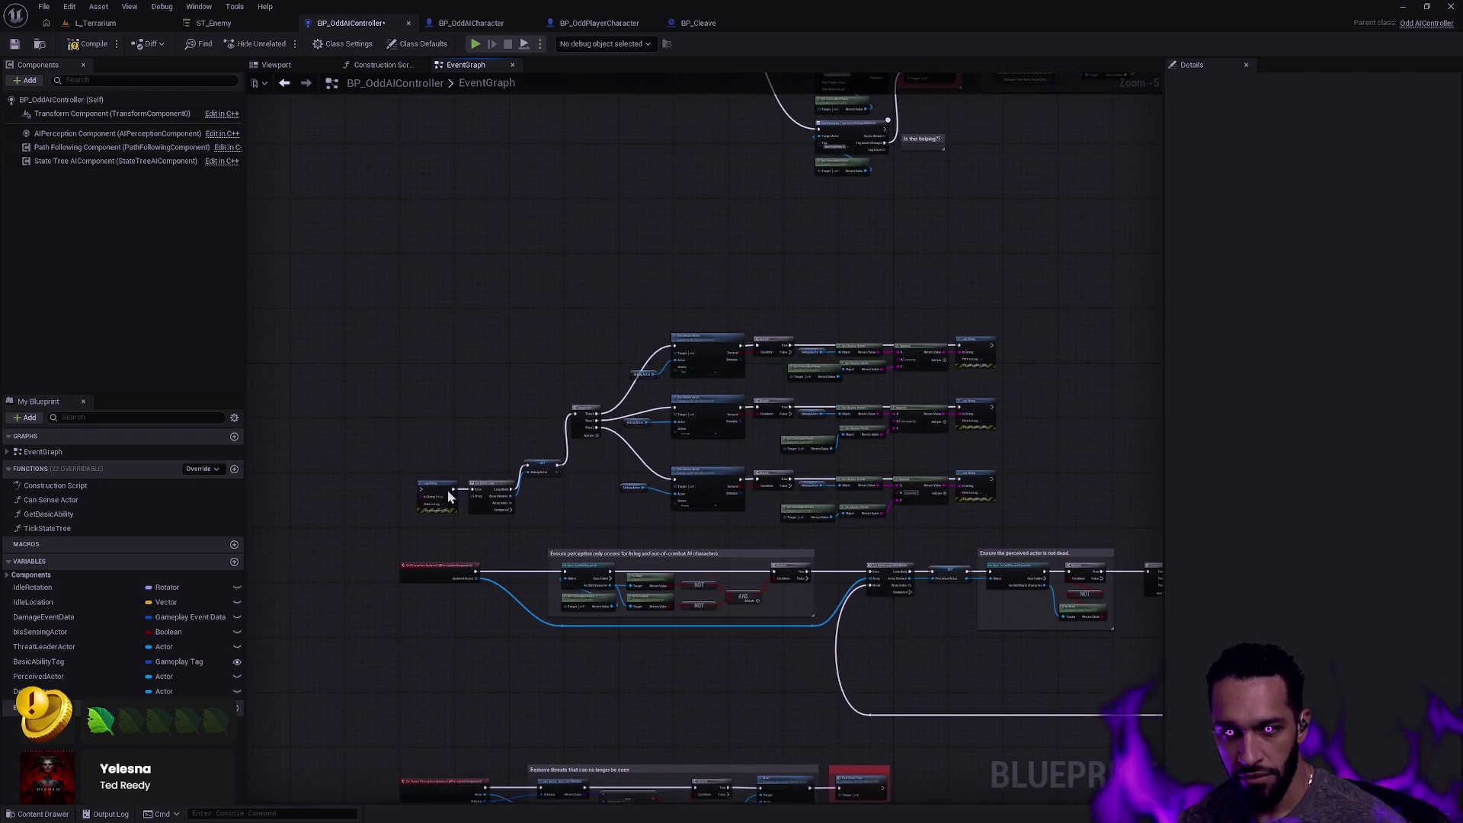
left_click_drag(539, 428, 540, 428)
left_click(502, 403)
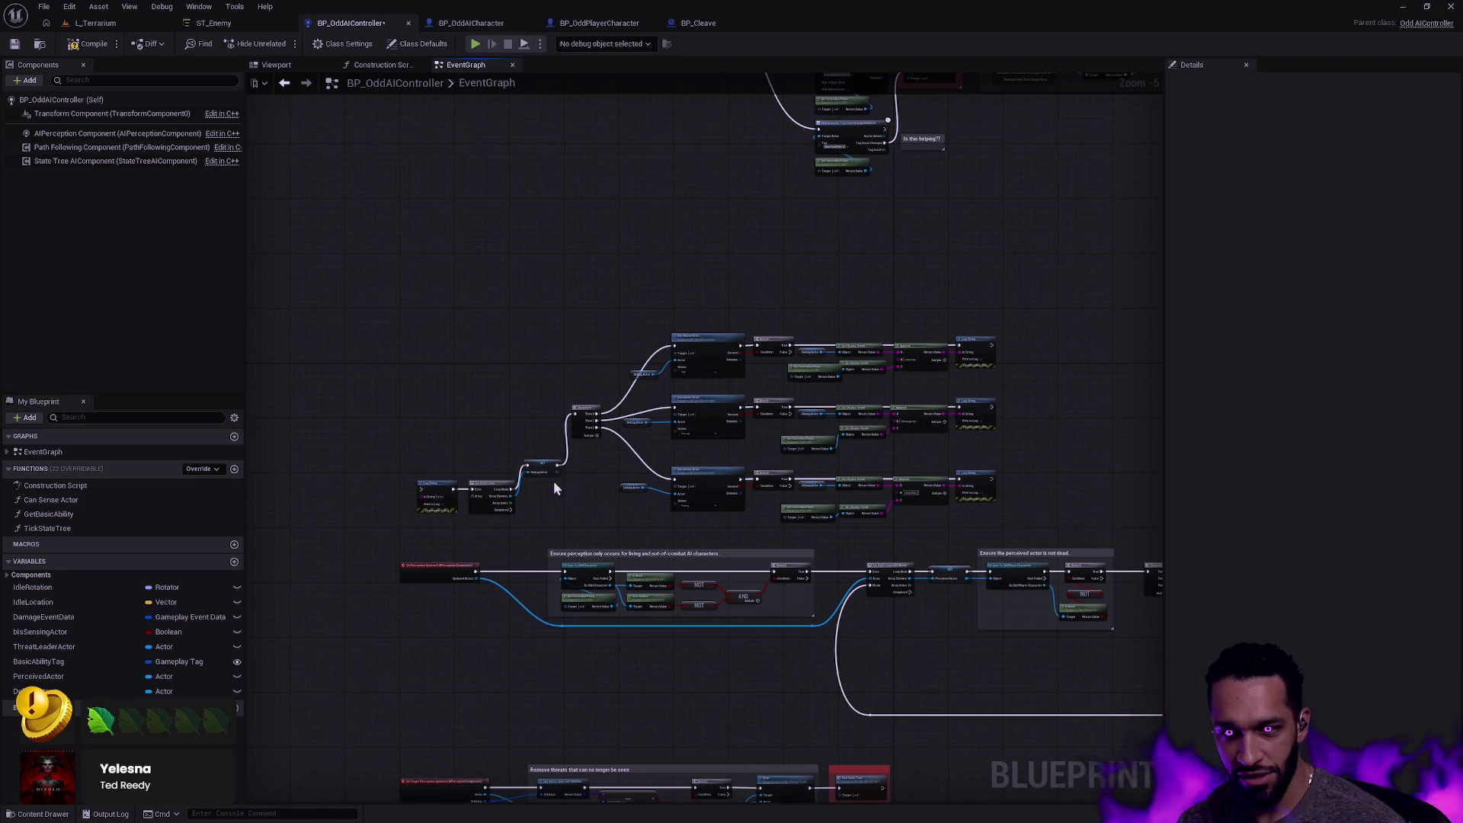
left_click(526, 466)
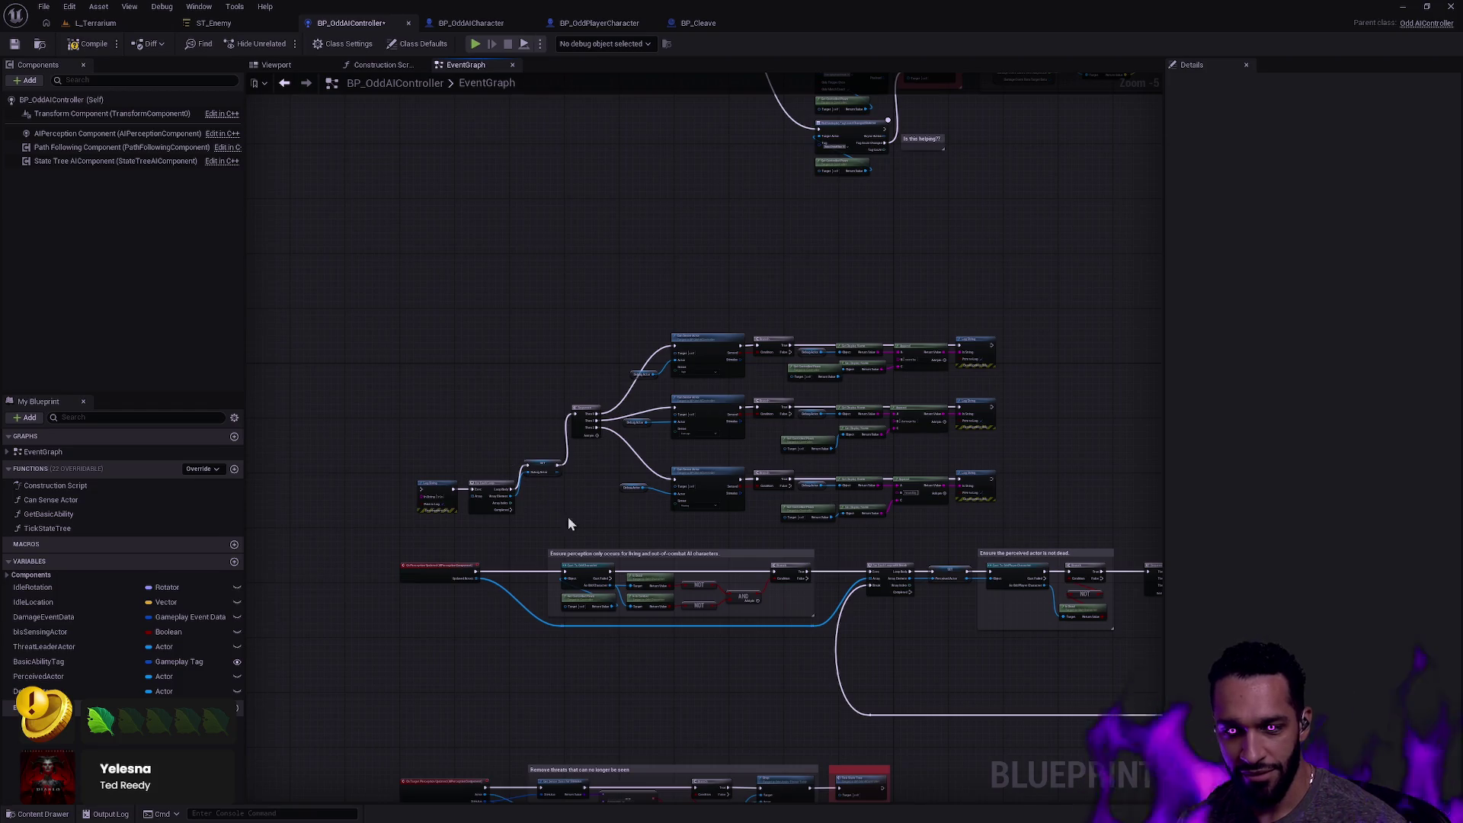
mouse_move(578, 521)
left_mouse_down()
mouse_move(402, 333)
mouse_move(480, 436)
mouse_move(449, 375)
left_mouse_up()
left_click_drag(581, 490, 355, 307)
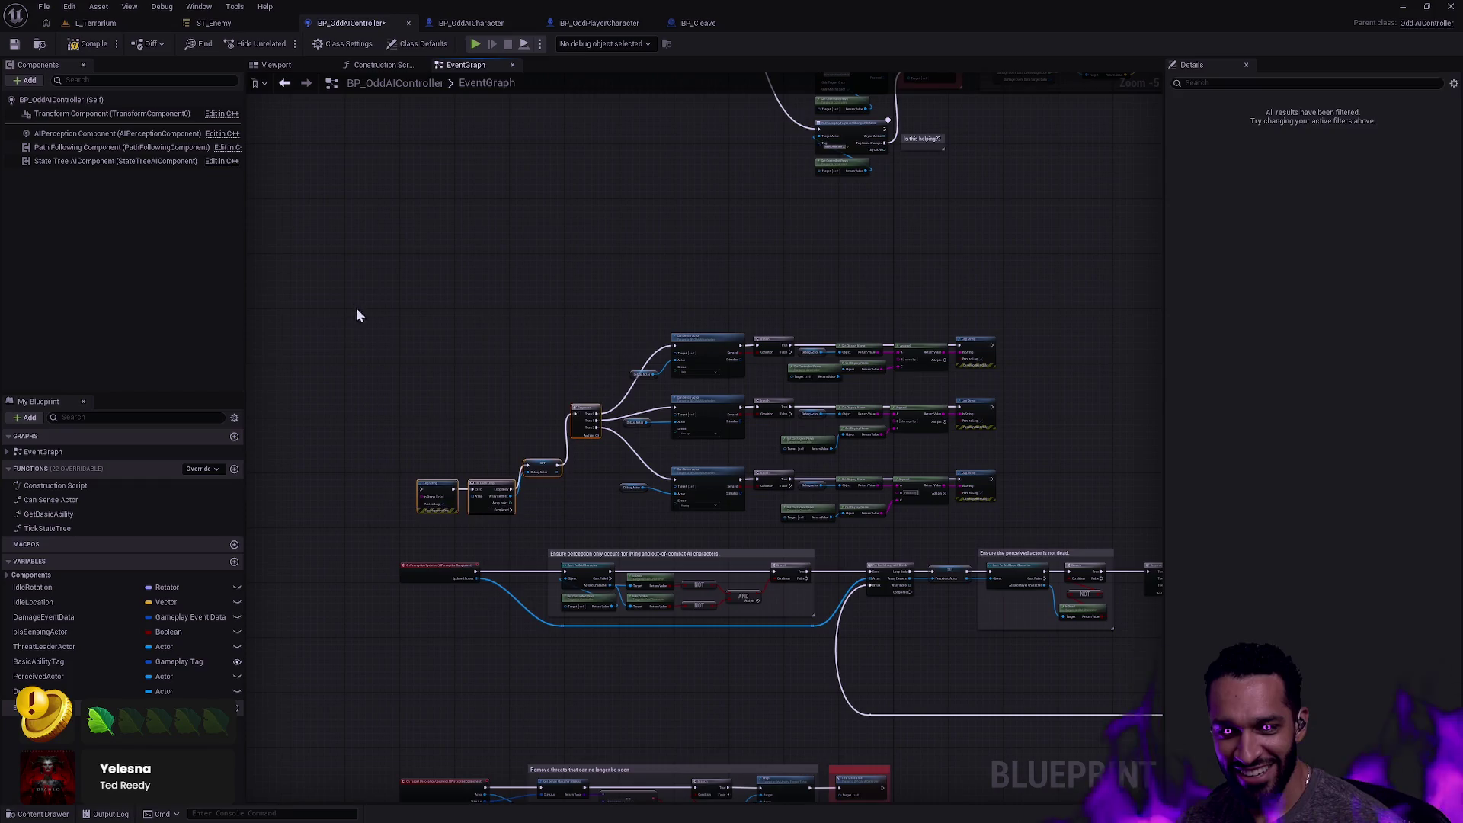
left_click_drag(593, 532, 593, 531)
left_click_drag(496, 421, 434, 386)
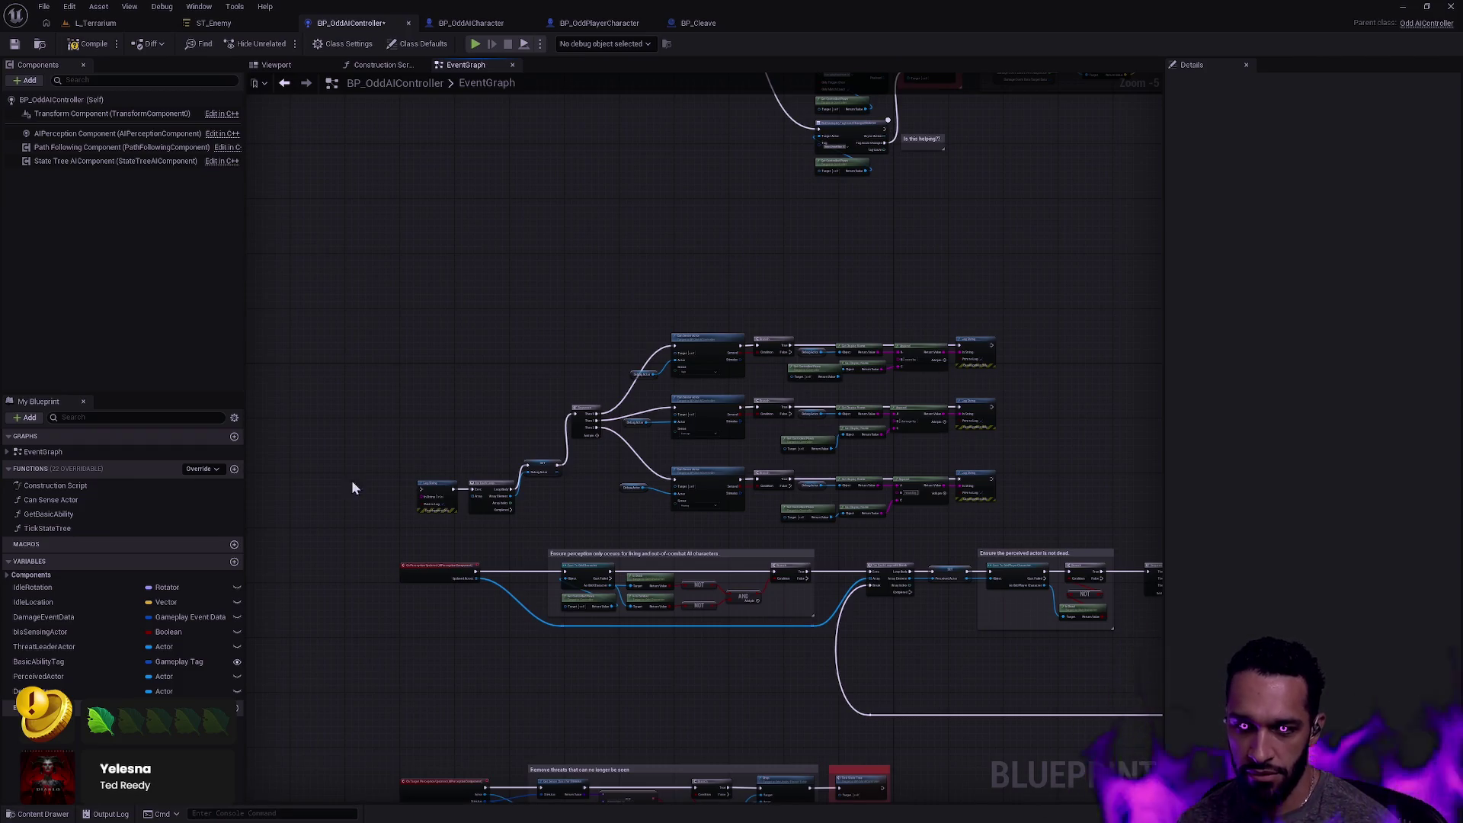
mouse_move(473, 367)
left_mouse_down()
mouse_move(515, 431)
mouse_move(469, 401)
mouse_move(573, 527)
mouse_move(414, 353)
mouse_move(524, 423)
mouse_move(472, 364)
left_mouse_up()
Straighten the Log String, loop, SET and Sequence nodes into one row and move them up-left.
left_click(492, 424)
scroll(751, 437, "up", 4)
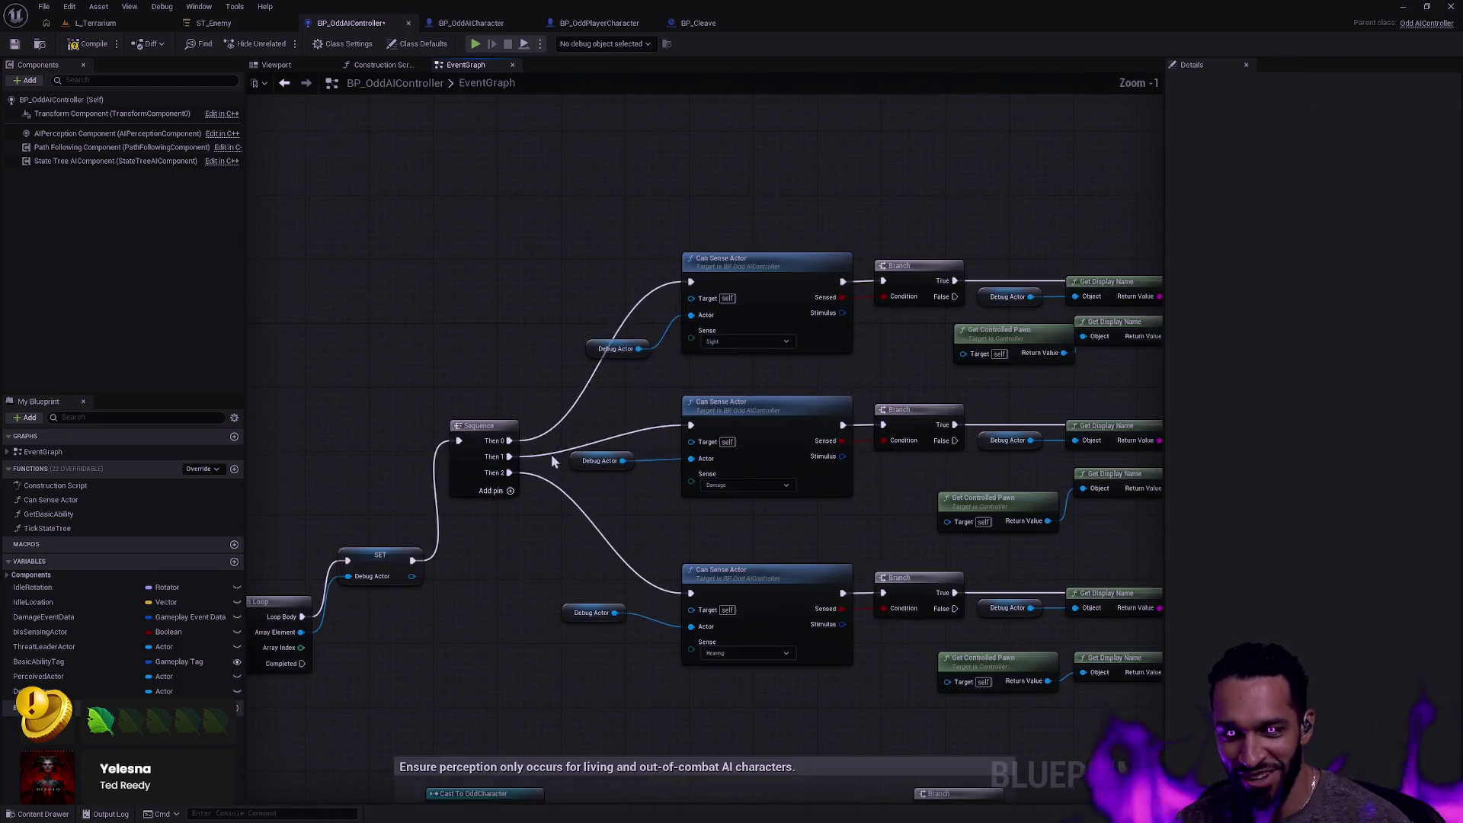
scroll(721, 367, "down", 3)
scroll(757, 401, "up", 2)
scroll(750, 402, "down", 2)
mouse_move(533, 423)
left_mouse_down()
mouse_move(712, 297)
mouse_move(741, 255)
left_mouse_up()
key("q")
mouse_move(748, 387)
left_mouse_down()
mouse_move(716, 287)
mouse_move(696, 286)
left_mouse_up()
left_click(786, 431)
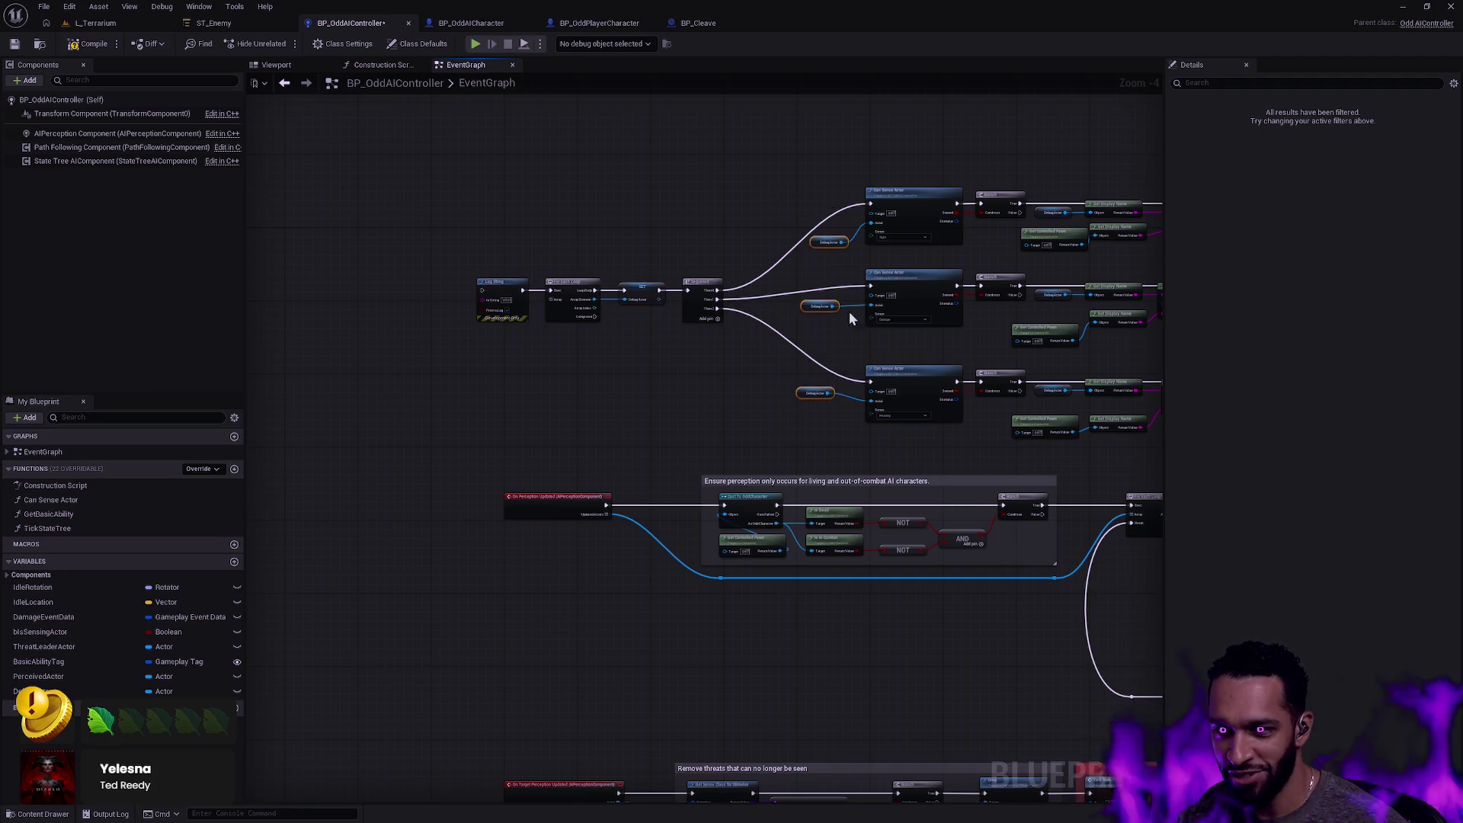
Straighten the Can Sense Actor and Debug Actor nodes into a row.
left_click_drag(806, 446, 907, 144)
key("q")
left_click_drag(801, 318, 631, 339)
left_click(625, 190)
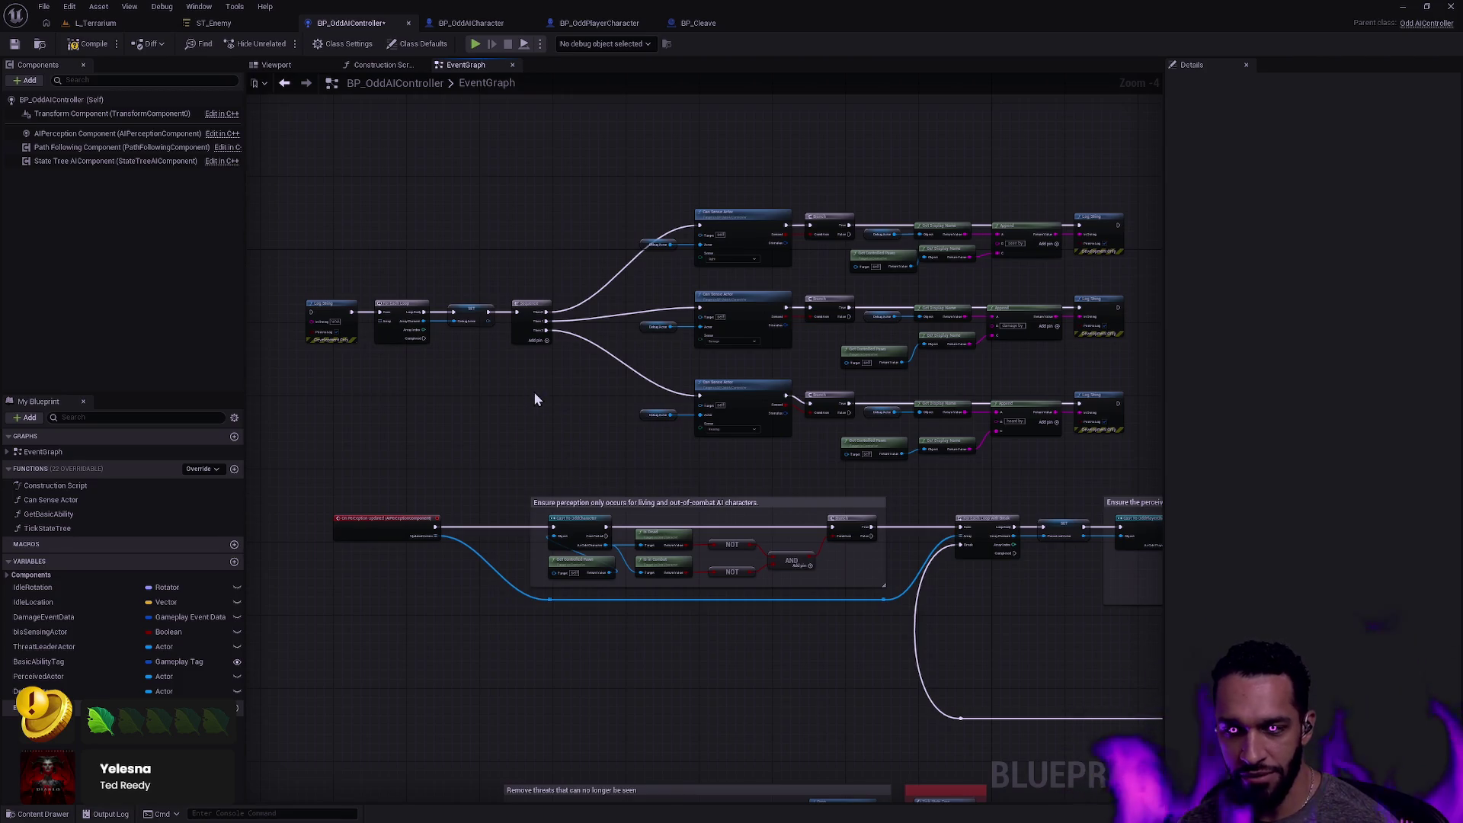
Fine-tune the debug chain and Sequence node positions, then save the blueprint.
left_click_drag(588, 415, 252, 220)
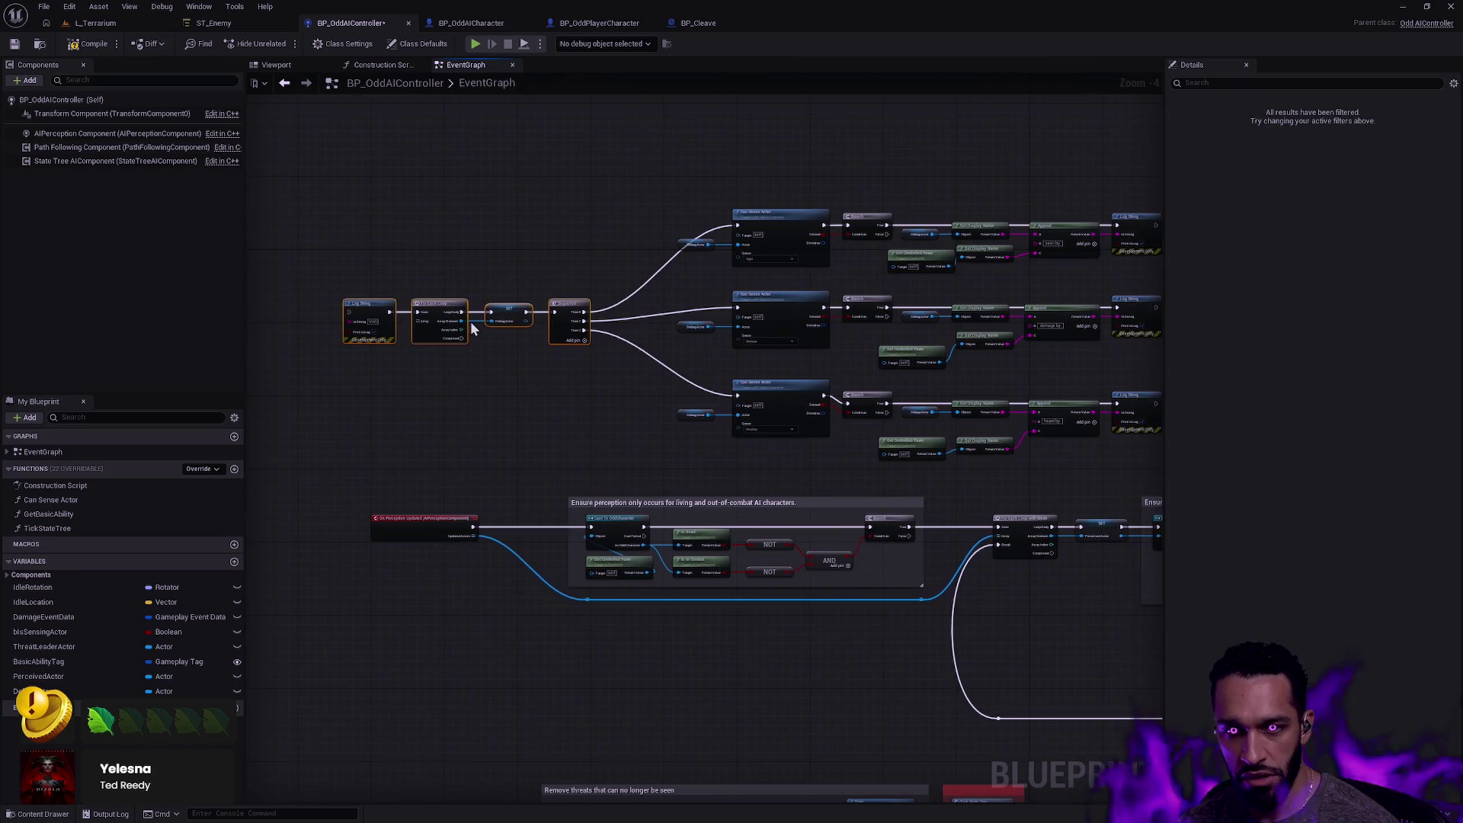
left_click_drag(476, 327, 500, 327)
left_click(483, 419)
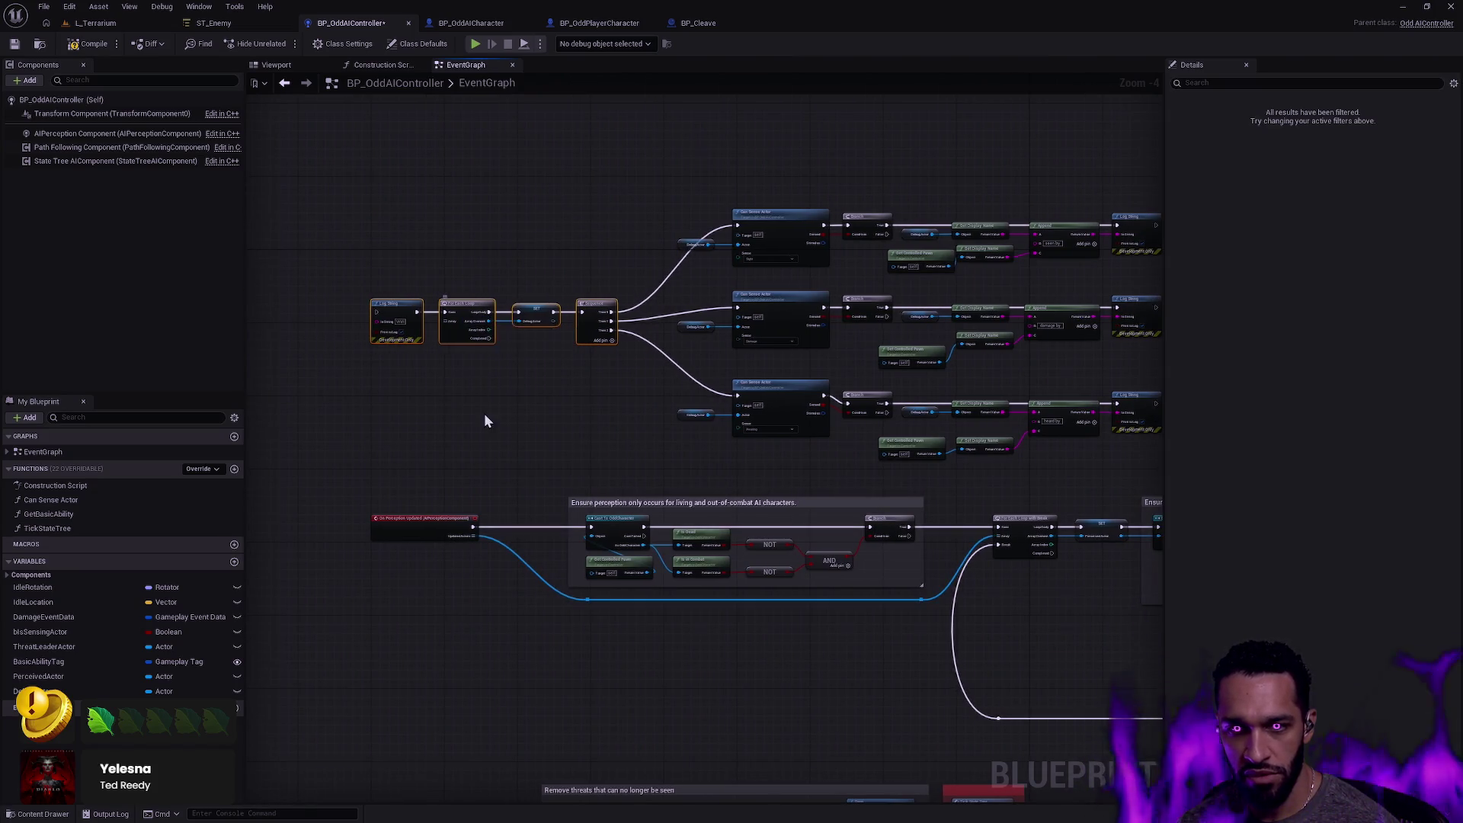
left_click_drag(595, 323, 588, 323)
left_click(568, 375)
mouse_move(629, 389)
left_mouse_down()
mouse_move(538, 288)
mouse_move(585, 324)
mouse_move(464, 320)
left_mouse_up()
left_click(547, 415)
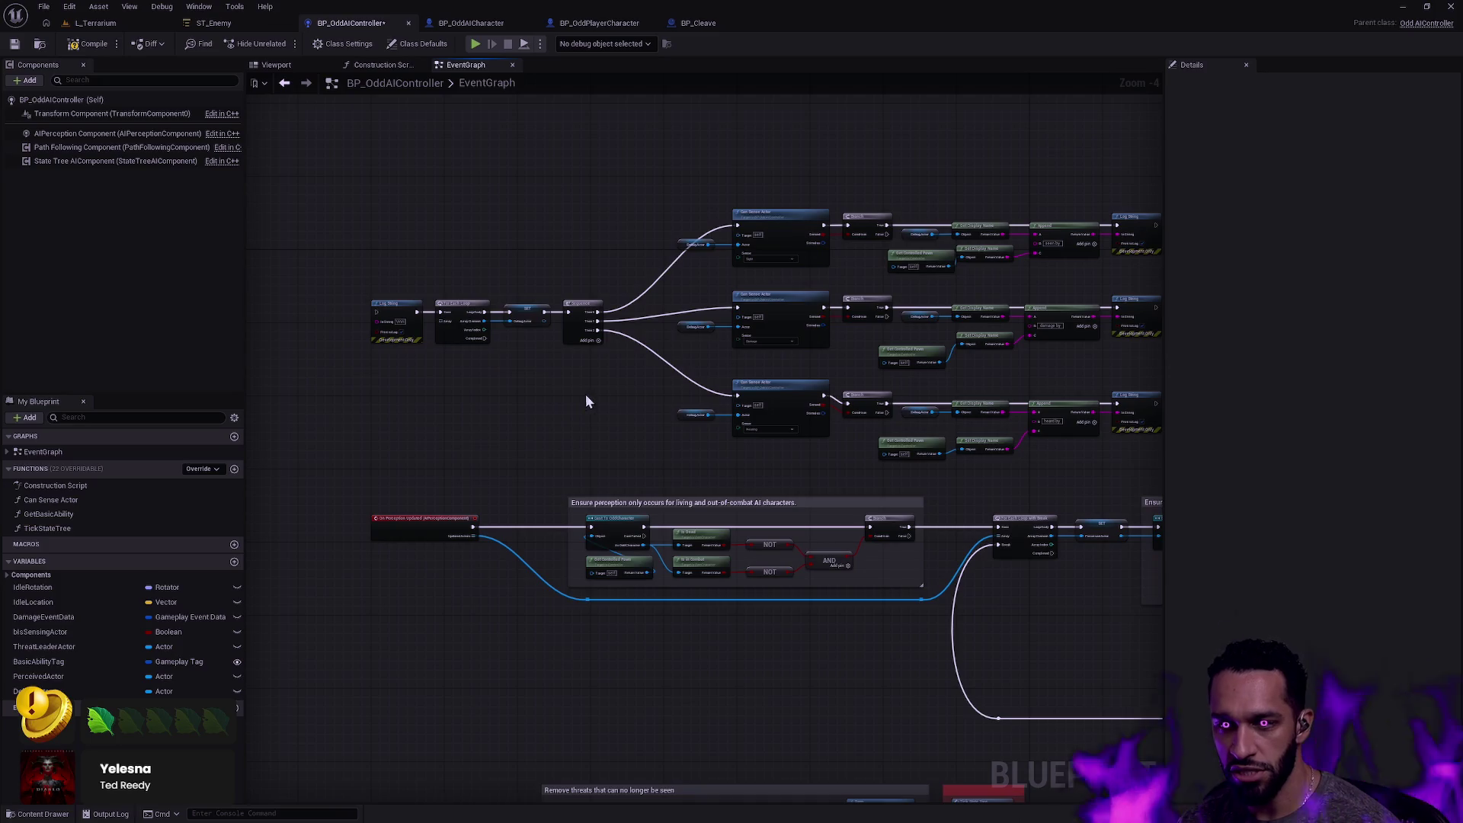
key("ctrl+s")
Select the On Perception Updated event and pan to the perception check block.
scroll(542, 268, "up", 4)
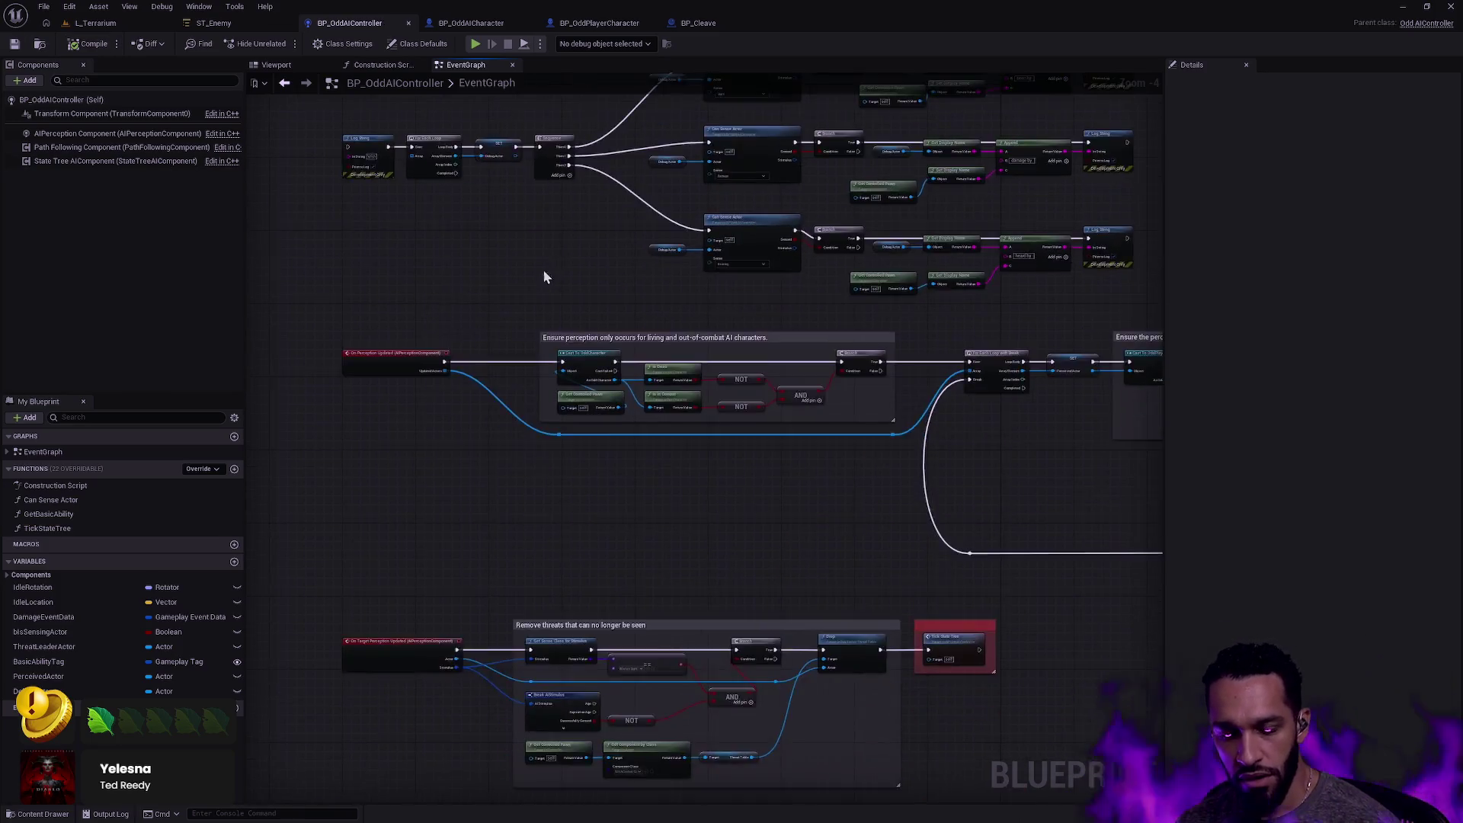
left_click_drag(393, 425, 676, 443)
mouse_move(337, 261)
left_mouse_down()
mouse_move(533, 437)
mouse_move(408, 327)
mouse_move(561, 403)
left_mouse_up()
mouse_move(351, 344)
left_mouse_down()
mouse_move(469, 497)
mouse_move(495, 573)
left_mouse_up()
left_click_drag(368, 348, 460, 470)
mouse_move(577, 488)
left_mouse_down()
mouse_move(568, 571)
mouse_move(972, 648)
mouse_move(693, 639)
left_mouse_up()
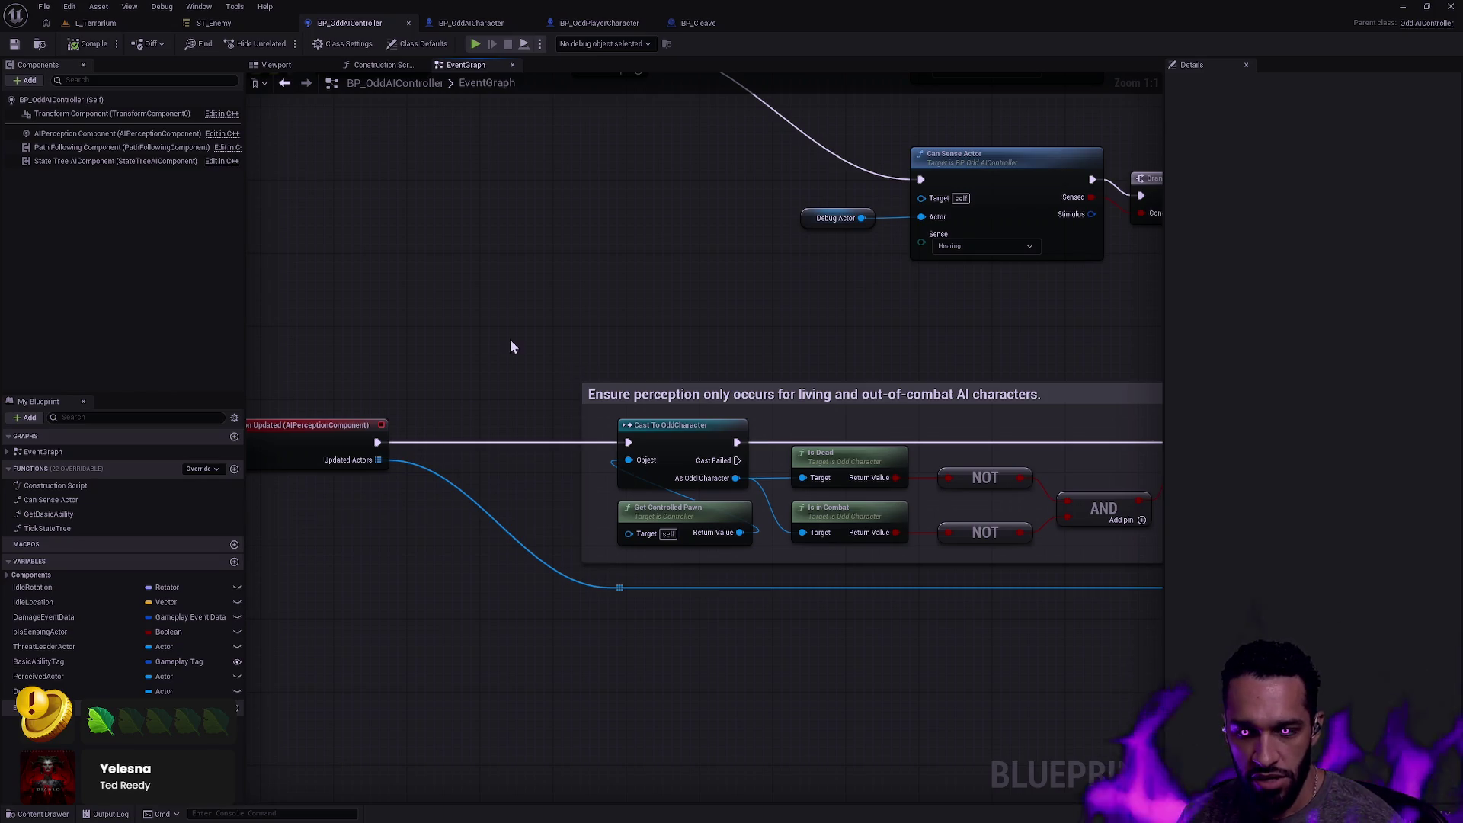
Pan to the comment about living, out-of-combat AI perception and select its header.
left_click_drag(497, 412, 354, 337)
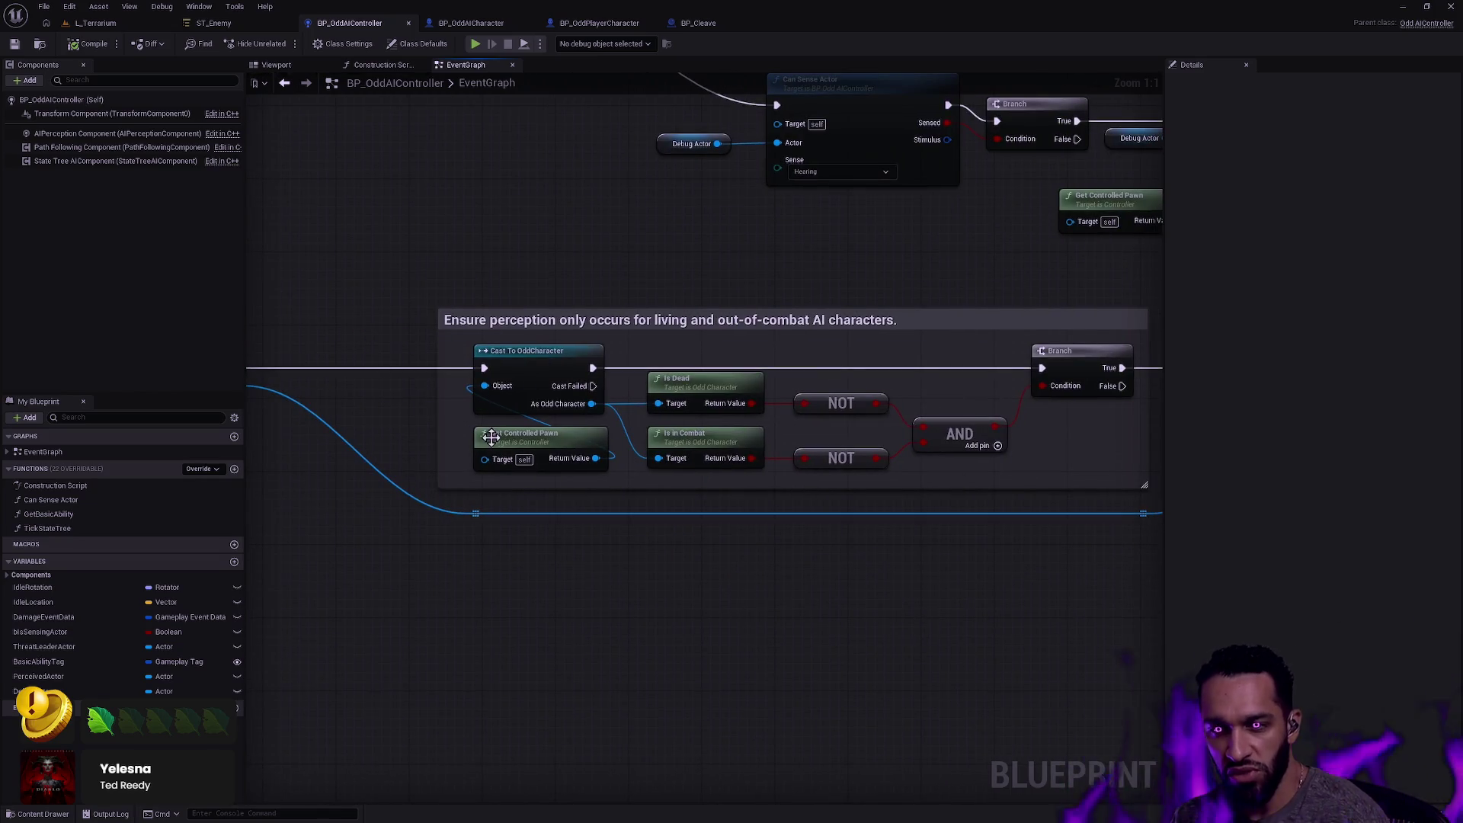
mouse_move(843, 571)
left_mouse_down()
mouse_move(687, 583)
mouse_move(742, 620)
left_mouse_up()
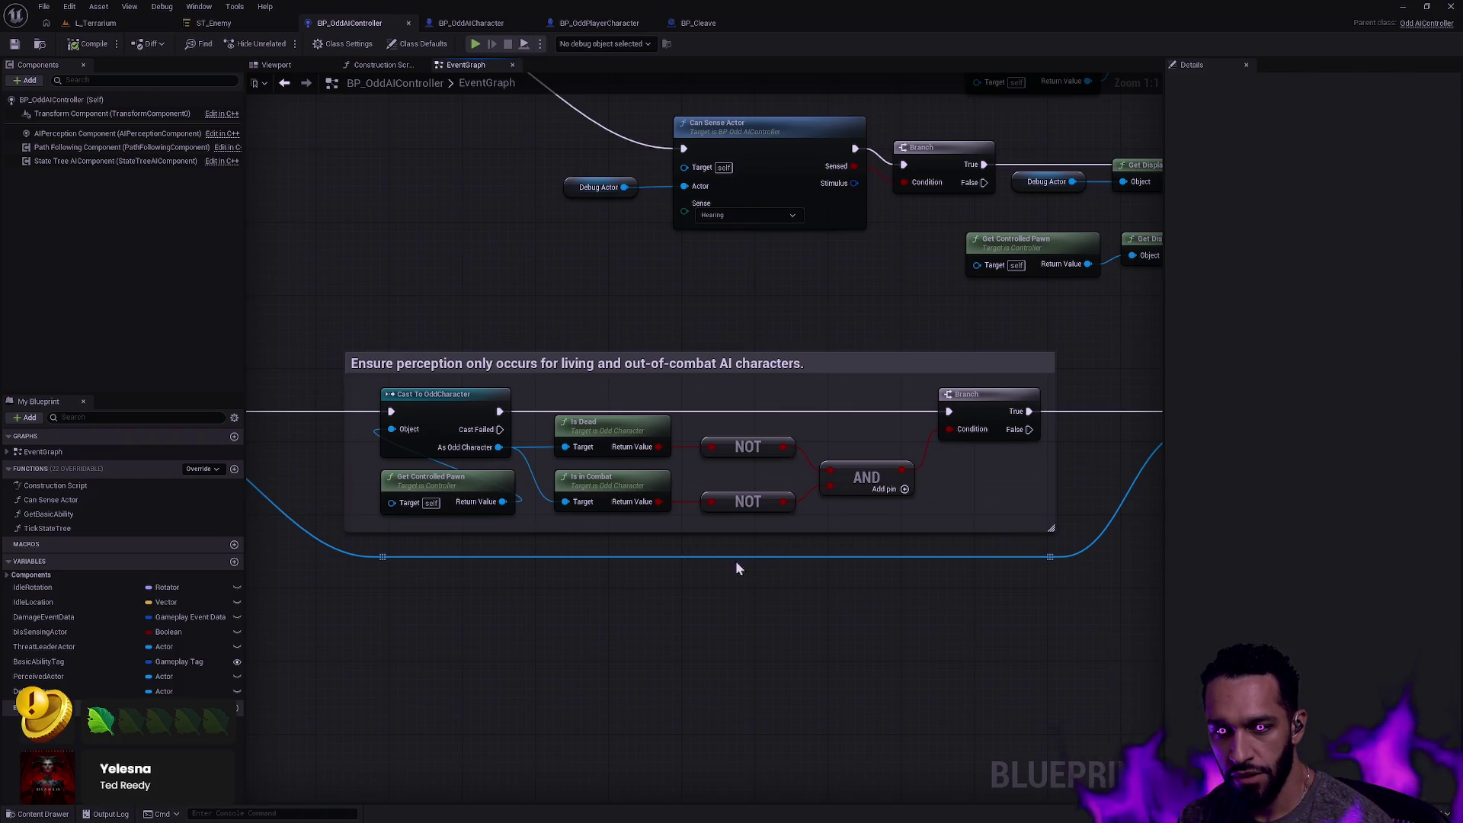
mouse_move(382, 312)
left_mouse_down()
mouse_move(621, 457)
mouse_move(630, 408)
mouse_move(660, 410)
left_mouse_up()
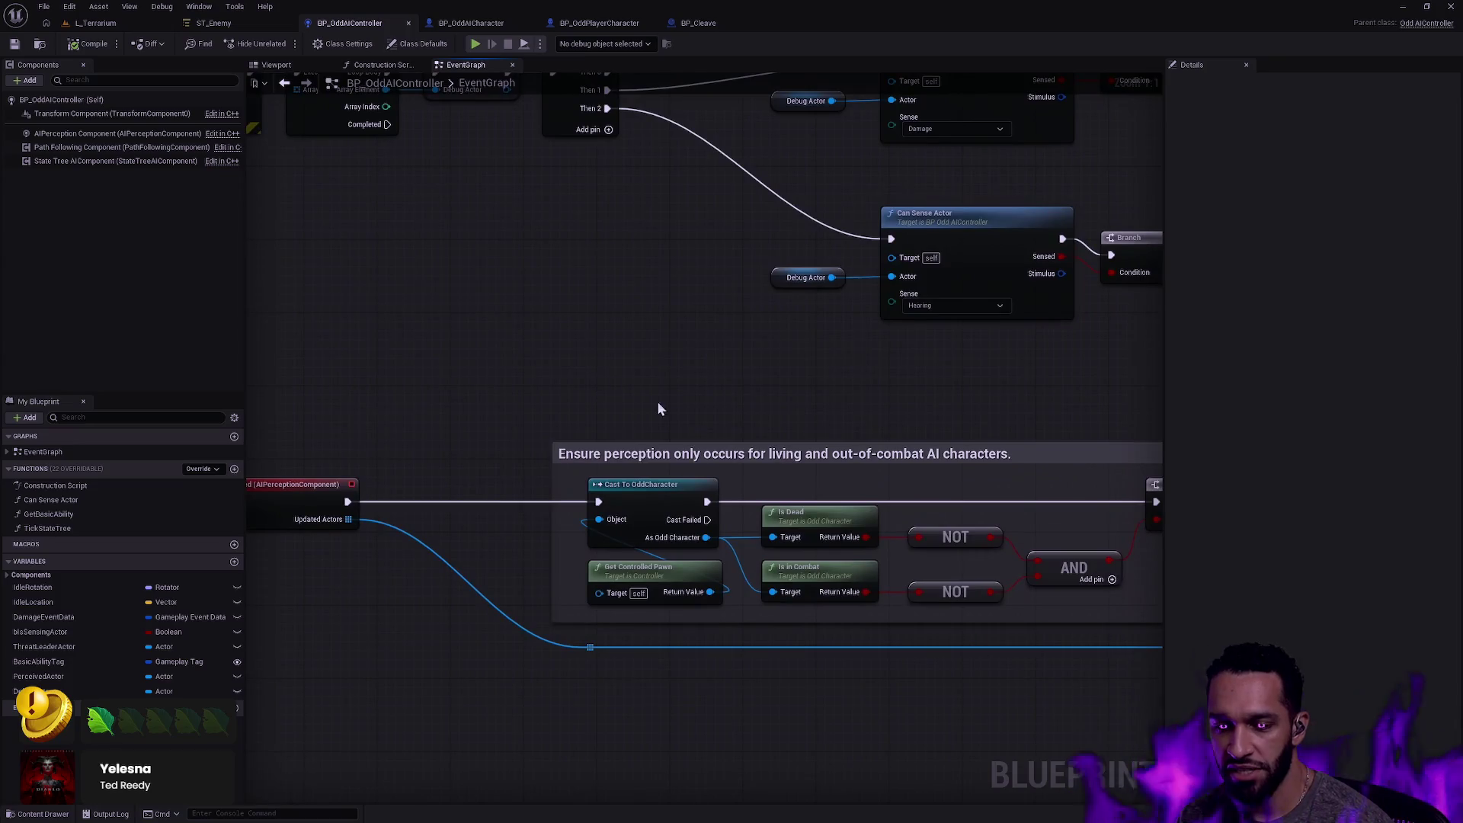
left_click(588, 456)
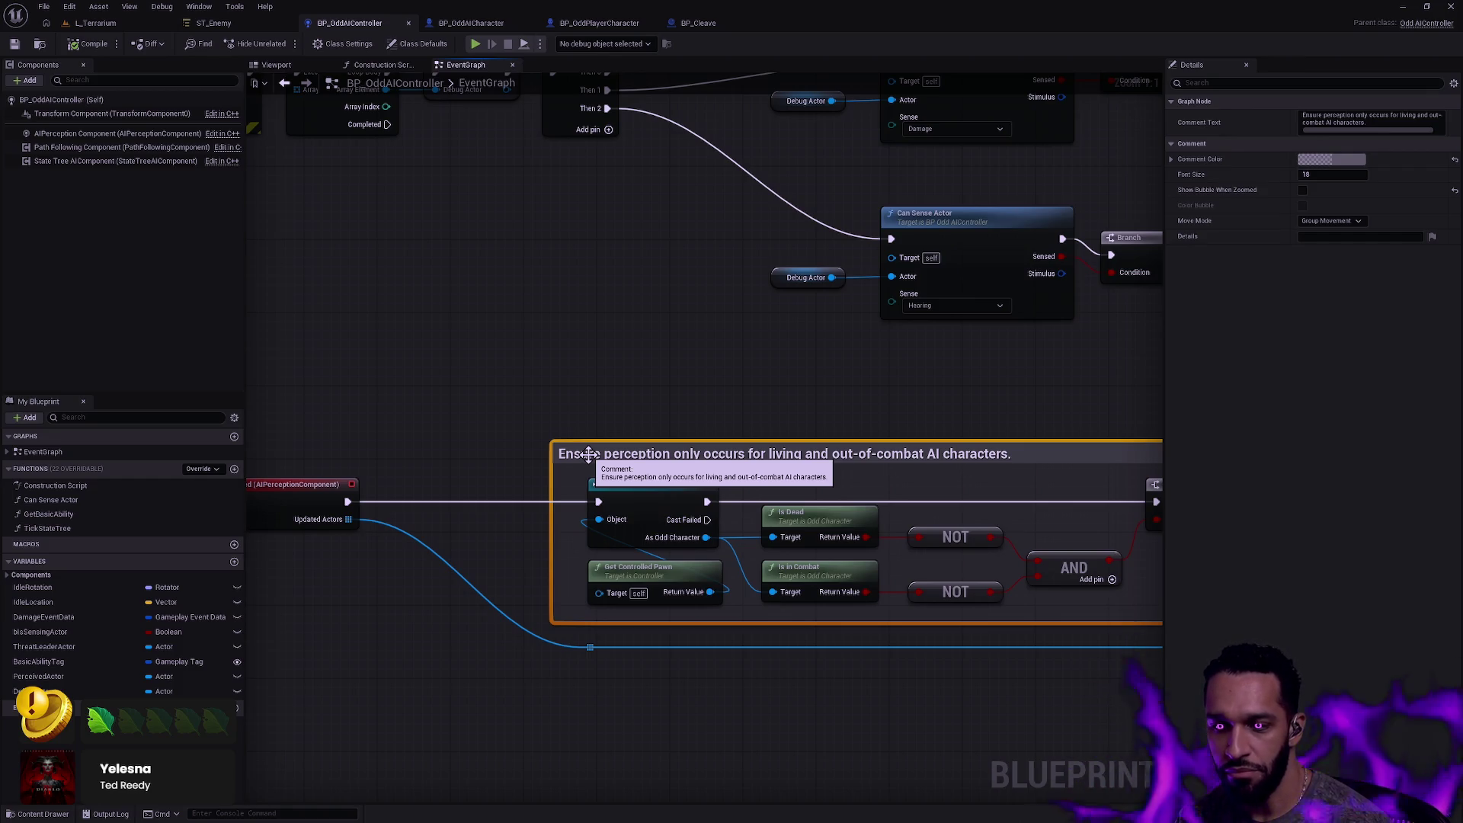
Narrow the comment, review AIPerception's Sight, Hearing and Damage senses, then select the comment block.
left_click_drag(550, 455, 552, 455)
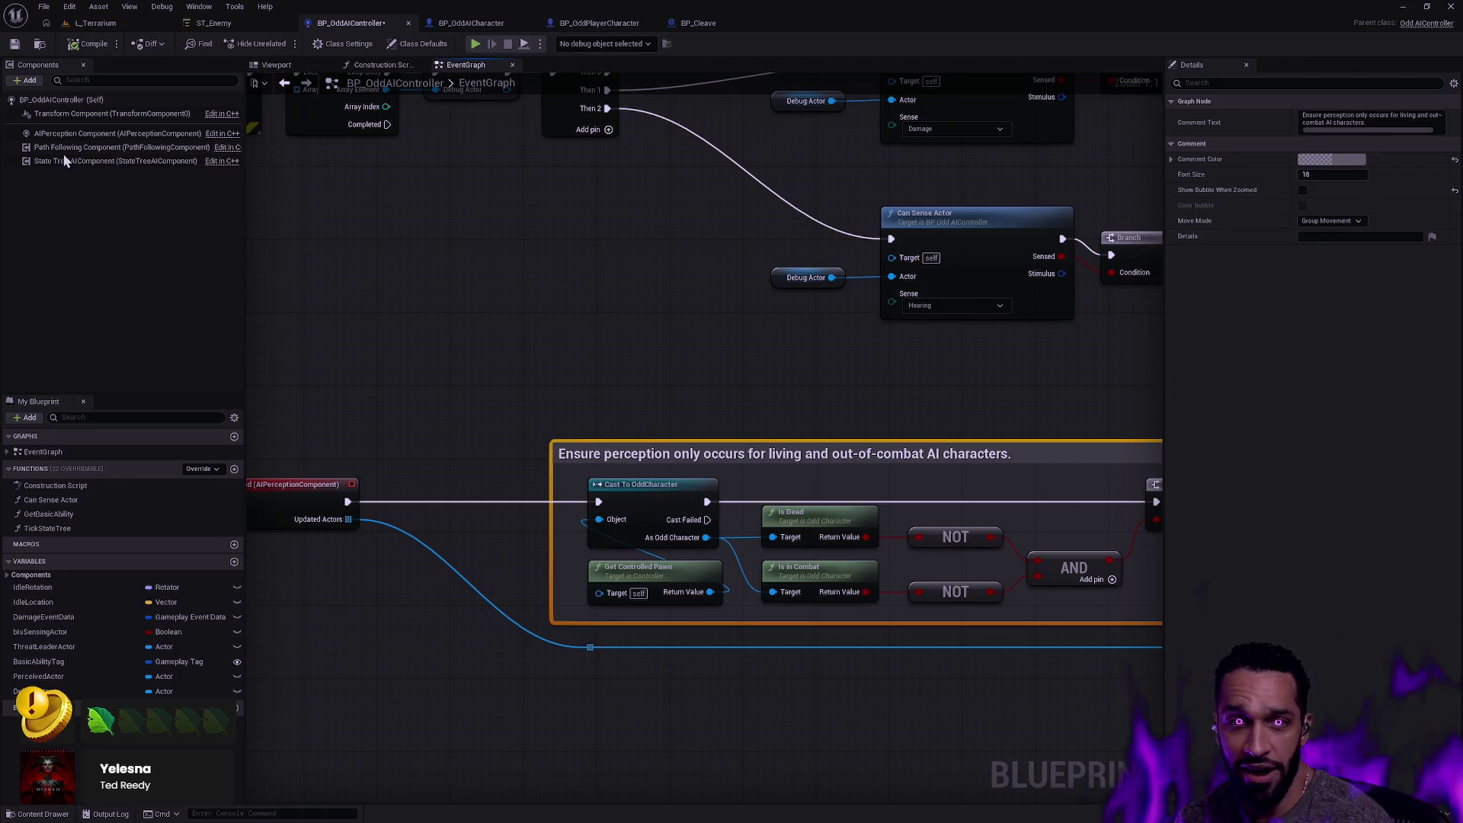
left_click(109, 136)
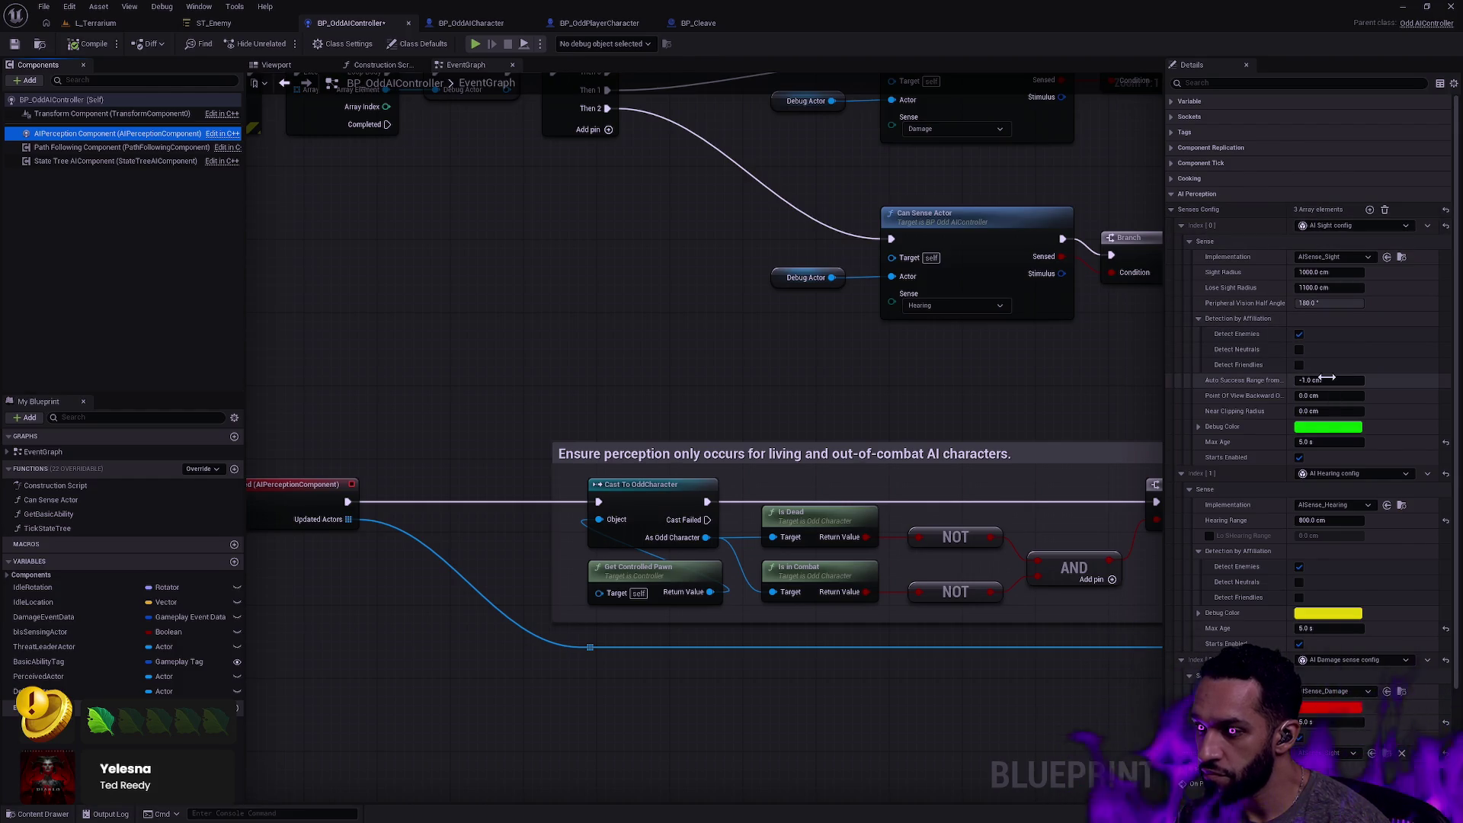
scroll(1254, 310, "down", 1)
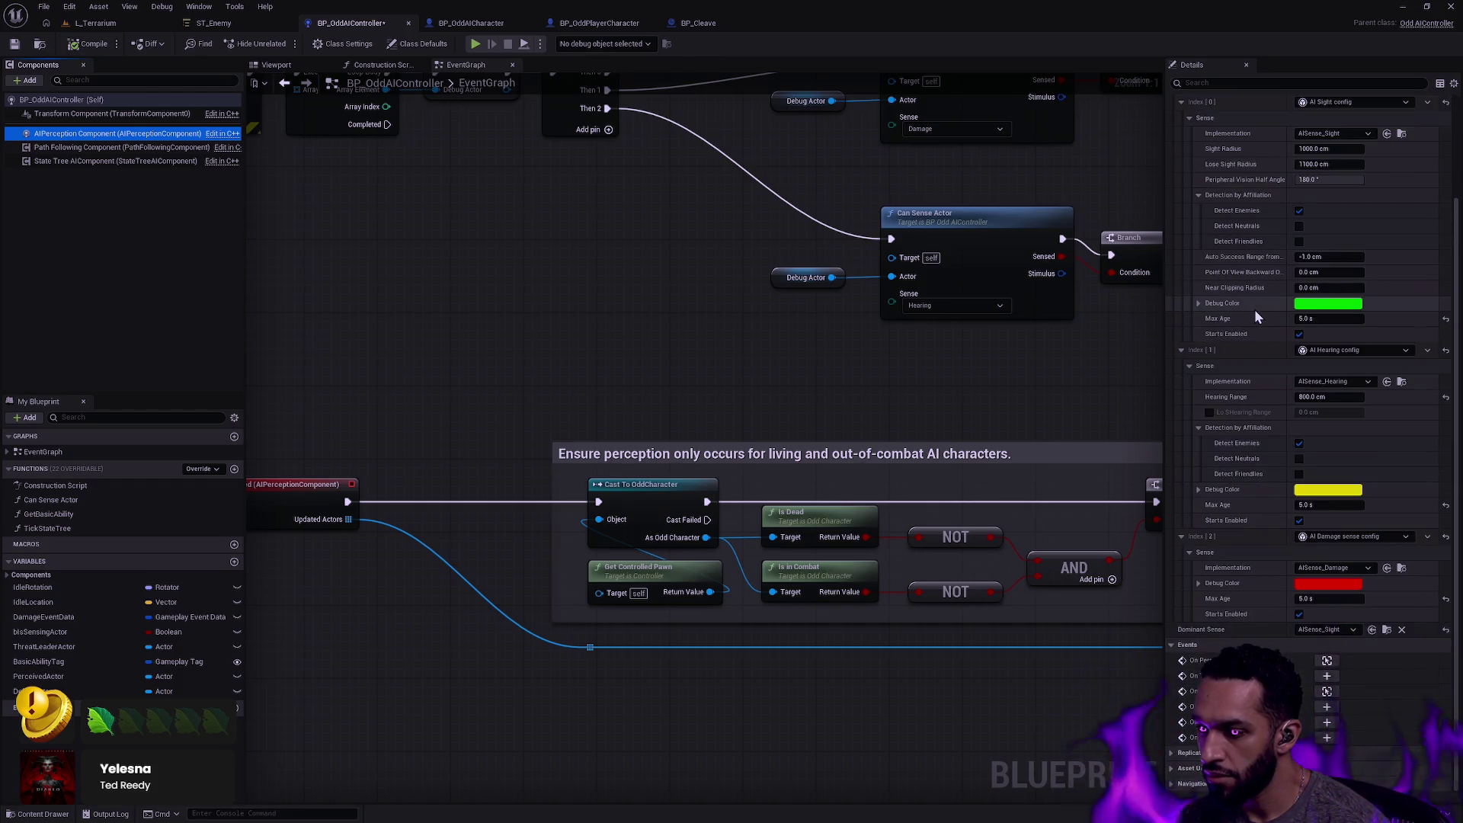
scroll(1241, 436, "up", 1)
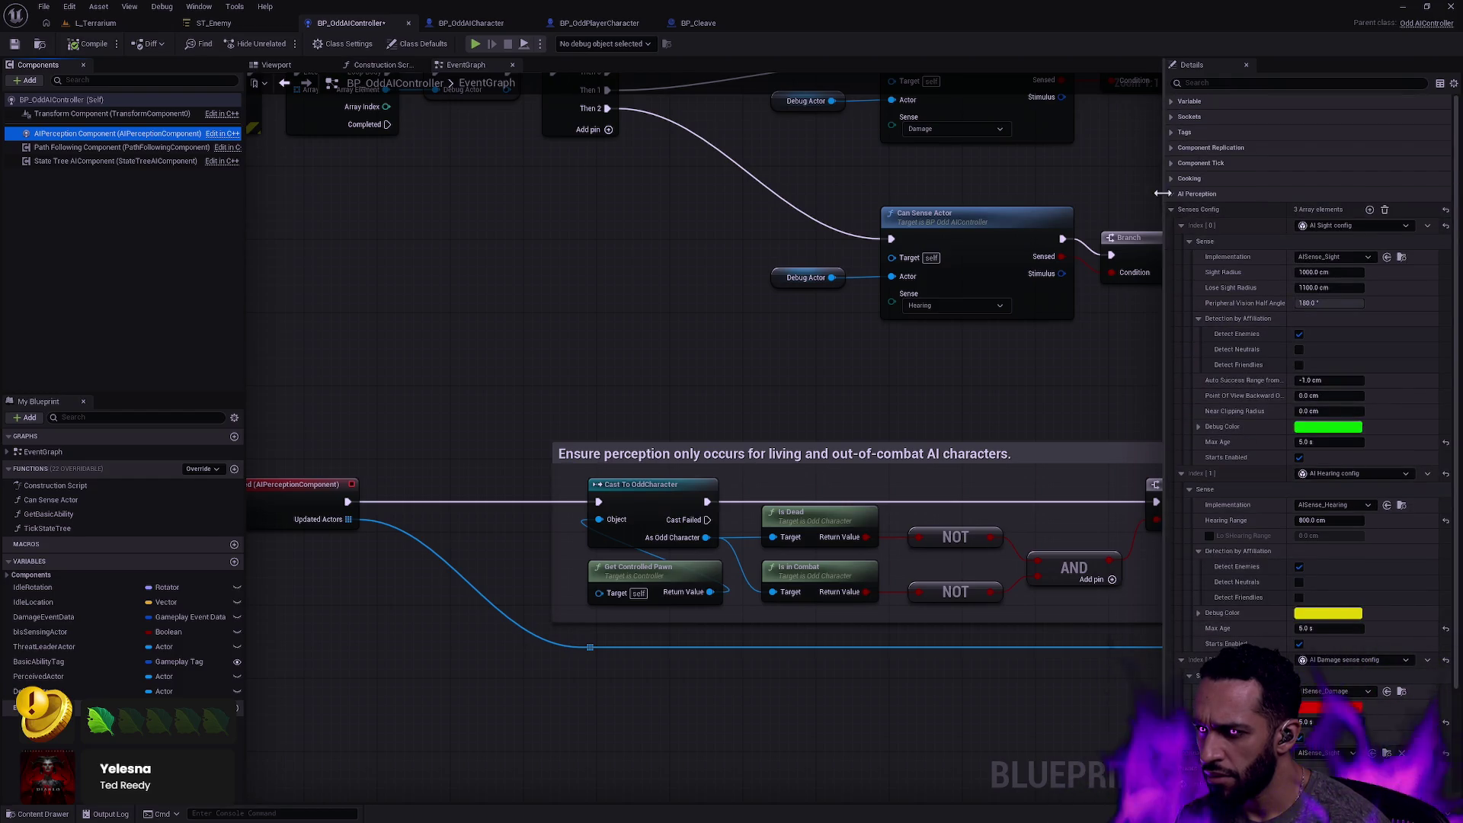
left_click(1171, 209)
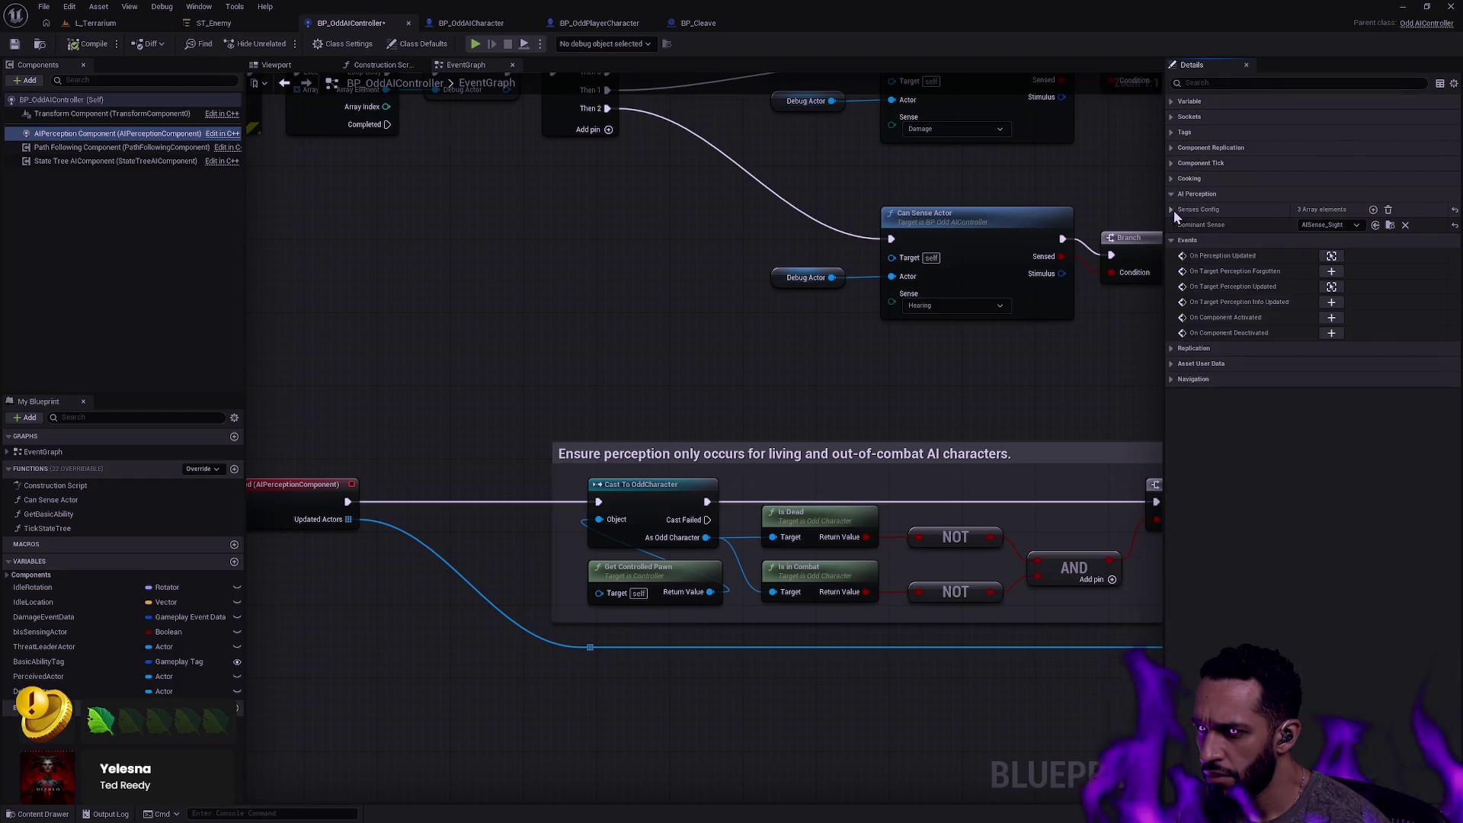
left_click(1172, 209)
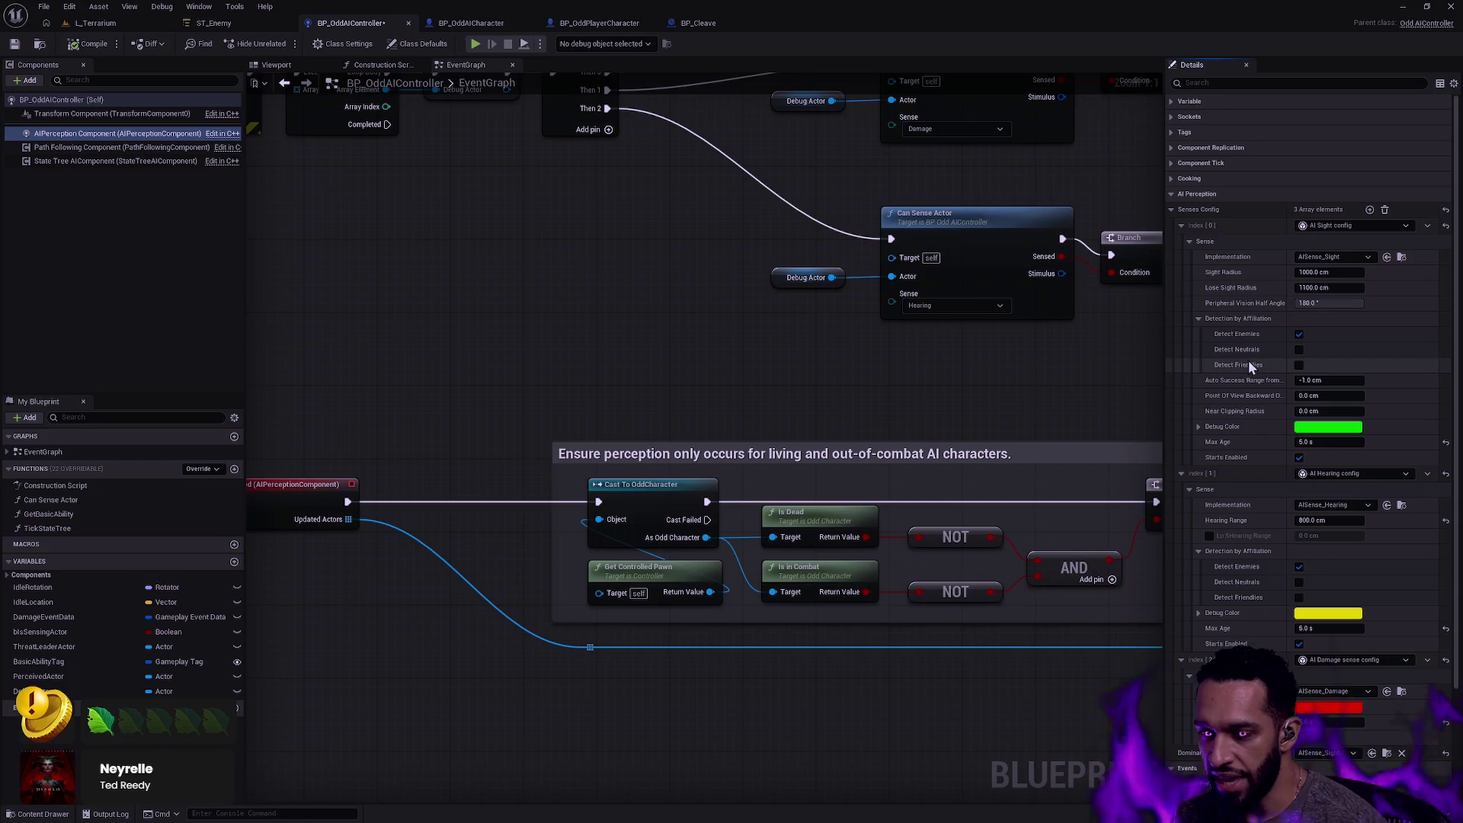
left_click_drag(999, 384, 902, 350)
left_click_drag(416, 390, 1083, 637)
left_click(1046, 651)
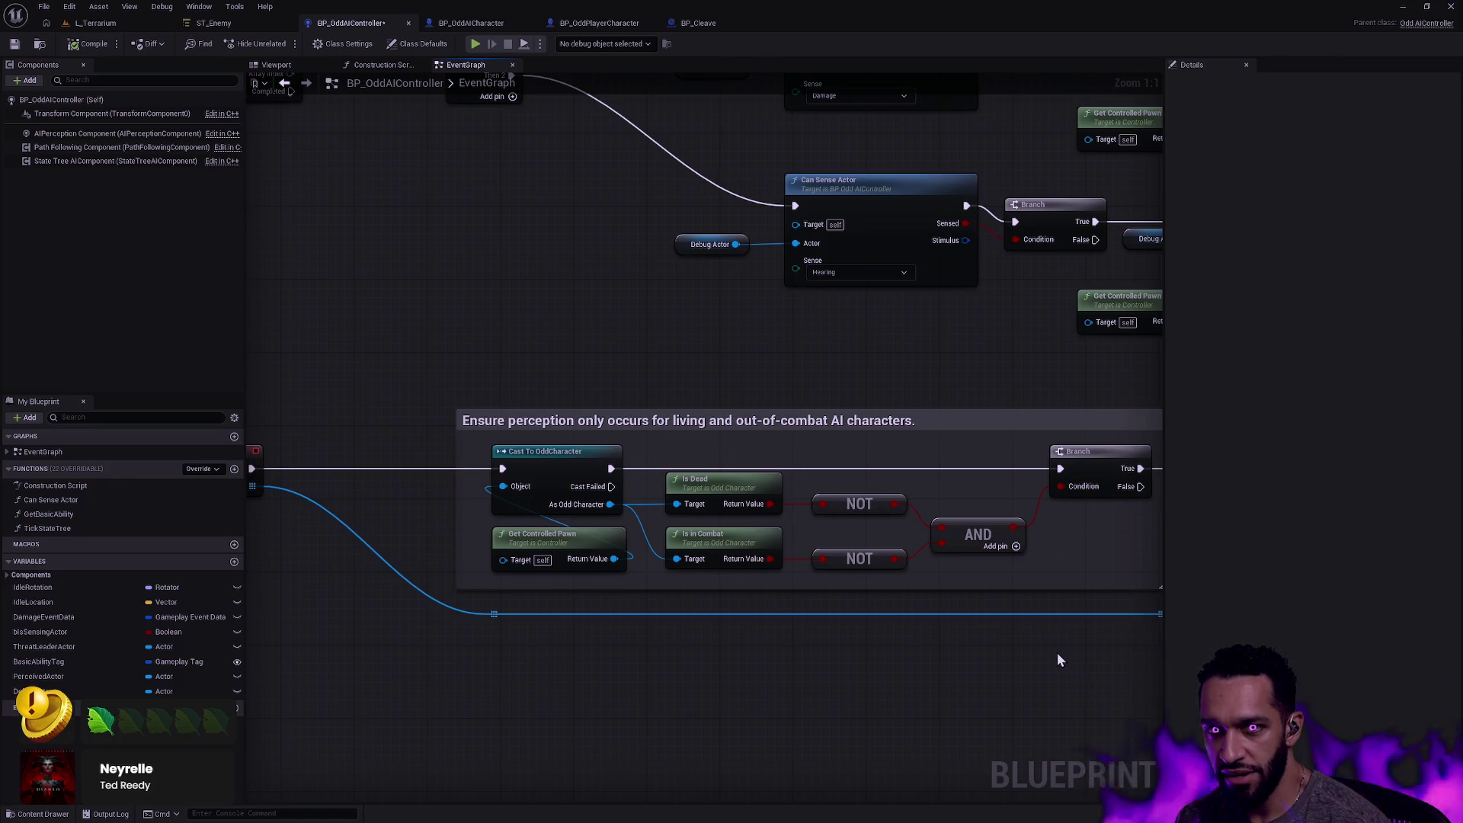
left_click_drag(1087, 646, 1027, 649)
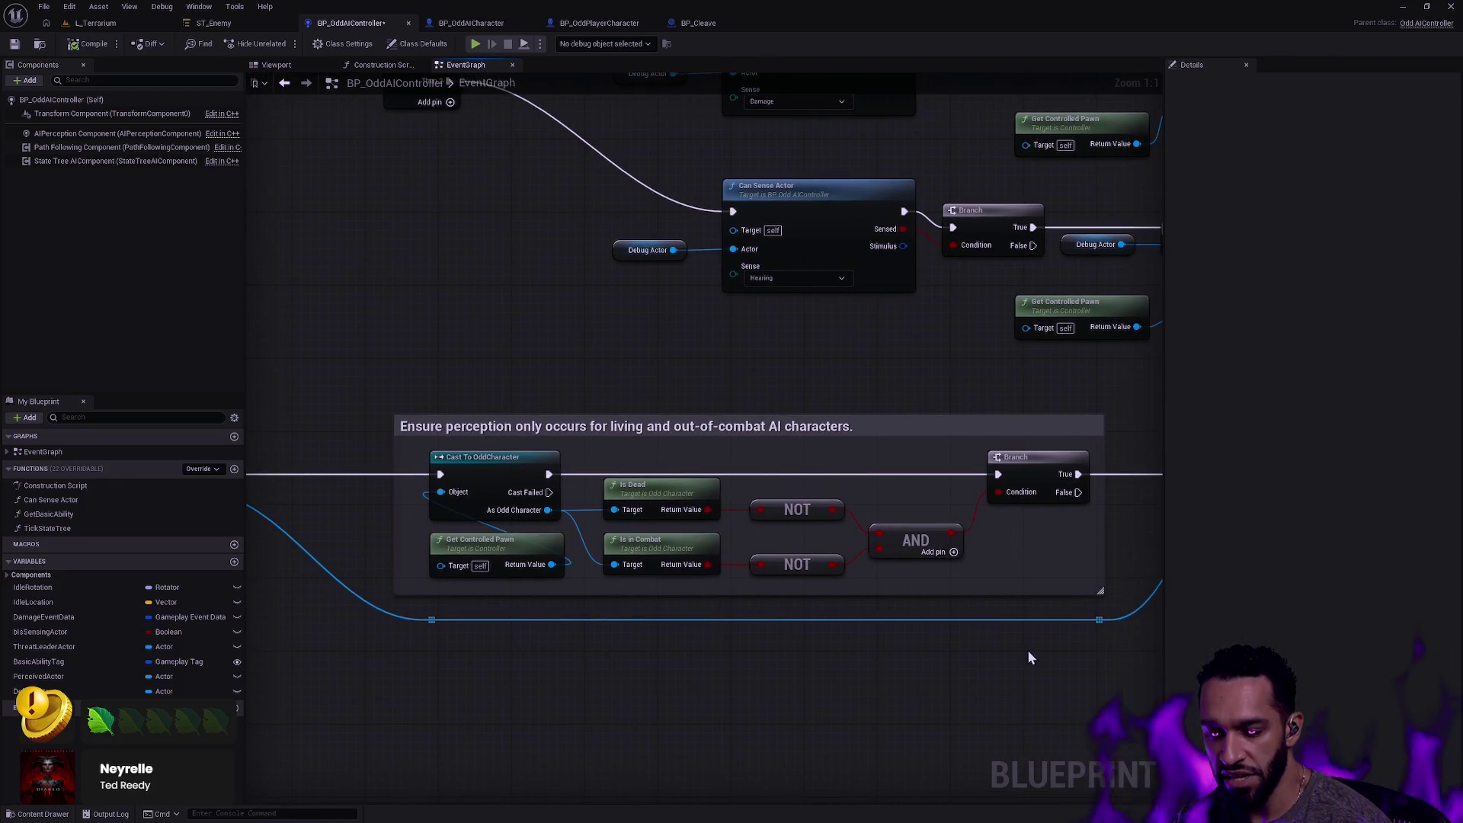
mouse_move(1111, 599)
left_mouse_down()
mouse_move(586, 488)
mouse_move(370, 406)
left_mouse_up()
left_click(414, 377)
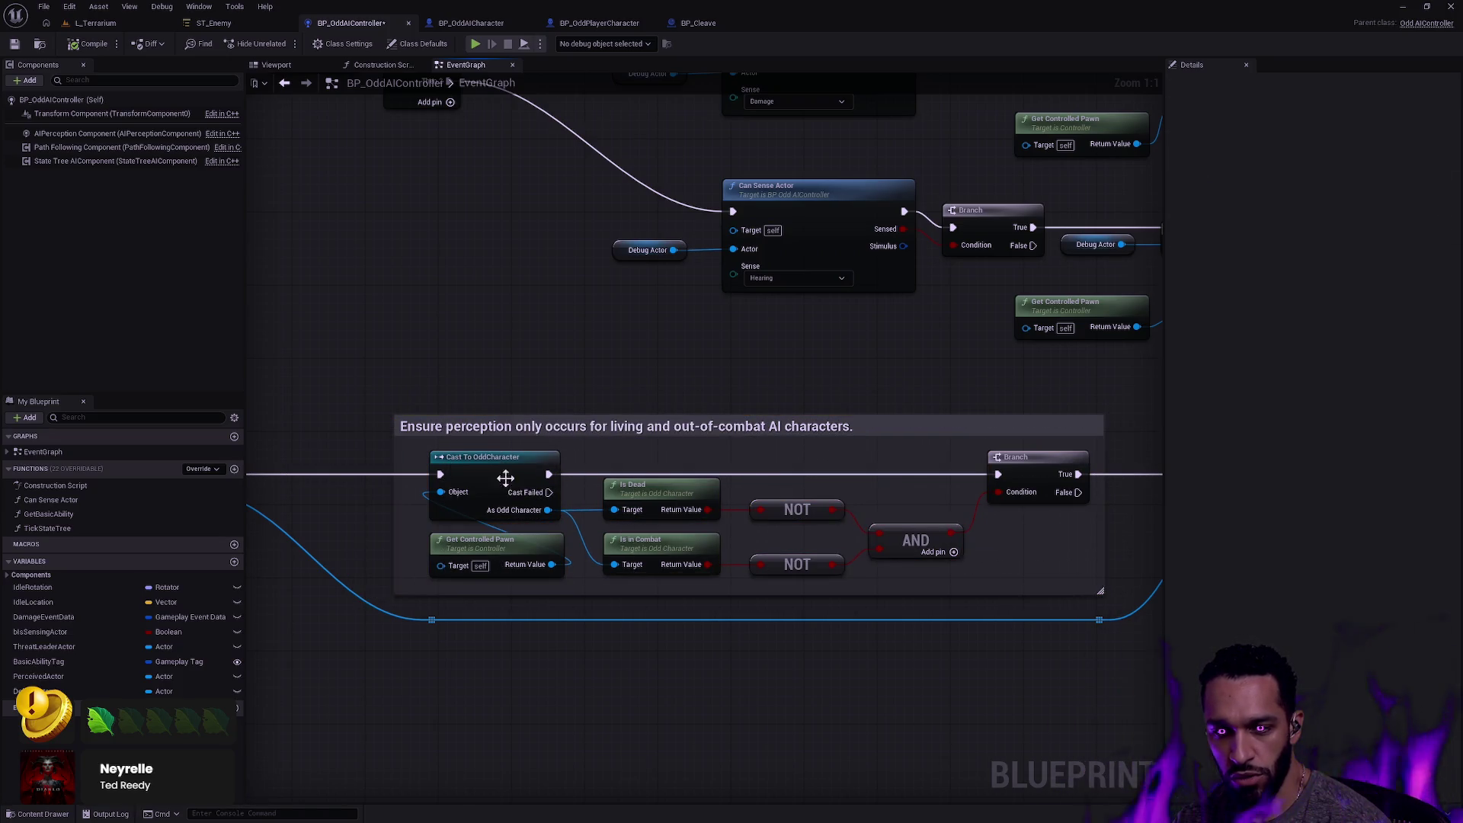
left_click_drag(574, 495, 732, 487)
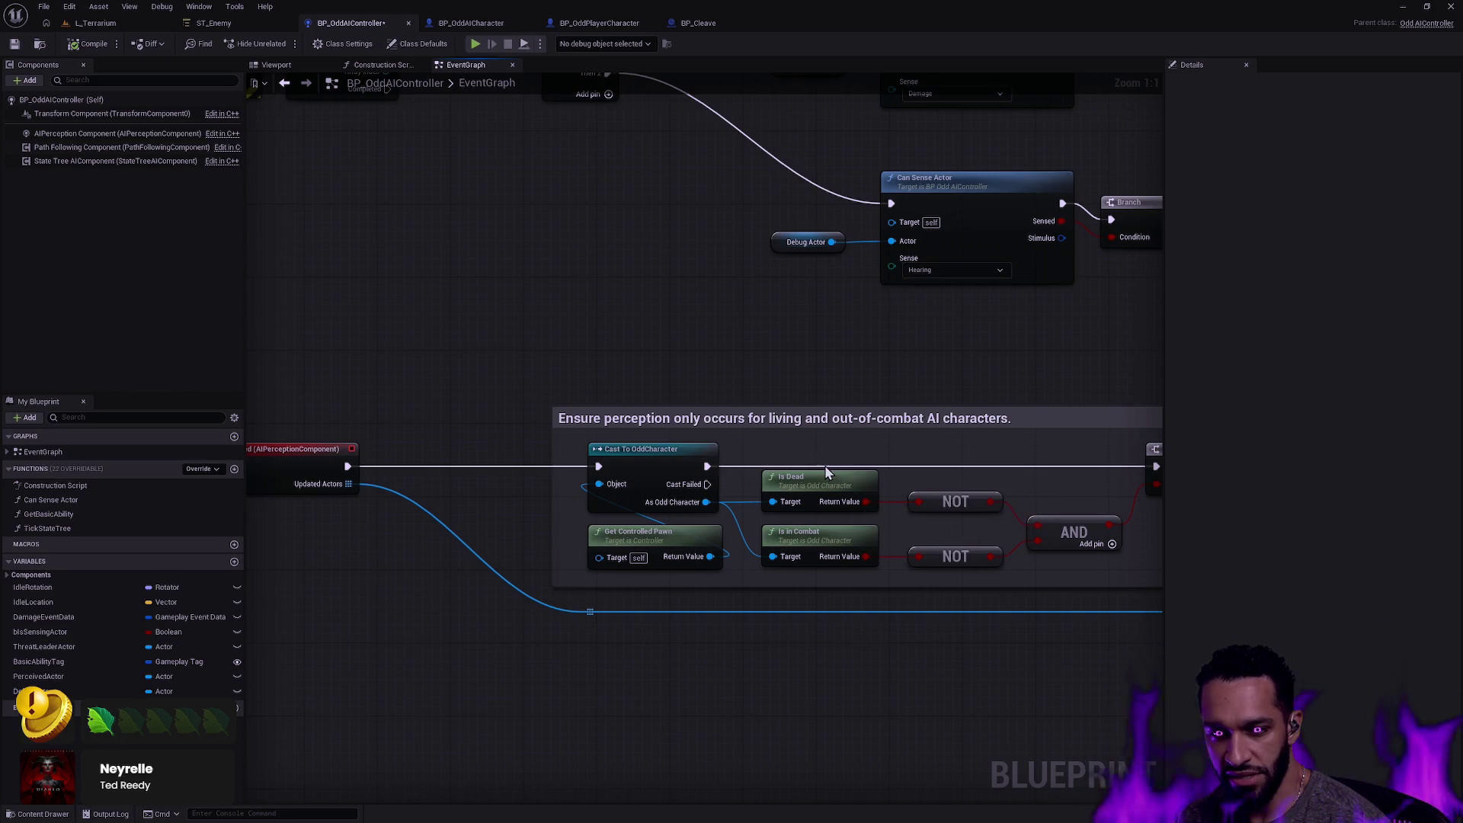
scroll(736, 407, "down", 2)
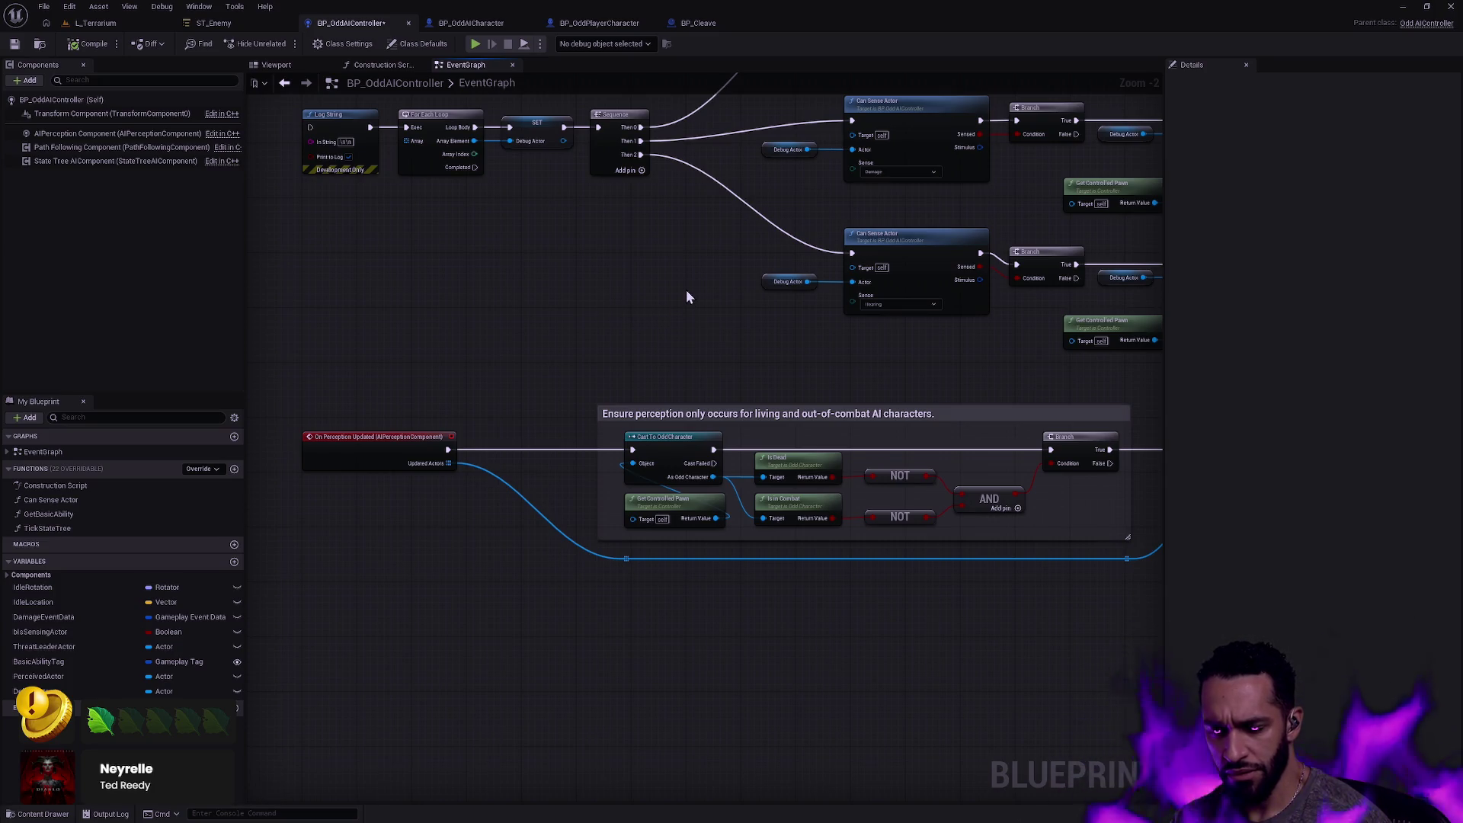
left_click_drag(681, 249, 830, 531)
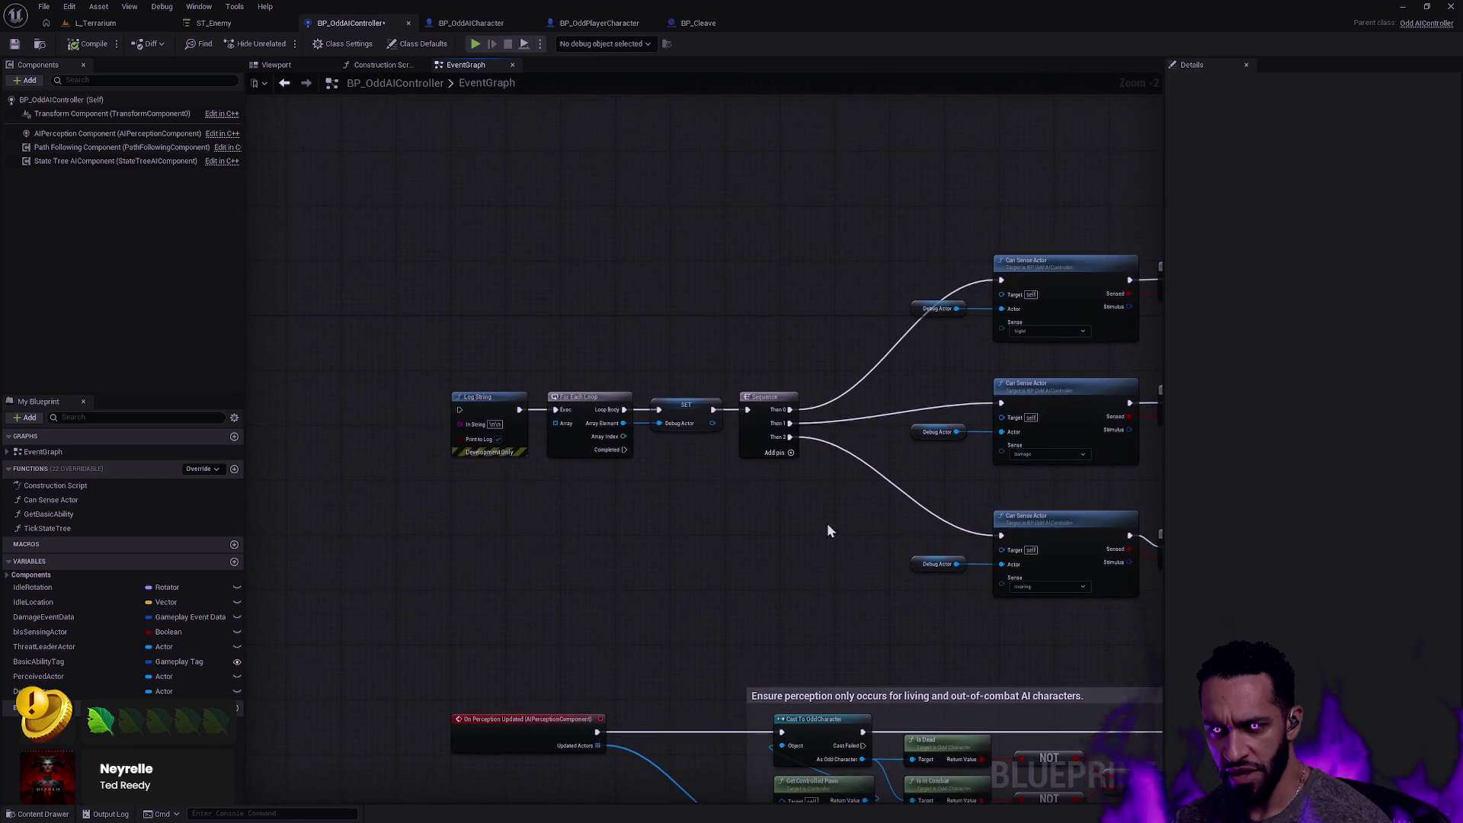
mouse_move(1049, 575)
left_mouse_down()
mouse_move(706, 674)
mouse_move(771, 576)
mouse_move(707, 436)
left_mouse_up()
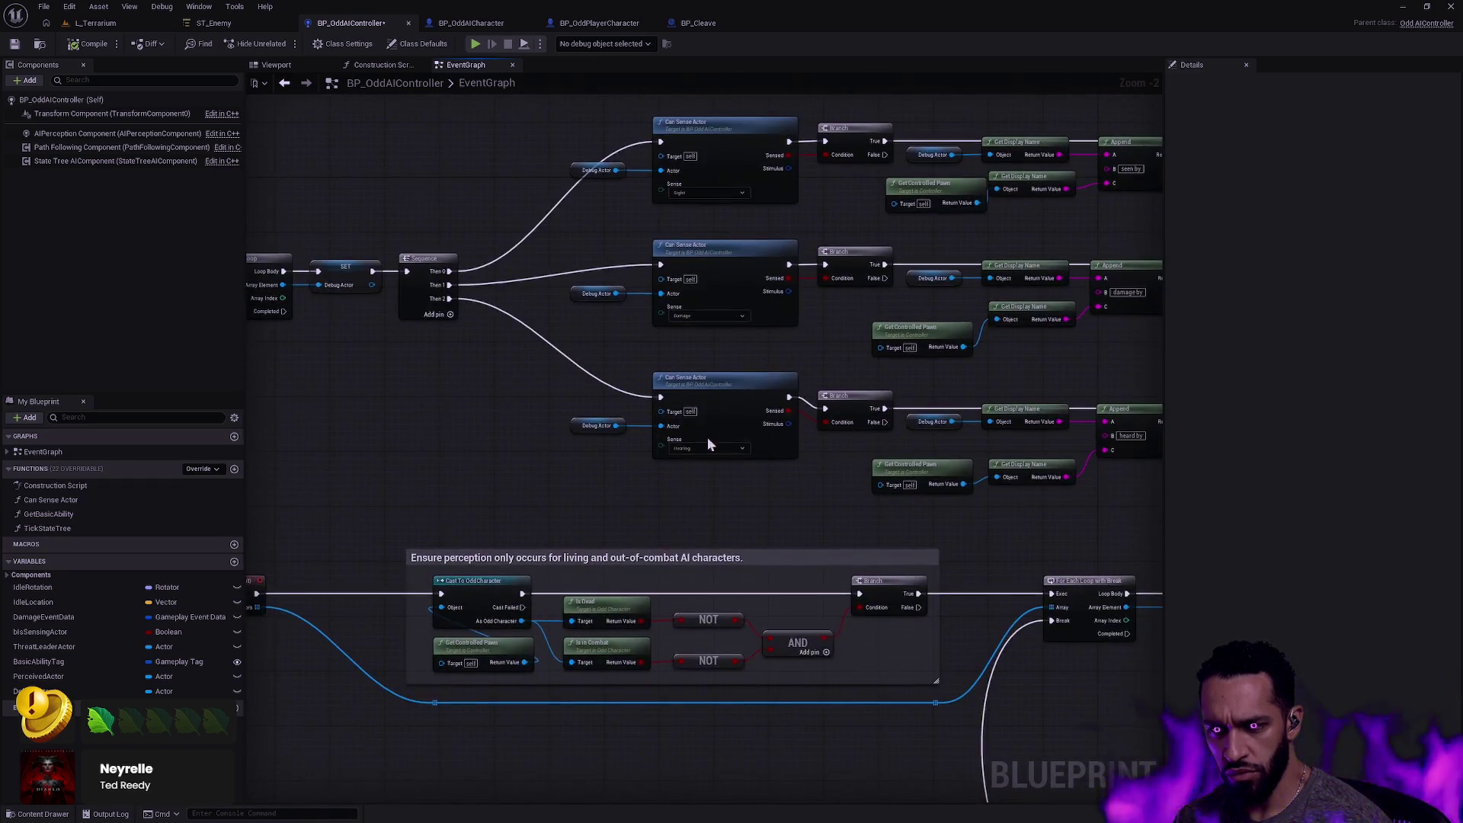
mouse_move(854, 510)
left_mouse_down()
mouse_move(533, 378)
mouse_move(336, 352)
left_mouse_up()
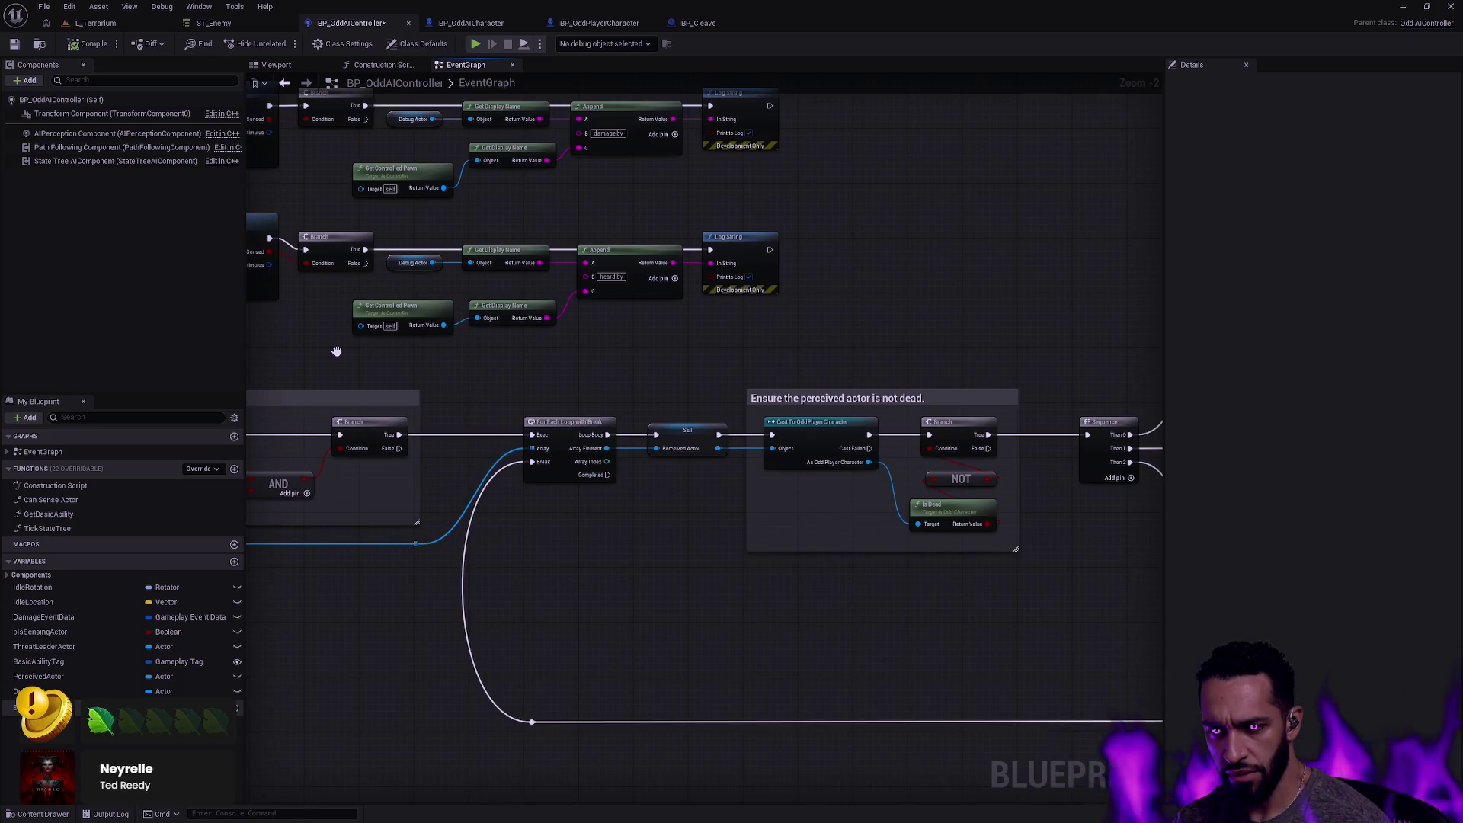
left_click_drag(336, 351, 762, 404)
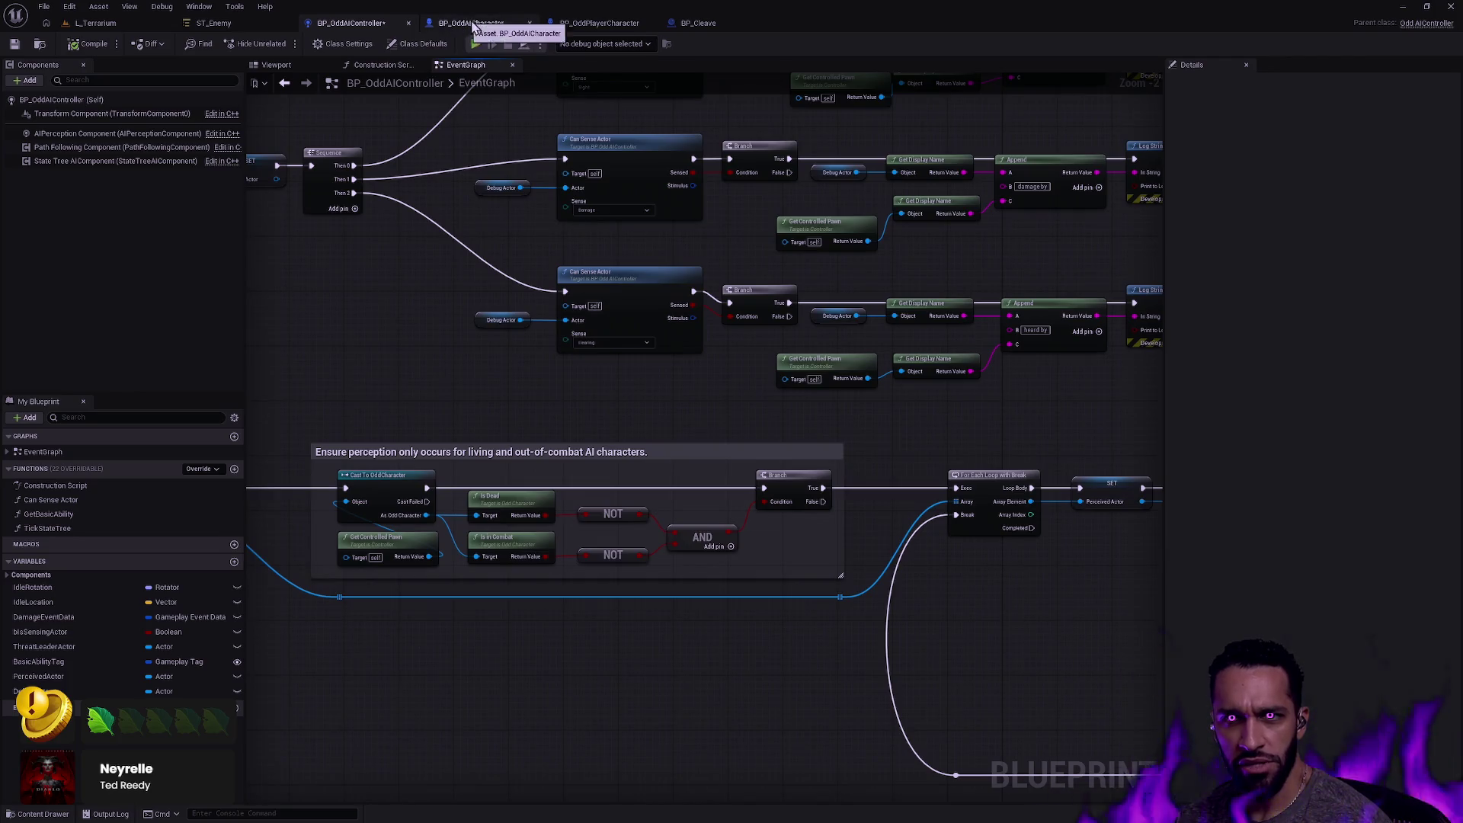
left_click(474, 24)
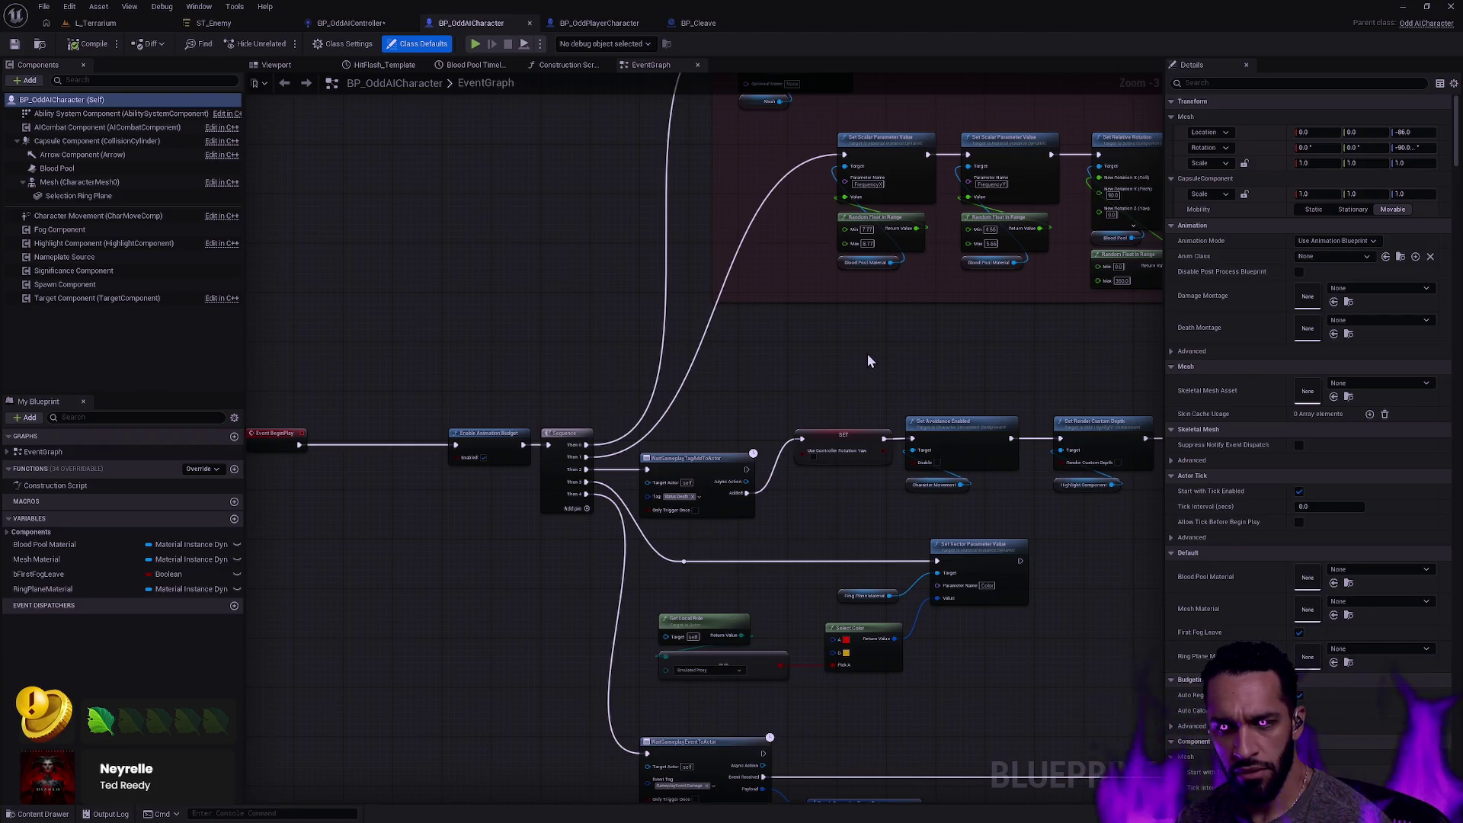
mouse_move(1012, 410)
left_mouse_down()
mouse_move(998, 294)
mouse_move(932, 215)
mouse_move(599, 179)
left_mouse_up()
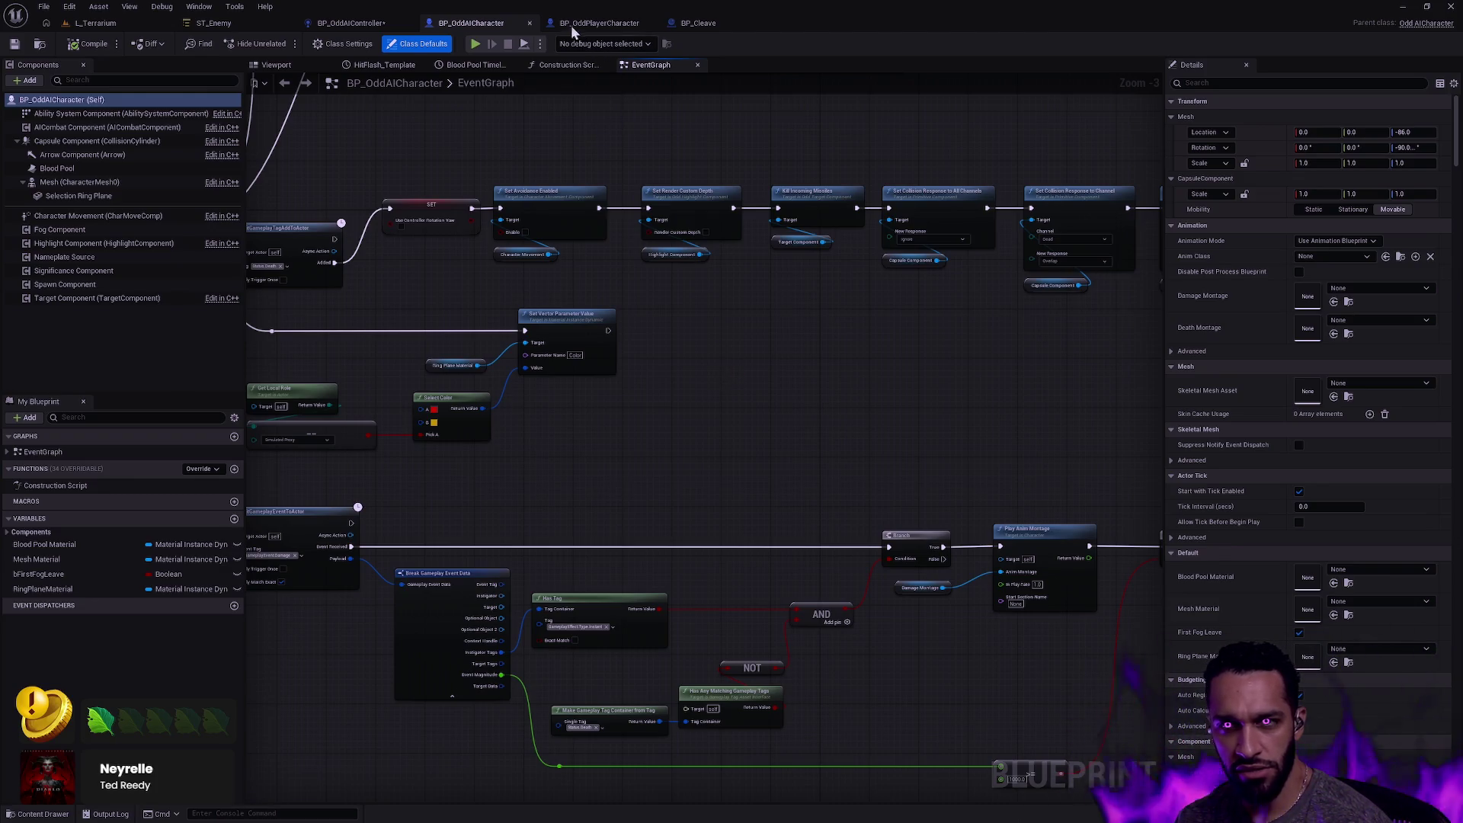
left_click(352, 23)
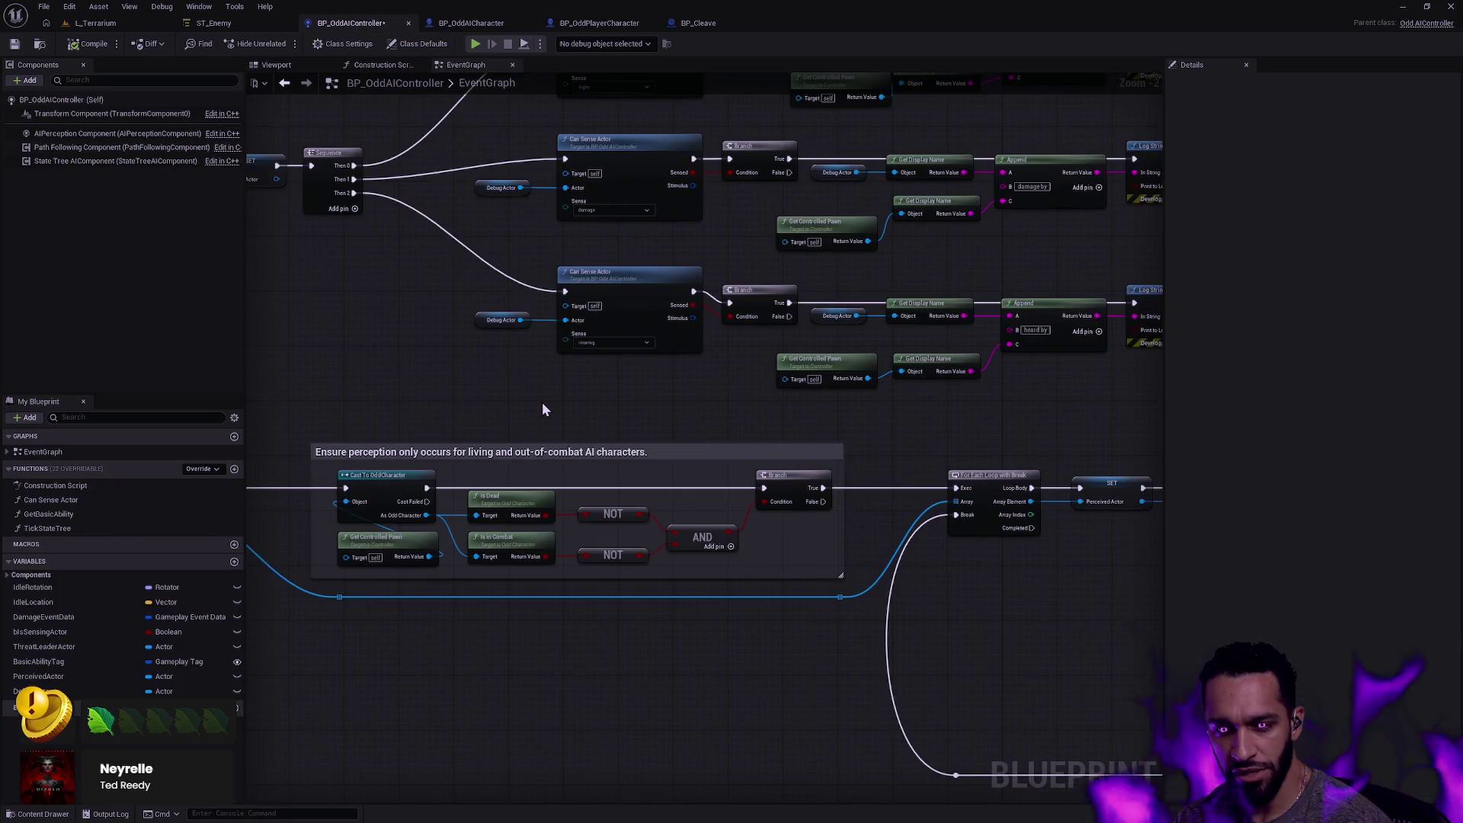
left_click_drag(541, 409, 716, 403)
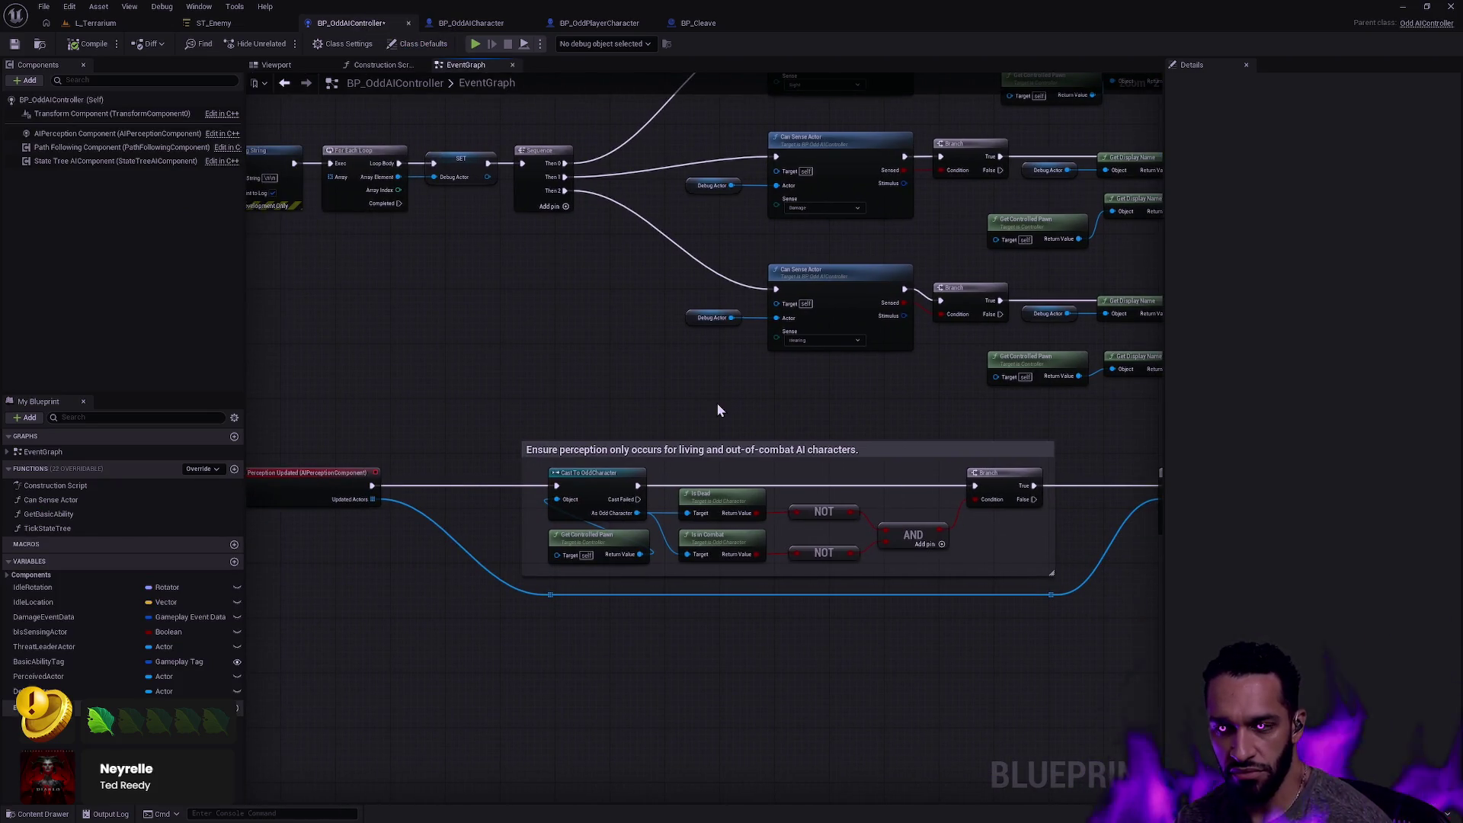
scroll(709, 415, "up", 2)
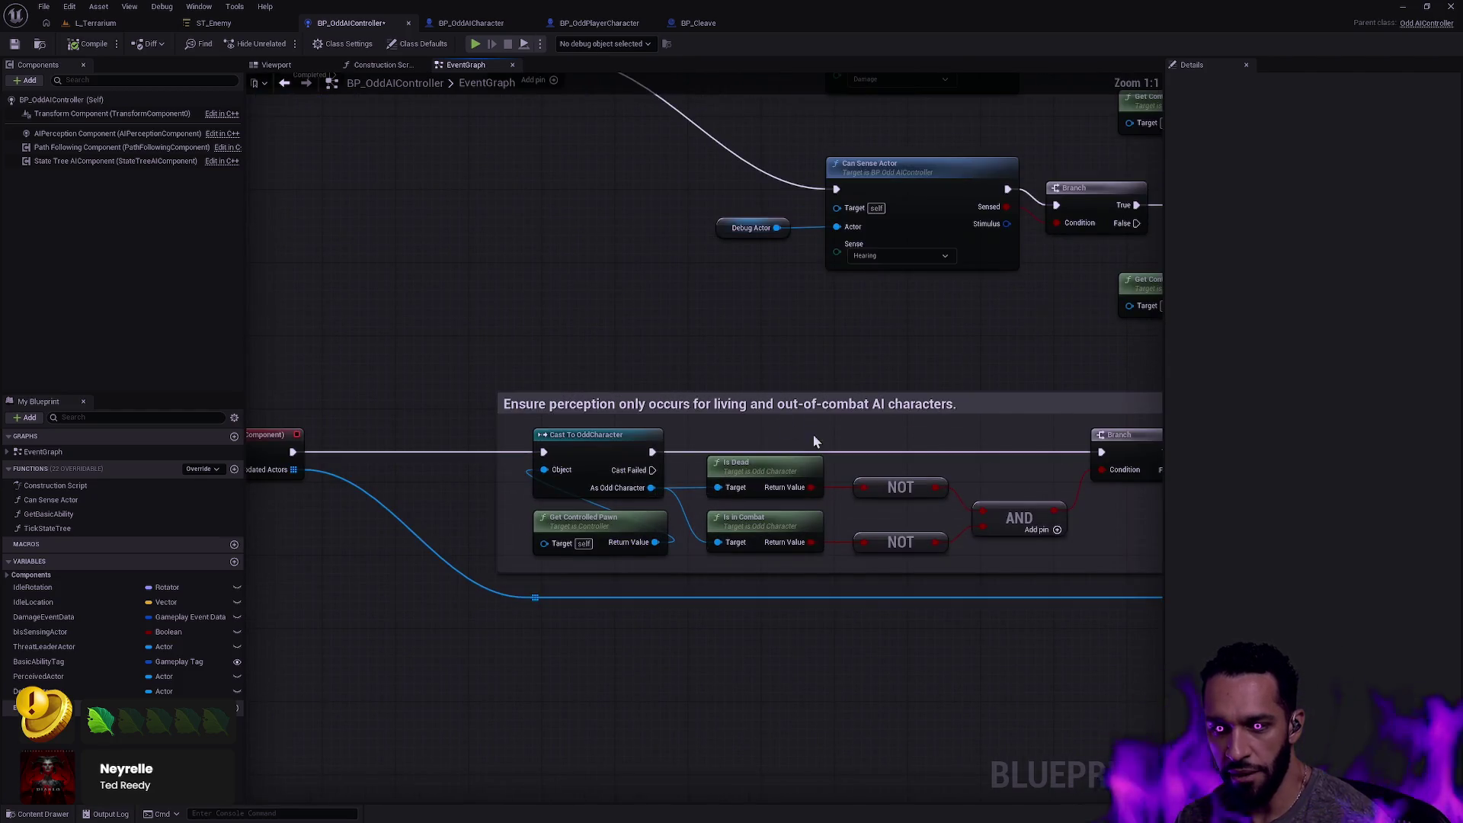
left_click_drag(814, 442, 696, 326)
left_click(638, 429)
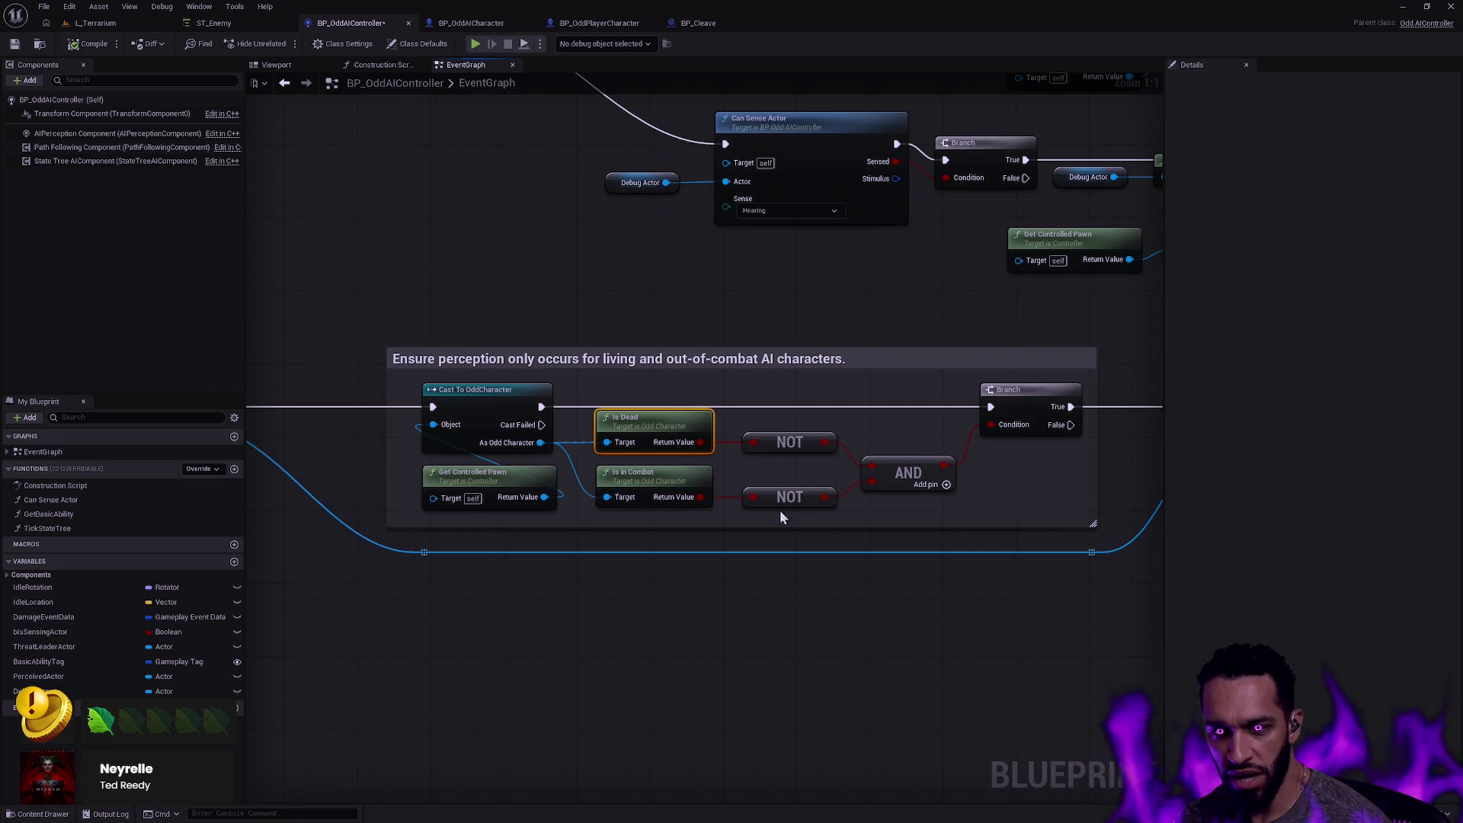
scroll(720, 537, "up", 1)
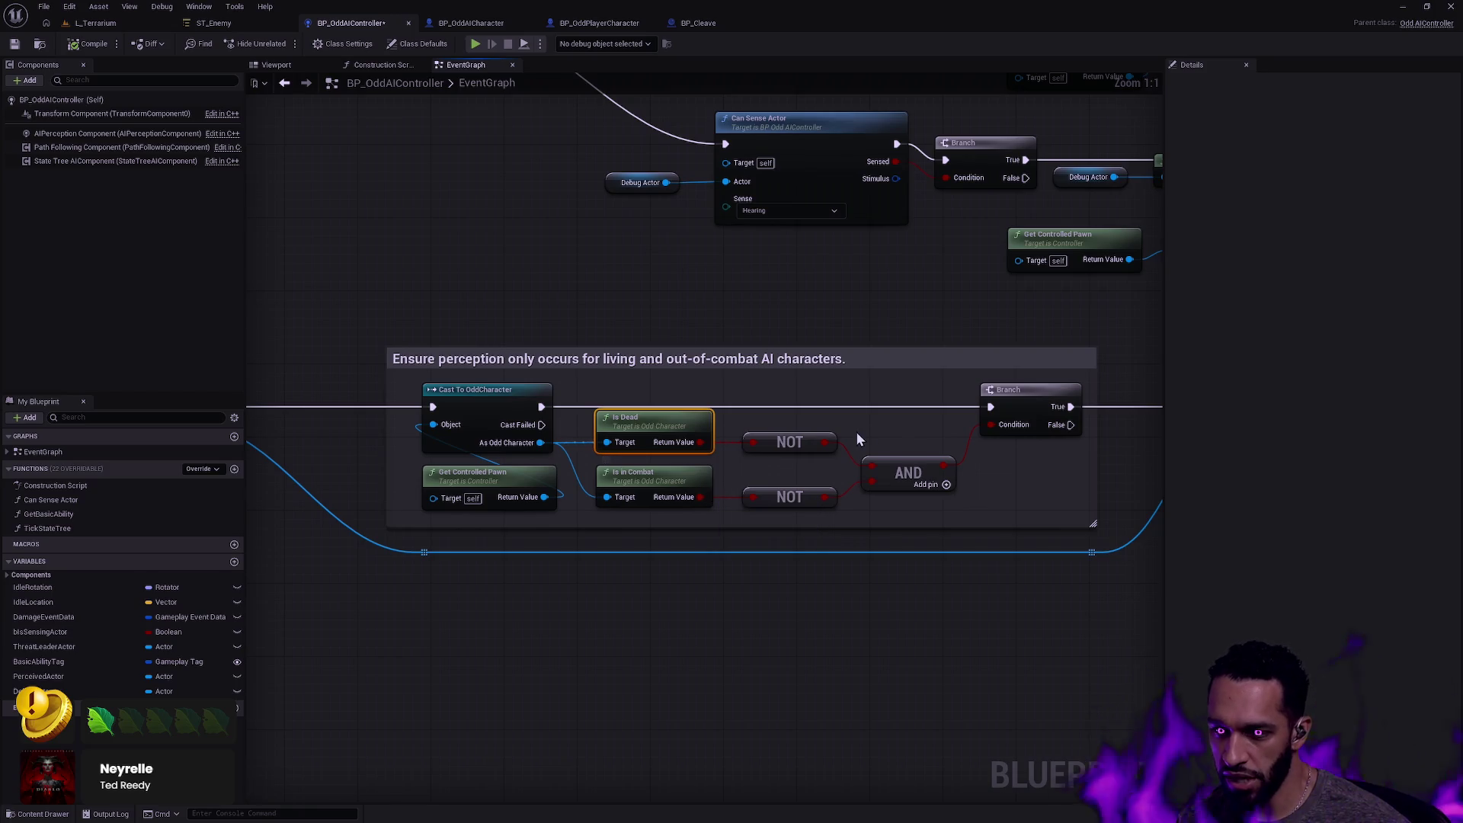
mouse_move(864, 316)
left_mouse_down()
mouse_move(549, 317)
mouse_move(747, 330)
mouse_move(360, 302)
mouse_move(1049, 317)
mouse_move(506, 279)
left_mouse_up()
left_click(537, 381)
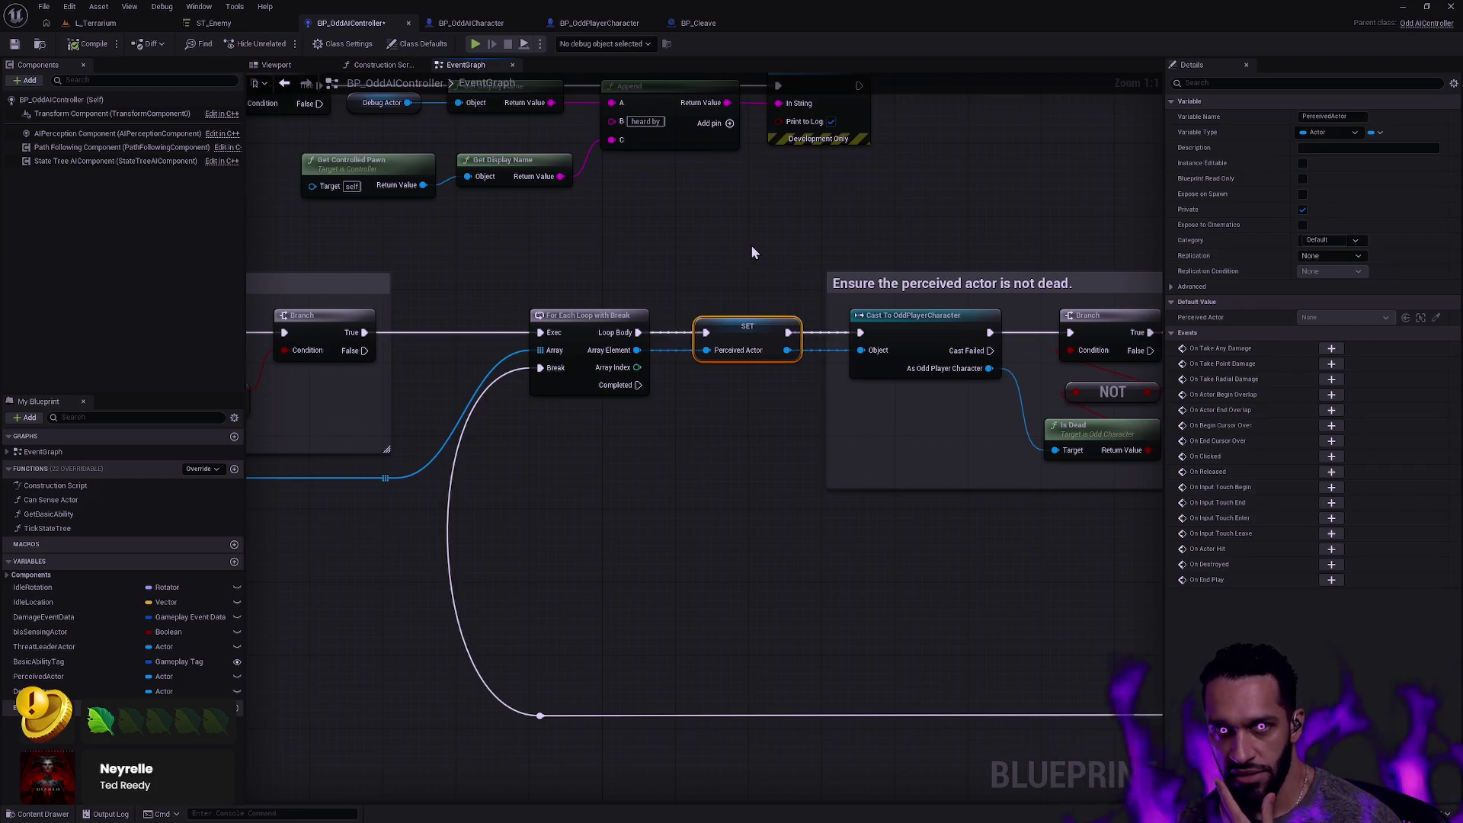
left_click_drag(834, 242, 564, 279)
left_click(541, 282)
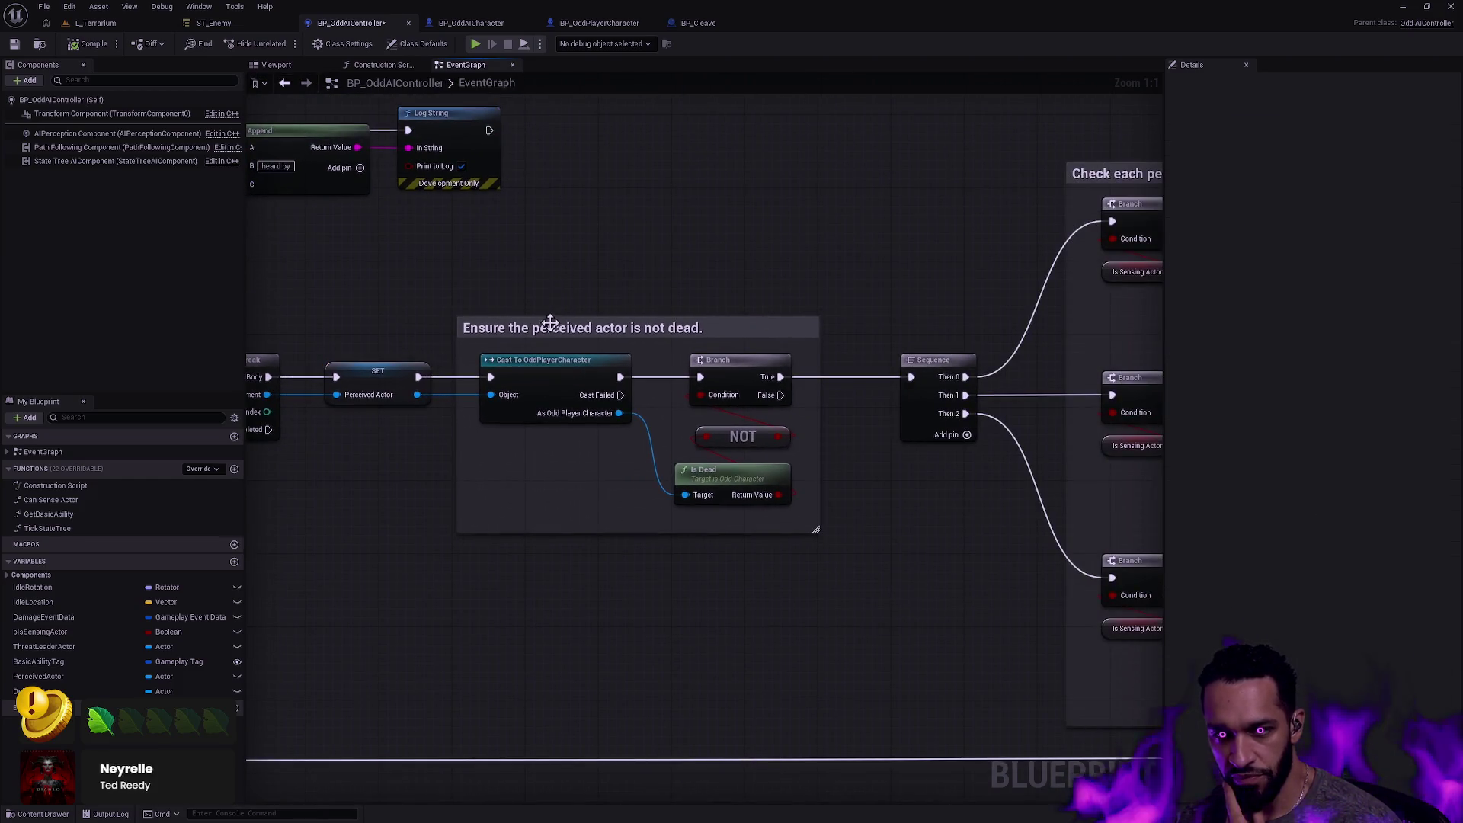
left_click(571, 315)
left_click(576, 290)
mouse_move(463, 268)
left_mouse_down()
mouse_move(607, 457)
mouse_move(712, 531)
mouse_move(847, 592)
left_mouse_up()
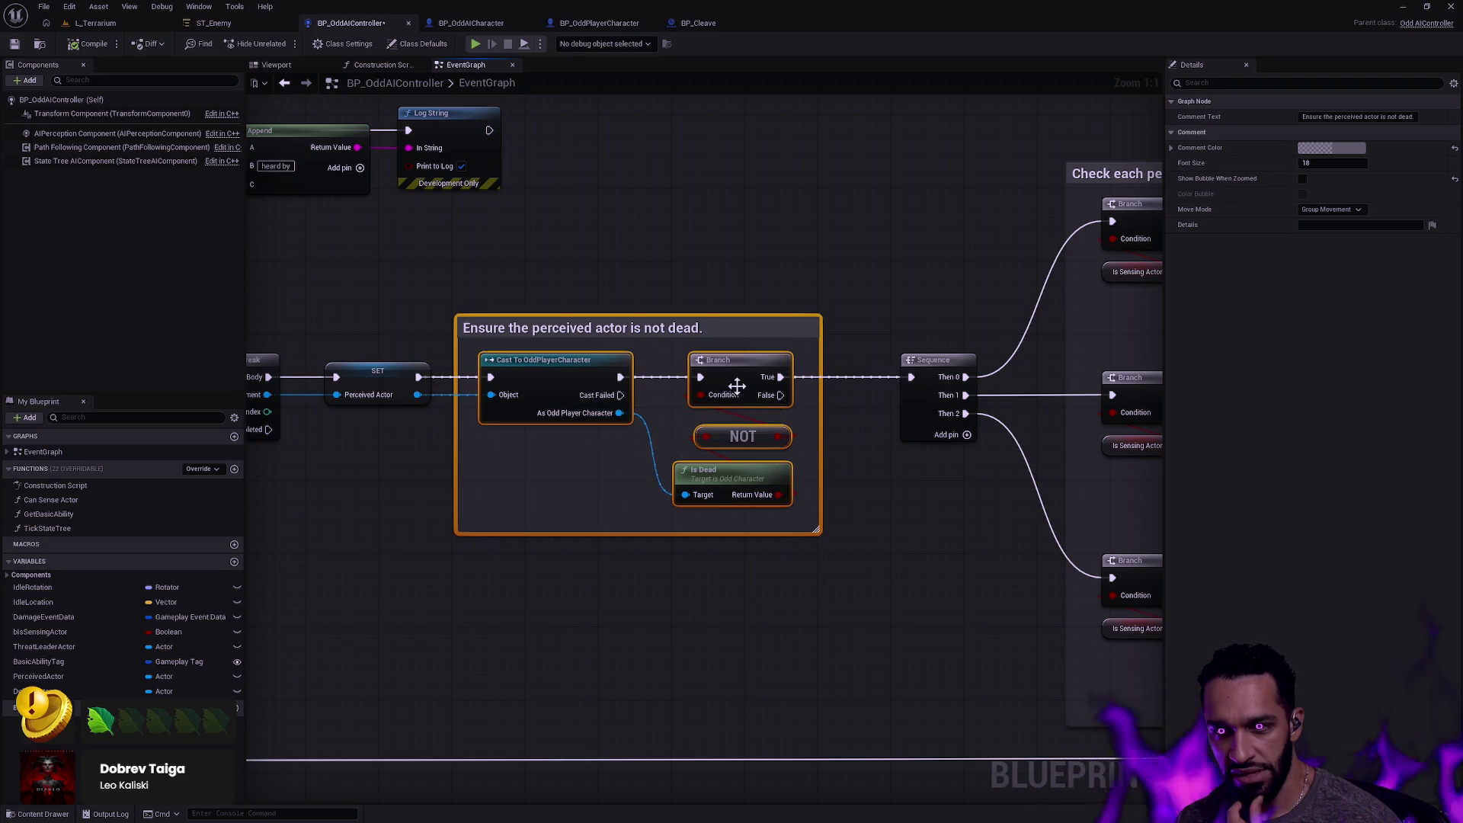
left_click(935, 500)
mouse_move(943, 505)
left_mouse_down()
mouse_move(550, 518)
mouse_move(395, 460)
left_mouse_up()
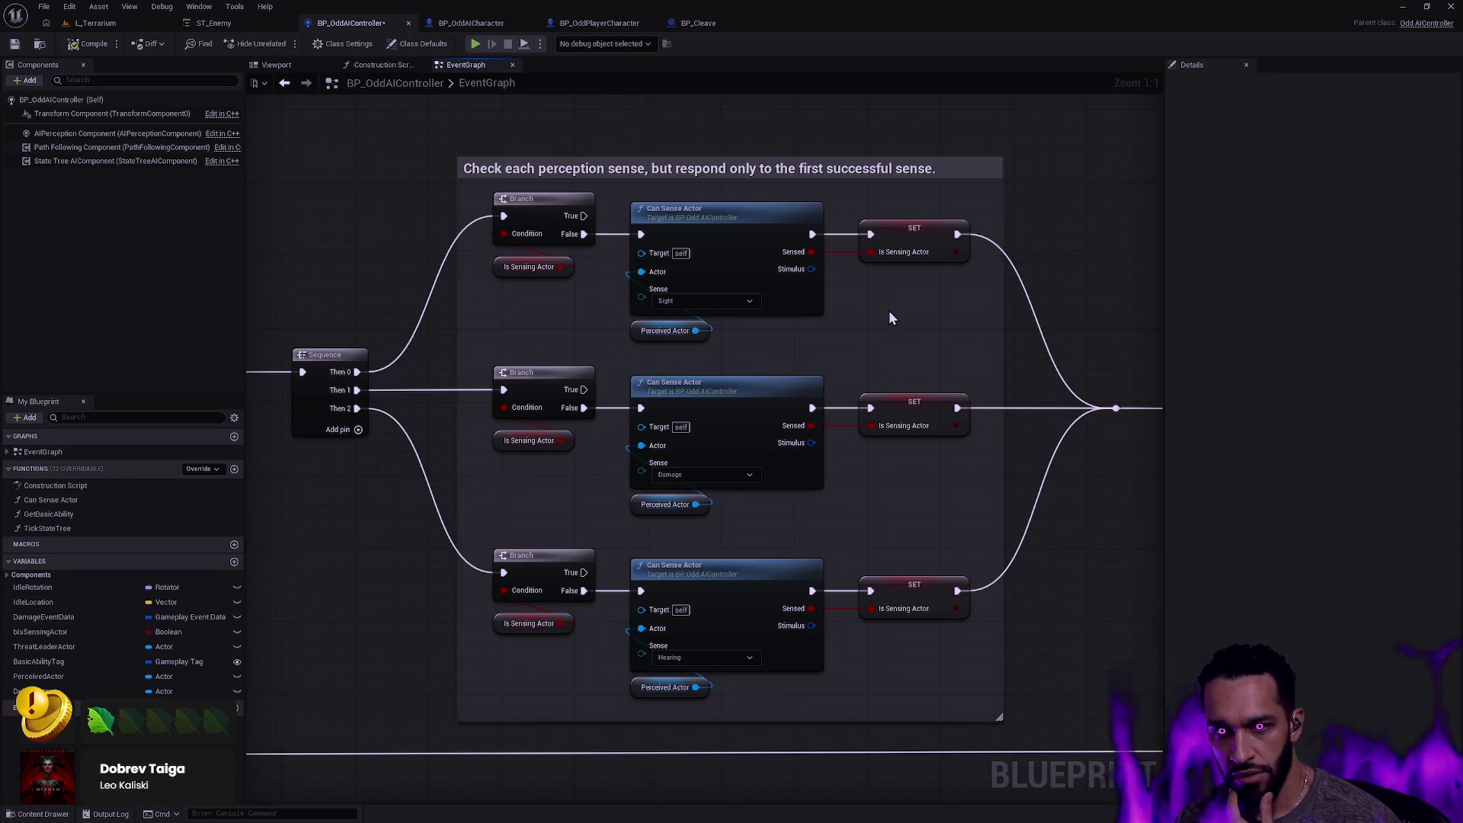
left_click_drag(888, 310, 419, 268)
scroll(726, 286, "down", 2)
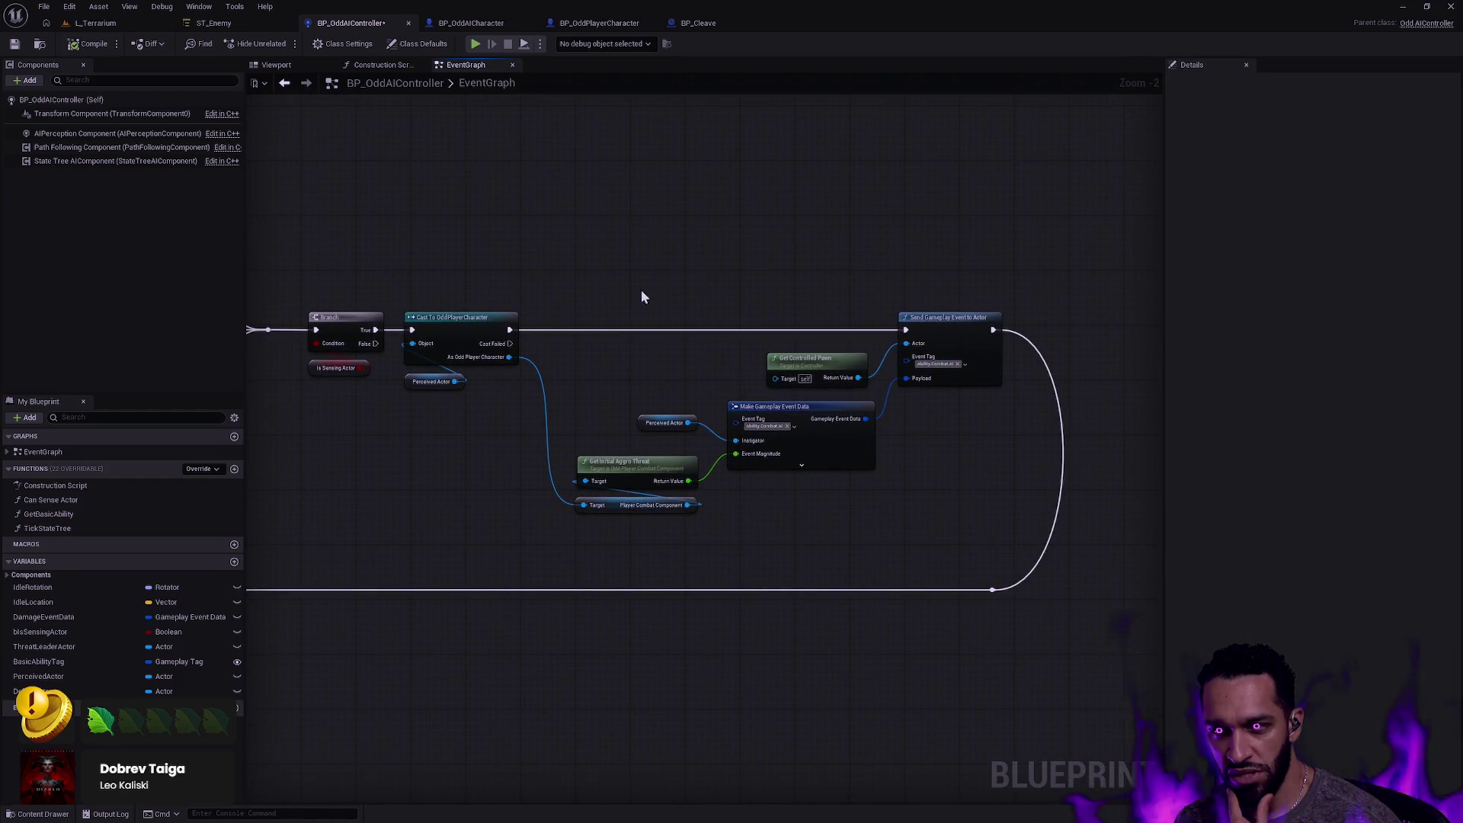
mouse_move(1065, 657)
left_mouse_down()
mouse_move(676, 350)
mouse_move(316, 205)
mouse_move(860, 306)
left_mouse_up()
left_click(381, 238)
left_click_drag(729, 338, 533, 236)
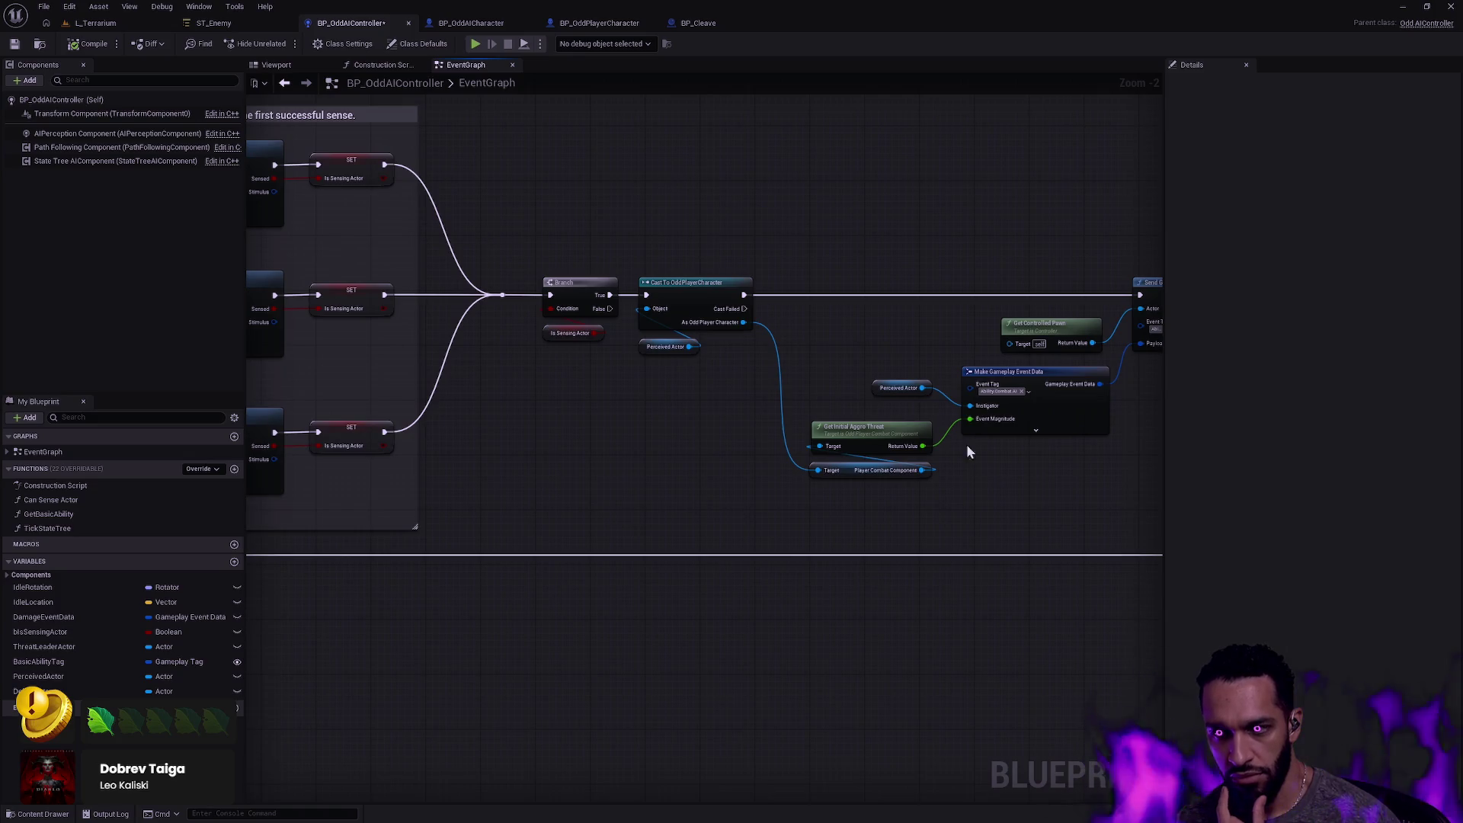
left_click_drag(1063, 499, 884, 463)
mouse_move(1118, 613)
left_mouse_down()
mouse_move(760, 316)
mouse_move(360, 176)
left_mouse_up()
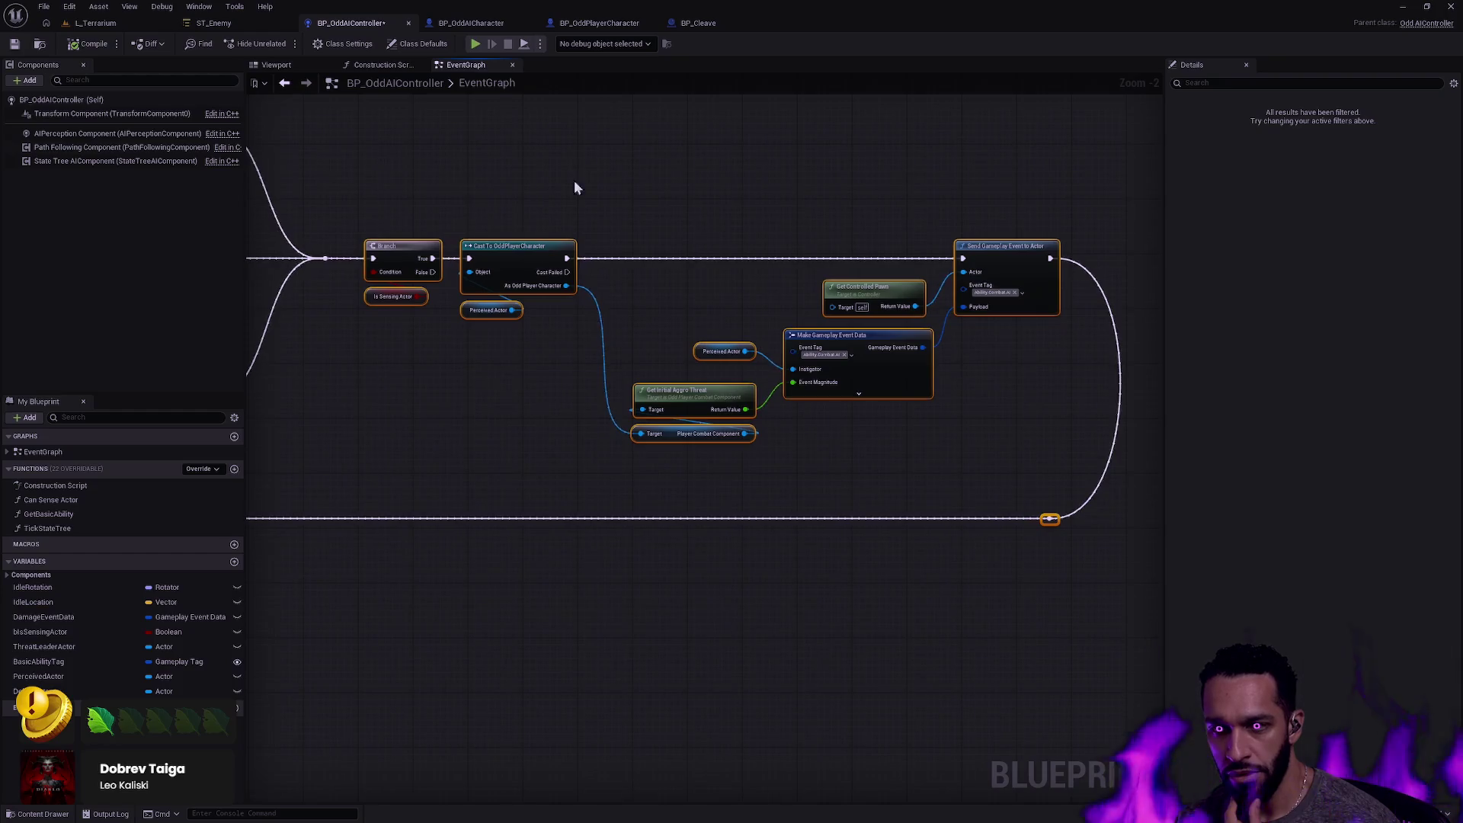
left_click(394, 139)
left_click_drag(397, 181, 889, 294)
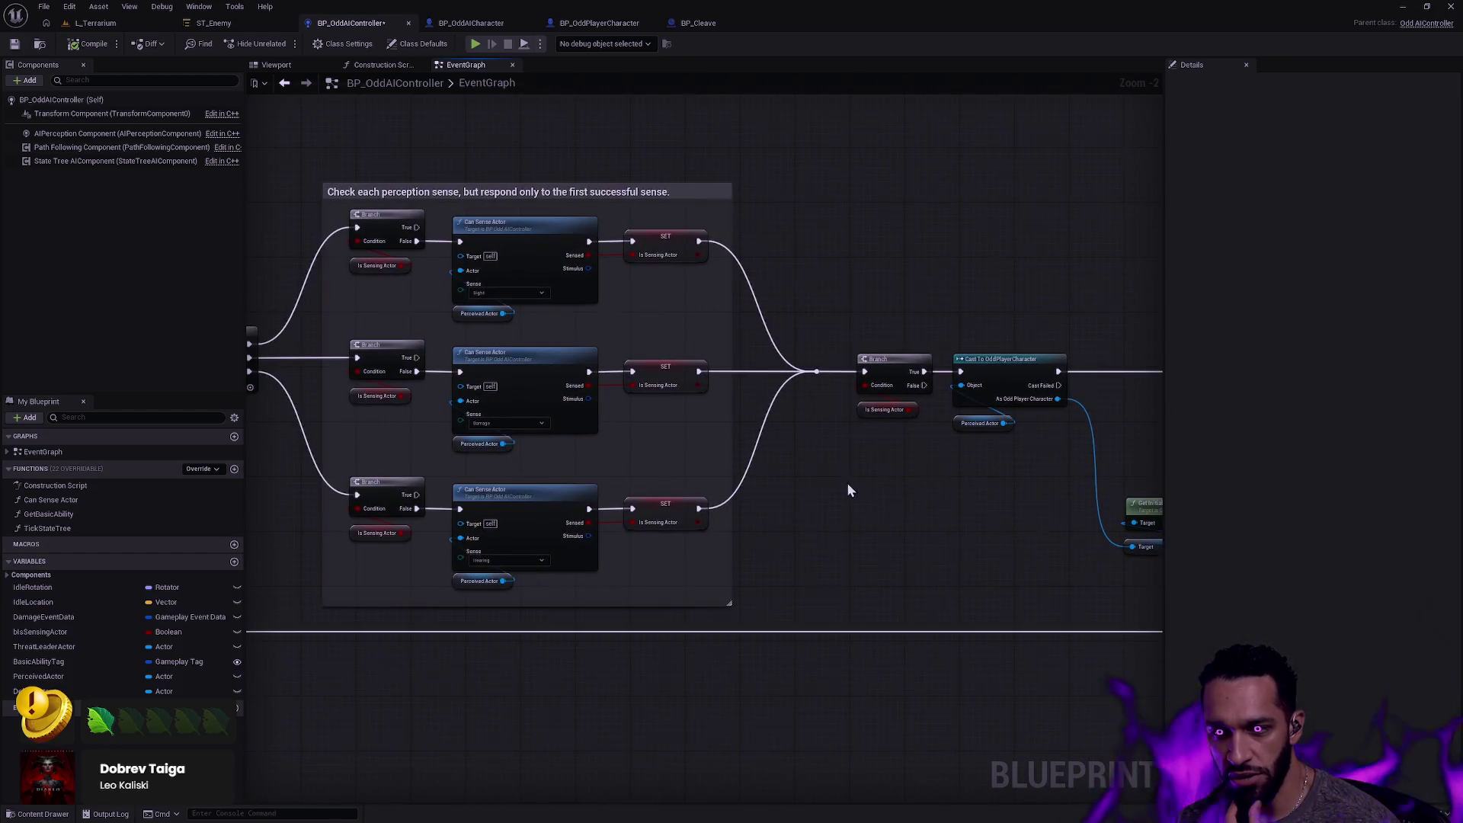
scroll(851, 487, "up", 2)
left_click_drag(849, 423, 961, 376)
left_click(799, 413)
mouse_move(767, 408)
left_mouse_down()
mouse_move(1005, 513)
mouse_move(1031, 480)
left_mouse_up()
left_click_drag(944, 328, 833, 216)
mouse_move(899, 496)
left_mouse_down()
mouse_move(860, 399)
mouse_move(852, 550)
mouse_move(947, 496)
left_mouse_up()
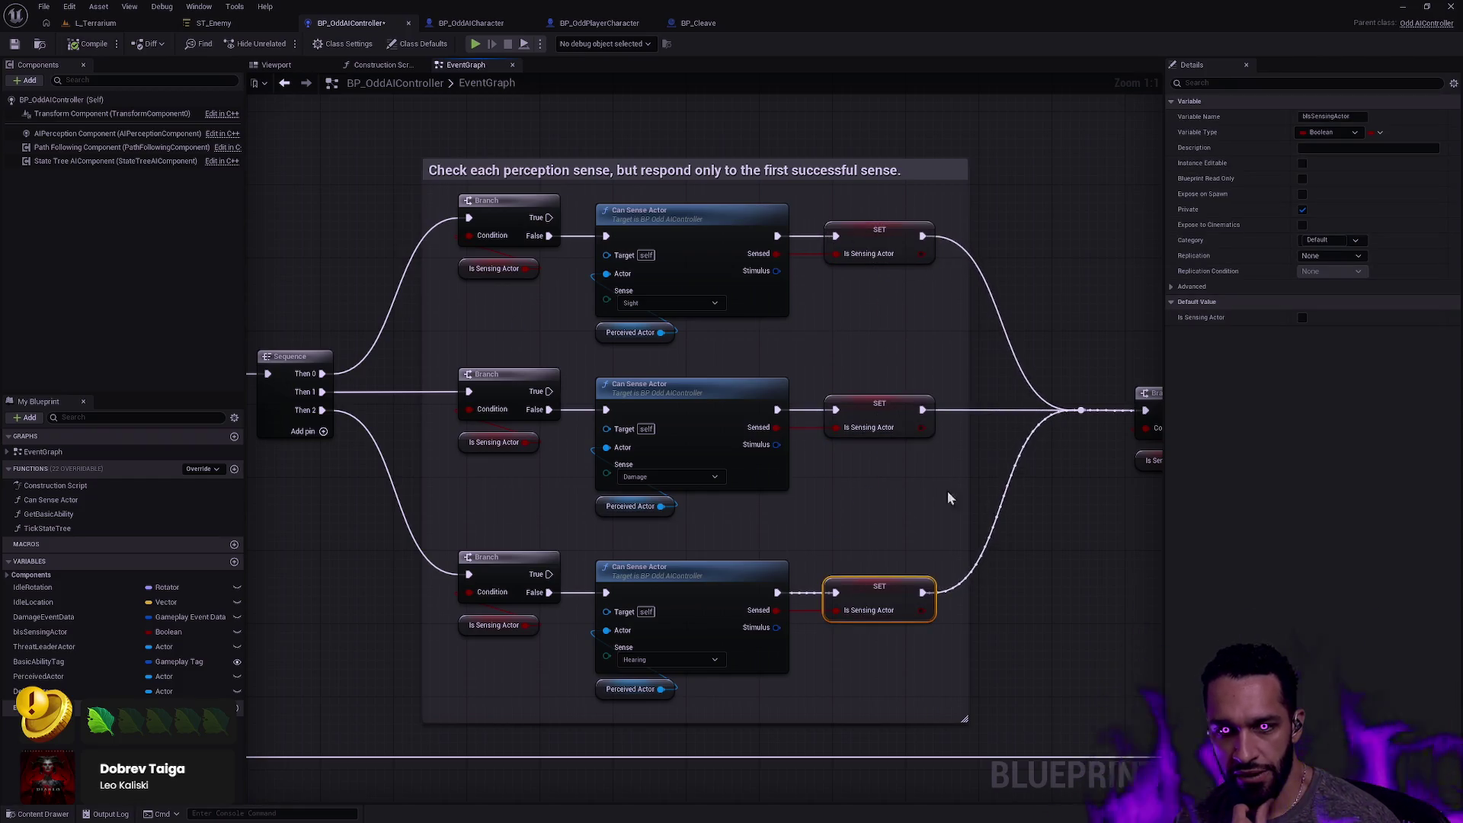
left_click(484, 362)
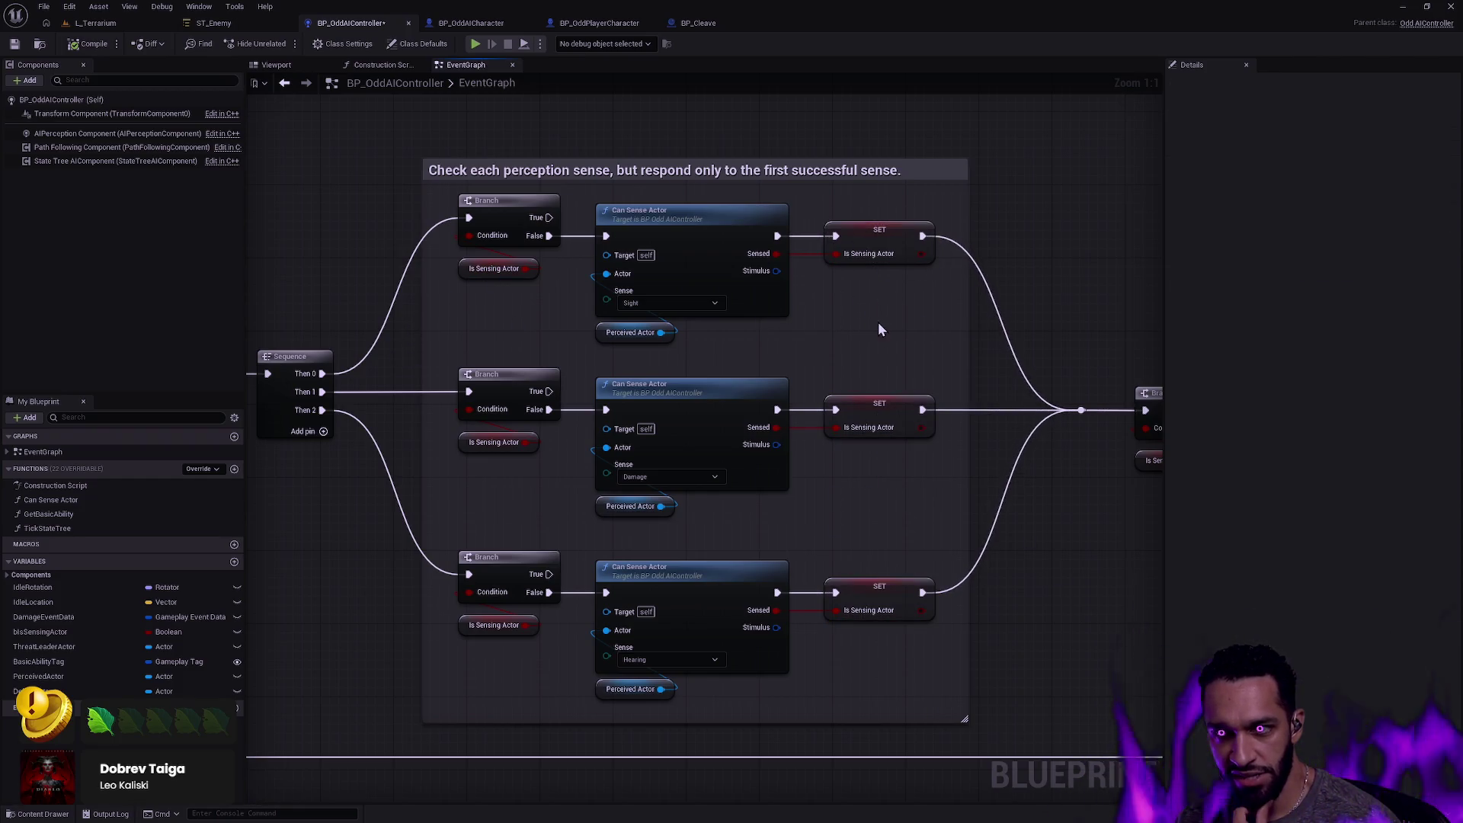
mouse_move(1051, 337)
left_mouse_down()
mouse_move(740, 282)
mouse_move(1018, 308)
left_mouse_up()
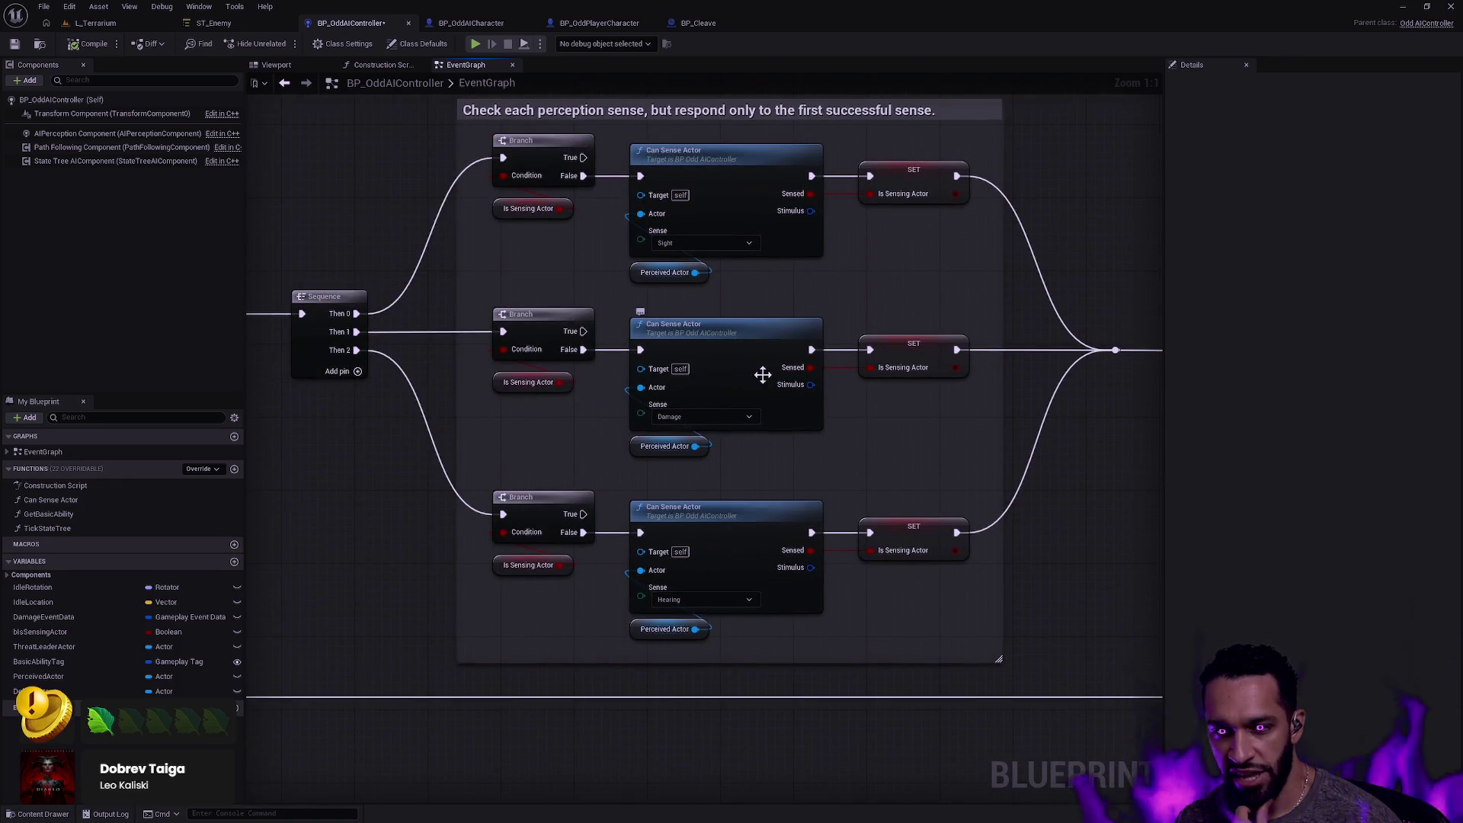
left_click_drag(761, 374, 561, 371)
left_click_drag(352, 534, 567, 480)
mouse_move(812, 510)
left_mouse_down()
mouse_move(761, 533)
mouse_move(694, 510)
mouse_move(642, 447)
left_mouse_up()
mouse_move(644, 522)
left_mouse_down()
mouse_move(704, 285)
mouse_move(685, 326)
mouse_move(710, 547)
left_mouse_up()
left_click(704, 285)
scroll(701, 515, "down", 5)
scroll(873, 547, "up", 2)
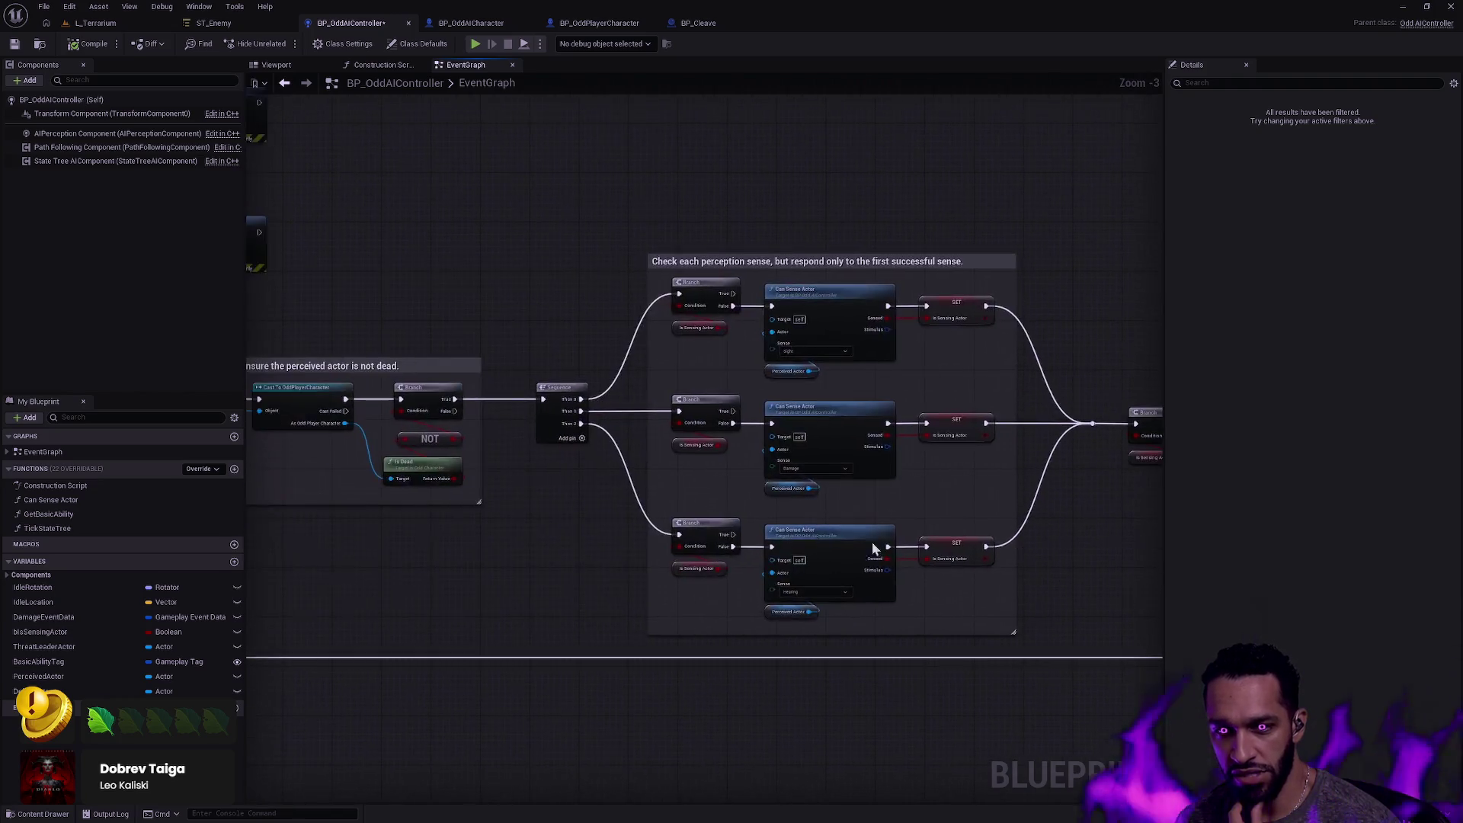
key("Home")
left_click_drag(662, 453, 721, 373)
left_click(655, 477)
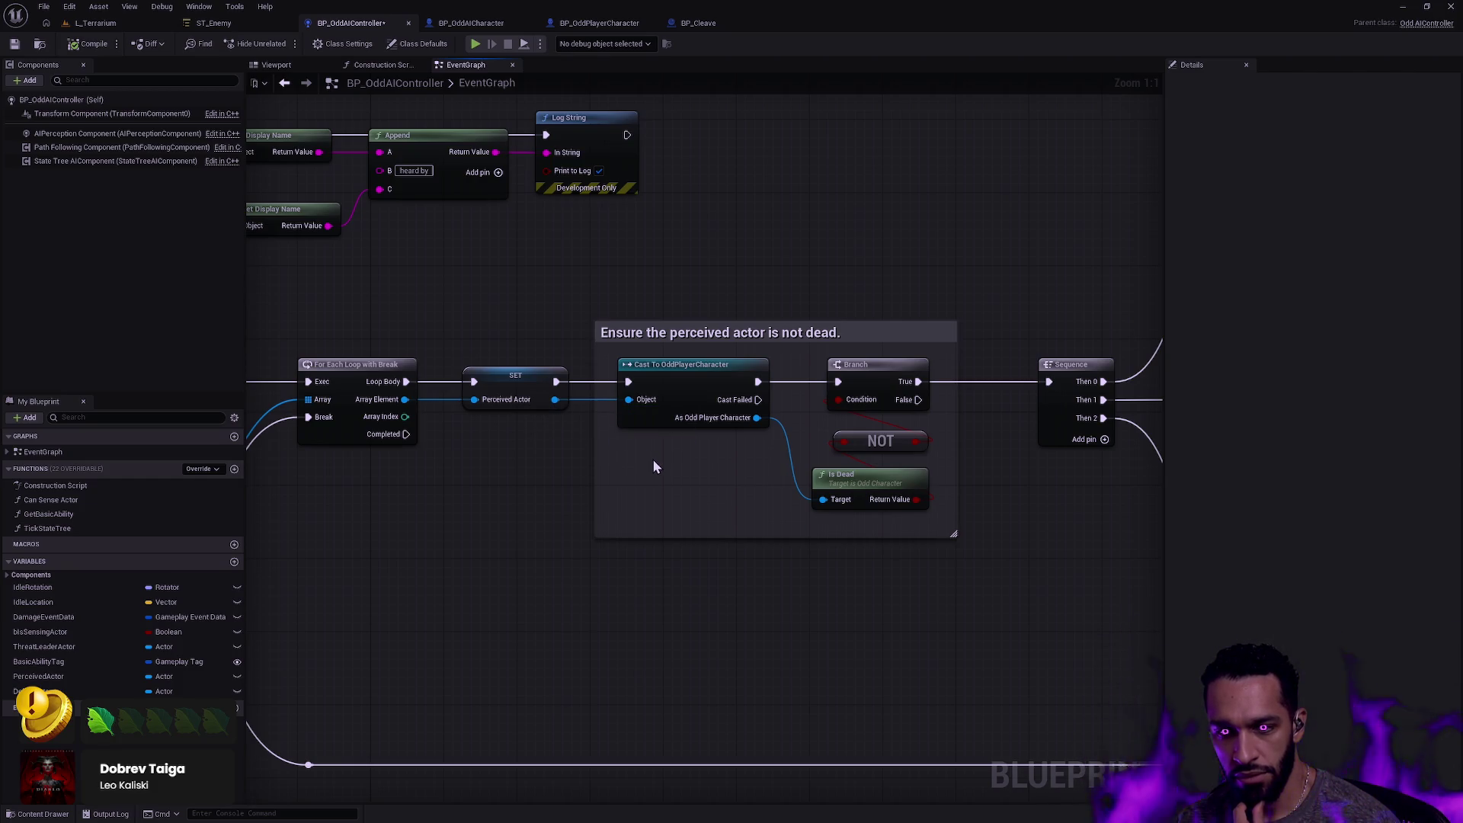
Select the Player Combat Component and Perceived Actor getters in the gameplay event chain.
scroll(659, 454, "down", 4)
scroll(445, 437, "up", 3)
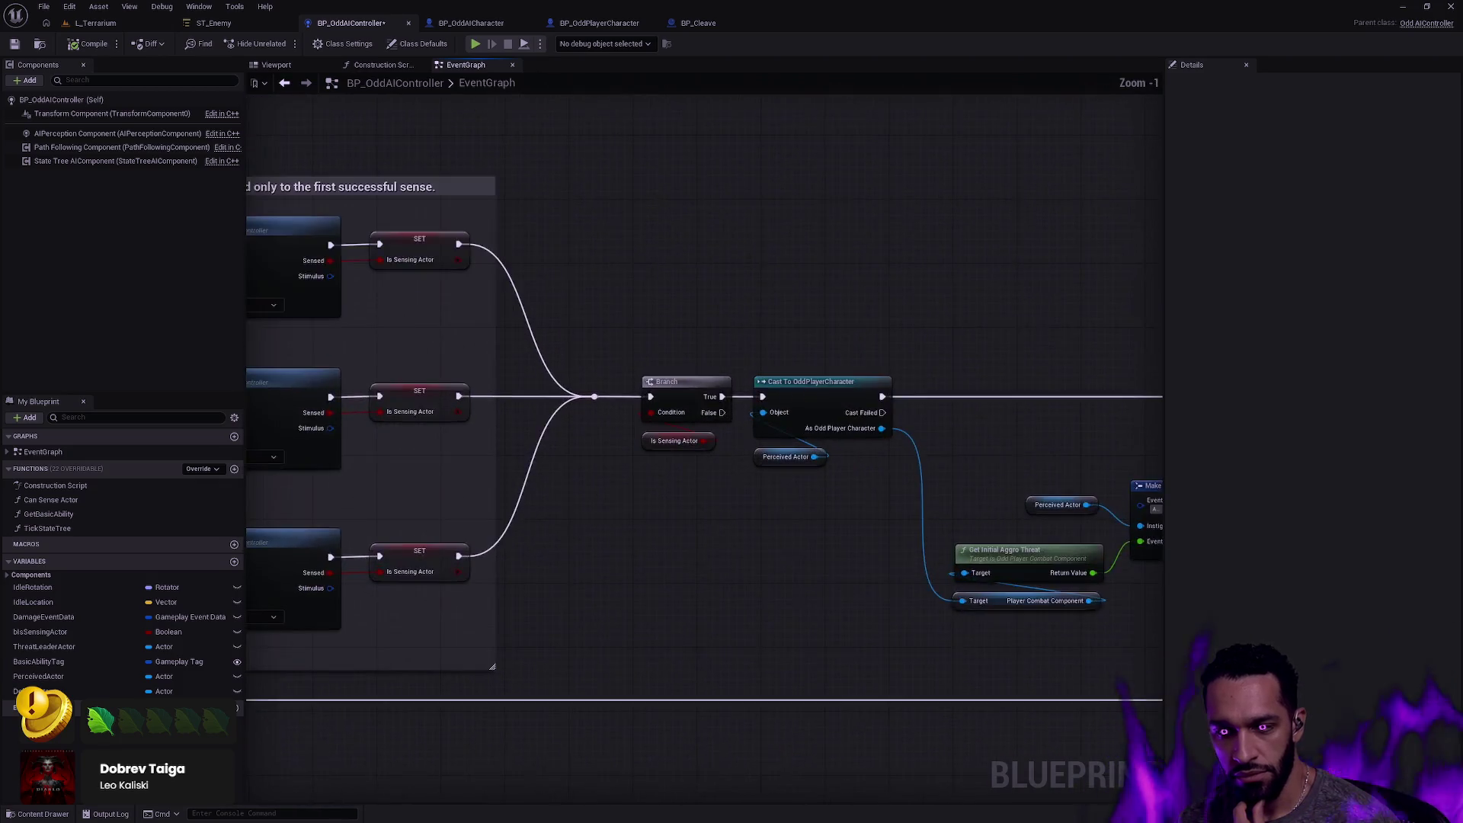
scroll(500, 474, "up", 1)
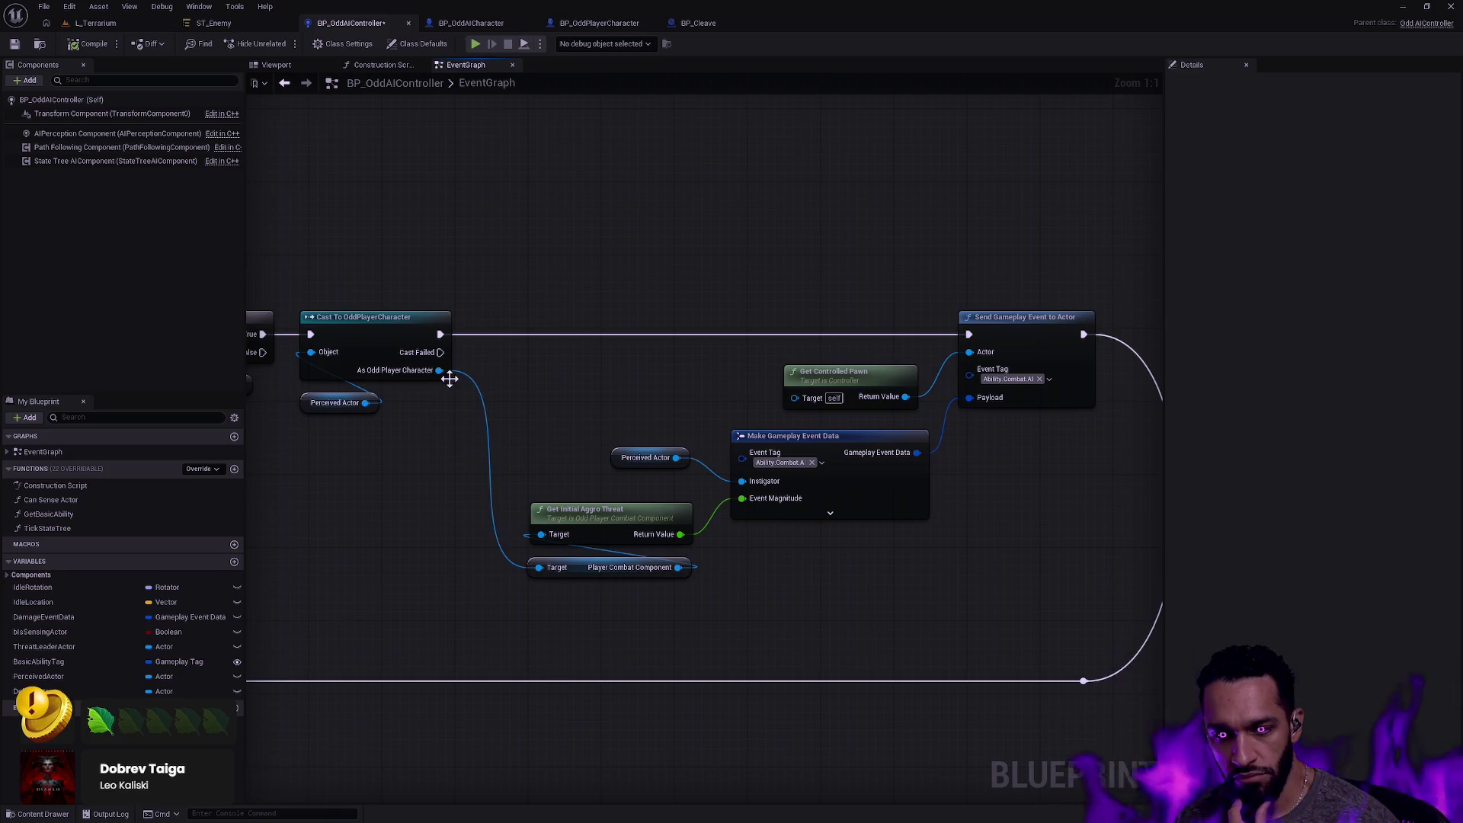
left_click_drag(509, 395, 656, 409)
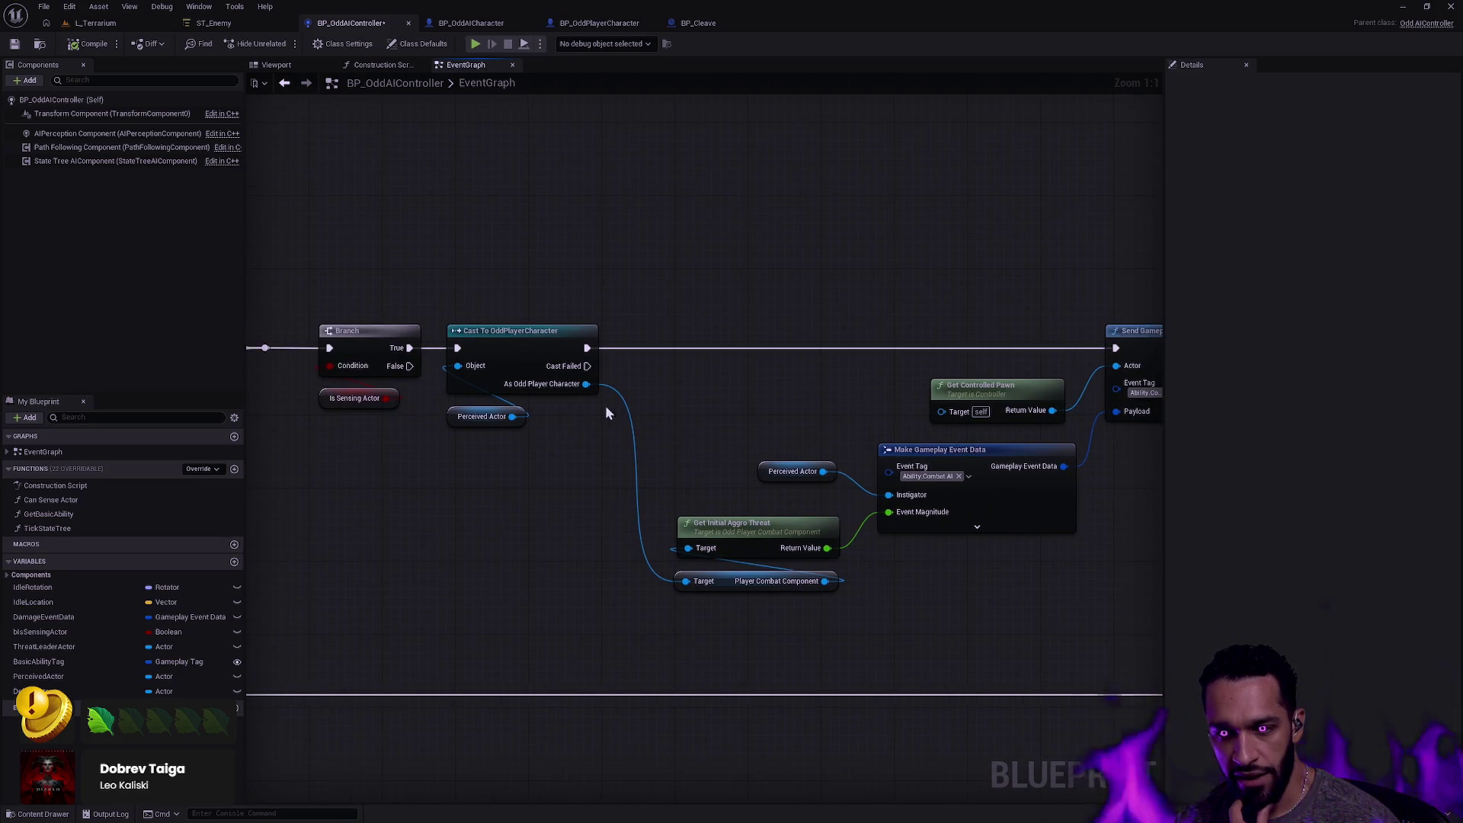
left_click_drag(773, 590, 640, 598)
mouse_move(527, 649)
left_mouse_down()
mouse_move(628, 579)
mouse_move(667, 518)
mouse_move(665, 538)
left_mouse_up()
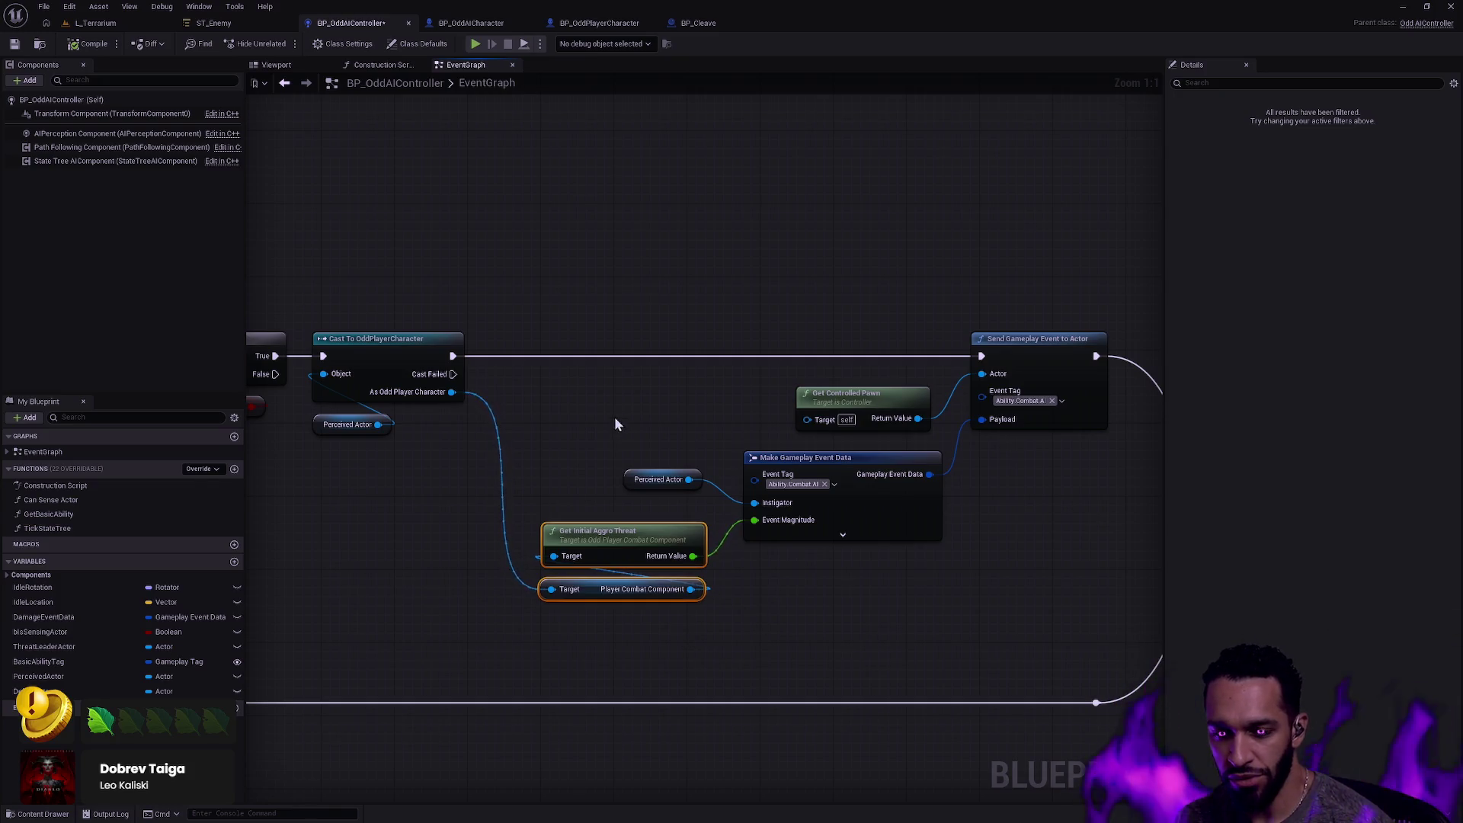
left_click(659, 479)
left_click_drag(598, 417, 698, 506)
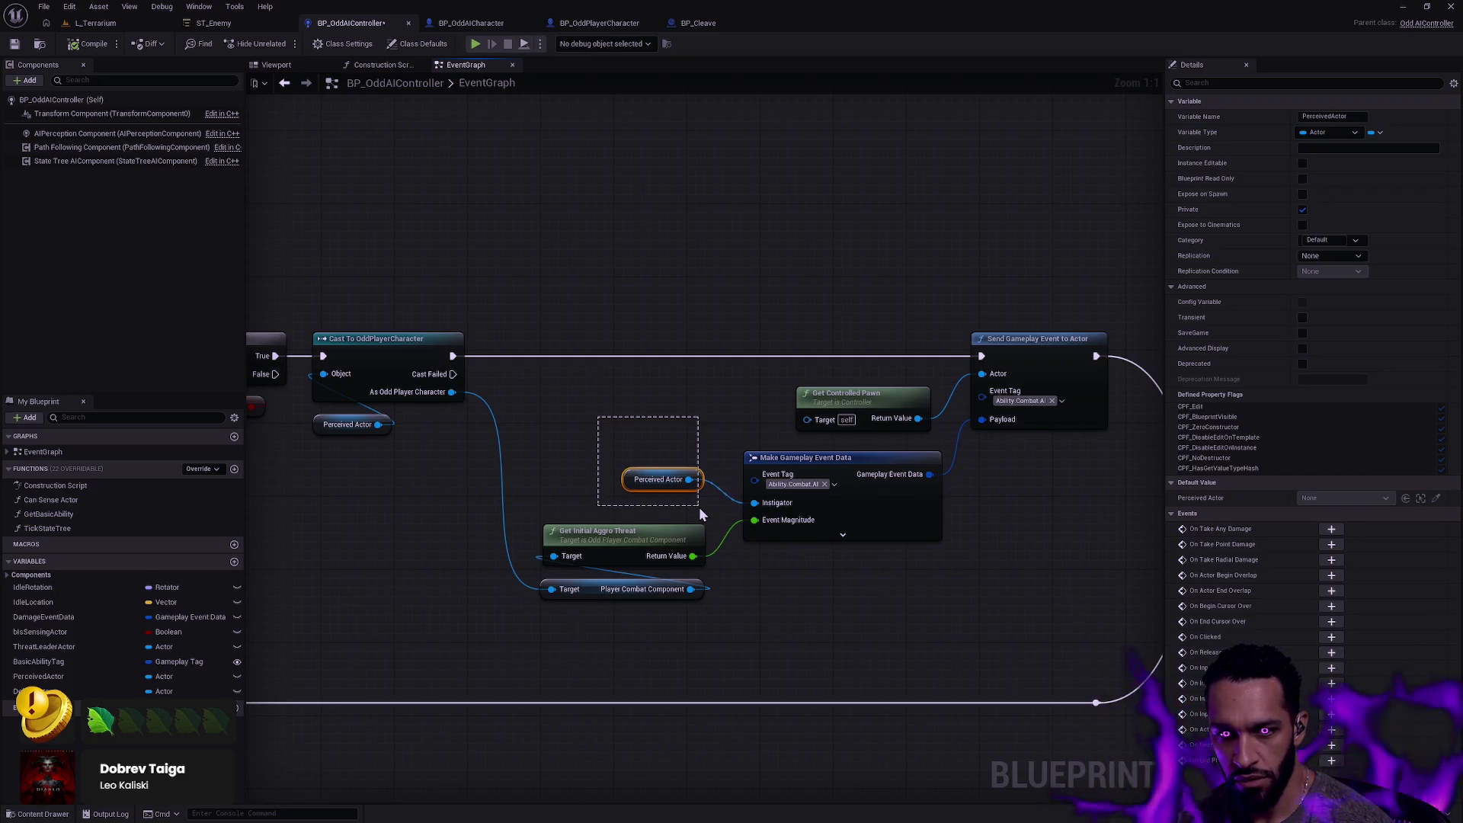
left_click_drag(698, 506, 698, 506)
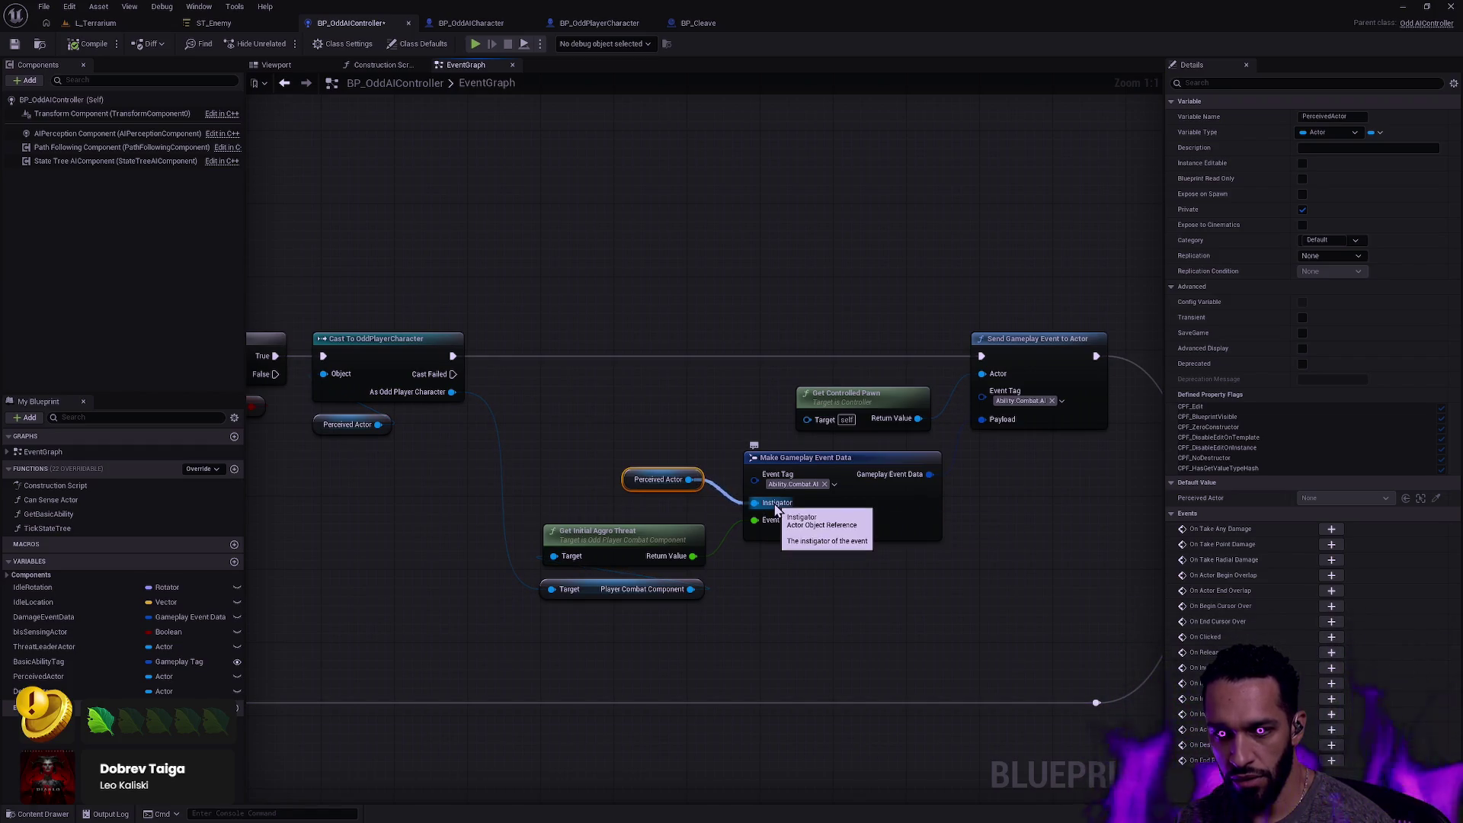
left_click(605, 409)
Nudge Get Controlled Pawn slightly right, then pan through the Branch, SET, Log String and loop nodes.
mouse_move(588, 415)
left_mouse_down()
mouse_move(654, 409)
mouse_move(777, 483)
mouse_move(917, 509)
mouse_move(744, 418)
mouse_move(656, 422)
left_mouse_up()
left_click(701, 391)
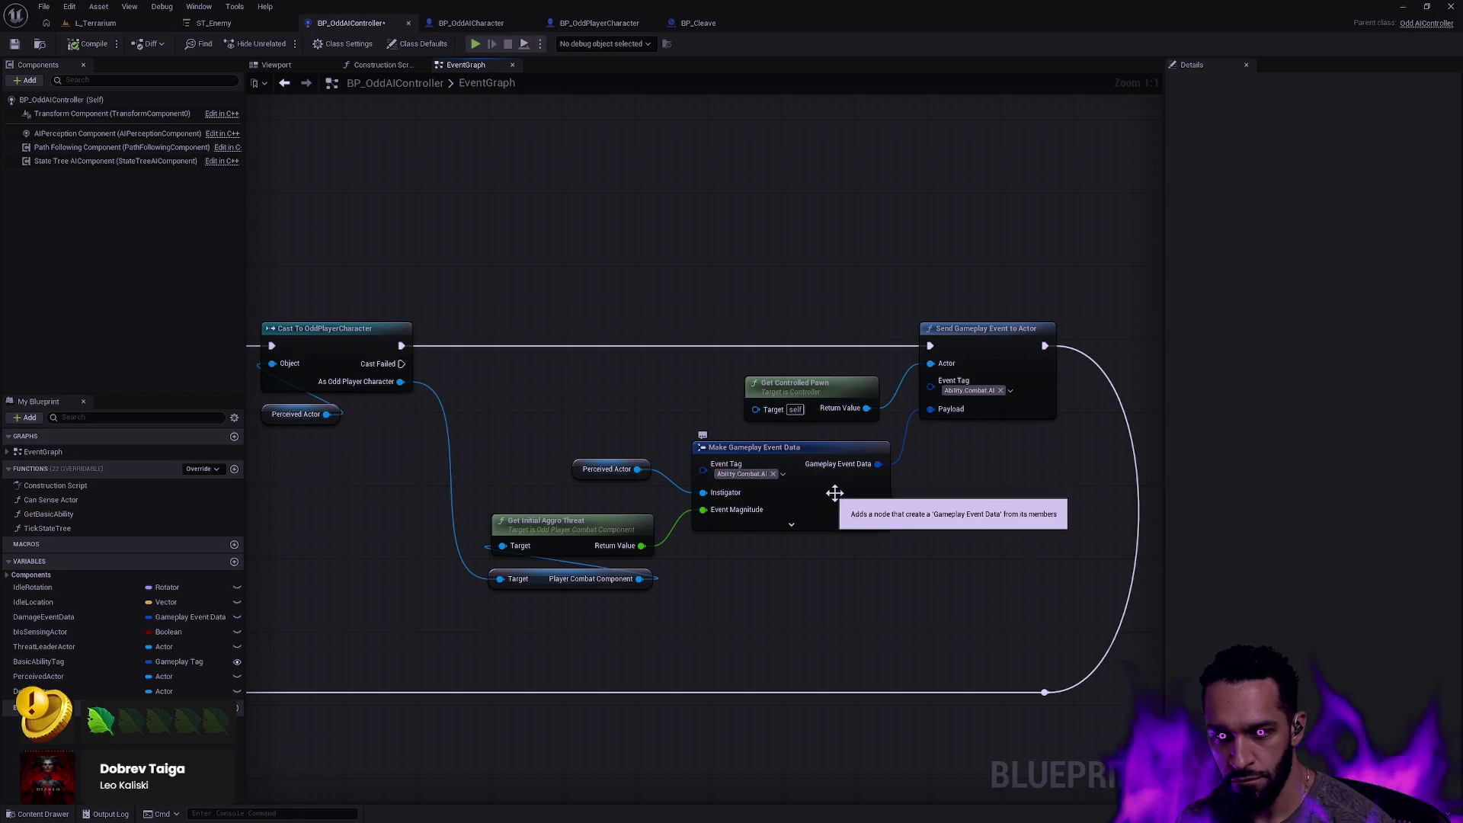
mouse_move(1065, 592)
left_mouse_down()
mouse_move(636, 287)
mouse_move(601, 307)
left_mouse_up()
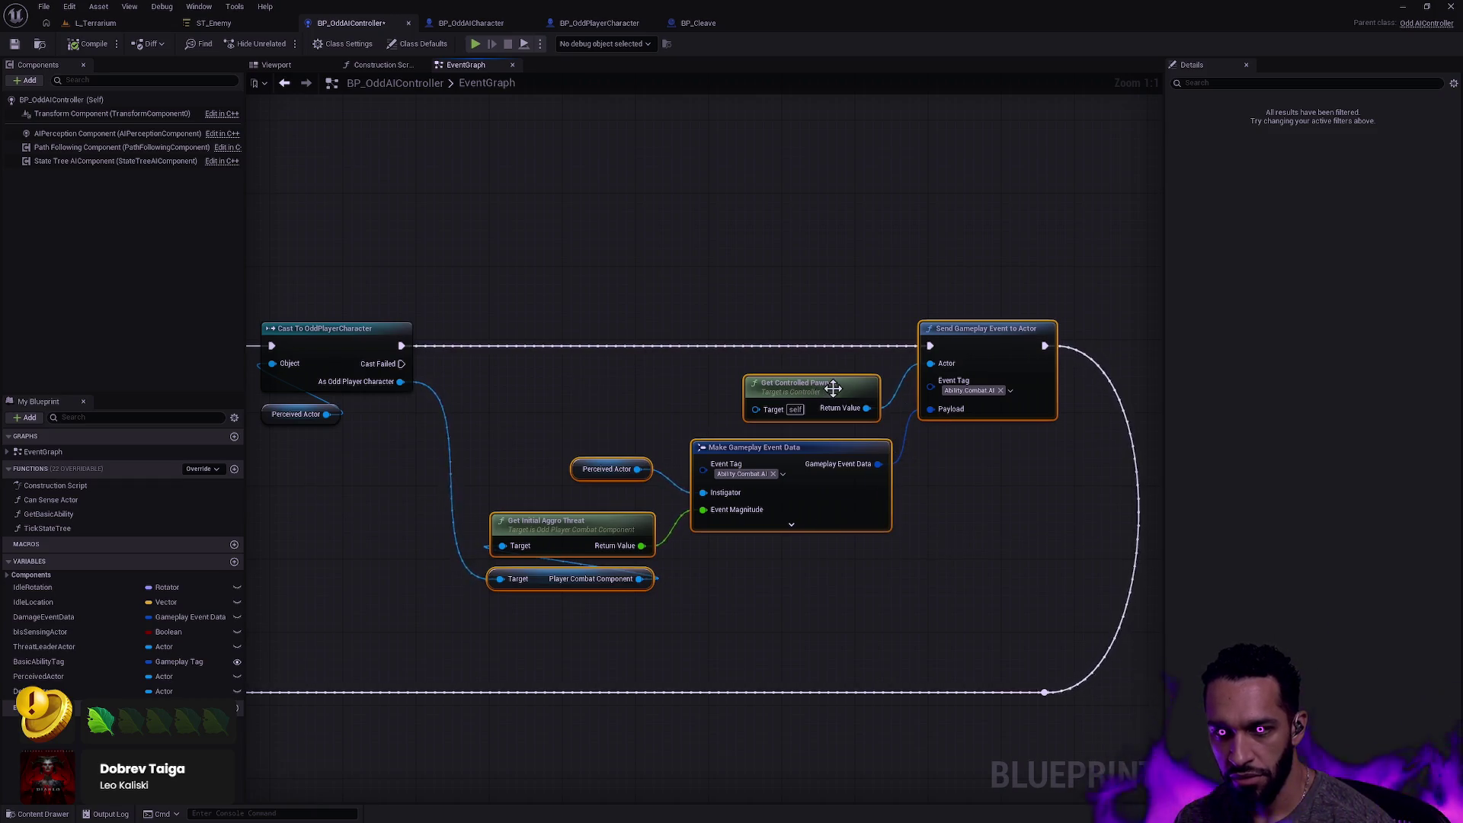
left_click(848, 431)
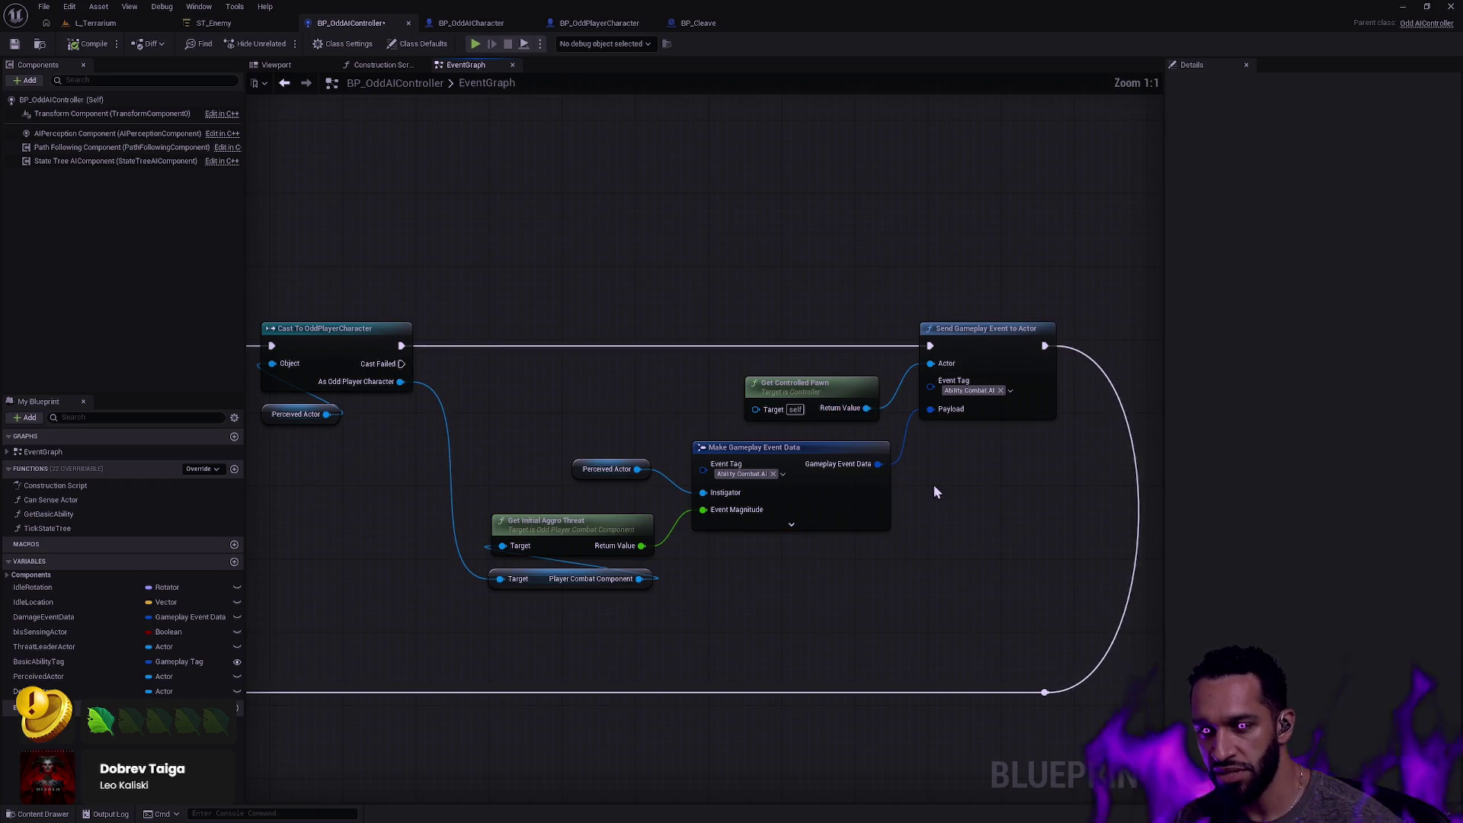
left_click_drag(832, 391, 843, 392)
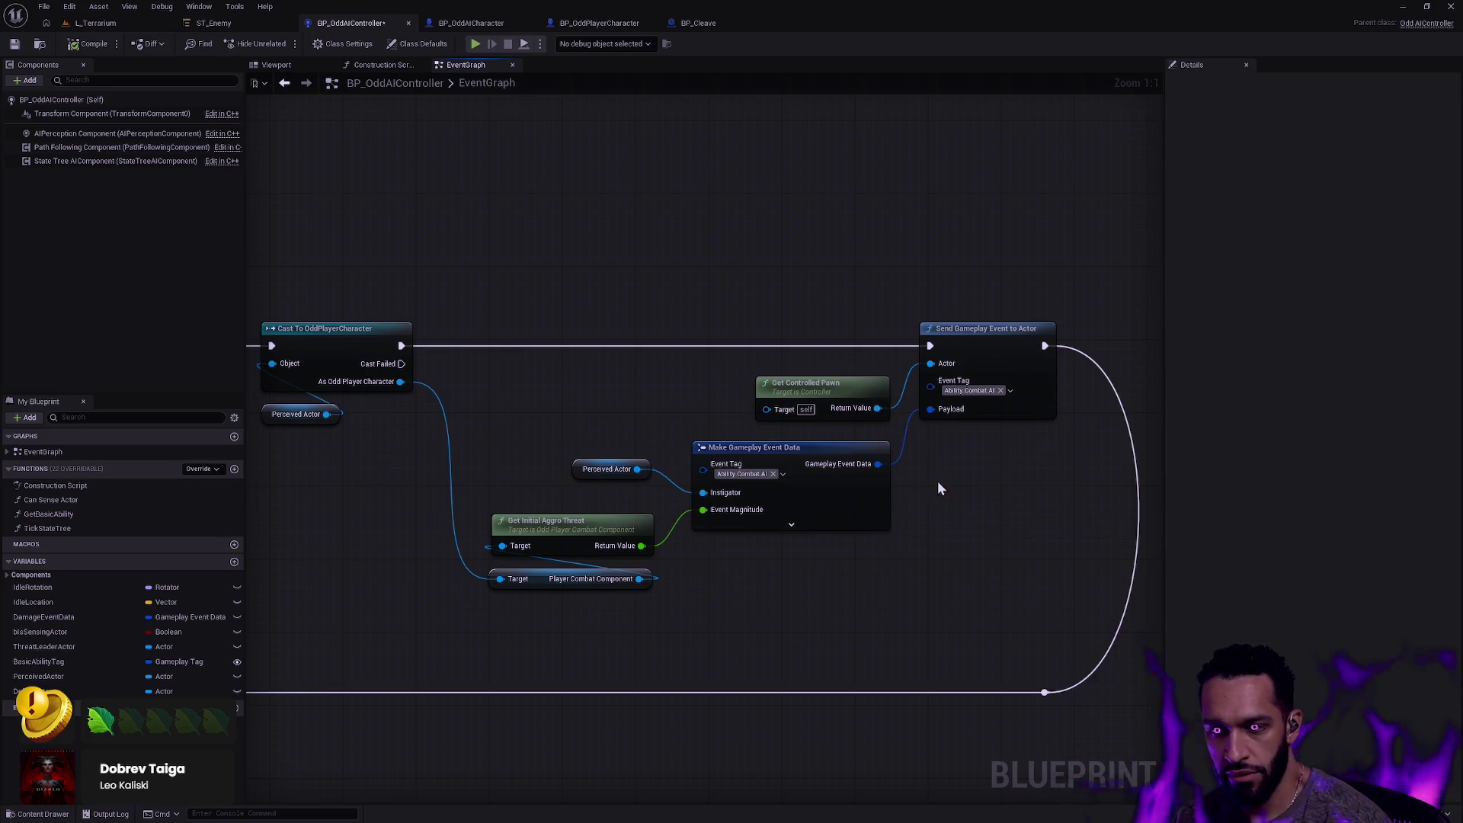
mouse_move(1104, 354)
left_mouse_down()
mouse_move(1007, 556)
mouse_move(727, 510)
mouse_move(639, 427)
mouse_move(687, 436)
mouse_move(825, 579)
left_mouse_up()
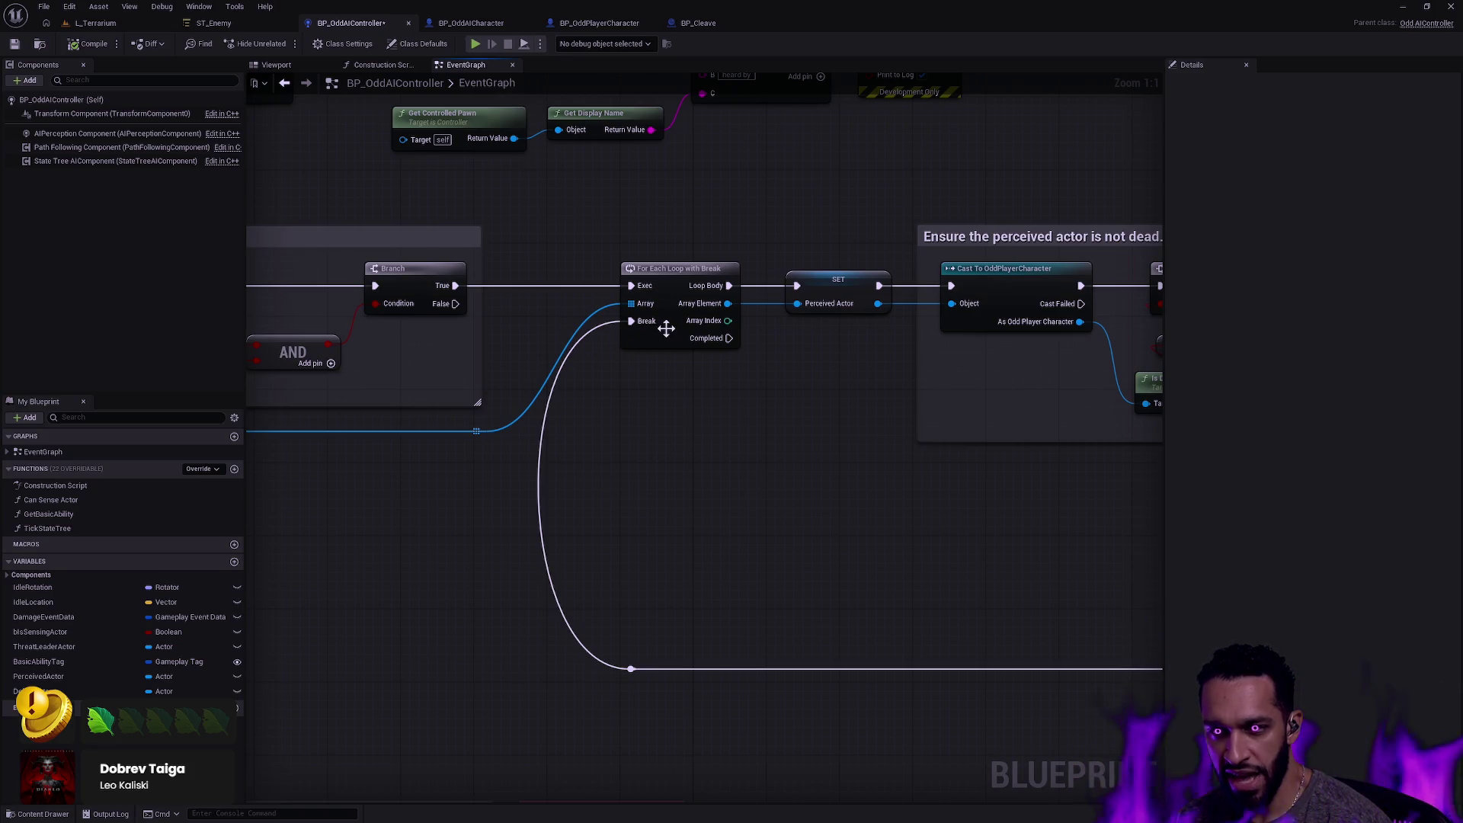
left_click_drag(847, 403, 553, 468)
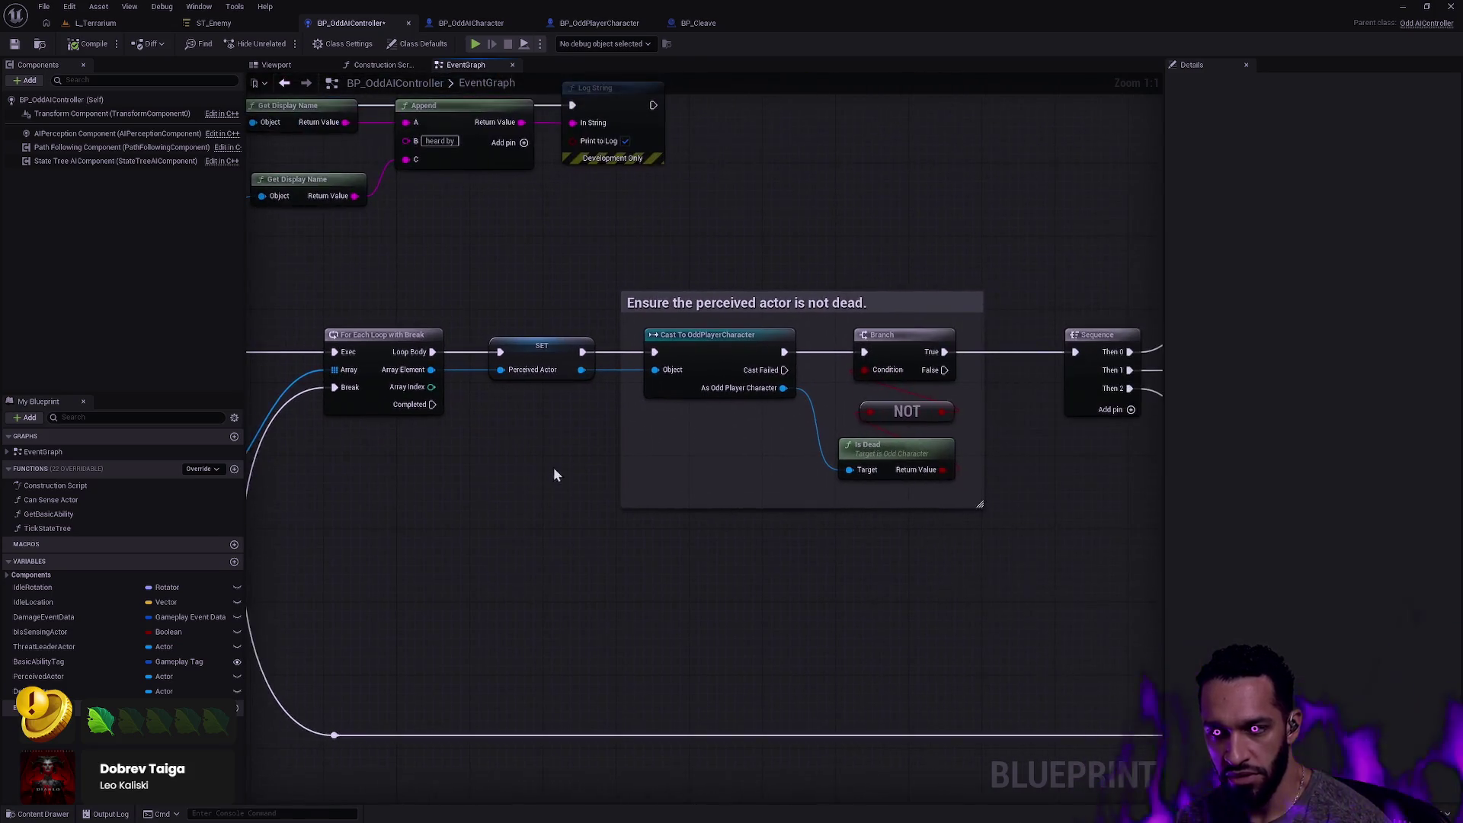
left_click_drag(465, 492, 955, 536)
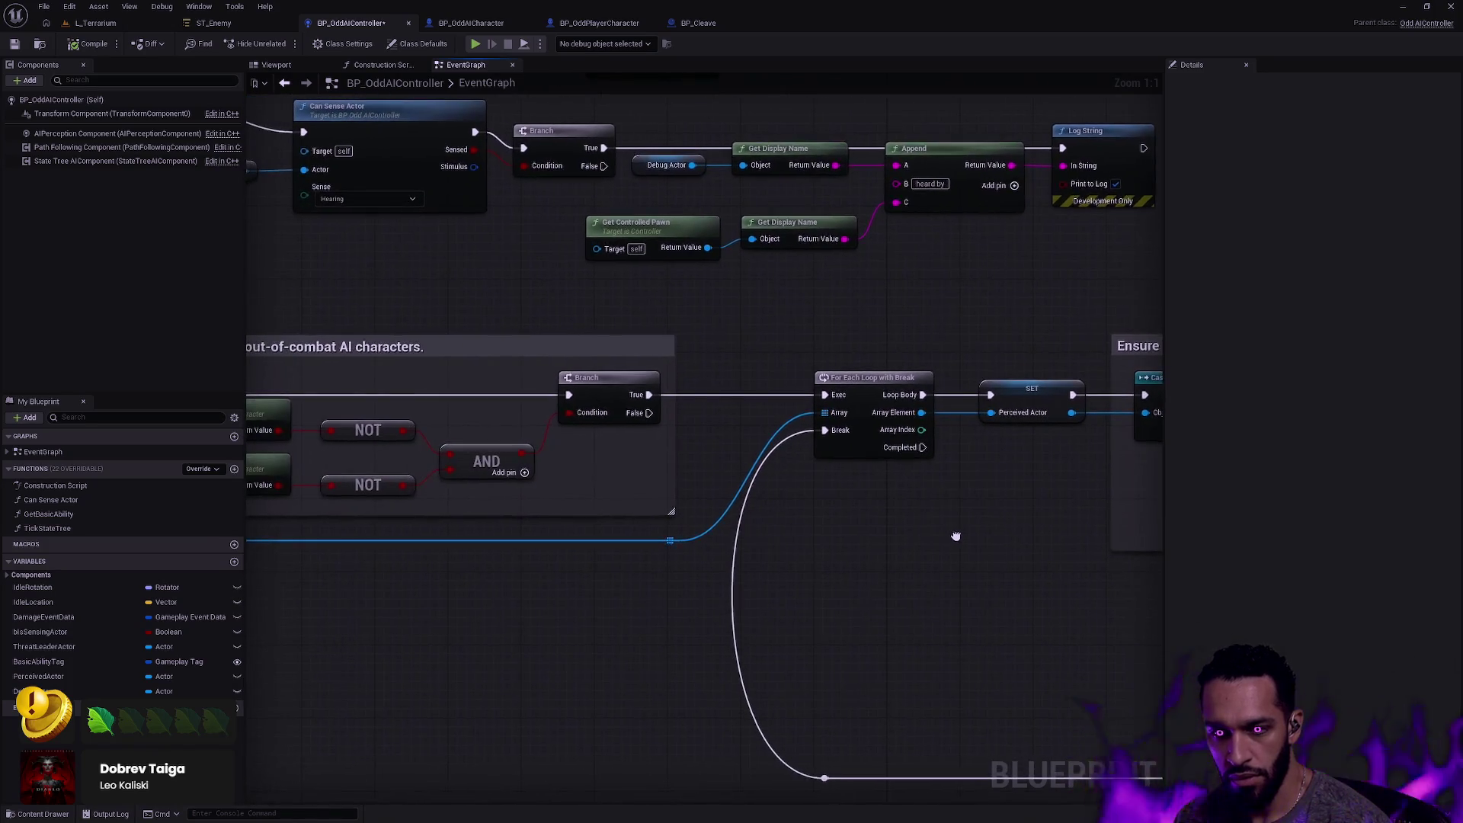
scroll(929, 535, "down", 4)
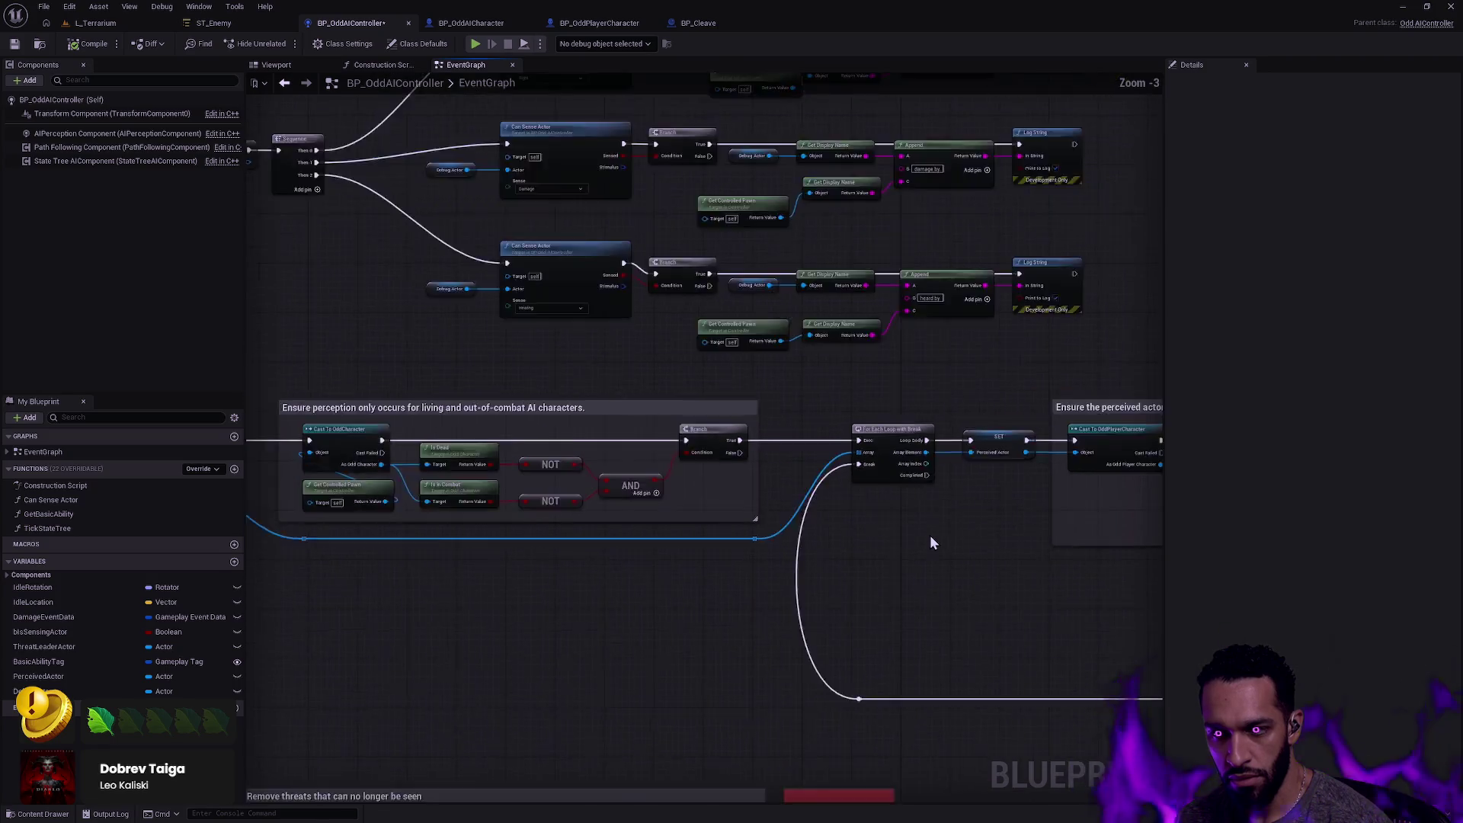
left_click_drag(944, 555, 471, 503)
scroll(774, 578, "up", 2)
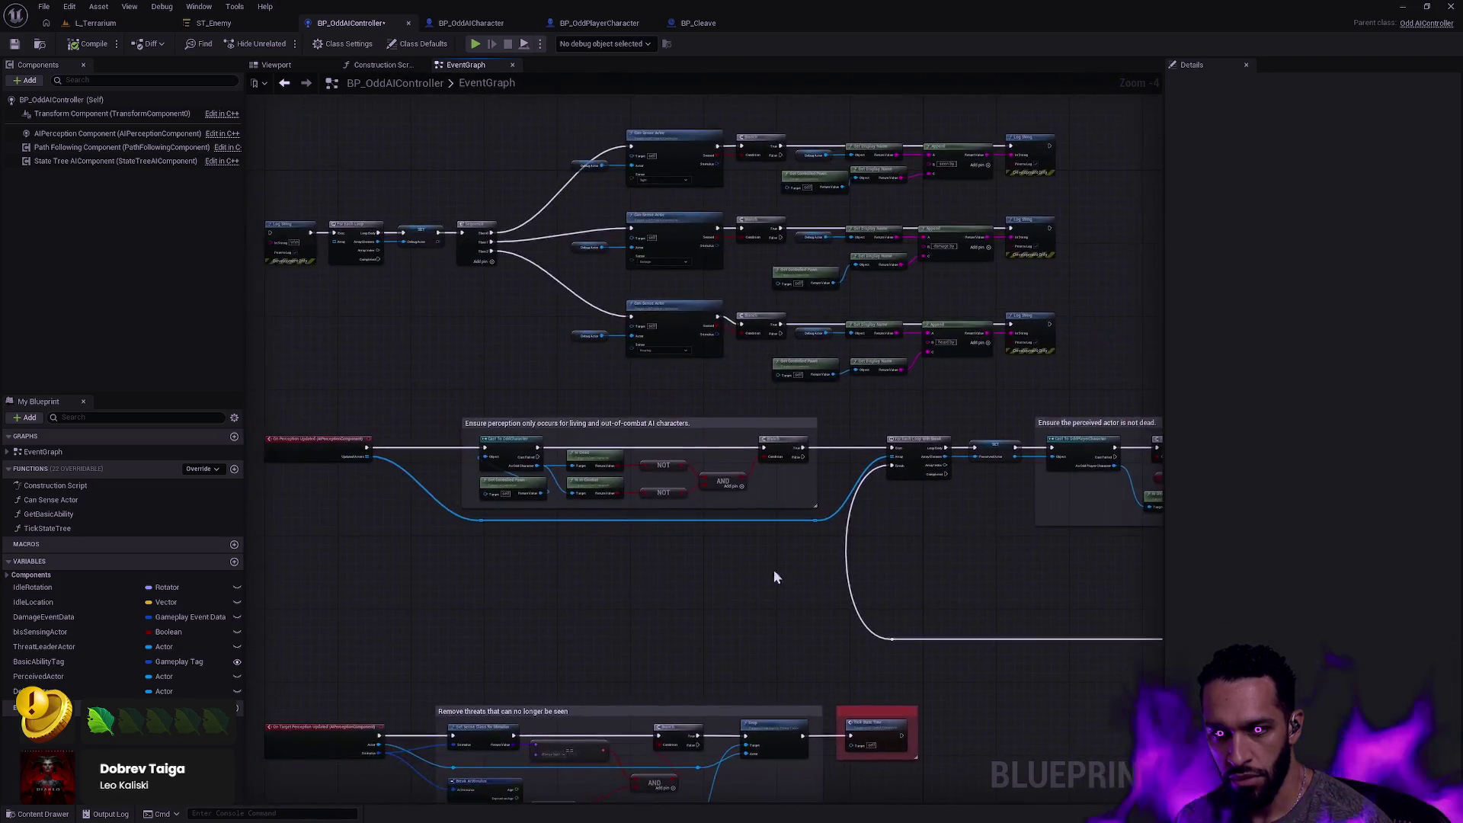
scroll(591, 509, "up", 2)
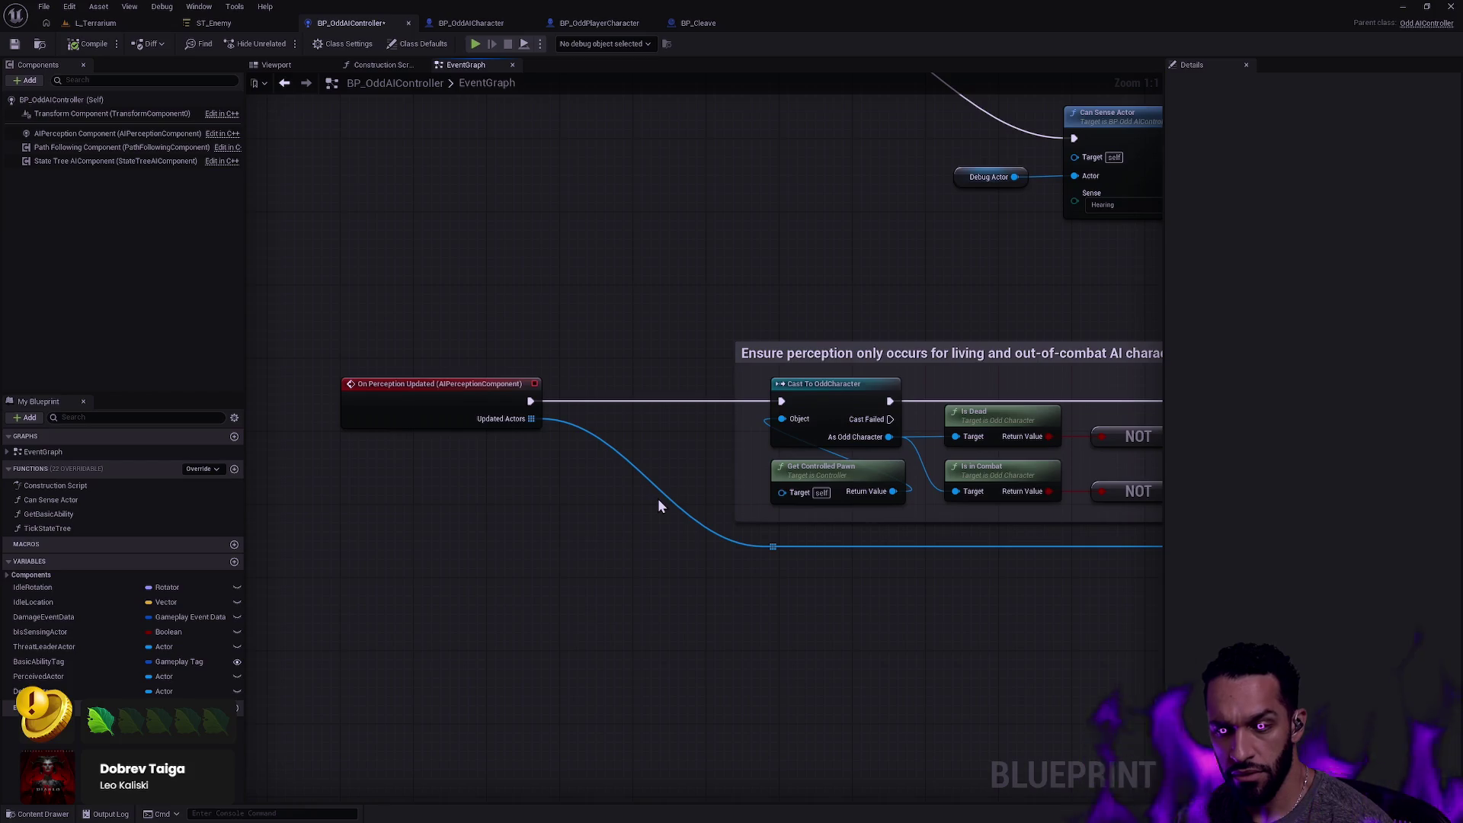
left_click_drag(953, 562, 532, 555)
left_click_drag(941, 565, 528, 457)
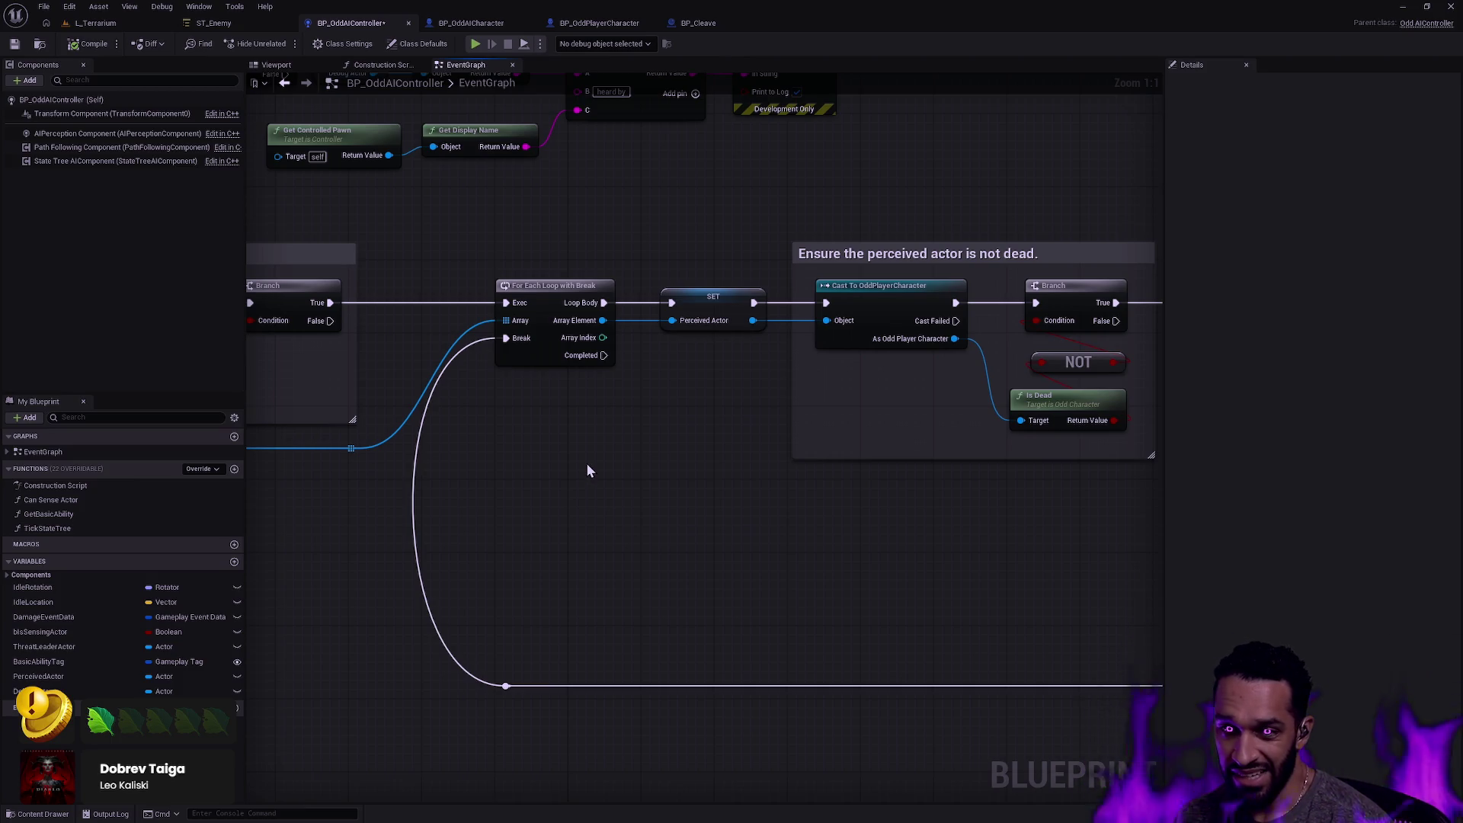
scroll(648, 457, "down", 3)
mouse_move(745, 487)
left_mouse_down()
mouse_move(438, 503)
mouse_move(533, 526)
mouse_move(474, 506)
mouse_move(689, 513)
left_mouse_up()
left_click_drag(514, 494, 539, 496)
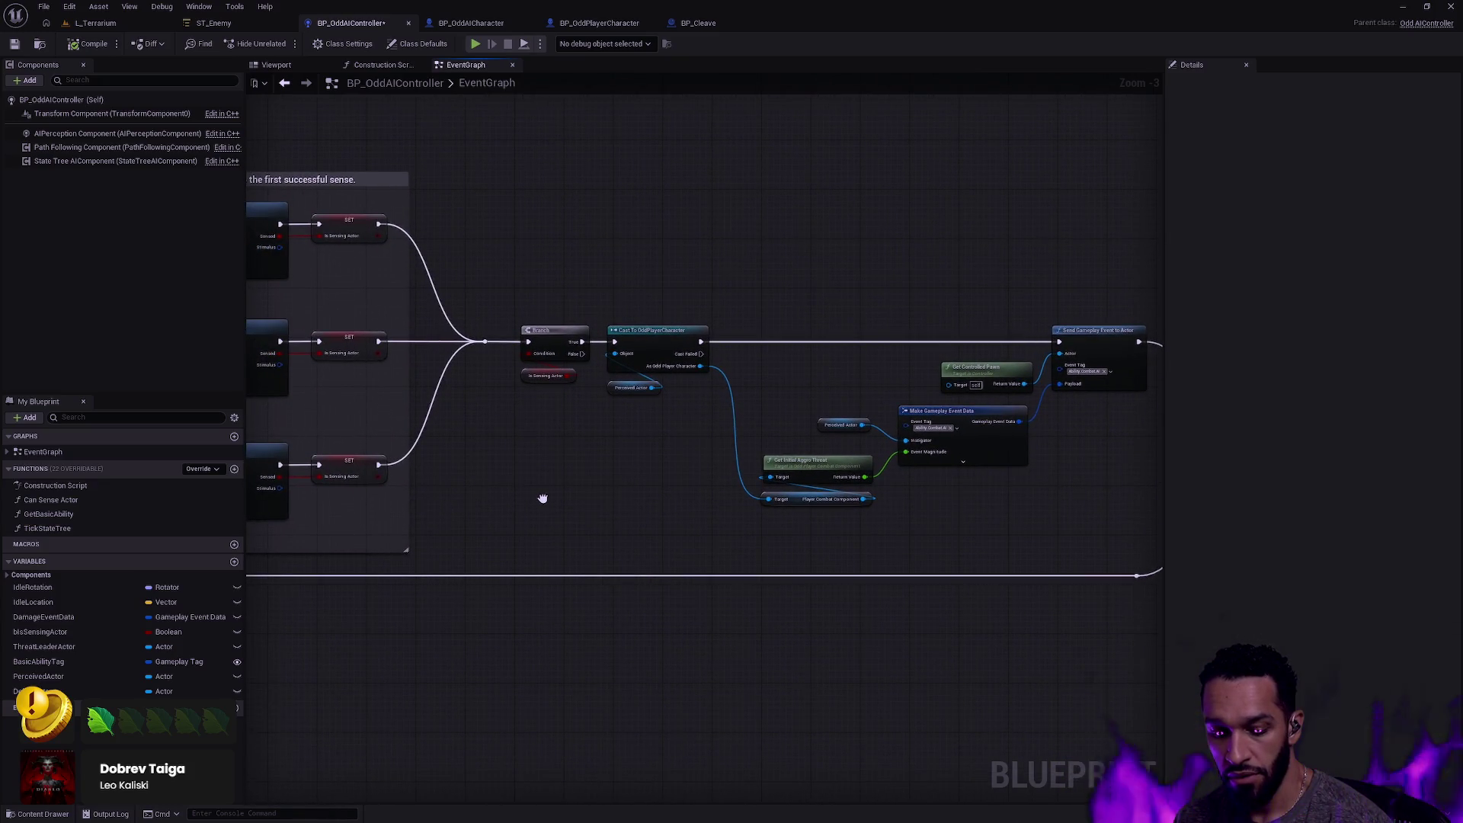
left_click_drag(543, 498, 980, 536)
mouse_move(465, 546)
left_mouse_down()
mouse_move(575, 545)
mouse_move(486, 545)
mouse_move(616, 515)
left_mouse_up()
scroll(597, 512, "down", 1)
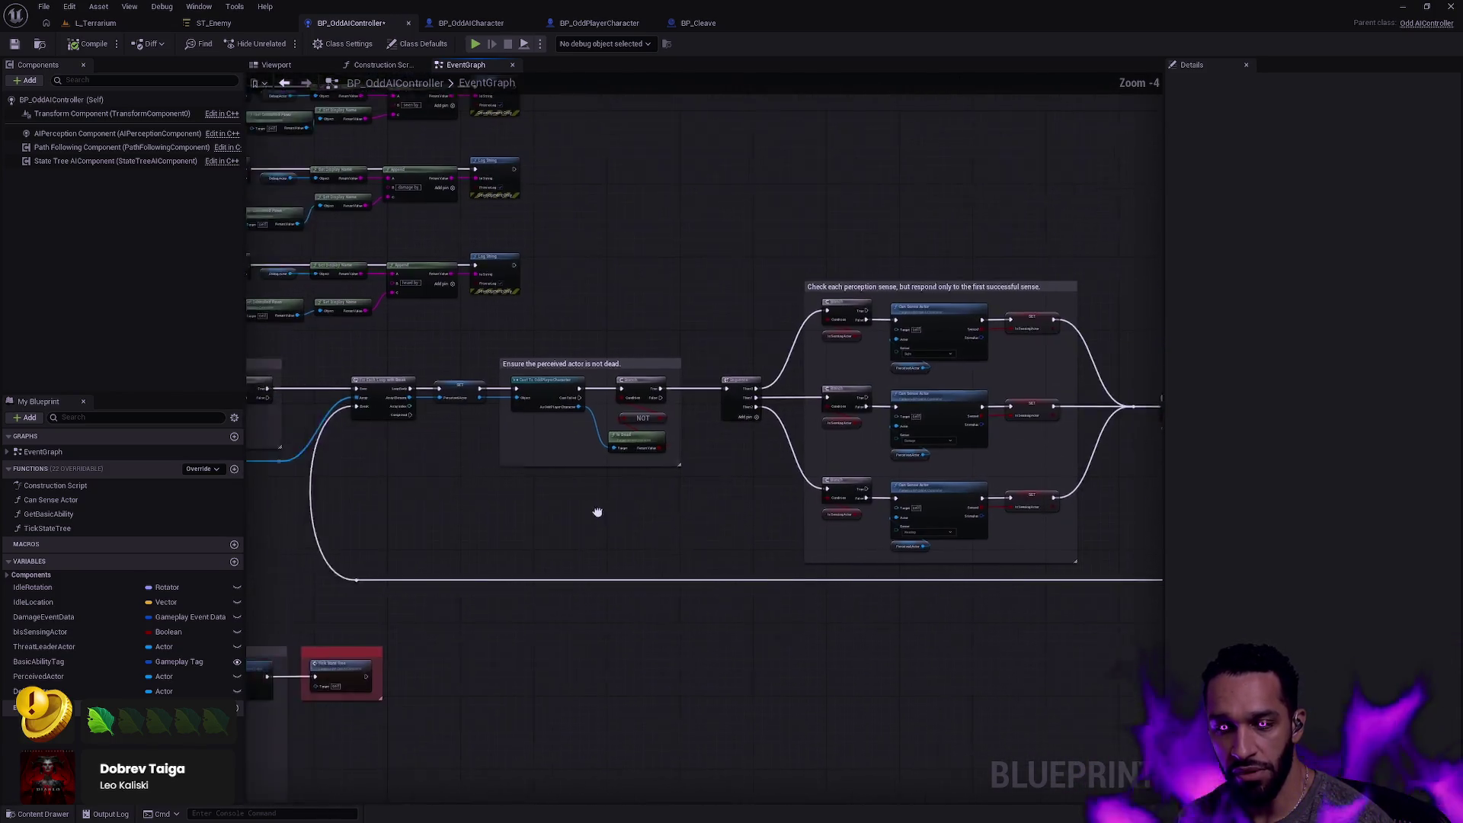
scroll(664, 463, "up", 5)
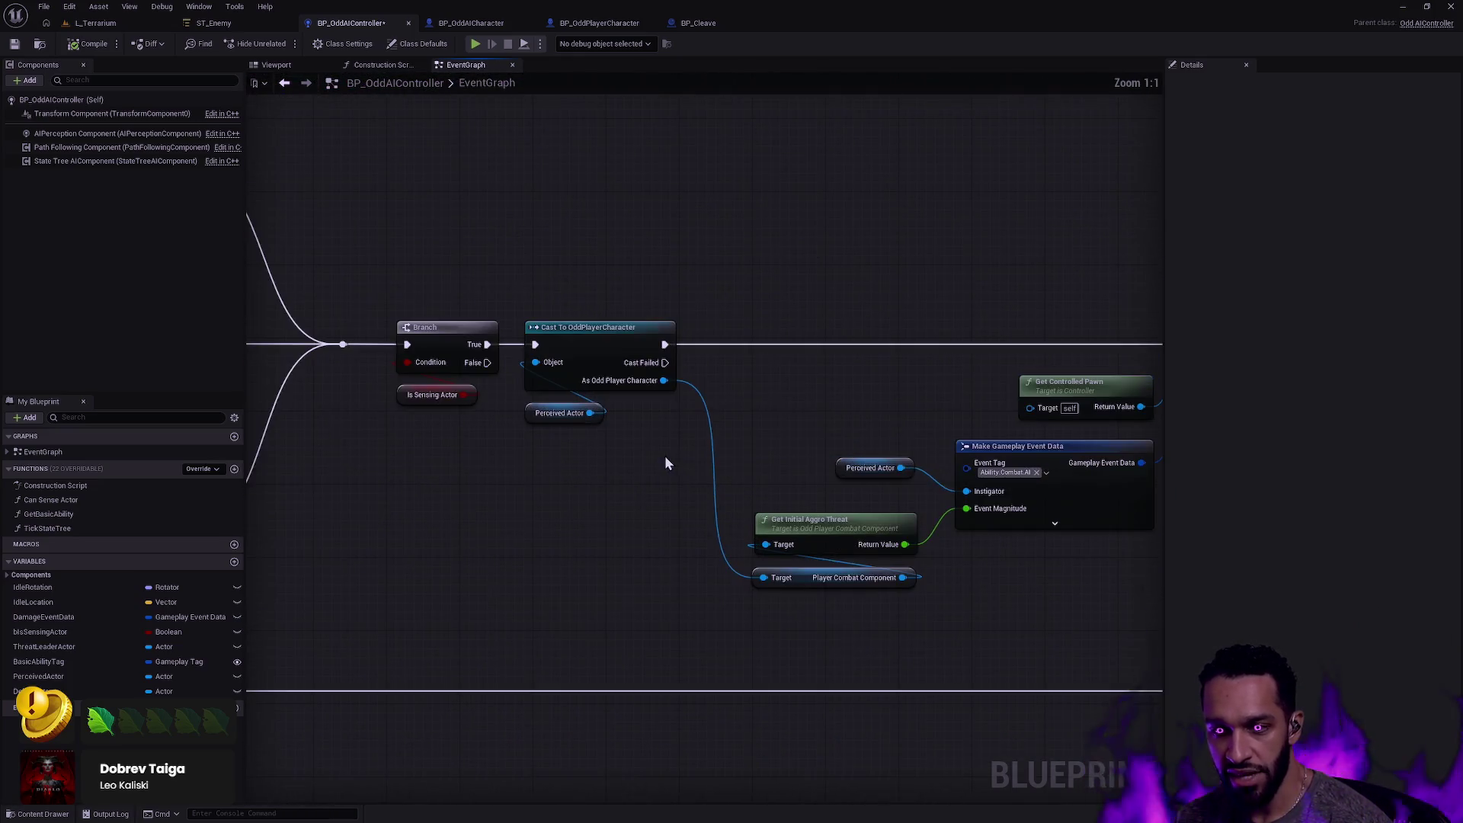
mouse_move(751, 447)
left_mouse_down()
mouse_move(537, 393)
mouse_move(715, 402)
mouse_move(531, 421)
mouse_move(935, 254)
left_mouse_up()
scroll(584, 400, "down", 3)
scroll(607, 378, "down", 2)
scroll(620, 480, "up", 4)
mouse_move(467, 347)
left_mouse_down()
mouse_move(750, 358)
mouse_move(779, 417)
left_mouse_up()
scroll(750, 358, "down", 1)
scroll(780, 417, "up", 1)
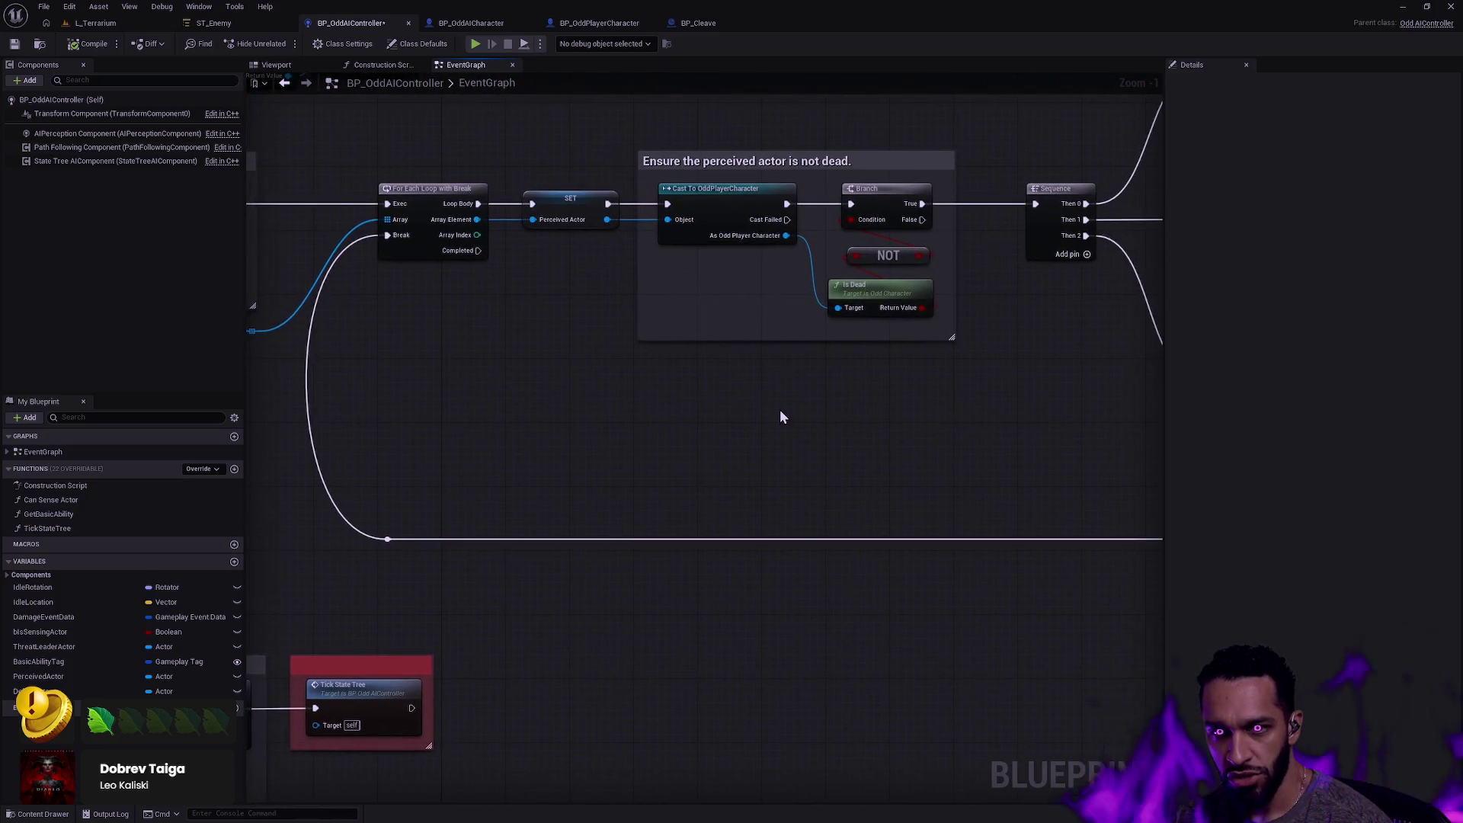
scroll(850, 416, "down", 2)
mouse_move(850, 418)
left_mouse_down()
mouse_move(424, 494)
mouse_move(943, 369)
mouse_move(944, 321)
left_mouse_up()
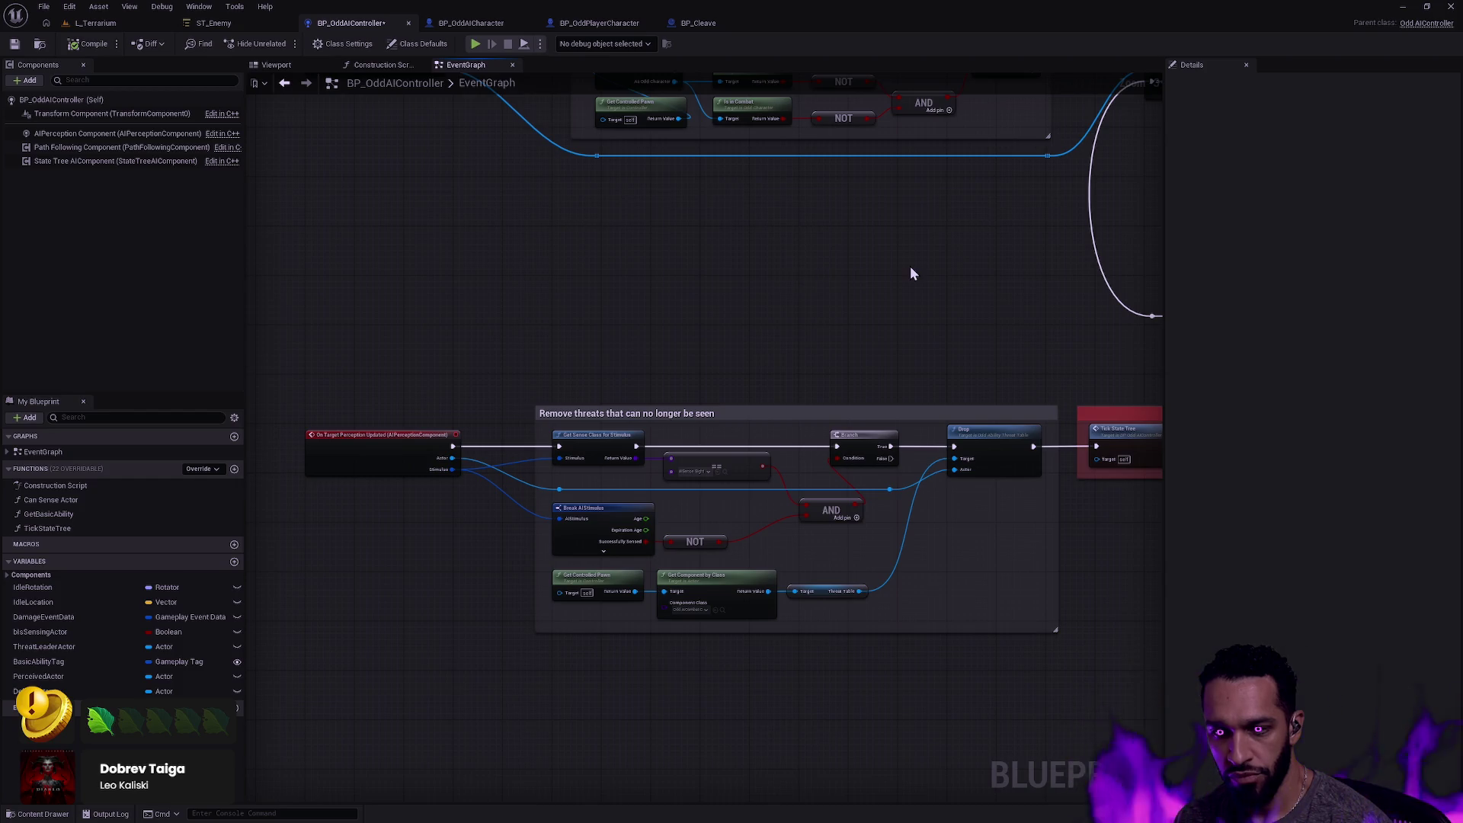
scroll(915, 265, "down", 2)
scroll(480, 523, "up", 2)
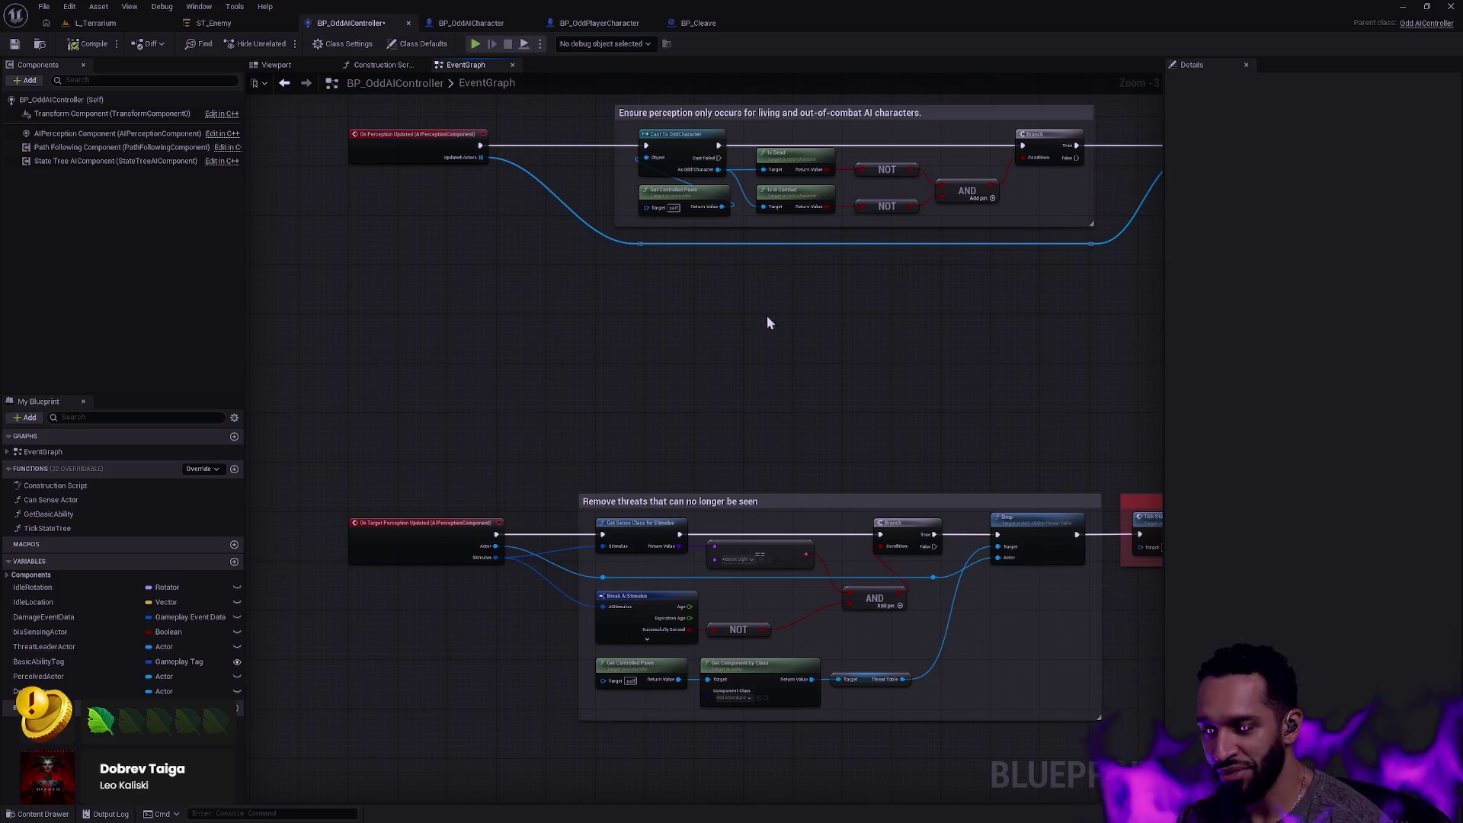
mouse_move(710, 419)
left_mouse_down()
mouse_move(545, 423)
mouse_move(562, 352)
mouse_move(633, 545)
mouse_move(536, 397)
left_mouse_up()
scroll(536, 396, "up", 2)
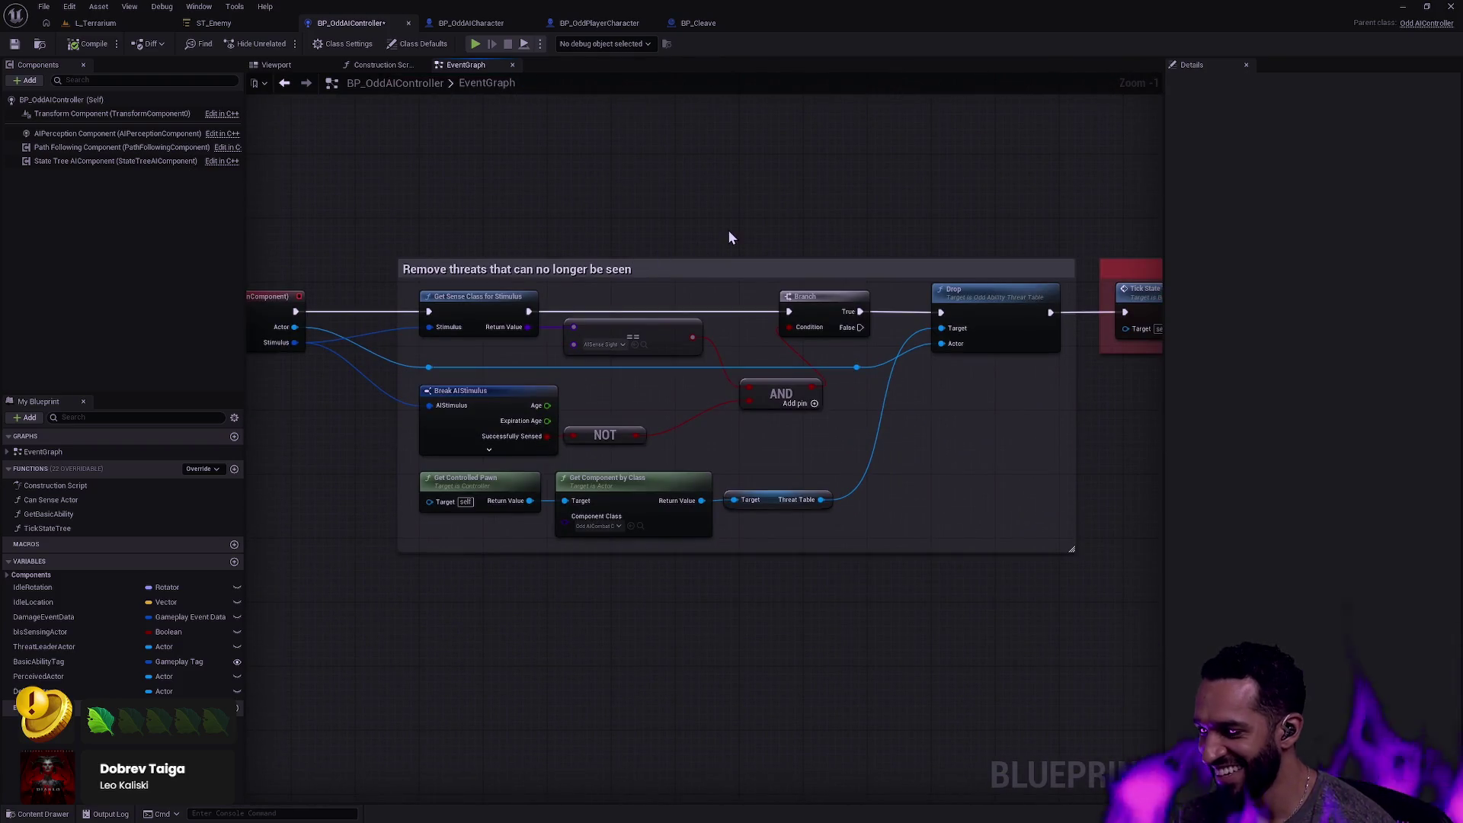
mouse_move(730, 231)
left_mouse_down()
mouse_move(693, 229)
mouse_move(684, 438)
mouse_move(651, 326)
left_mouse_up()
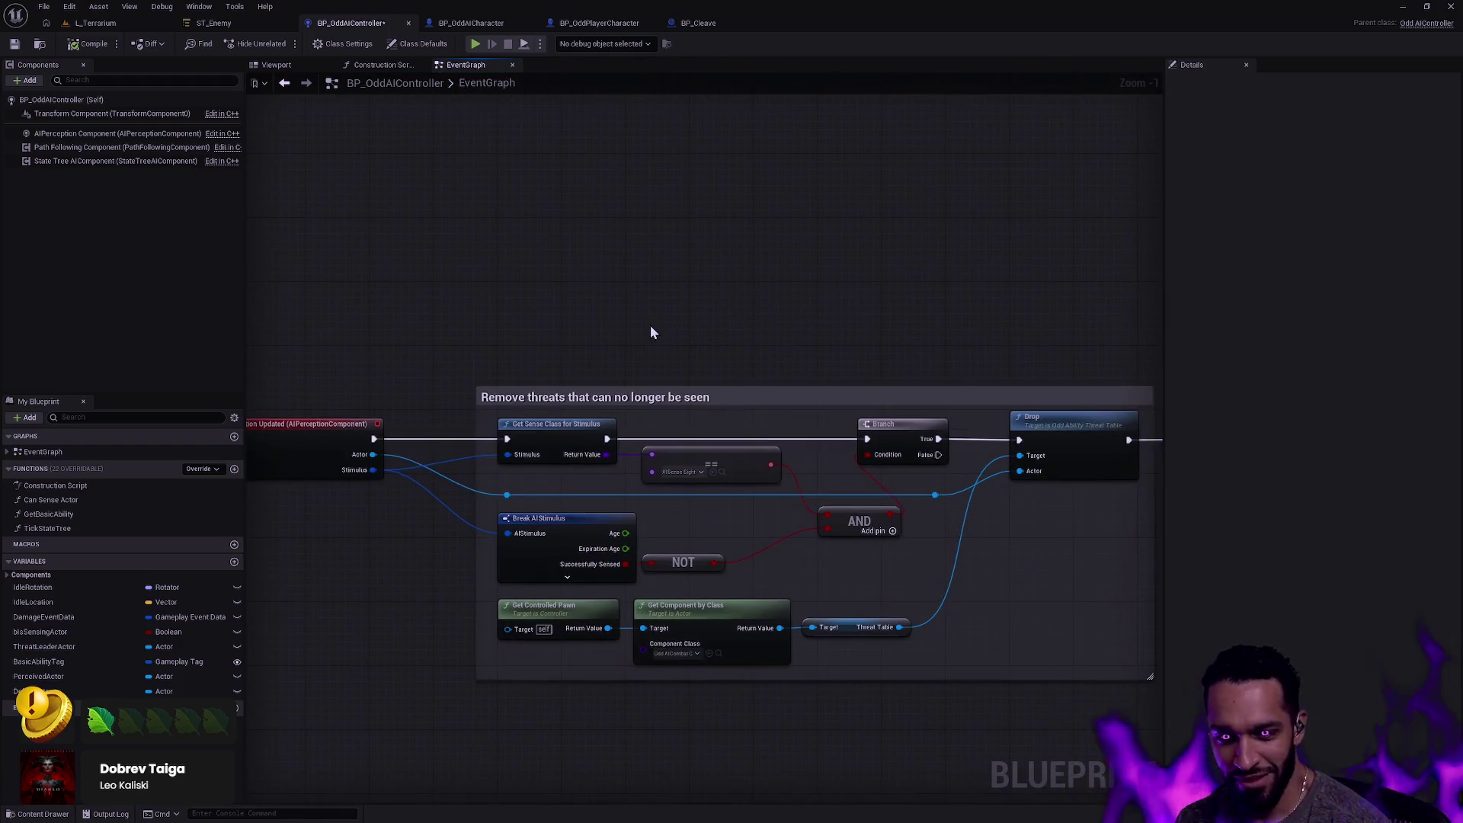
mouse_move(777, 323)
left_mouse_down()
mouse_move(917, 267)
mouse_move(959, 220)
left_mouse_up()
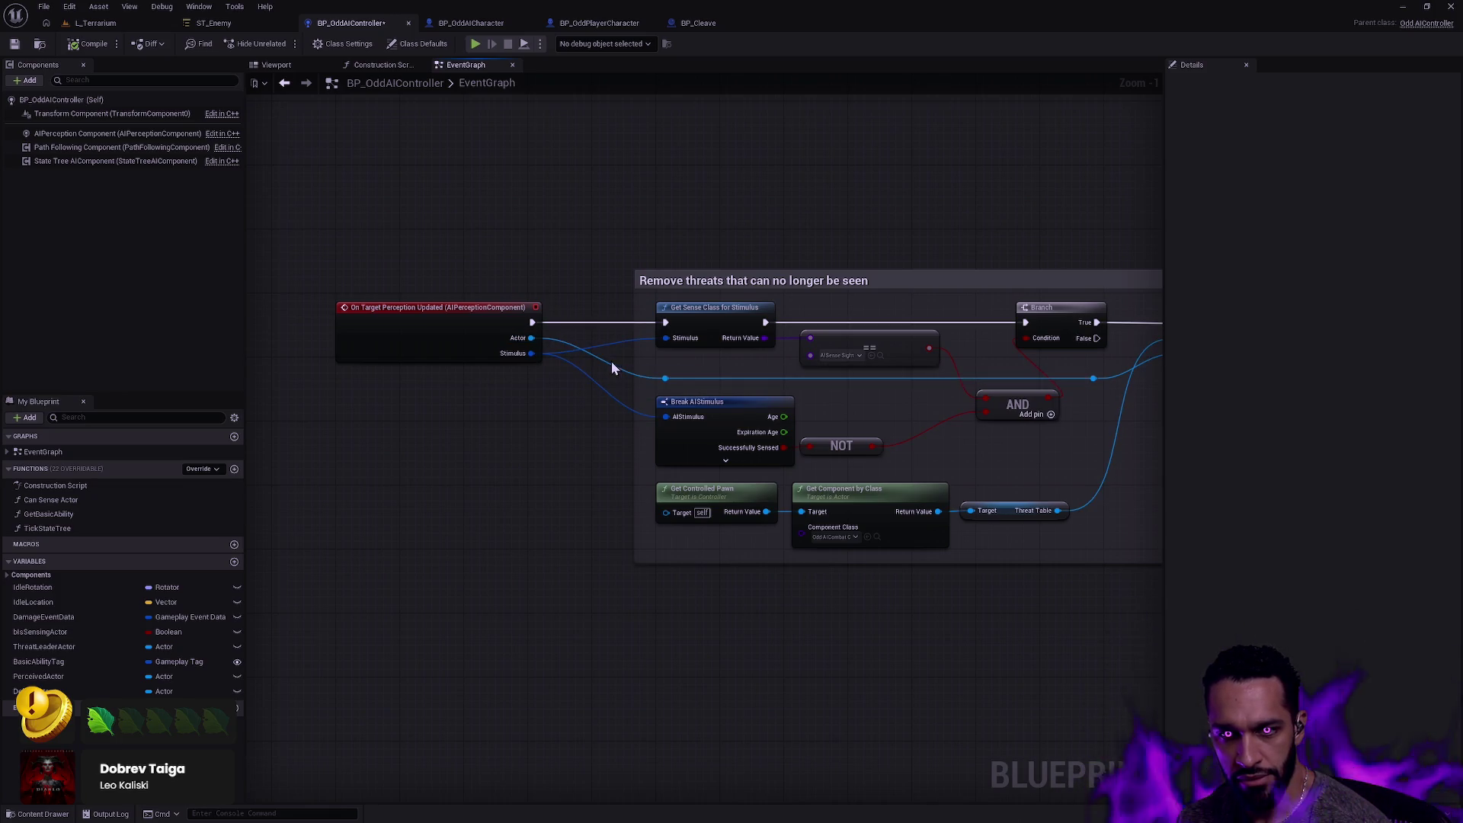
left_click_drag(564, 243, 555, 372)
scroll(614, 312, "down", 4)
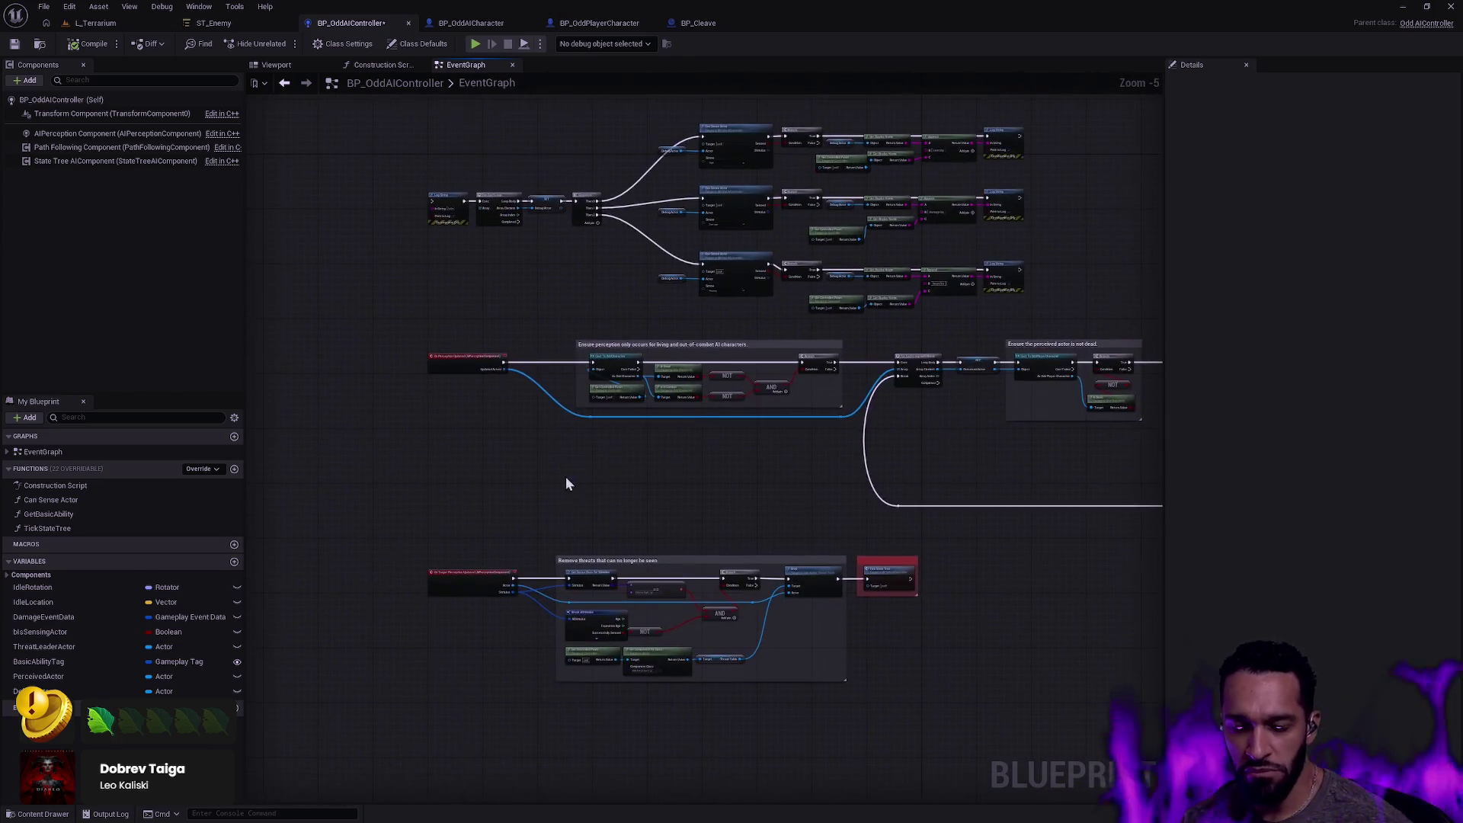
mouse_move(410, 116)
left_mouse_down()
mouse_move(696, 162)
mouse_move(1030, 303)
left_mouse_up()
left_click(587, 517)
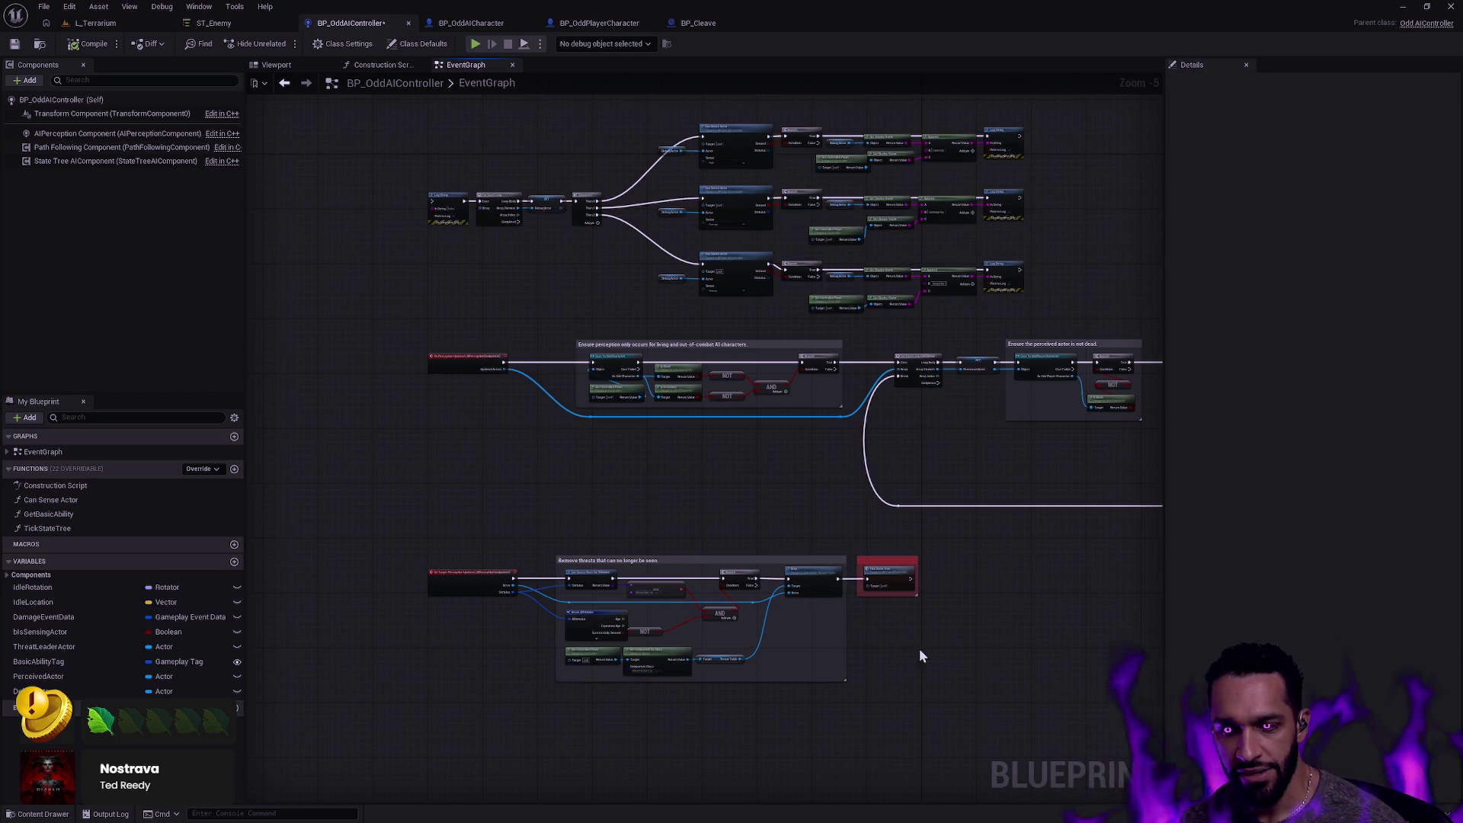
scroll(505, 587, "up", 5)
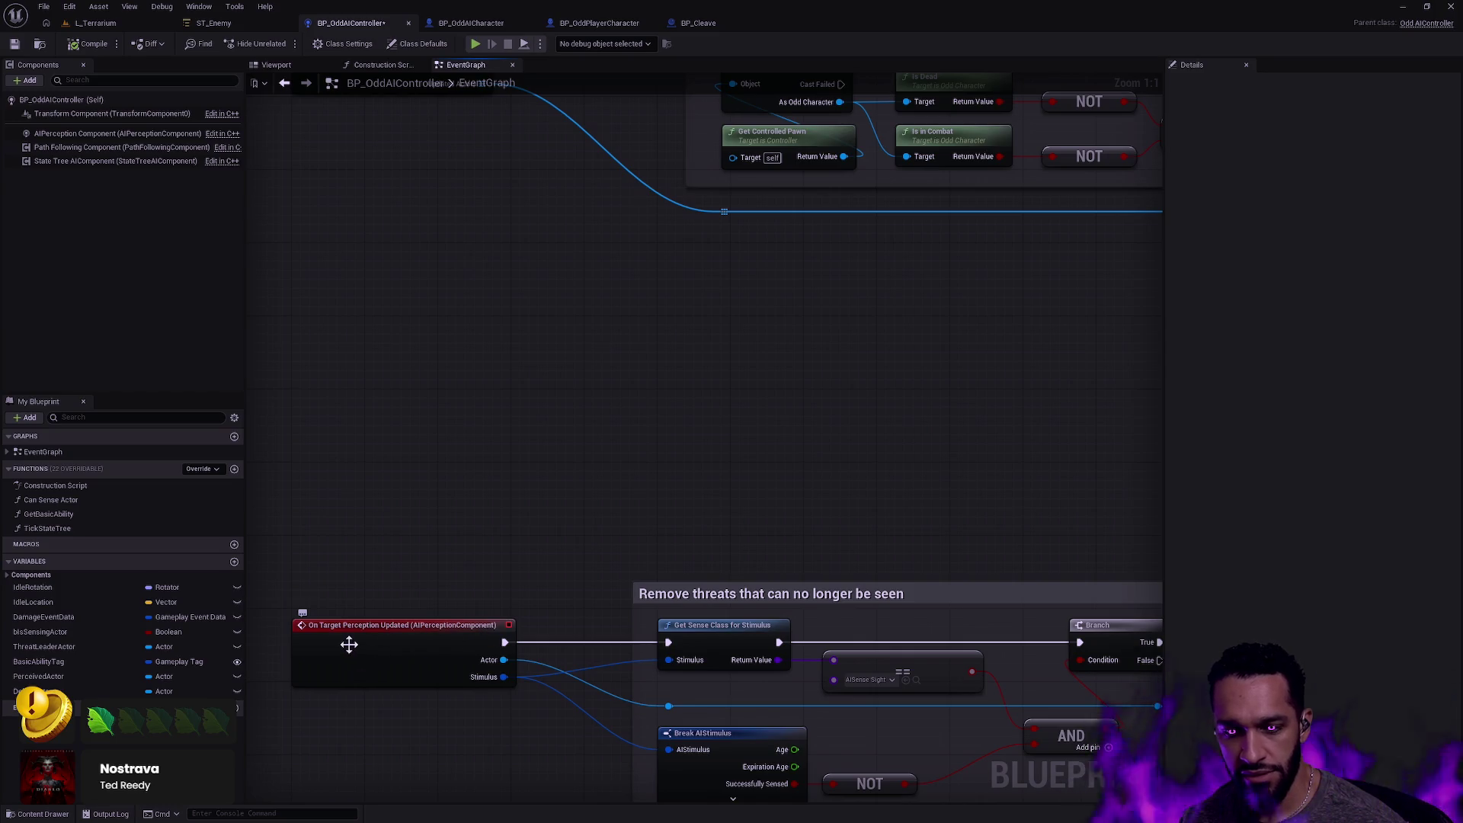
left_click(412, 638)
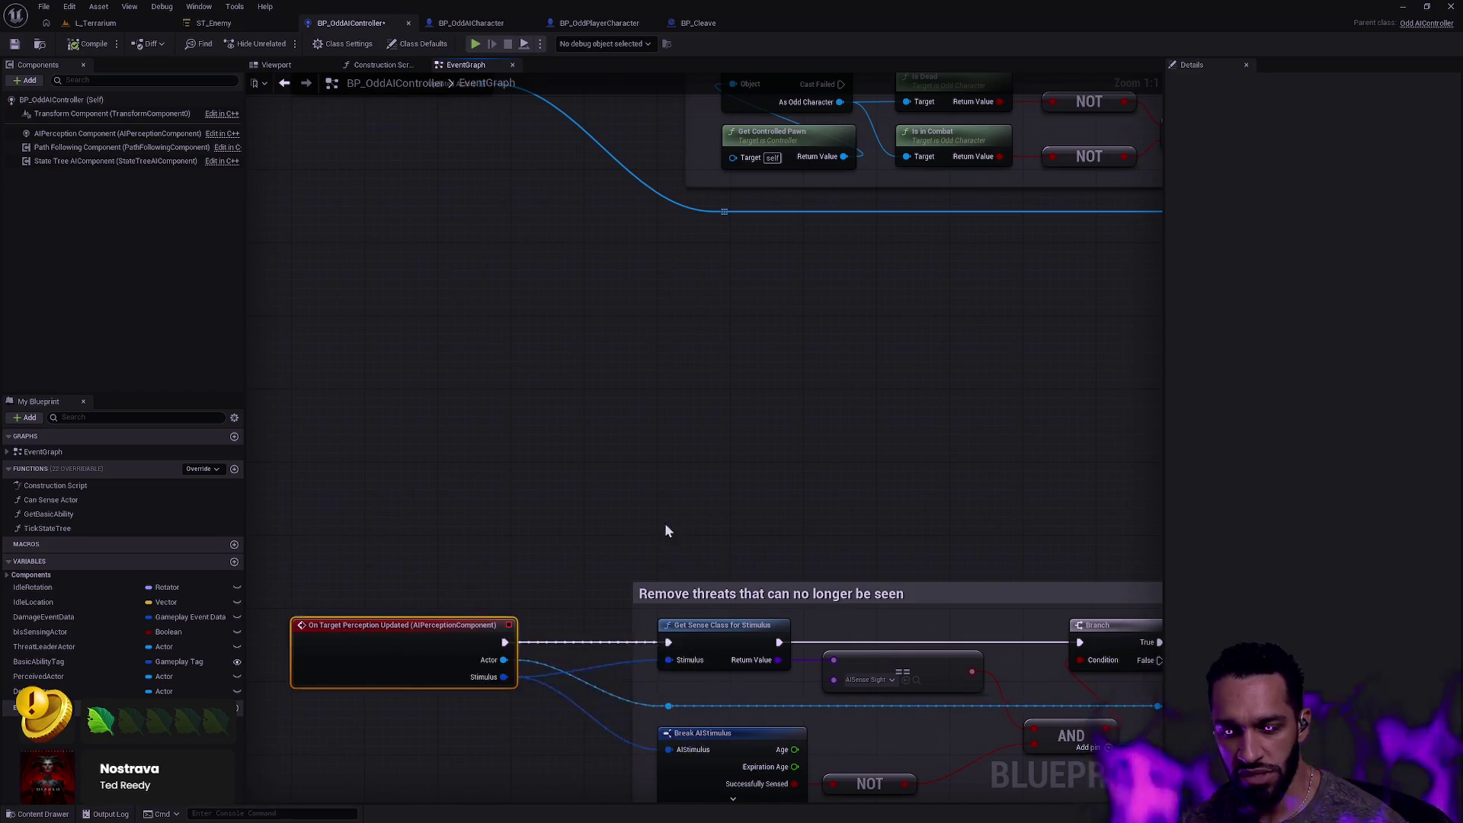
scroll(664, 523, "down", 3)
scroll(581, 560, "up", 3)
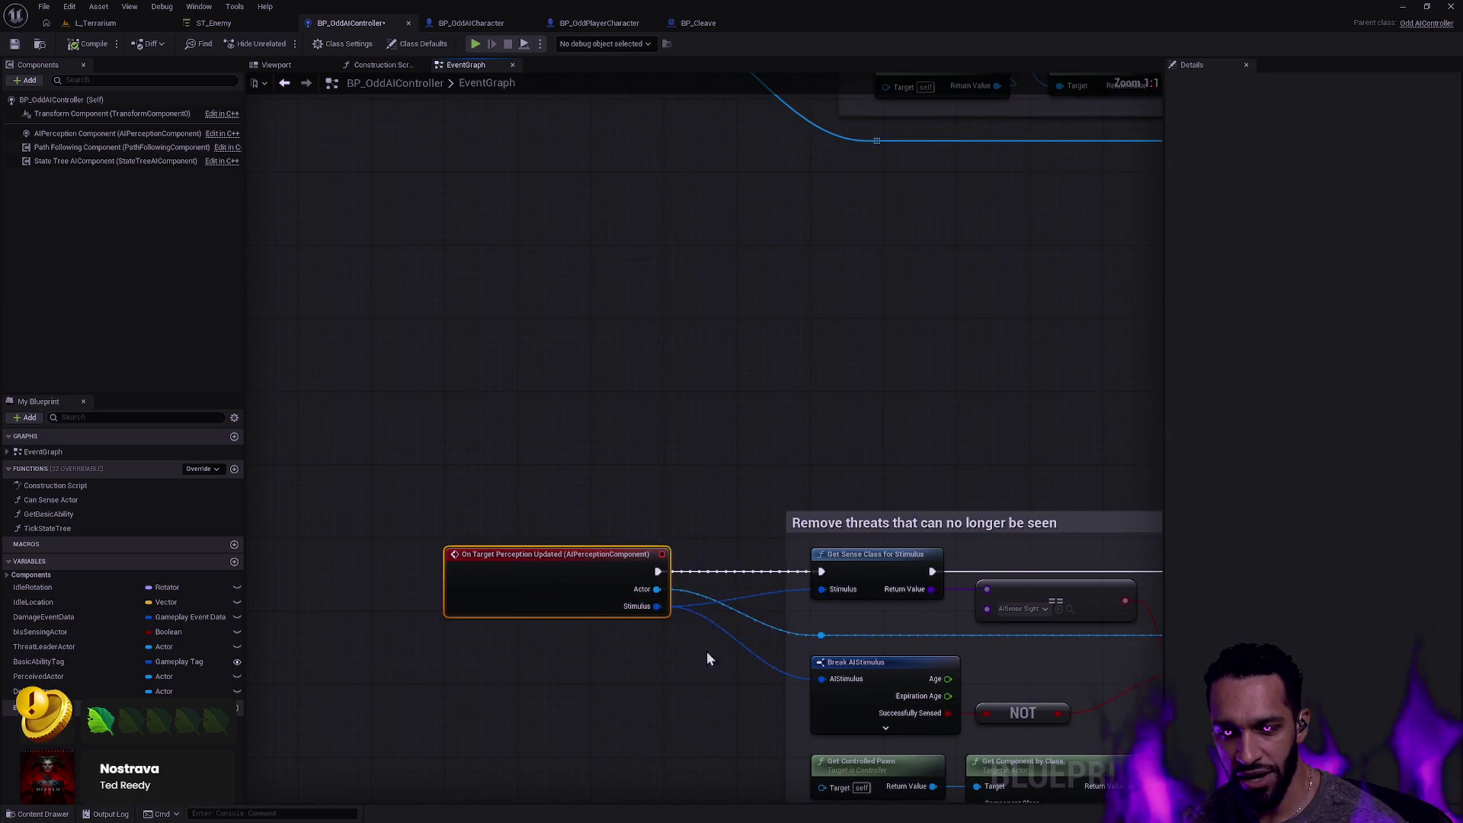
left_click_drag(394, 414, 700, 725)
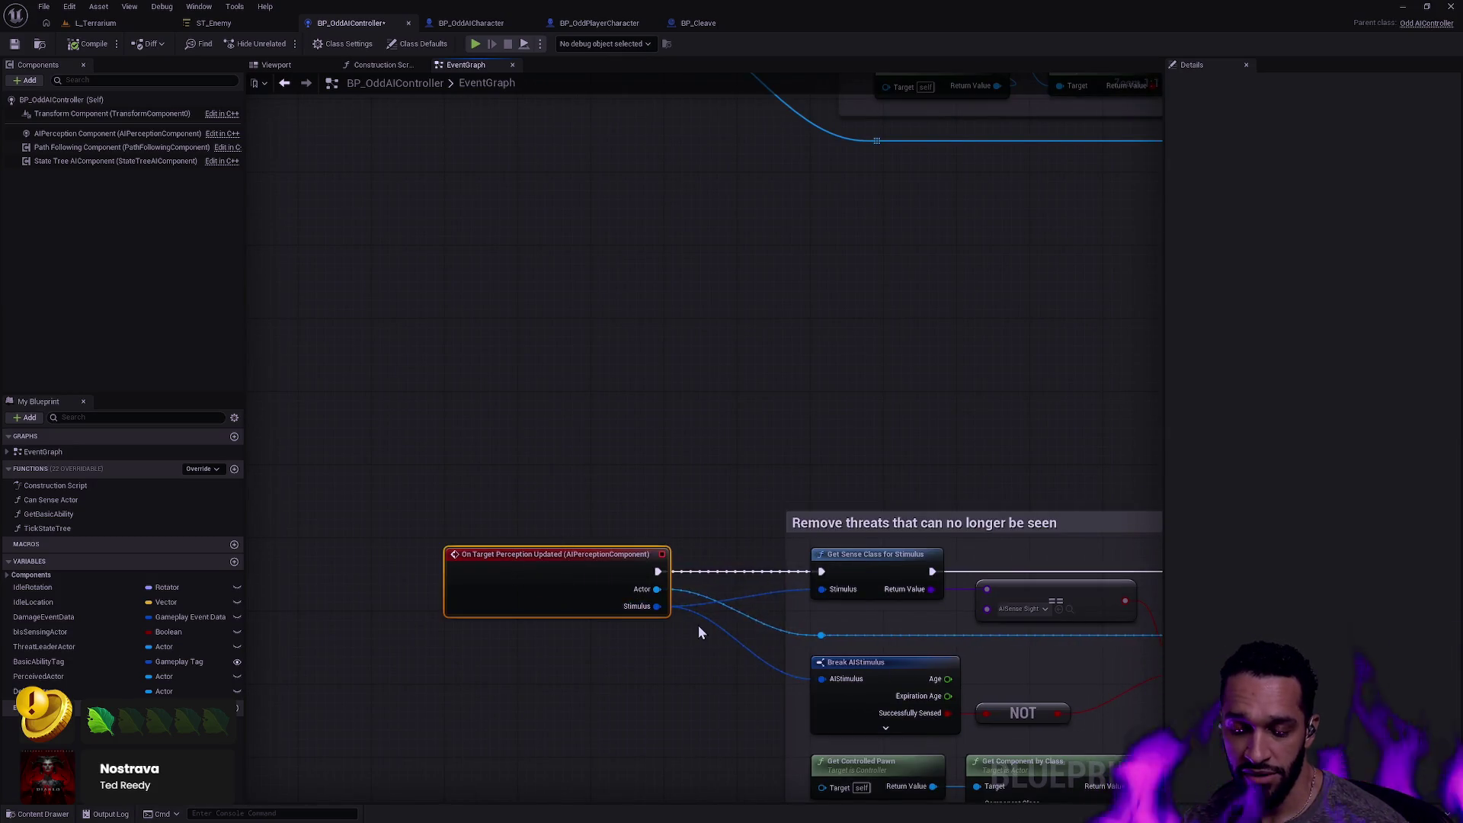
scroll(701, 621, "down", 2)
left_click_drag(715, 611, 426, 550)
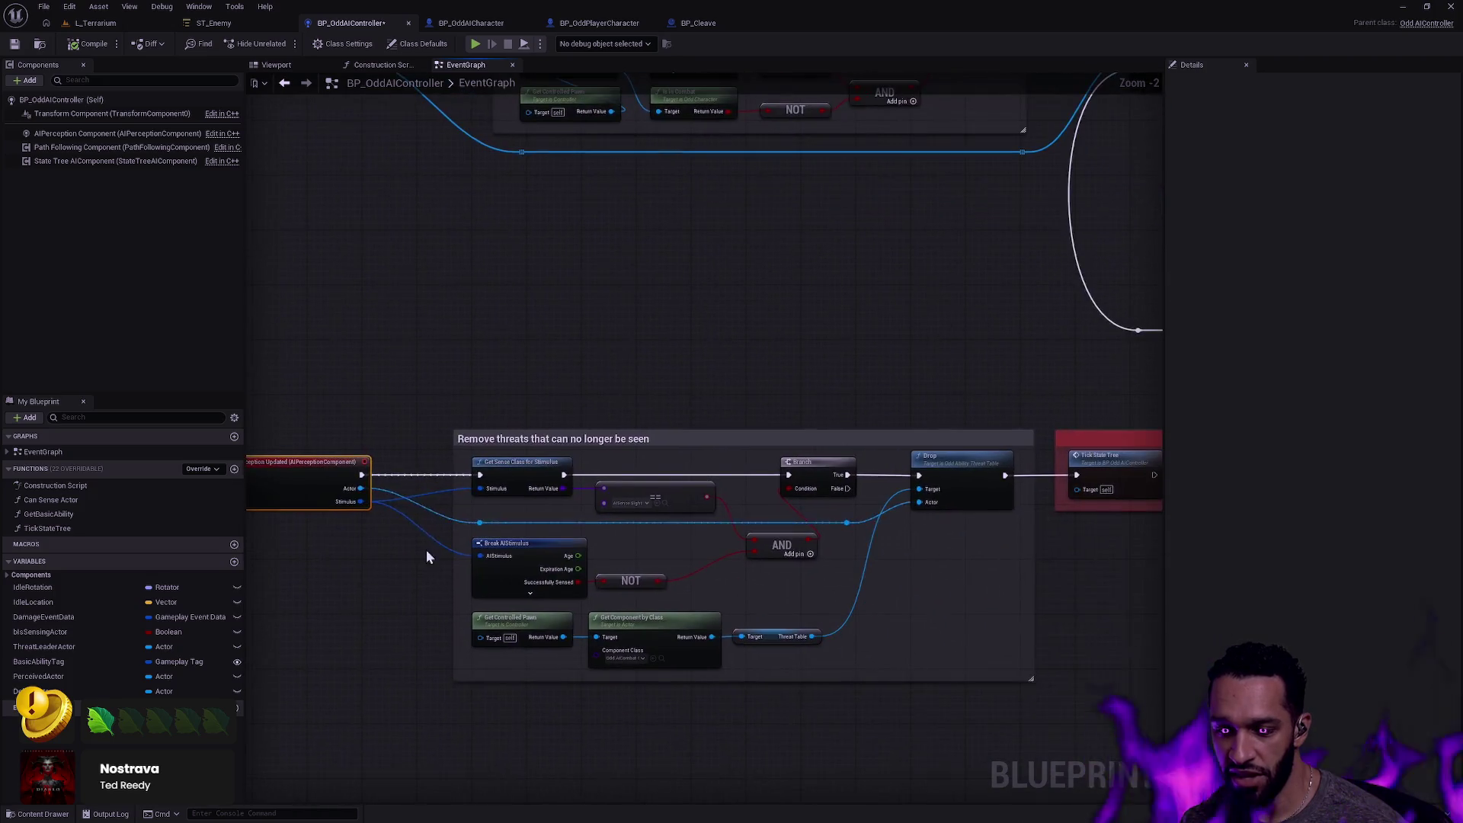
mouse_move(518, 297)
left_mouse_down()
mouse_move(480, 317)
mouse_move(564, 451)
left_mouse_up()
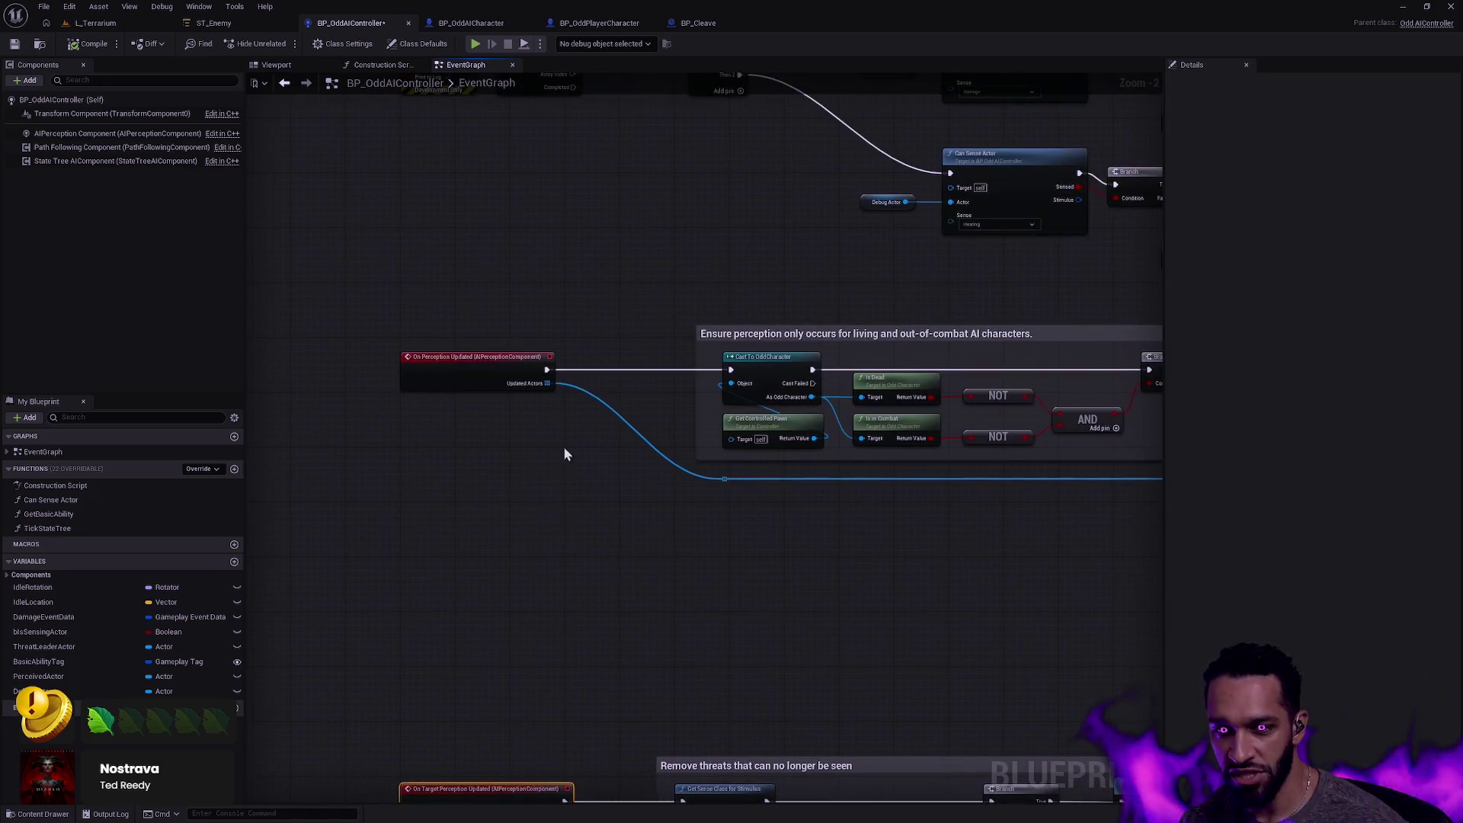
left_click_drag(669, 228, 512, 499)
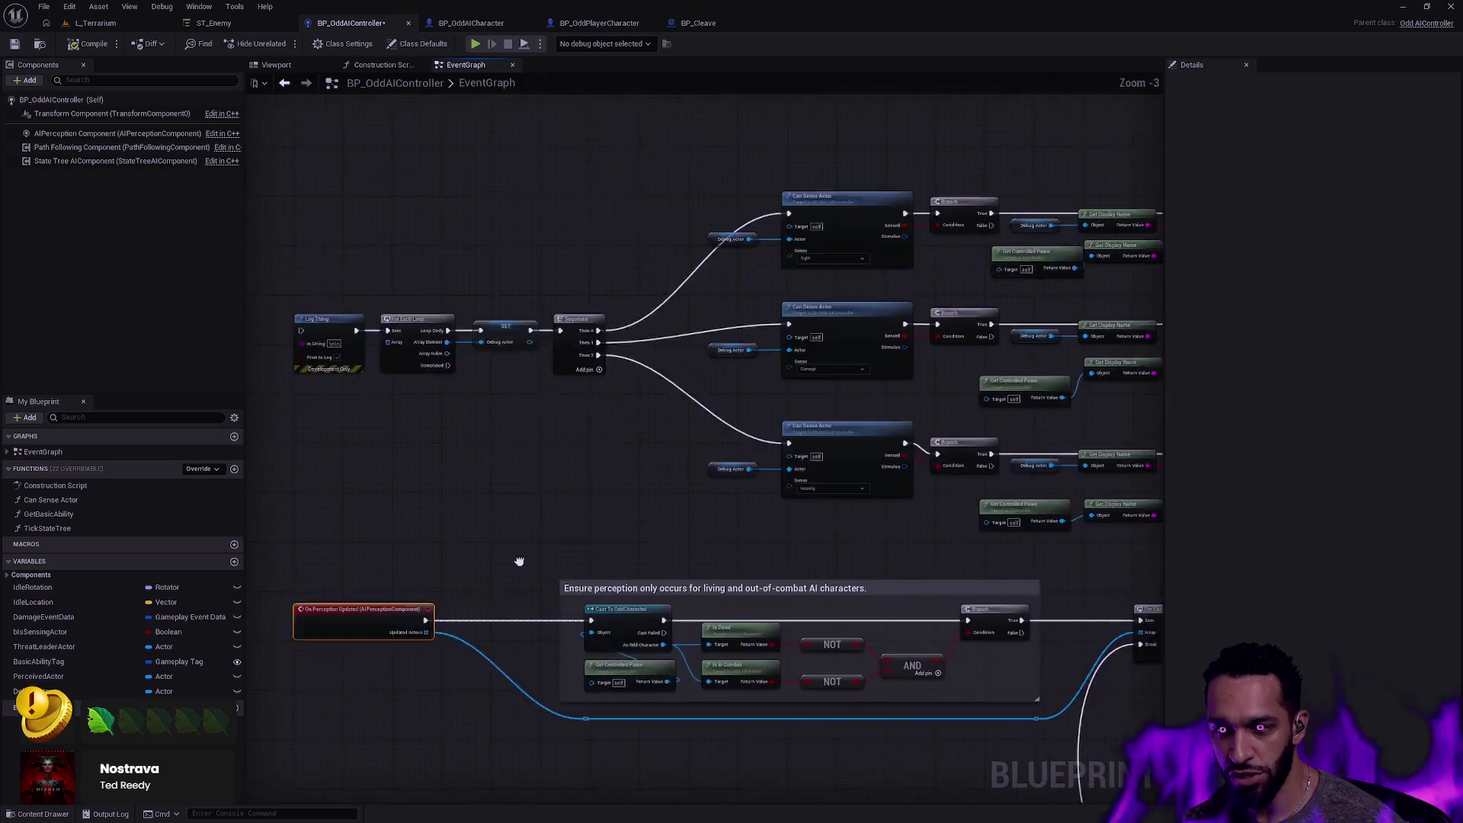
scroll(699, 287, "up", 3)
mouse_move(717, 437)
left_mouse_down()
mouse_move(710, 303)
mouse_move(658, 294)
mouse_move(534, 320)
left_mouse_up()
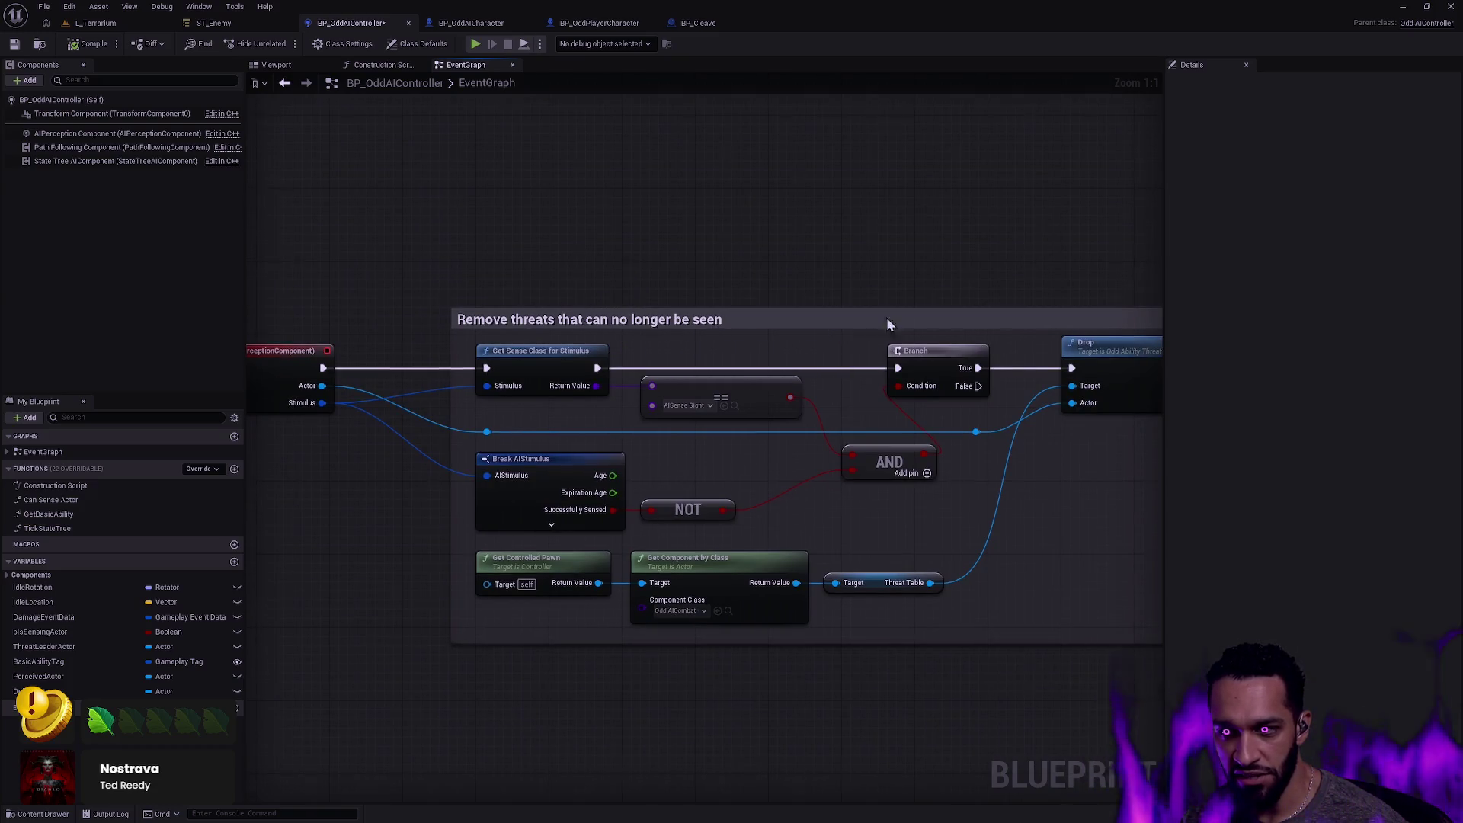
left_click_drag(885, 323, 467, 297)
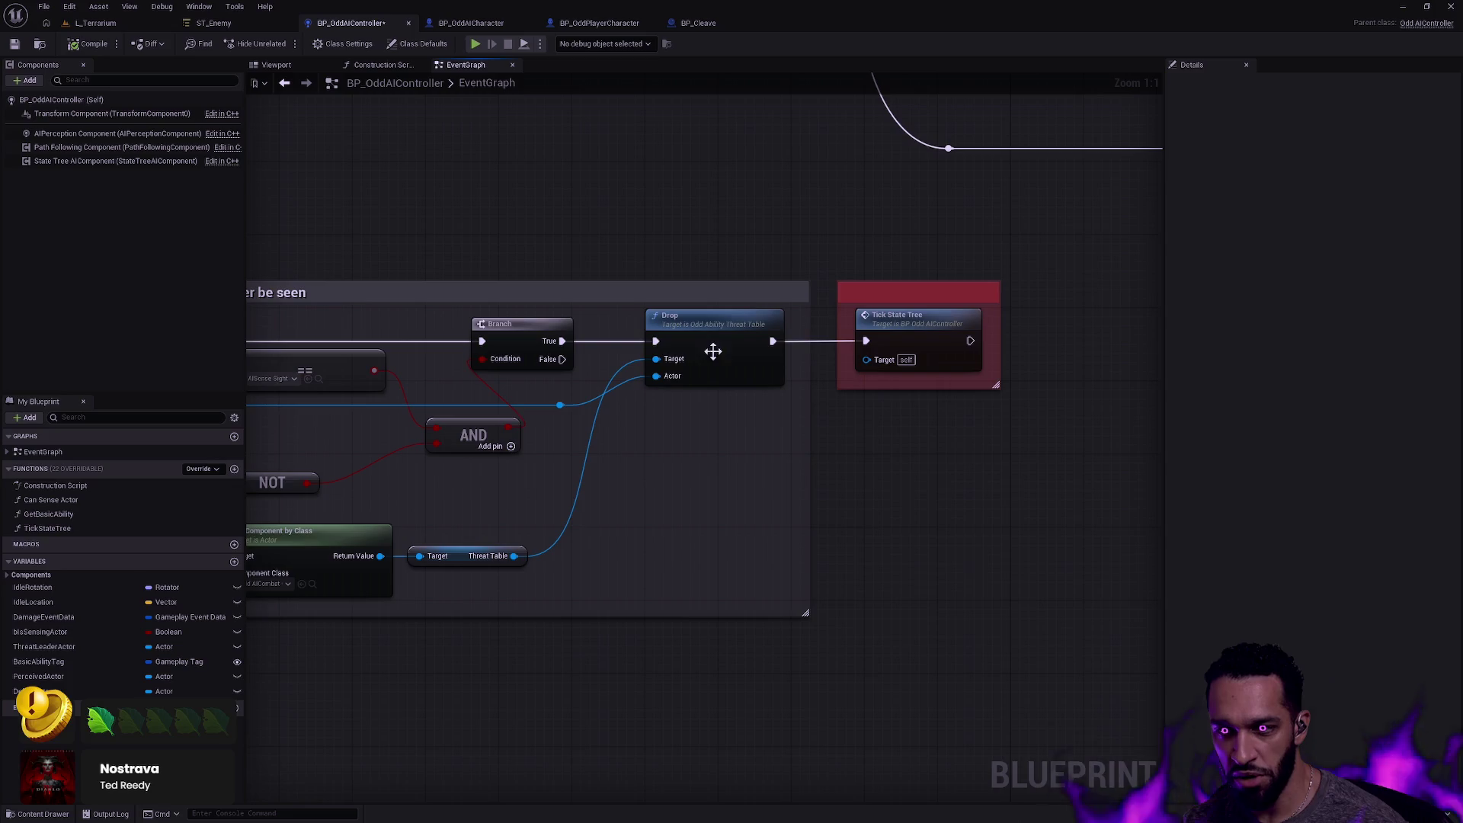
scroll(911, 395, "down", 7)
scroll(872, 564, "up", 2)
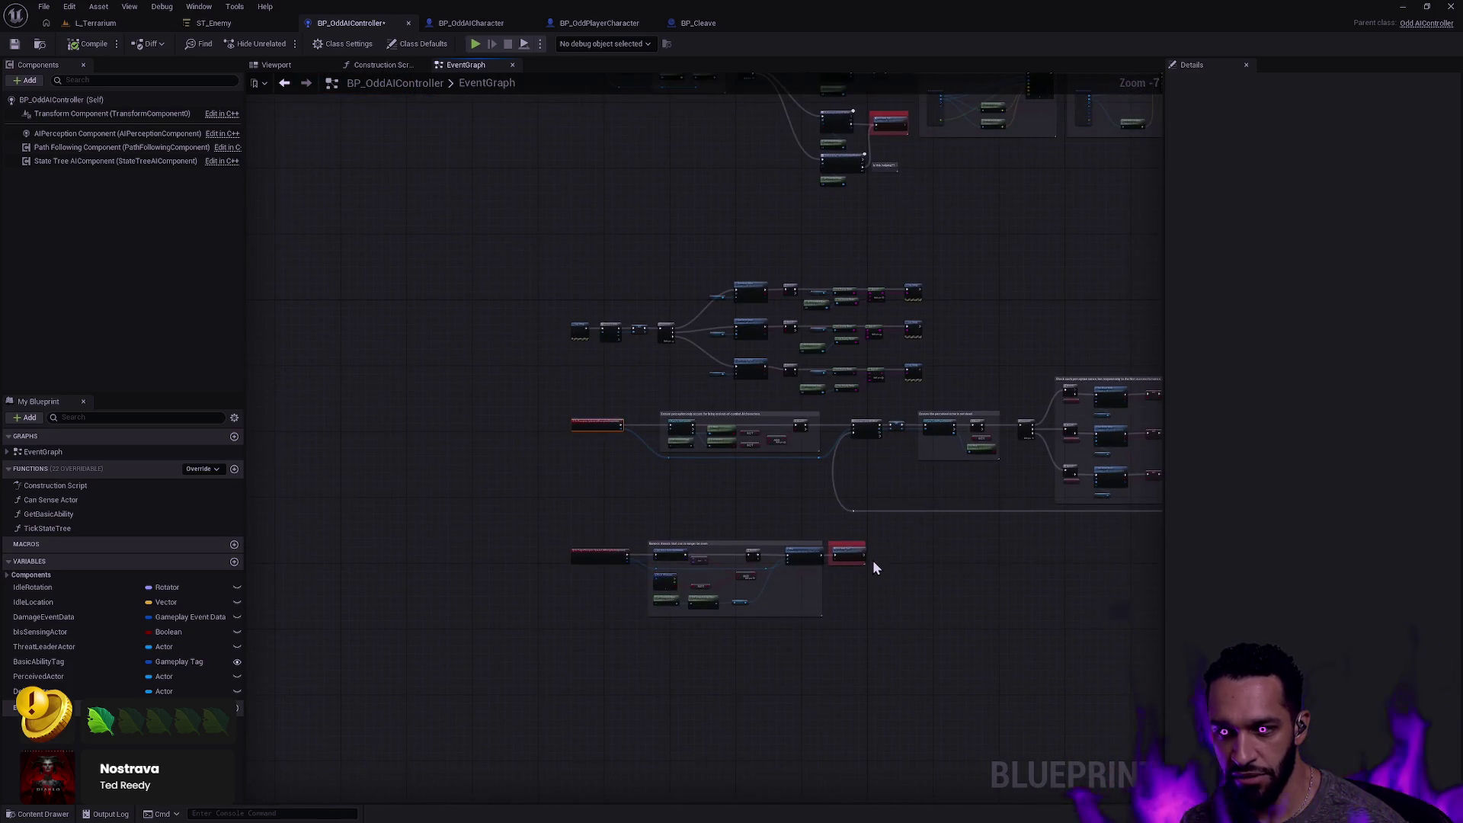
left_click_drag(901, 581, 221, 489)
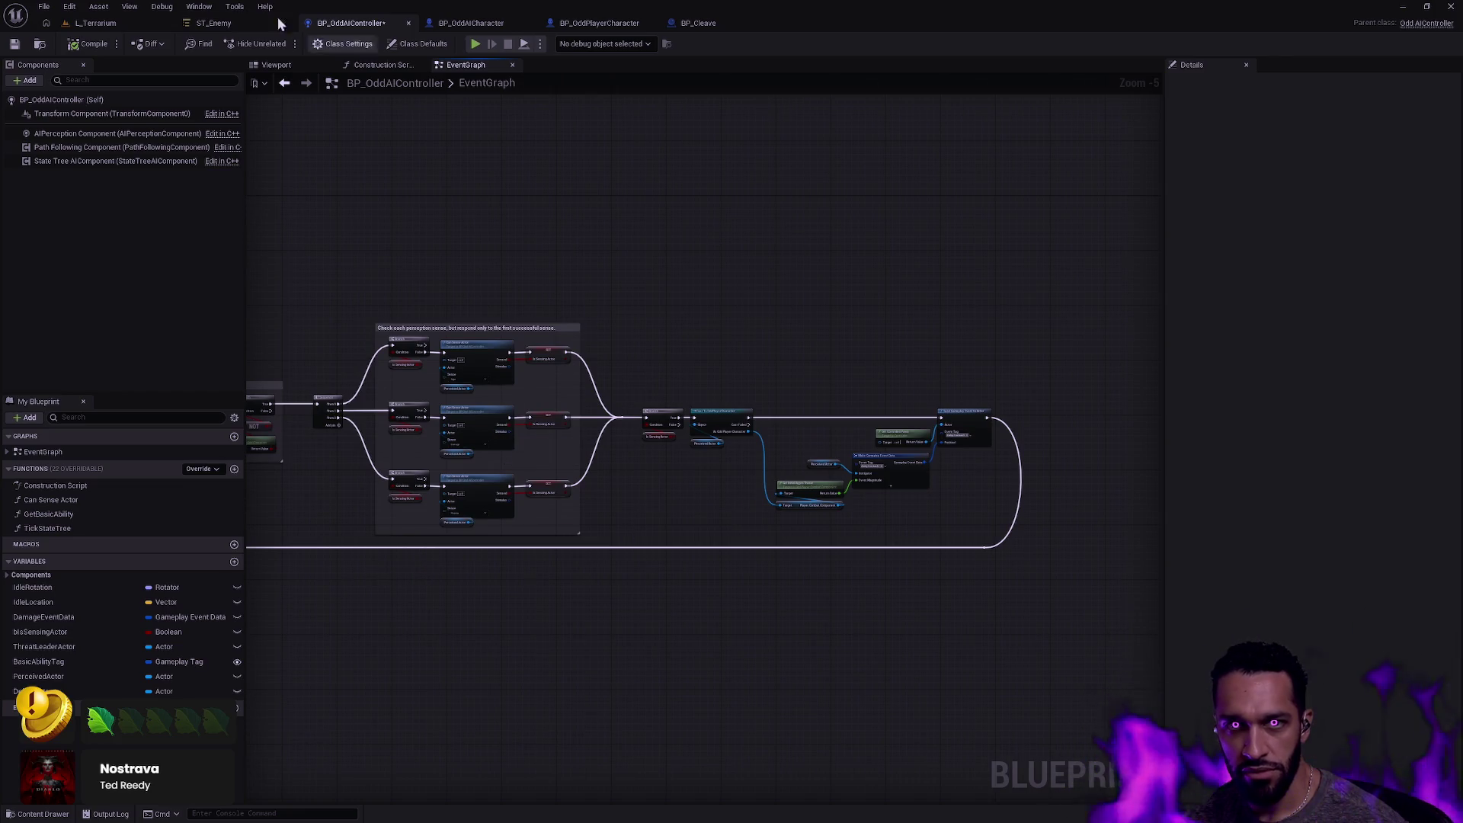
Review the Curious state's conditions and tasks in ST_Enemy, then switch to BP_OddAIController.
left_click(208, 22)
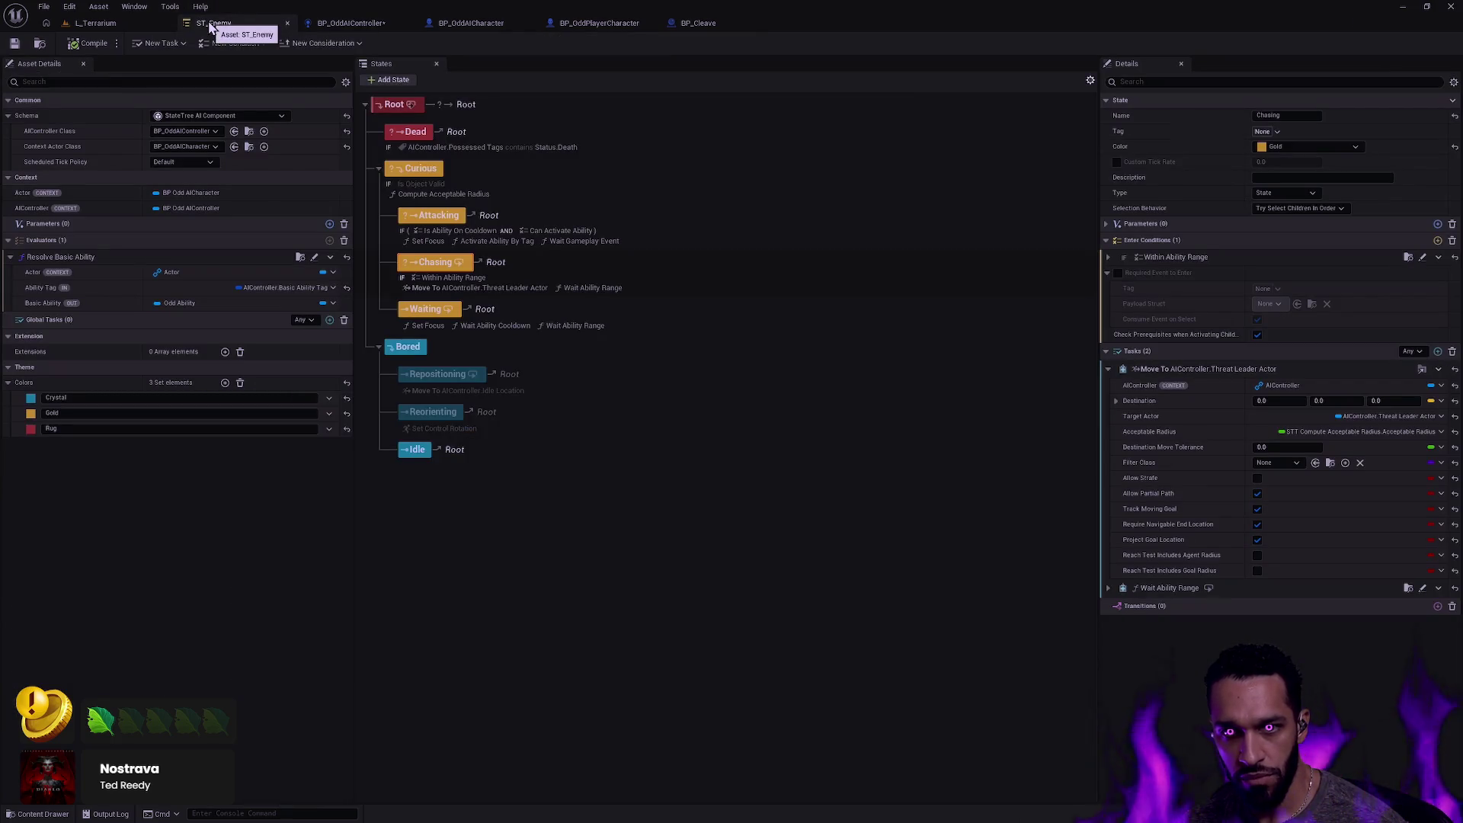
left_click(425, 184)
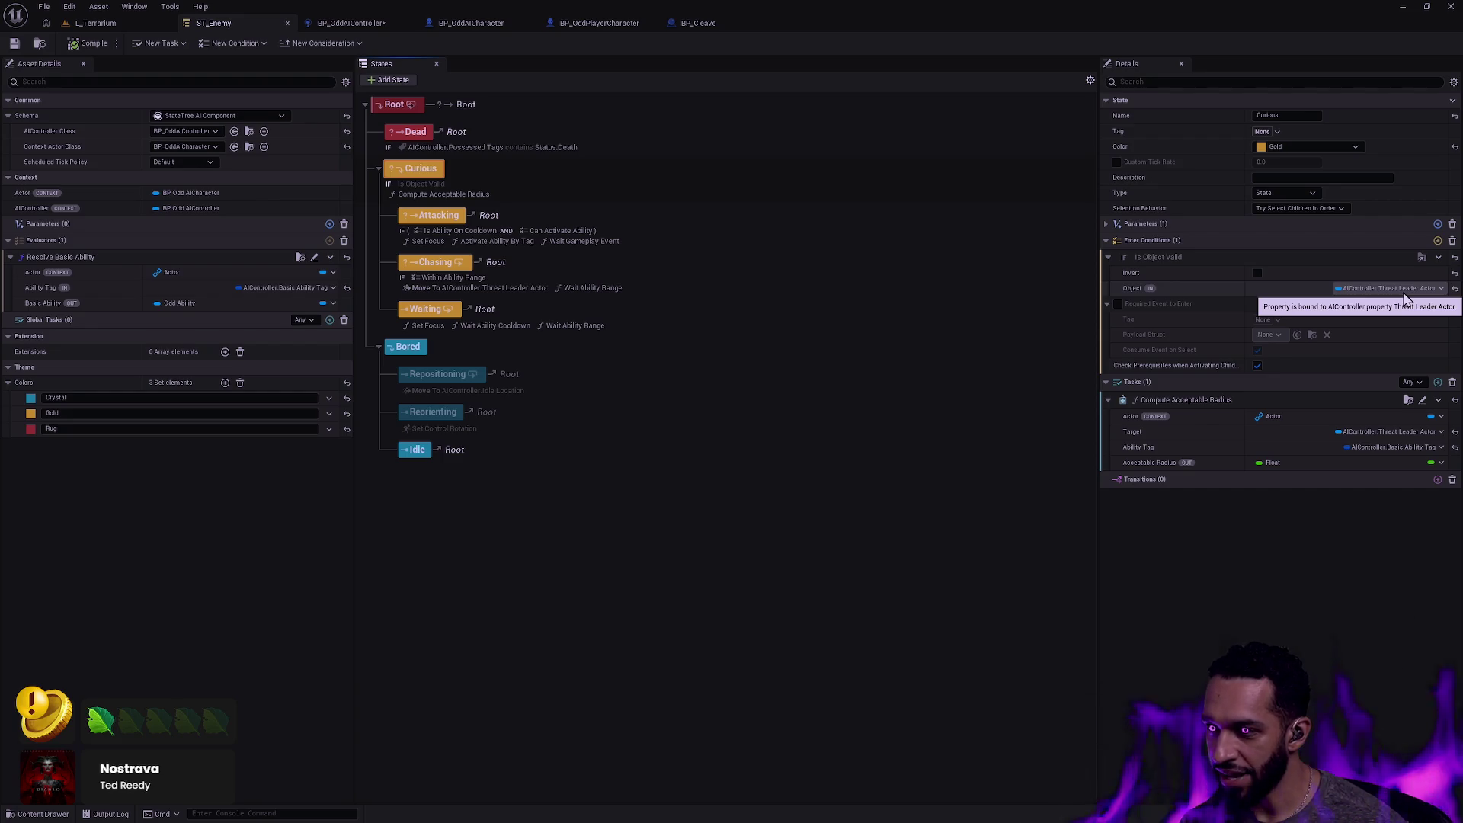
left_click(354, 24)
scroll(805, 302, "up", 3)
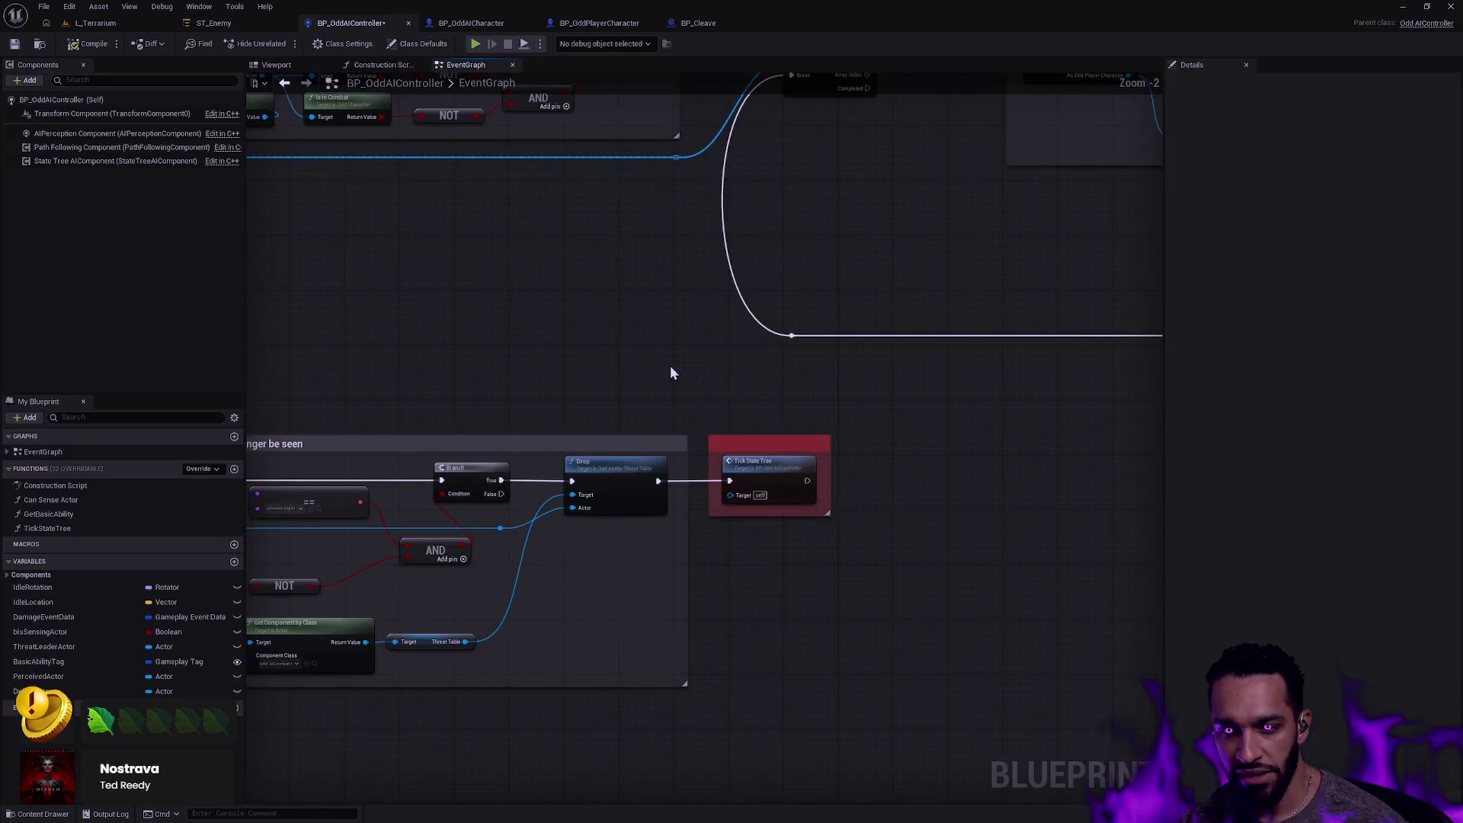
scroll(841, 378, "down", 3)
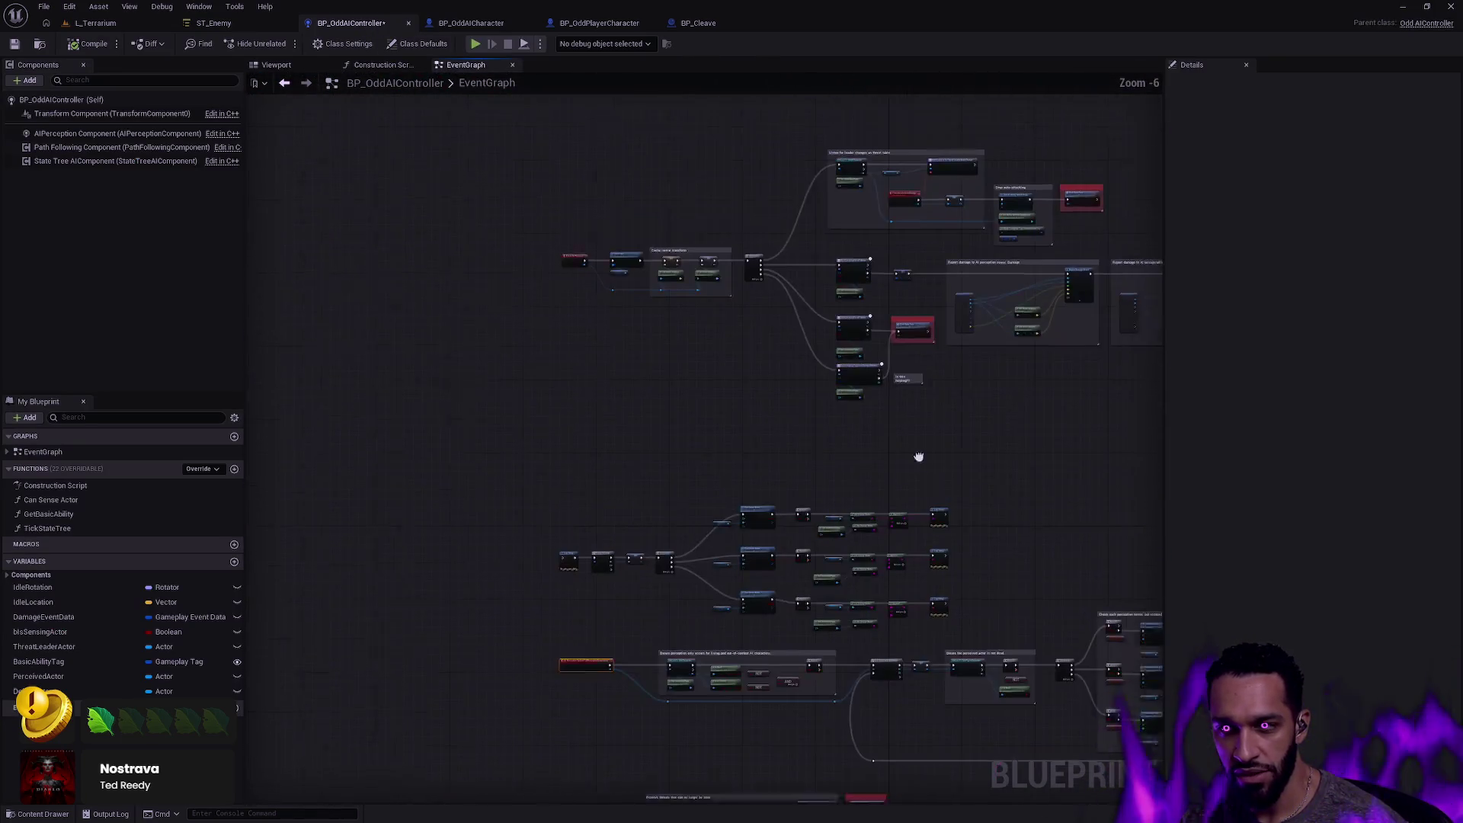
scroll(832, 615, "up", 5)
mouse_move(819, 340)
left_mouse_down()
mouse_move(745, 484)
mouse_move(762, 624)
mouse_move(646, 612)
left_mouse_up()
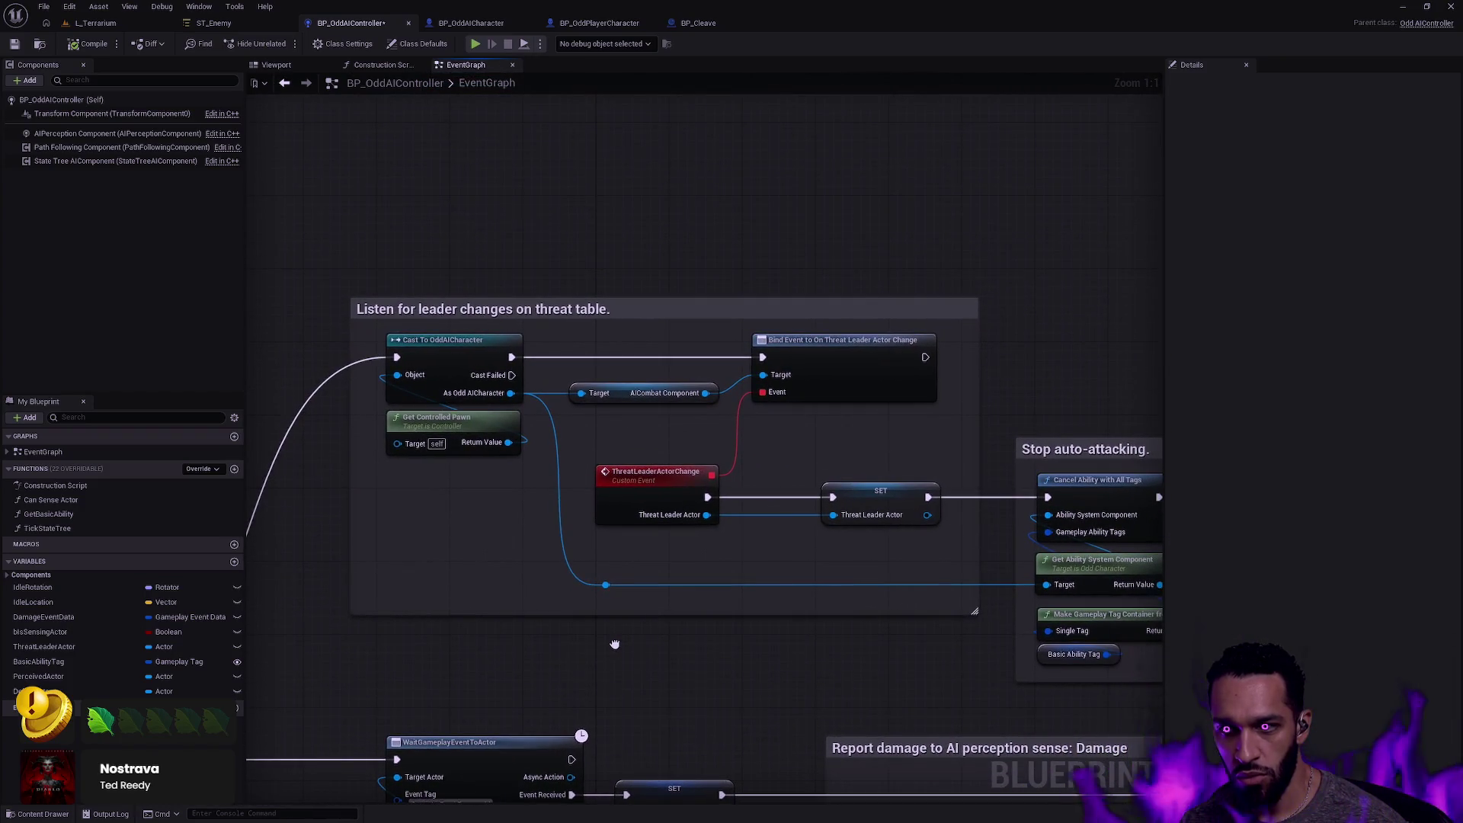
left_click_drag(823, 535, 388, 328)
scroll(677, 545, "down", 4)
scroll(677, 545, "down", 2)
left_click_drag(821, 720, 859, 382)
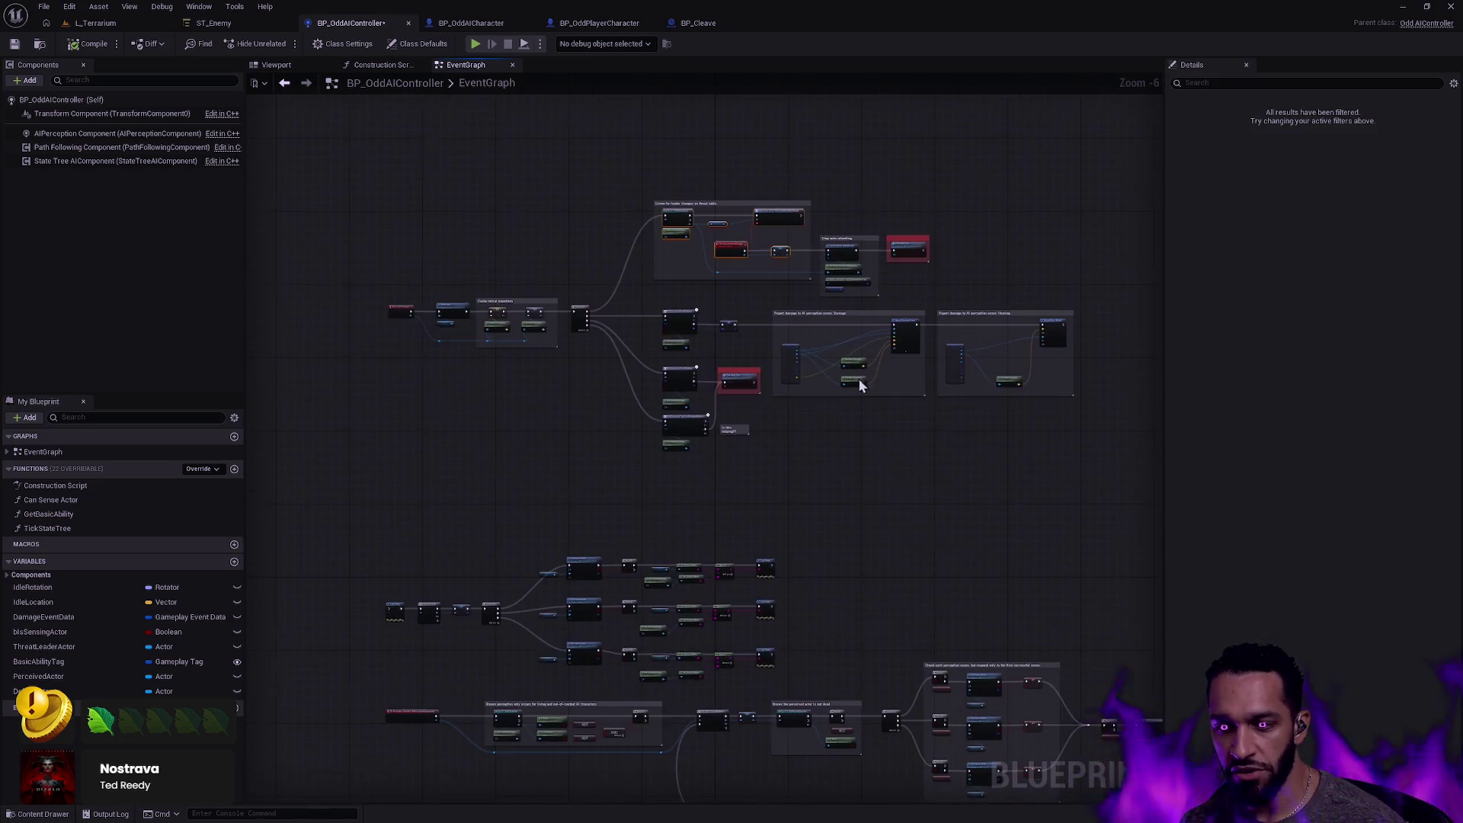
scroll(780, 483, "up", 7)
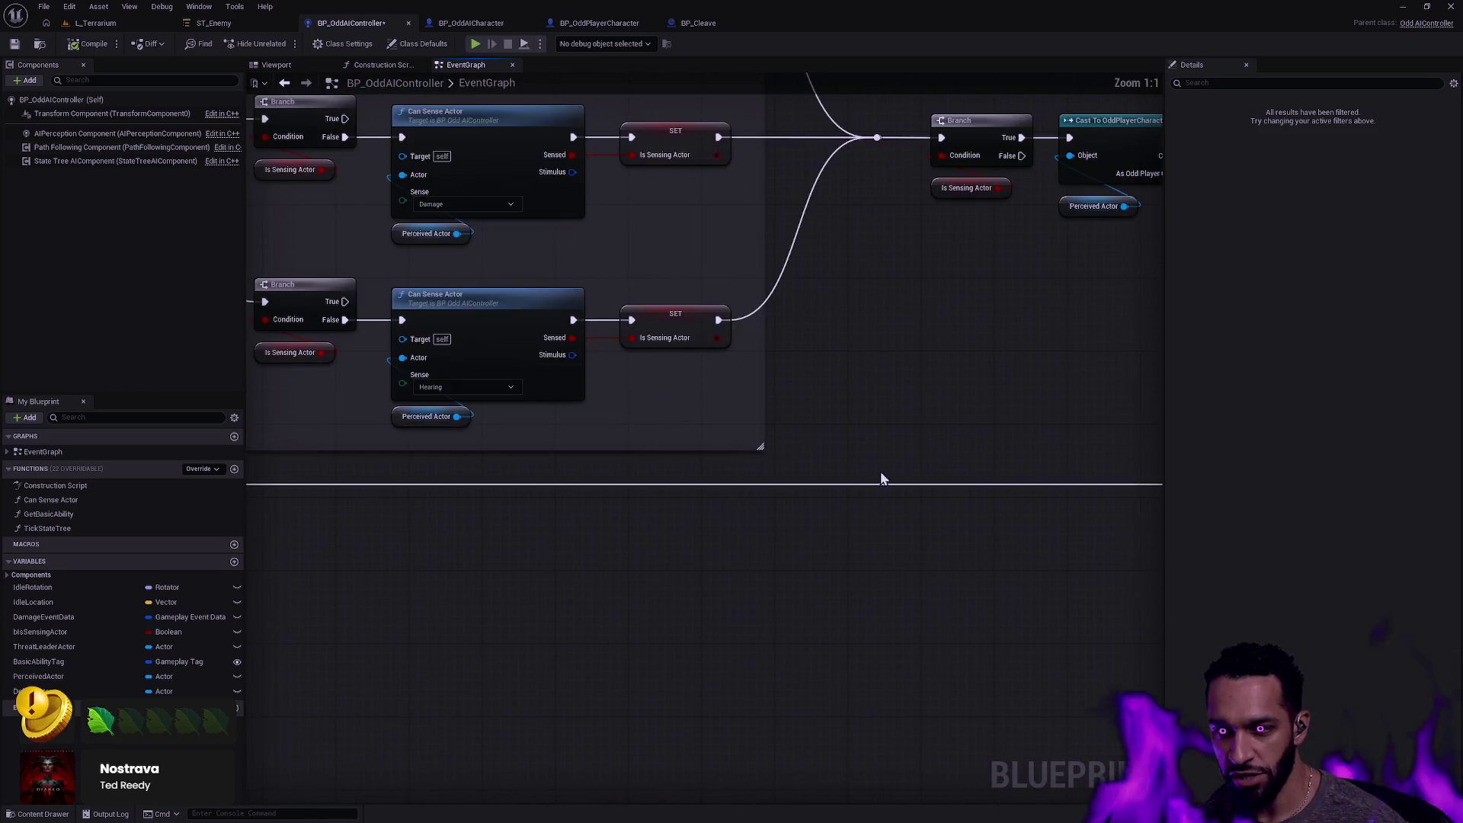
left_click(928, 552)
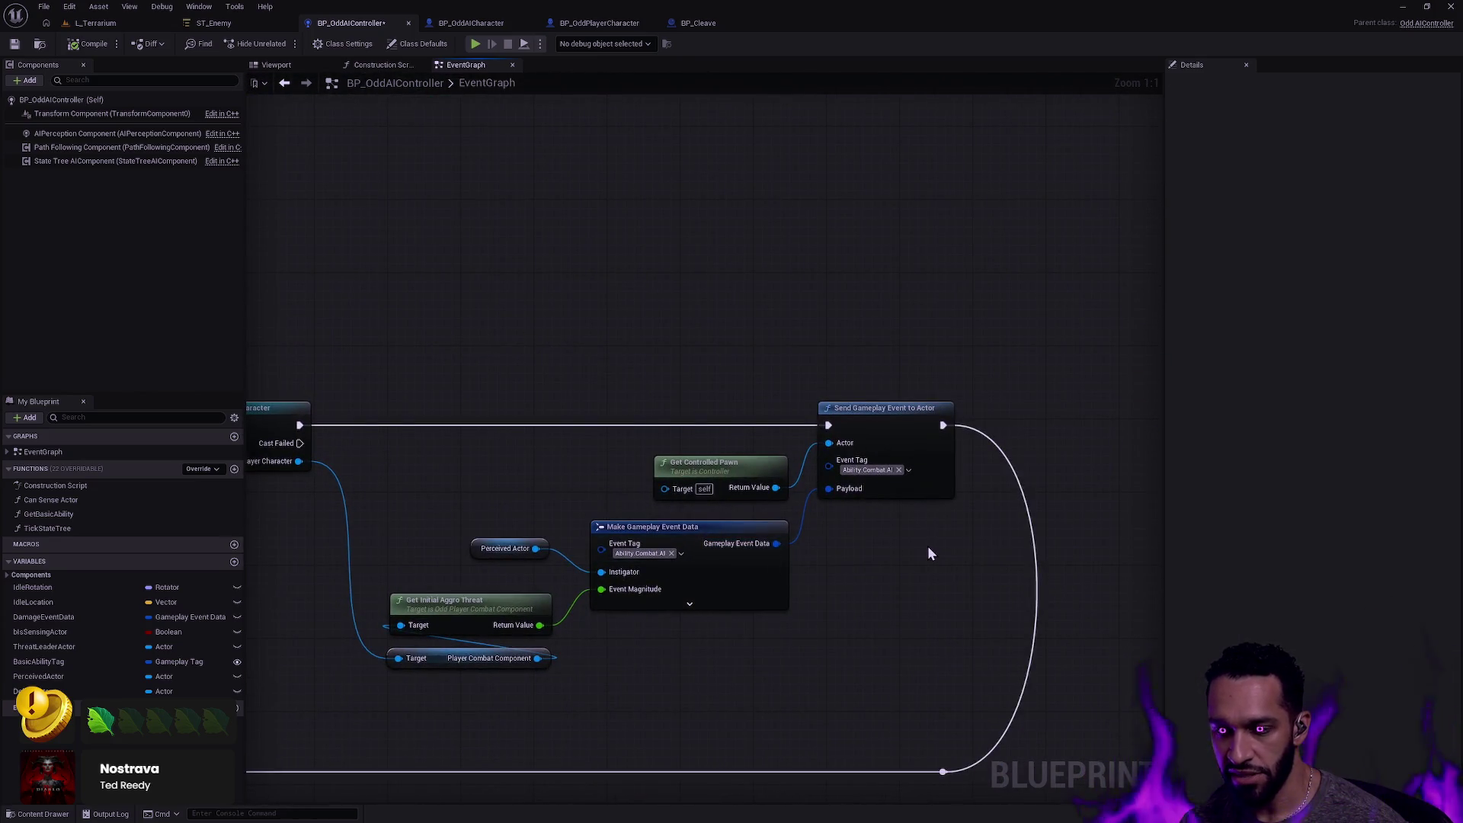
mouse_move(941, 576)
left_mouse_down()
mouse_move(849, 392)
mouse_move(769, 381)
mouse_move(769, 319)
left_mouse_up()
left_click(761, 308)
mouse_move(857, 394)
left_mouse_down()
mouse_move(777, 526)
mouse_move(884, 480)
mouse_move(679, 528)
mouse_move(692, 376)
left_mouse_up()
mouse_move(565, 465)
left_mouse_down()
mouse_move(628, 513)
mouse_move(607, 501)
left_mouse_up()
scroll(579, 301, "down", 2)
left_click(533, 489)
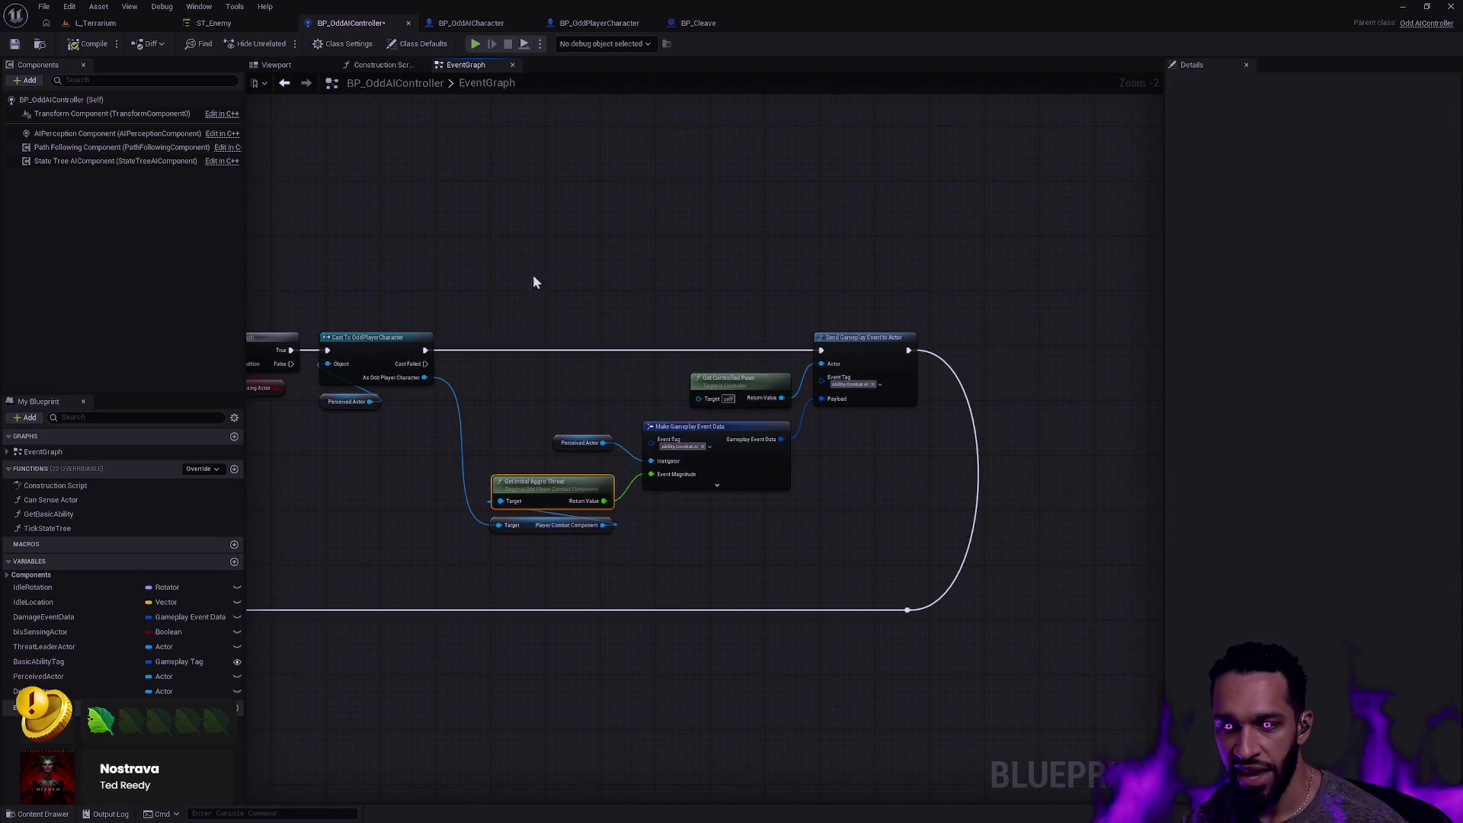
mouse_move(464, 221)
left_mouse_down()
mouse_move(506, 234)
mouse_move(644, 403)
left_mouse_up()
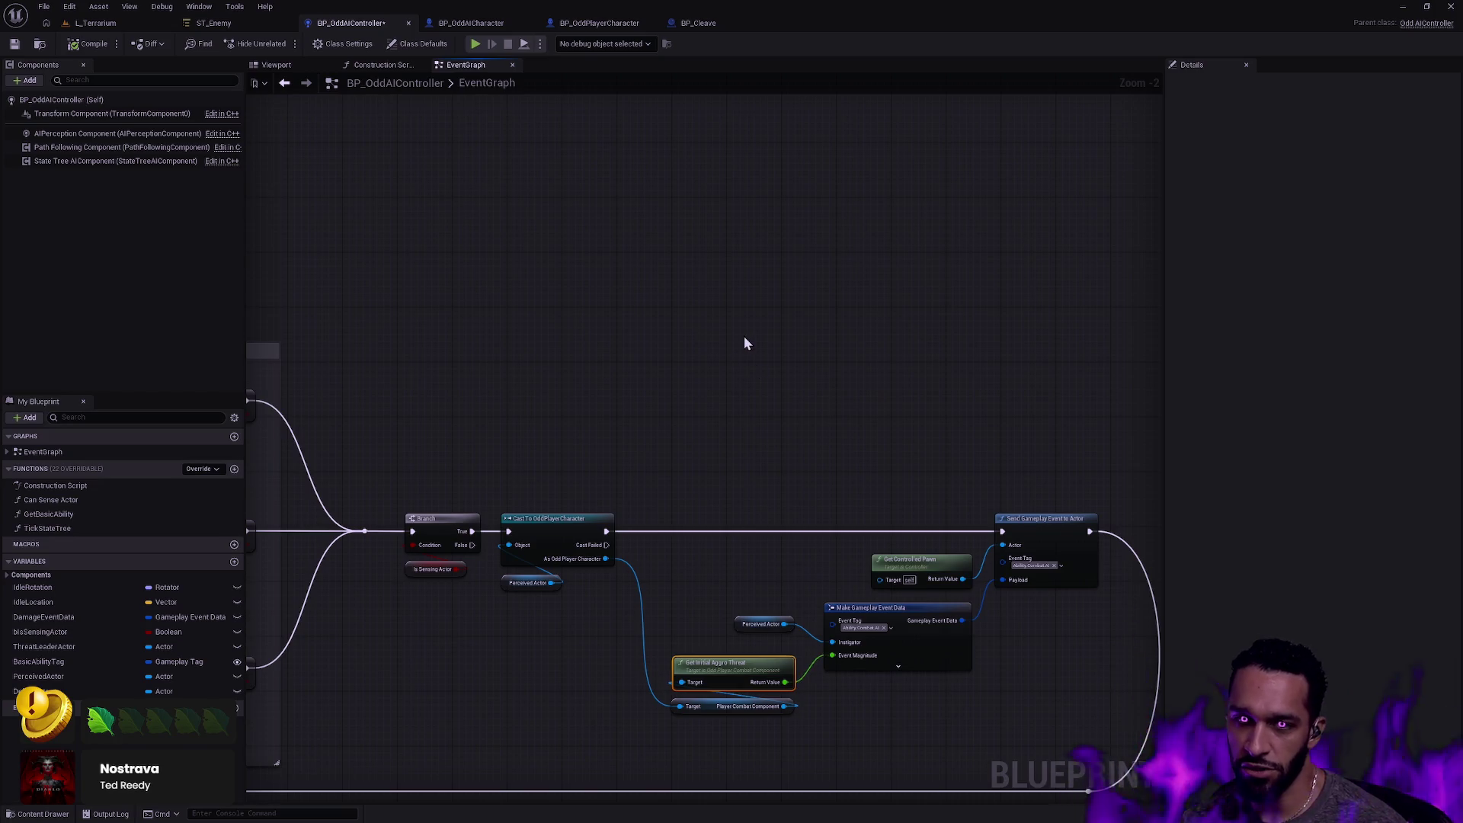
scroll(728, 336, "down", 3)
left_click_drag(607, 287, 797, 620)
scroll(573, 412, "up", 1)
scroll(573, 412, "up", 4)
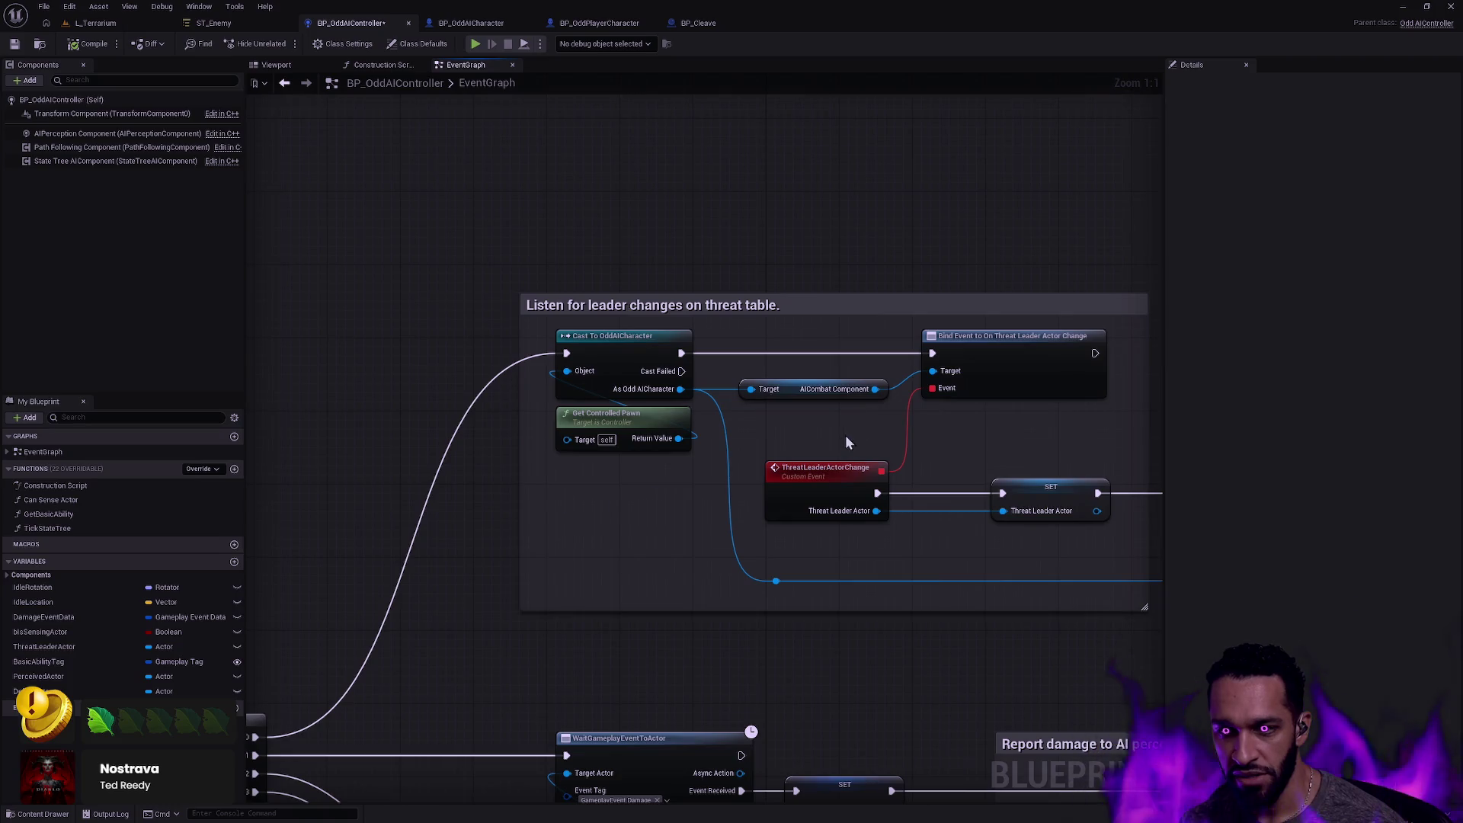
left_click_drag(844, 436, 685, 391)
left_click(696, 432)
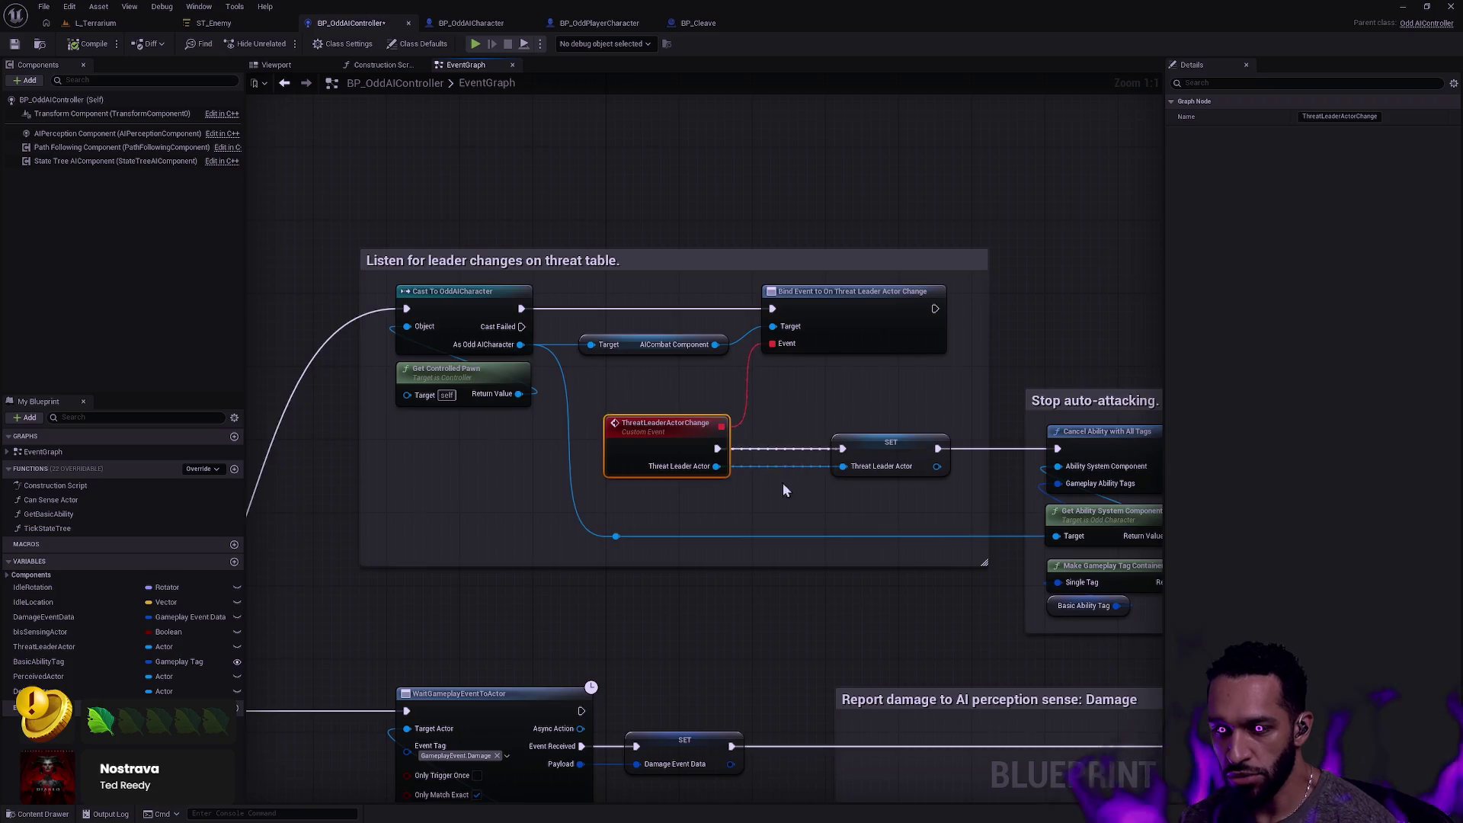
left_click_drag(680, 475, 559, 433)
right_click(806, 450)
mouse_move(748, 459)
left_mouse_down()
mouse_move(631, 453)
mouse_move(486, 409)
left_mouse_up()
mouse_move(528, 276)
left_mouse_down()
mouse_move(711, 532)
mouse_move(799, 582)
mouse_move(789, 568)
left_mouse_up()
left_click(879, 494)
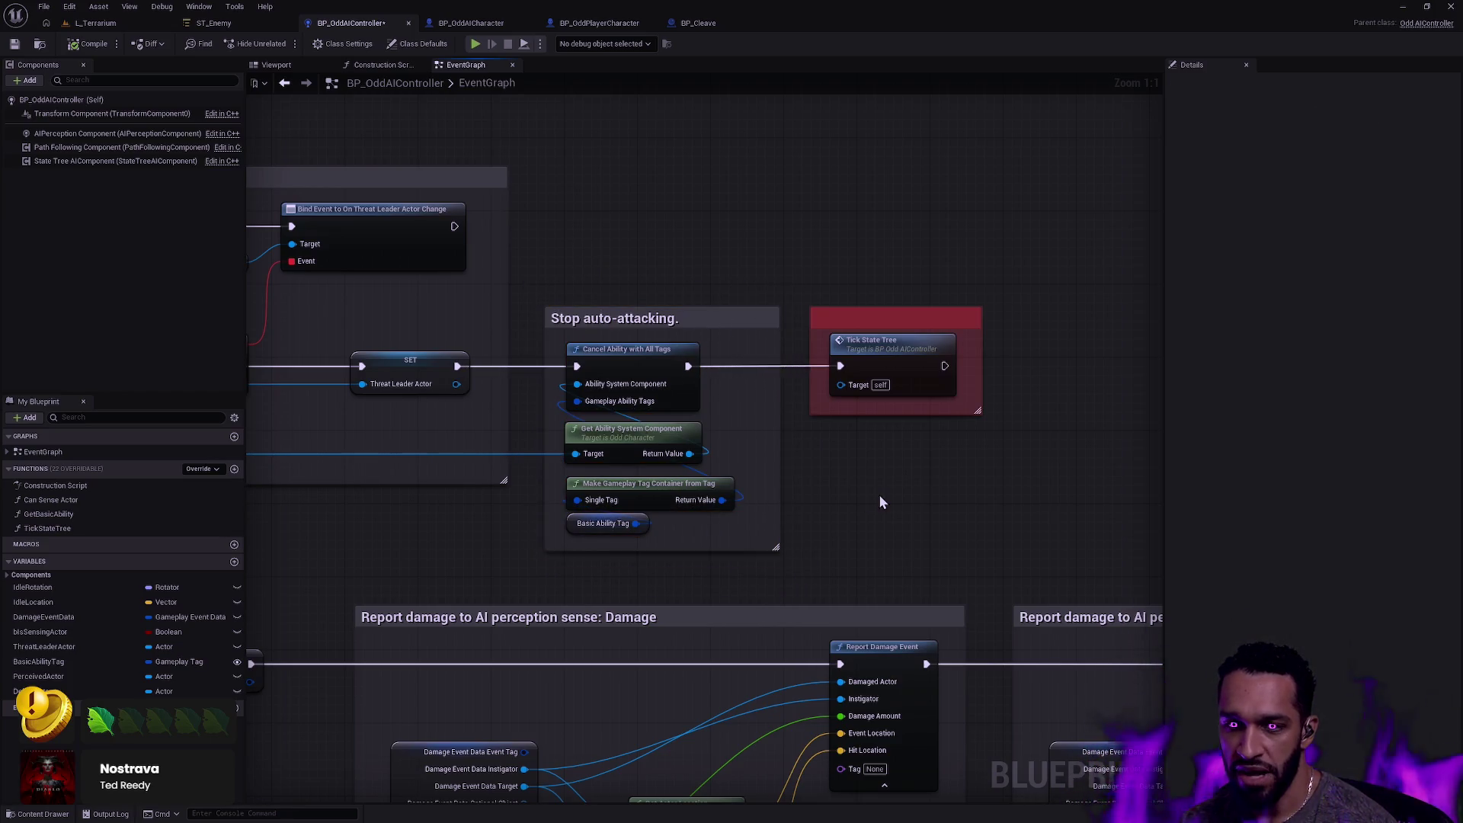
mouse_move(506, 369)
left_mouse_down()
mouse_move(571, 356)
mouse_move(855, 409)
left_mouse_up()
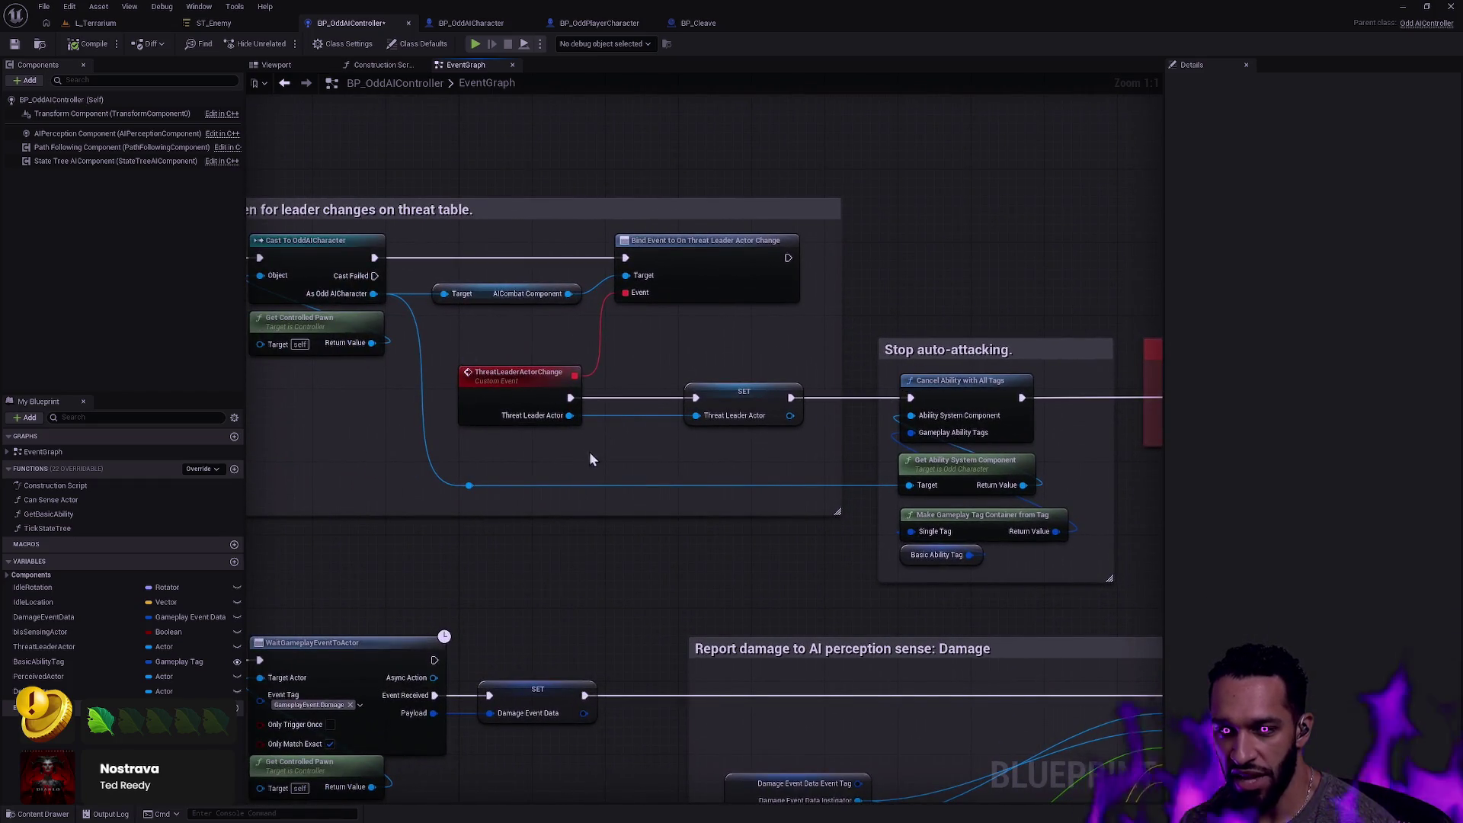
mouse_move(873, 324)
left_mouse_down()
mouse_move(1055, 576)
mouse_move(1083, 575)
mouse_move(816, 480)
left_mouse_up()
left_click(816, 480)
scroll(777, 454, "down", 9)
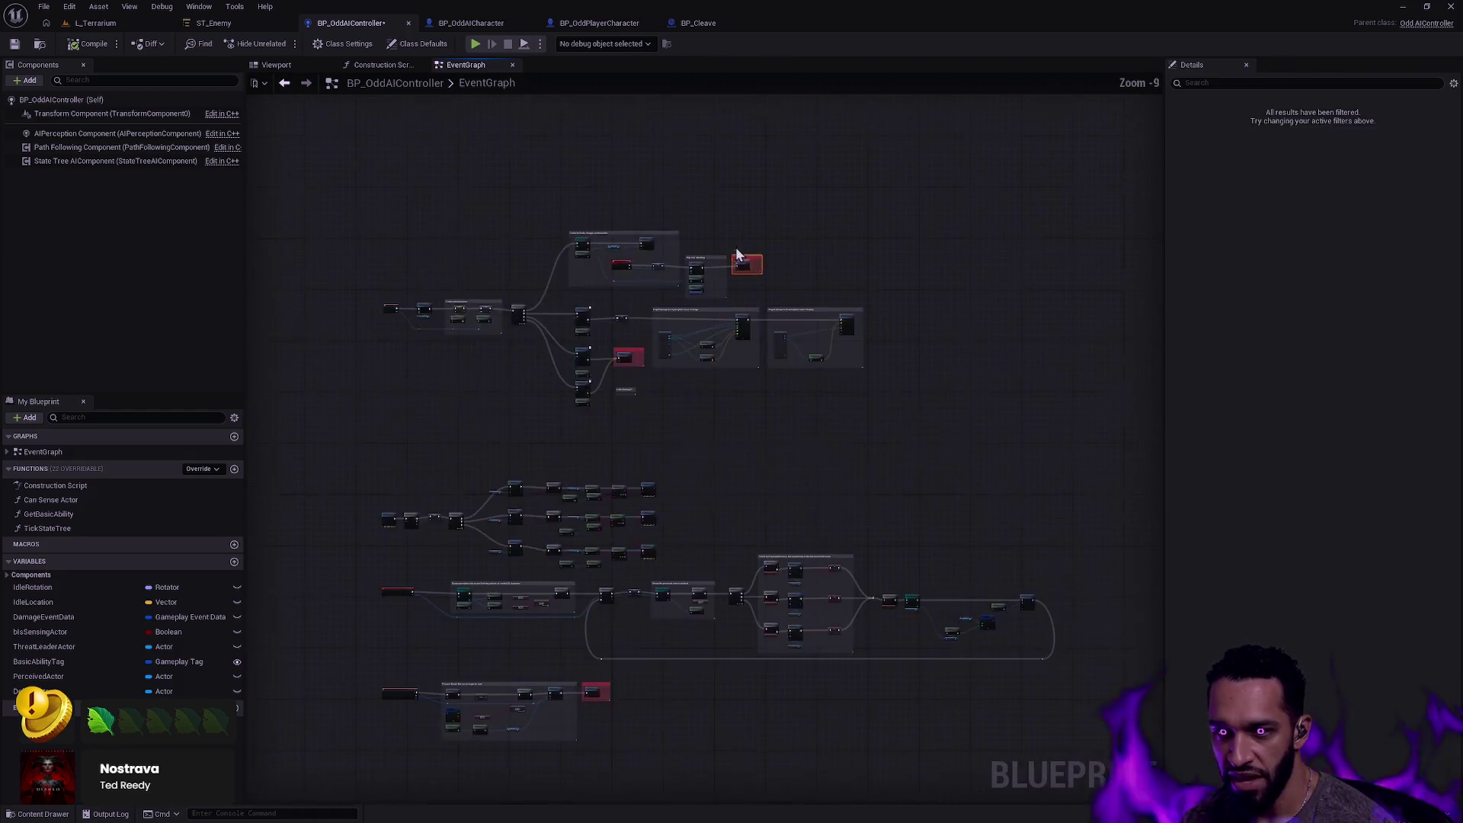
scroll(816, 424, "up", 9)
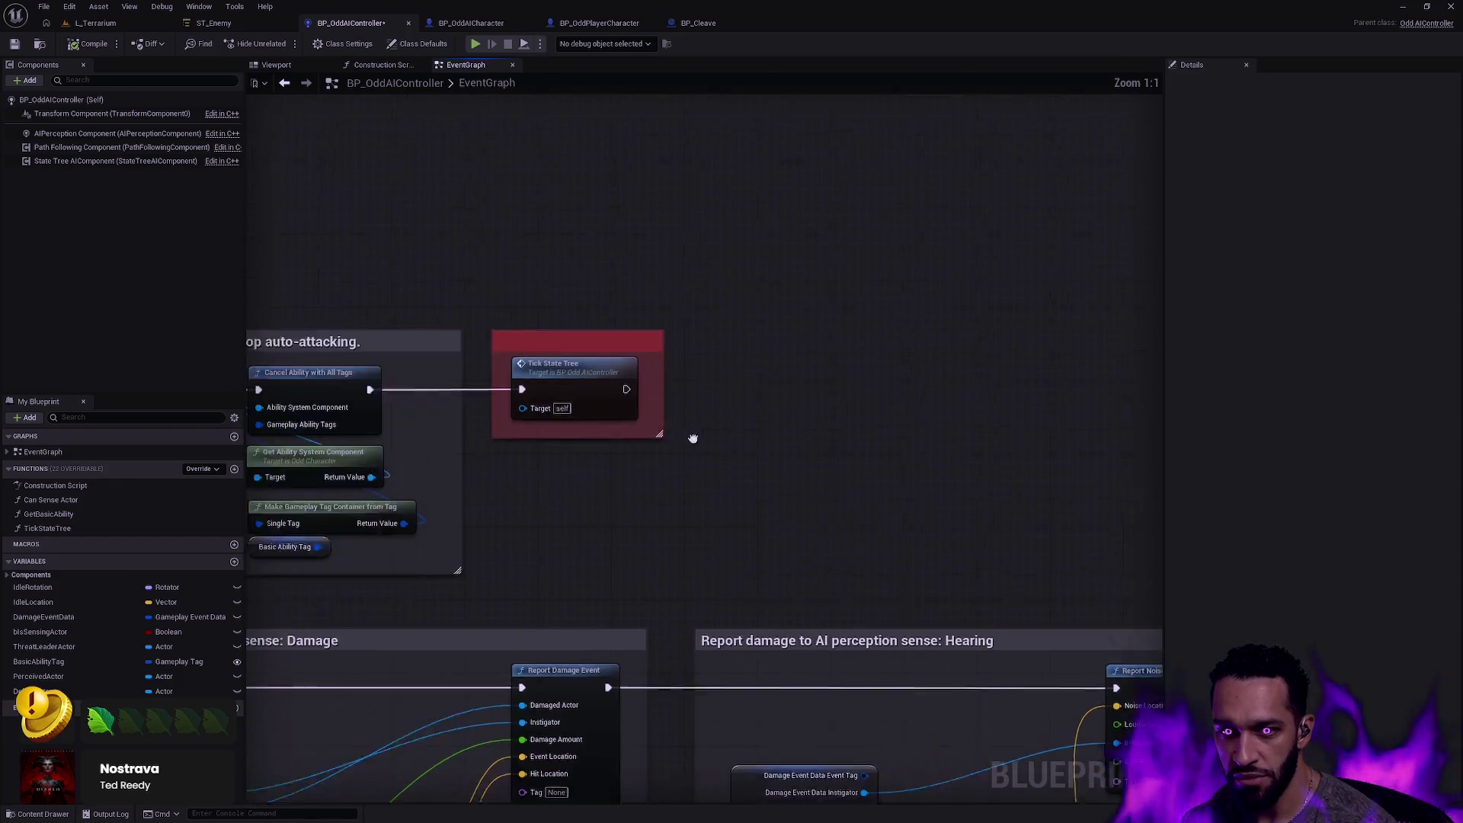
left_click_drag(866, 522, 653, 304)
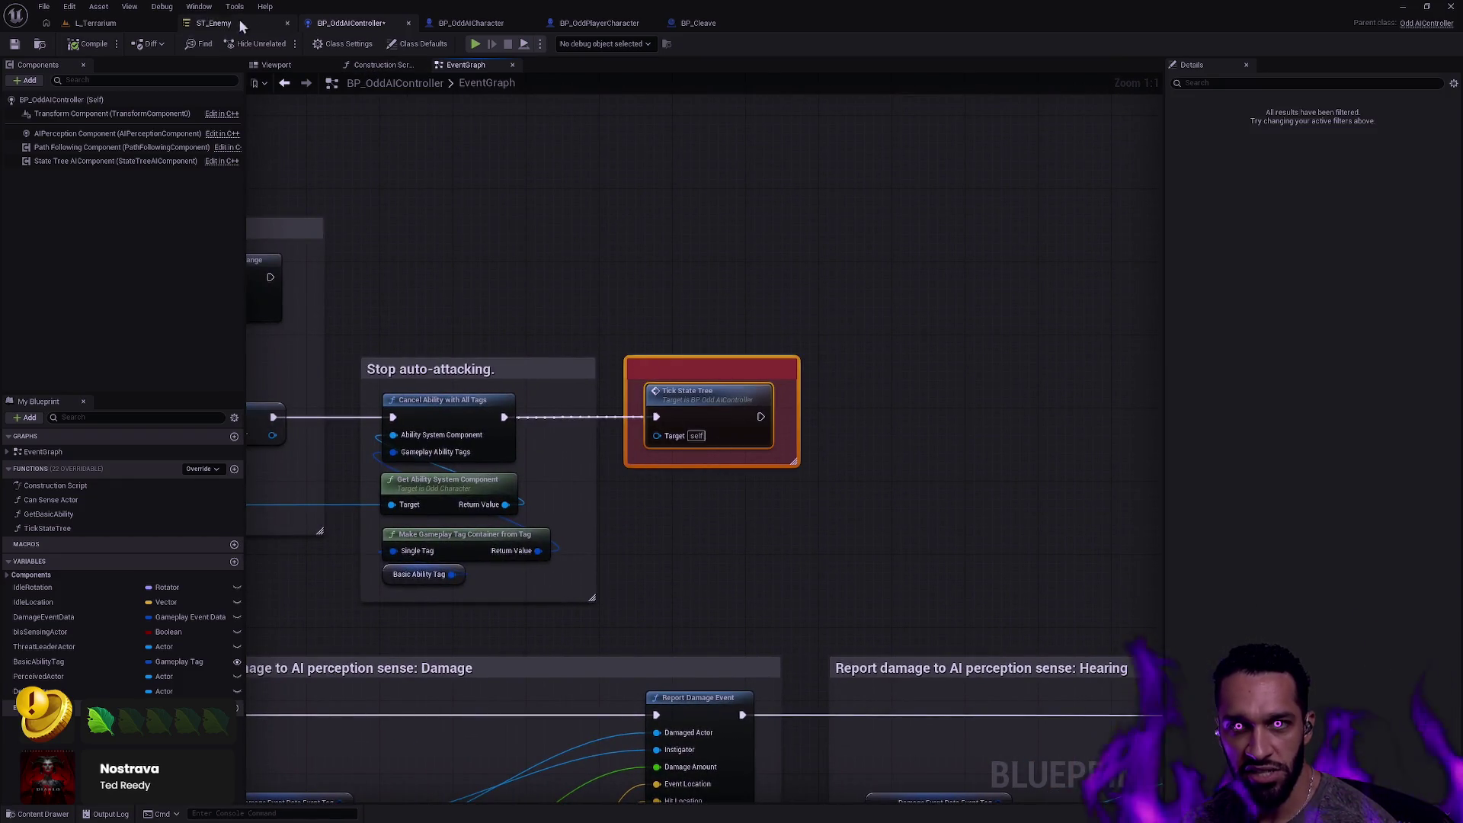
left_click(239, 25)
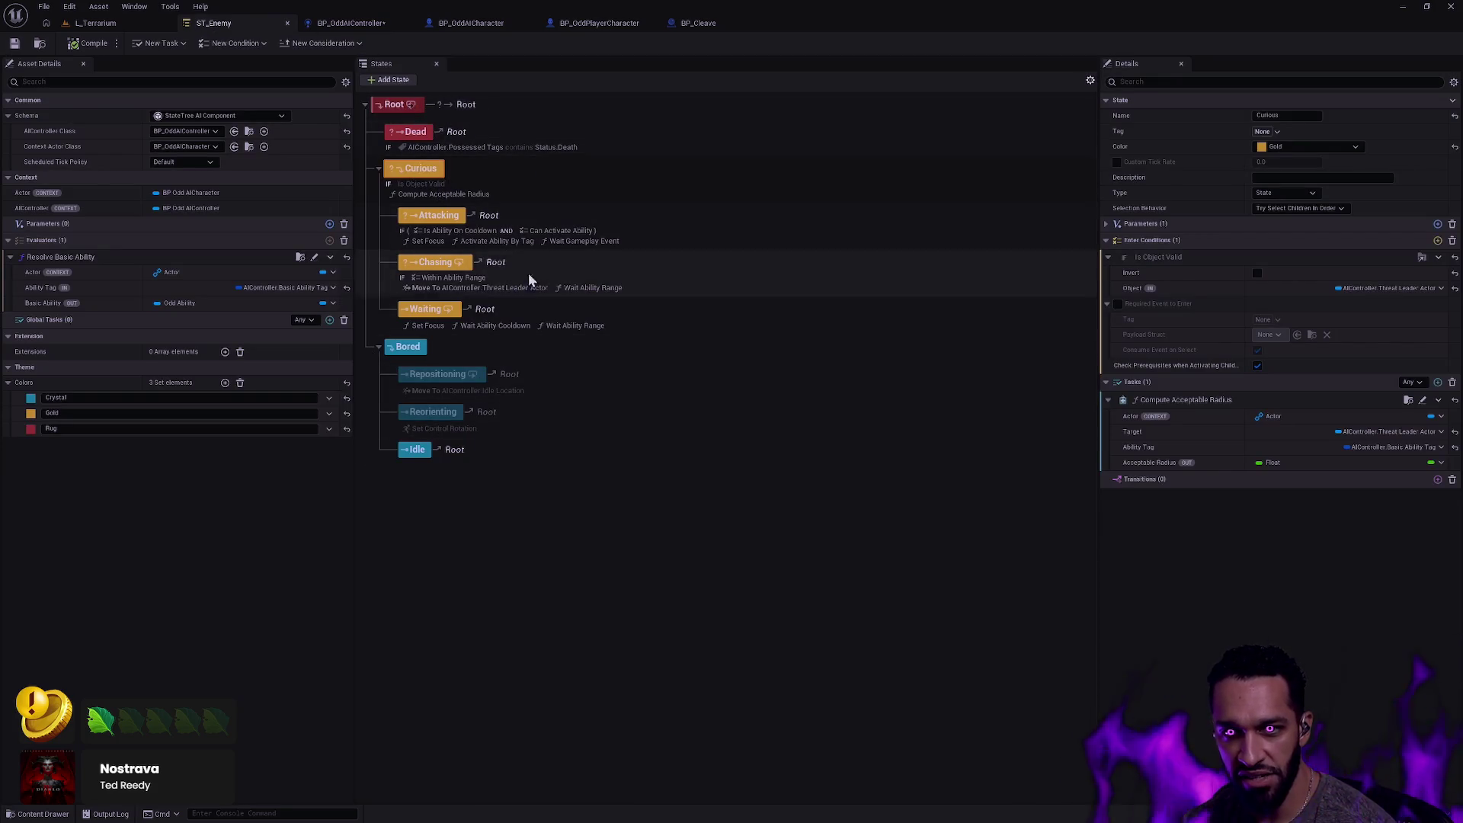
left_click(344, 23)
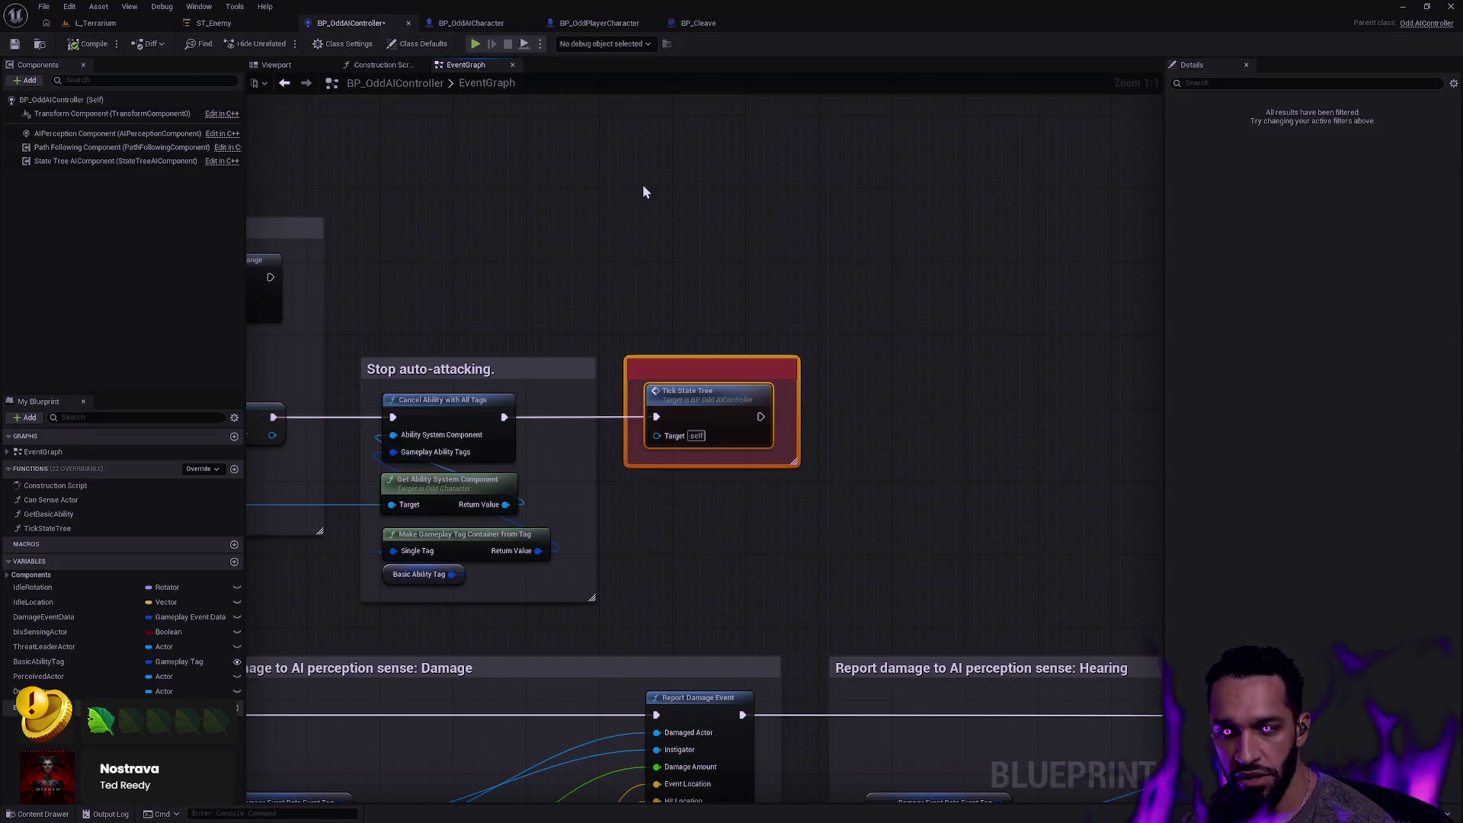
scroll(634, 229, "down", 2)
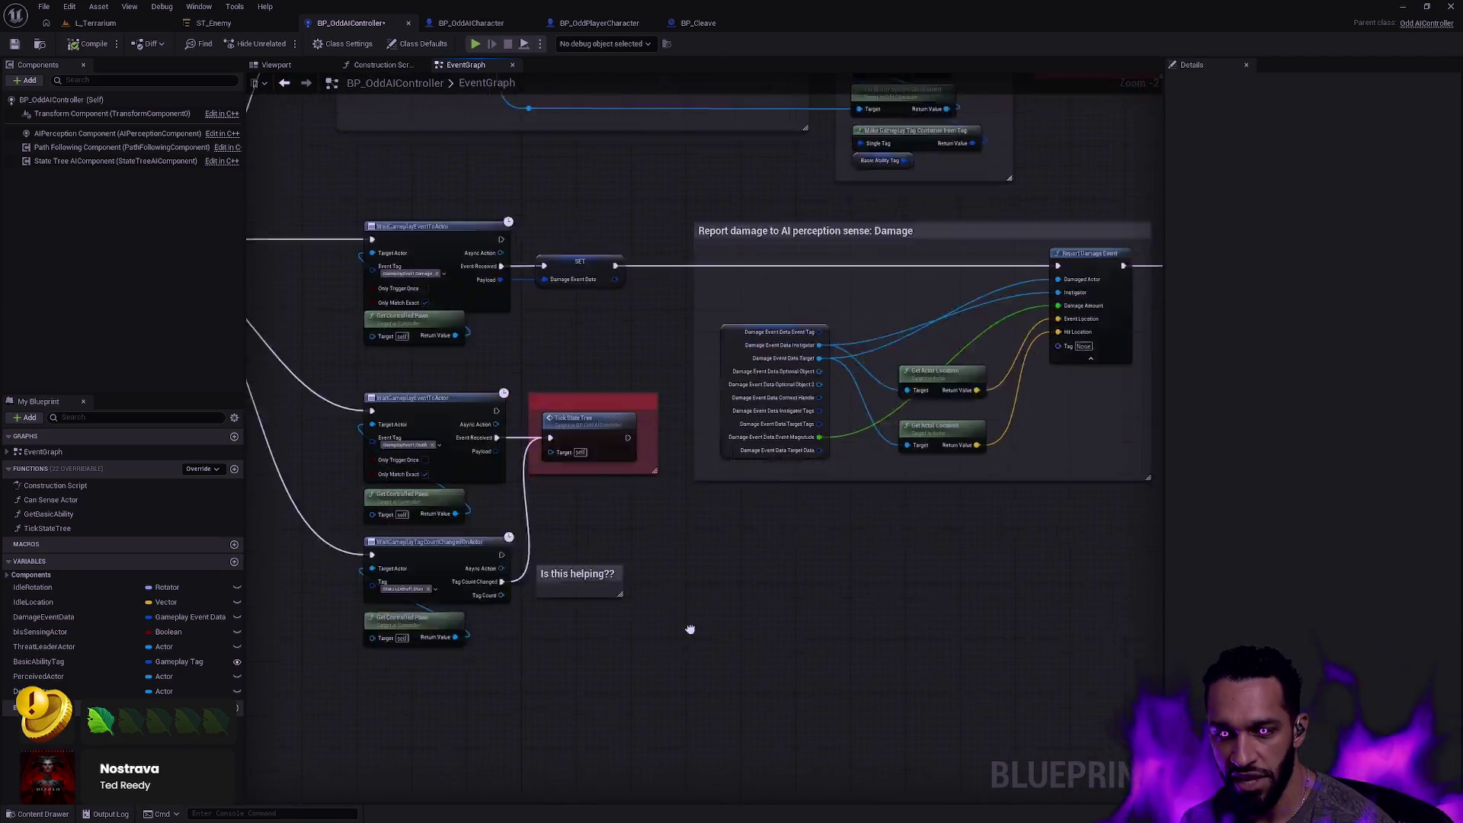
mouse_move(713, 455)
left_mouse_down()
mouse_move(818, 625)
mouse_move(705, 283)
left_mouse_up()
scroll(819, 625, "down", 2)
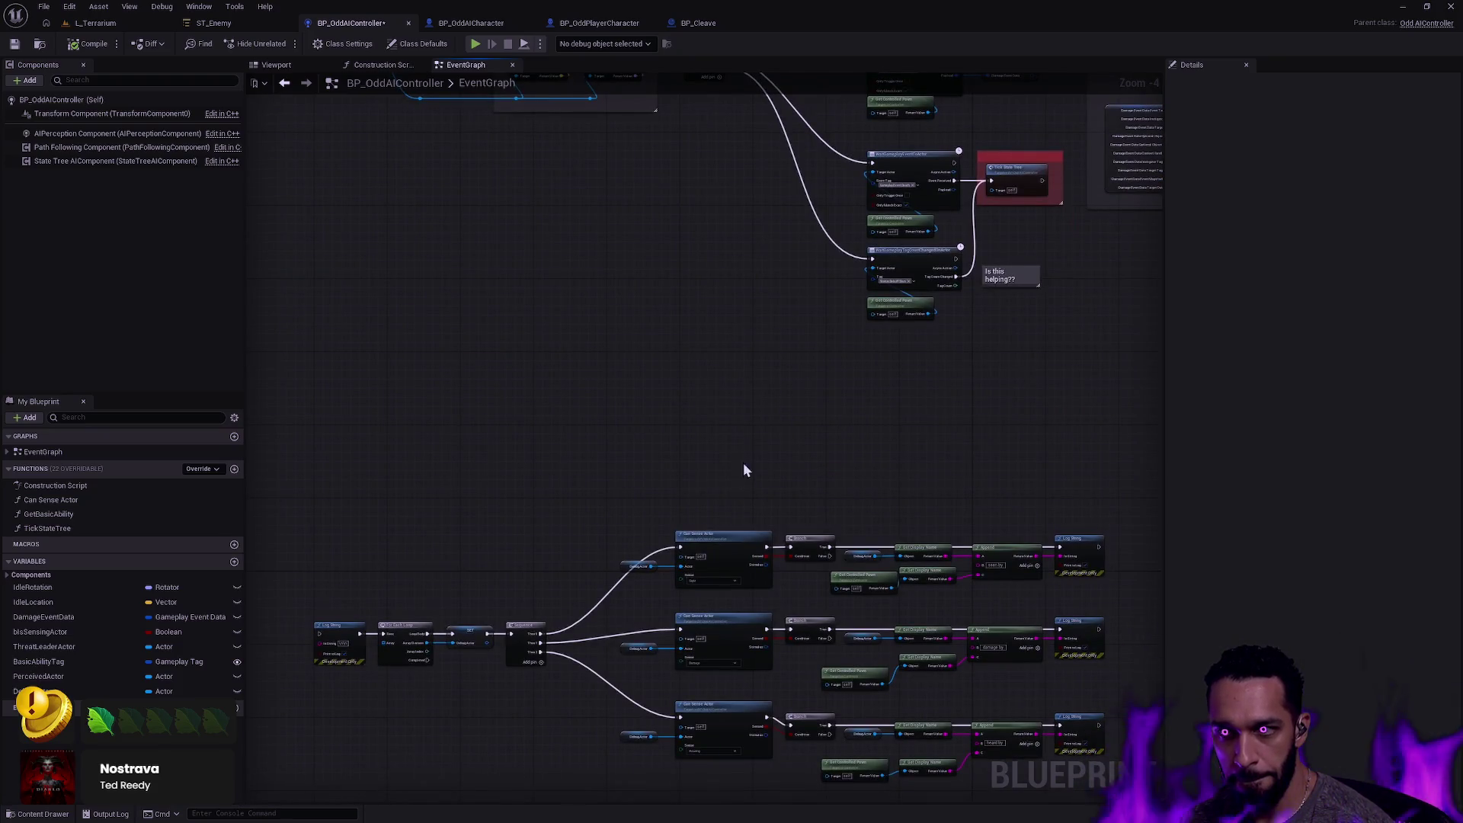
scroll(743, 464, "up", 5)
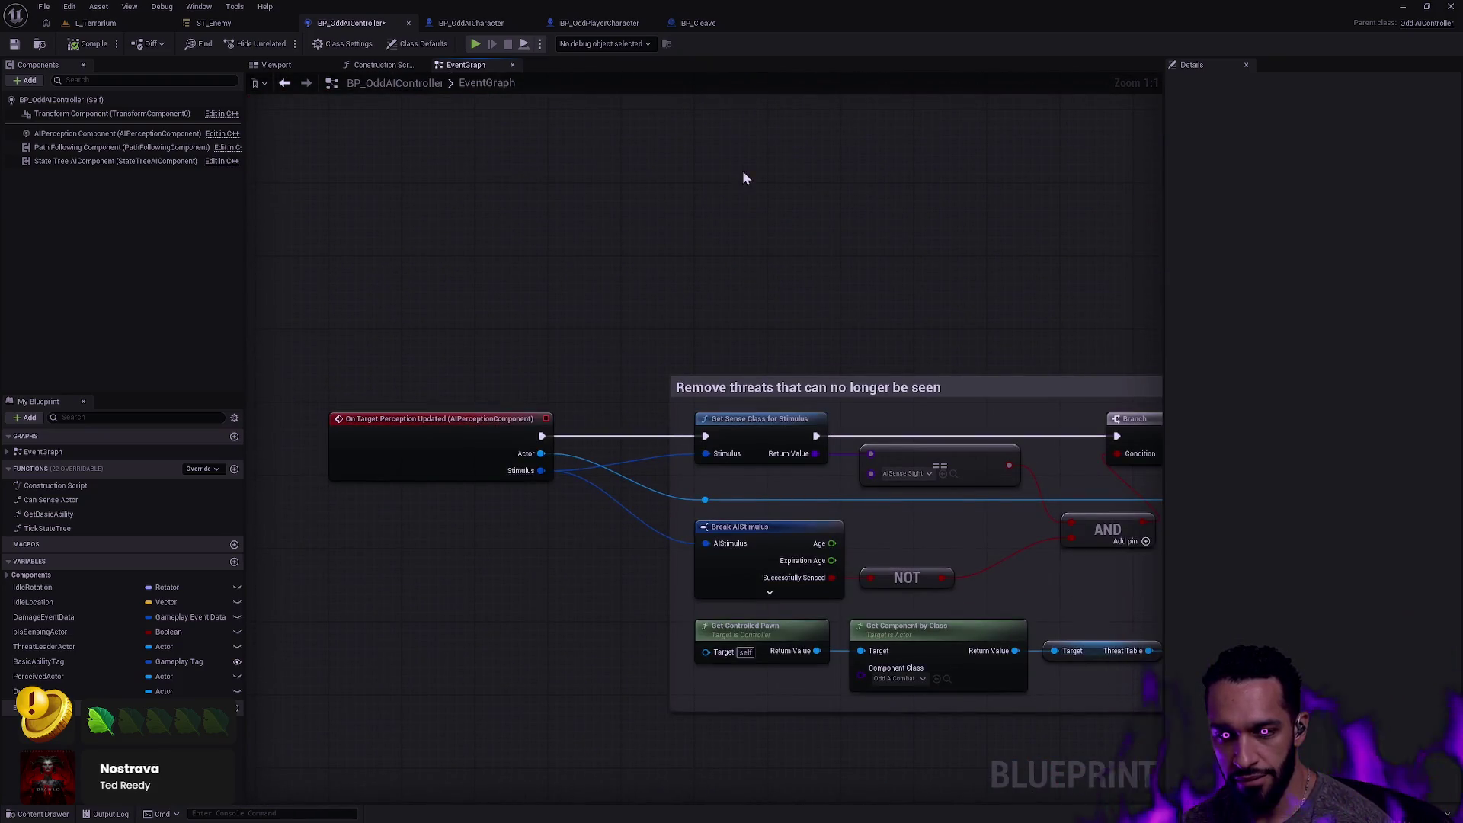
mouse_move(952, 328)
left_mouse_down()
mouse_move(836, 203)
mouse_move(752, 232)
mouse_move(844, 297)
left_mouse_up()
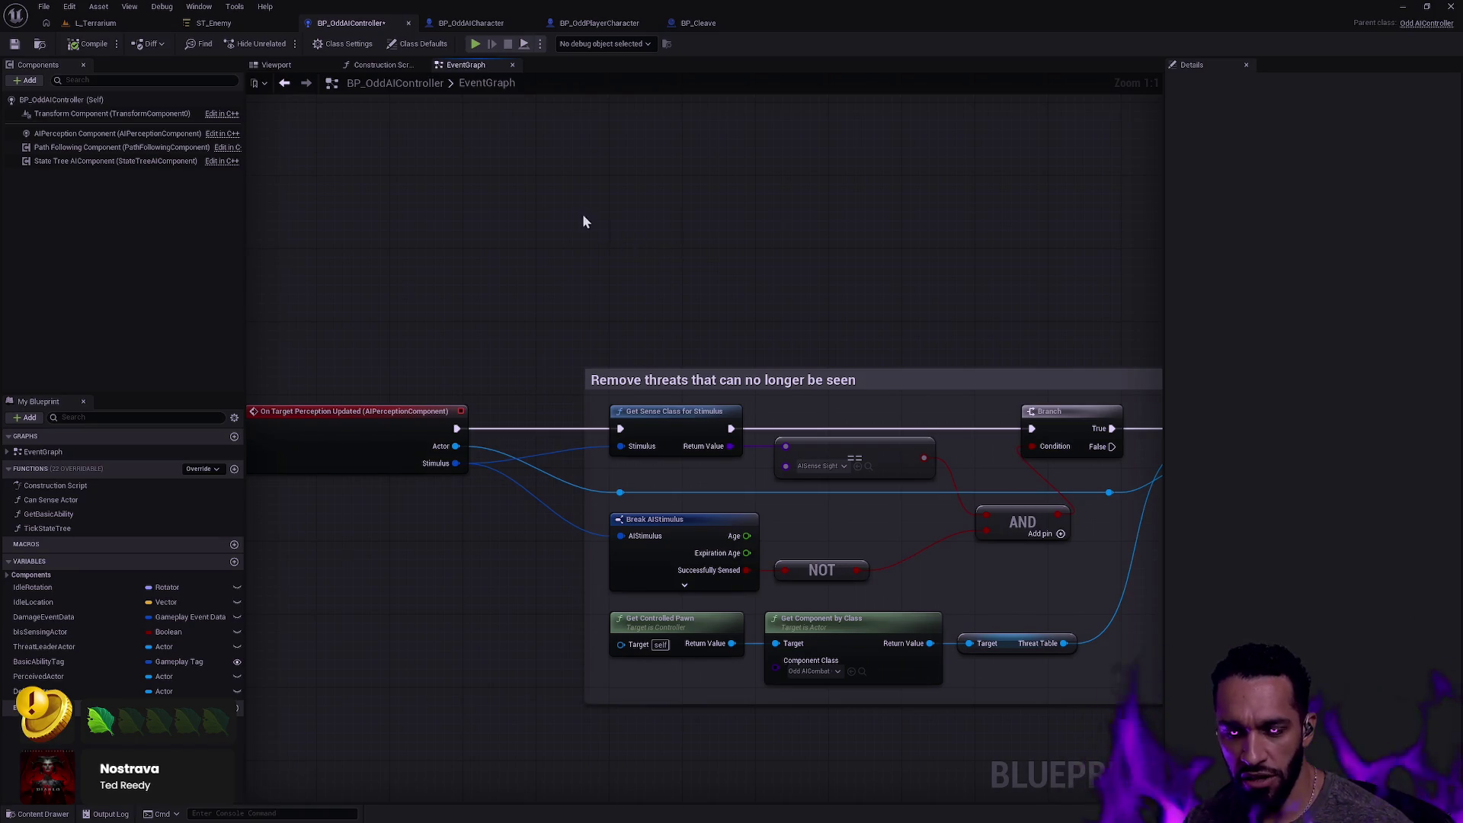
left_click_drag(584, 221, 640, 308)
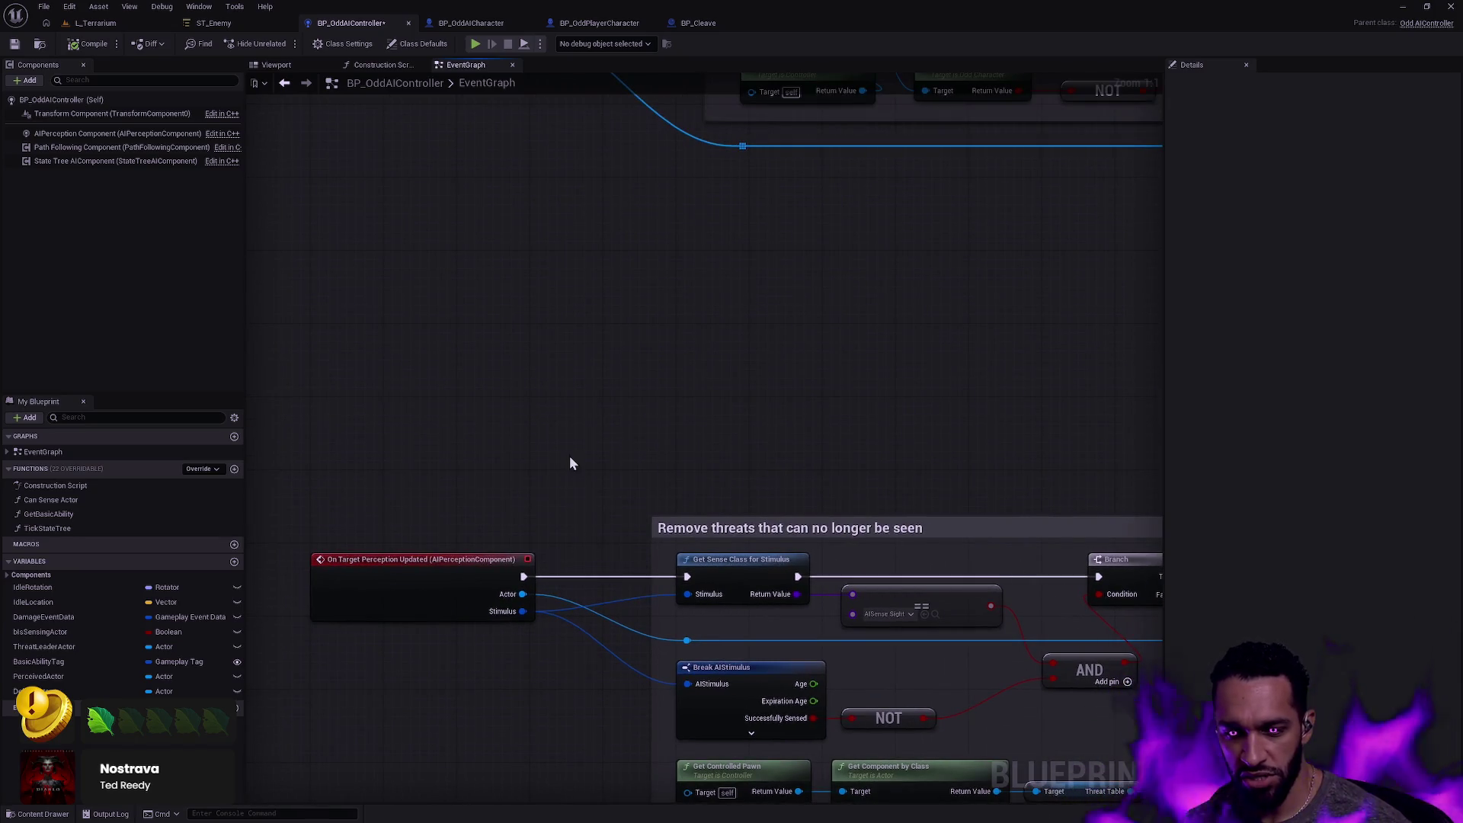
scroll(524, 588, "down", 3)
left_click_drag(564, 448, 590, 719)
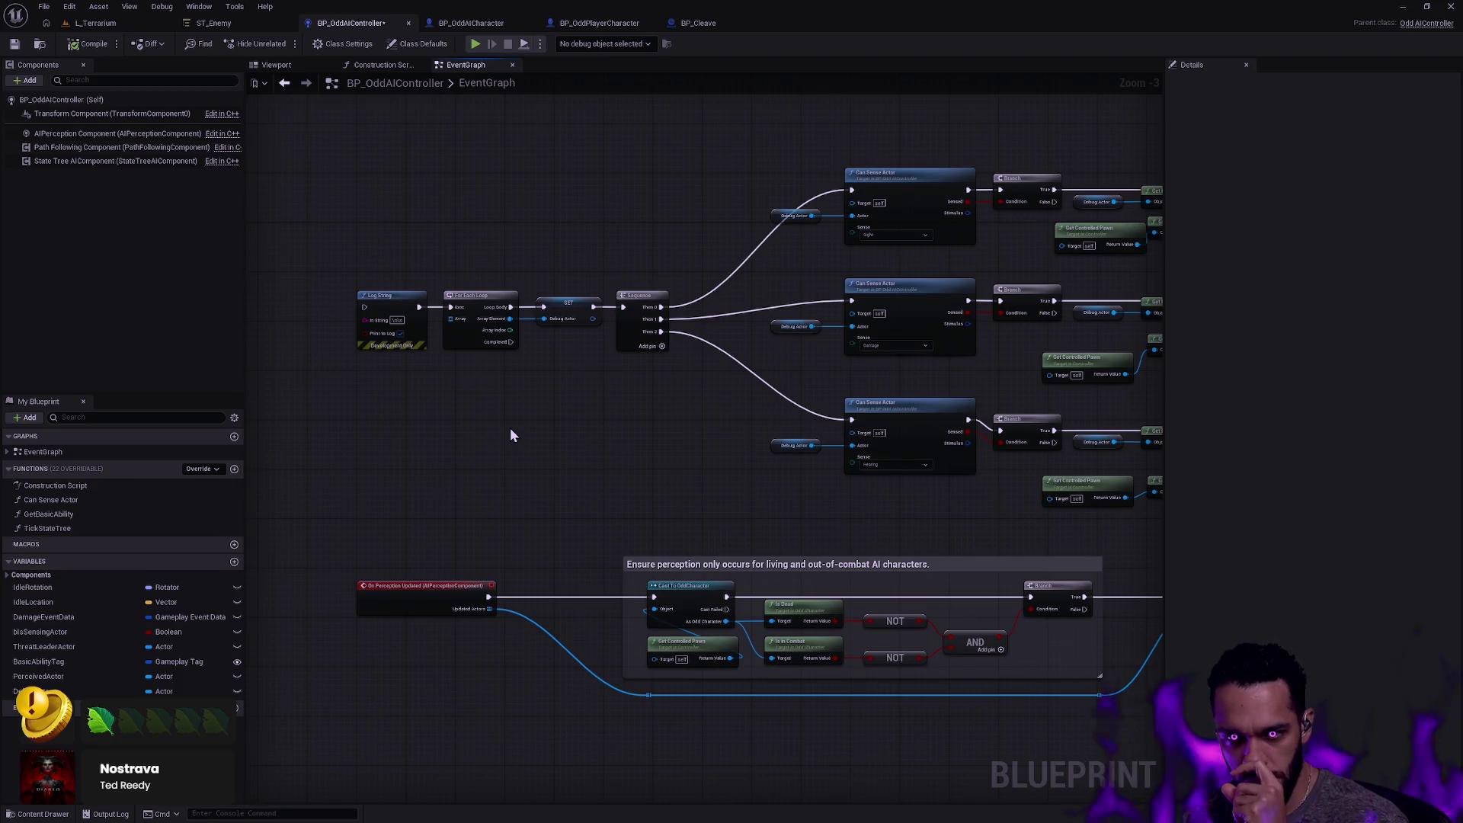
mouse_move(926, 495)
left_mouse_down()
mouse_move(564, 584)
mouse_move(783, 339)
left_mouse_up()
scroll(776, 415, "up", 3)
Place a Log String node on On Target Perception Updated's exec output.
right_click(660, 471)
left_click_drag(593, 560, 639, 375)
type("logstring")
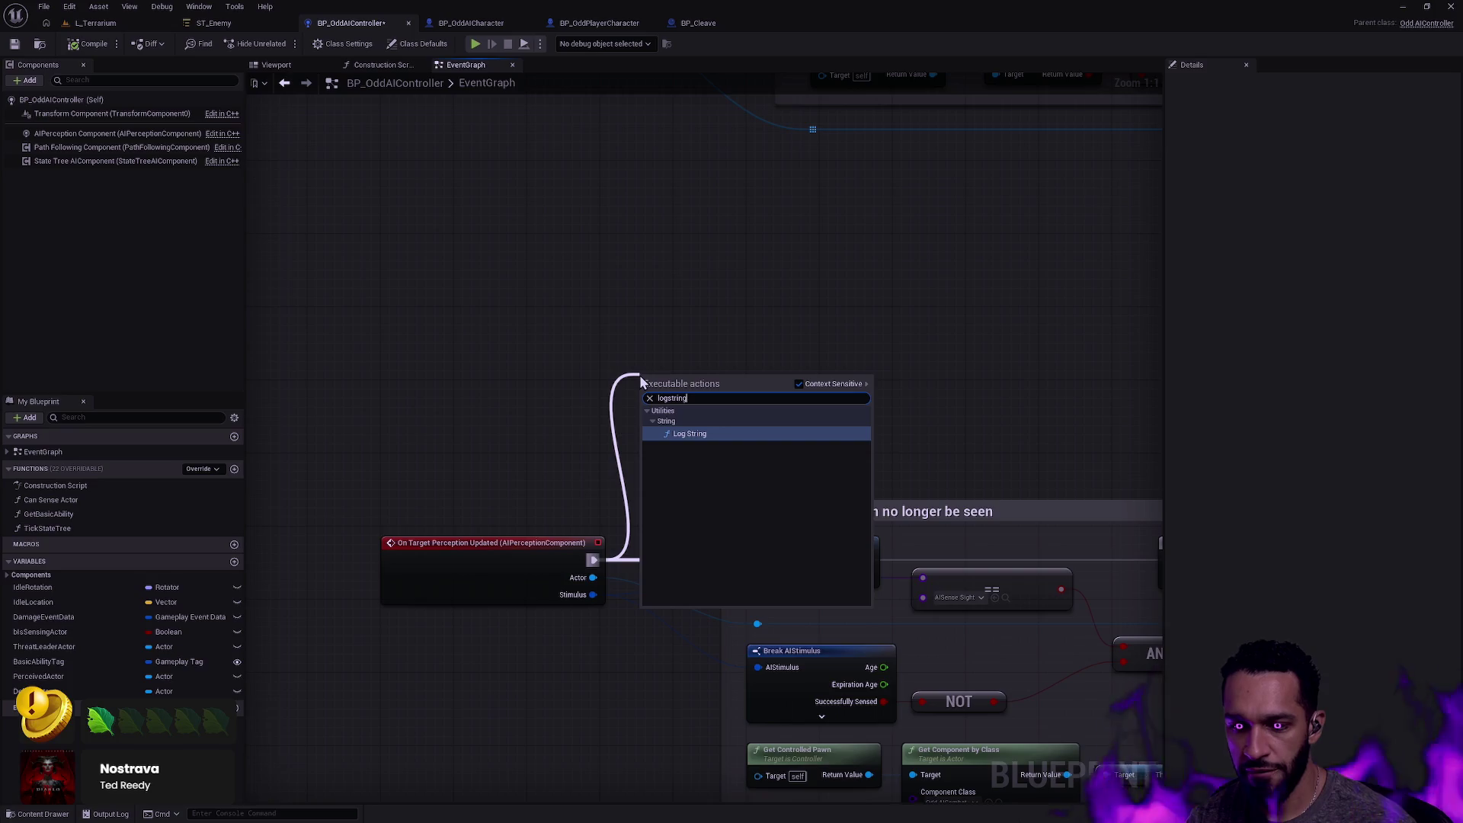
key("Return")
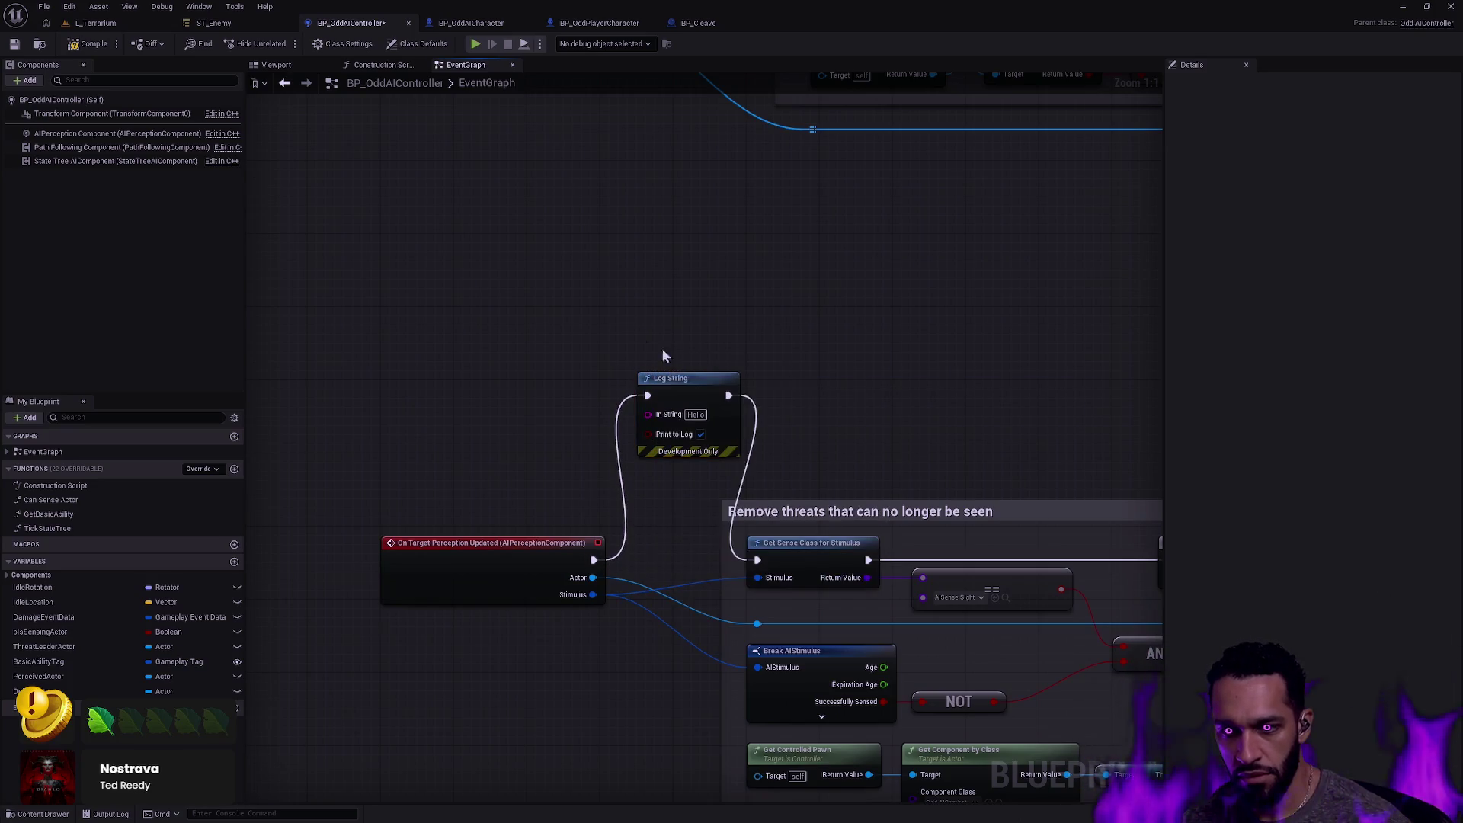
left_click_drag(670, 378, 652, 352)
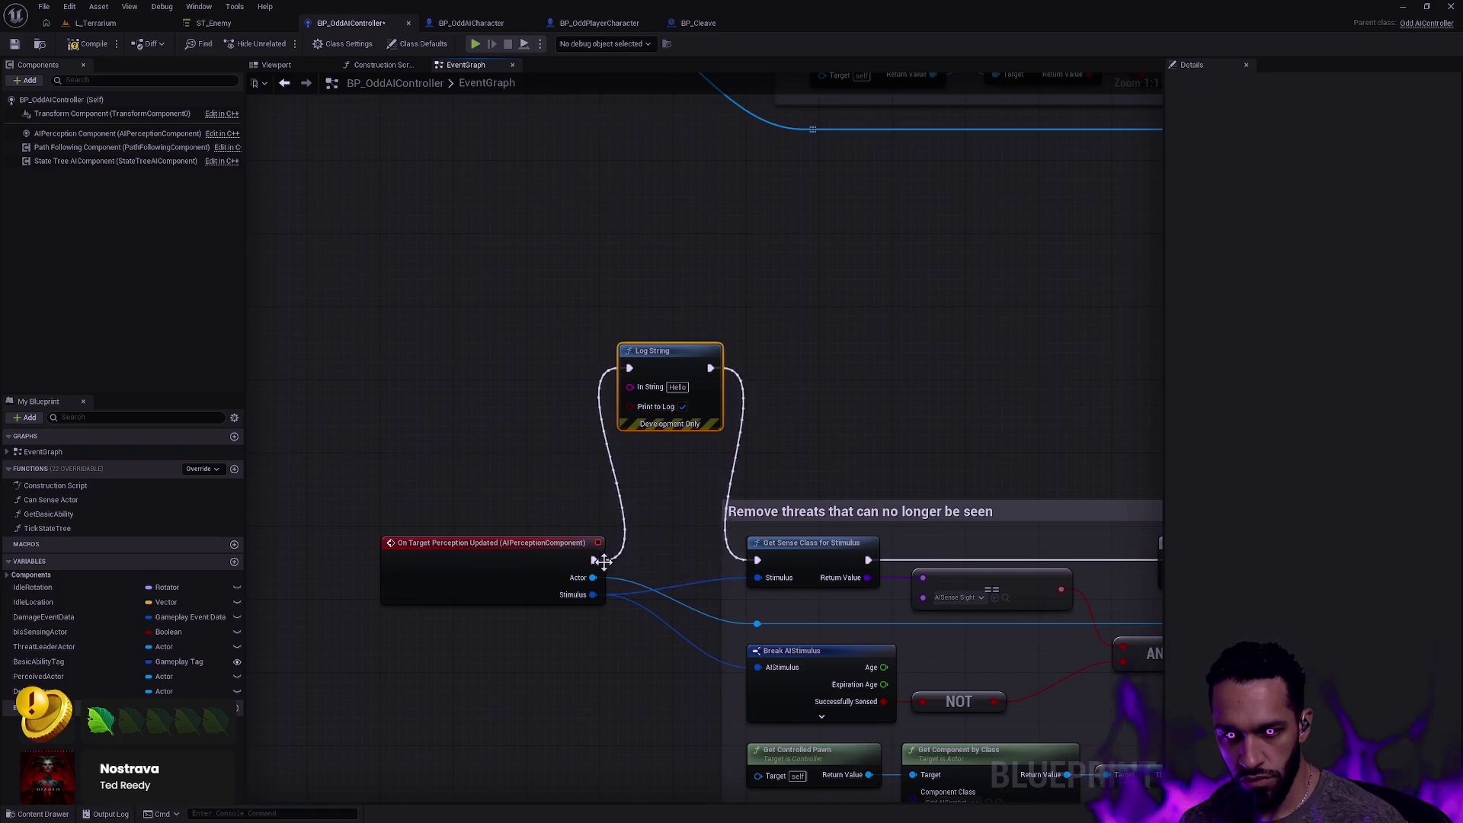
left_click_drag(593, 576, 479, 399)
left_click(679, 444)
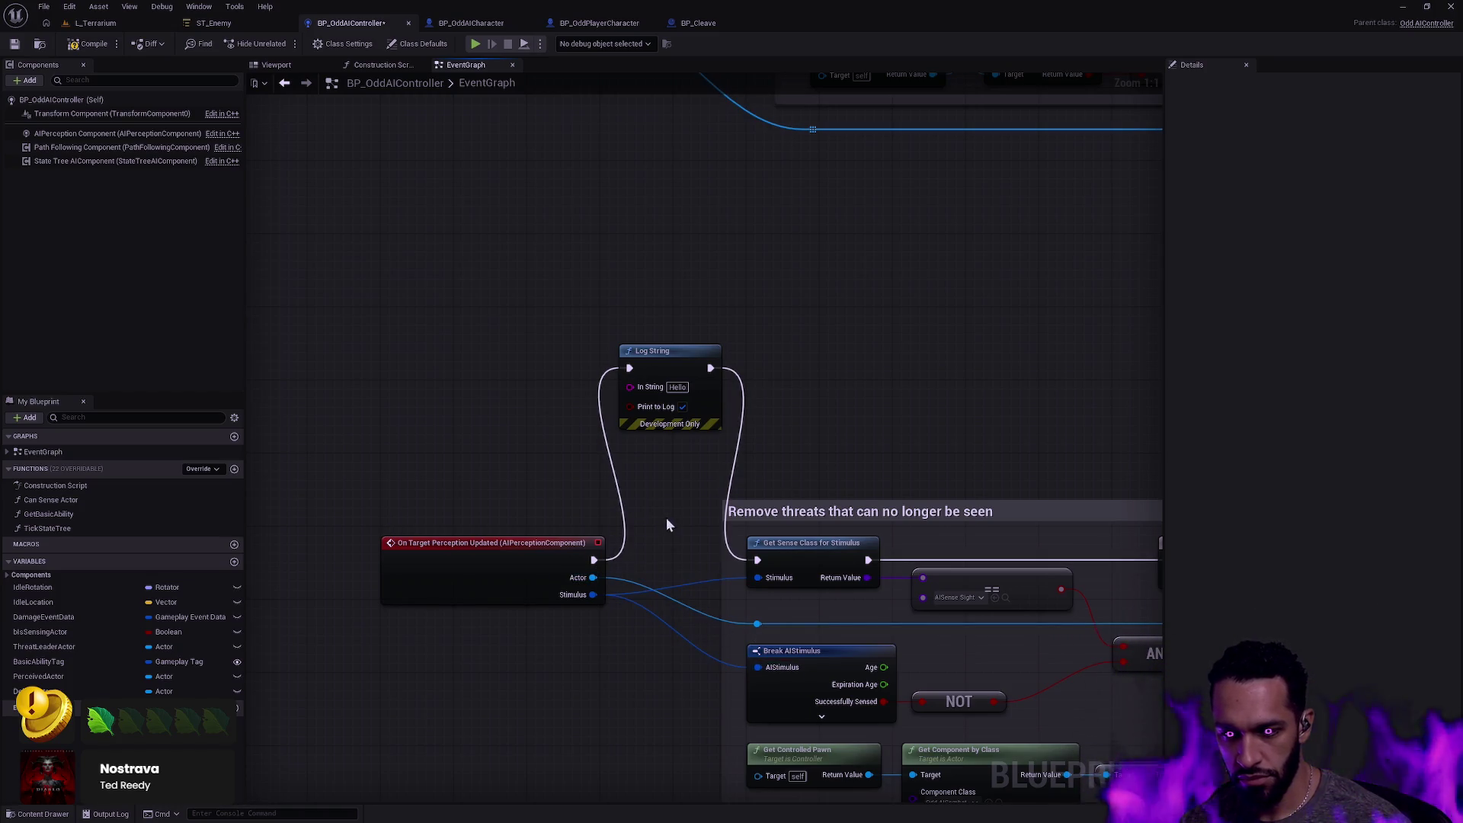
Duplicate Break AIStimulus, feed it the event's Stimulus, and expand it to show Tag.
left_click(792, 653)
key("ctrl+c")
key("ctrl+v")
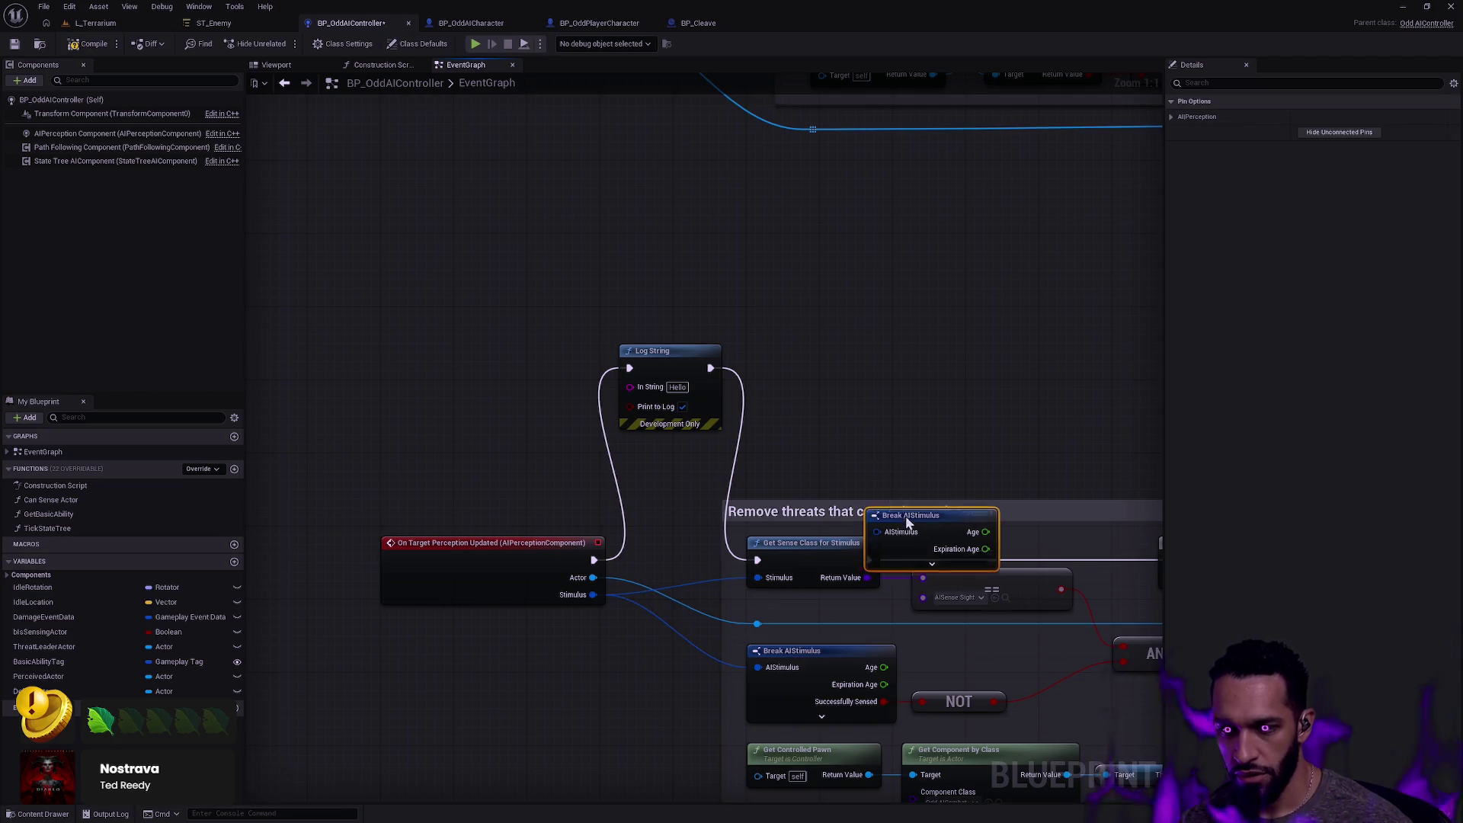
left_click_drag(884, 512, 487, 287)
mouse_move(593, 594)
left_mouse_down()
mouse_move(469, 374)
mouse_move(448, 303)
left_mouse_up()
left_click(499, 337)
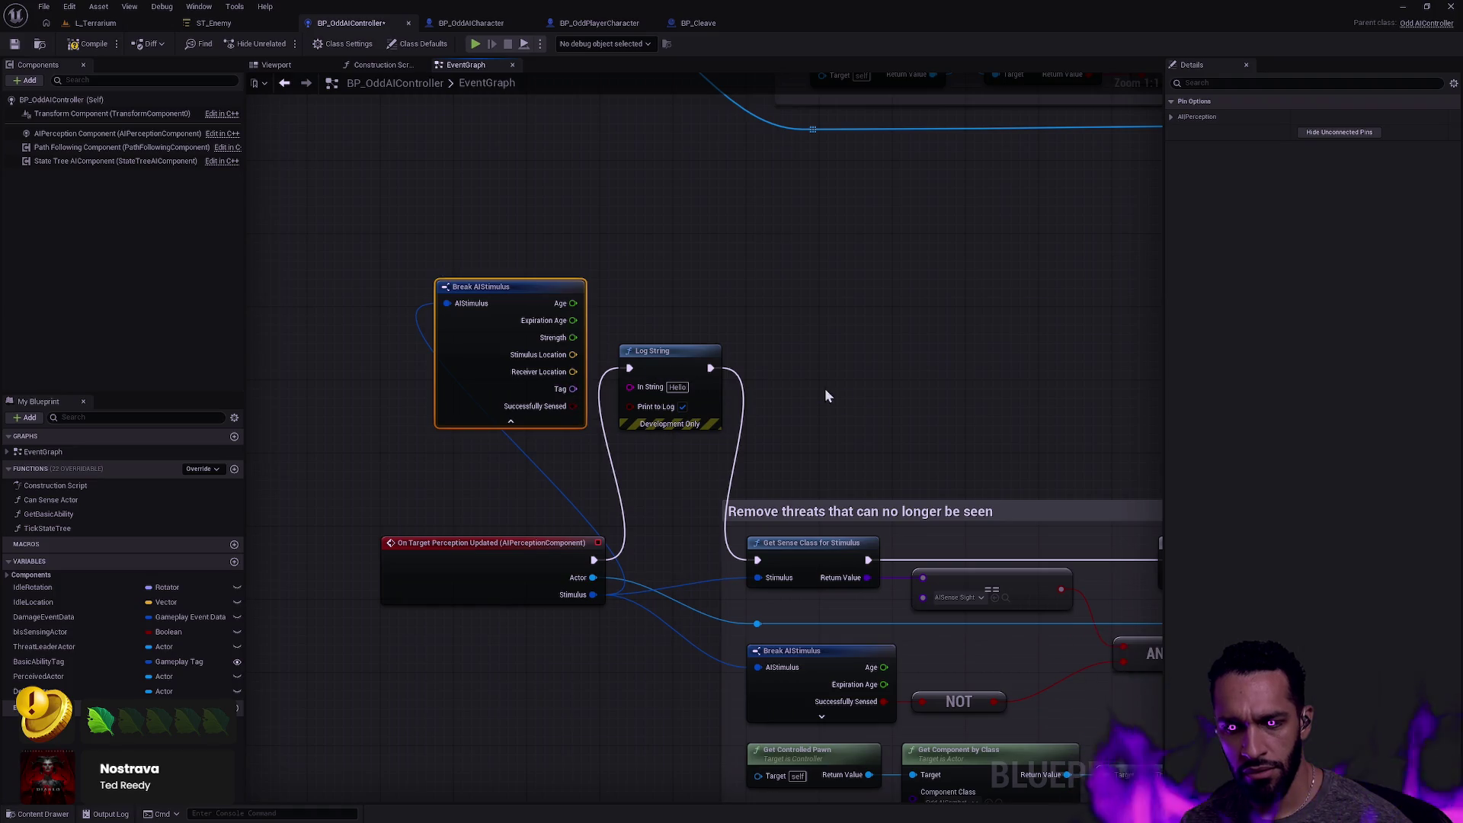
scroll(826, 396, "down", 3)
scroll(561, 284, "up", 3)
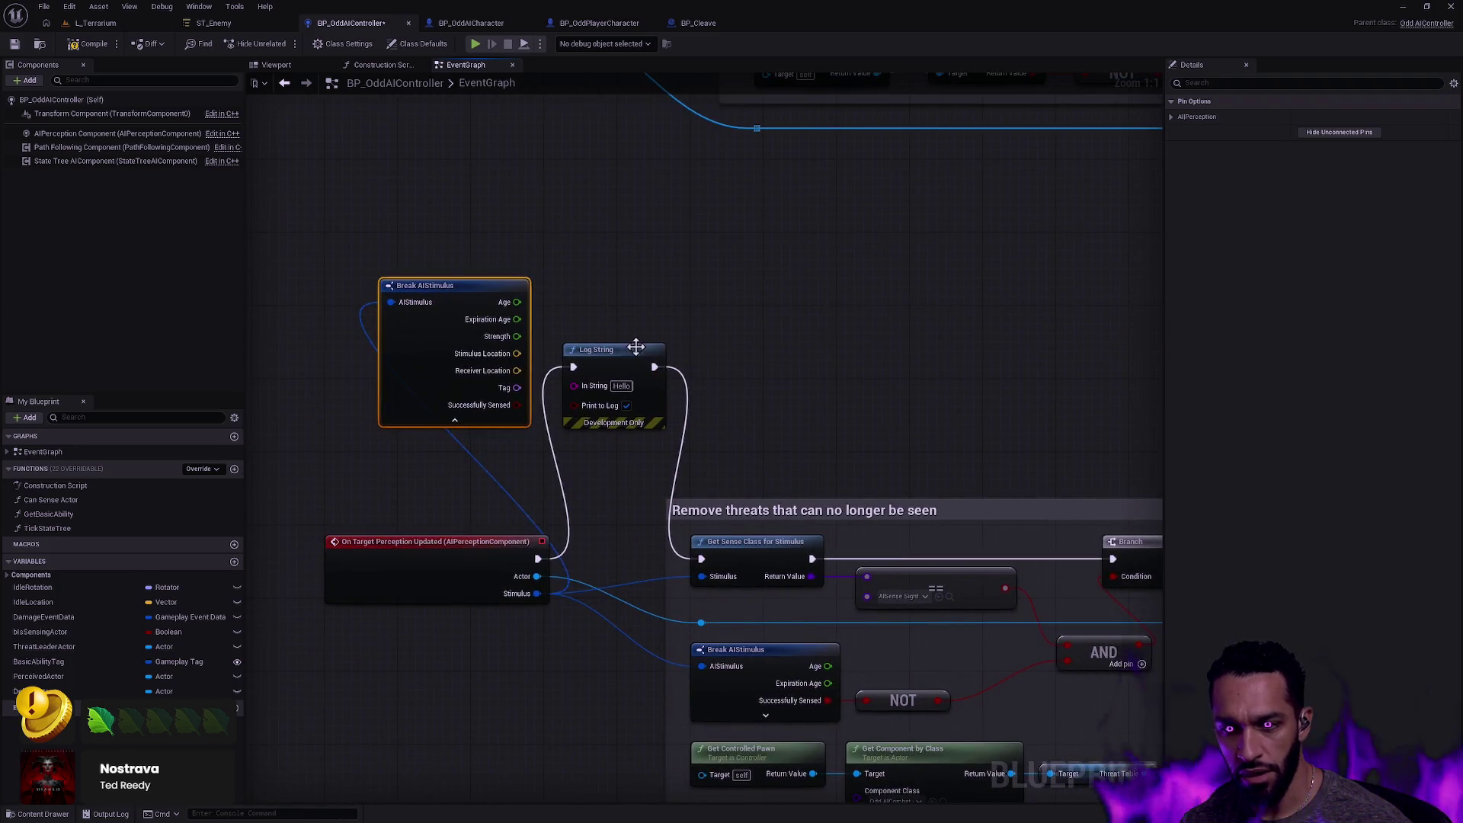
Reposition Log String, wire it to the event's exec, and drag out its In String.
mouse_move(613, 364)
left_mouse_down()
mouse_move(698, 336)
mouse_move(694, 253)
mouse_move(730, 246)
left_mouse_up()
left_click_drag(577, 559, 574, 559)
left_click_drag(693, 266, 648, 293)
Add a three-input Append to Log String and a Get Display Name from the perceived Actor.
type("append")
key("Return")
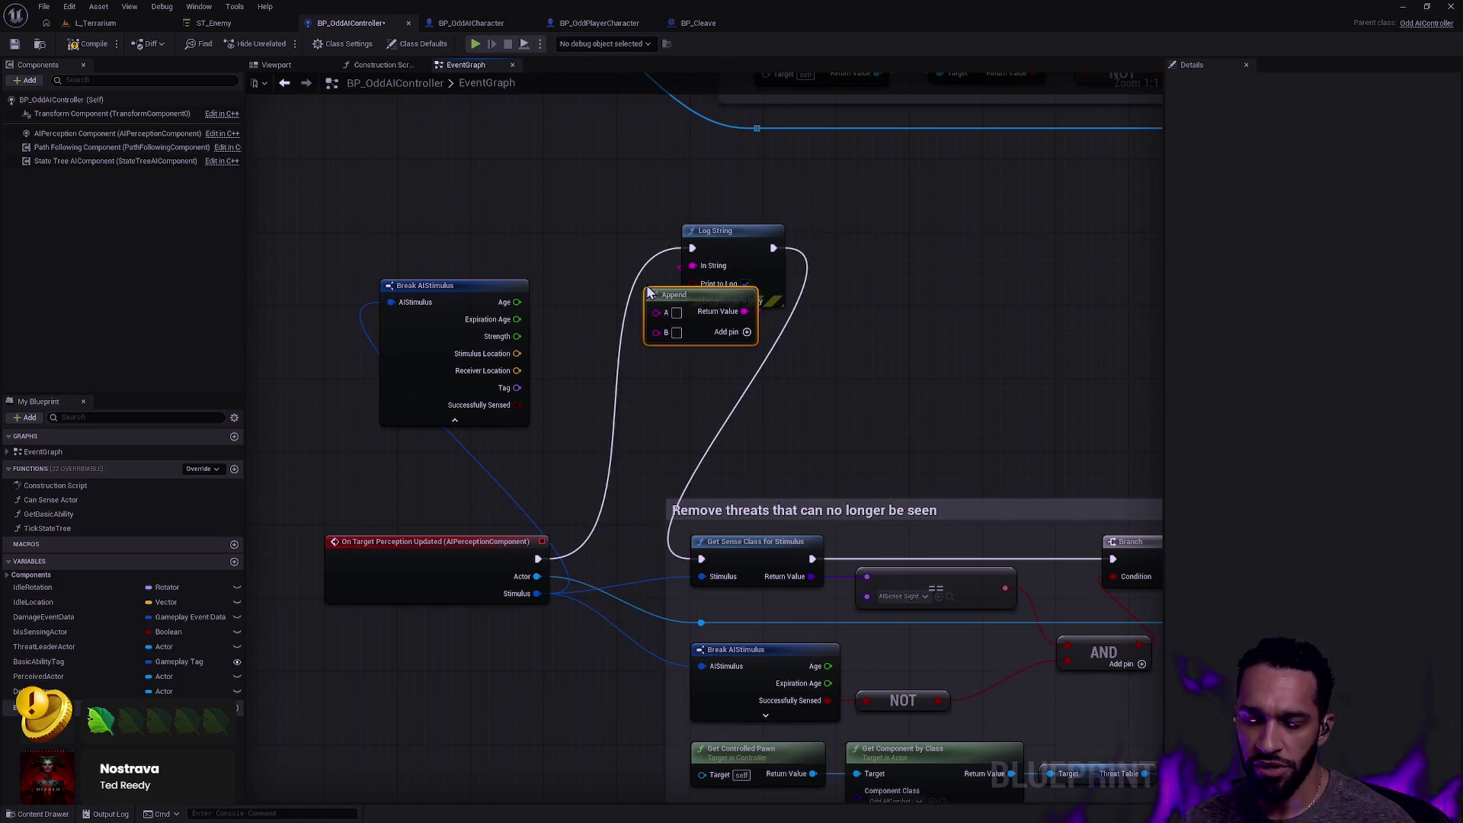
left_click_drag(747, 241, 894, 241)
left_click_drag(735, 297, 708, 298)
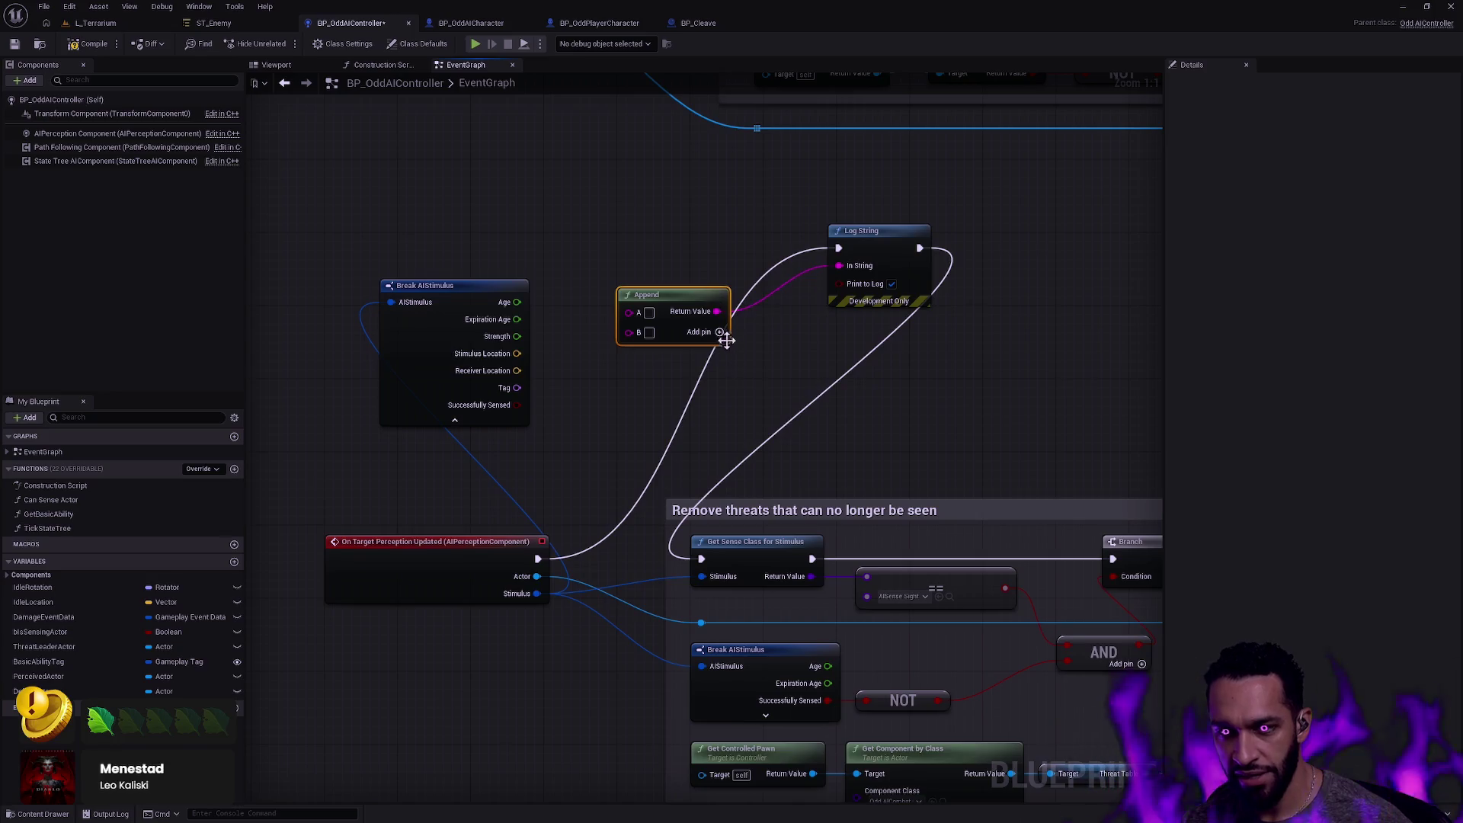
left_click(719, 332)
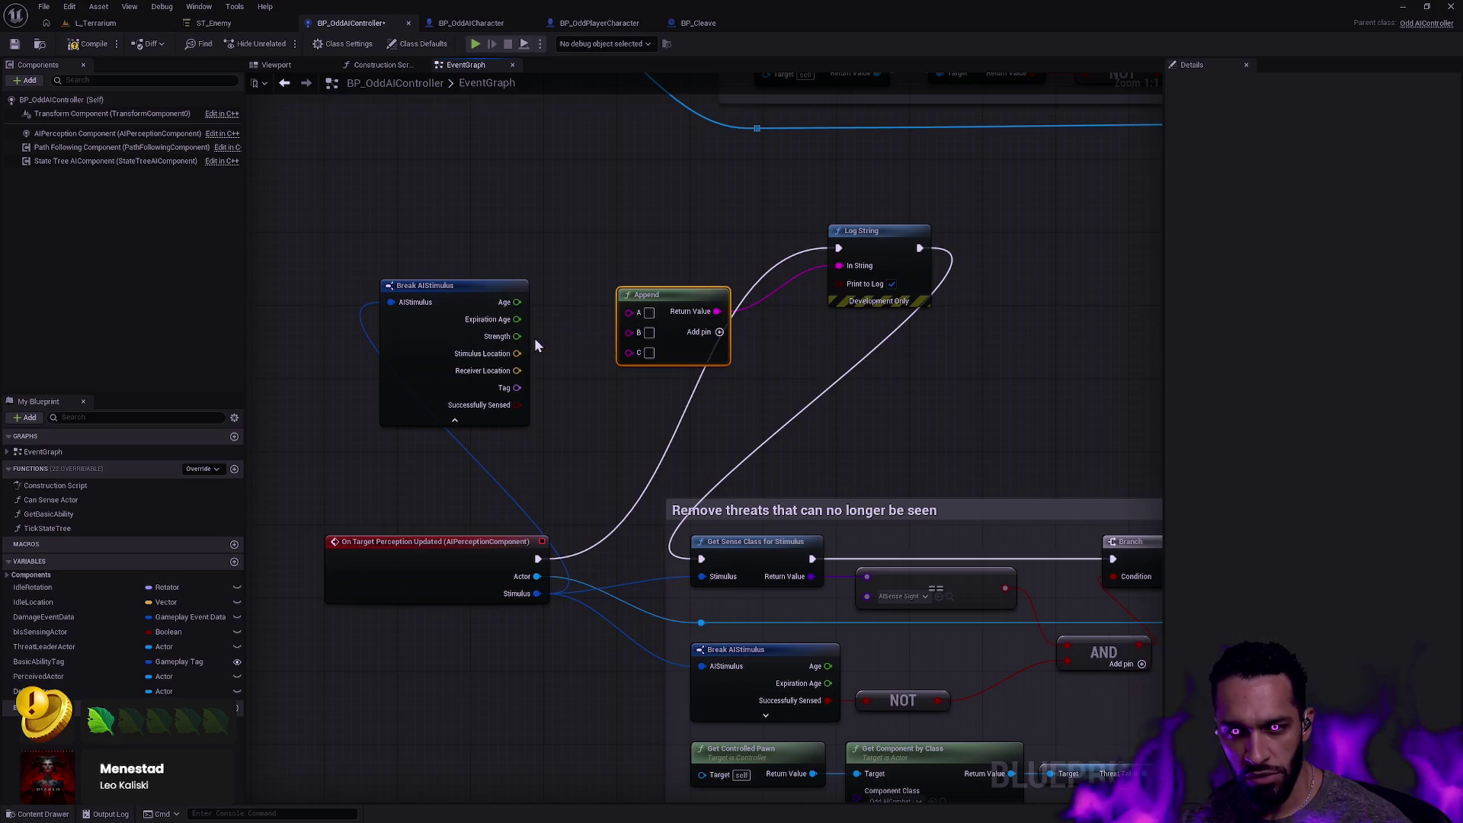
left_click_drag(537, 576, 629, 312)
left_click_drag(533, 415, 534, 461)
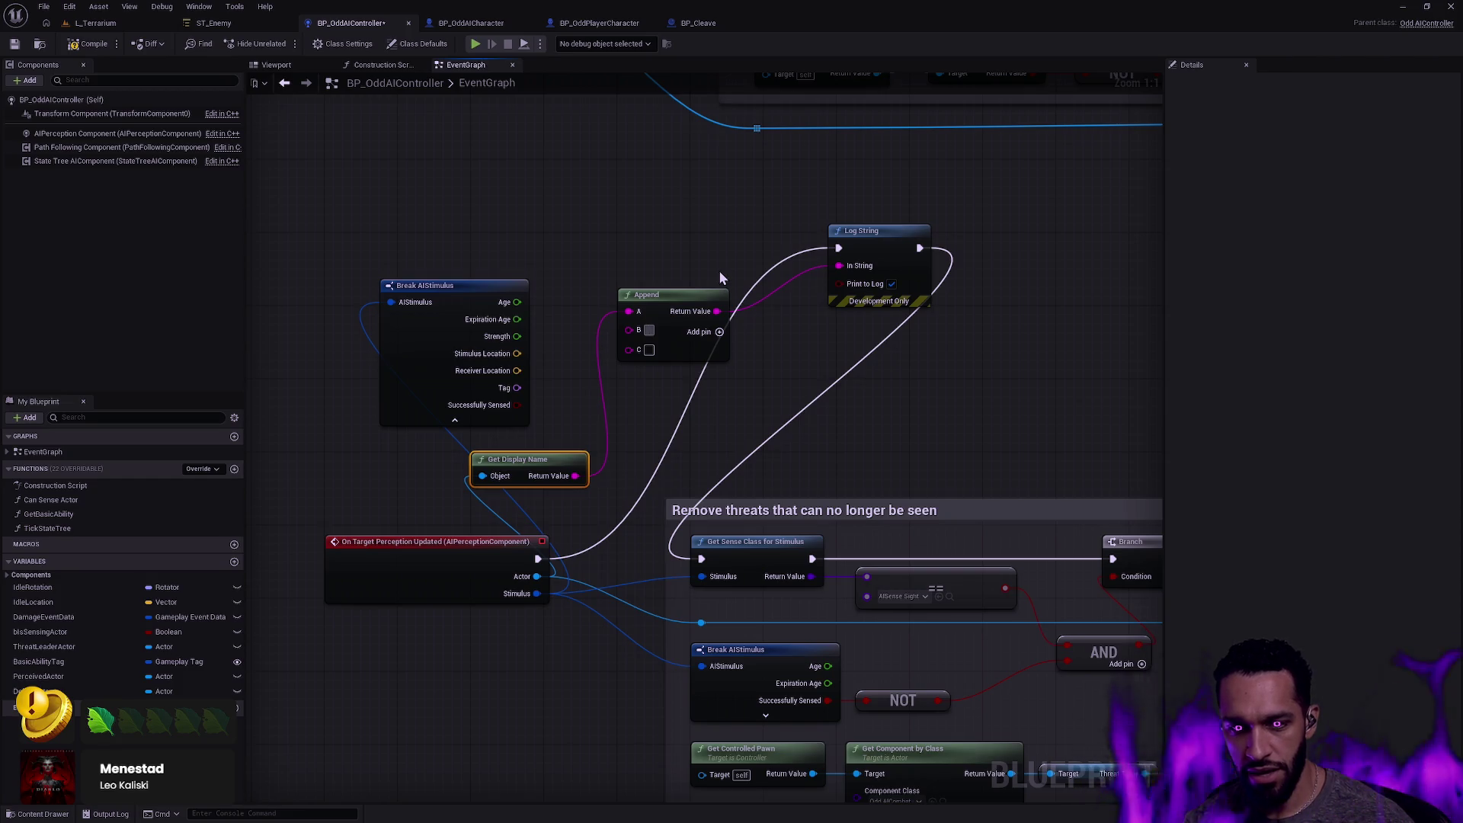
Enter 'target update' in Append's B, wire the stimulus Tag into C, then return to L_Terrarium.
mouse_move(575, 227)
left_mouse_down()
mouse_move(565, 689)
mouse_move(586, 719)
left_mouse_up()
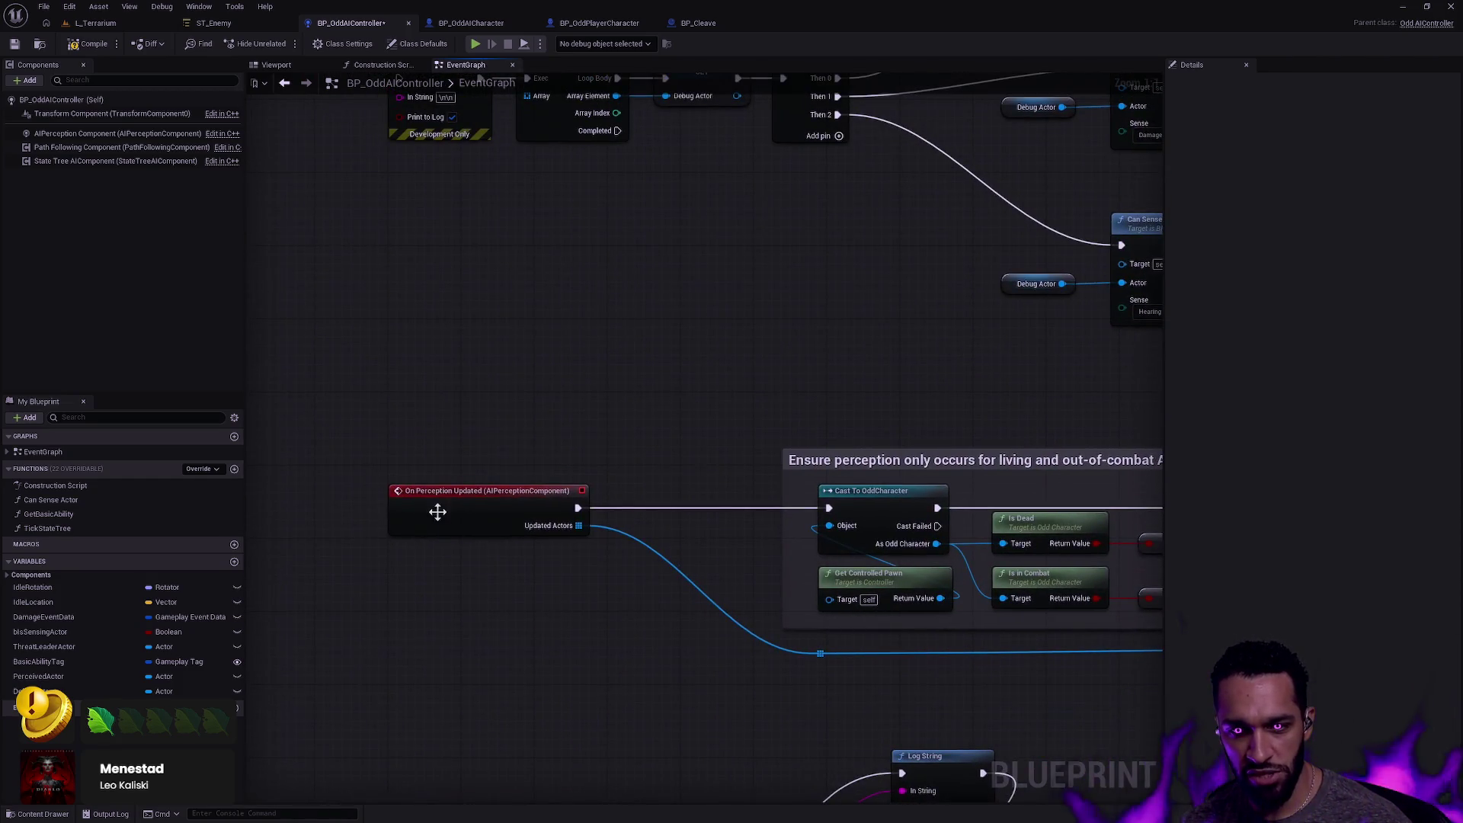
left_click_drag(460, 490, 446, 38)
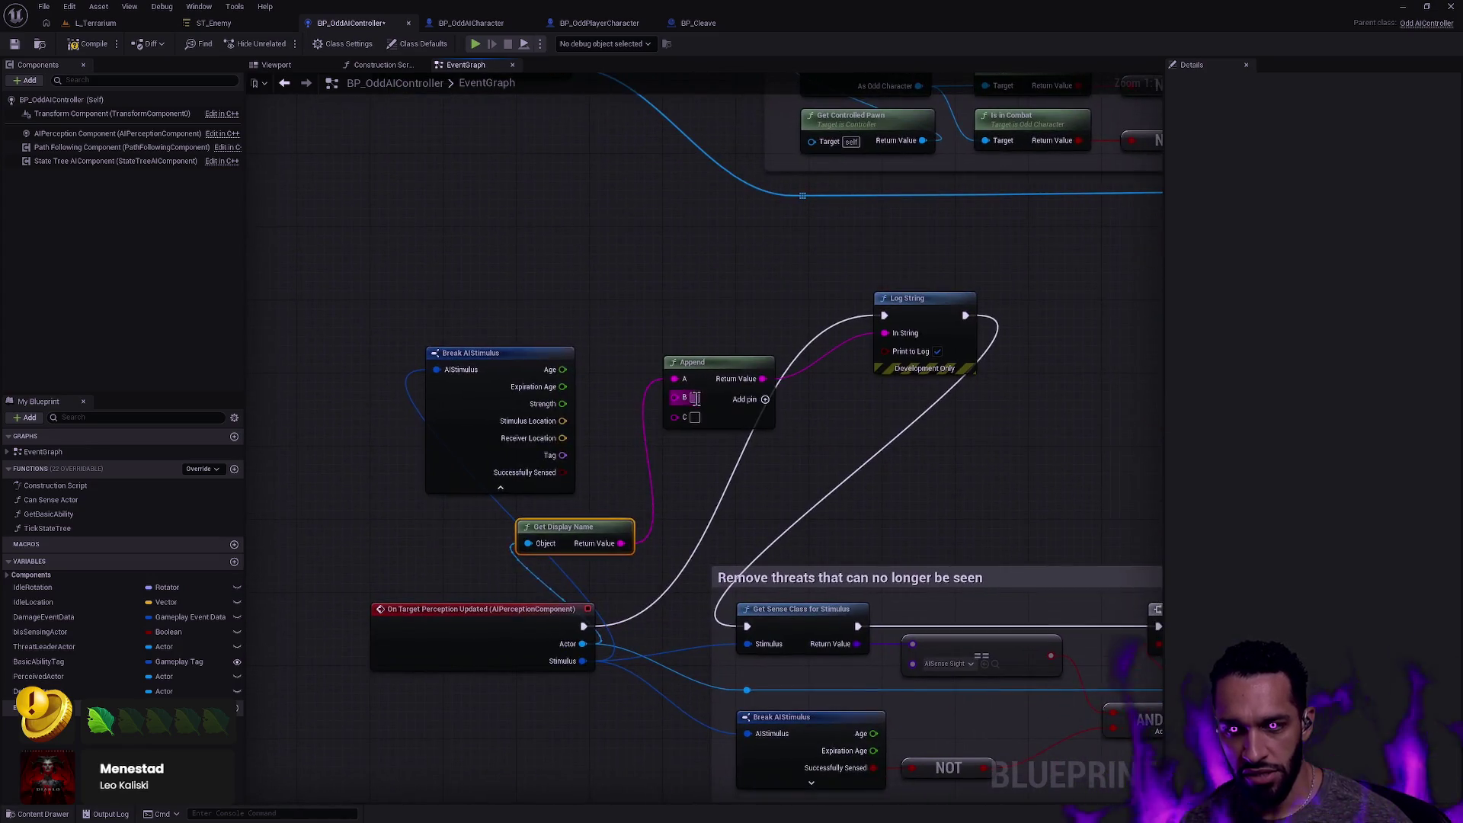
type("target update")
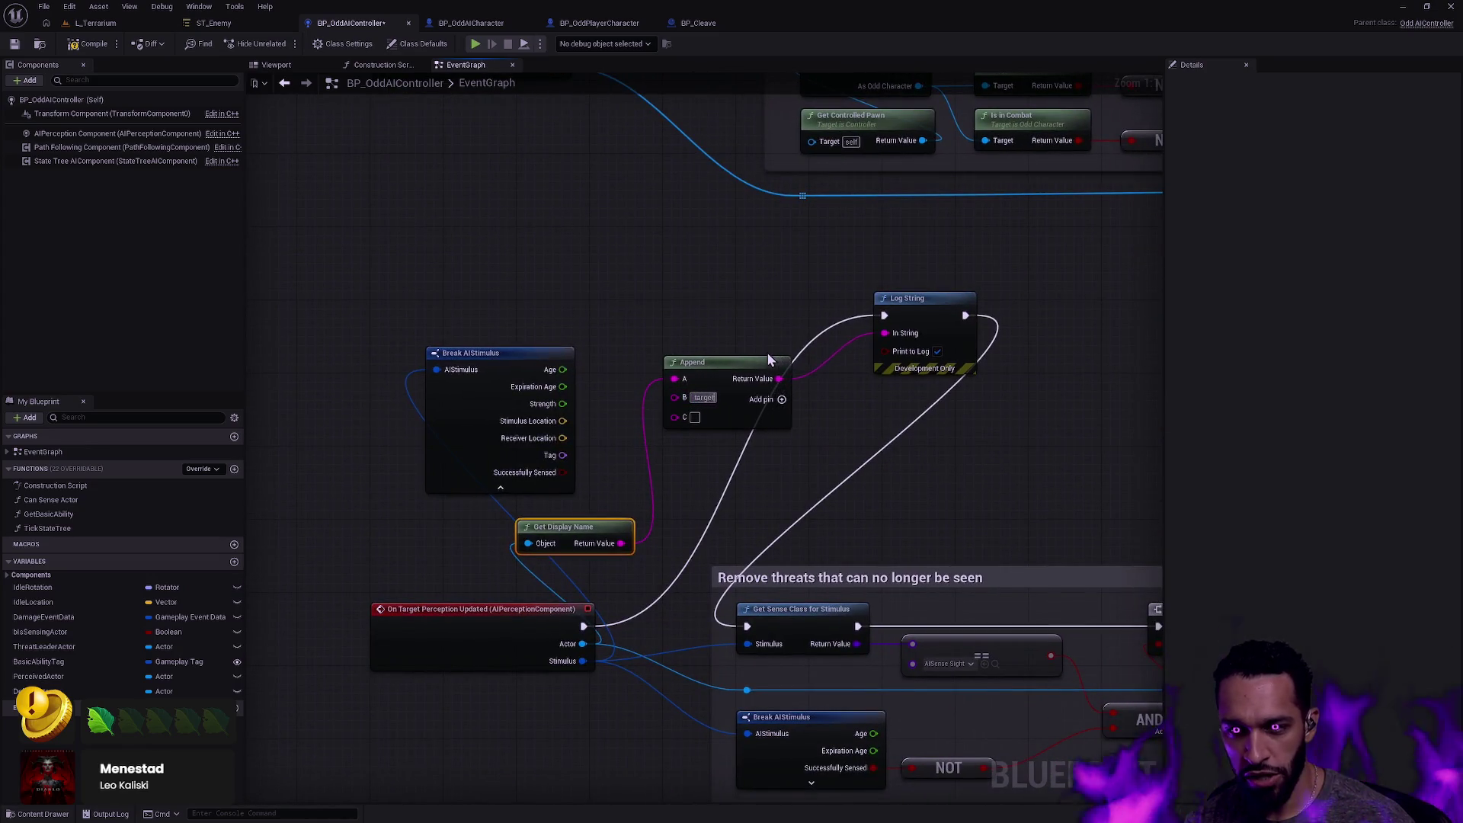
left_click(715, 500)
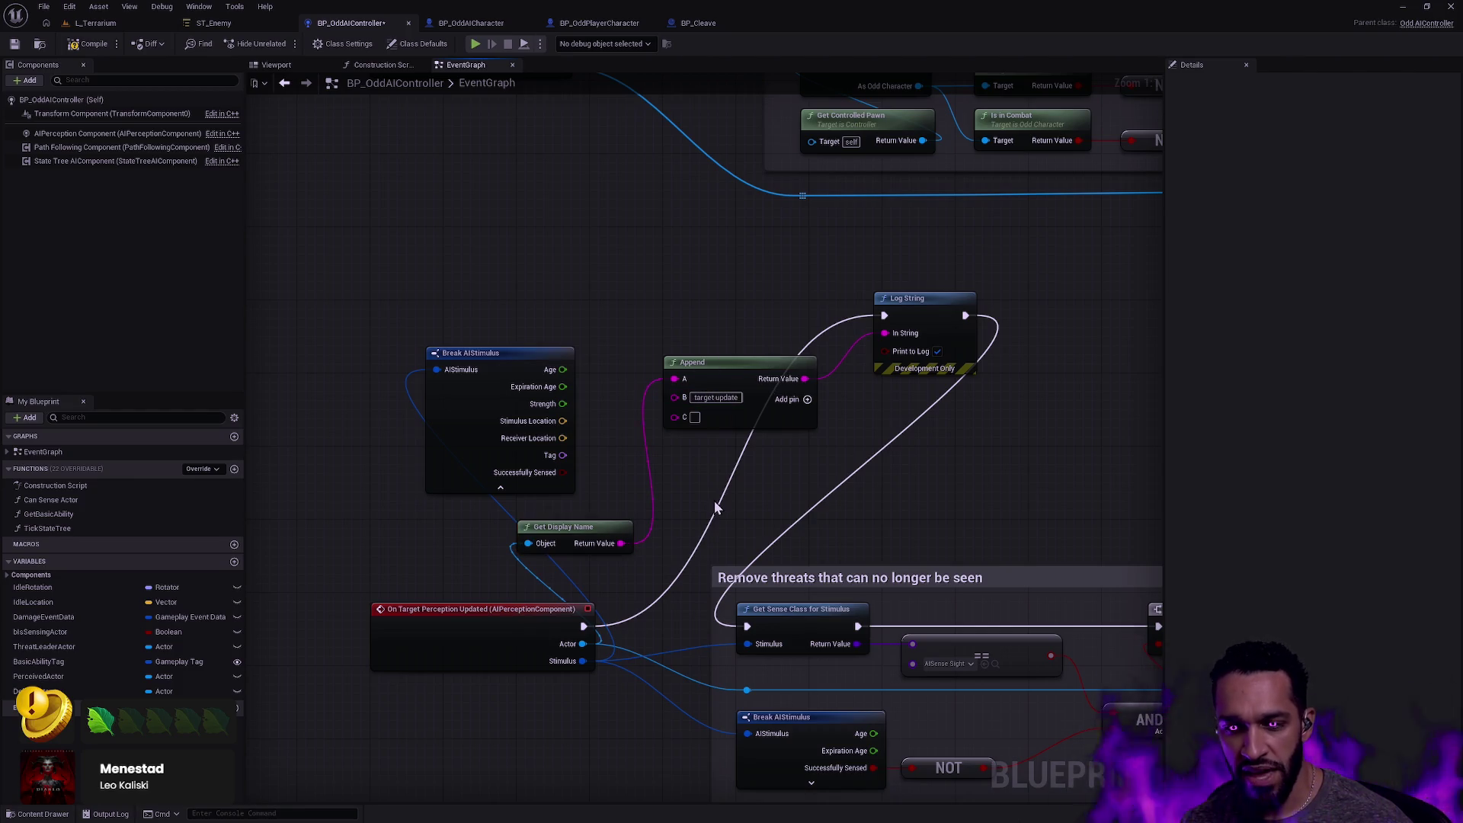
mouse_move(563, 455)
left_mouse_down()
mouse_move(661, 446)
mouse_move(677, 417)
left_mouse_up()
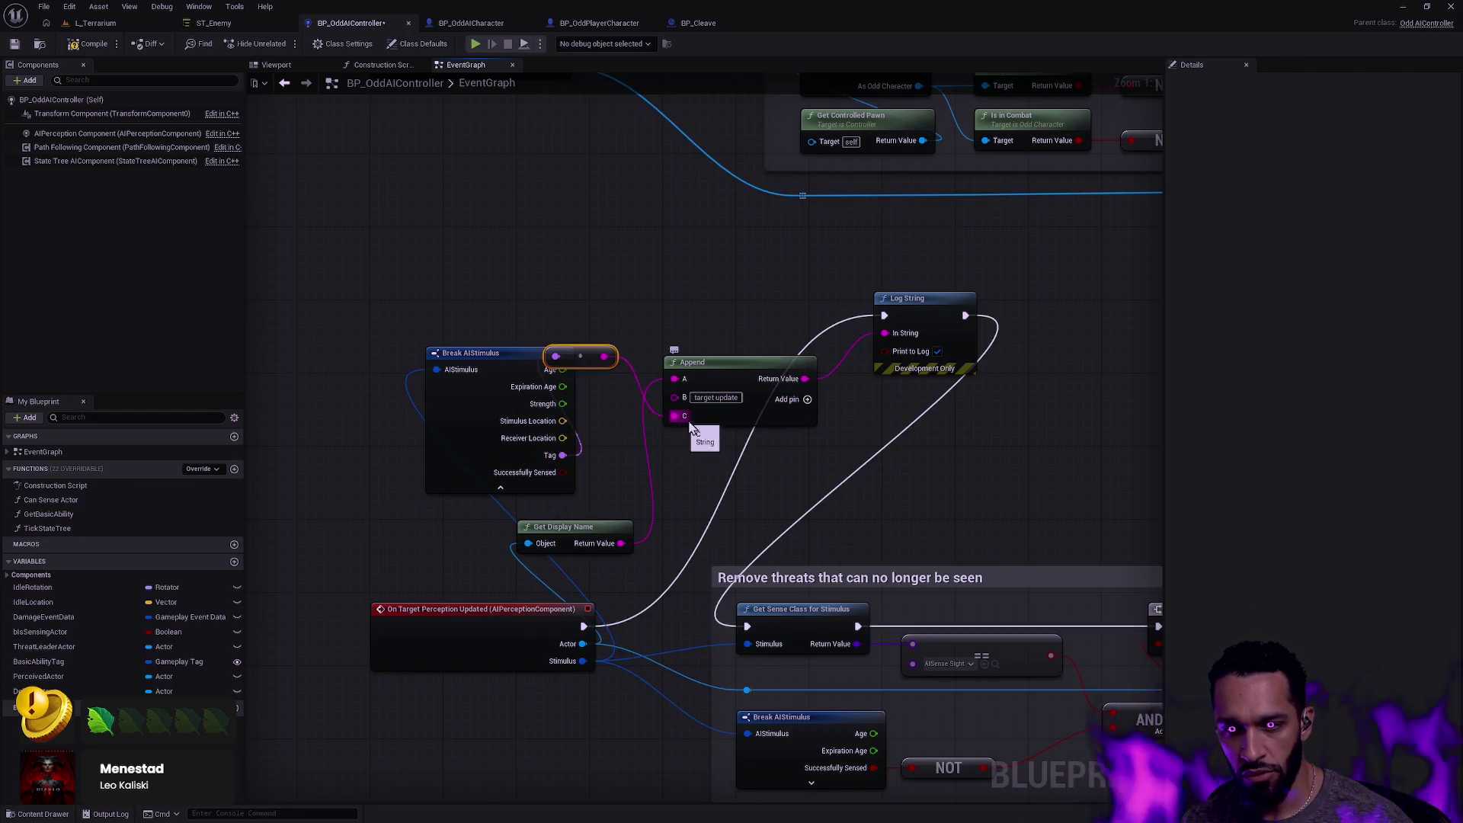
left_click(717, 437)
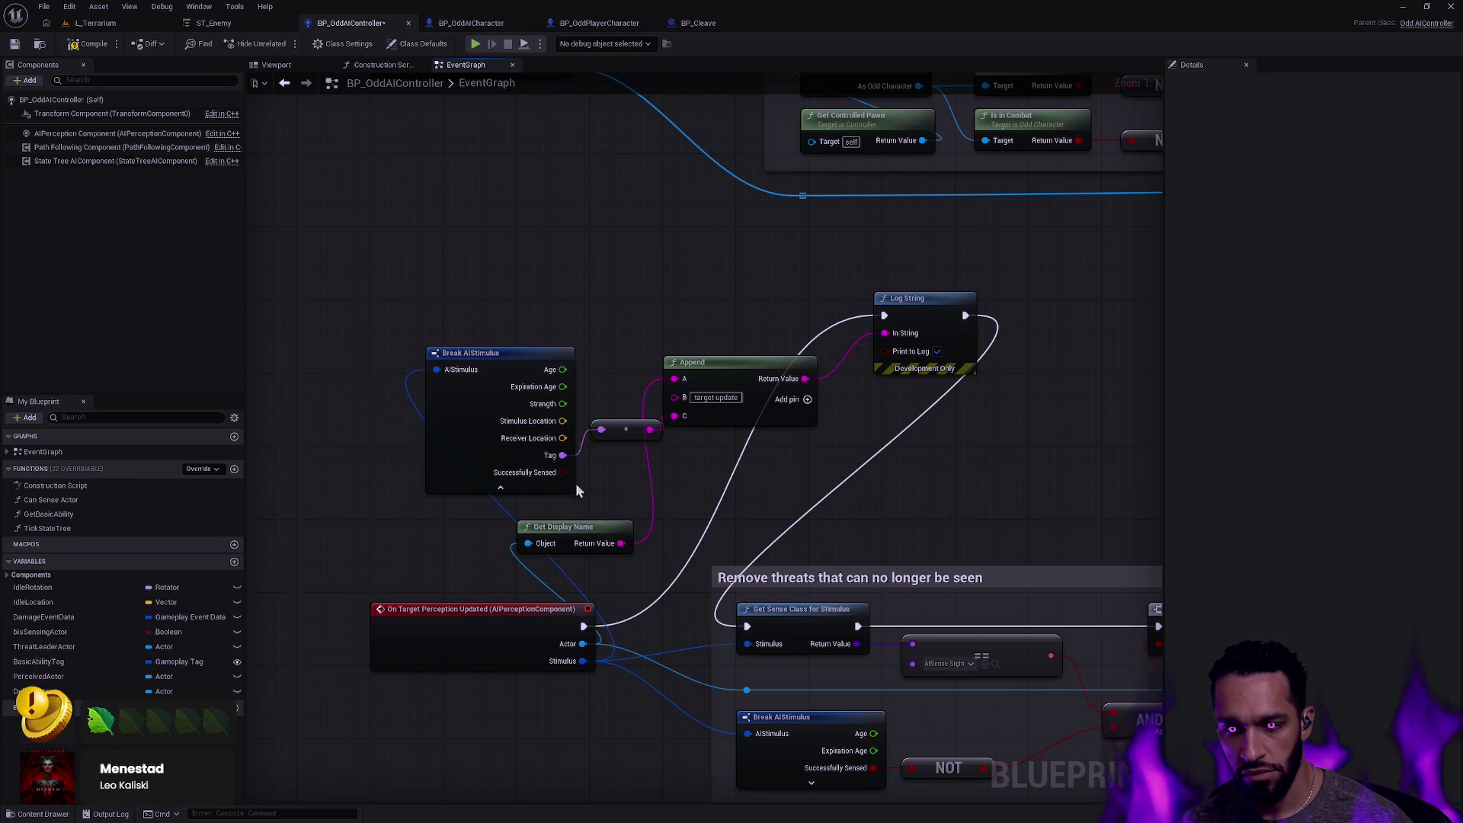
left_click(98, 23)
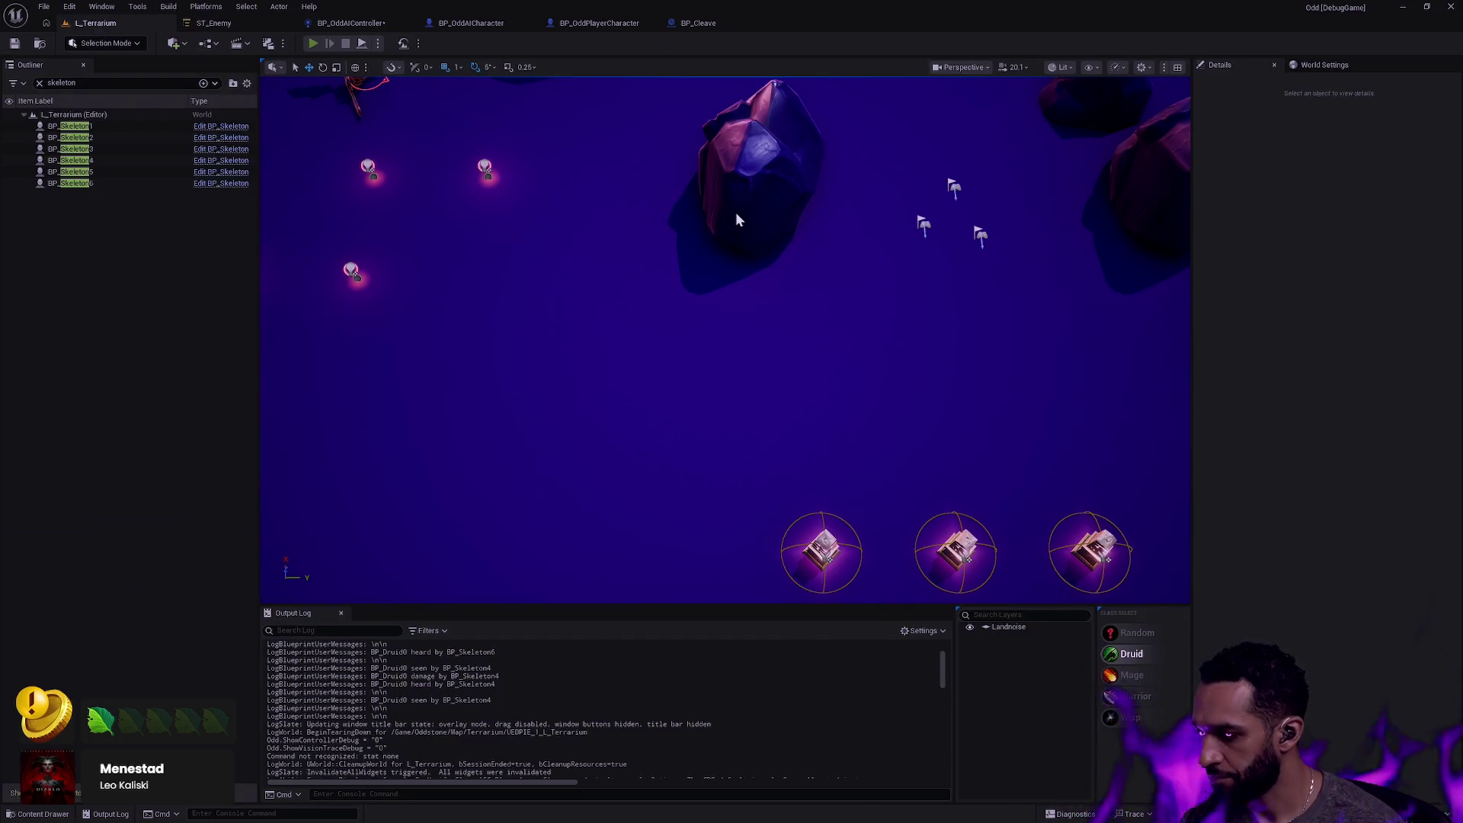
Playtest the level, moving the character and casting the fourth ability, then clear the Output Log.
key("alt+p")
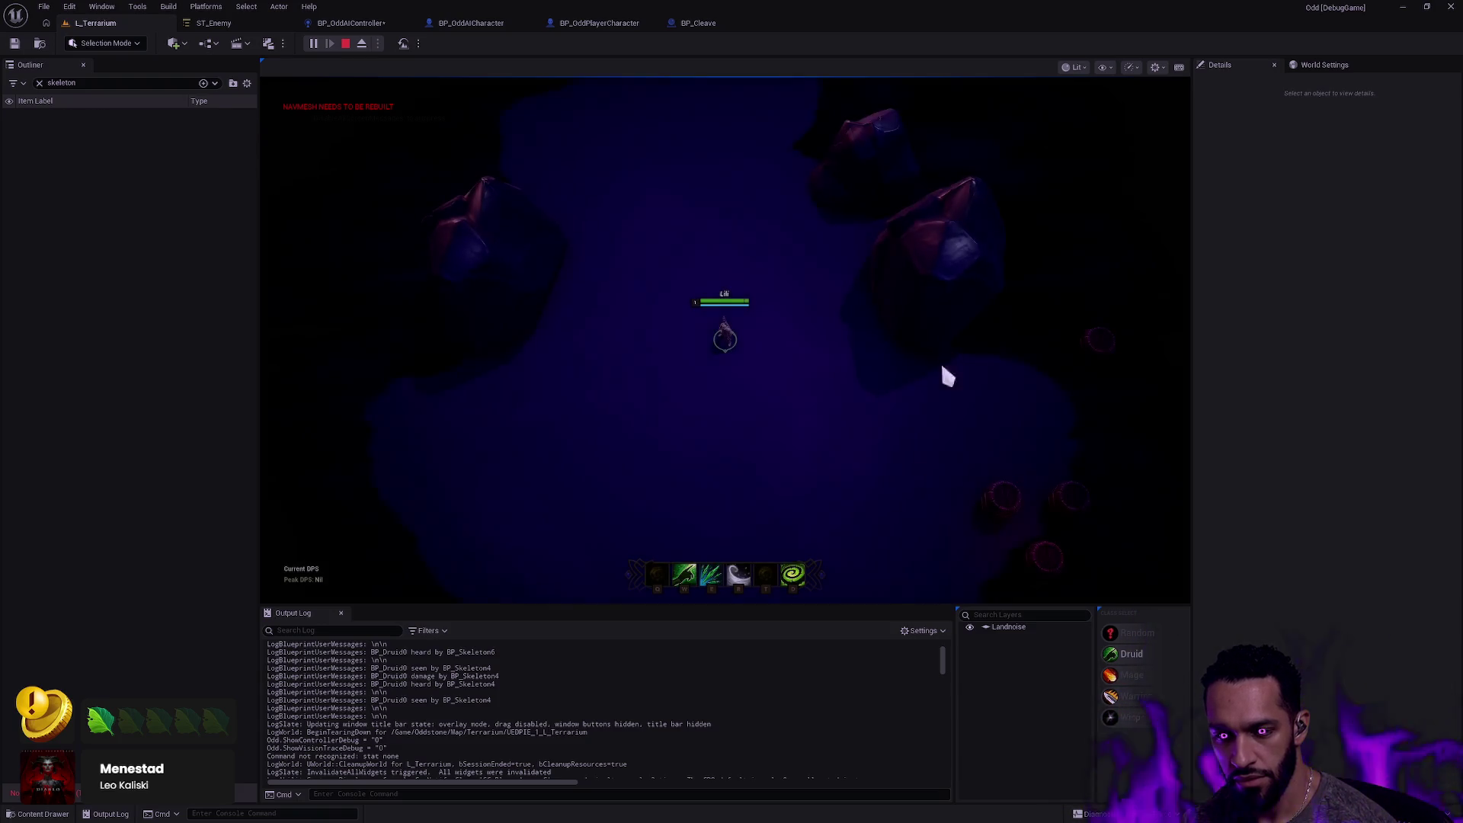
left_click(1074, 389)
key("r")
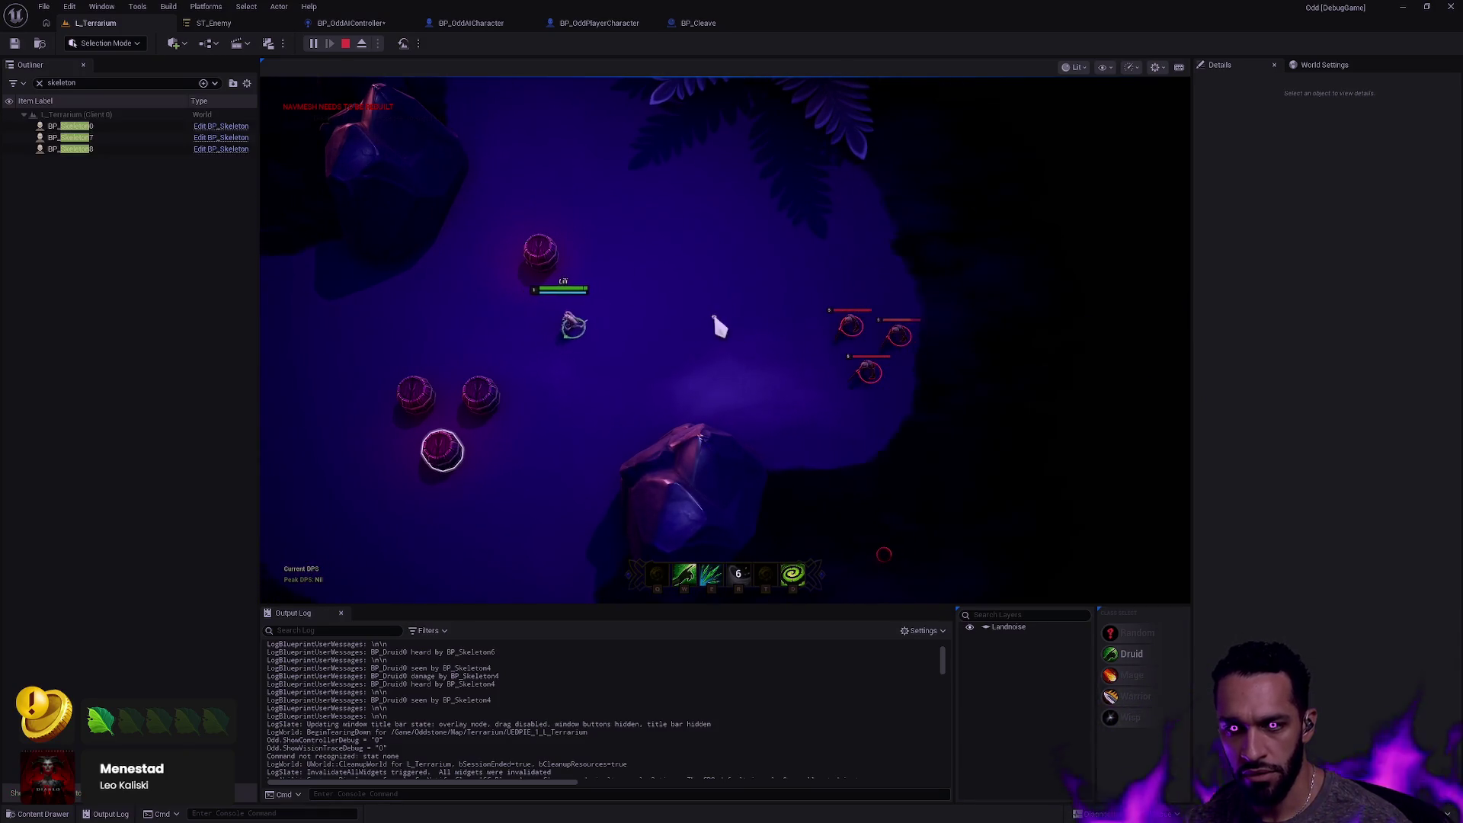
left_click(301, 331)
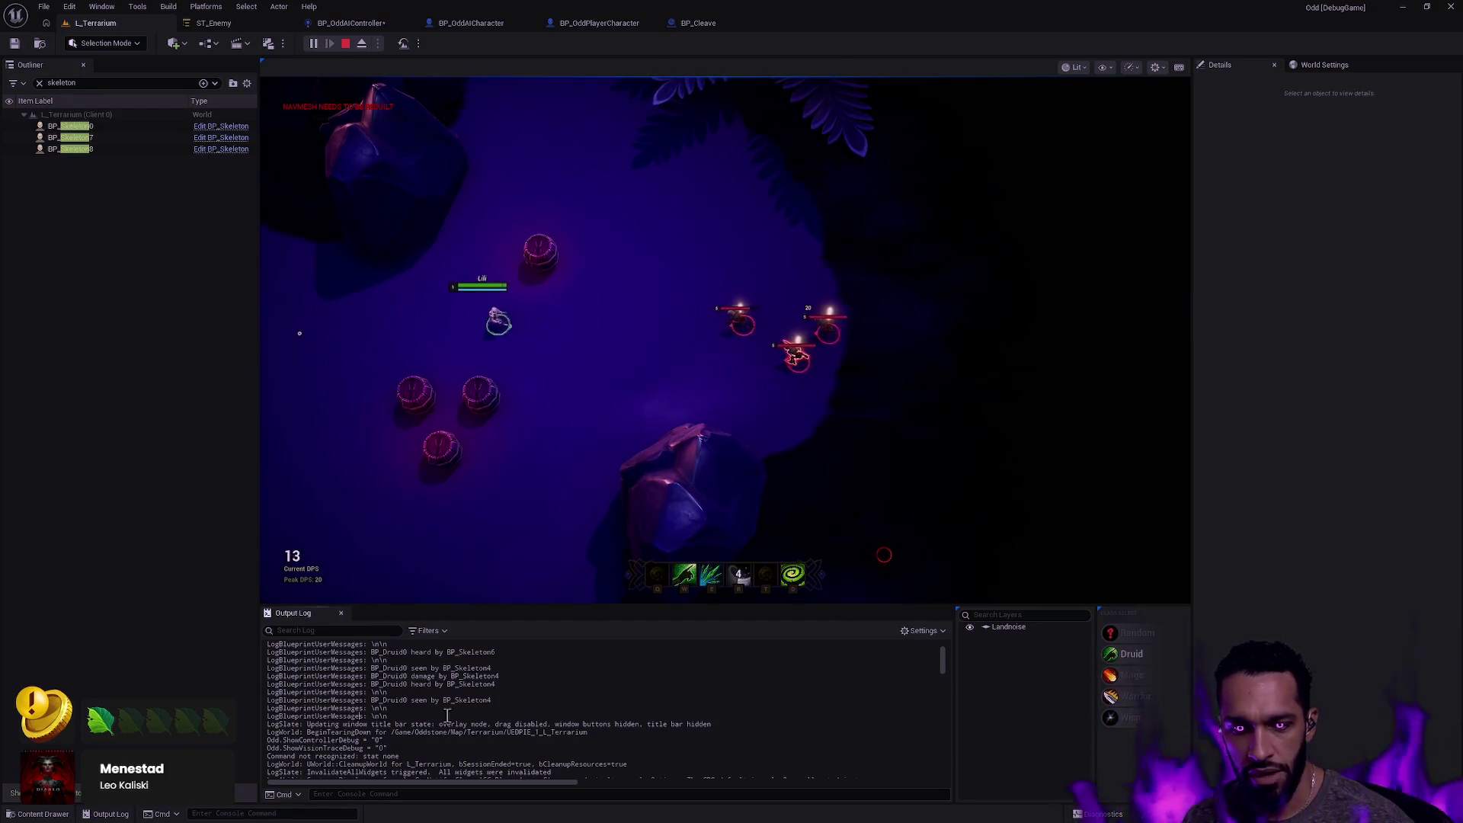
right_click(450, 539)
left_click(503, 568)
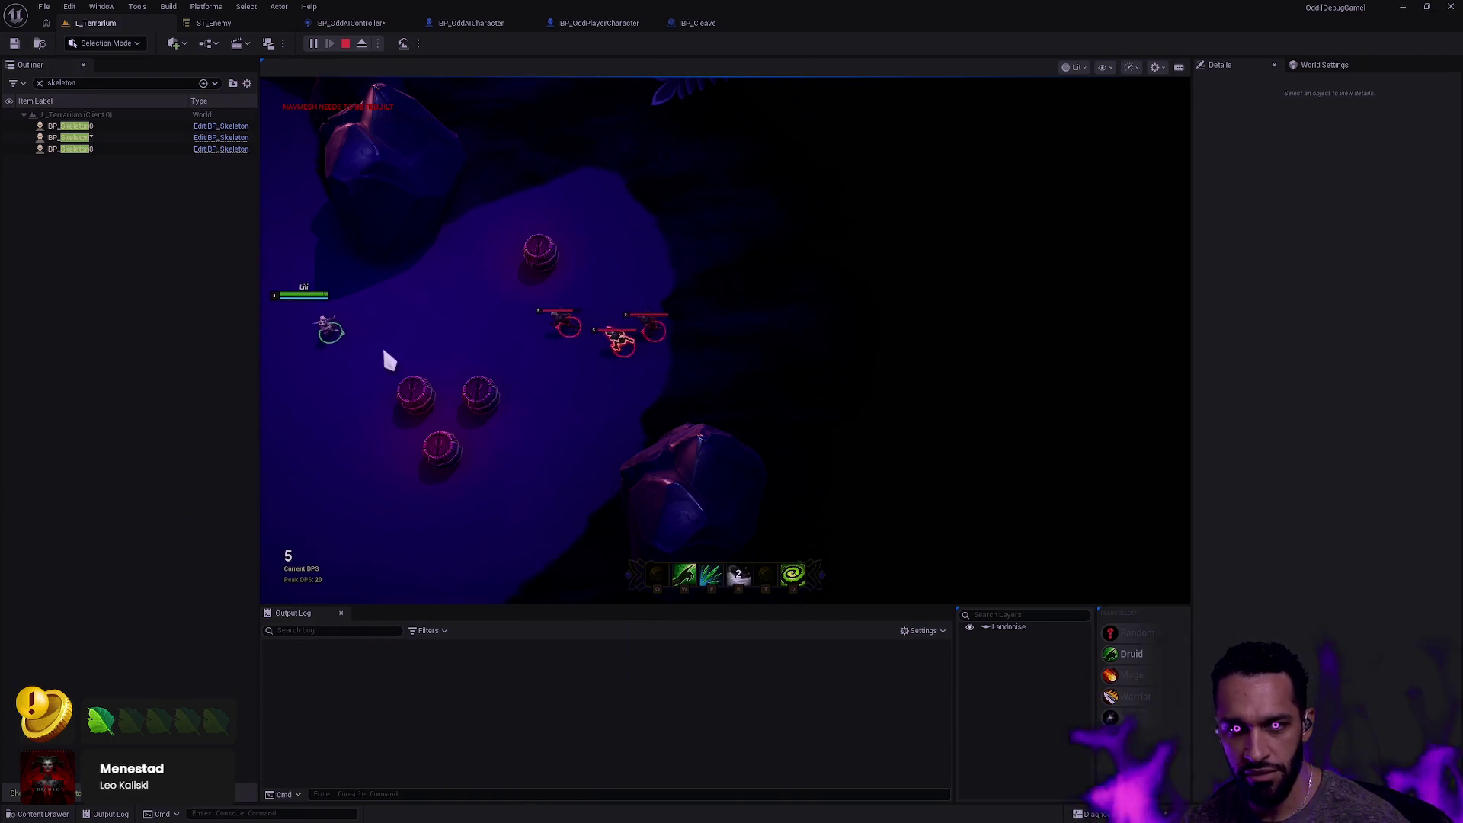
key("Escape")
Replay with a cleared log, walk near the skeletons, then return to BP_OddAIController's graph.
right_click(447, 314)
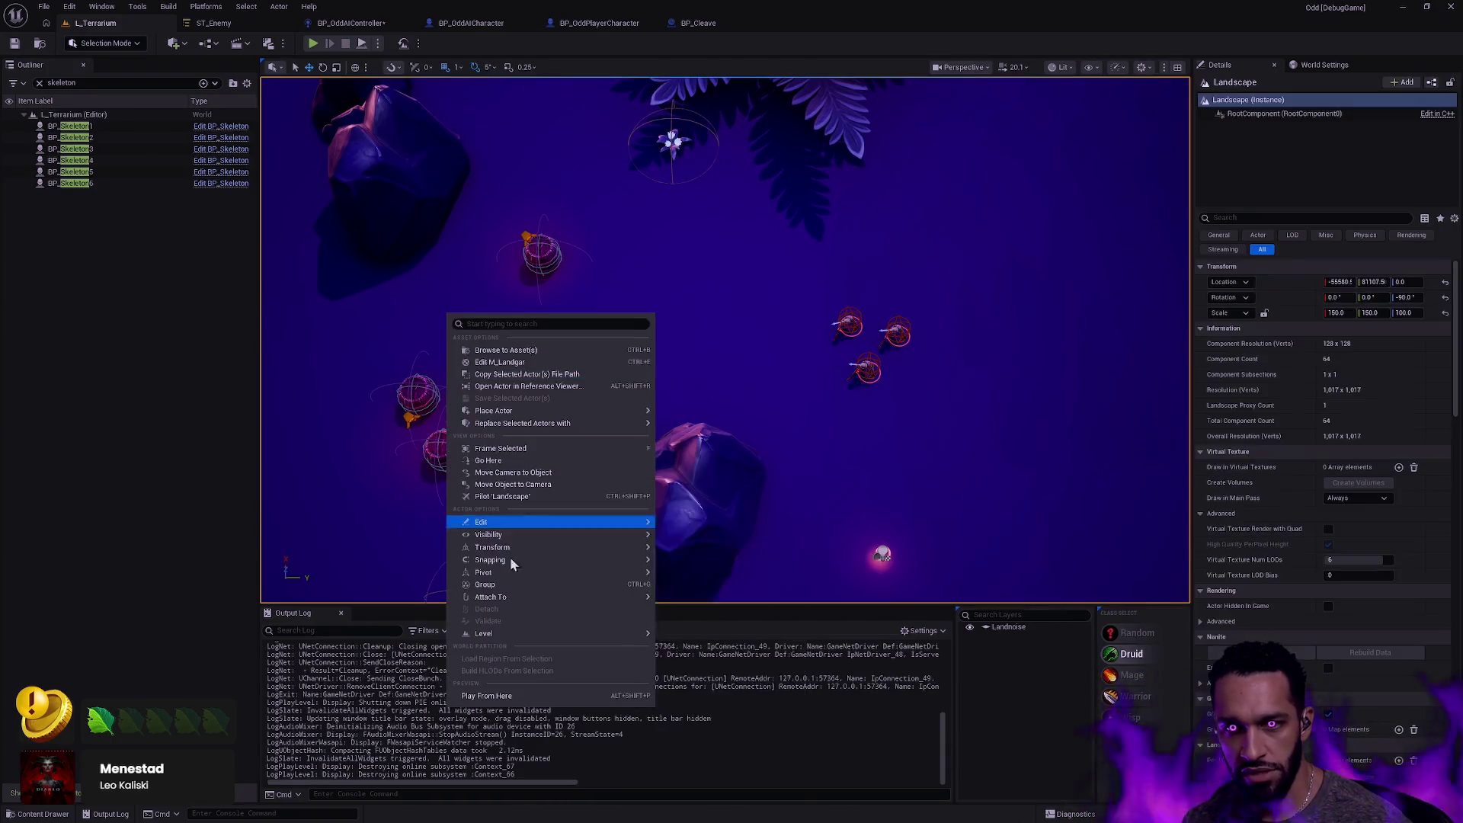
left_click(501, 699)
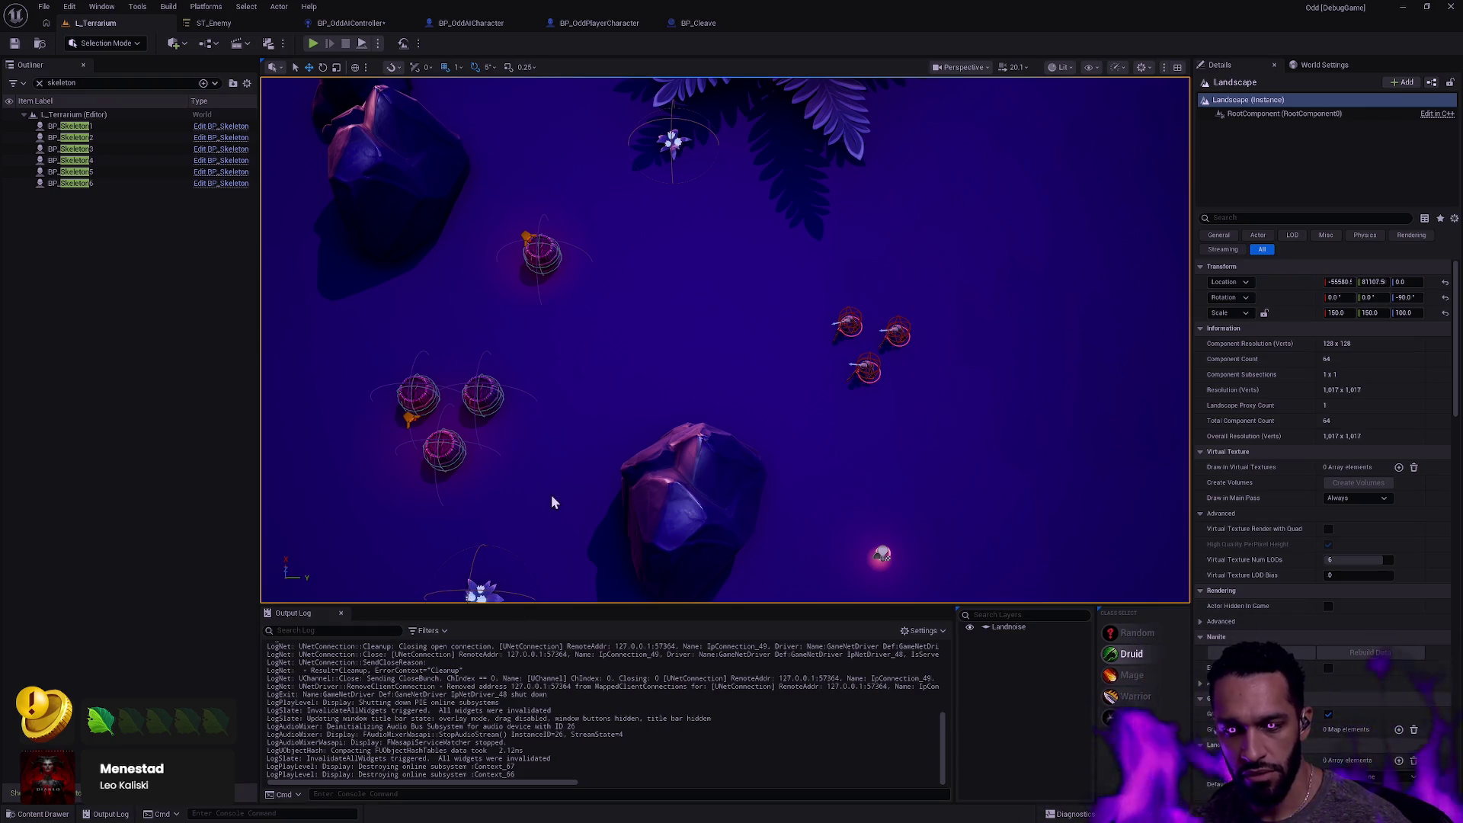
key("alt+p")
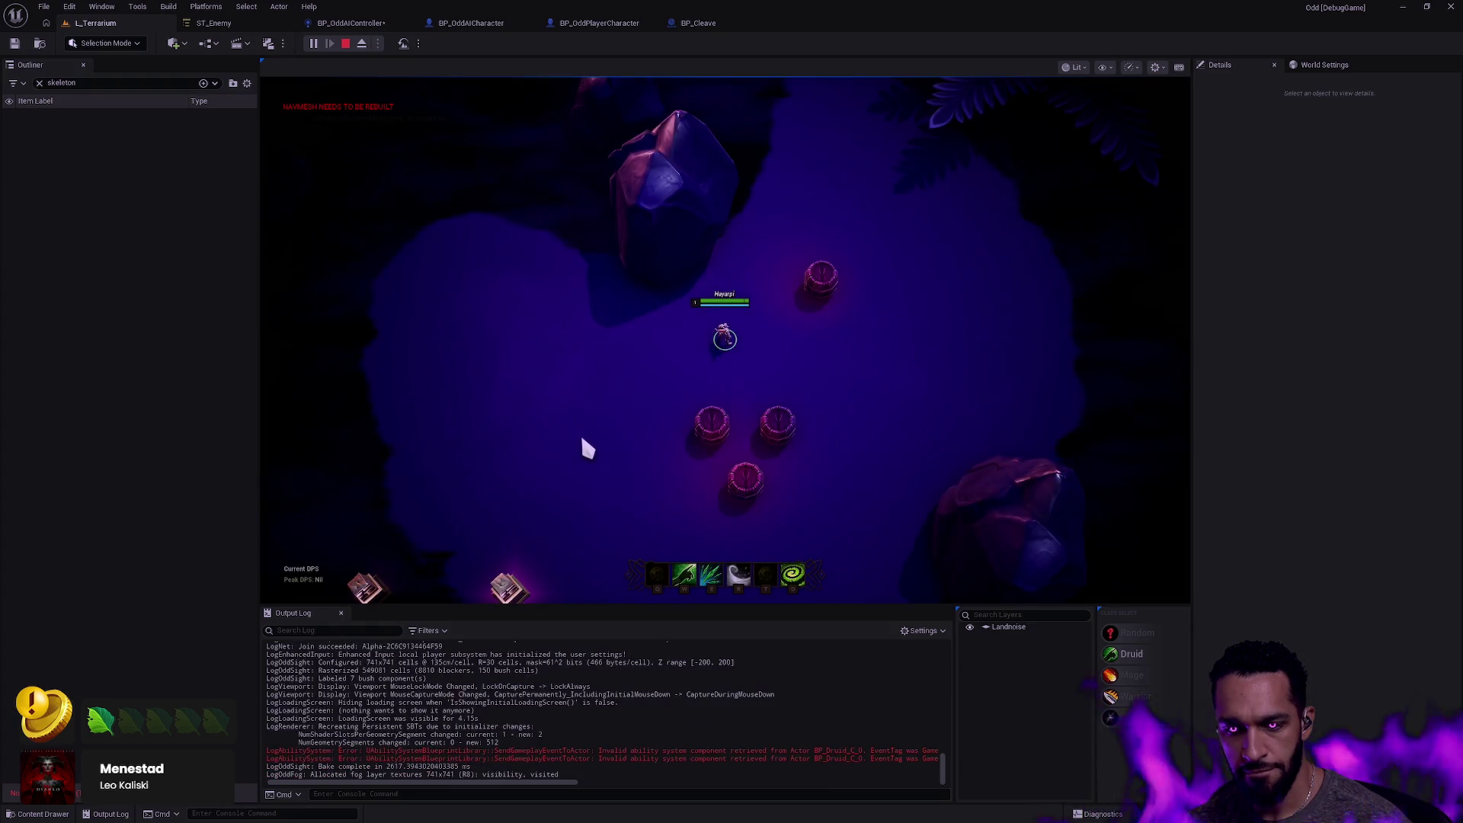
right_click(611, 637)
left_click(630, 535)
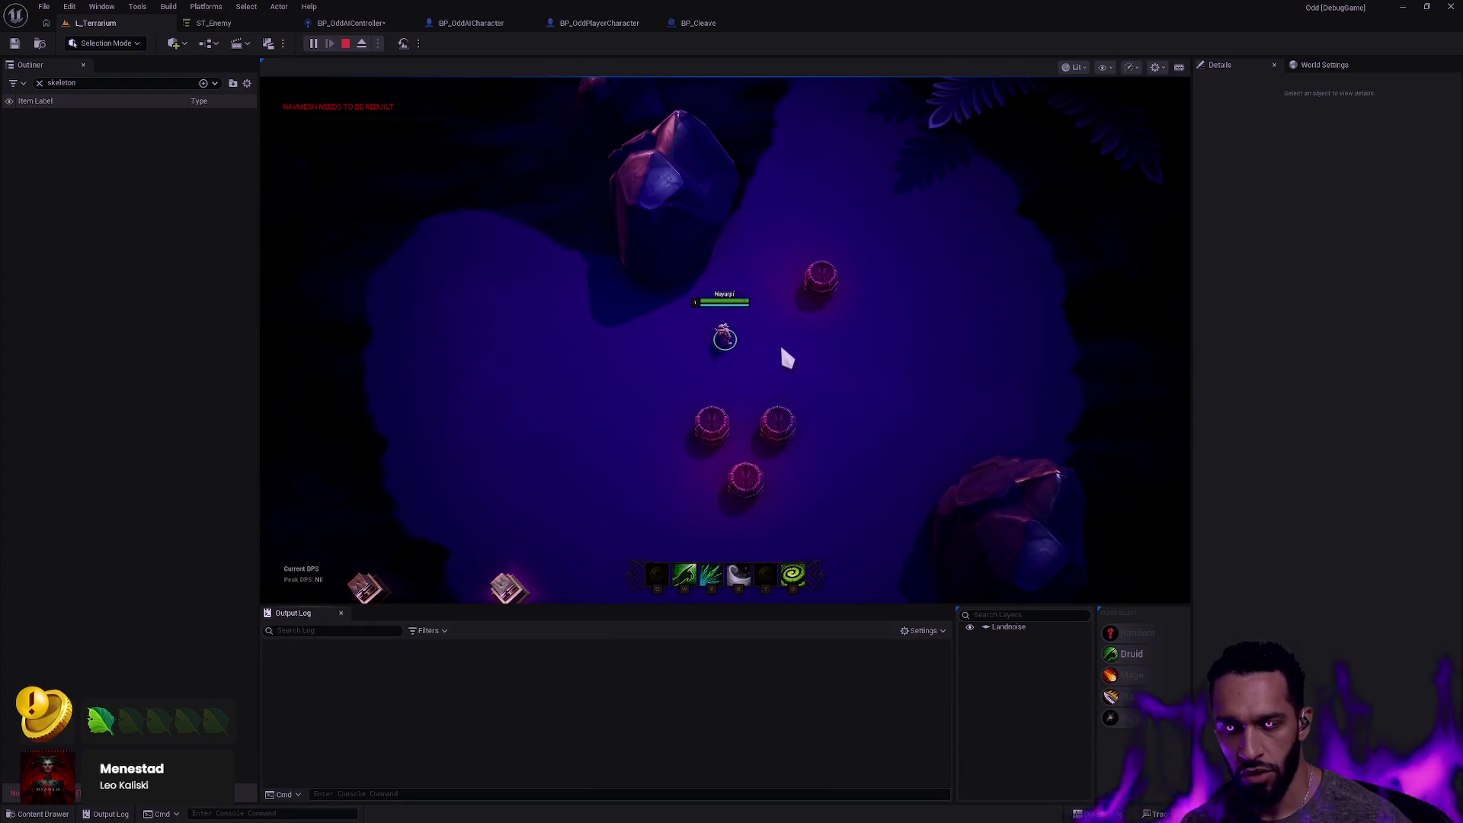
left_click(690, 332)
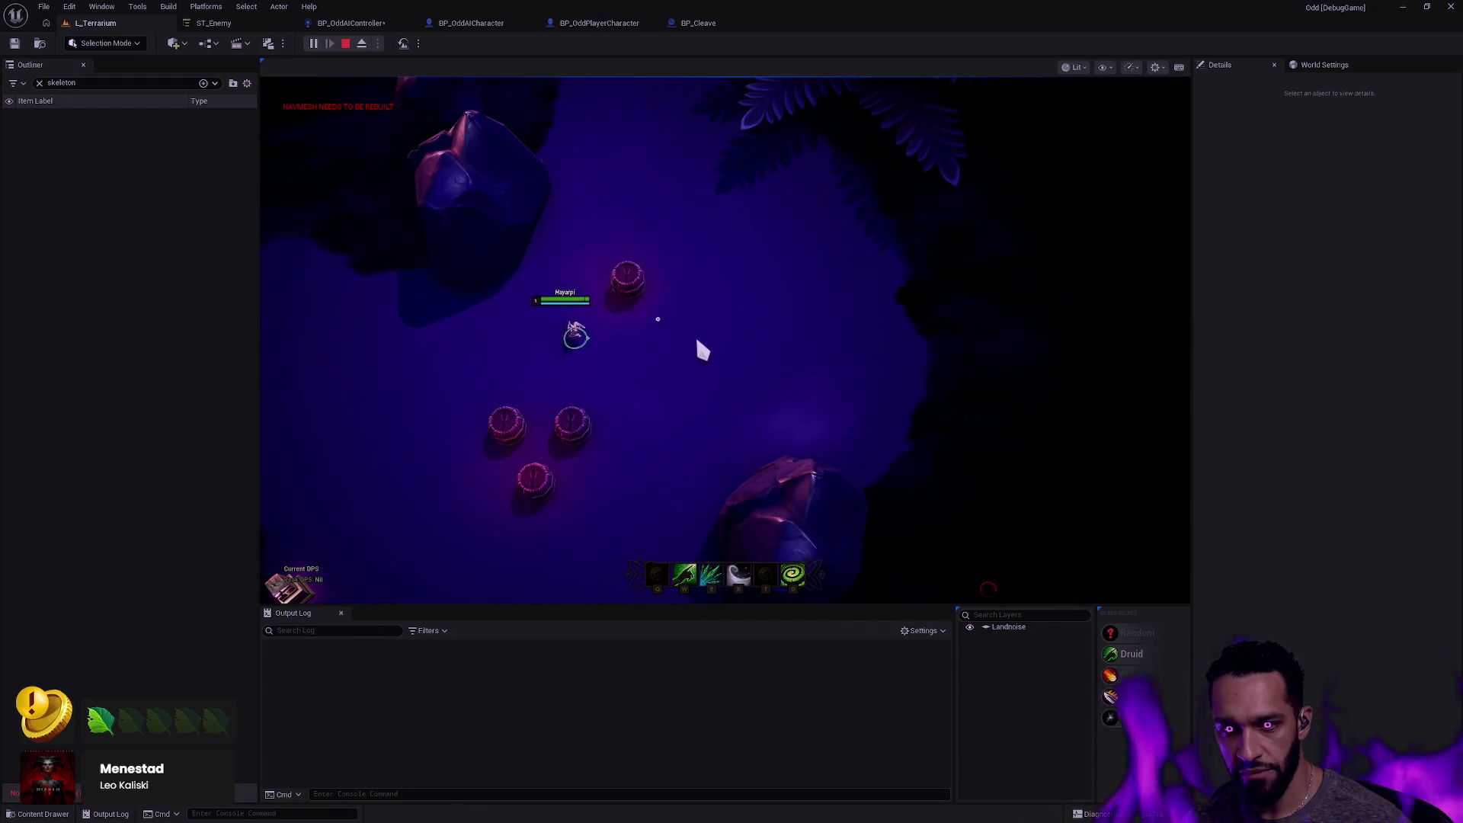
left_click(535, 369)
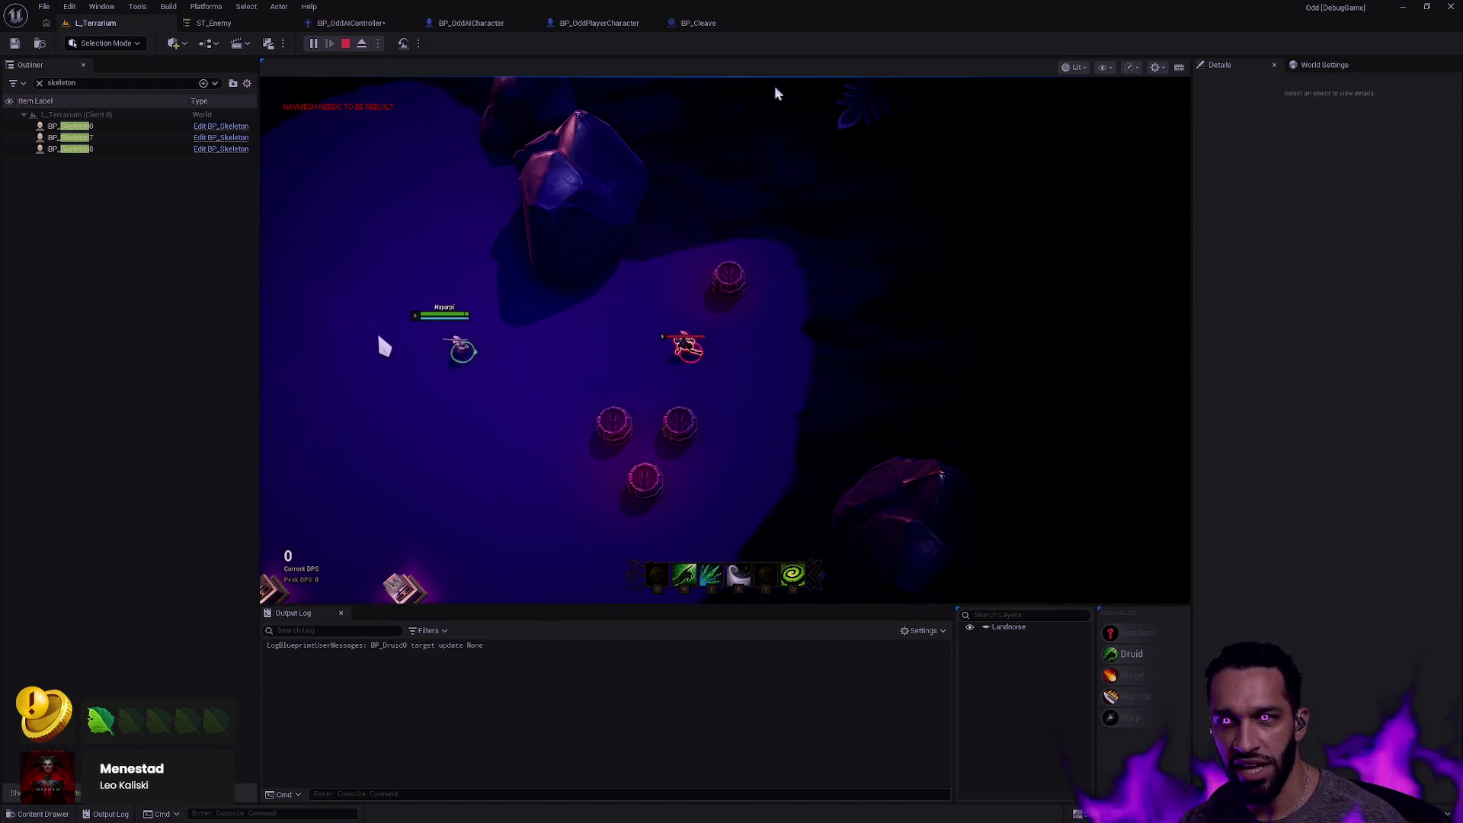
key("Escape")
left_click(354, 23)
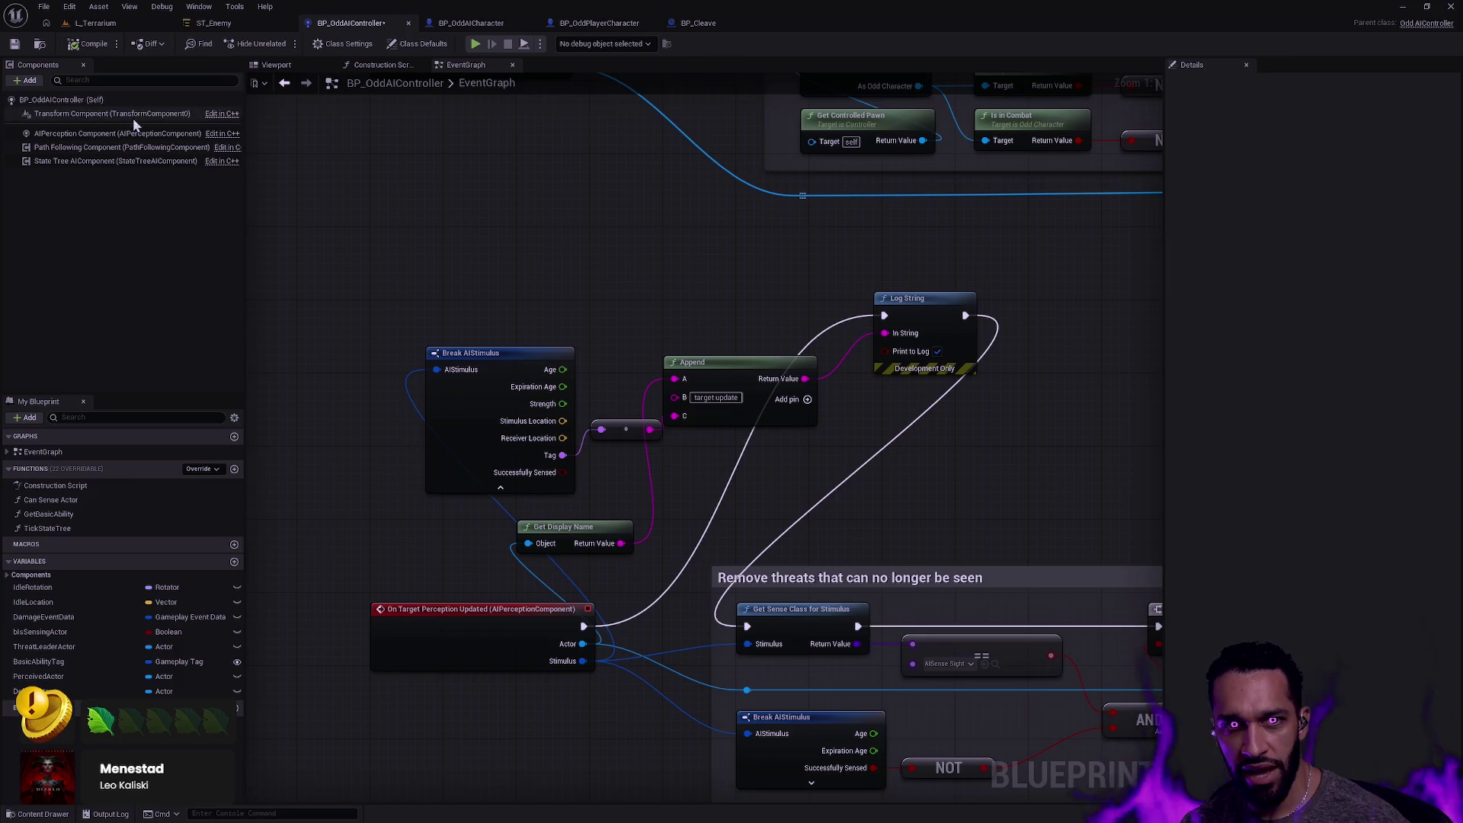
Select the AIPerception component and expand the sight sense's Debug Color and the component Tags.
left_click(107, 134)
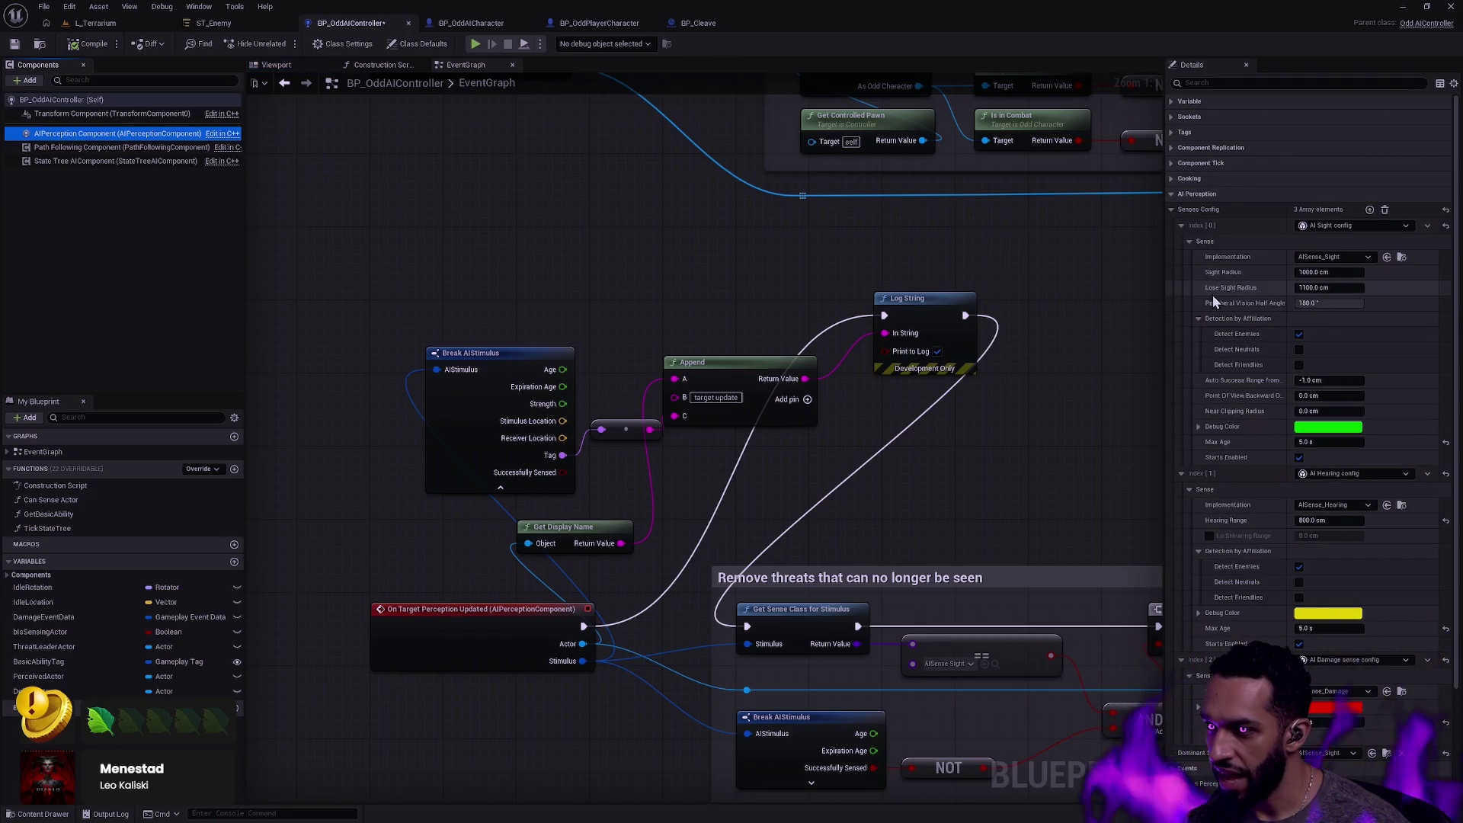
left_click(1197, 428)
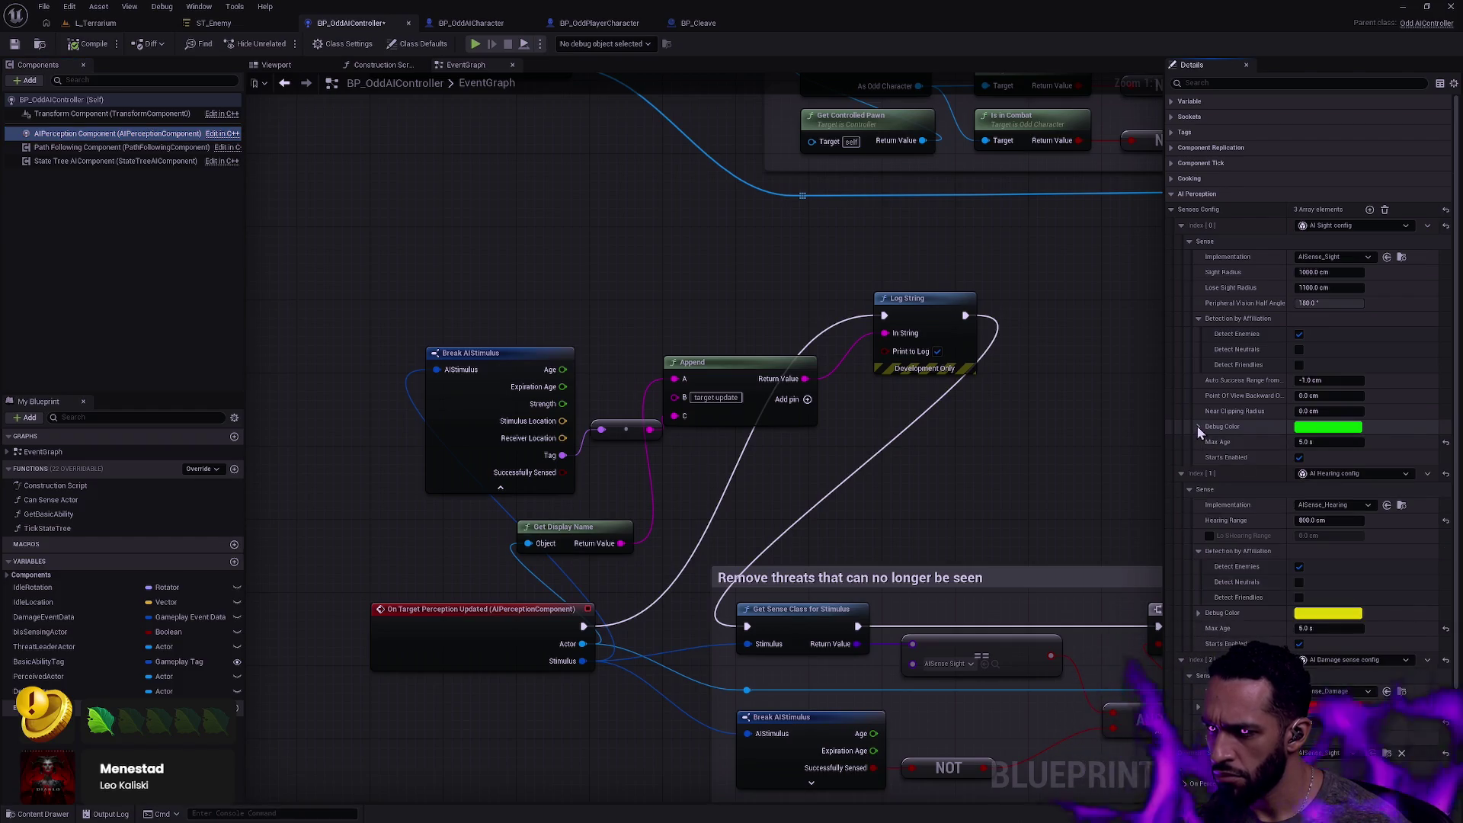
mouse_move(1235, 401)
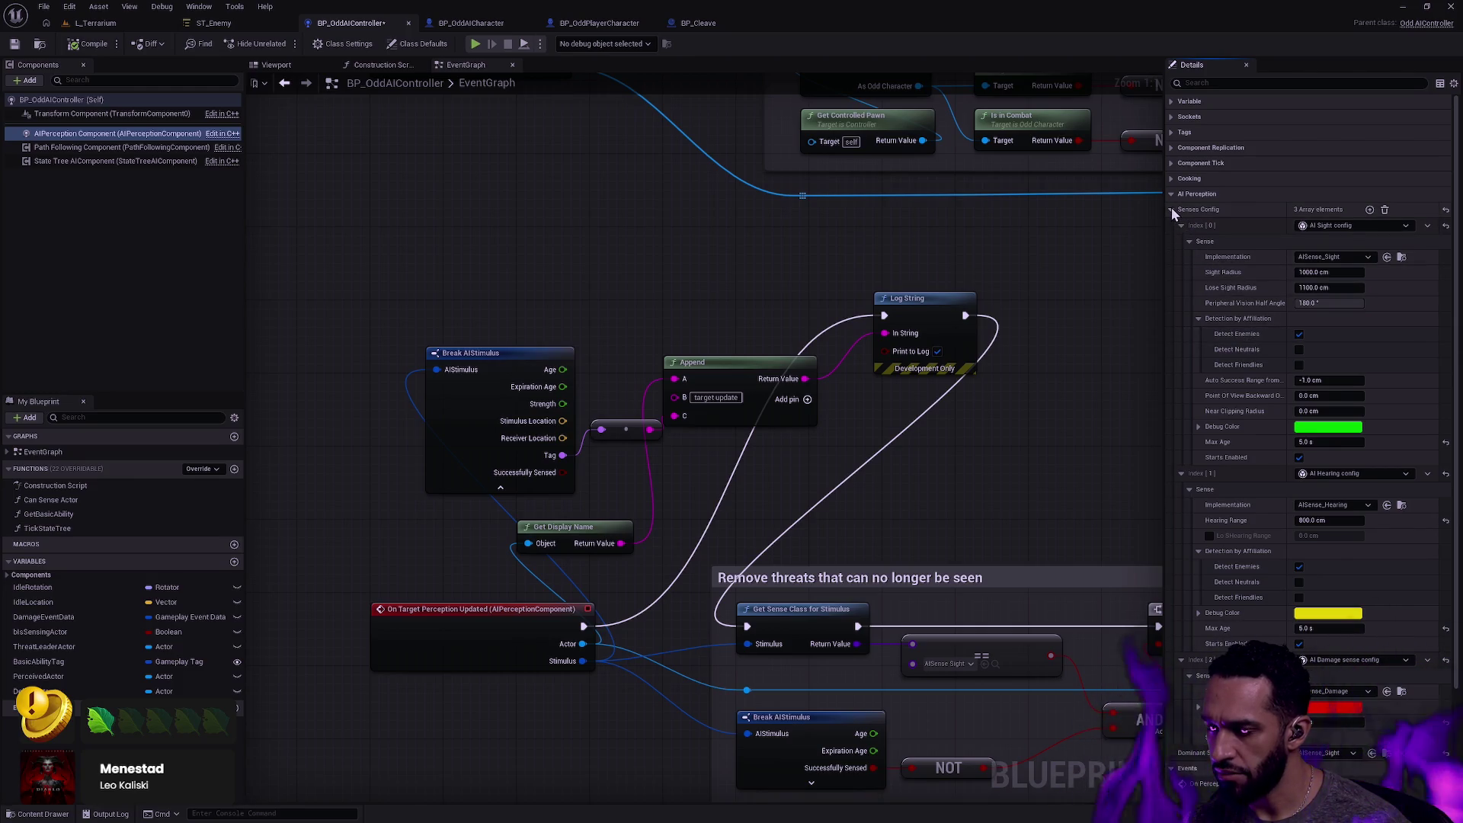
left_click(1169, 132)
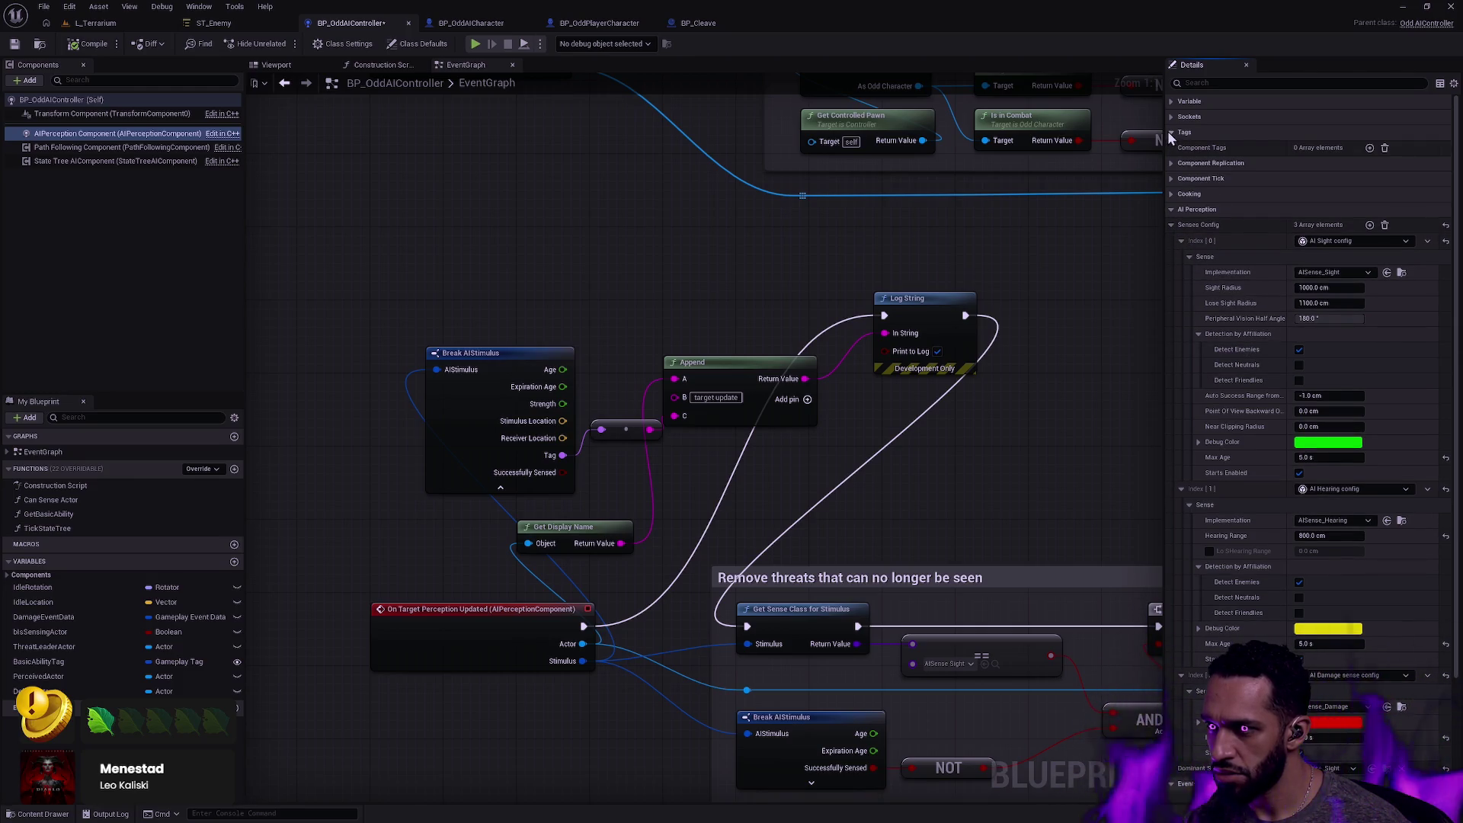
scroll(1226, 342, "down", 3)
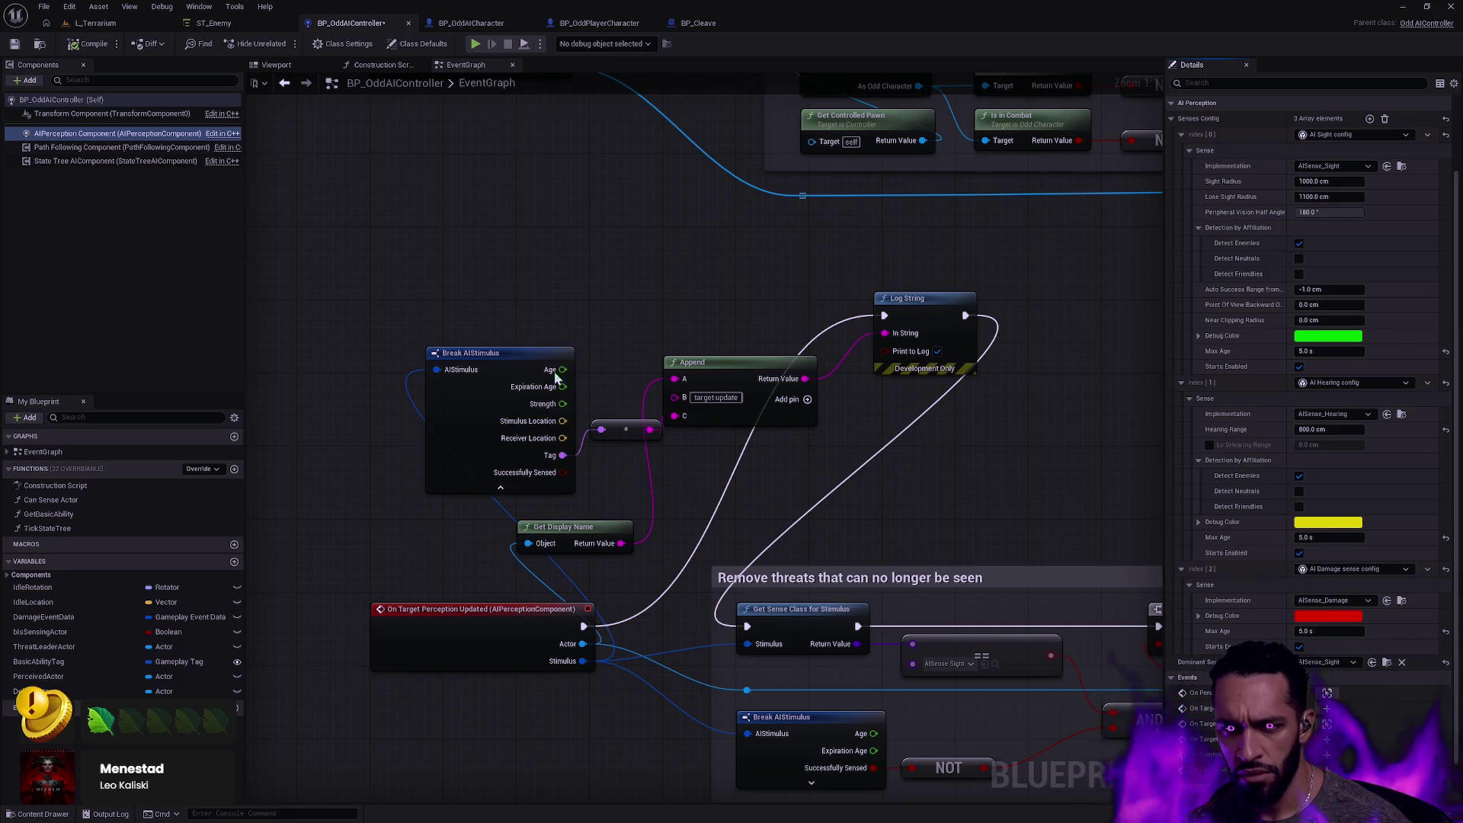
key("alt+Tab")
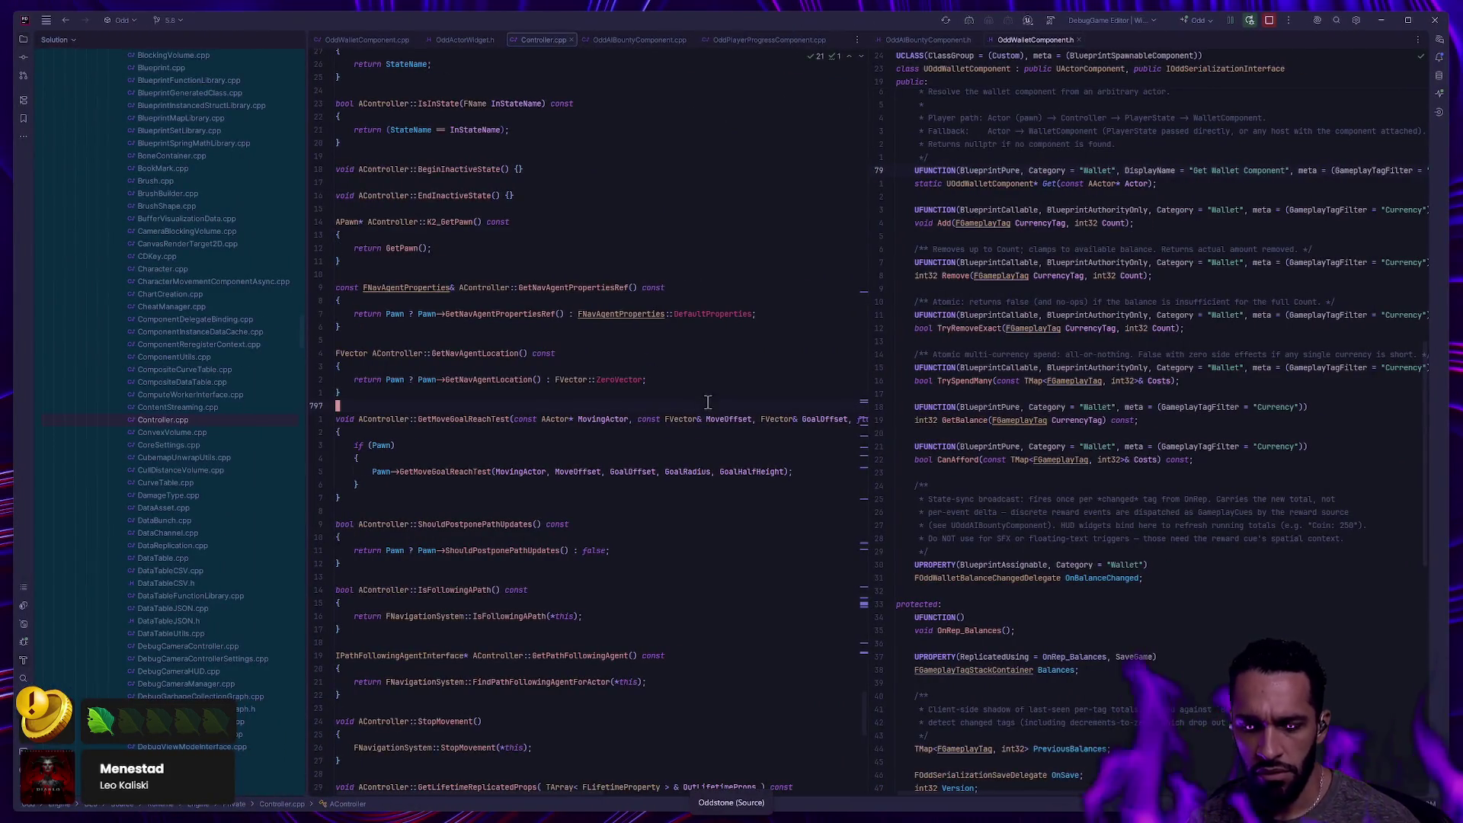
Search for AIStimulus and open the FAIStimulus struct in AIPerceptionTypes.h to view its fields.
key("ctrl+t")
type("AIStimulu")
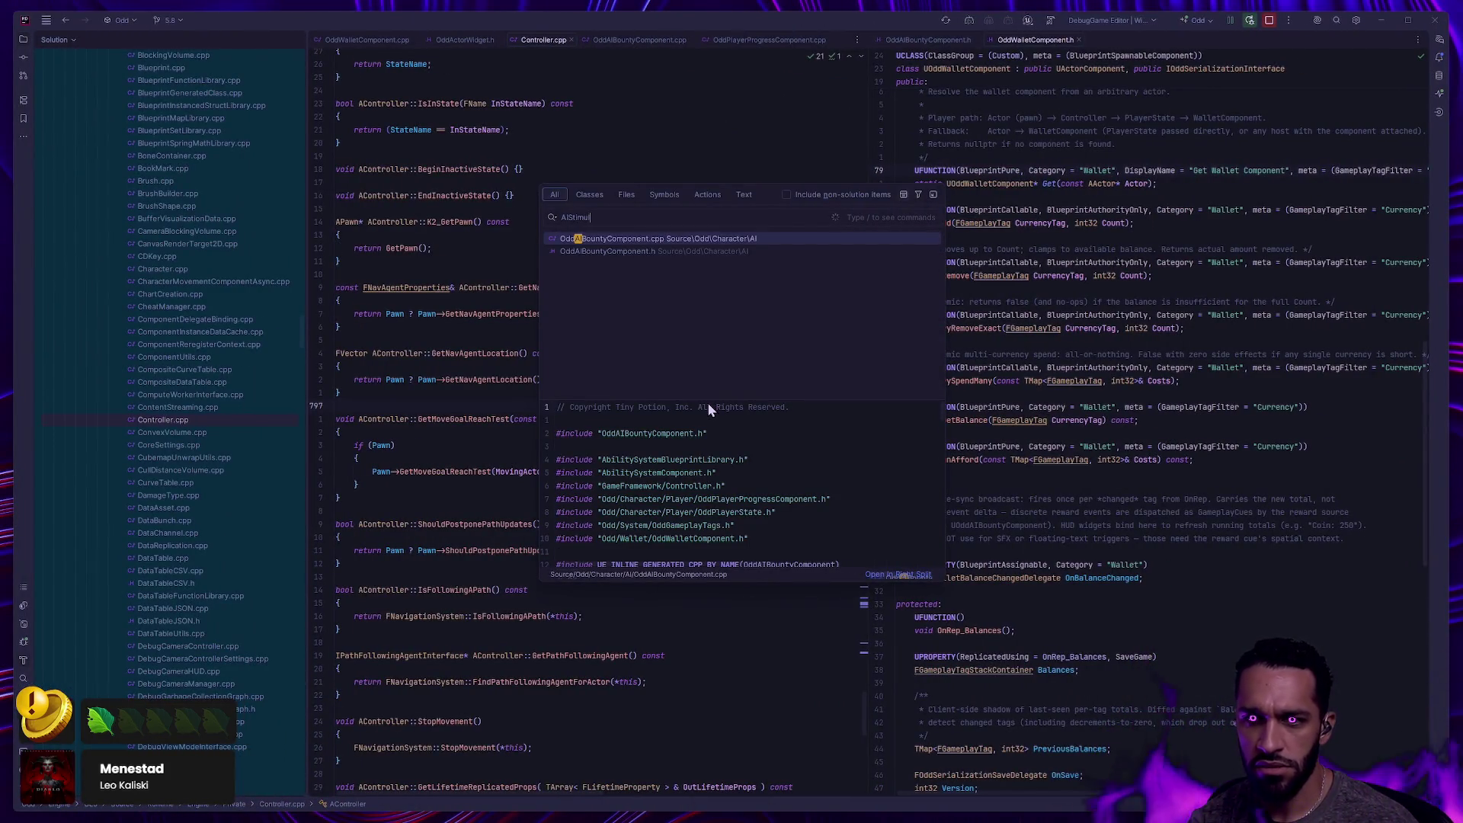
type("s")
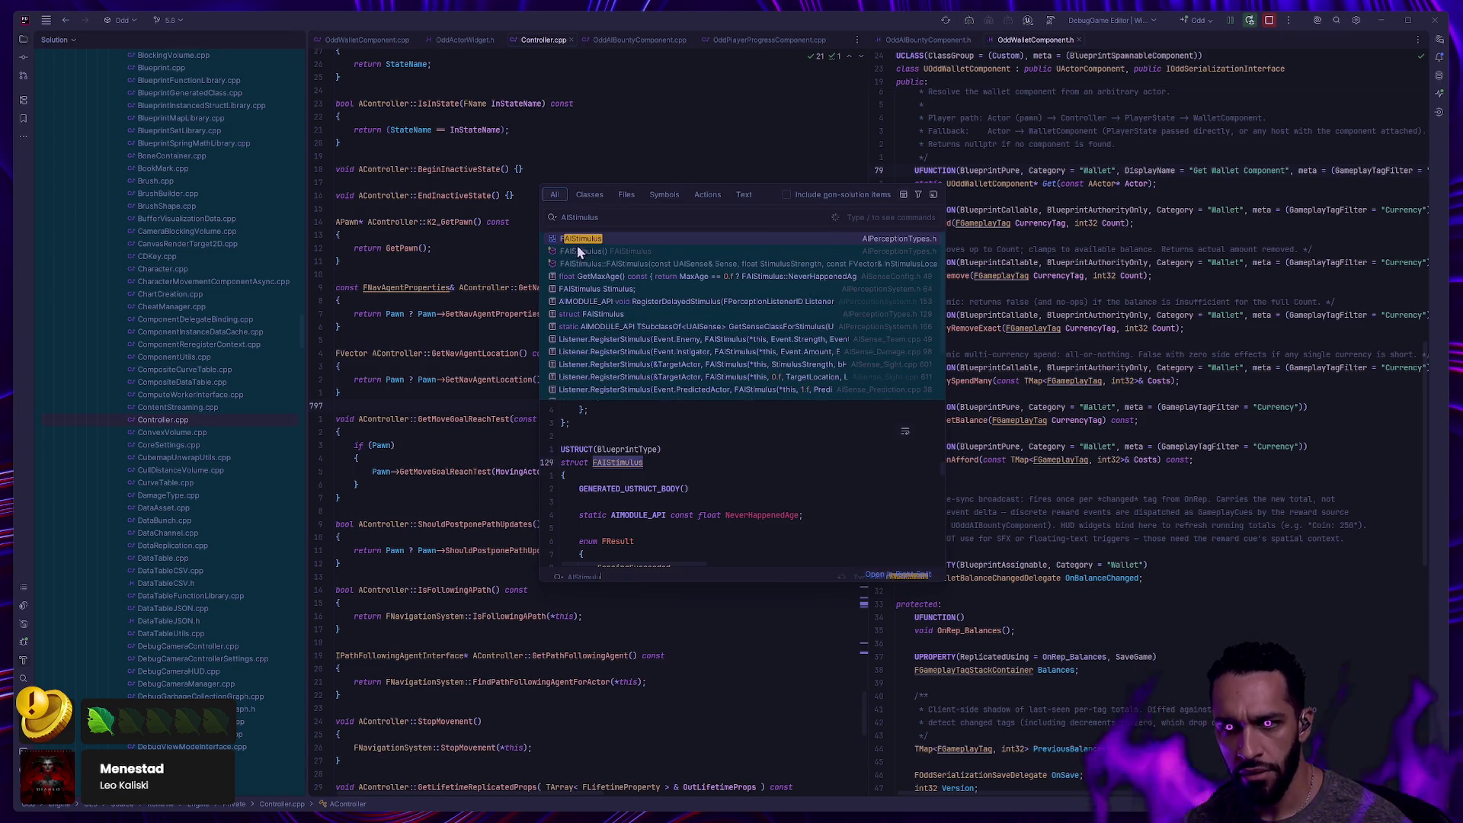
left_click(587, 238)
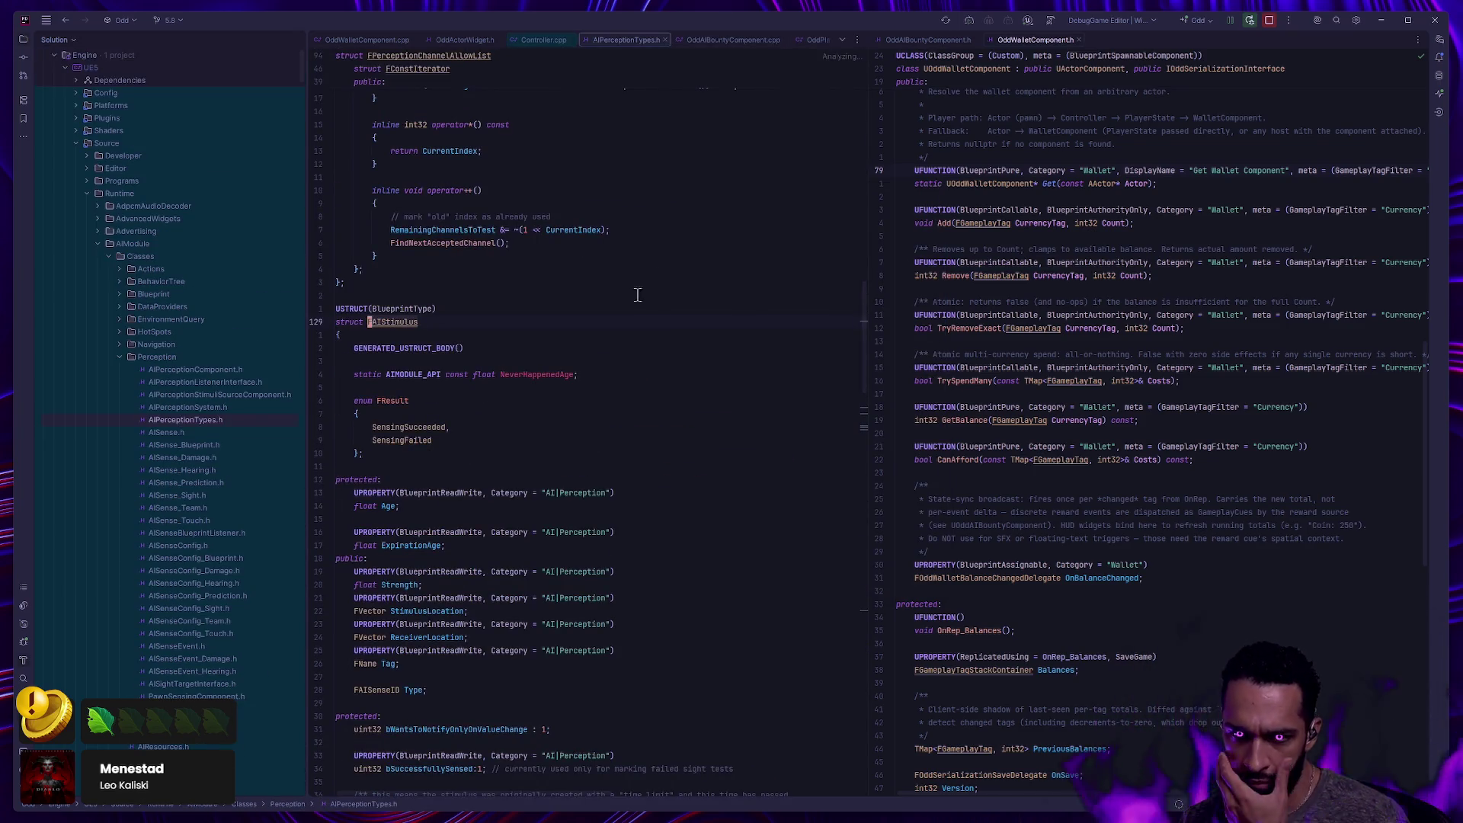
scroll(597, 381, "down", 4)
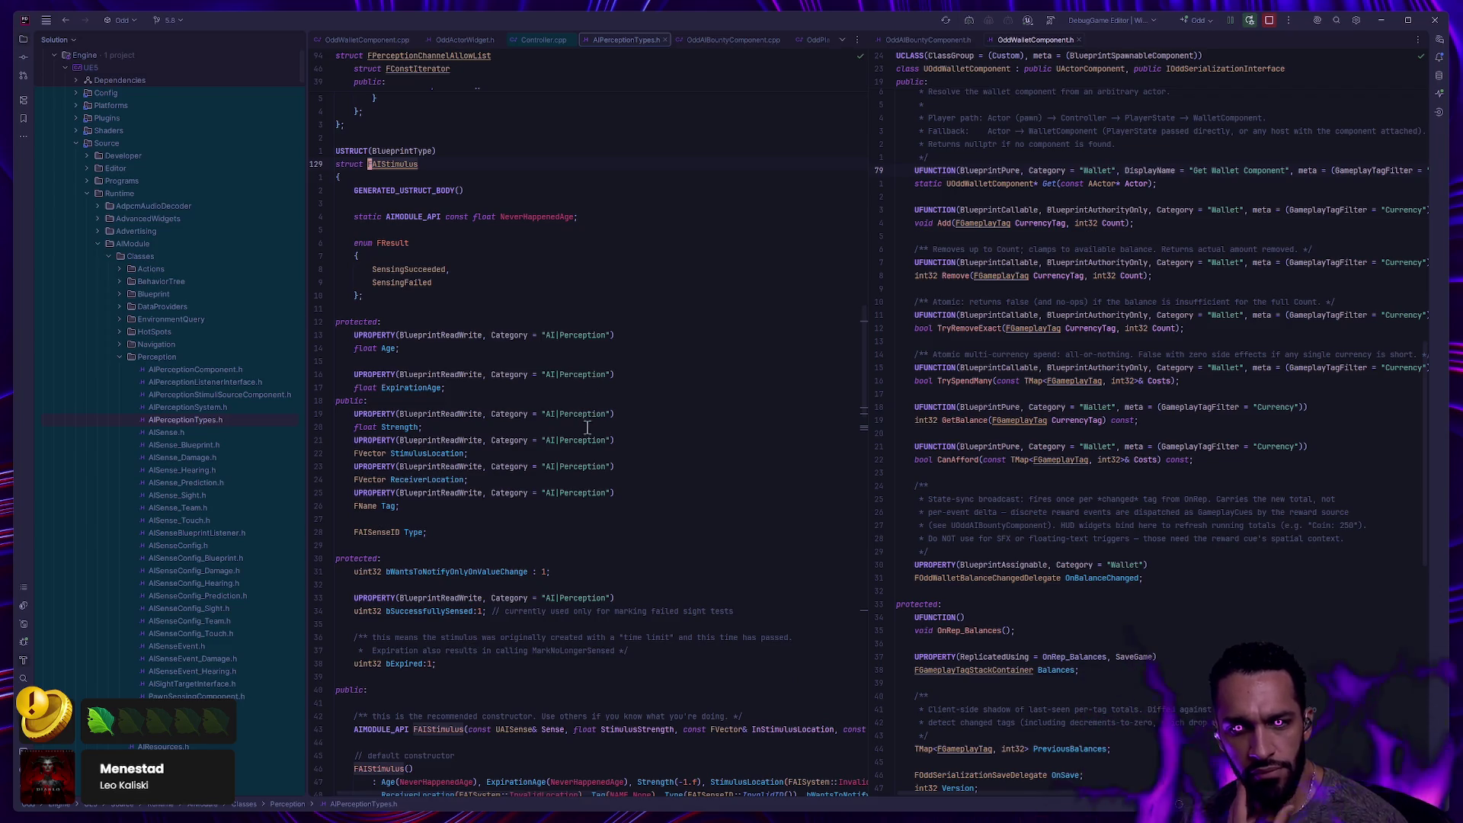
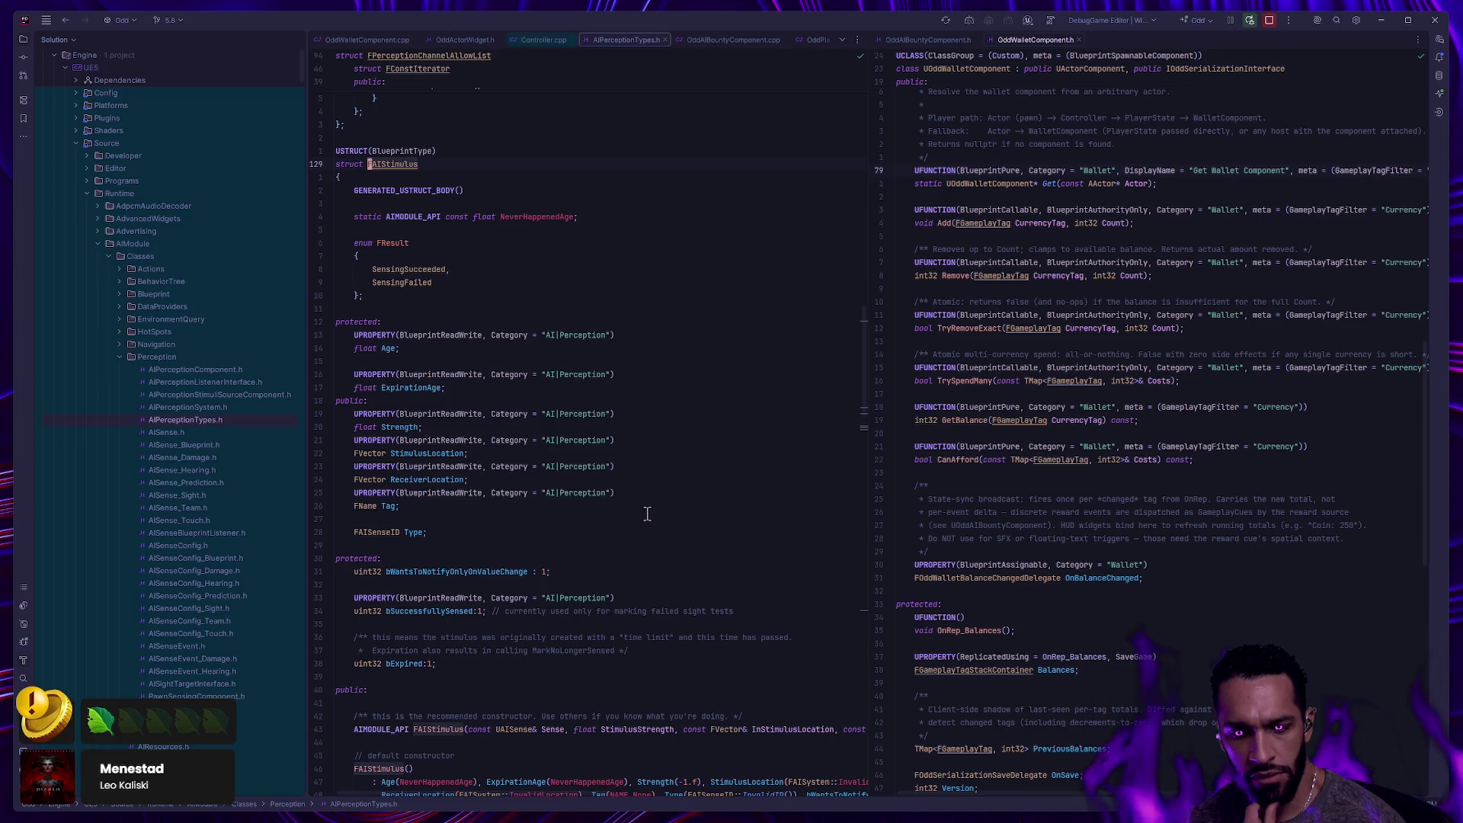
Find all usages of the FAIStimulus Tag field and expand the results down to the Runtime folder.
left_click(386, 506)
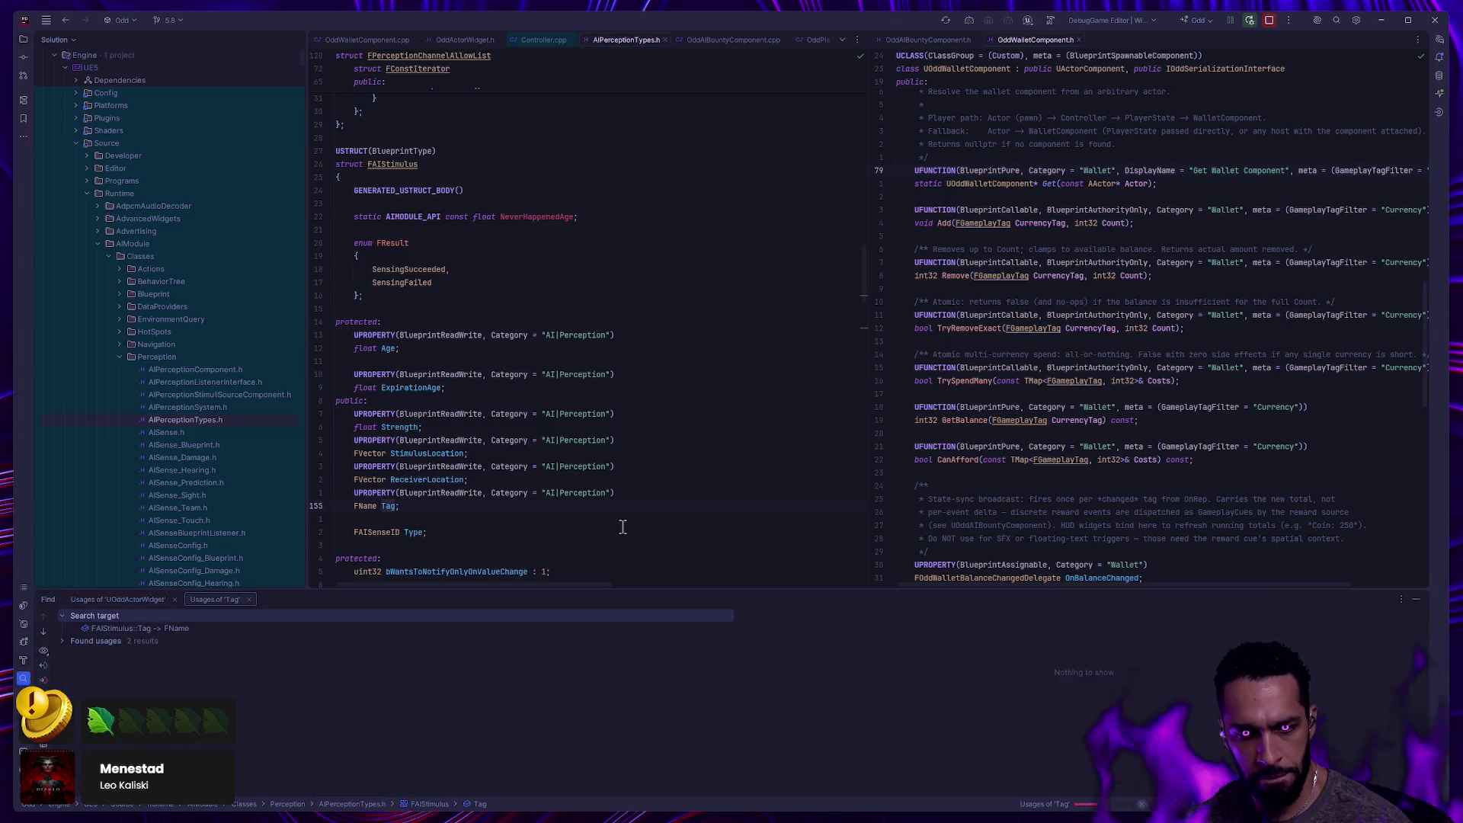
left_click(64, 642)
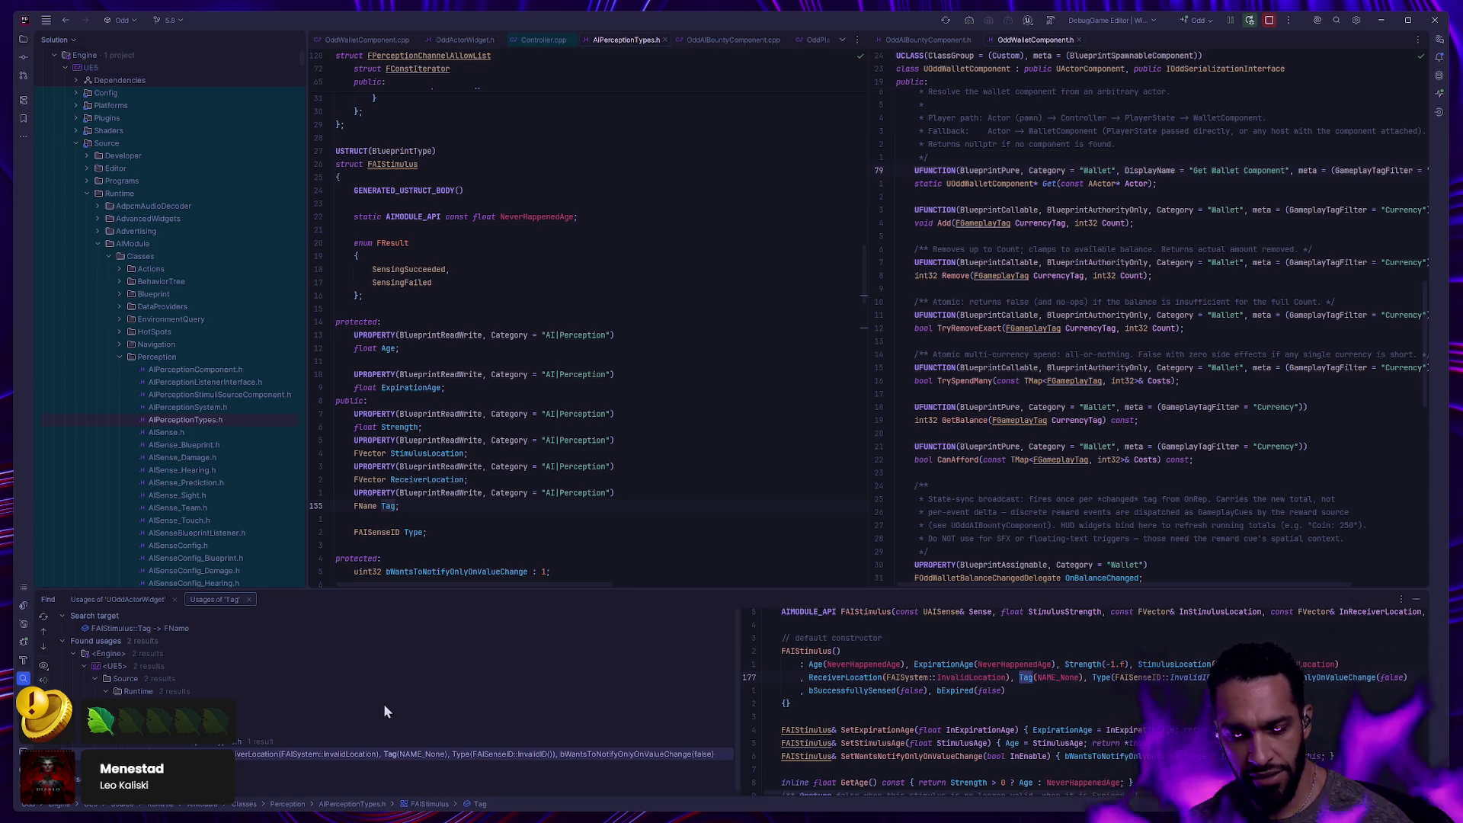
Preview the Tag(InStimulusTag) constructor usage in Private/AIPerceptionTypes.cpp.
scroll(384, 699, "down", 1)
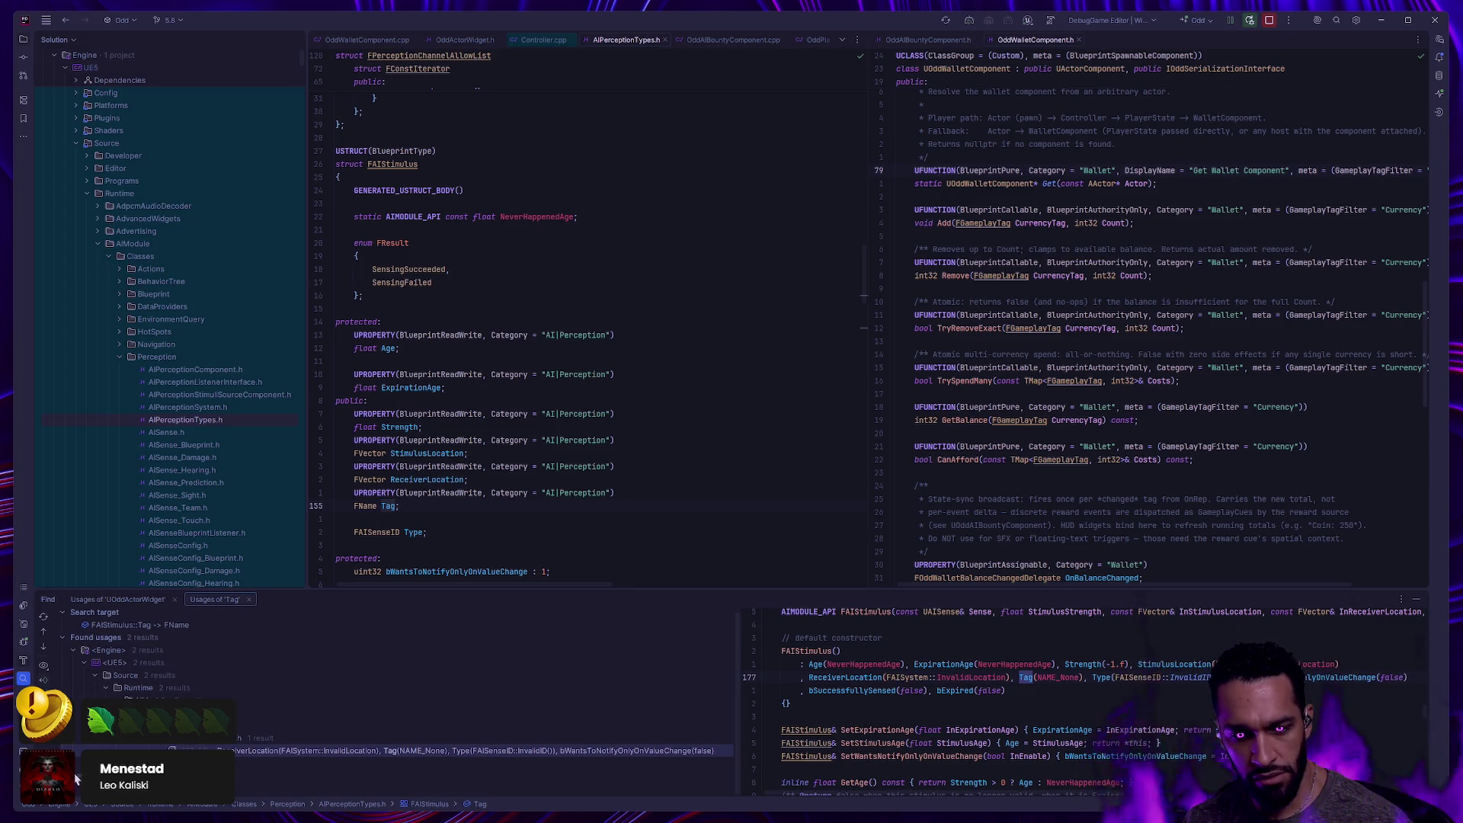
scroll(76, 777, "down", 3)
left_click(129, 651)
left_click(224, 688)
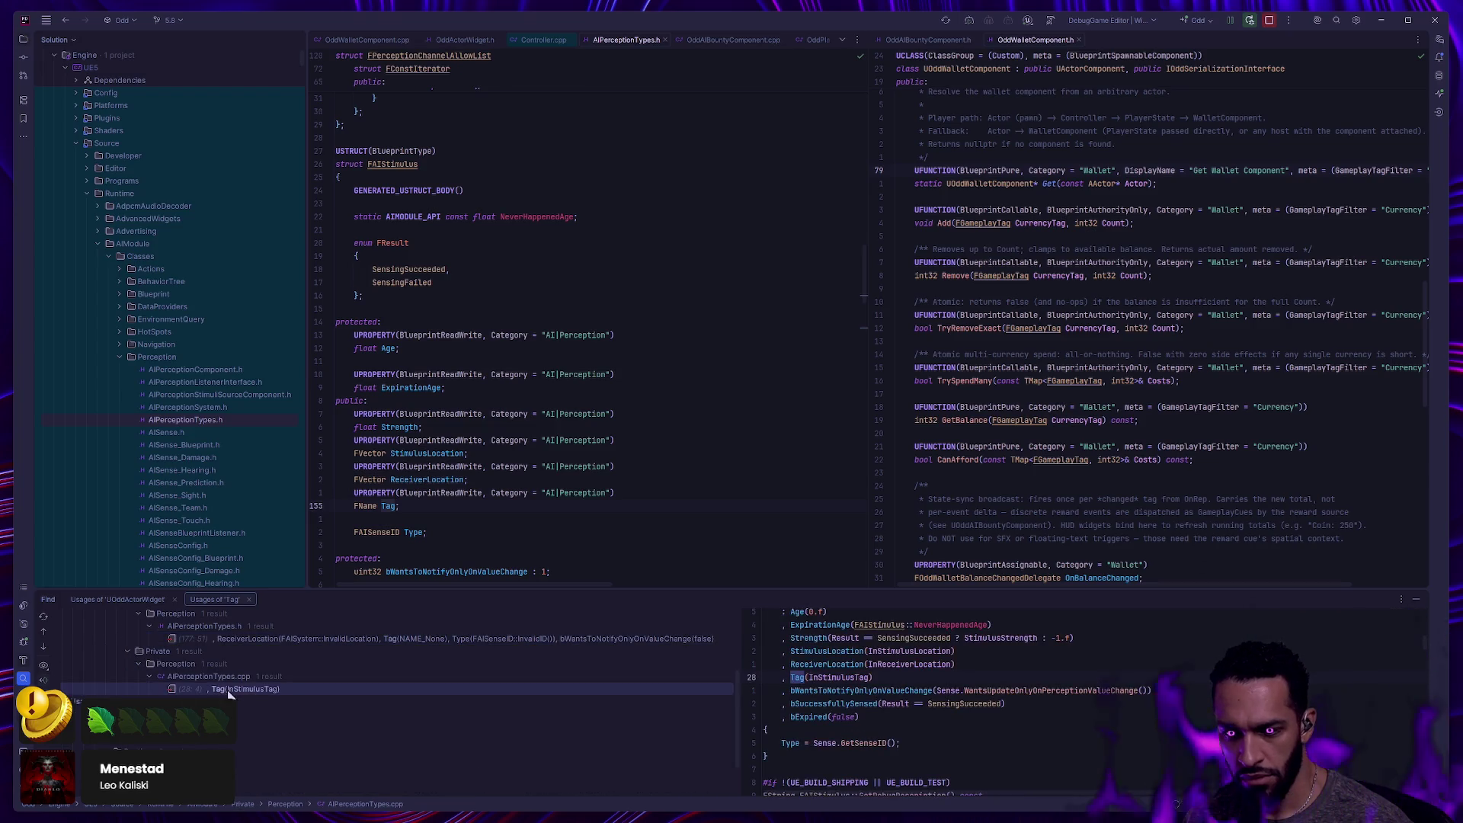
scroll(943, 695, "up", 2)
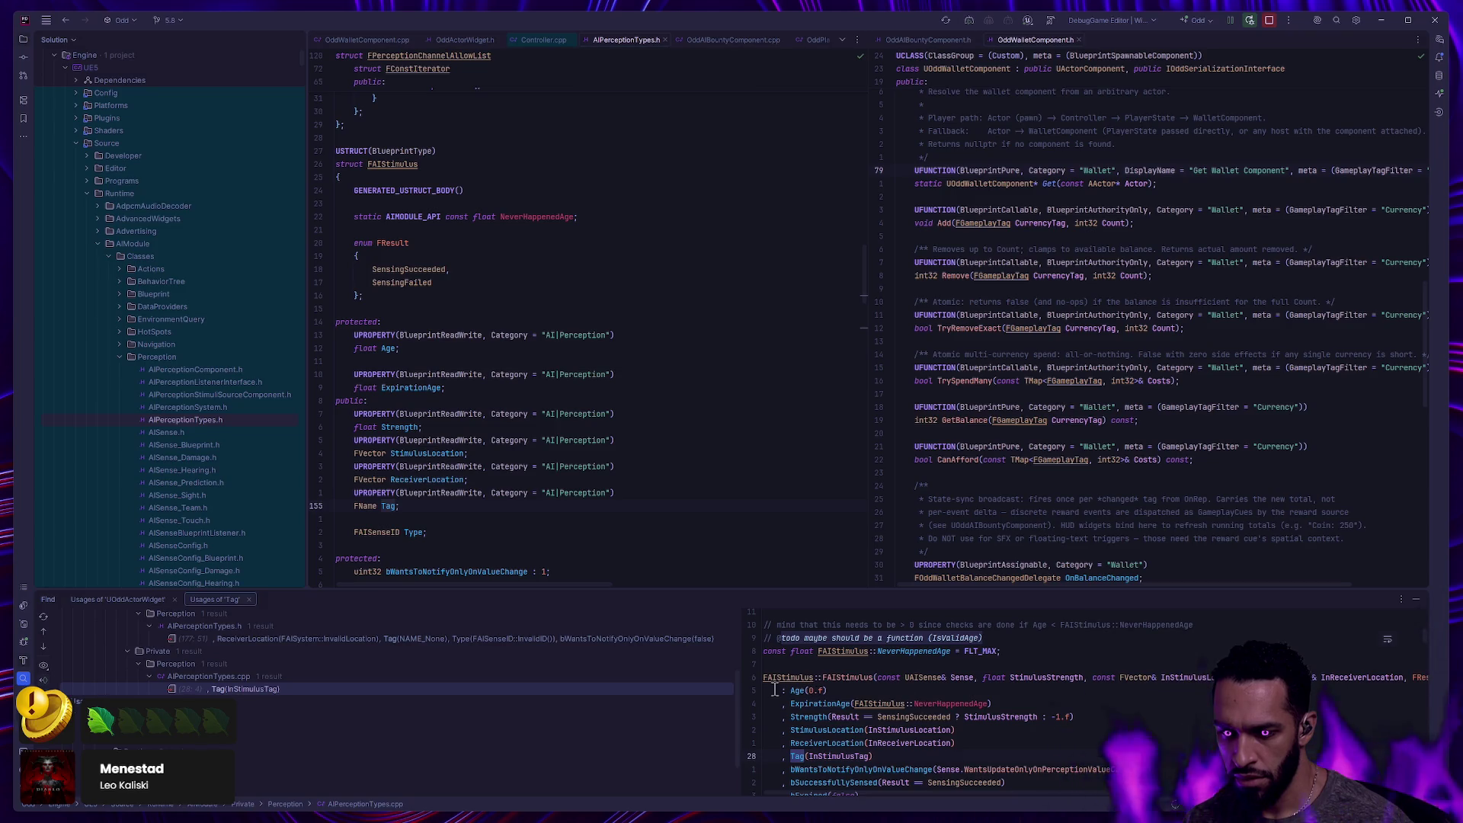
scroll(812, 680, "down", 1)
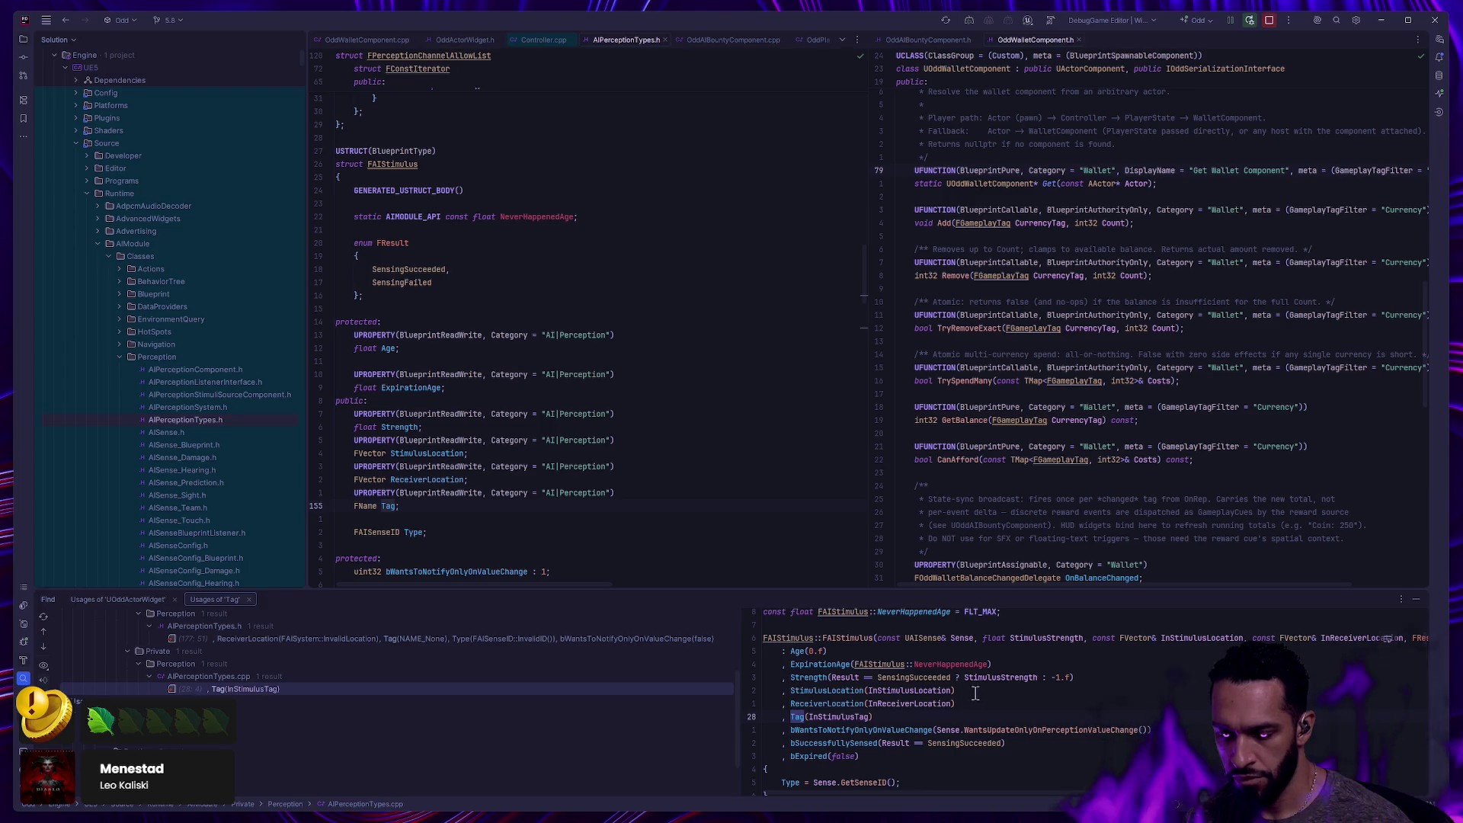
scroll(969, 683, "right", 4)
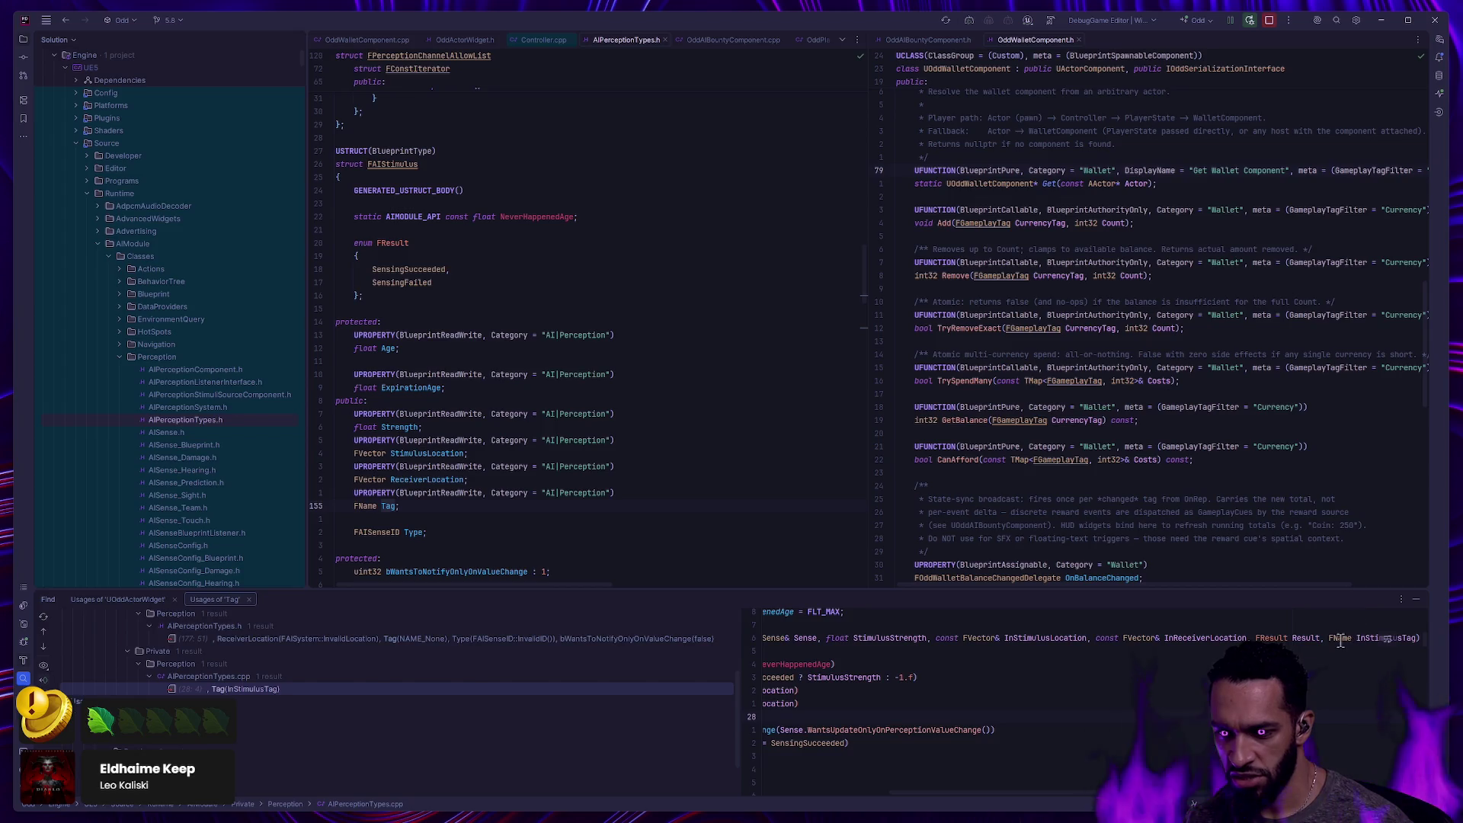
mouse_move(1342, 638)
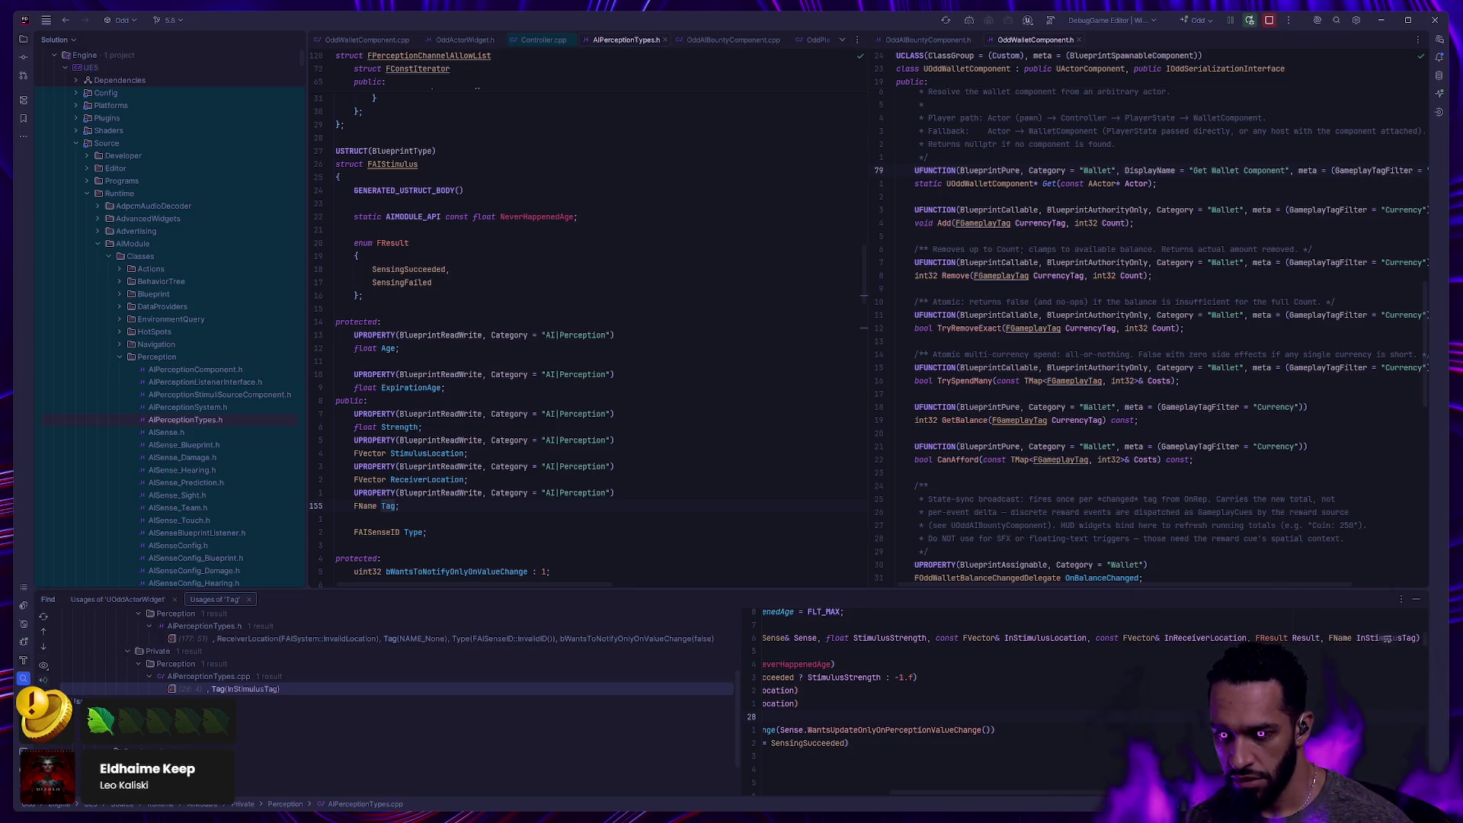
Finish reviewing the usage, hide the Find results and switch back to Unreal Editor.
scroll(1184, 691, "left", 5)
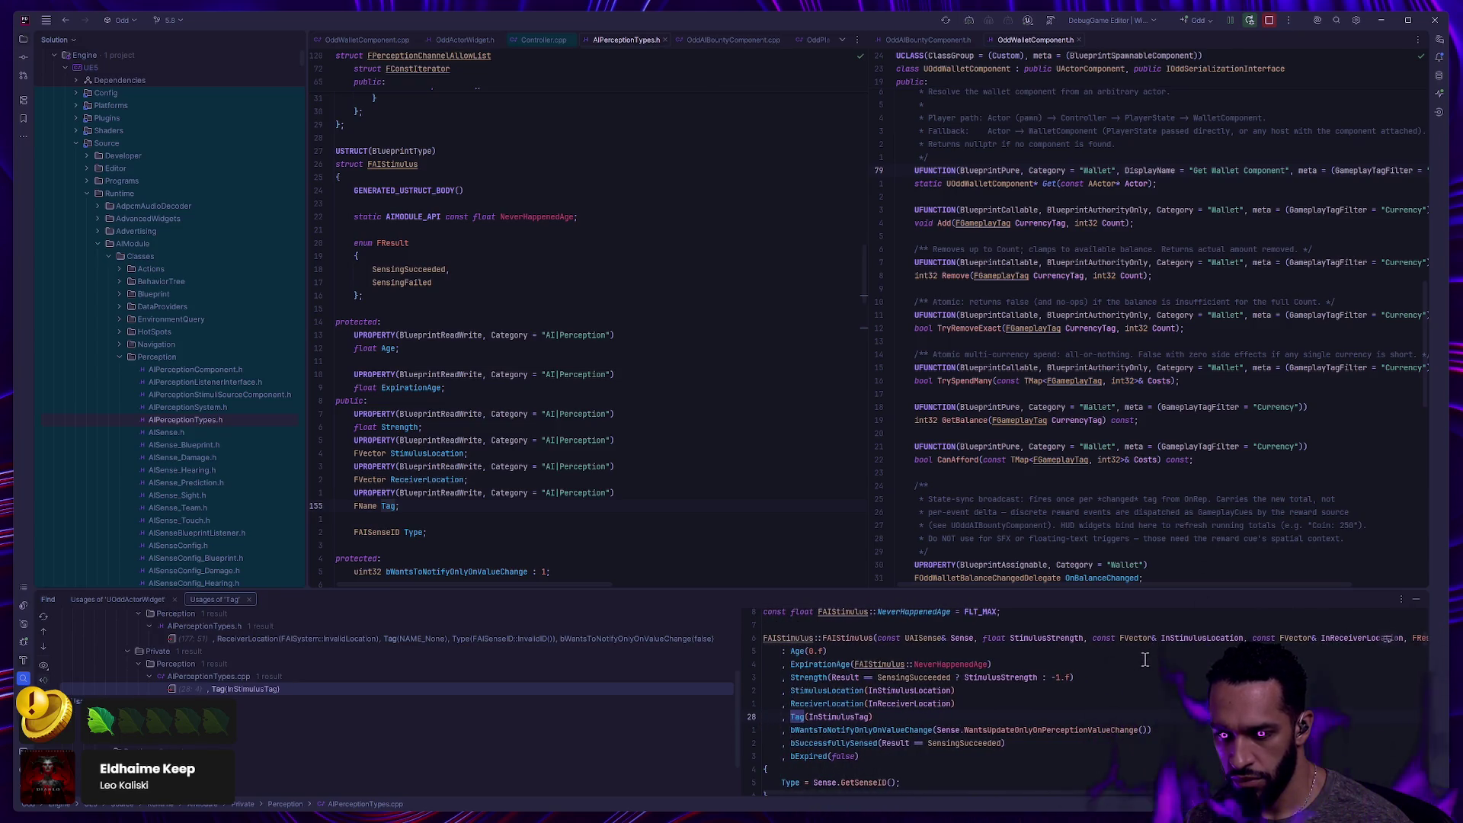
scroll(1140, 658, "up", 3)
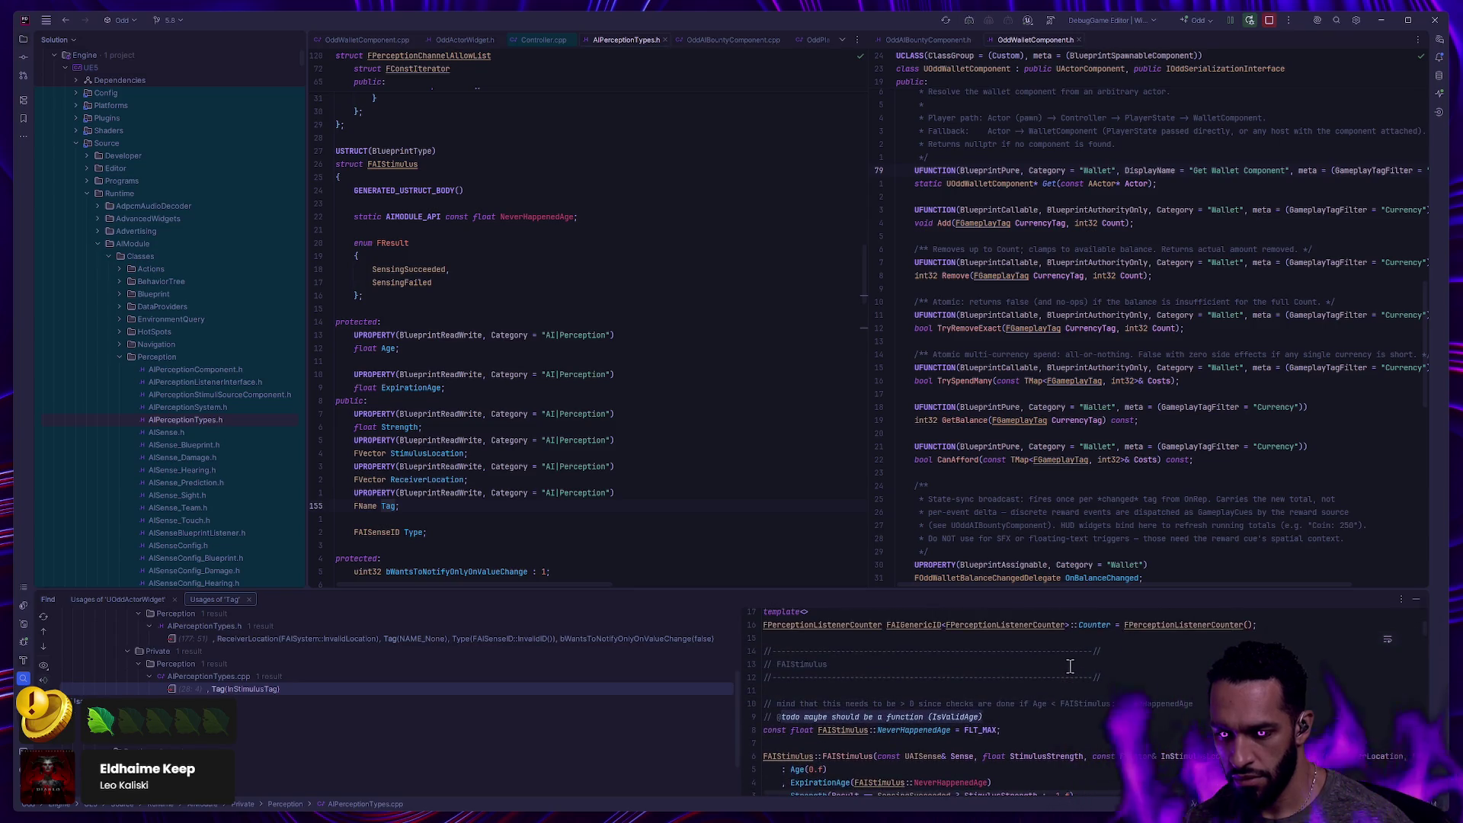
scroll(1070, 667, "down", 3)
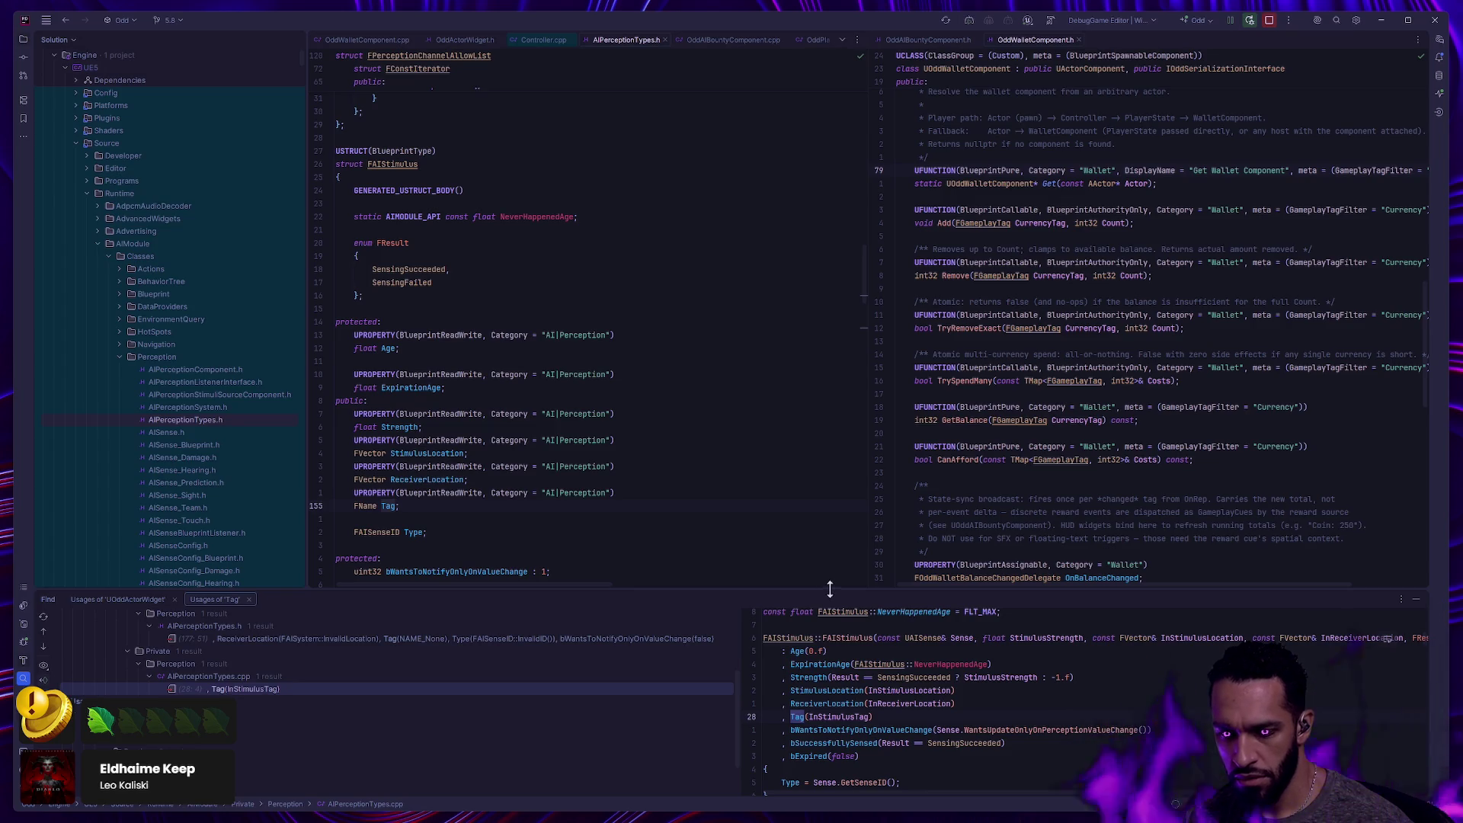
scroll(946, 686, "down", 1)
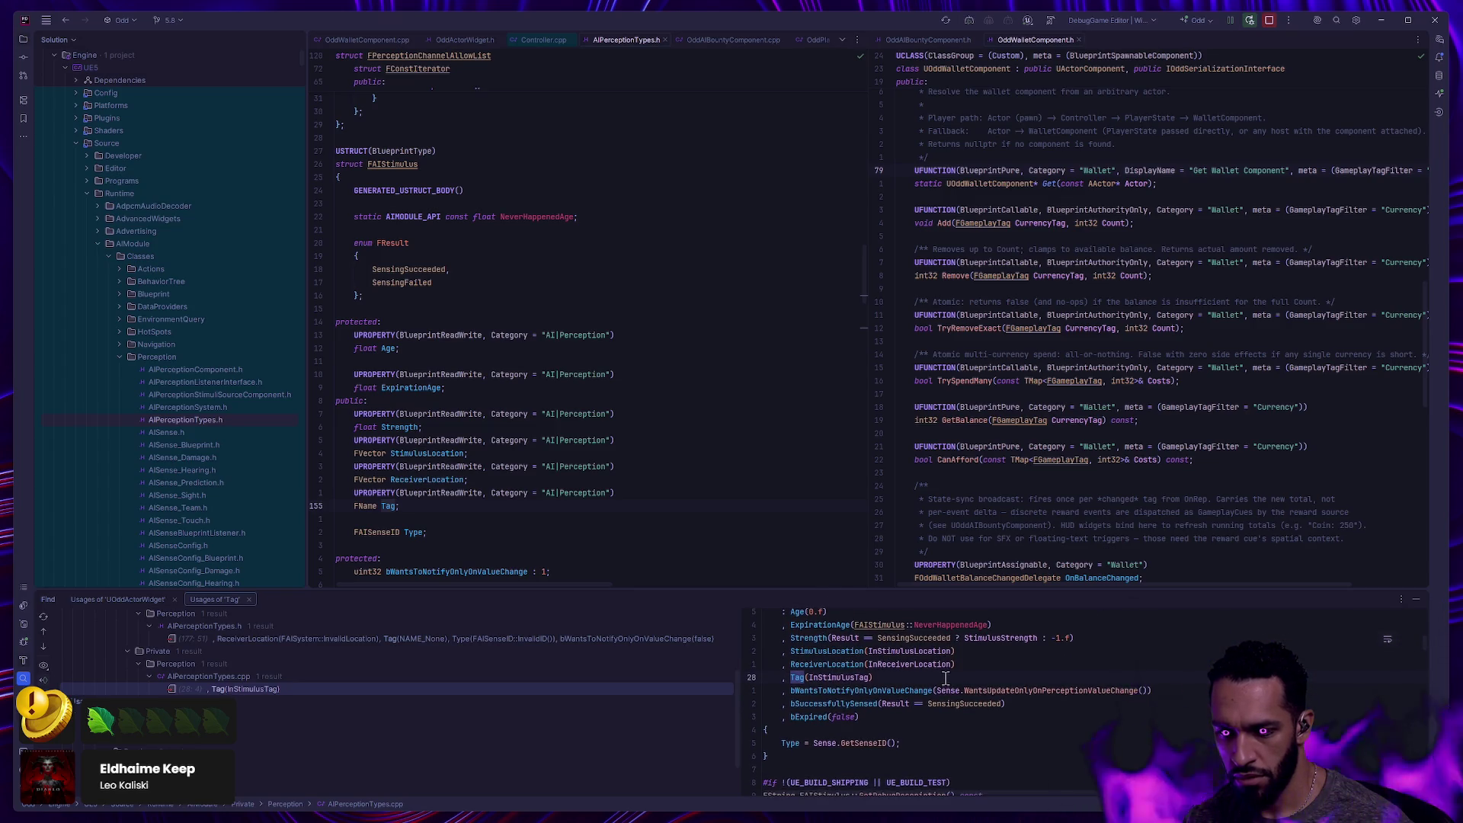
left_click(1416, 600)
key("alt+Tab")
Nudge the Break AIStimulus, Append, Get Display Name and Log String nodes up and left.
mouse_move(584, 335)
left_mouse_down()
mouse_move(549, 317)
mouse_move(892, 299)
left_mouse_up()
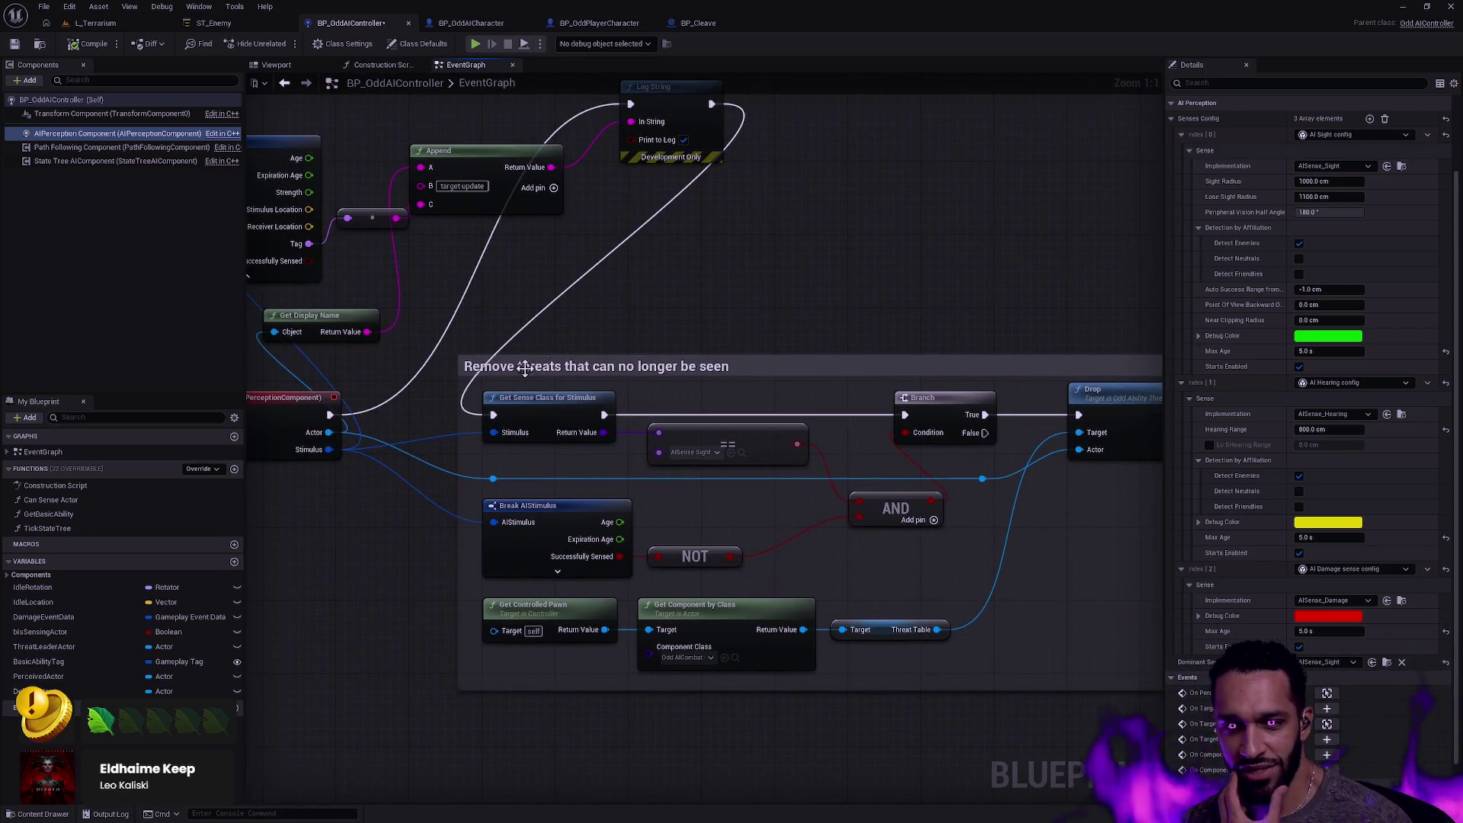
left_click_drag(635, 302, 725, 318)
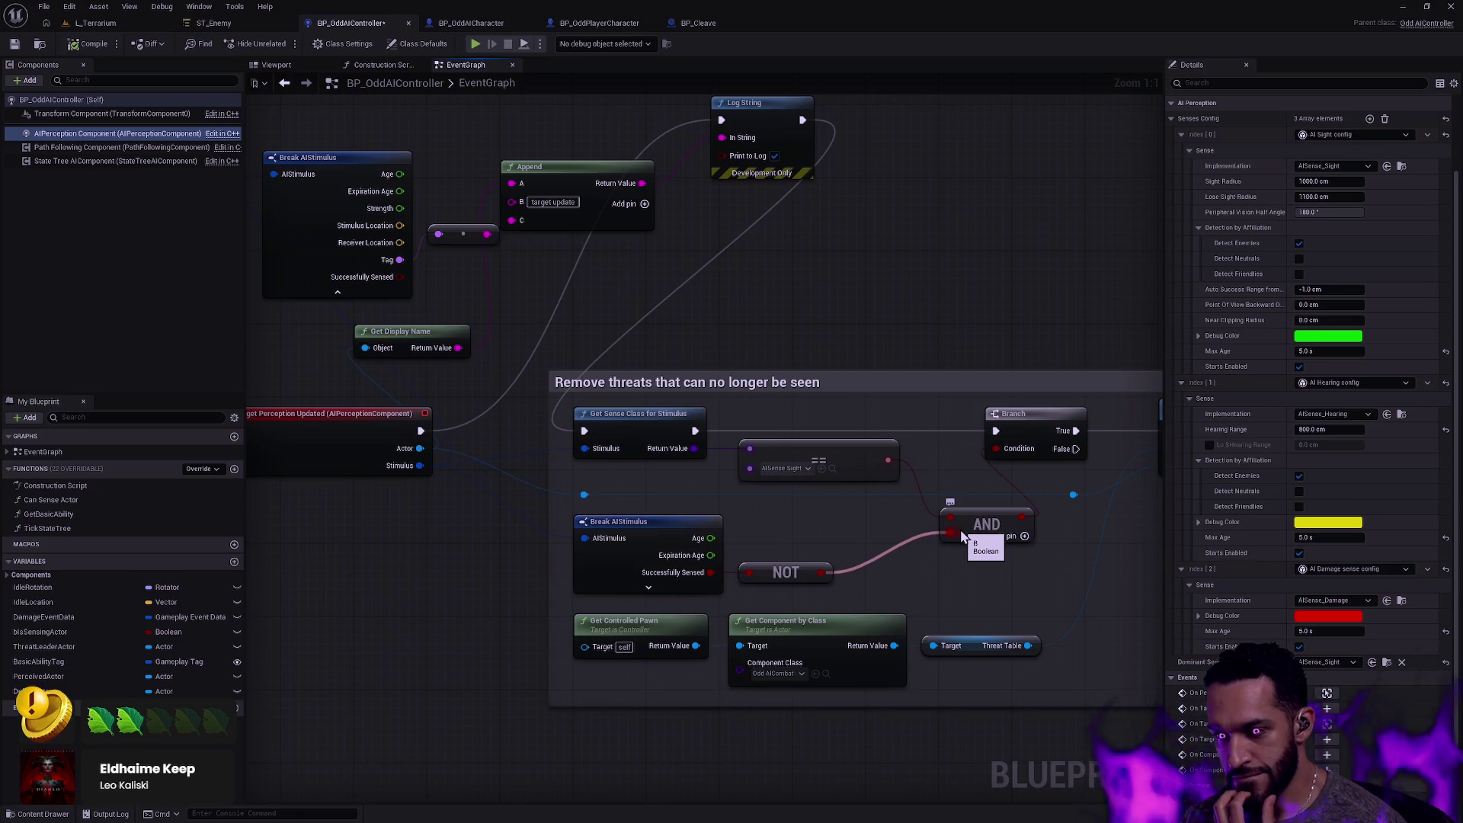
left_click_drag(814, 388, 1117, 555)
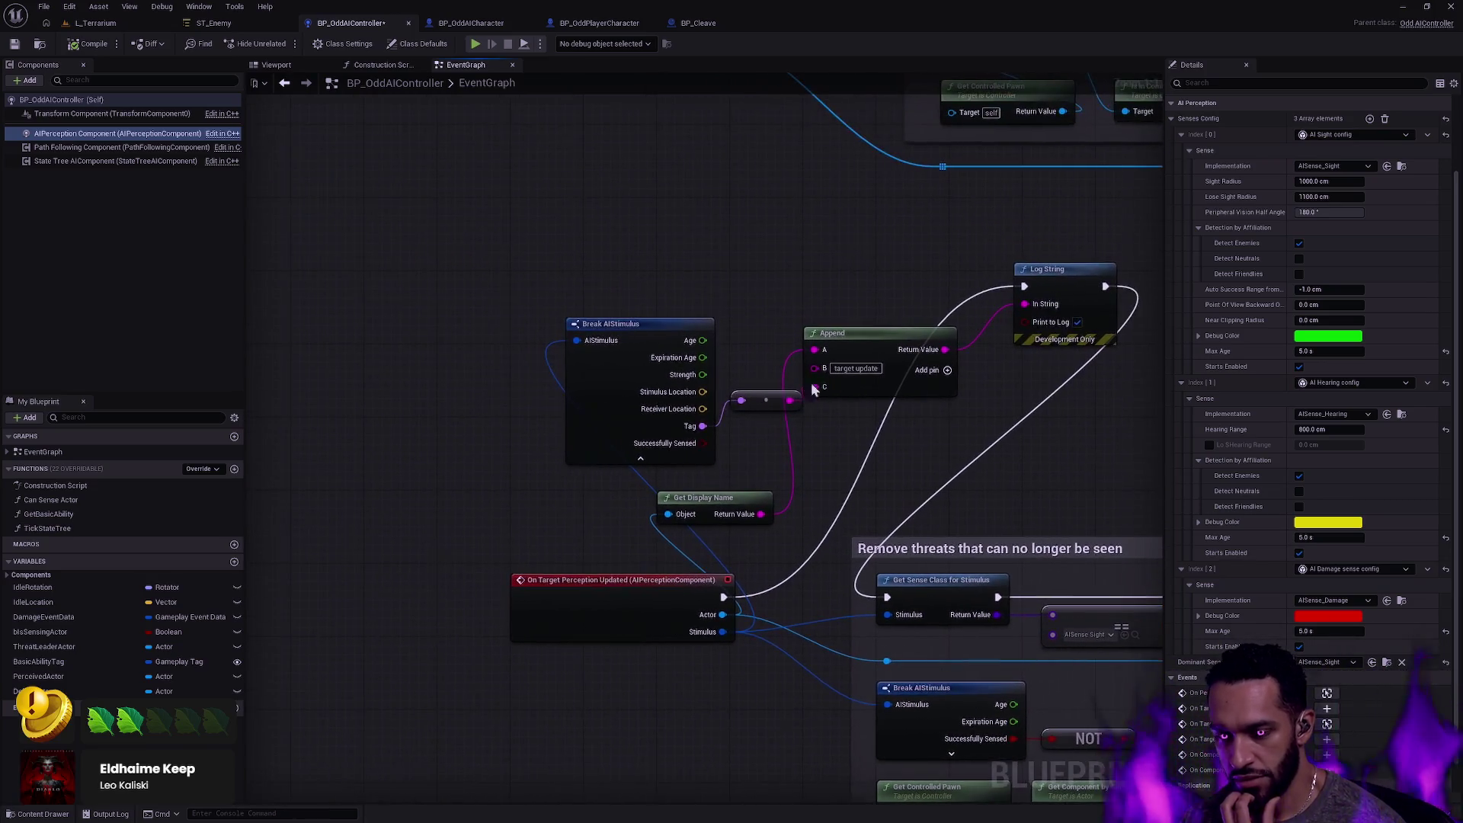
left_click_drag(505, 217, 1014, 526)
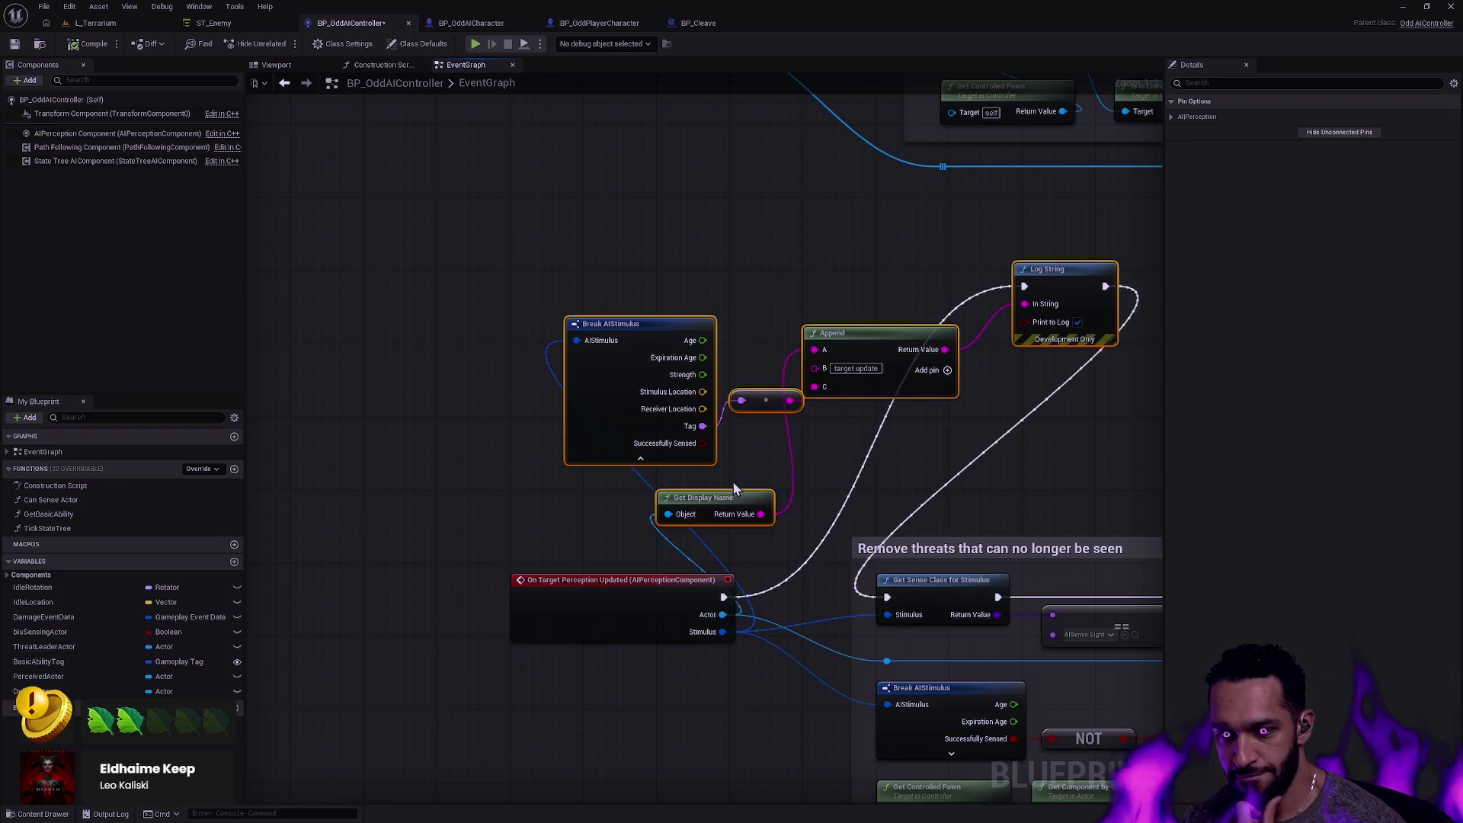
mouse_move(877, 335)
left_mouse_down()
mouse_move(909, 319)
mouse_move(867, 308)
left_mouse_up()
left_click(962, 426)
Pan the EventGraph over to the For Each Loop section.
left_click_drag(962, 420, 648, 376)
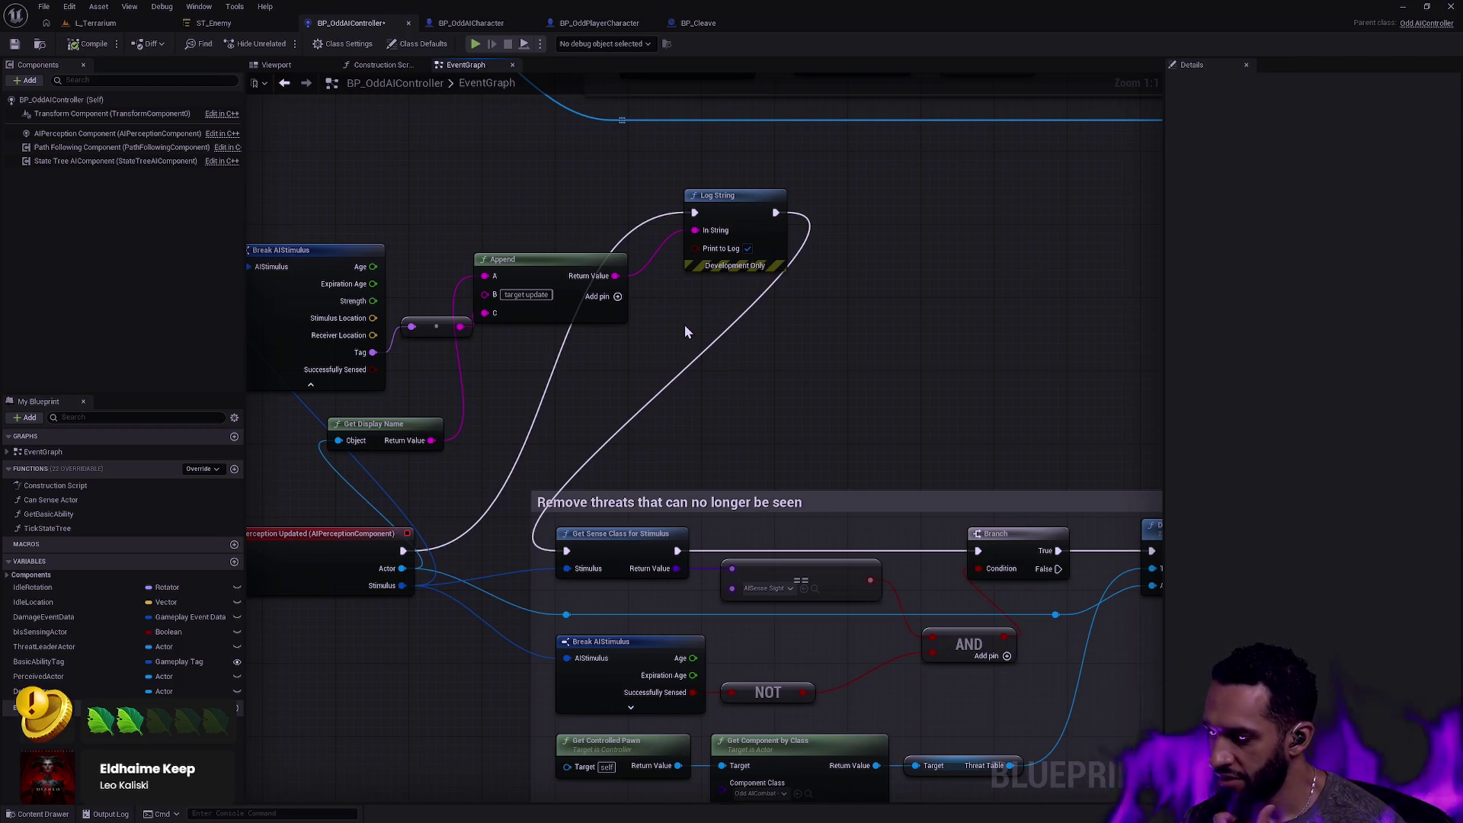
mouse_move(684, 325)
left_mouse_down()
mouse_move(799, 316)
mouse_move(742, 349)
left_mouse_up()
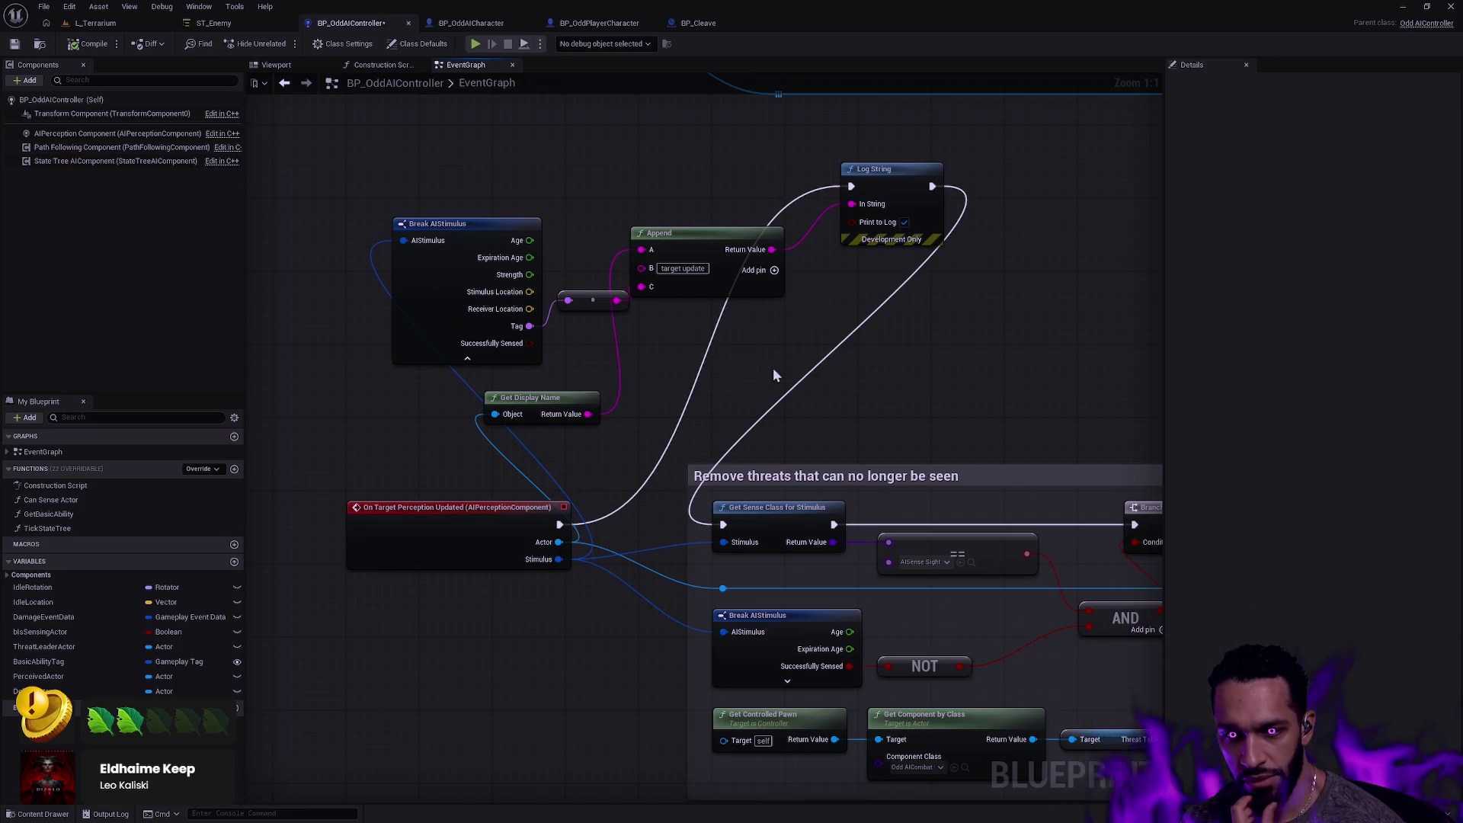
left_click_drag(772, 375, 682, 316)
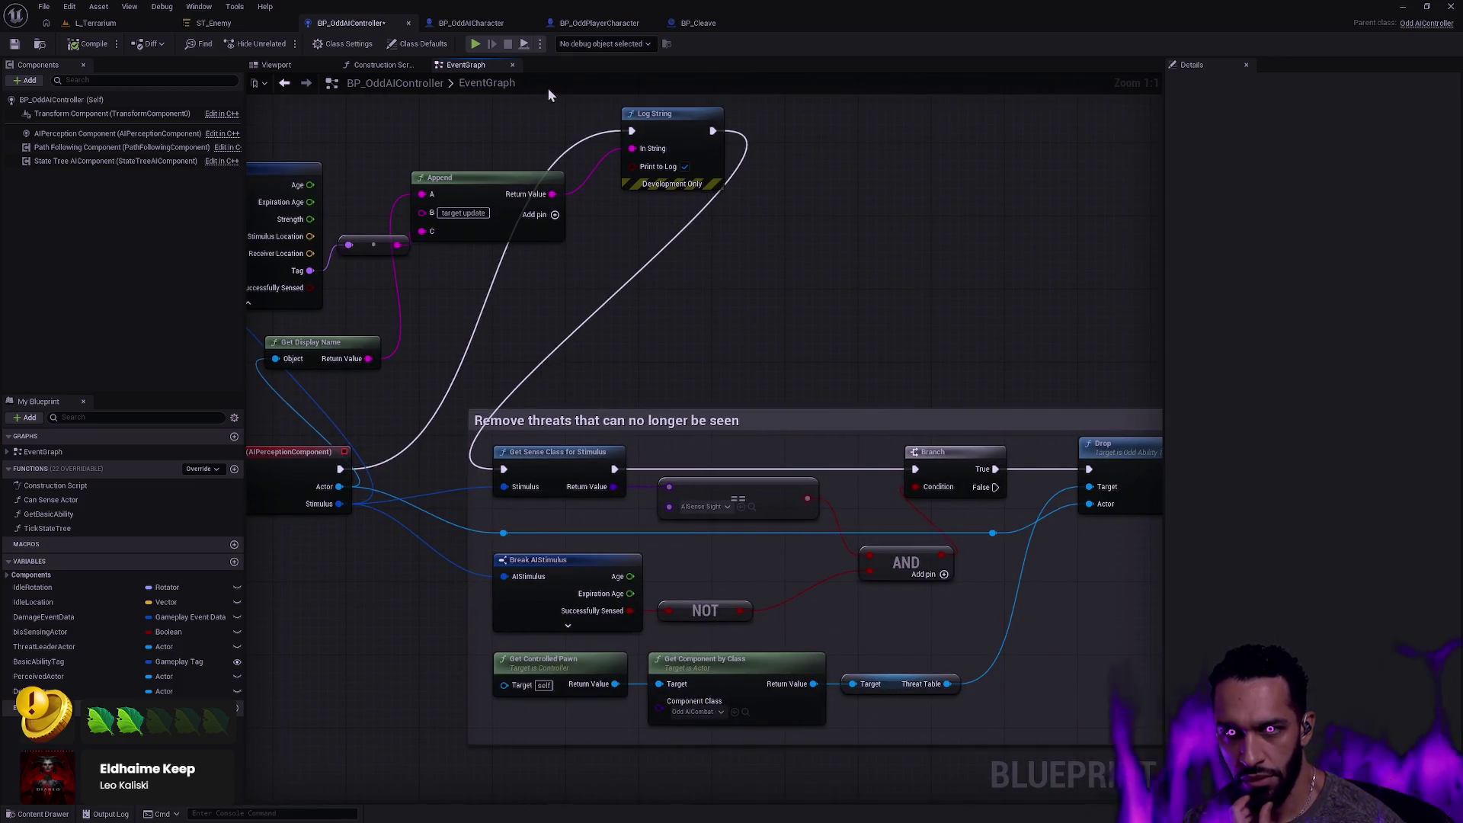
mouse_move(1028, 103)
left_mouse_down()
mouse_move(777, 394)
mouse_move(411, 558)
left_mouse_up()
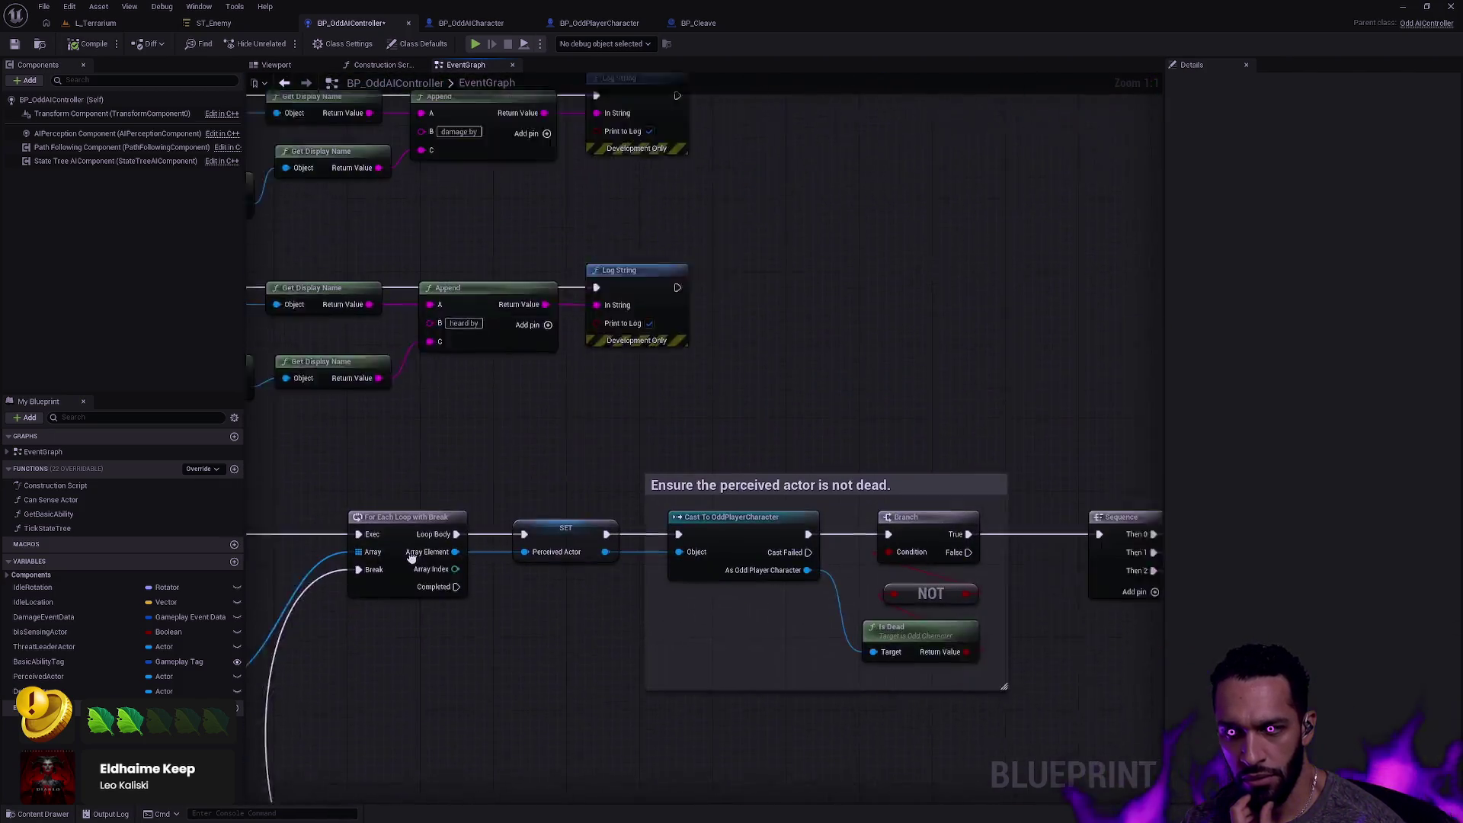
Inspect the Can Sense Actor function's Get Sense Class for Stimulus and Branch logic, then return to EventGraph.
left_click_drag(456, 416, 605, 382)
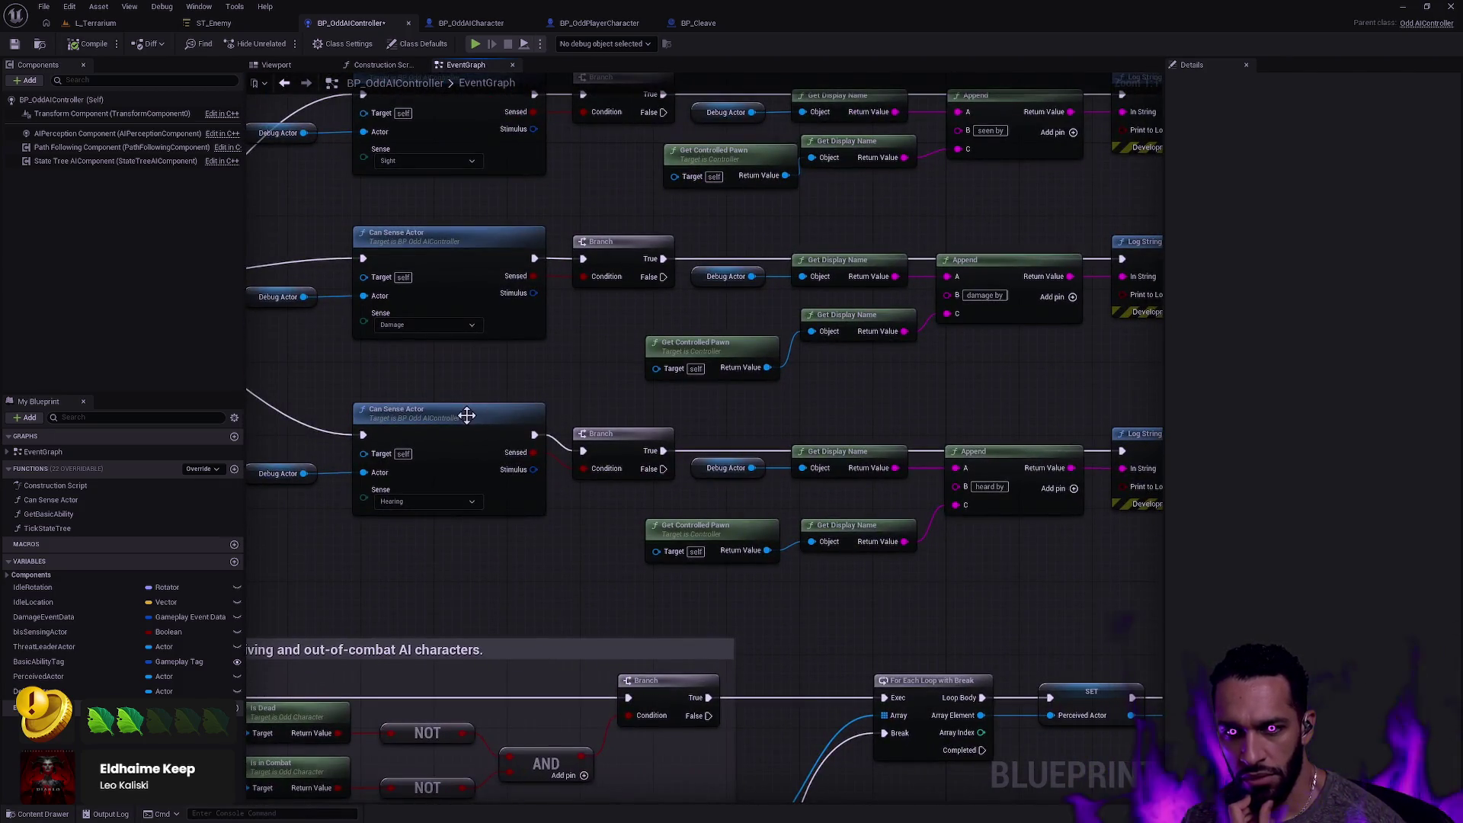
mouse_move(871, 382)
left_mouse_down()
mouse_move(649, 591)
mouse_move(1039, 562)
left_mouse_up()
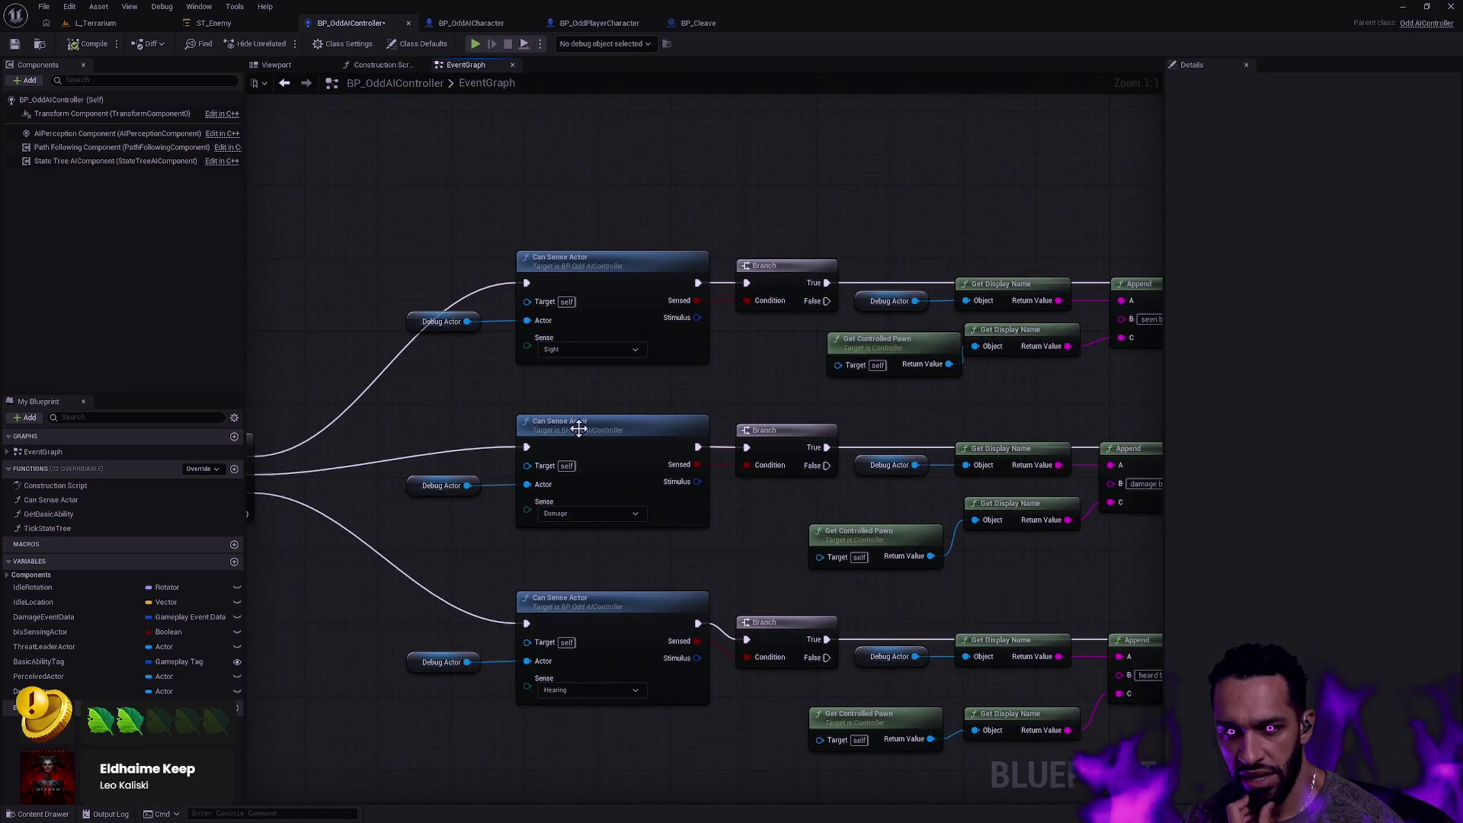
double_click(578, 428)
scroll(555, 418, "up", 5)
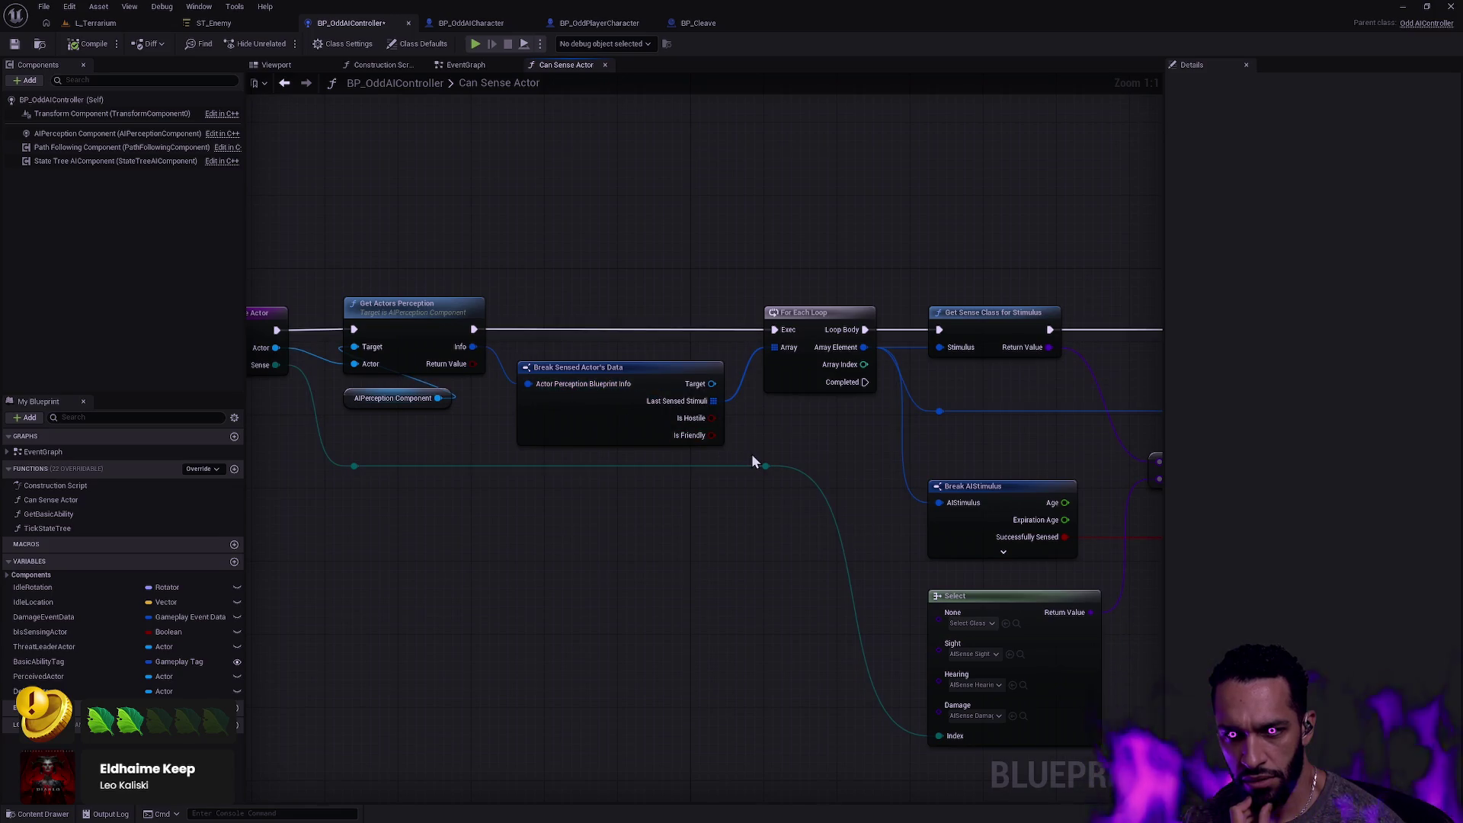
left_click_drag(765, 449, 538, 403)
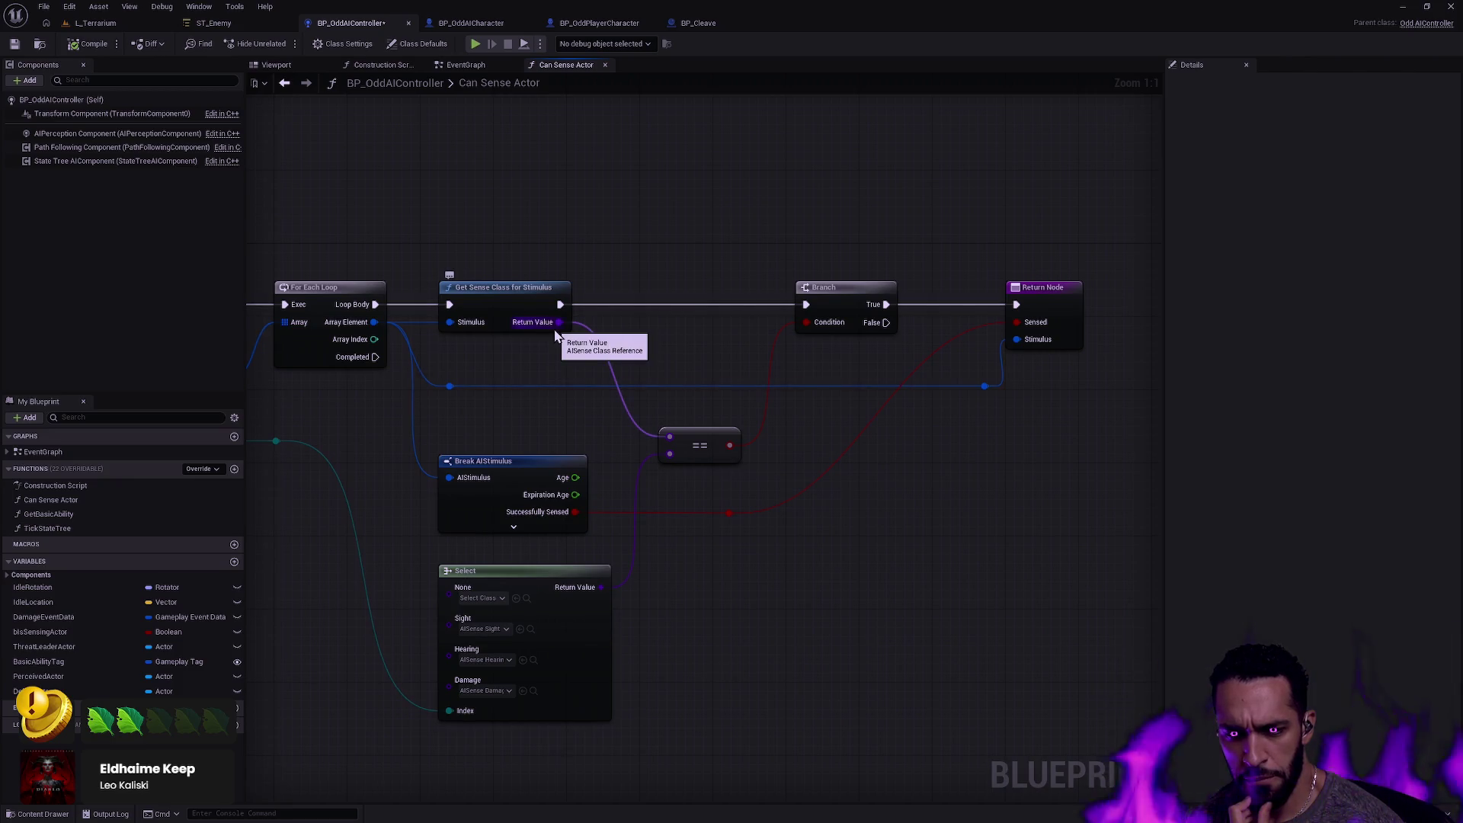
left_click_drag(445, 276, 542, 340)
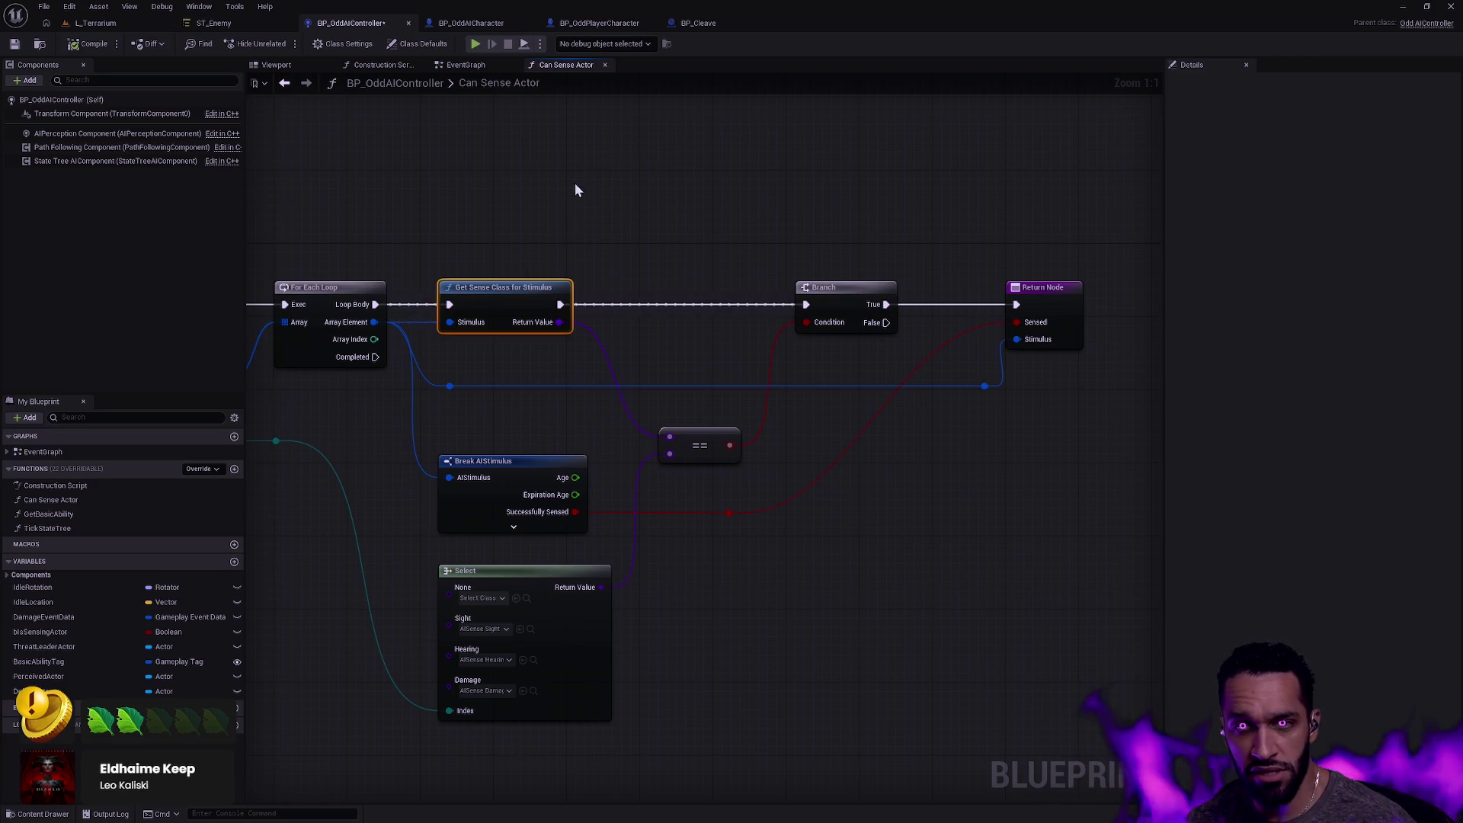
left_click(451, 66)
scroll(609, 381, "up", 3)
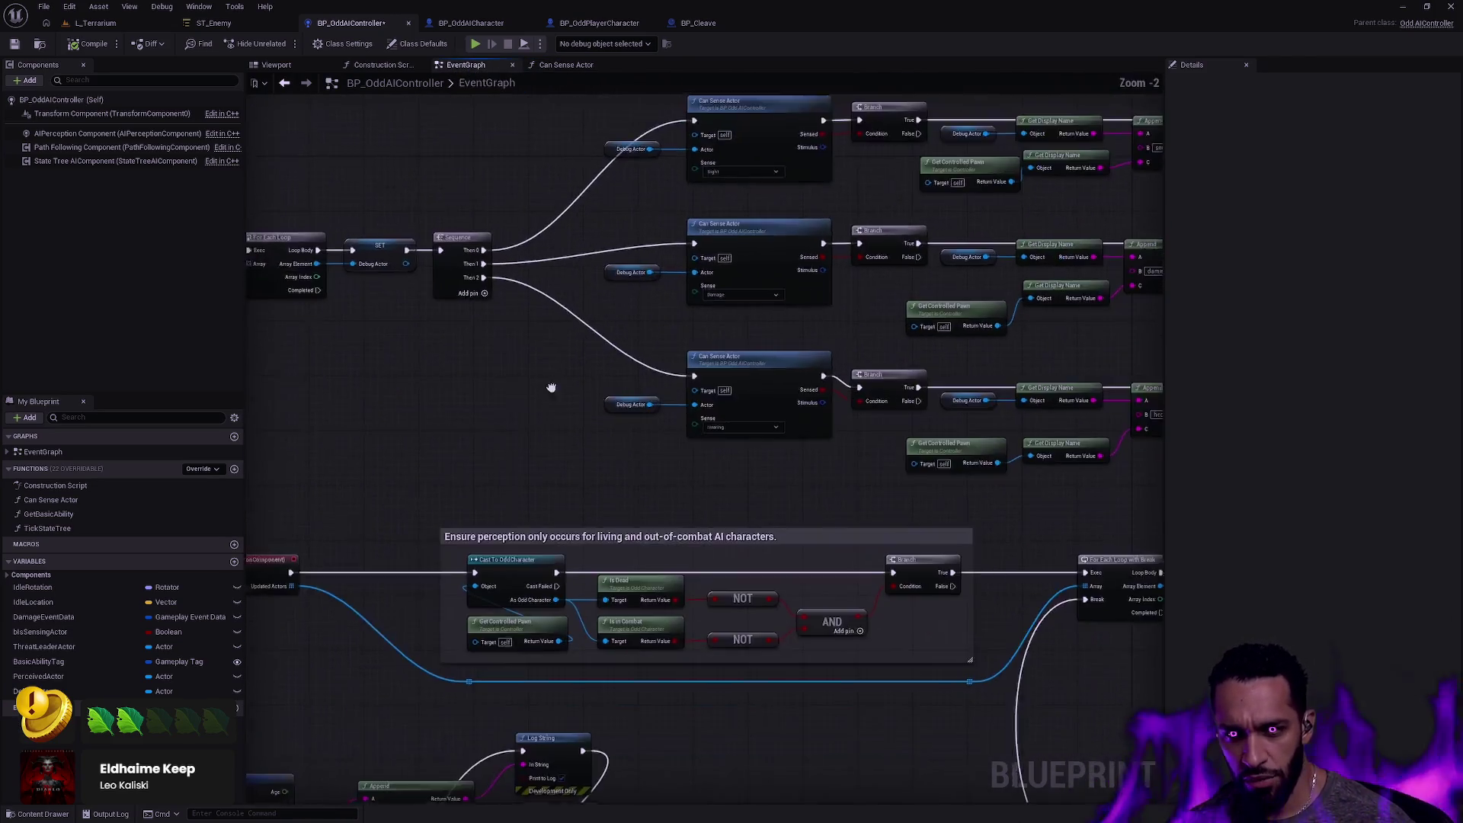
Delete the Tag reroute knot and the Break AIStimulus node from the log chain.
left_click_drag(600, 431, 718, 209)
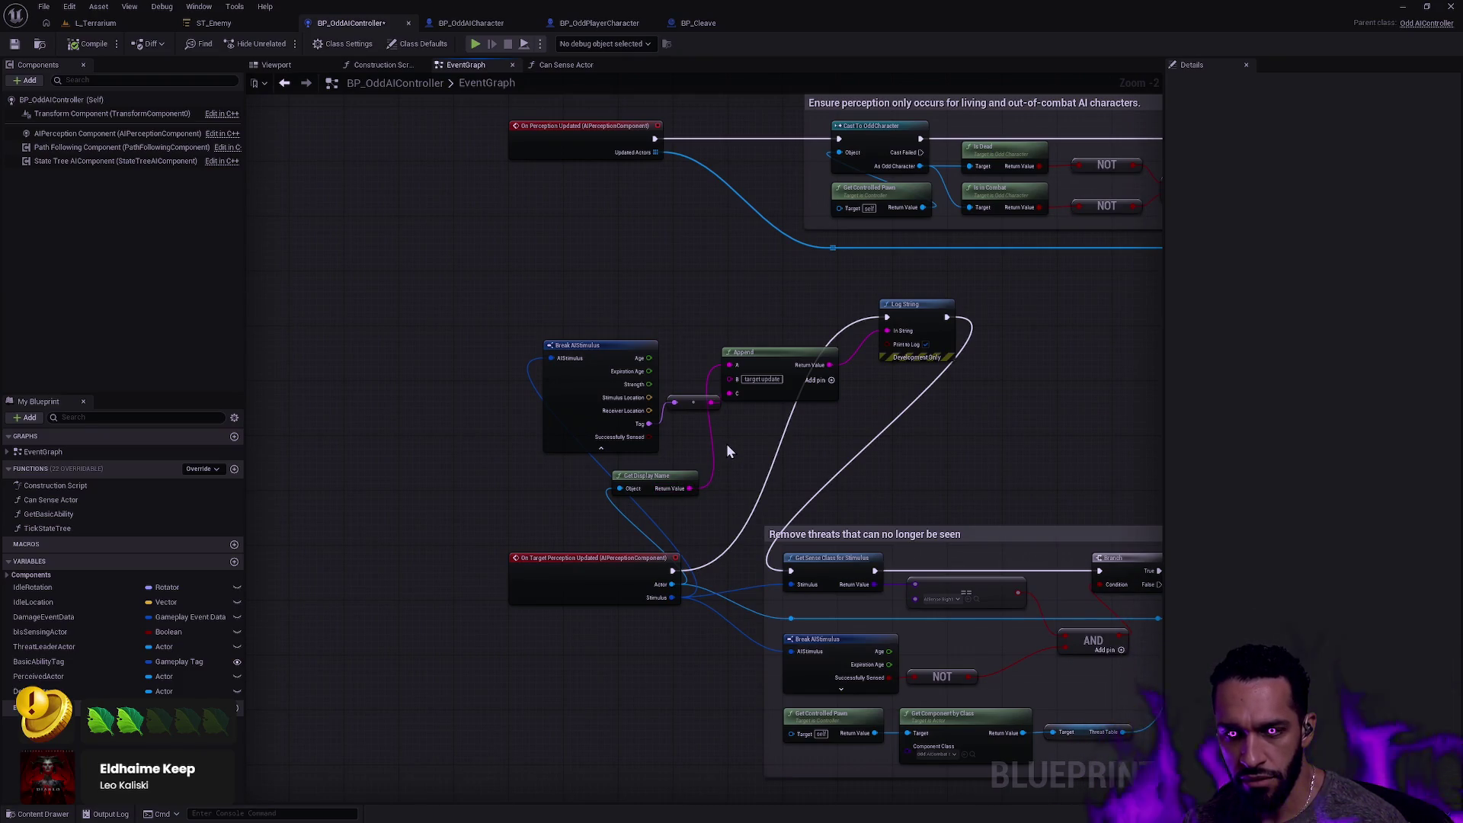
left_click(693, 401)
key("Delete")
mouse_move(625, 356)
left_mouse_down()
mouse_move(549, 303)
mouse_move(508, 355)
left_mouse_up()
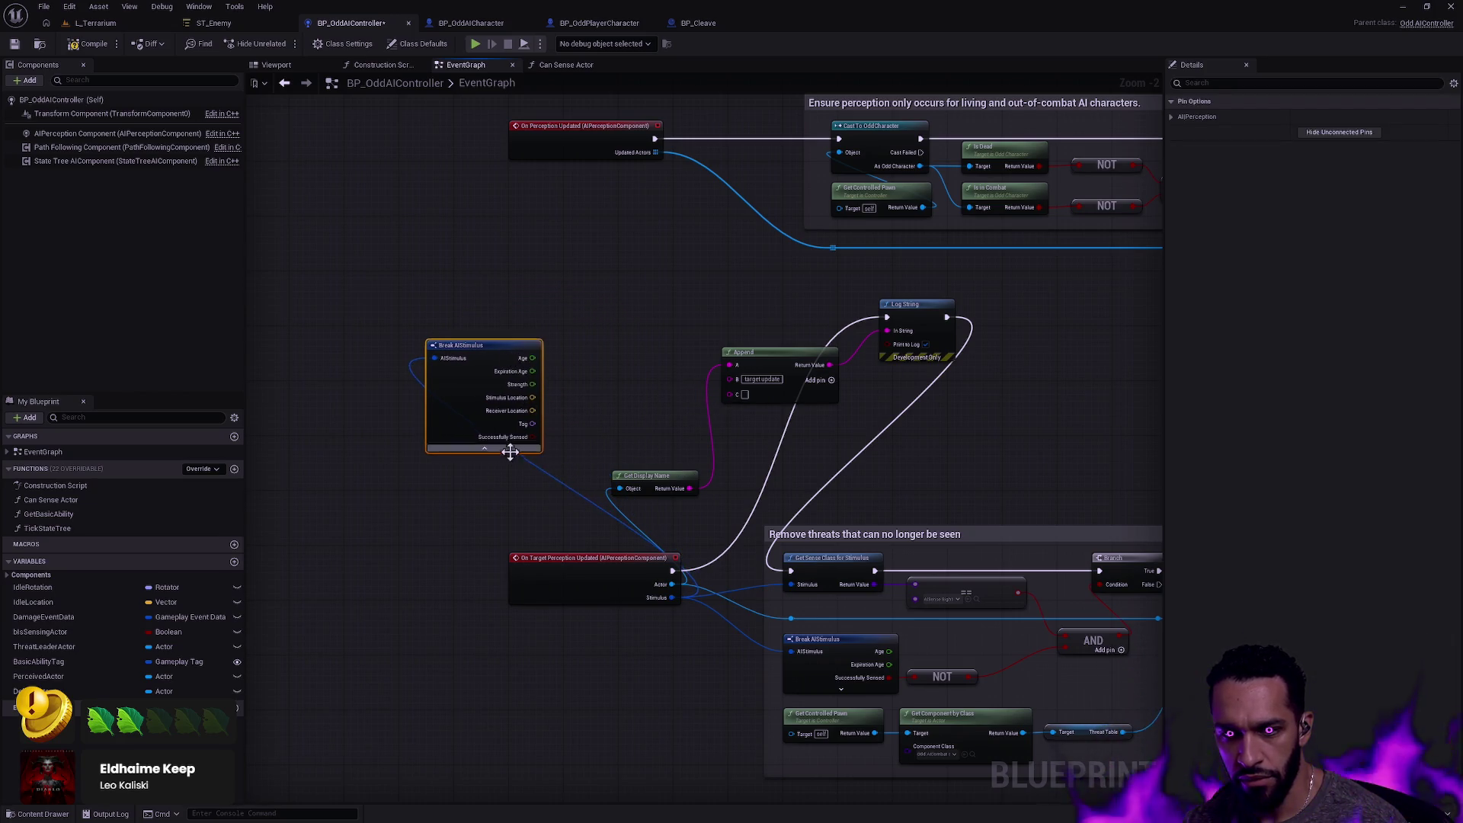
left_click_drag(384, 499, 606, 290)
key("Delete")
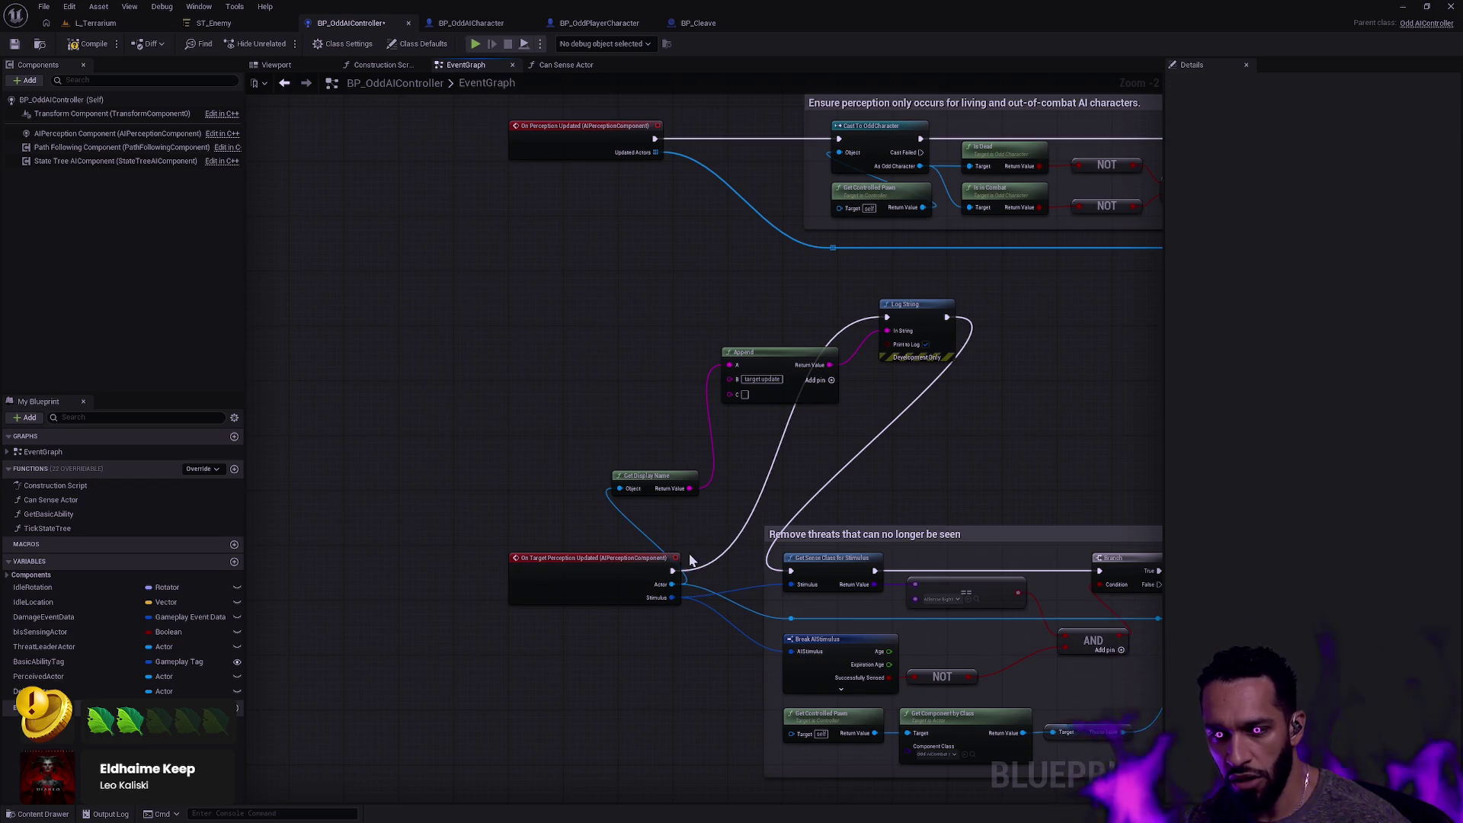
Paste Get Sense Class for Stimulus, wiring the event's Stimulus and execution through it to Log String.
key("ctrl+v")
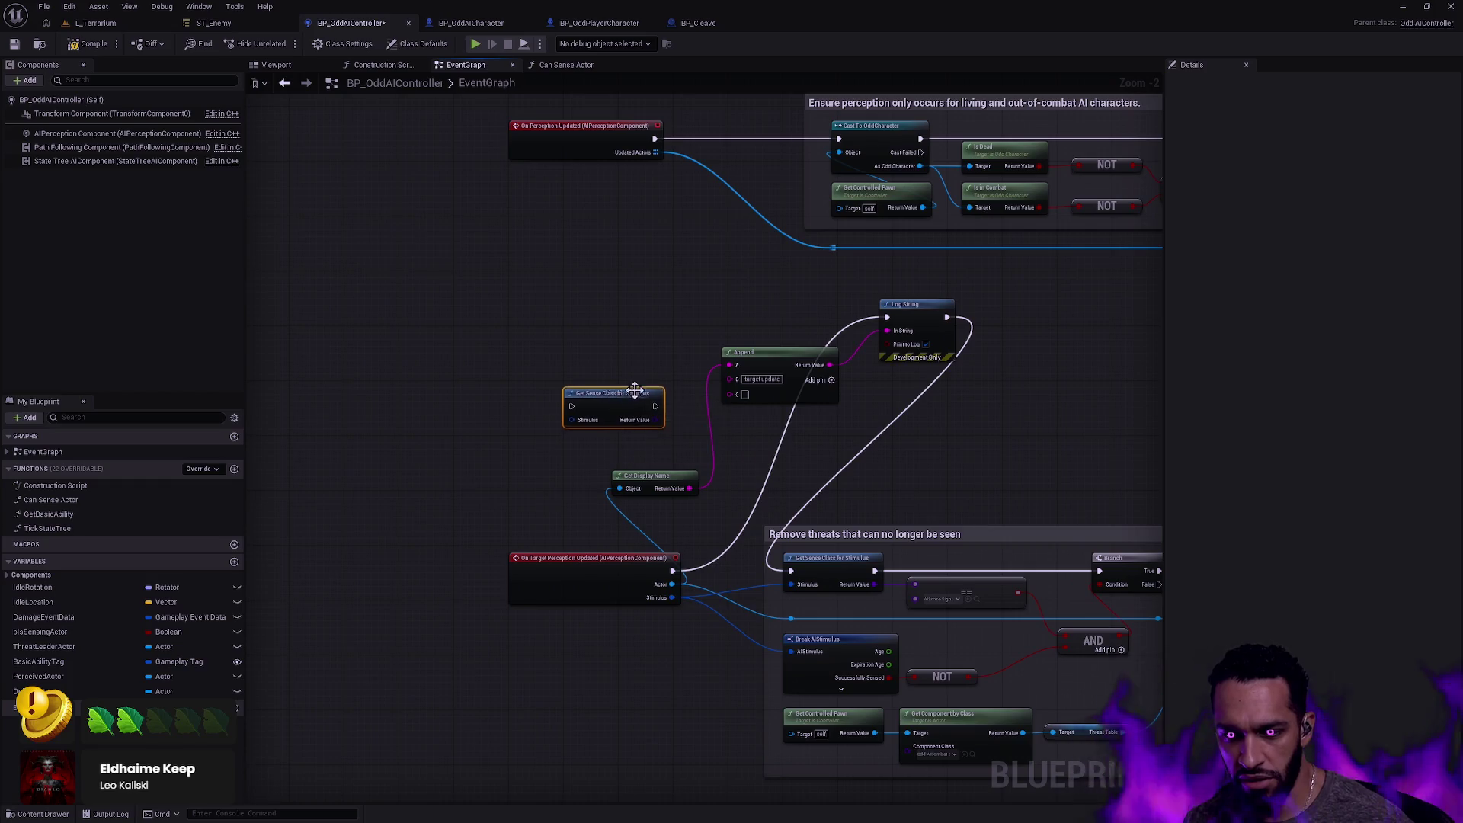
scroll(670, 404, "up", 2)
mouse_move(668, 661)
left_mouse_down()
mouse_move(542, 414)
mouse_move(590, 424)
left_mouse_up()
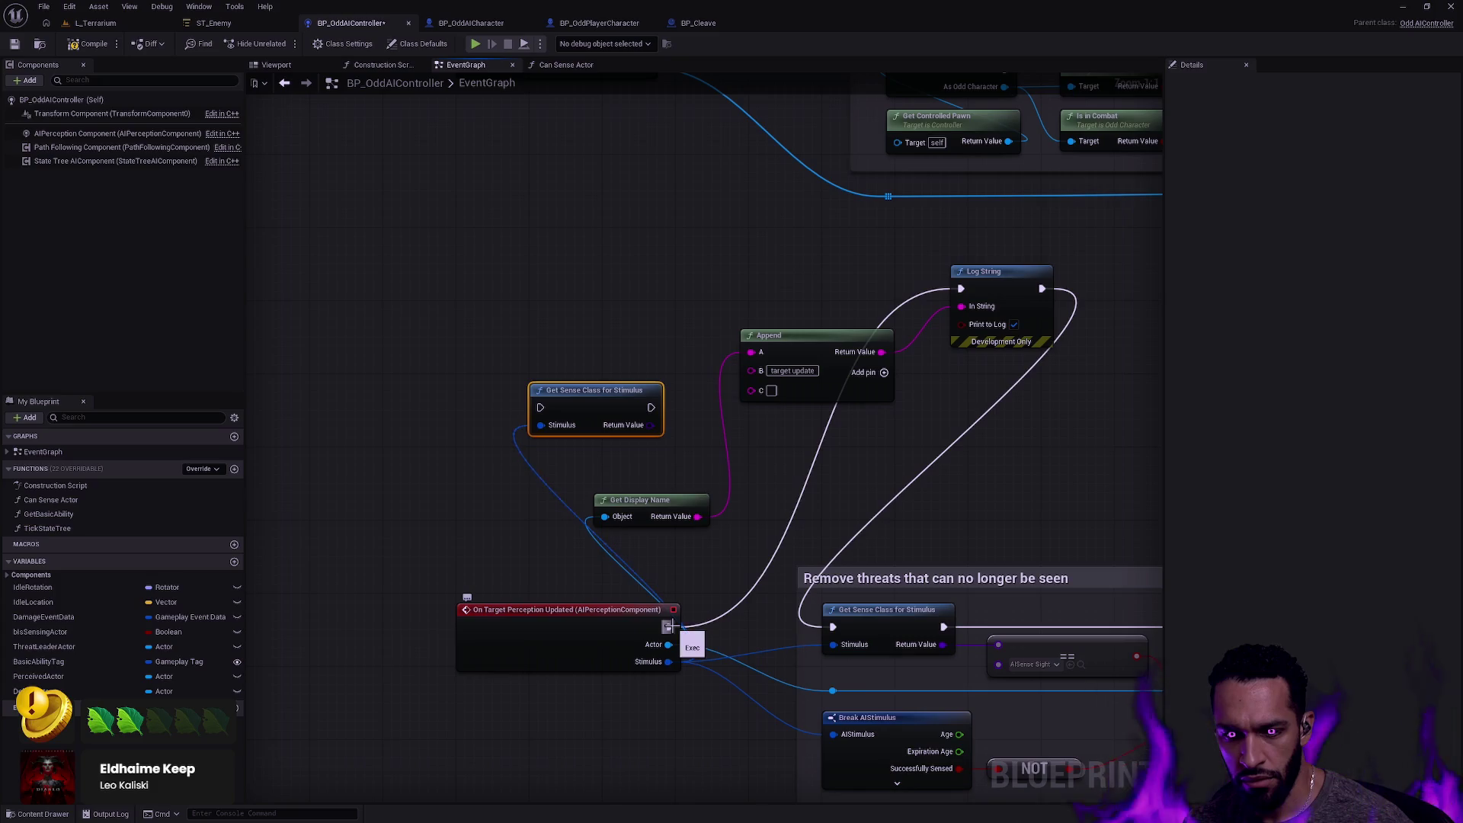
left_click_drag(668, 626, 540, 408)
left_click_drag(662, 408, 961, 289)
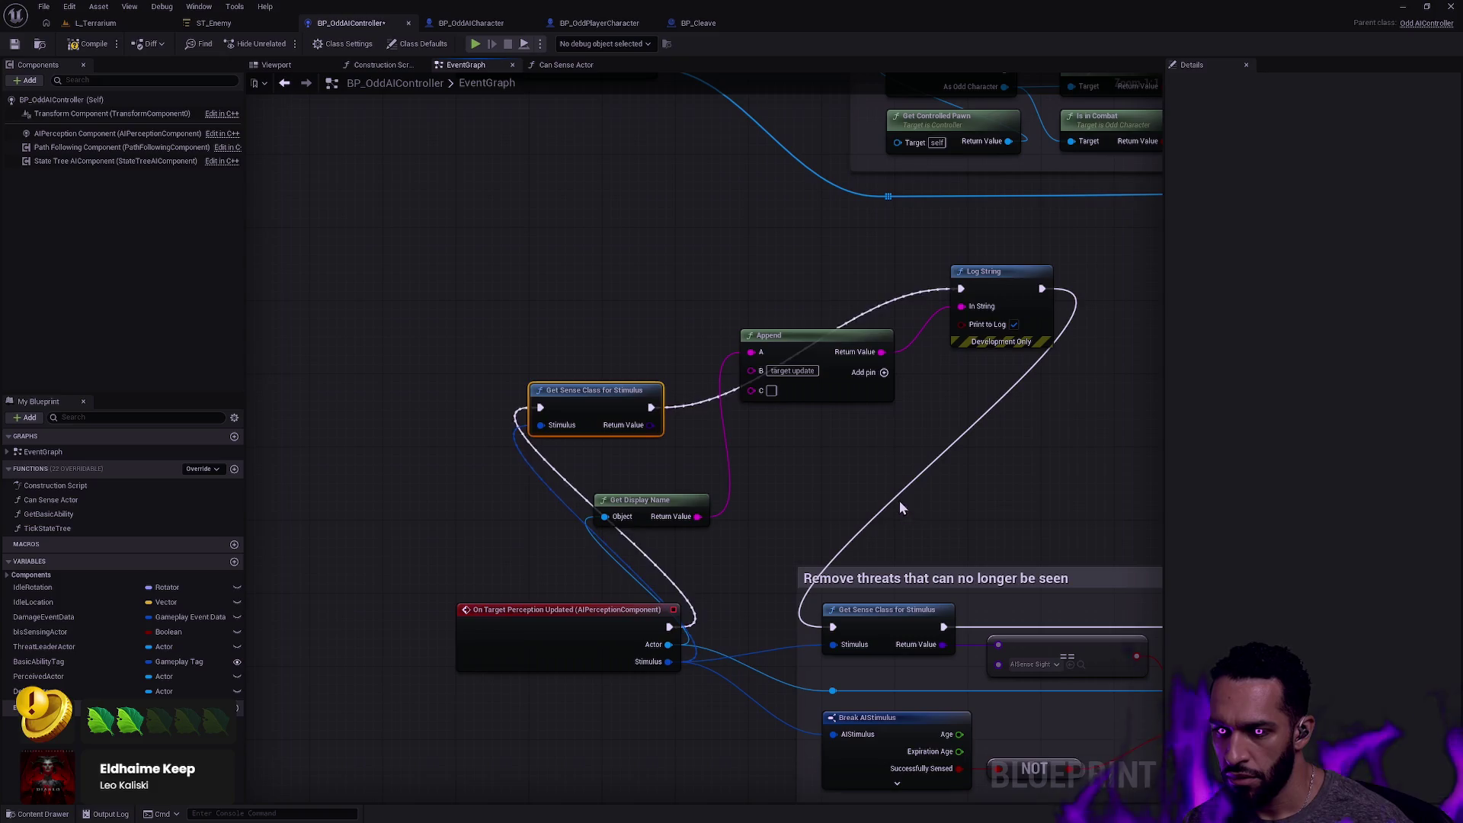
left_click_drag(1103, 645, 945, 557)
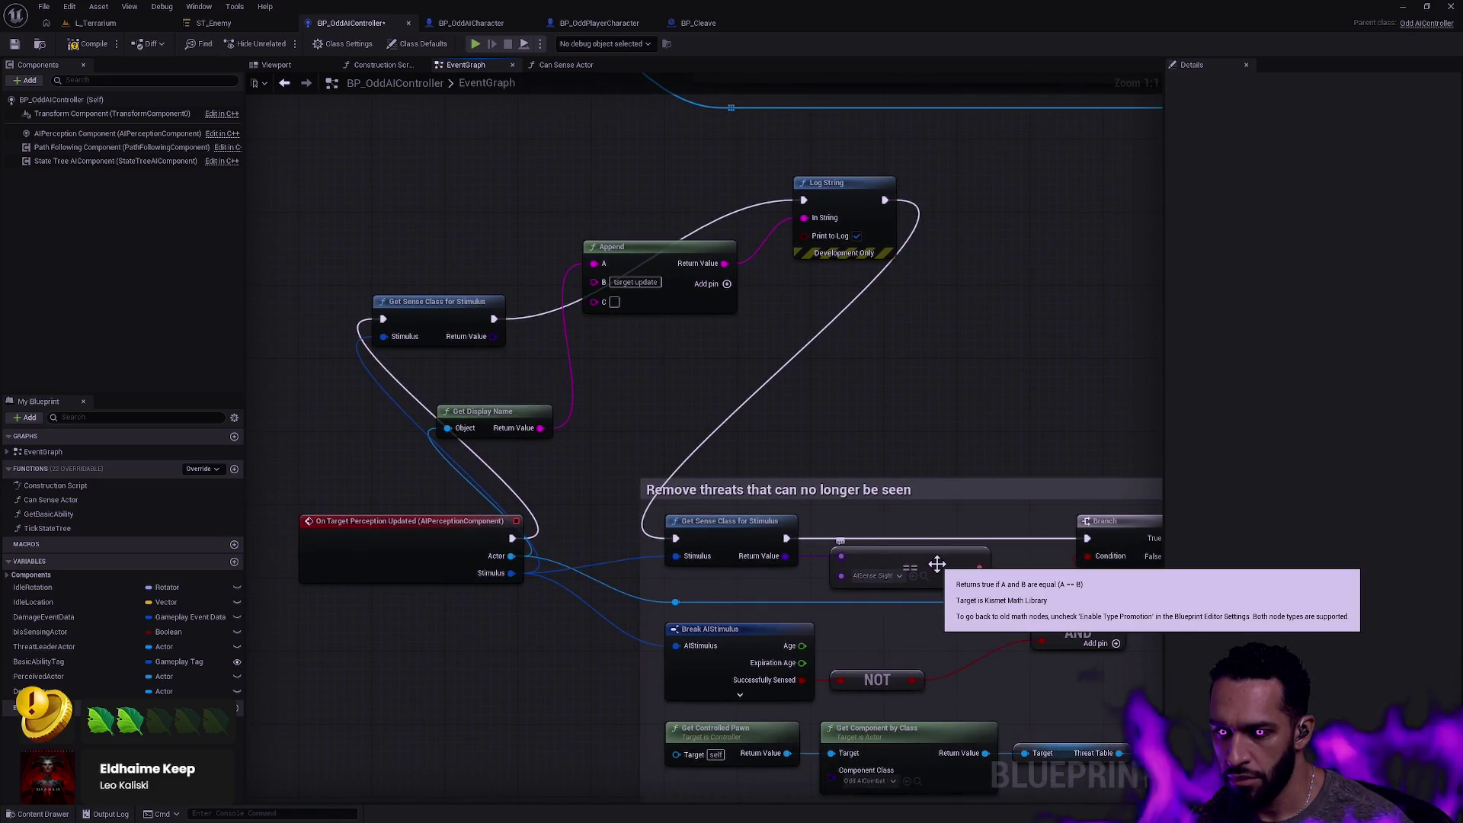
Move Get Sense Class for Stimulus near Append, then try and discard a Select node from its output.
left_click(936, 564)
mouse_move(454, 314)
left_mouse_down()
mouse_move(334, 288)
mouse_move(421, 335)
left_mouse_up()
type("select")
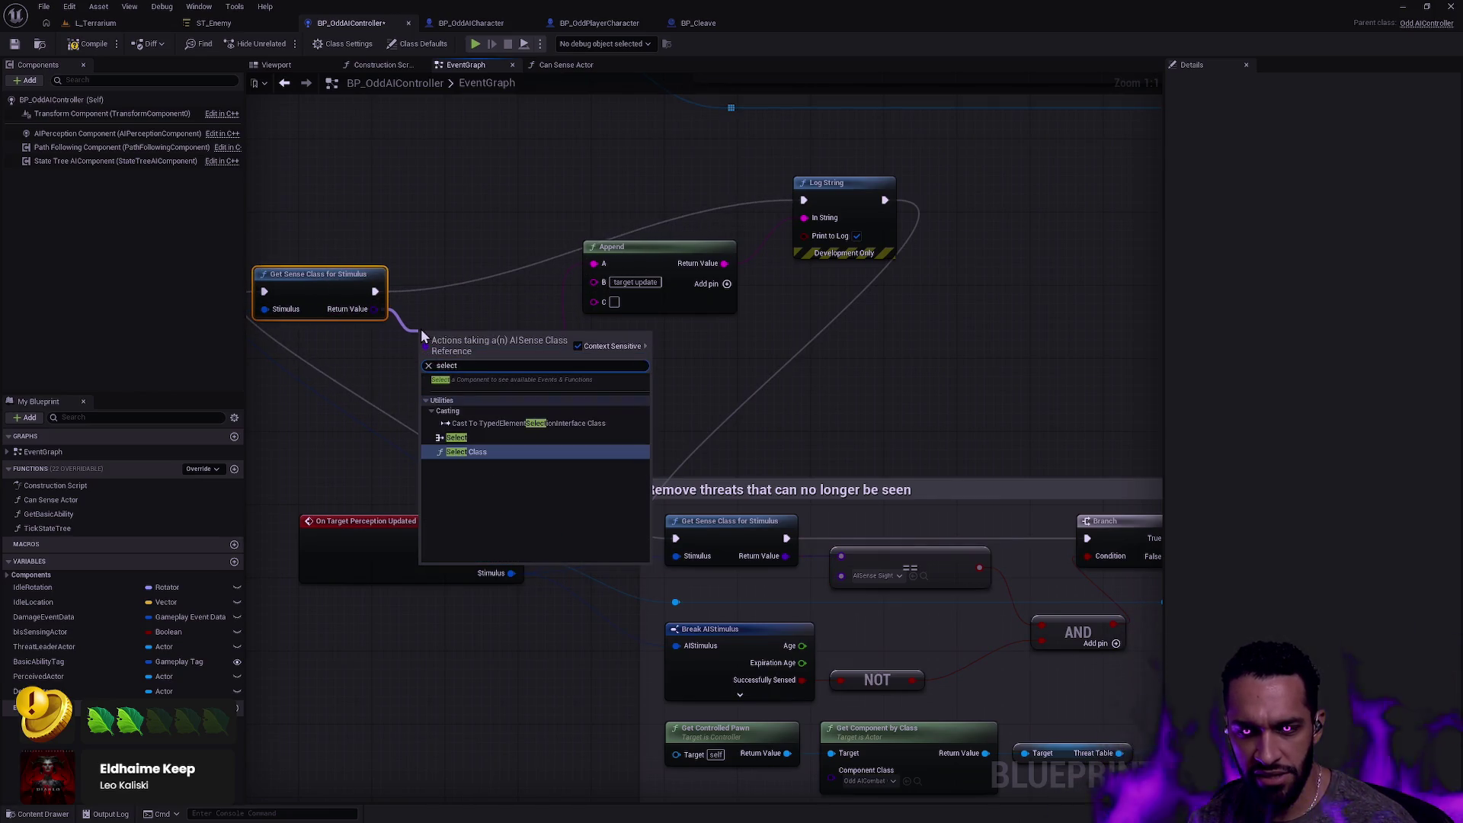
key("Up")
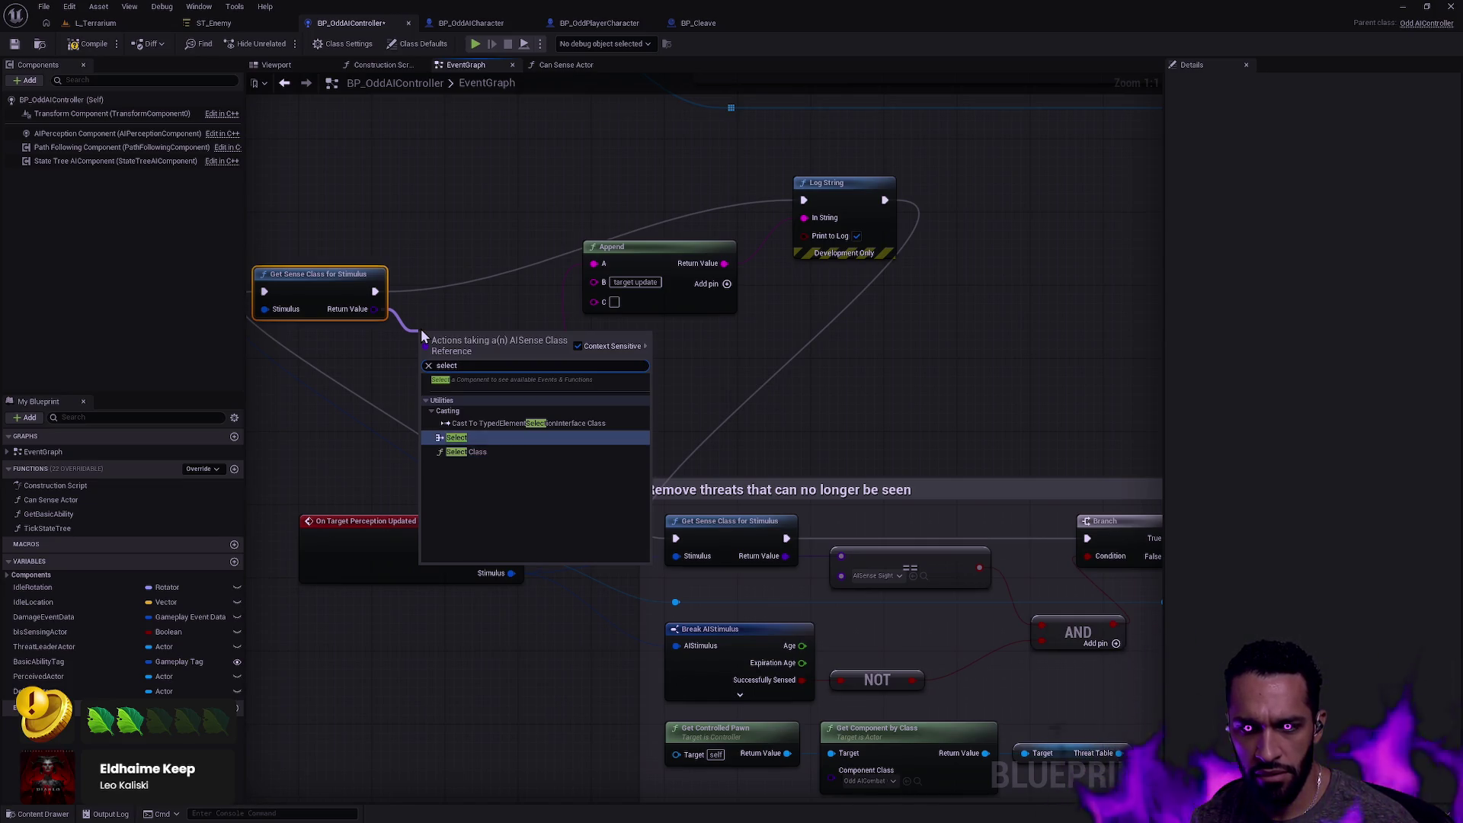
key("Return")
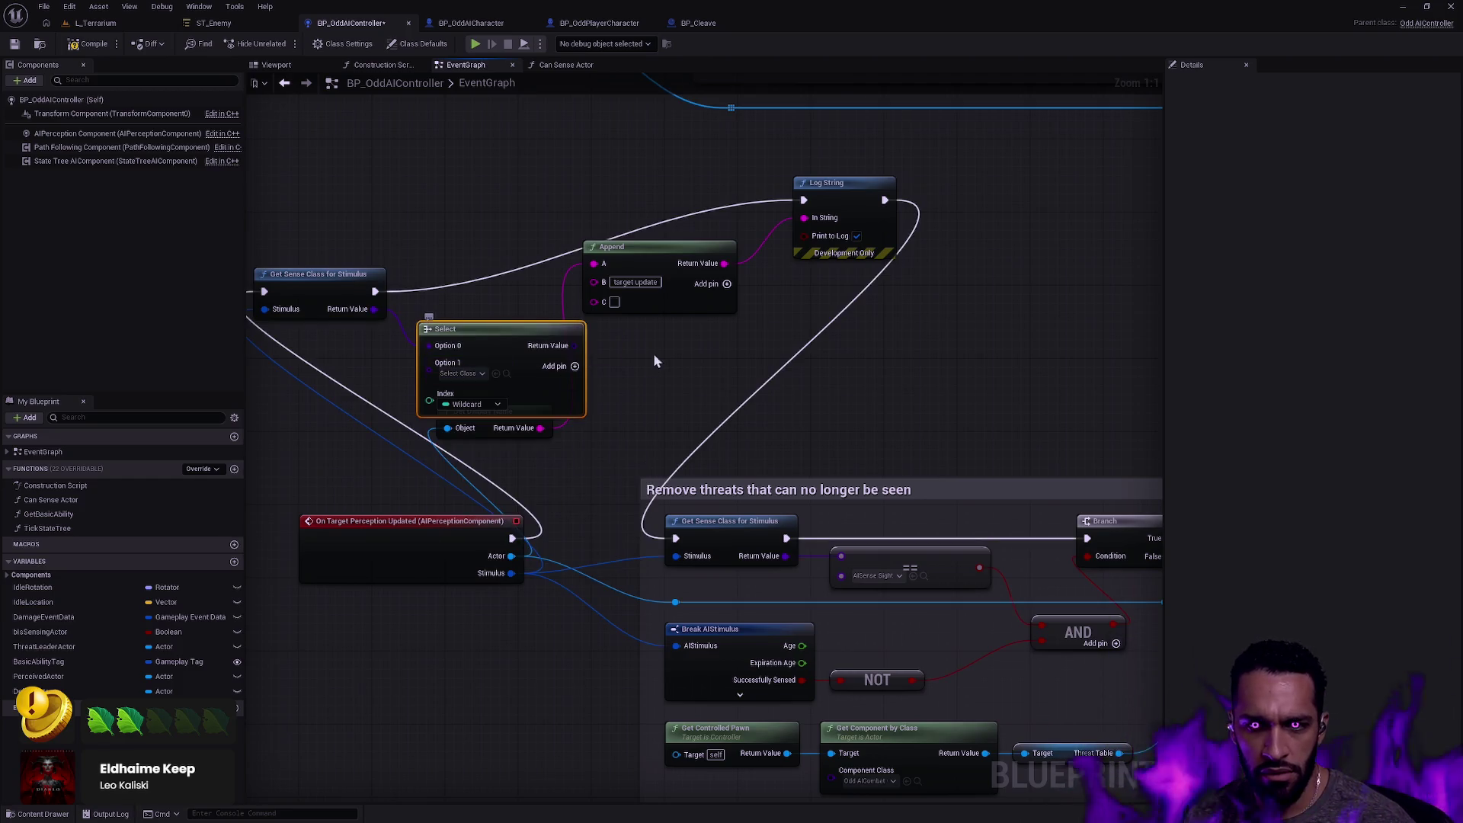
mouse_move(373, 309)
left_mouse_down()
mouse_move(432, 408)
mouse_move(373, 313)
mouse_move(427, 323)
left_mouse_up()
left_click(758, 399)
key("Delete")
type("switch")
key("Escape")
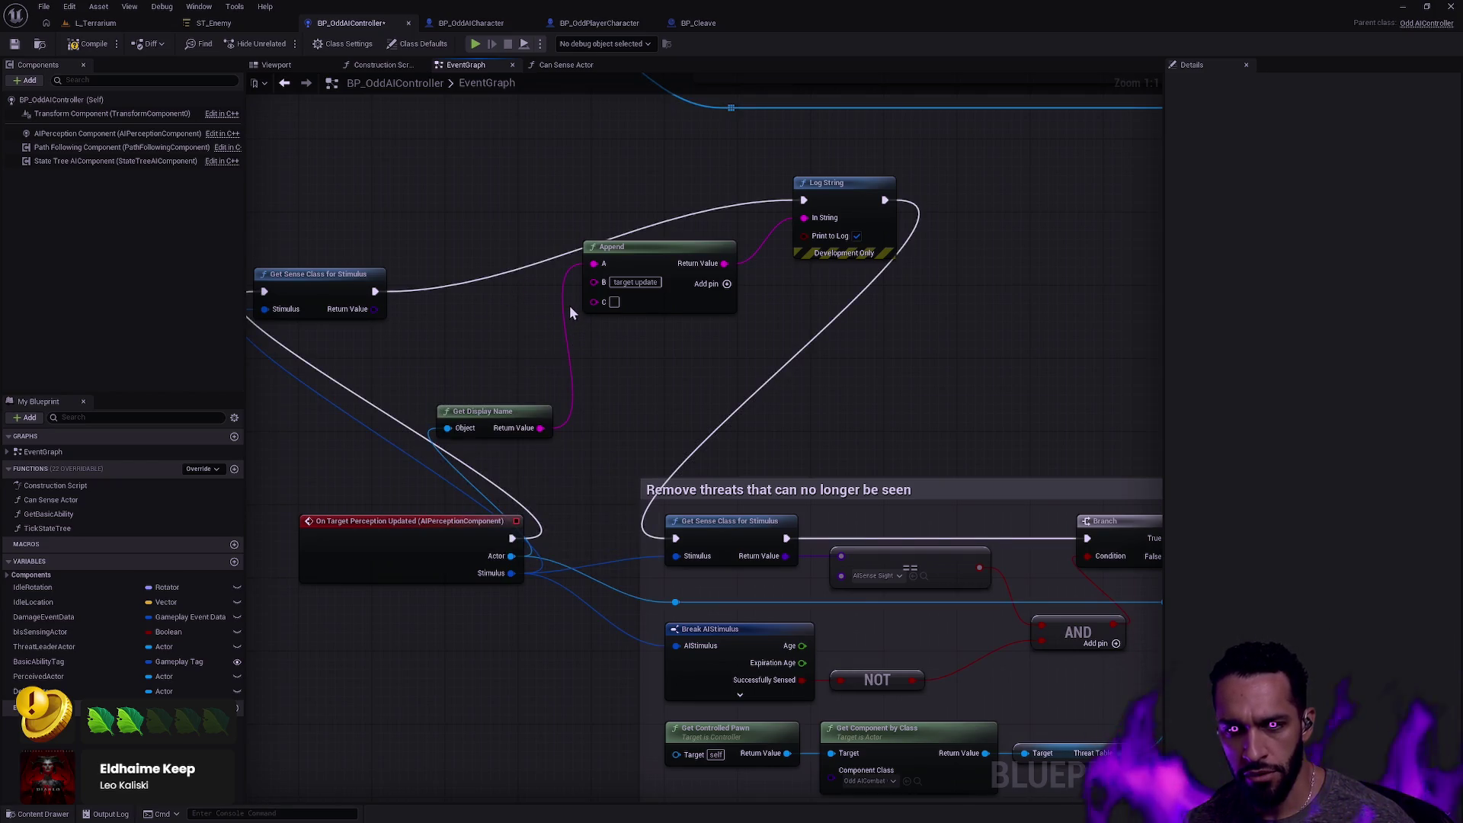
Check how the Can Sense Actor function handles sense classes, then go back to the EventGraph.
left_click(563, 67)
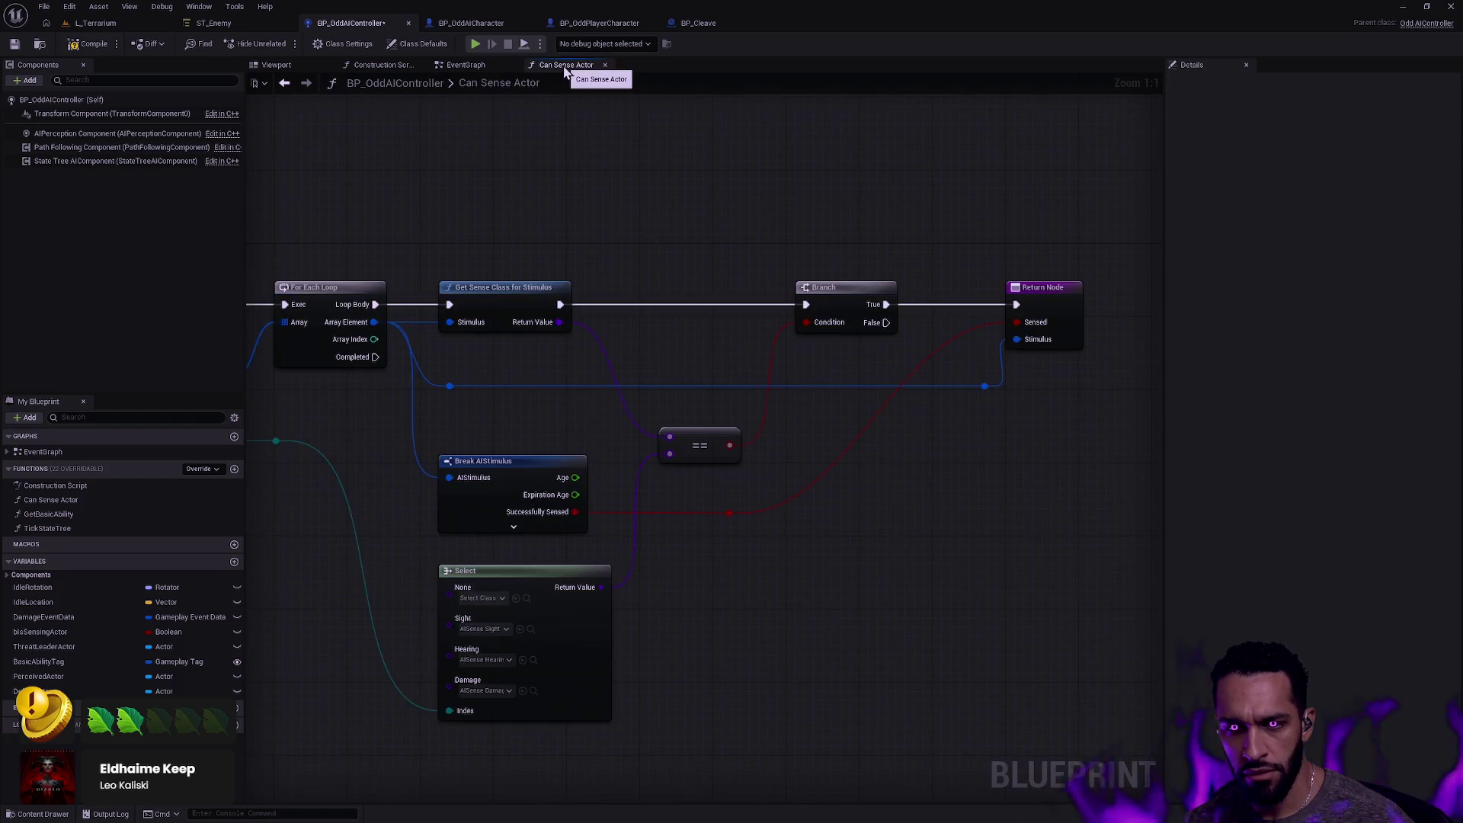
left_click_drag(516, 326, 1280, 328)
left_click_drag(1085, 201, 505, 151)
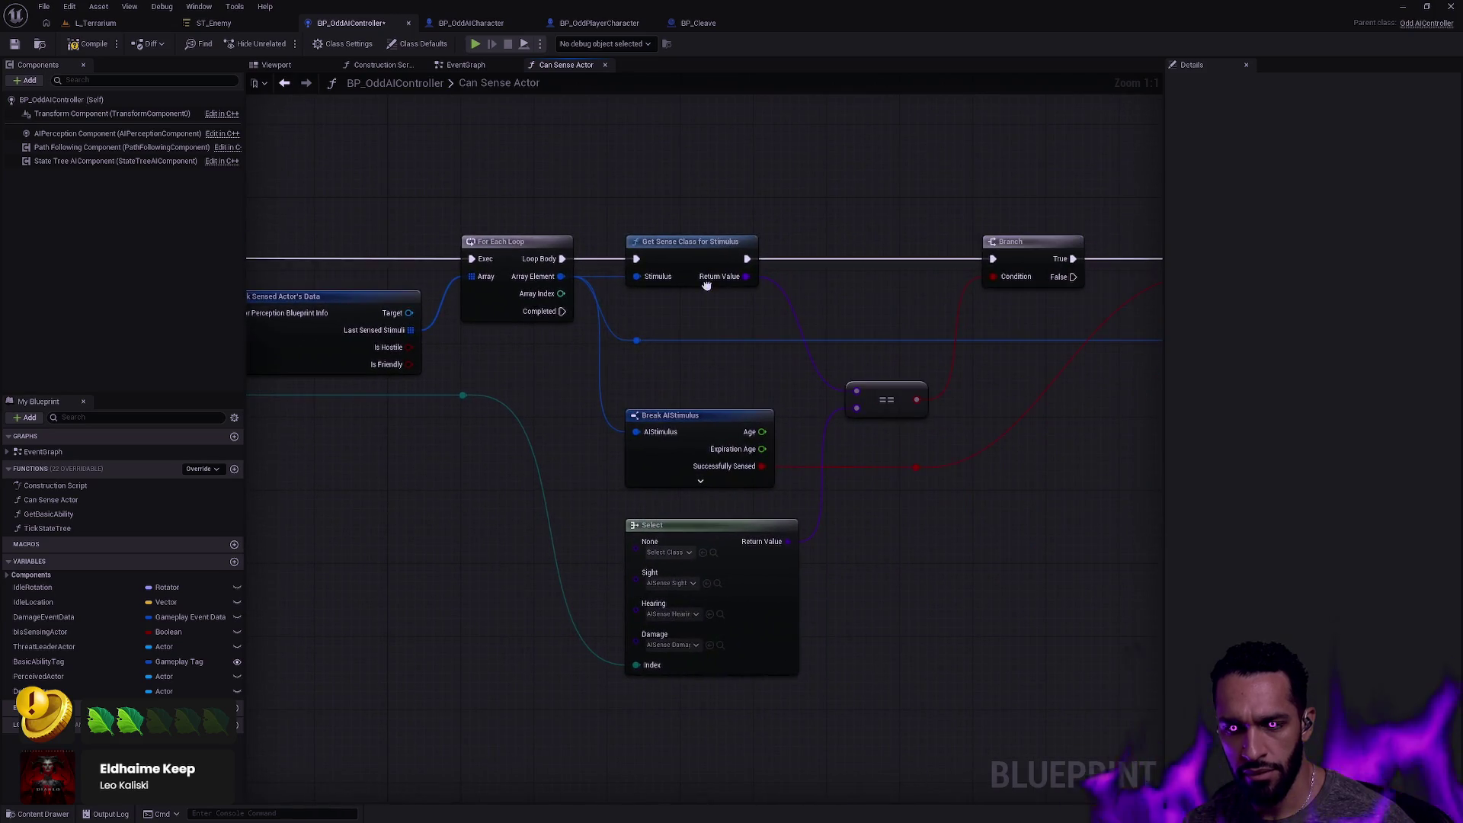
left_click(466, 67)
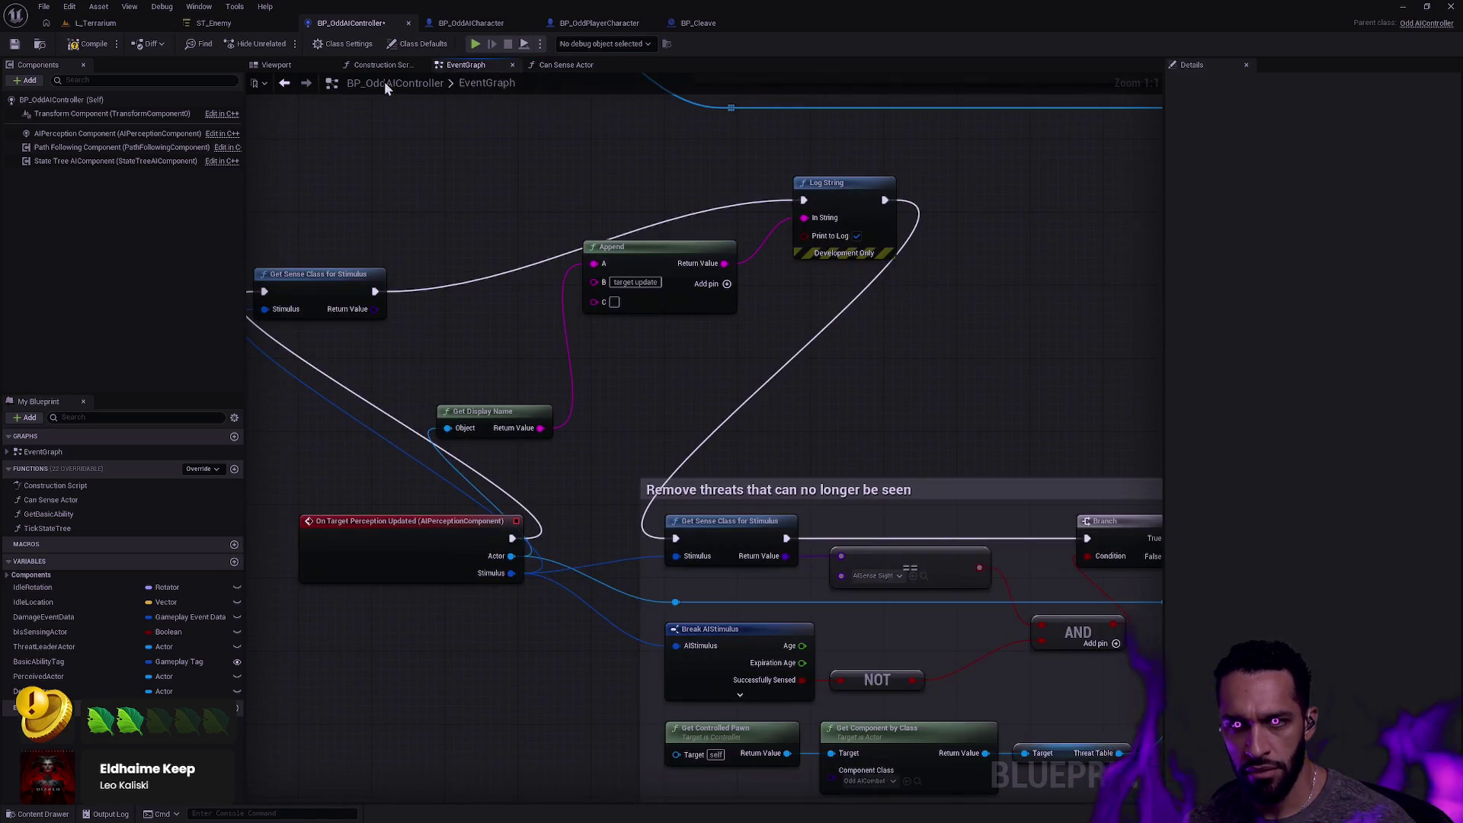
Wire the sense class into Append's C pin through an auto-inserted Get Class Display Name node.
left_click(381, 65)
left_click(278, 65)
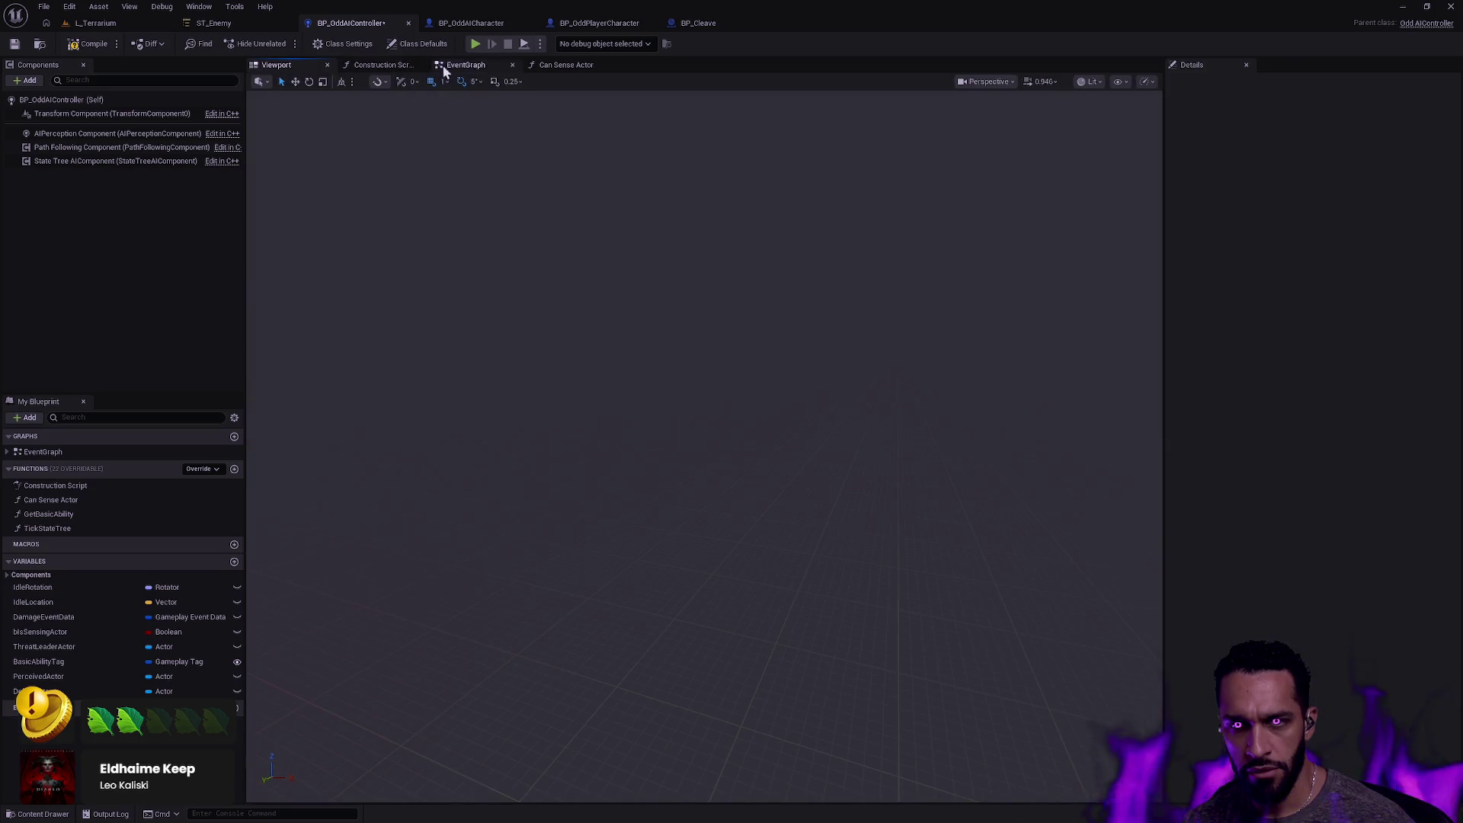
left_click(457, 66)
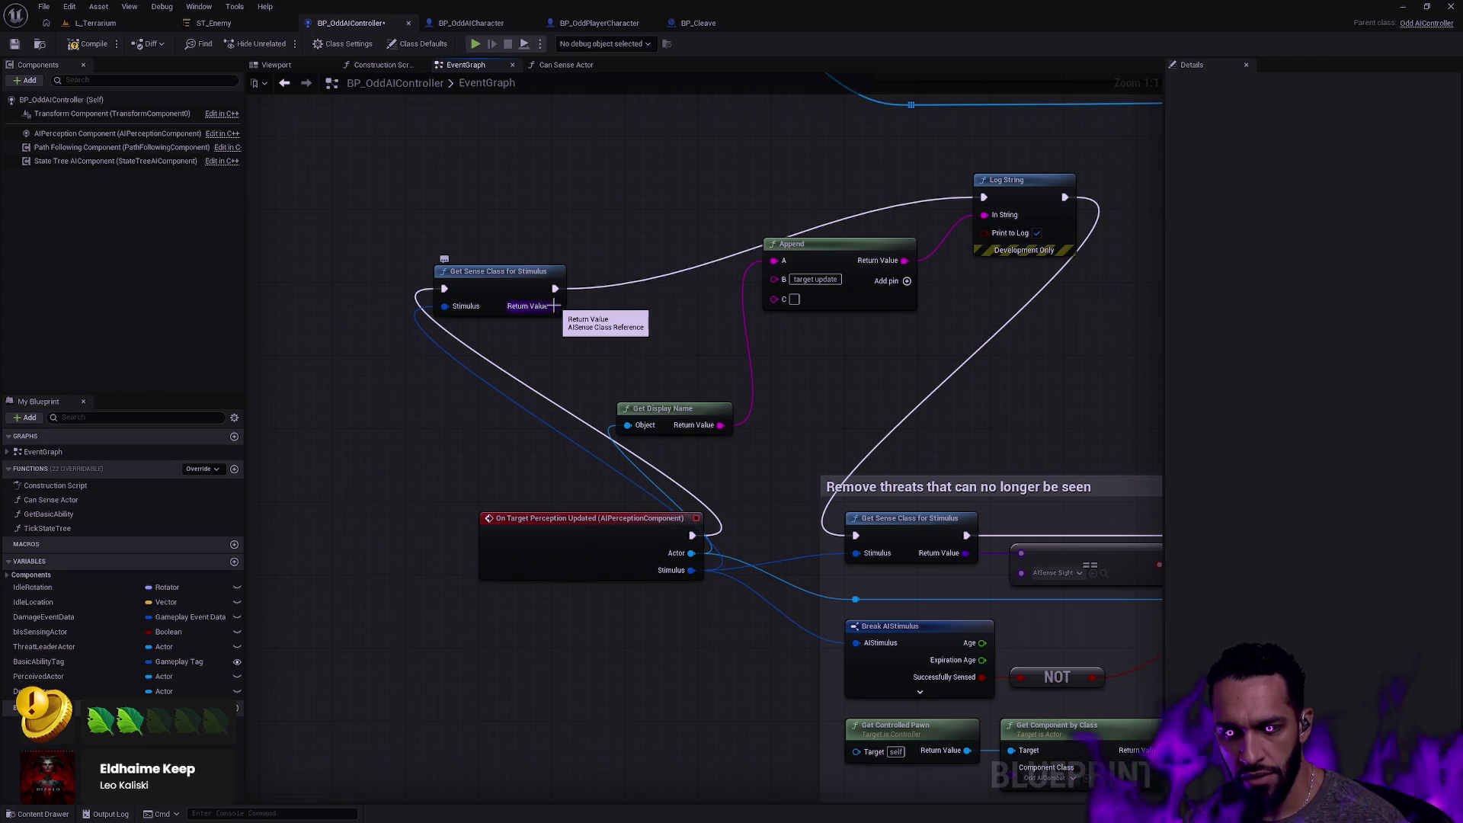
mouse_move(555, 307)
left_mouse_down()
mouse_move(782, 328)
mouse_move(776, 300)
left_mouse_up()
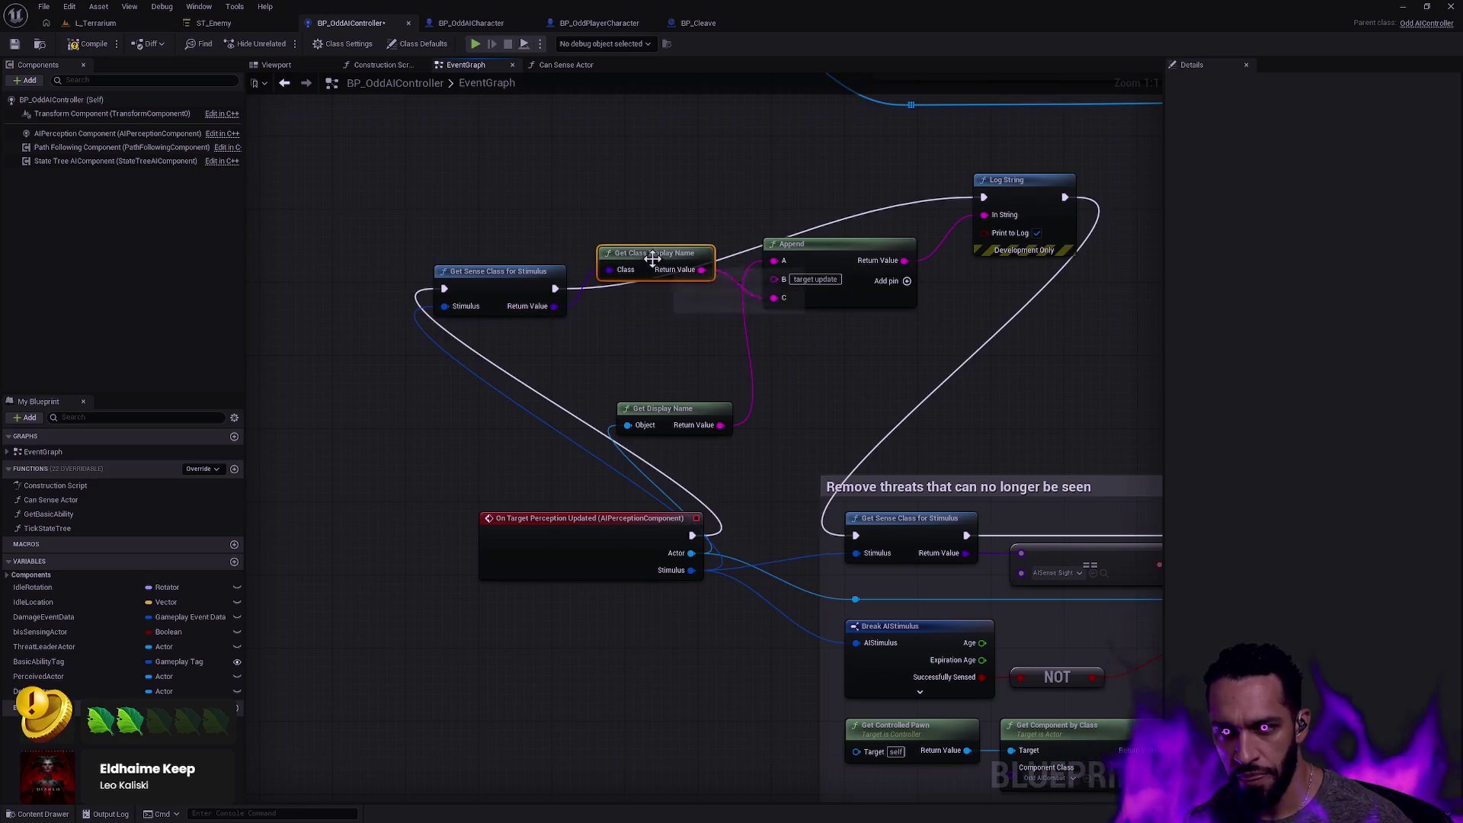
left_click_drag(647, 254, 666, 319)
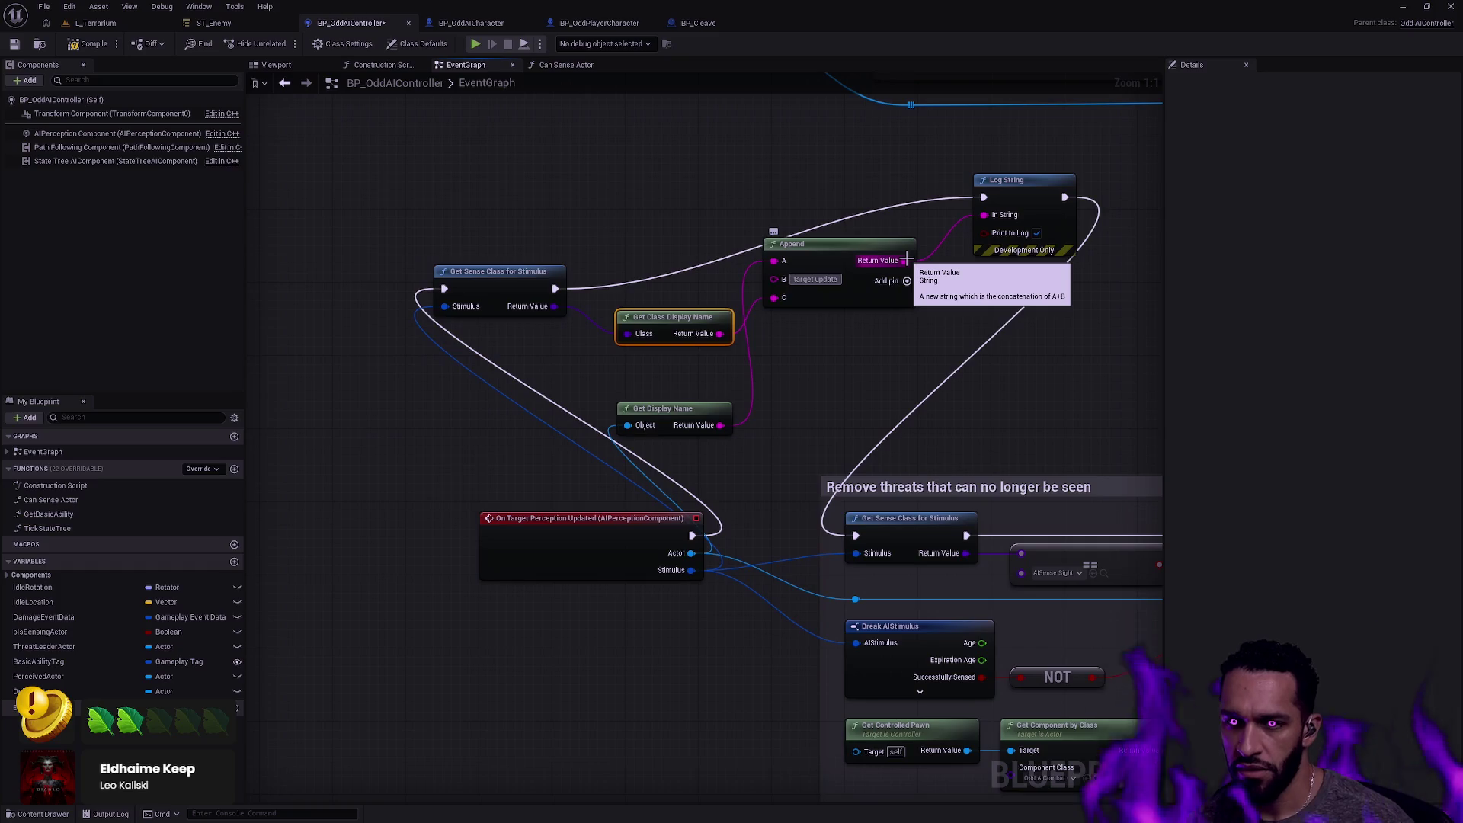
Compile BP_OddAIController and switch to the L_Terrarium level.
left_click(899, 361)
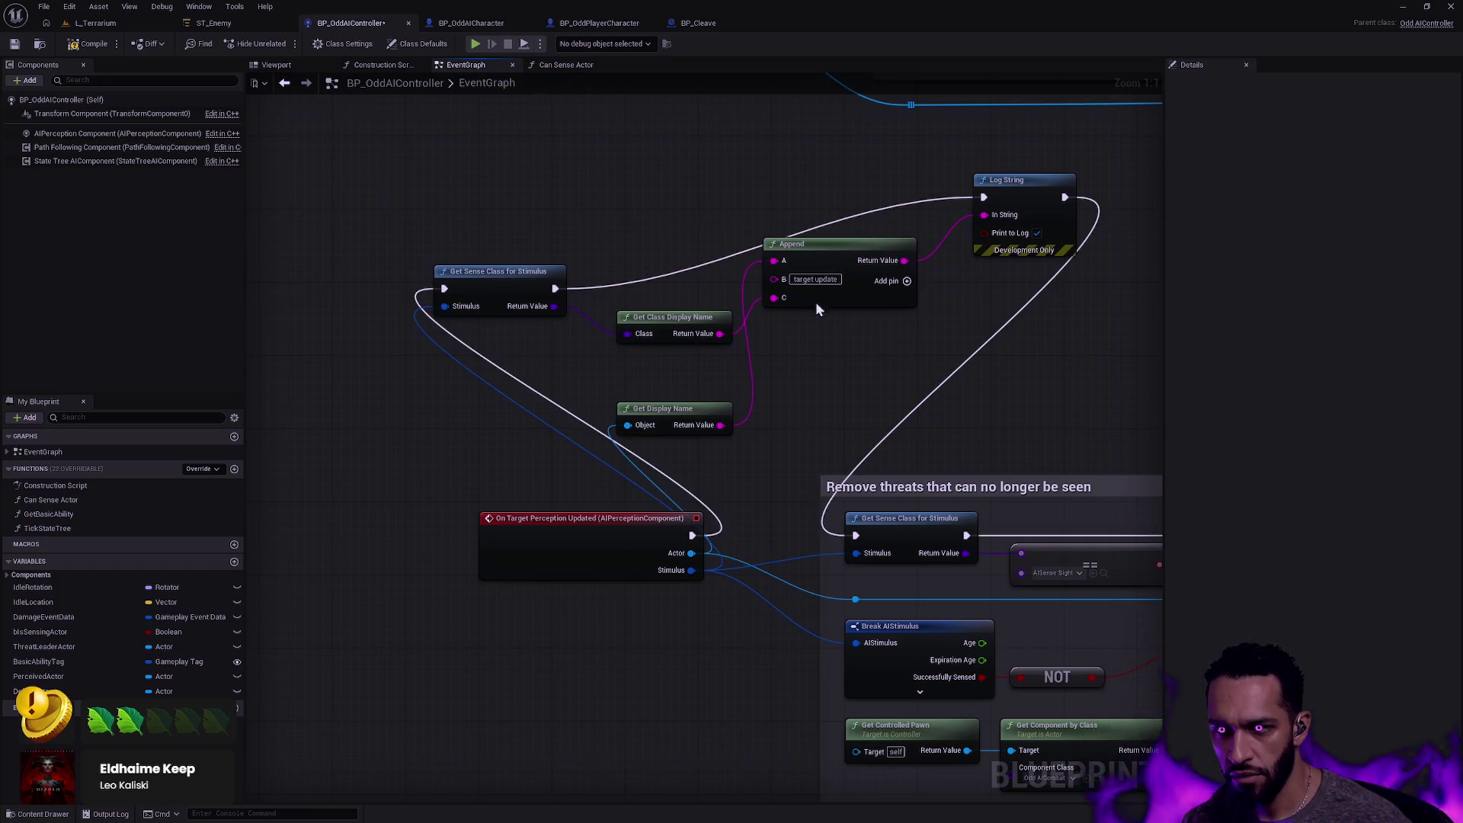
left_click(65, 42)
left_click(104, 26)
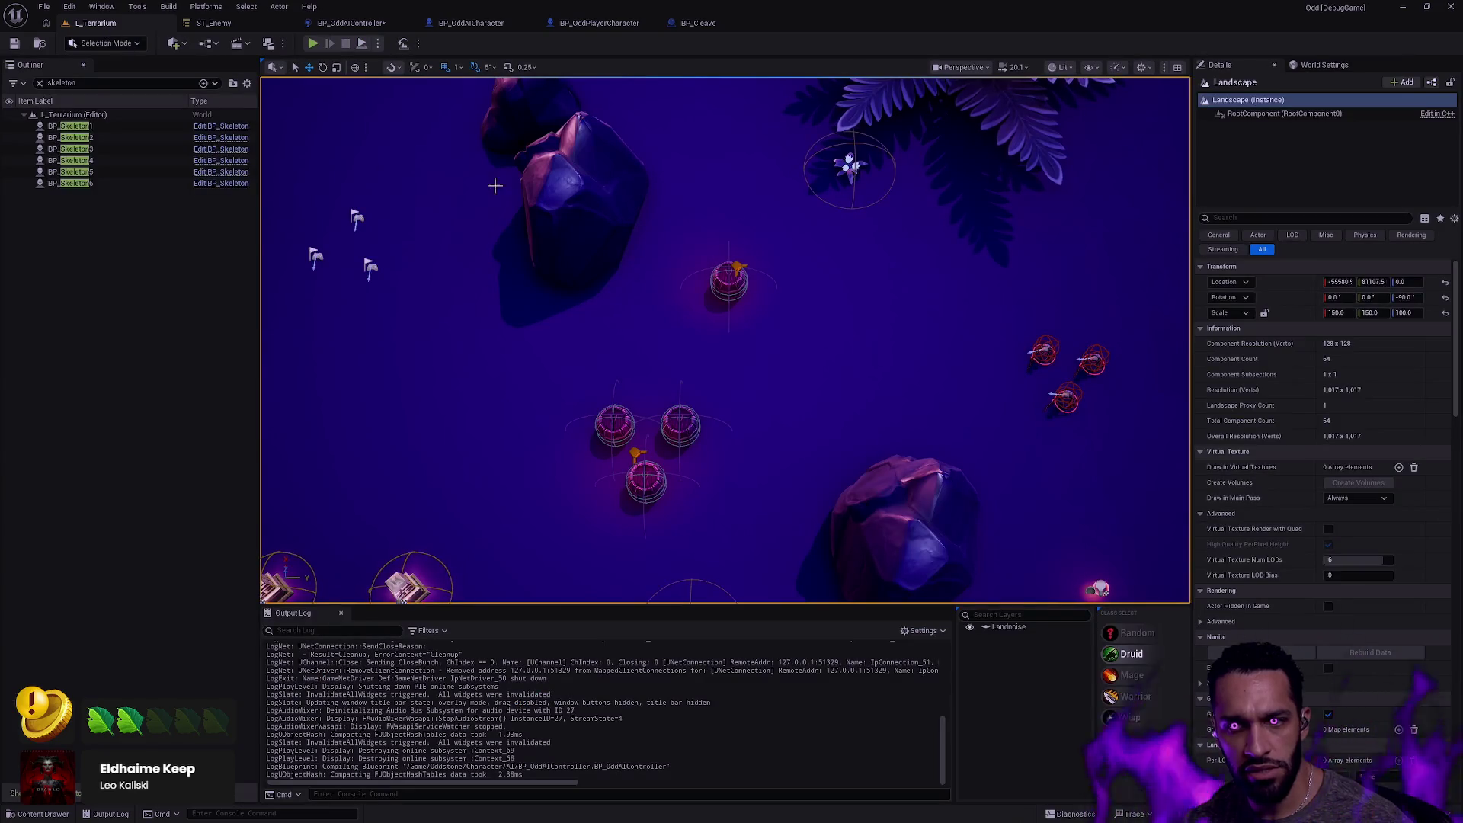
Play from here, clear the output log, and walk Nara toward the enemies.
right_click(714, 337)
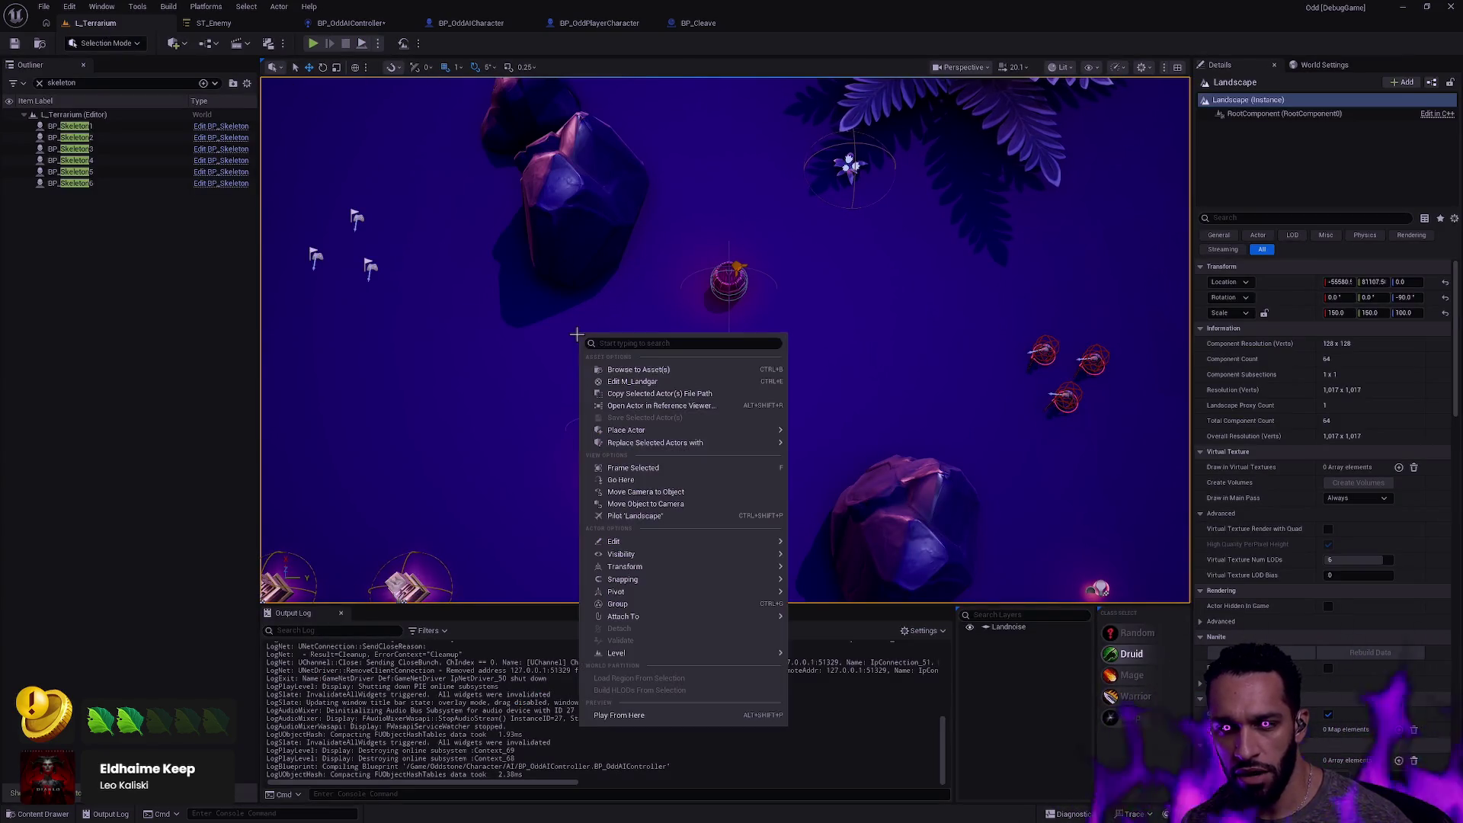
left_click(655, 713)
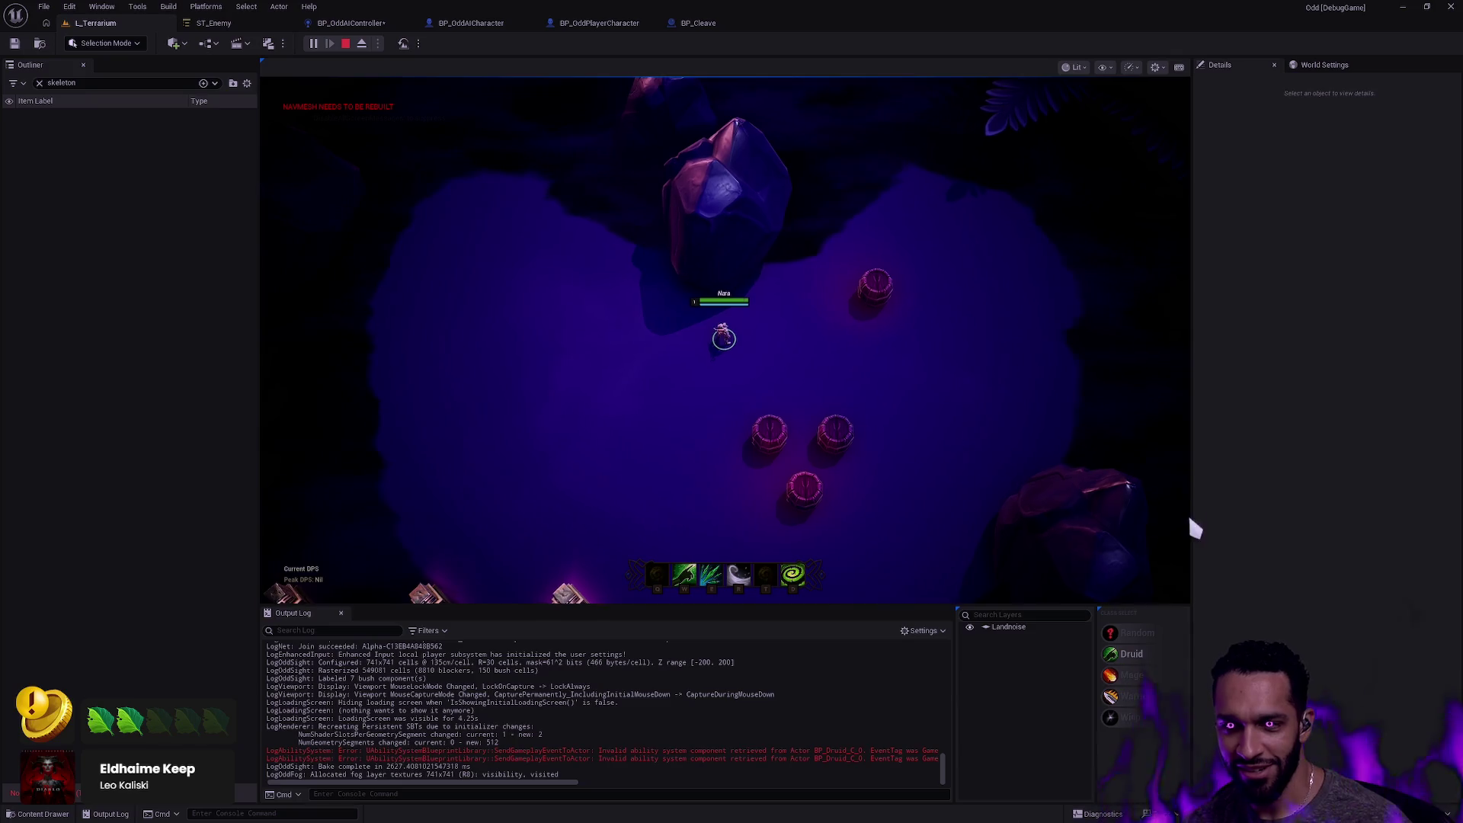
left_click(808, 360)
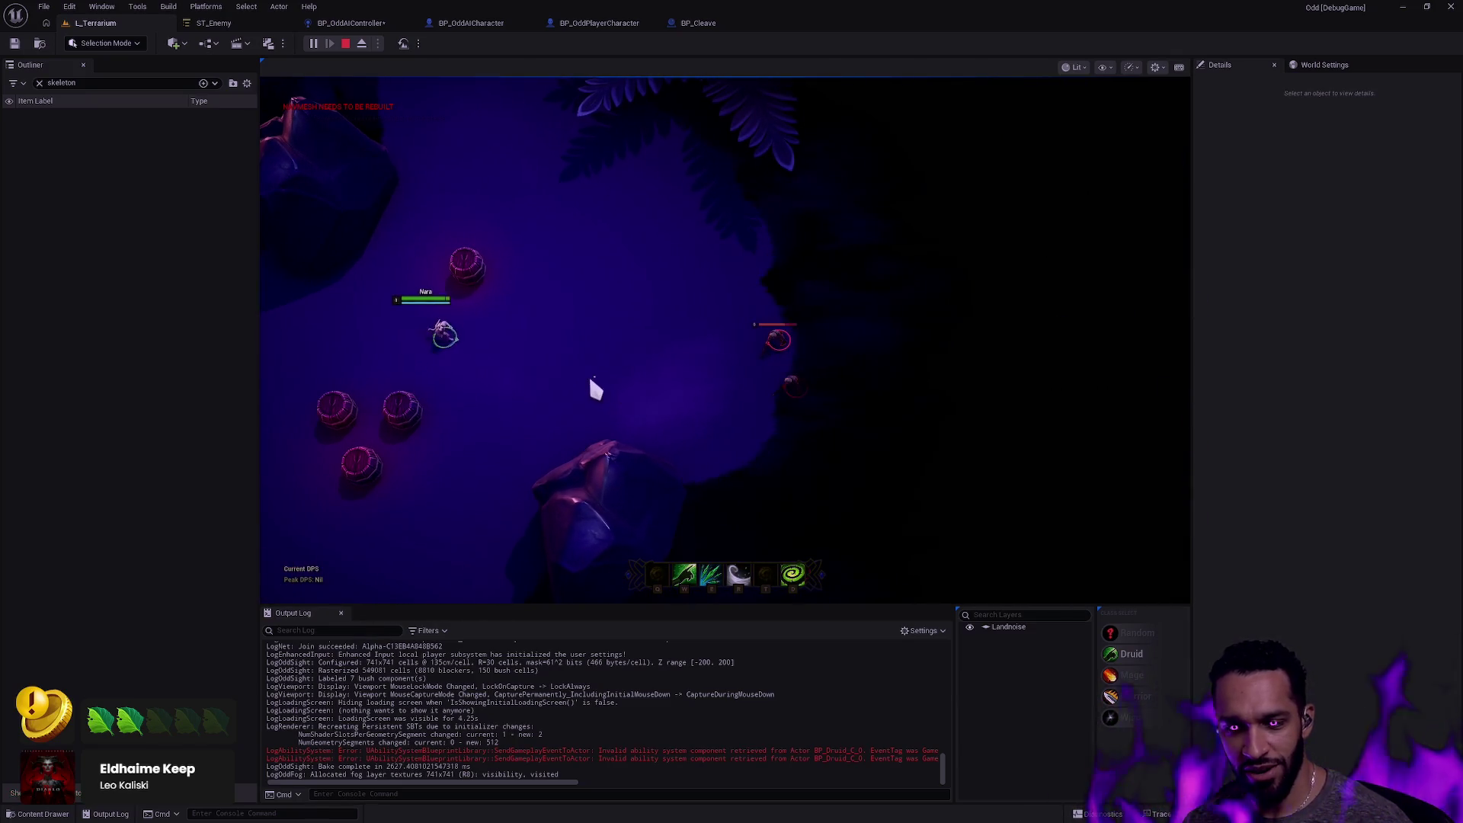
right_click(523, 727)
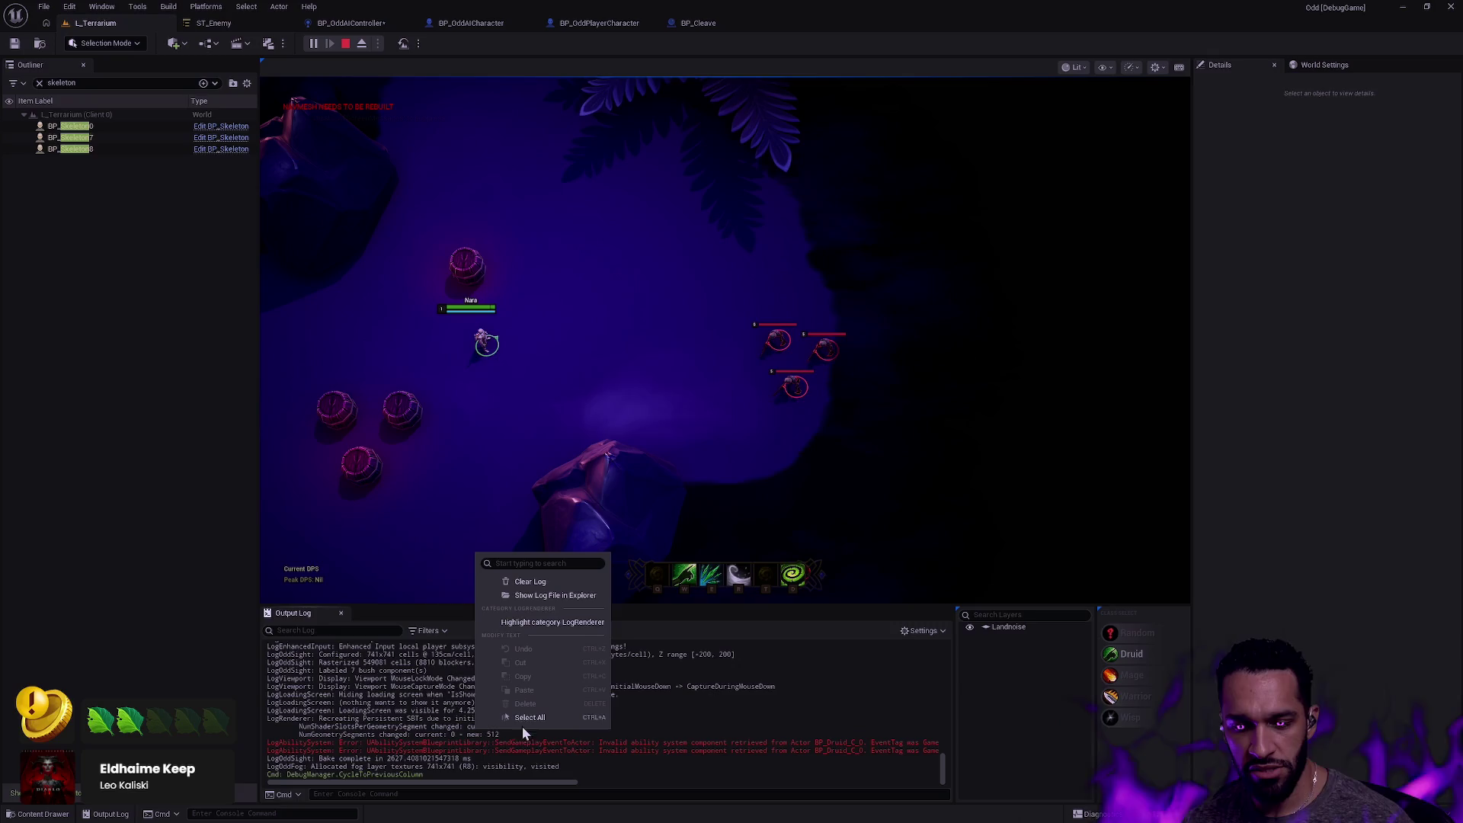
left_click(531, 582)
left_click(539, 314)
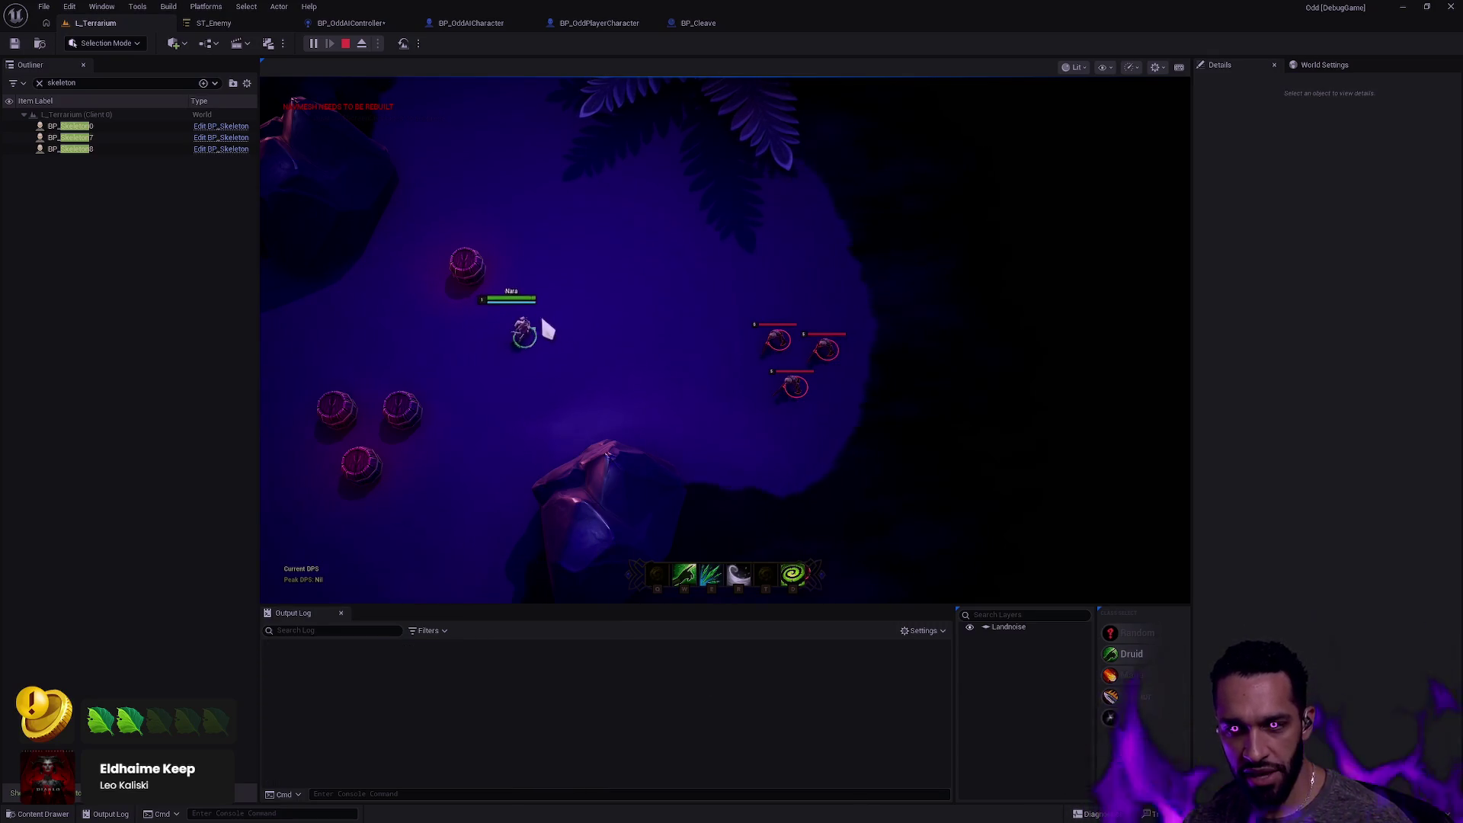
left_click(417, 345)
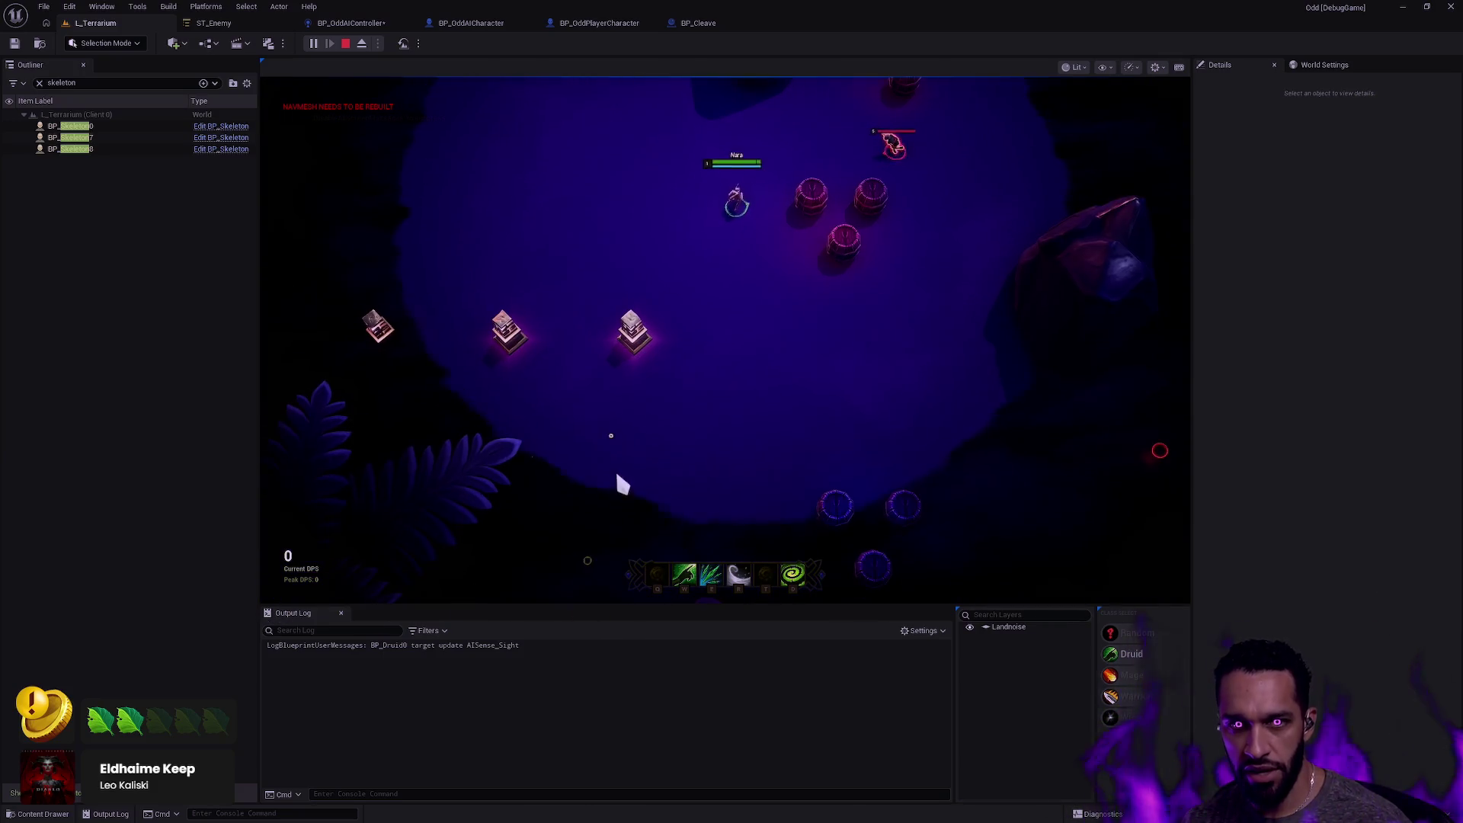
left_click(619, 484)
Debug the skeleton's perception with the gameplay debugger while moving Nara and casting R, then stop and reopen BP_OddAIController.
key("apostrophe")
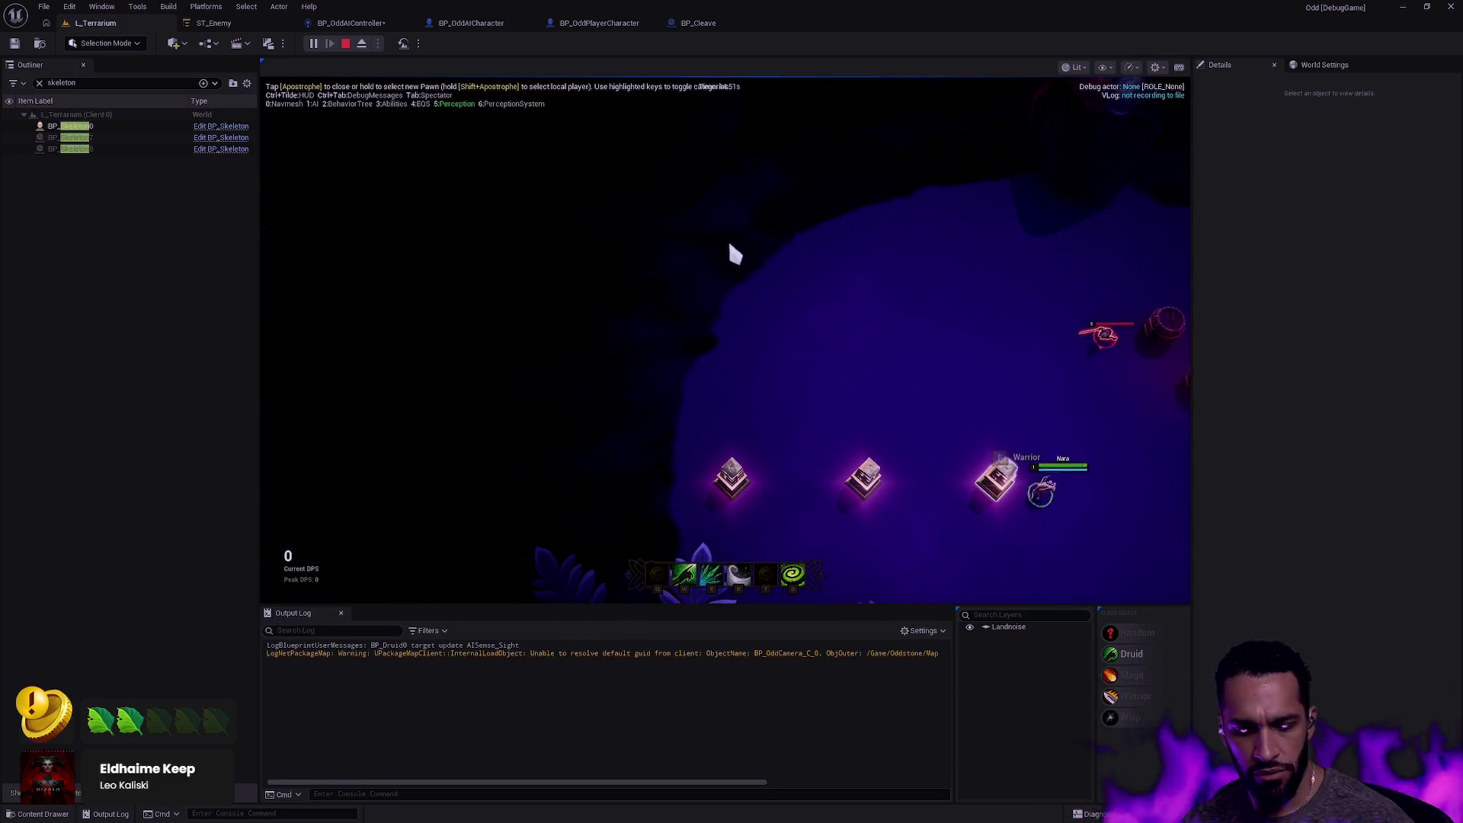
left_click(114, 127)
left_click(577, 473)
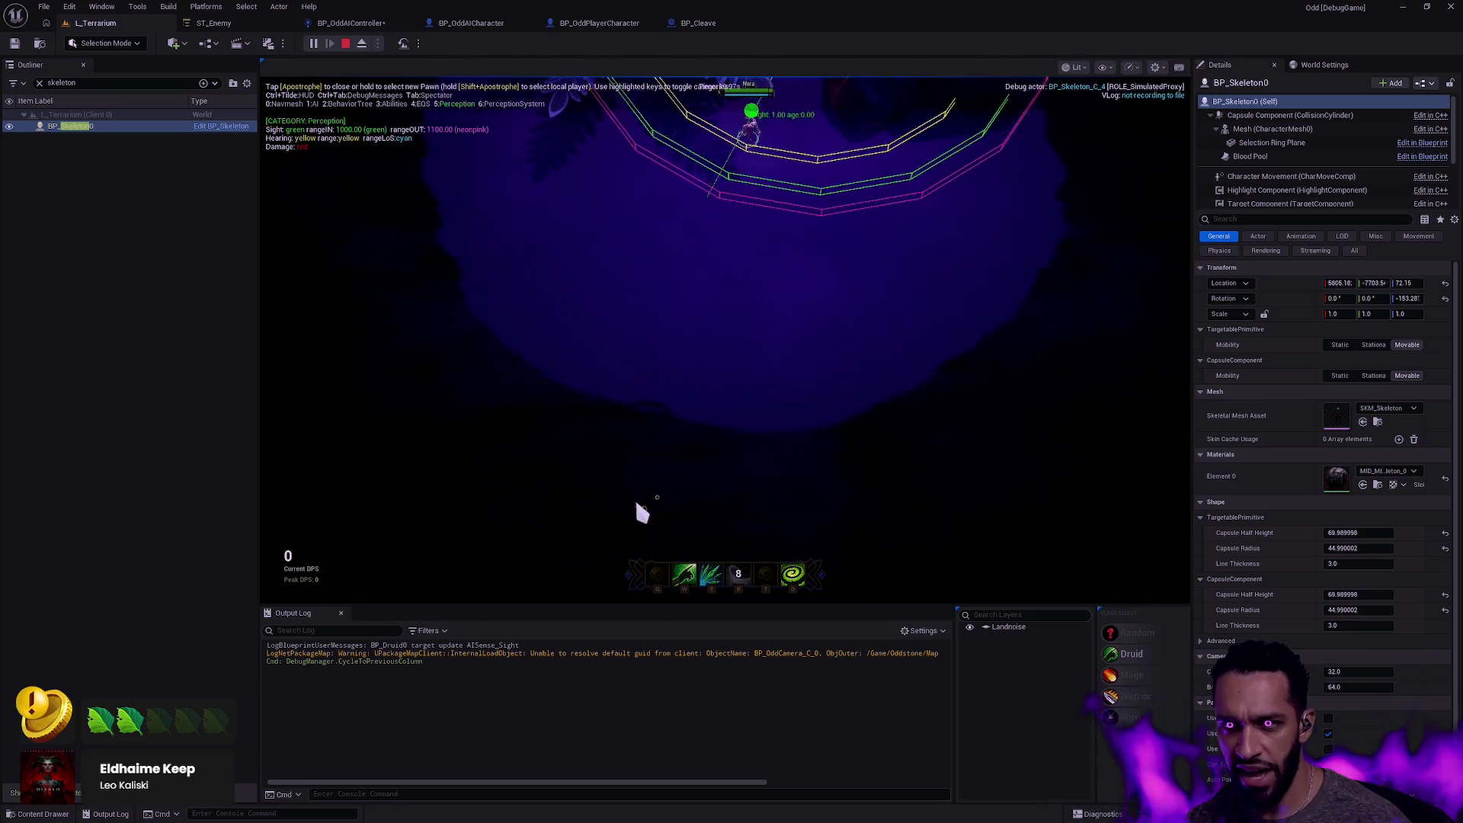
key("r")
left_click(659, 552)
left_click(649, 466)
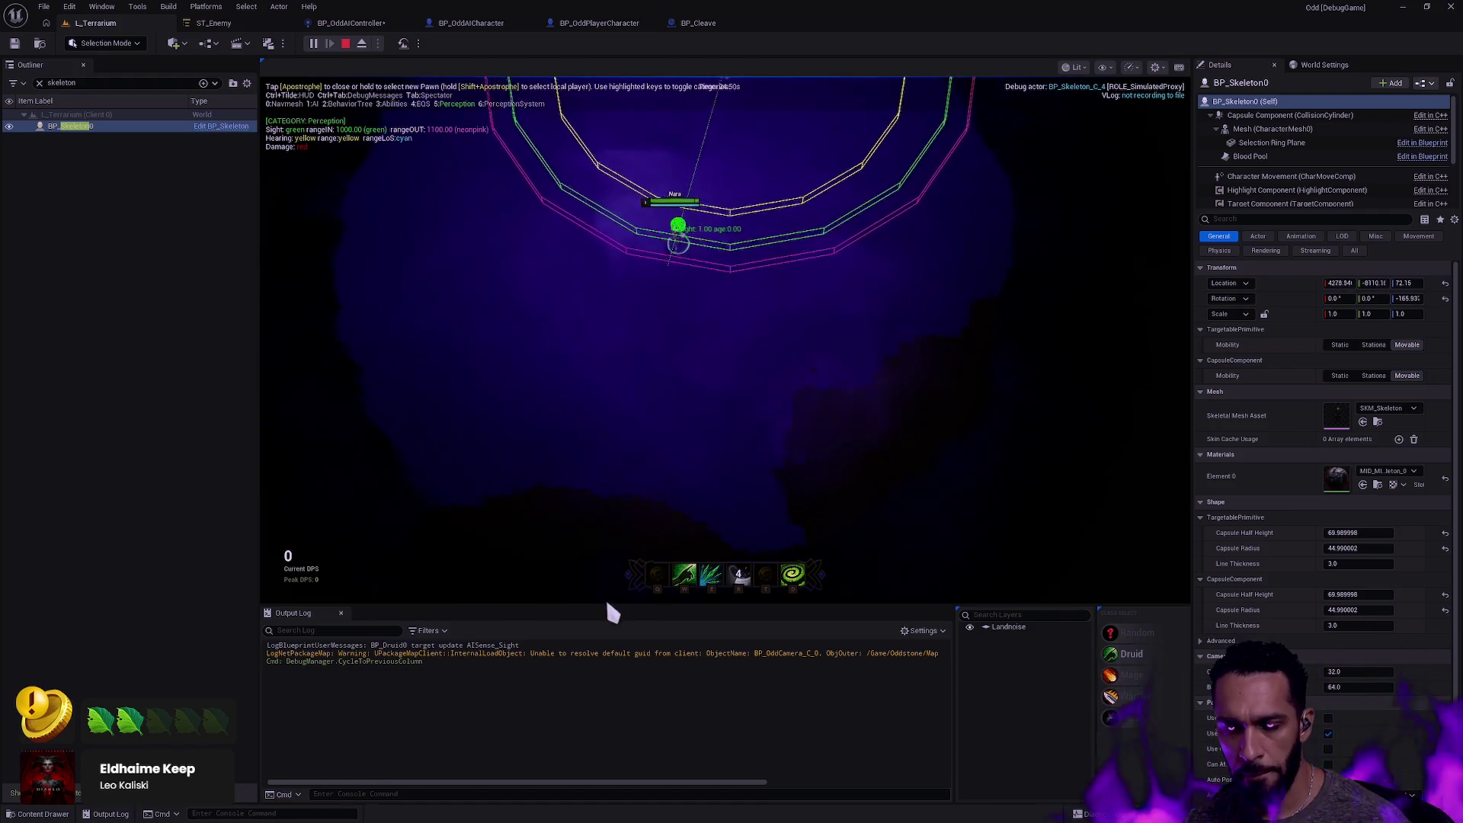
left_click(616, 533)
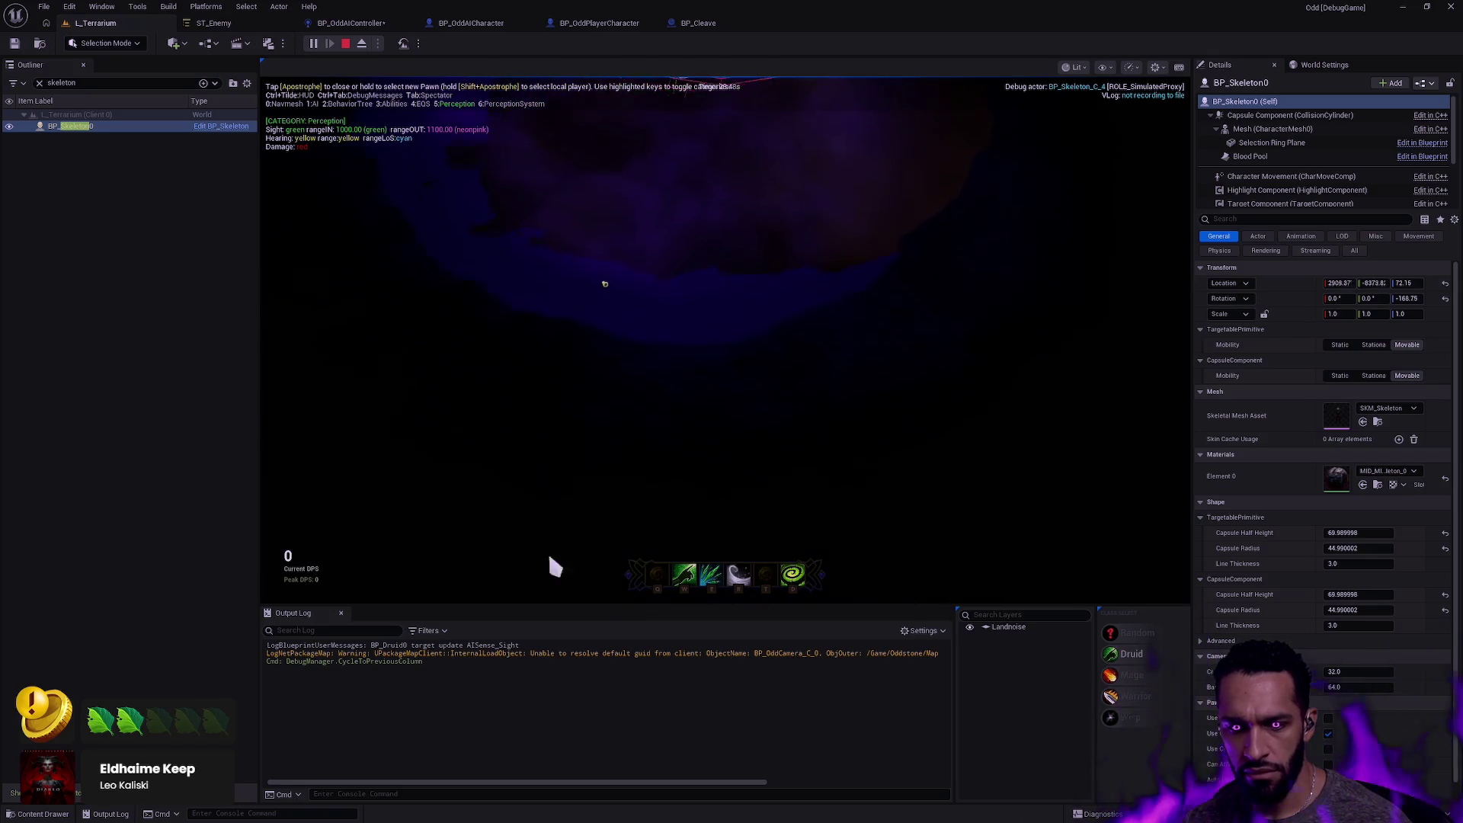
key("r")
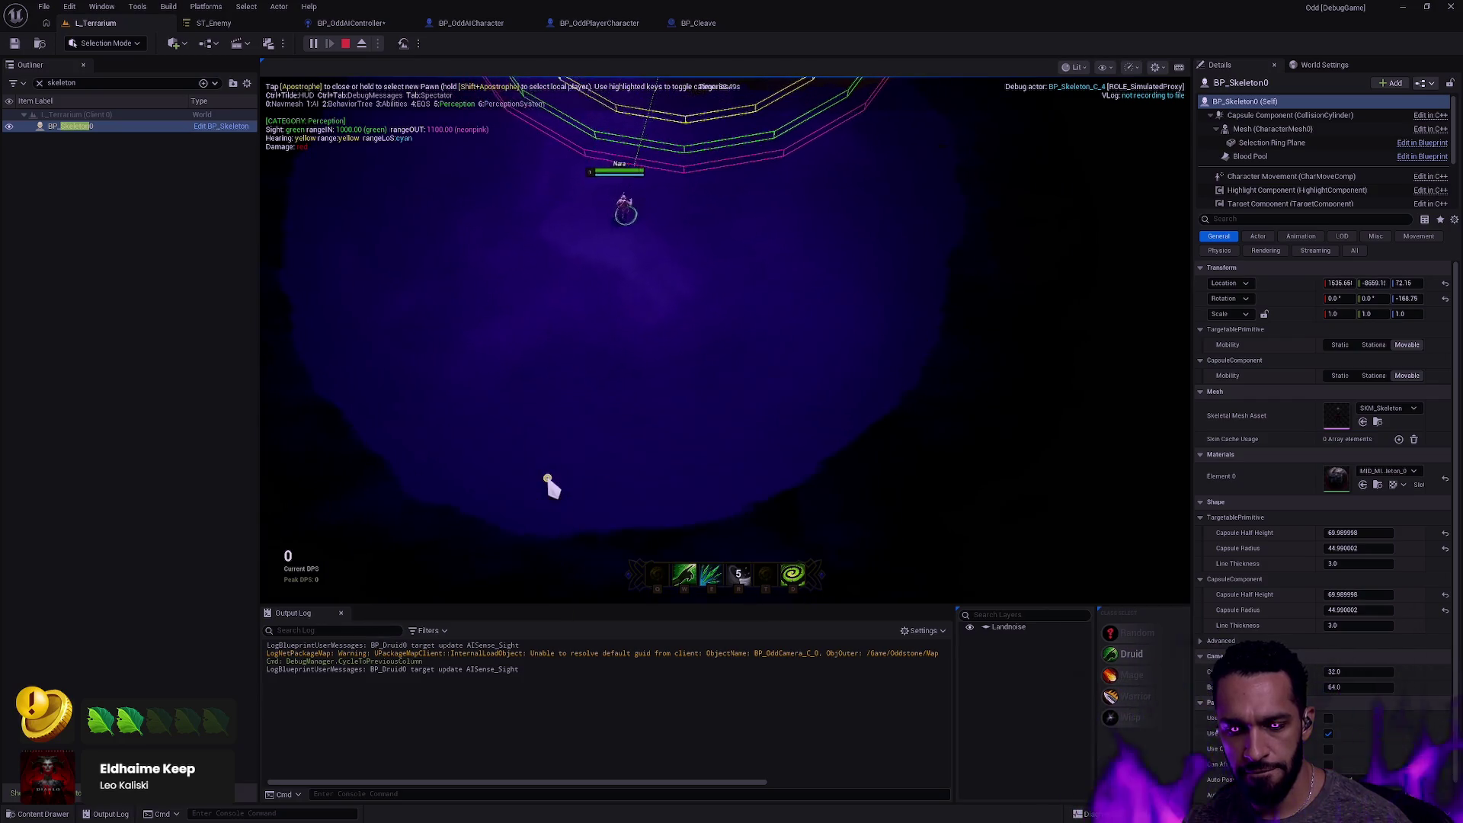
left_click(560, 481)
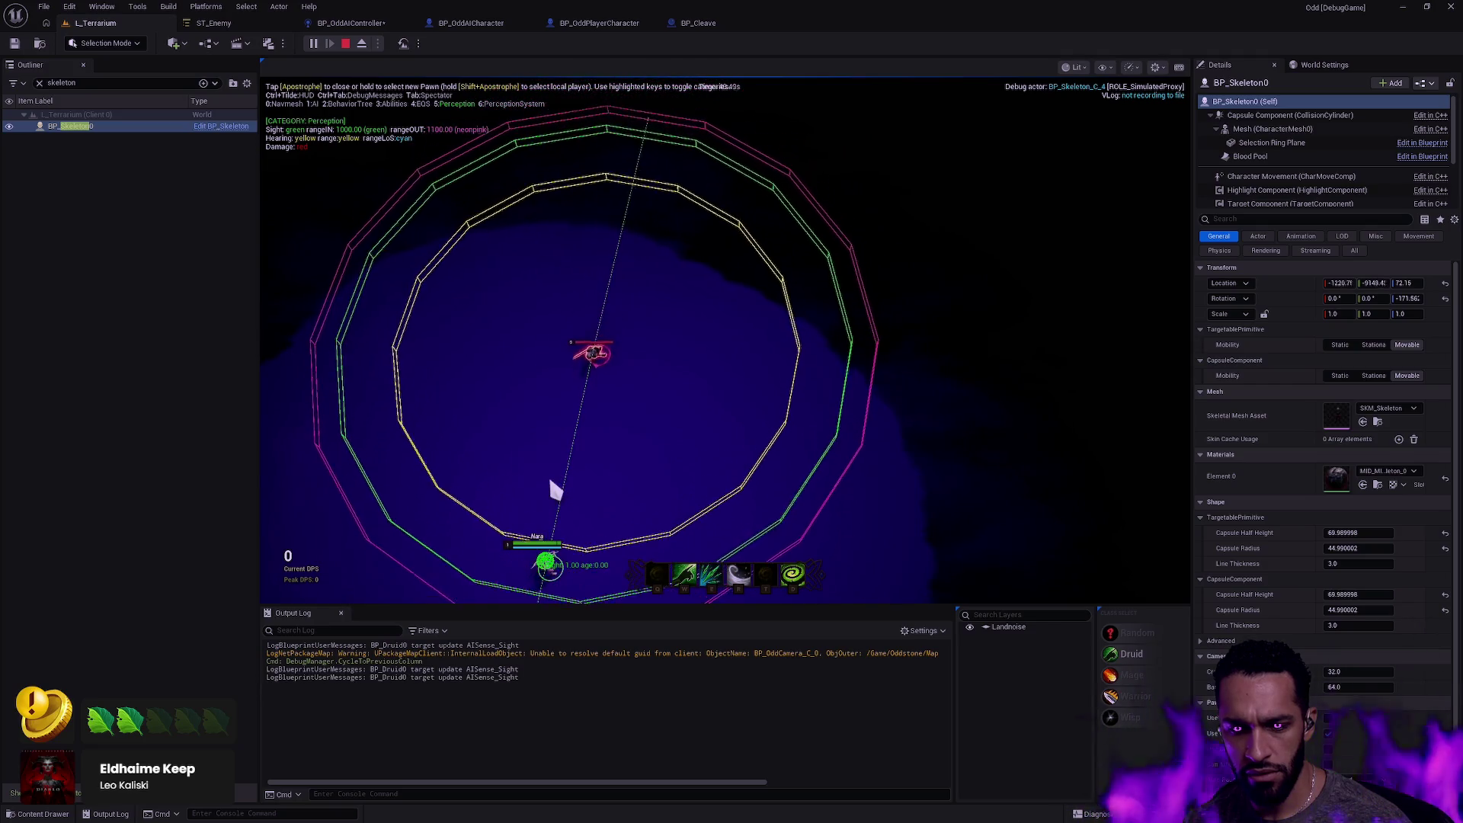
key("Escape")
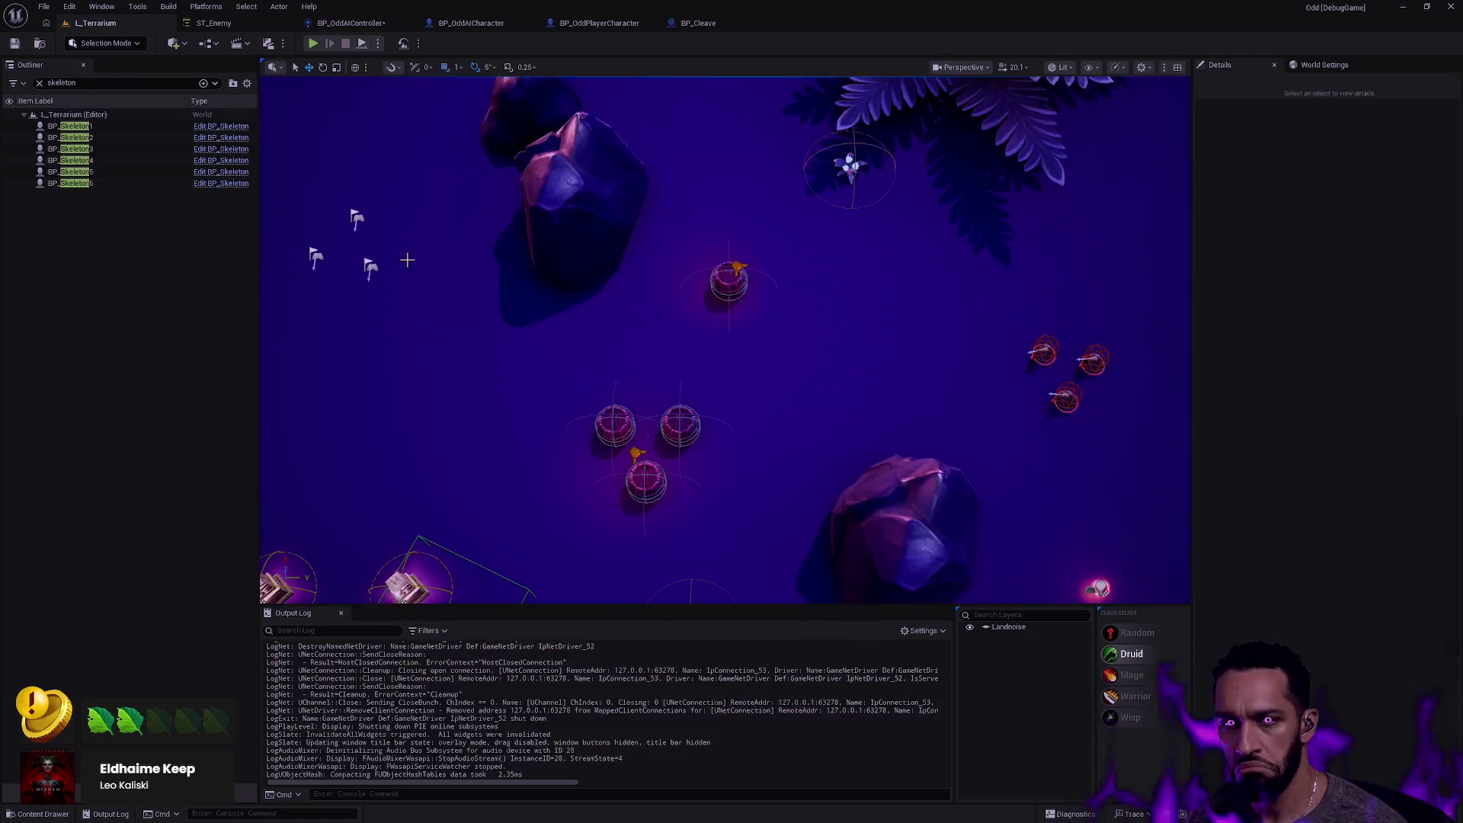
left_click(344, 23)
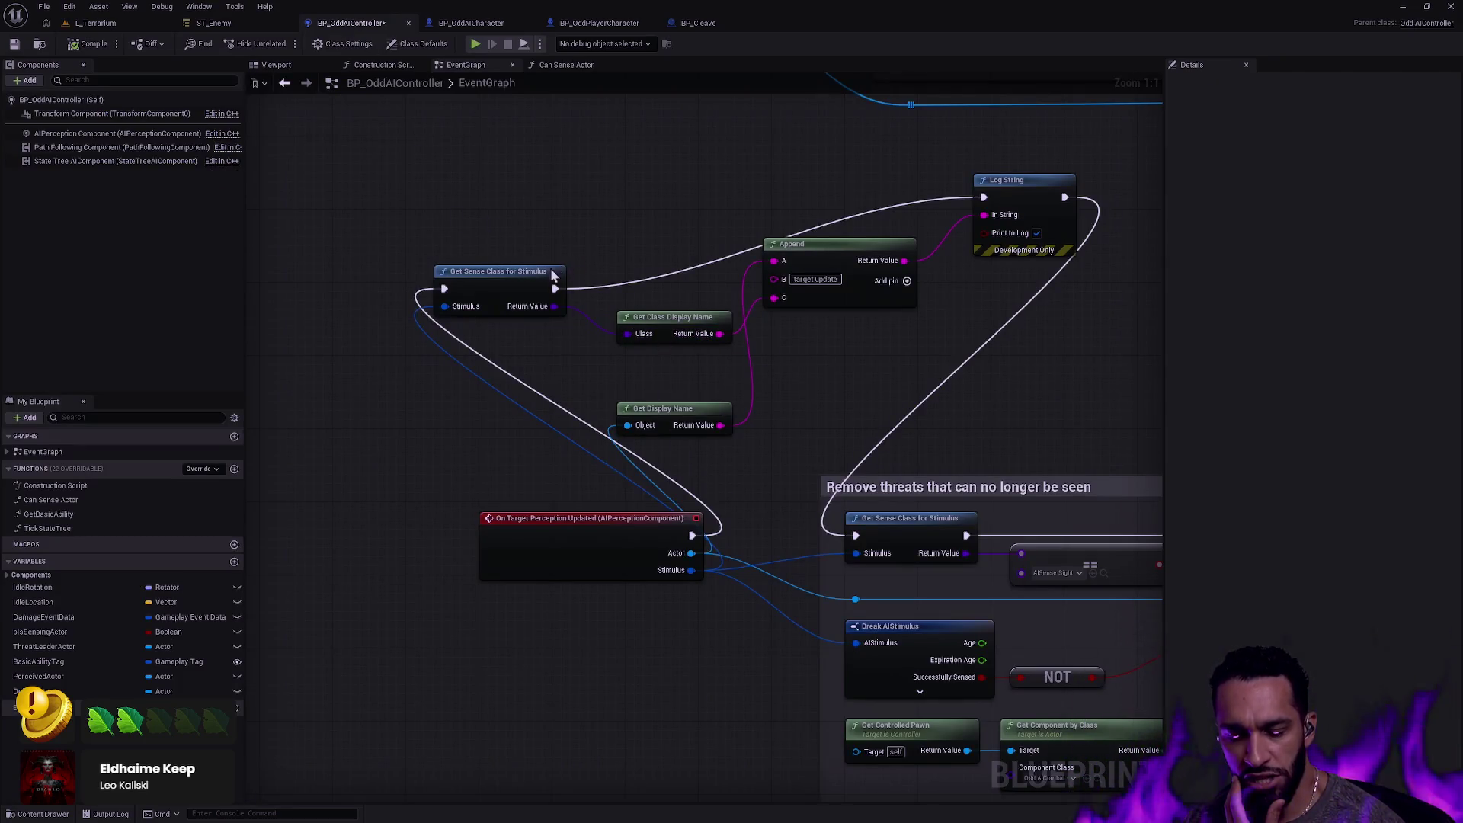
In Rider, search for the symbol 'OnTargetPerceptionUp'.
key("alt+Tab")
key("ctrl+t")
type("OnTa")
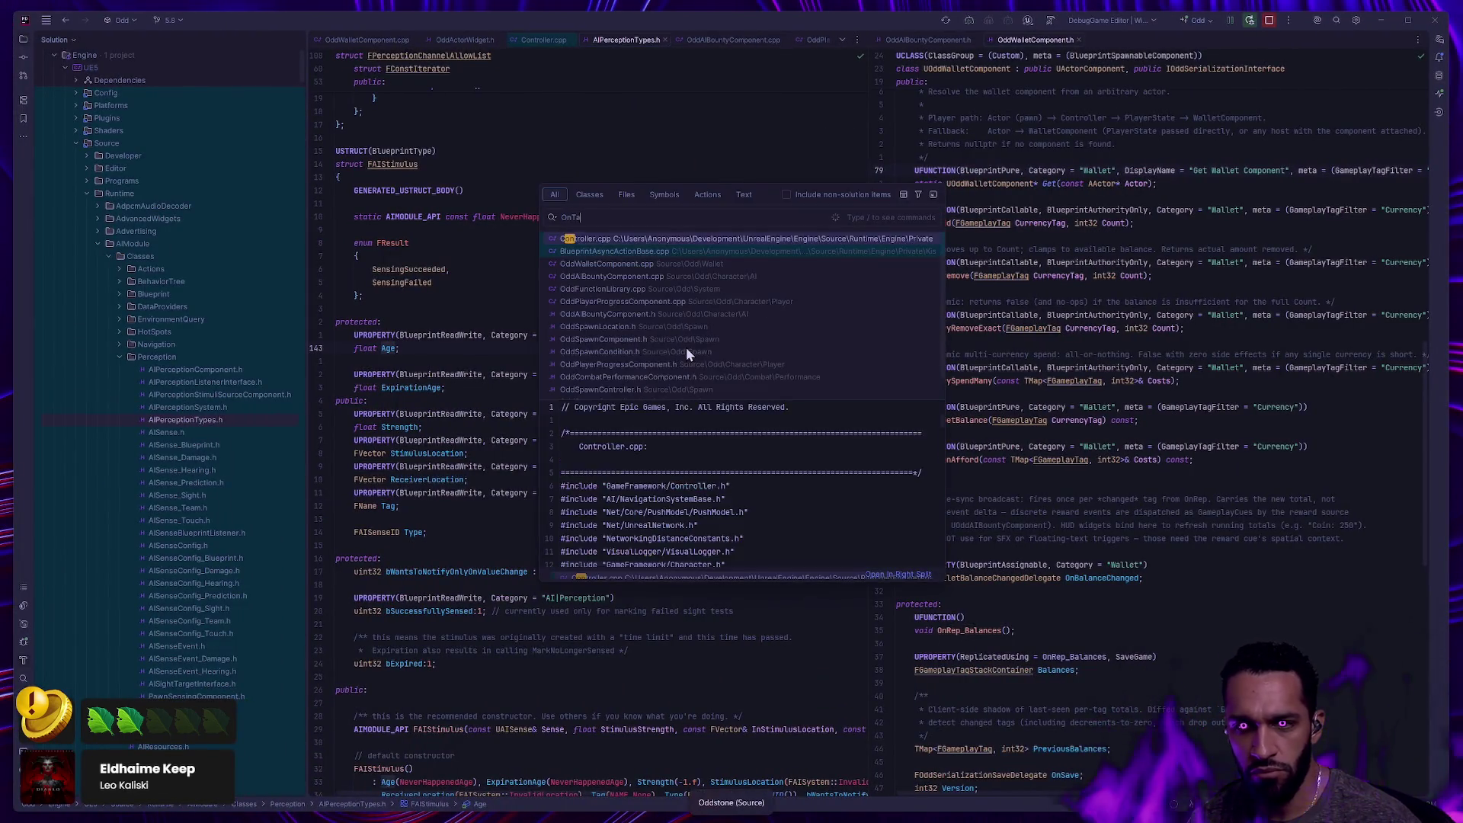
type("rgetPerceptionUp")
Open the OnTargetPerceptionForgotten declaration in AIPerceptionComponent.h and read the surrounding delegates.
key("BackSpace")
key("BackSpace")
key("BackSpace")
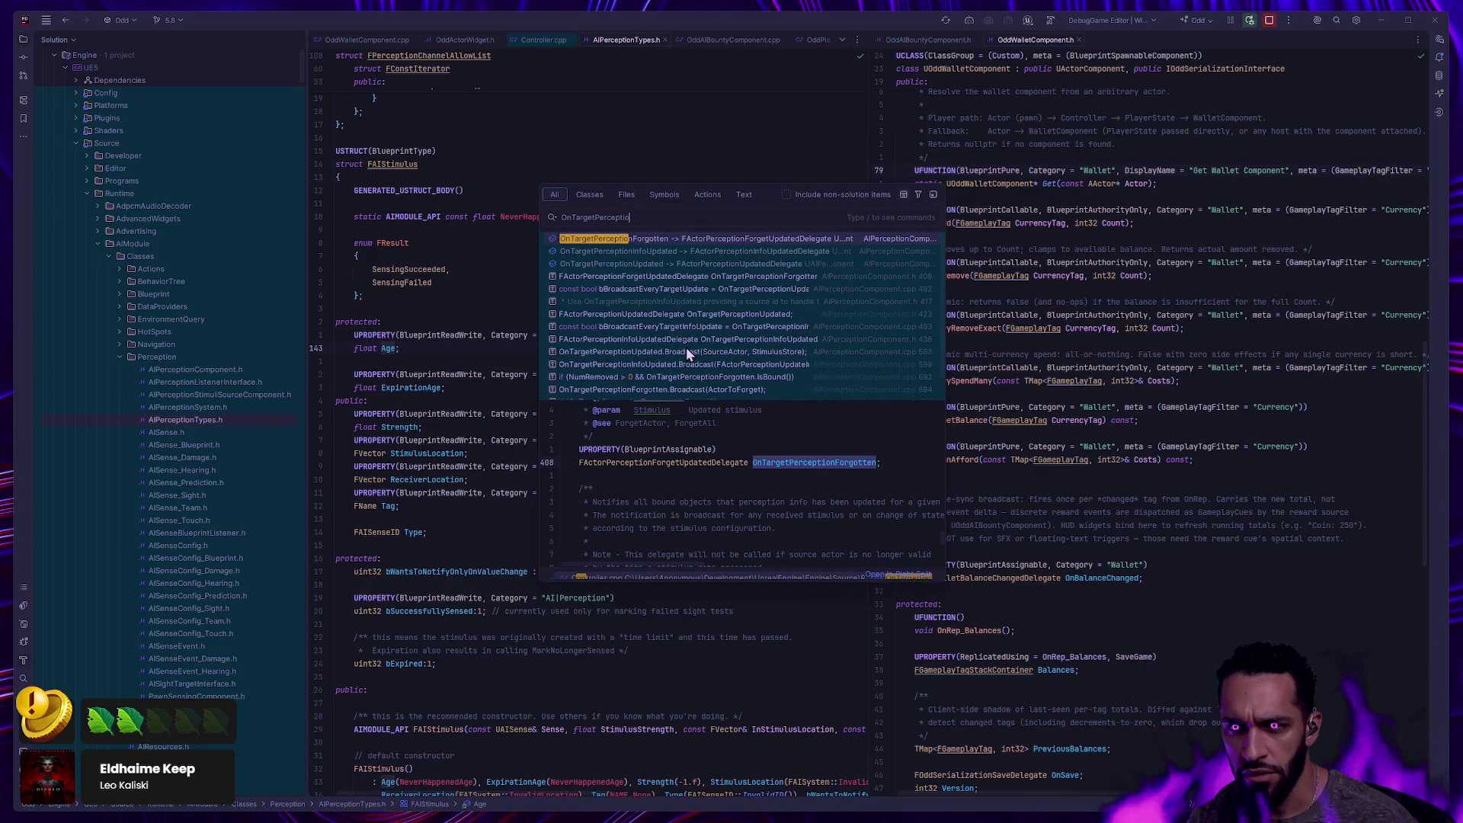
left_click(647, 243)
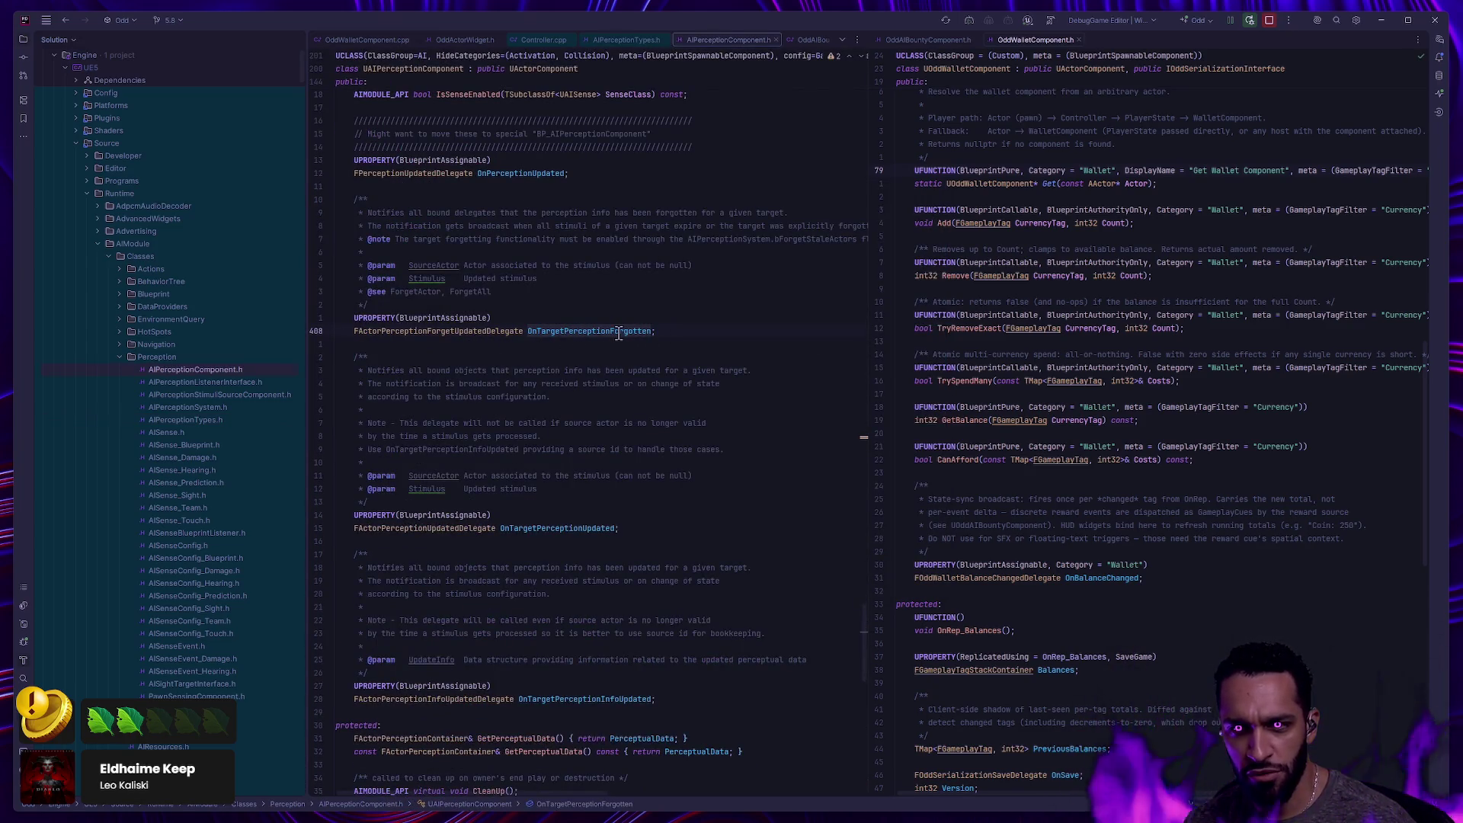
scroll(638, 564, "up", 10)
scroll(652, 554, "down", 8)
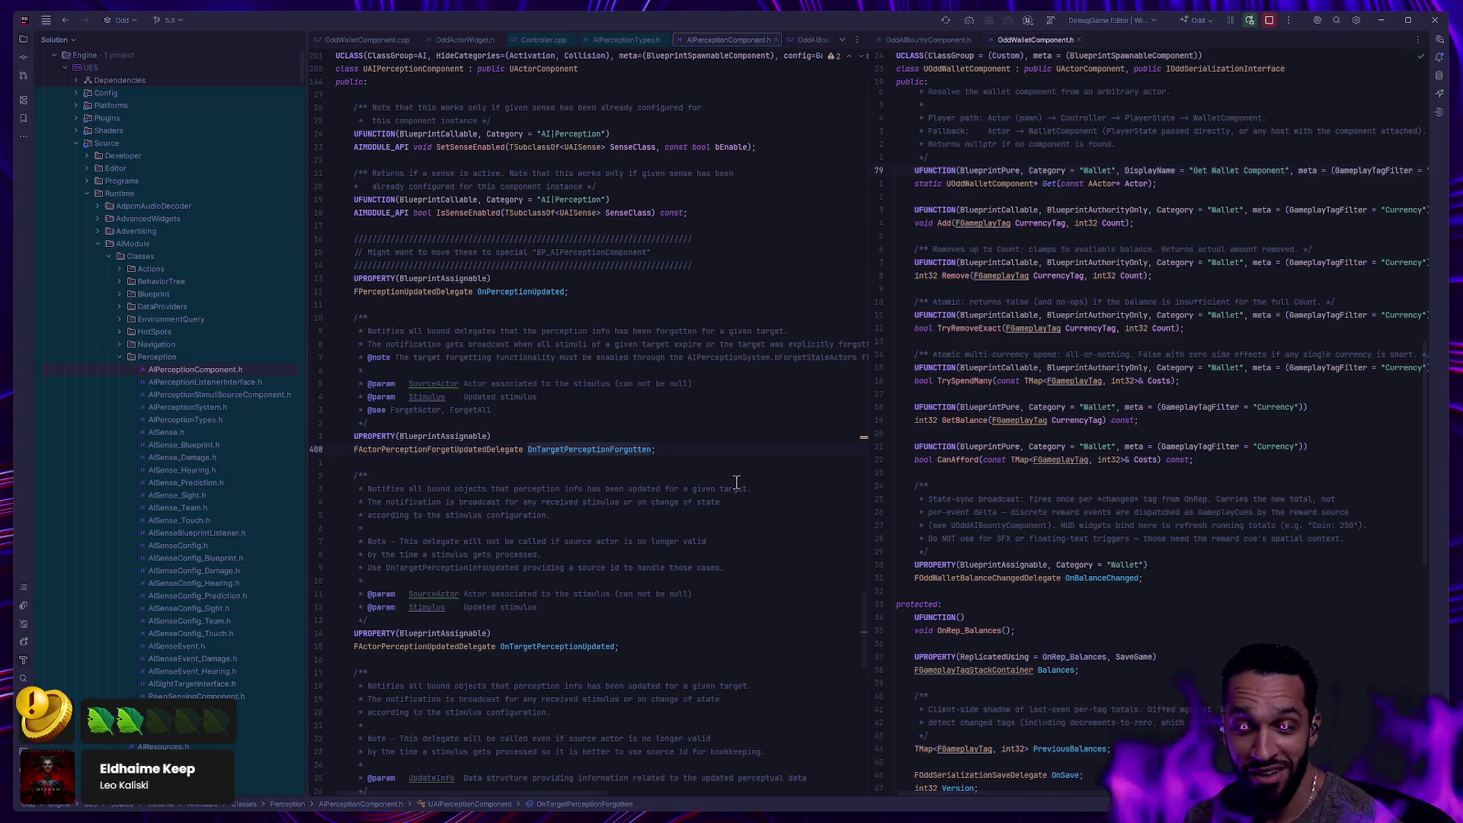
scroll(735, 466, "up", 6)
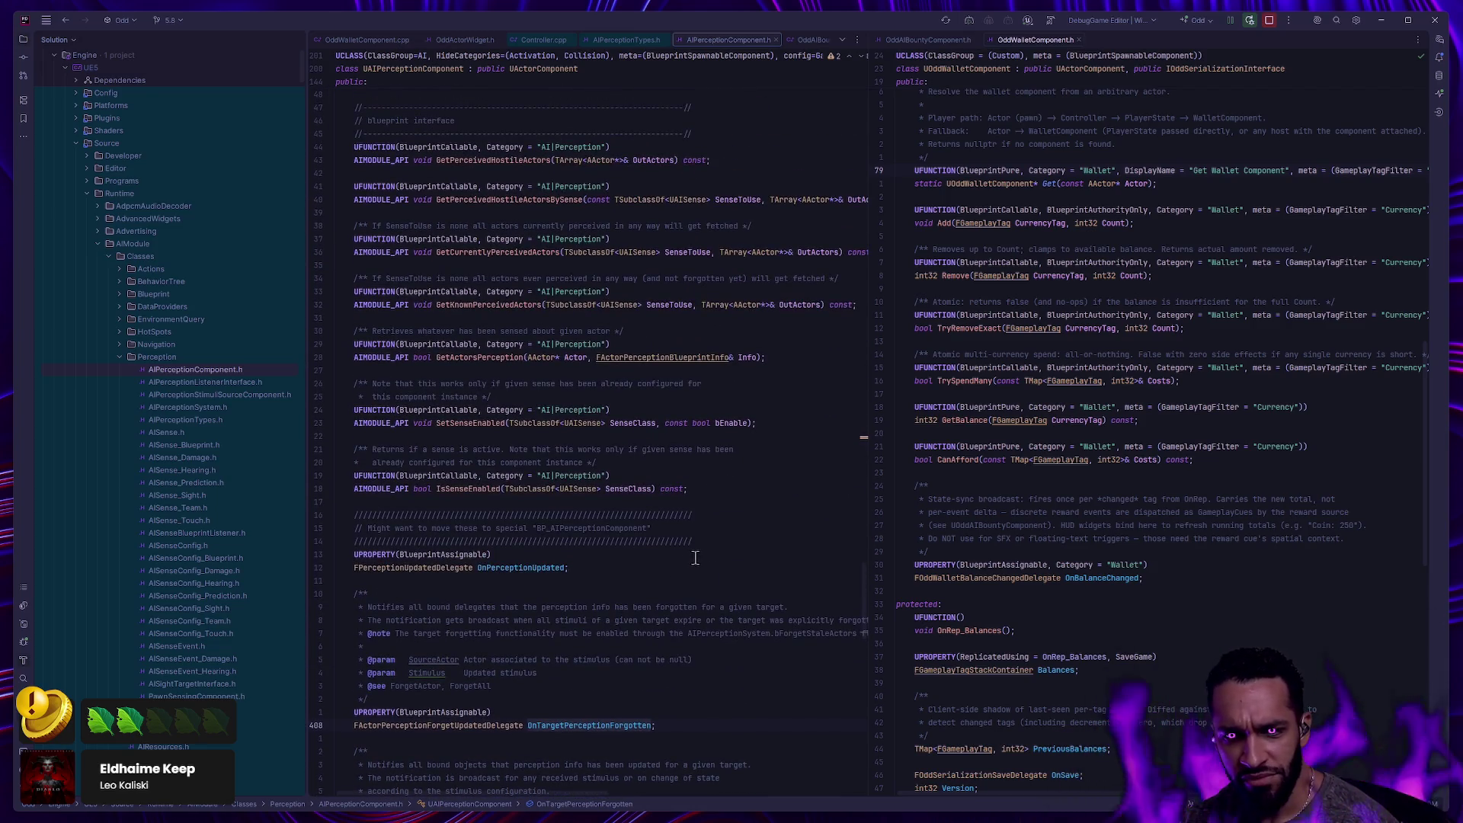
scroll(710, 552, "down", 3)
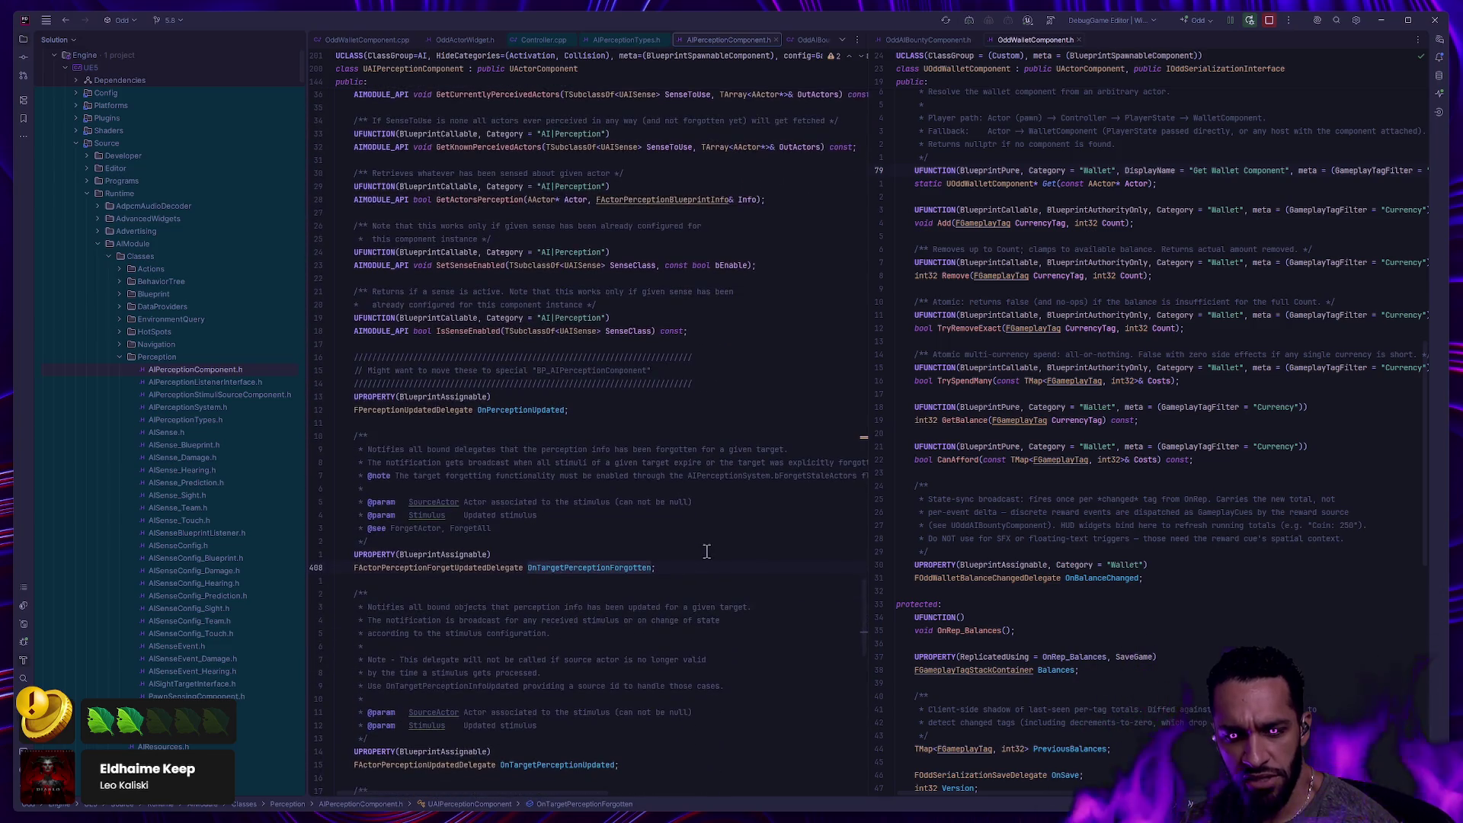
scroll(719, 552, "down", 6)
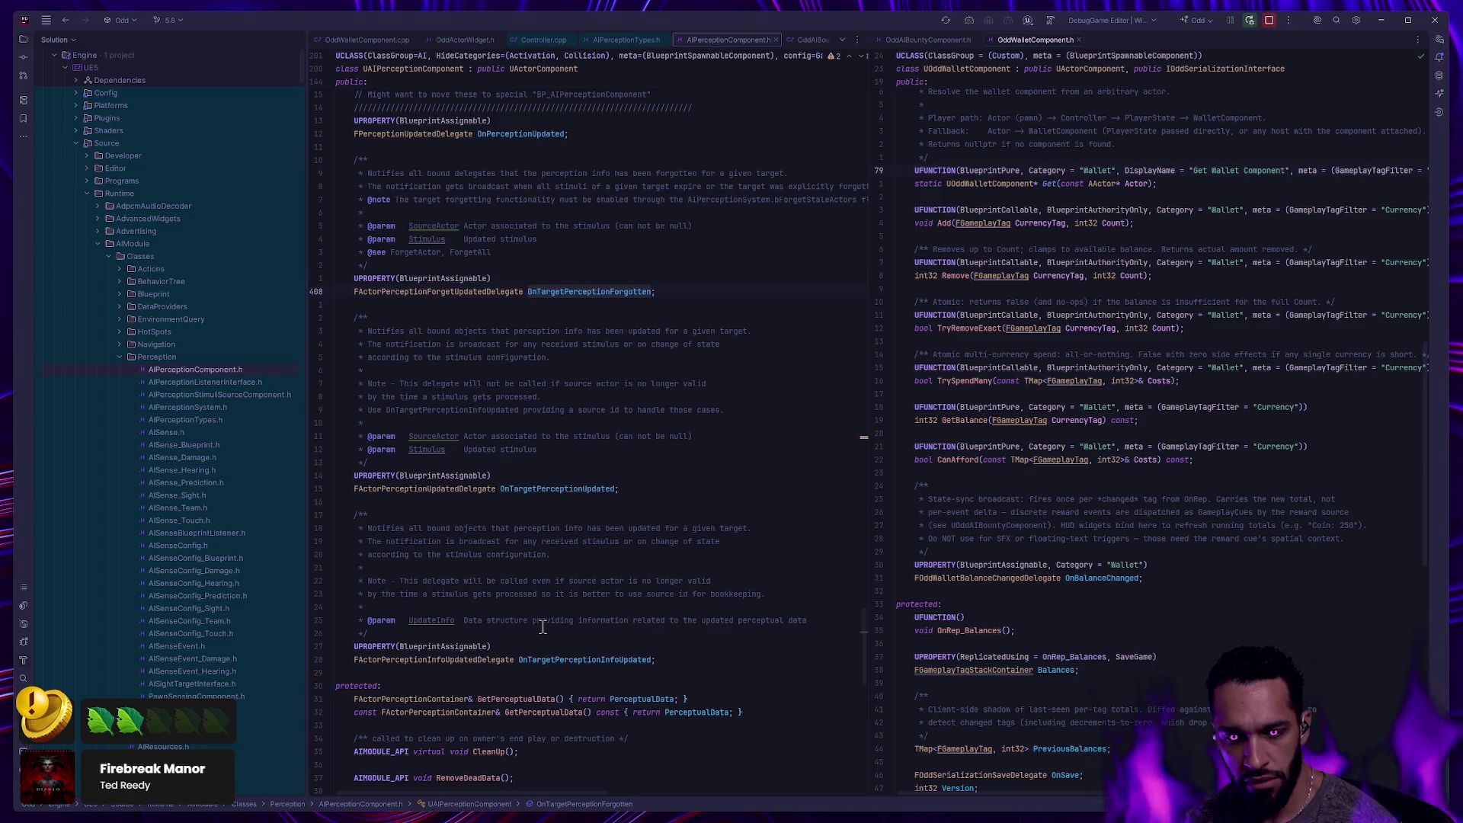
Follow FActorPerceptionInfoUpdatedDelegate to the FActorPerceptionUpdateInfo struct, then return to OnTargetPerceptionInfoUpdated.
left_click(429, 660, "ctrl")
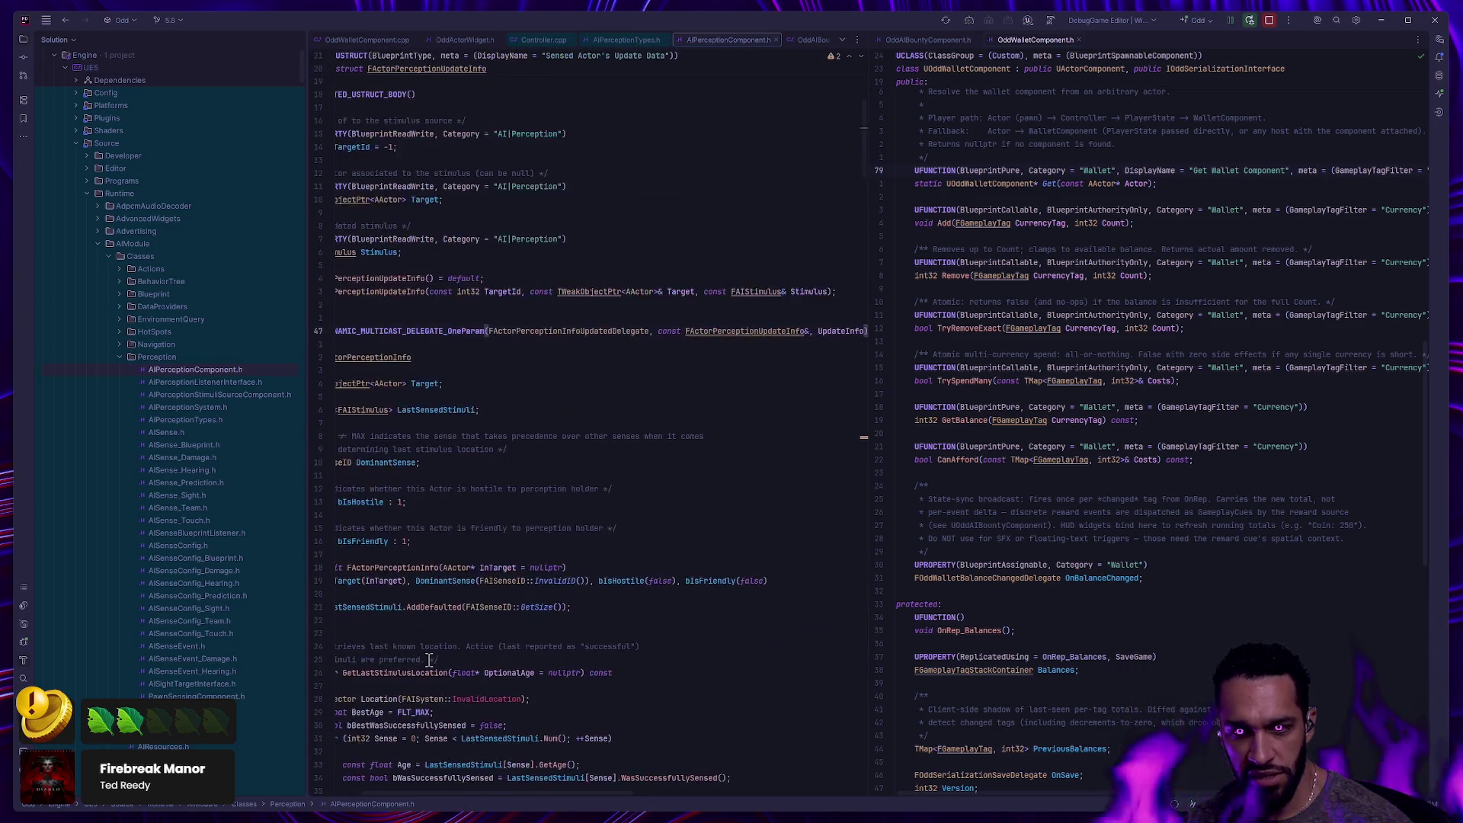
left_click(721, 334, "ctrl")
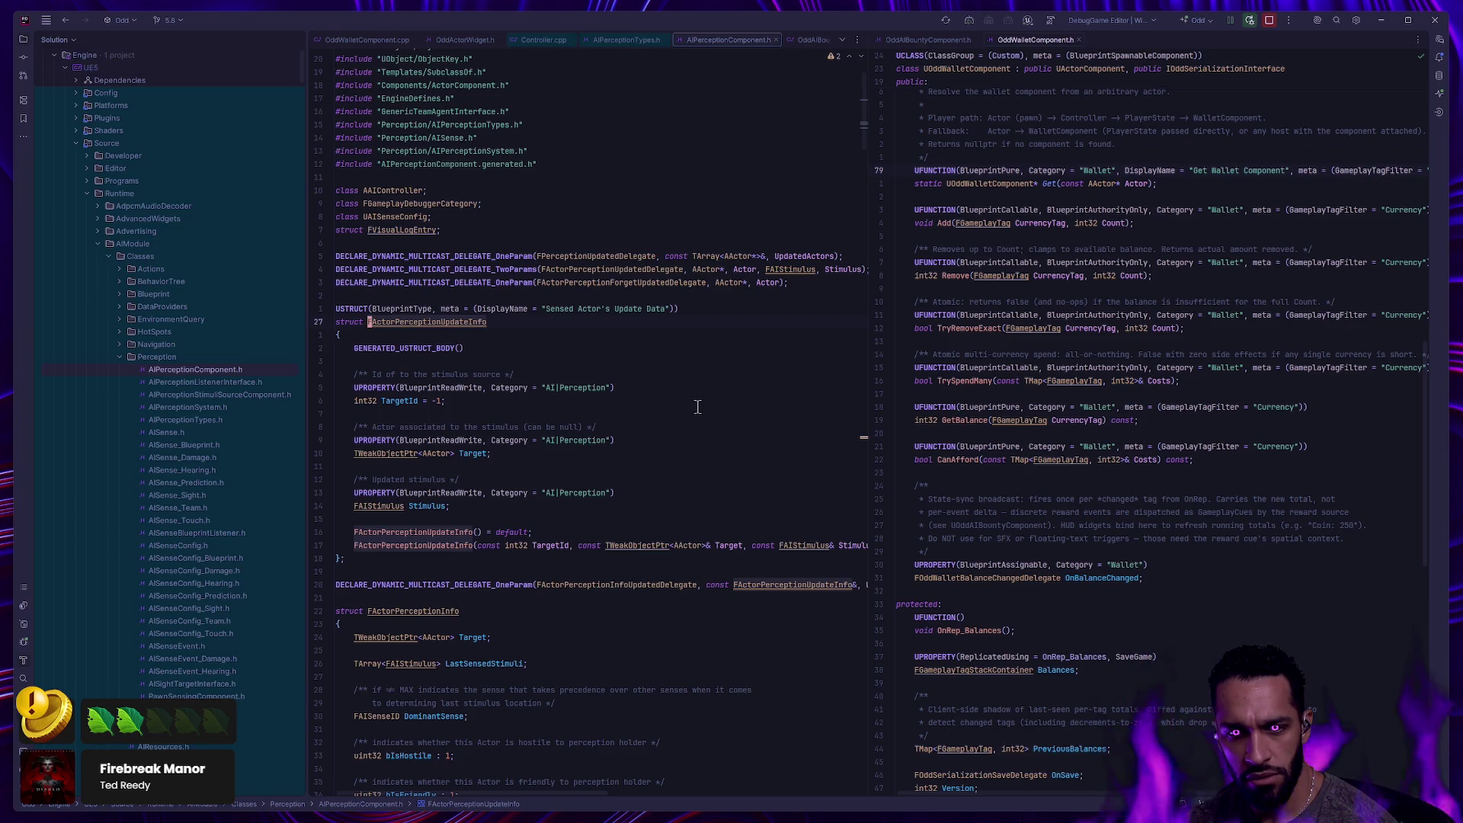
left_click(775, 40)
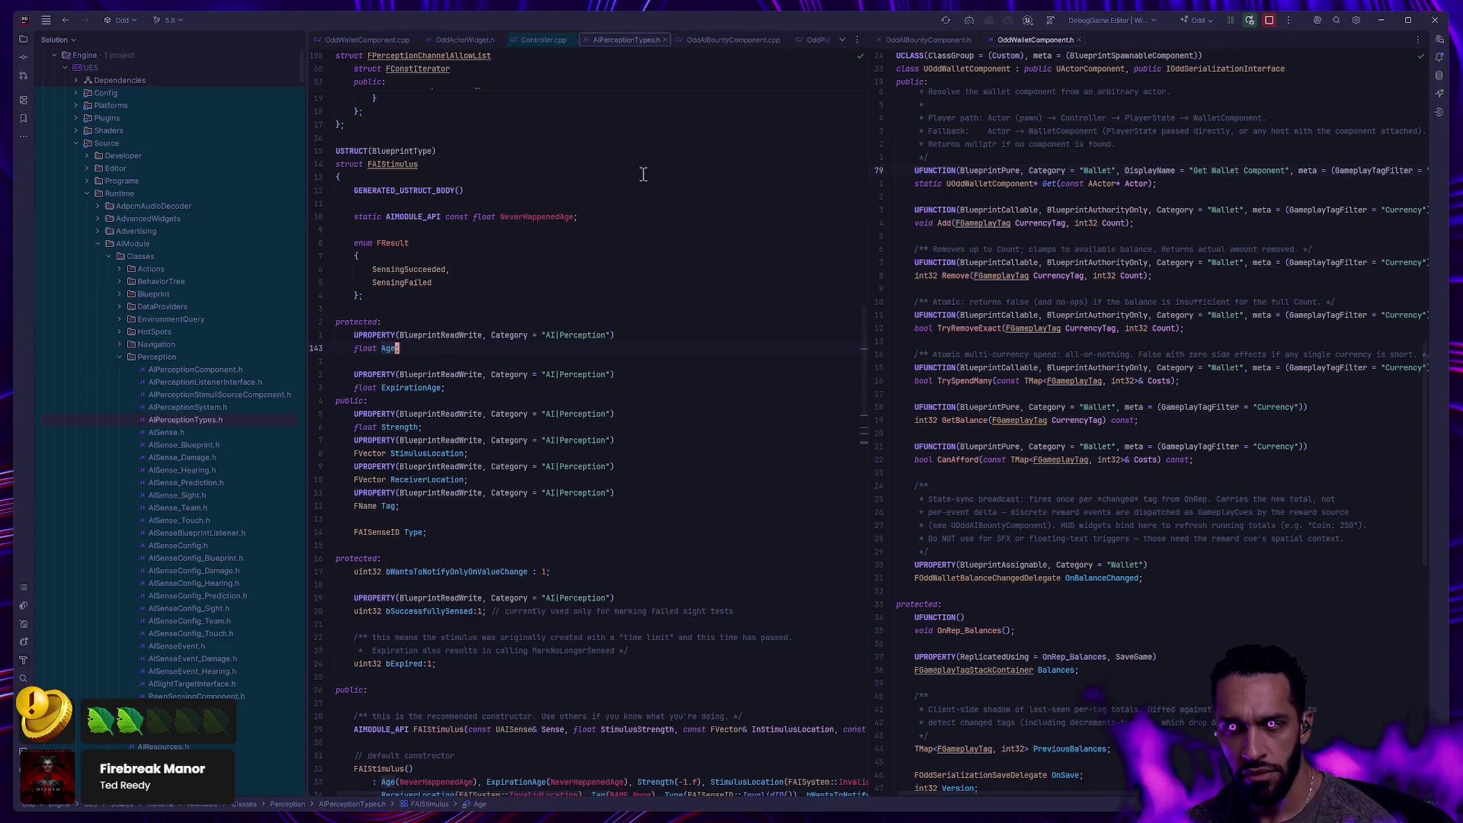
key("ctrl+minus")
key("ctrl+minus")
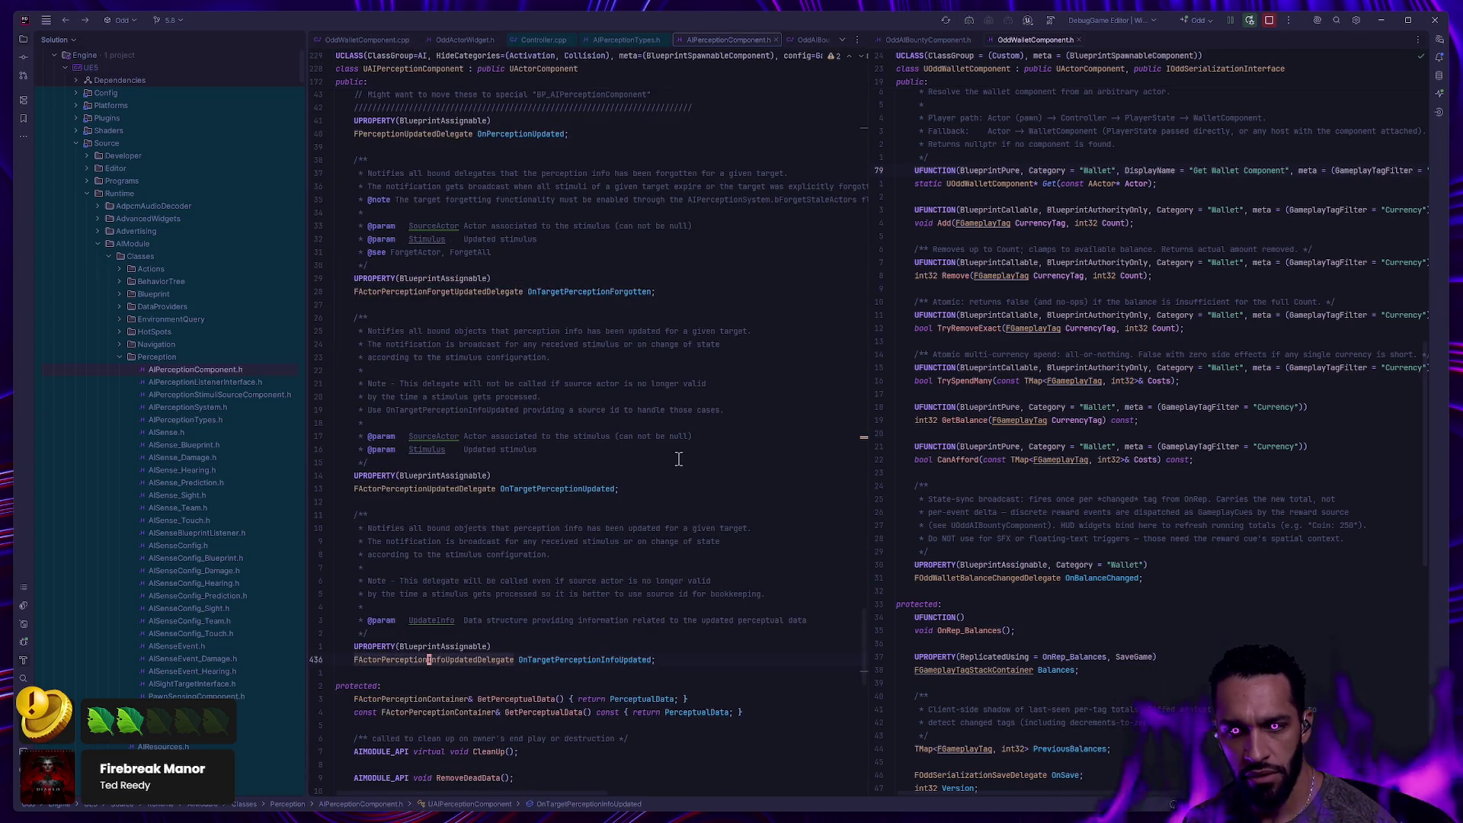
scroll(678, 458, "down", 5)
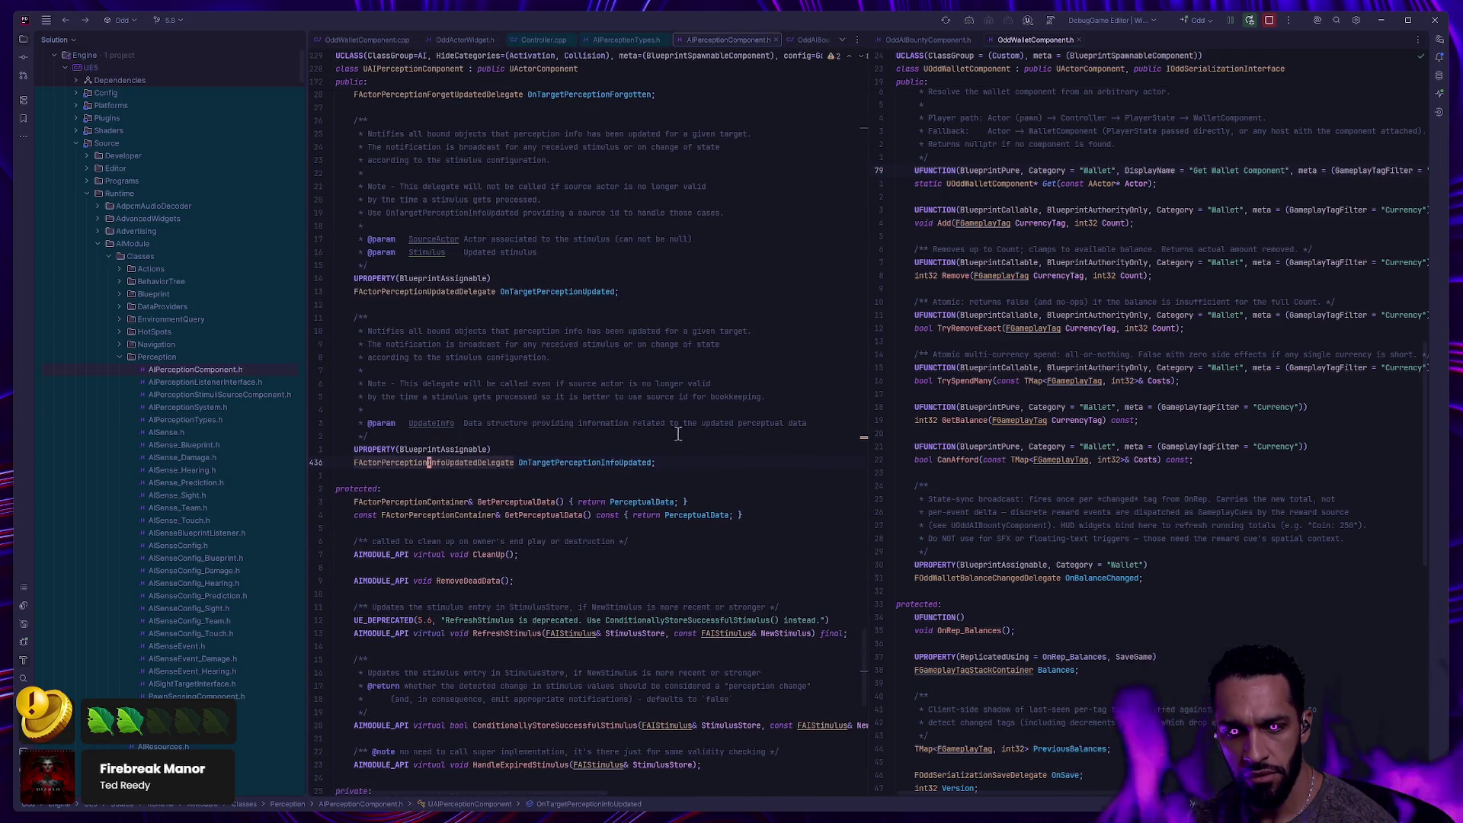
scroll(678, 432, "down", 5)
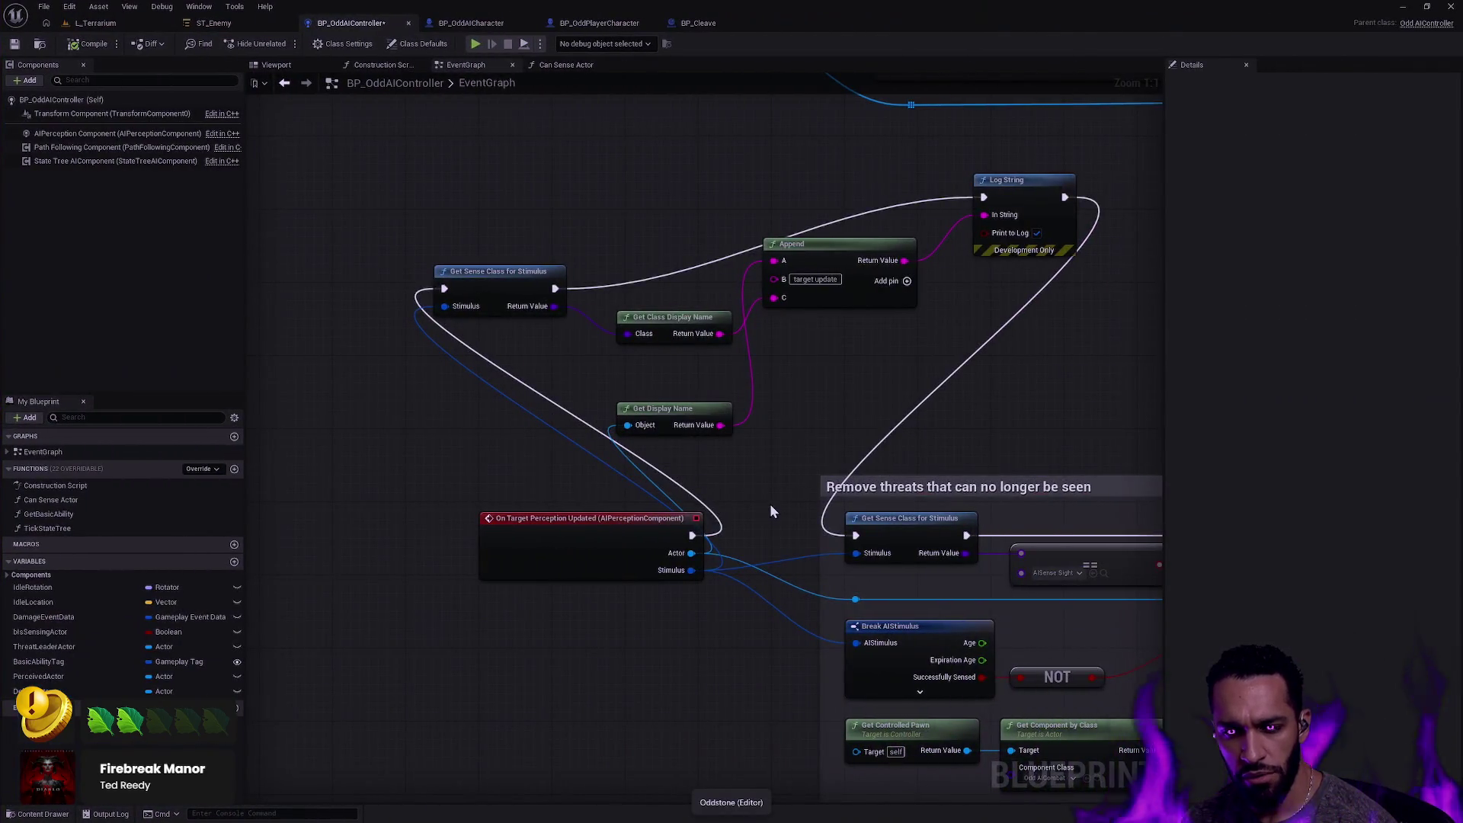
Pan the EventGraph across the target-perception Log String chain and the On Perception Updated event.
mouse_move(769, 505)
left_mouse_down()
mouse_move(487, 457)
mouse_move(539, 457)
mouse_move(595, 484)
left_mouse_up()
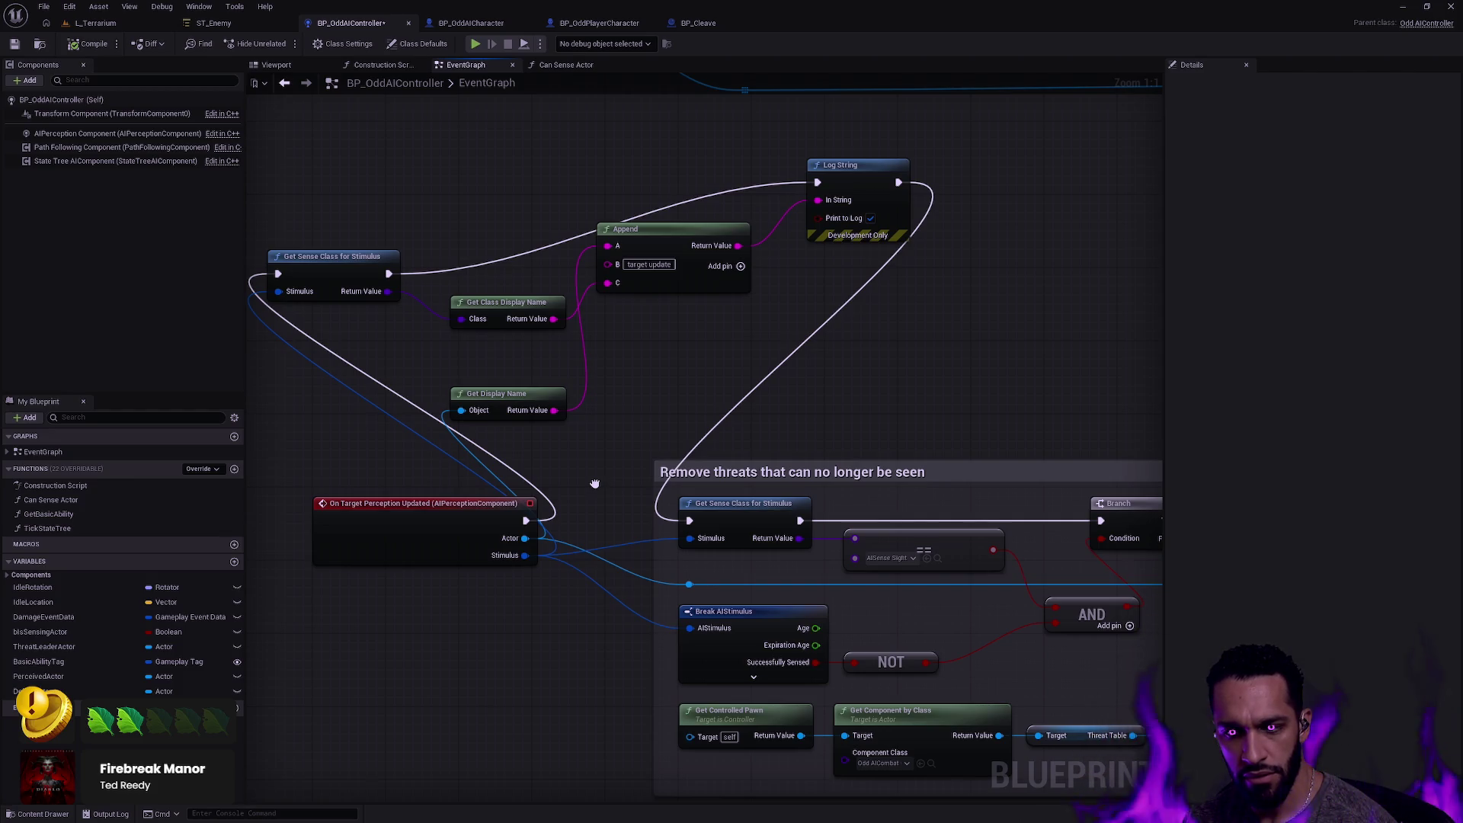
mouse_move(594, 483)
left_mouse_down()
mouse_move(584, 447)
mouse_move(348, 407)
left_mouse_up()
scroll(510, 491, "down", 5)
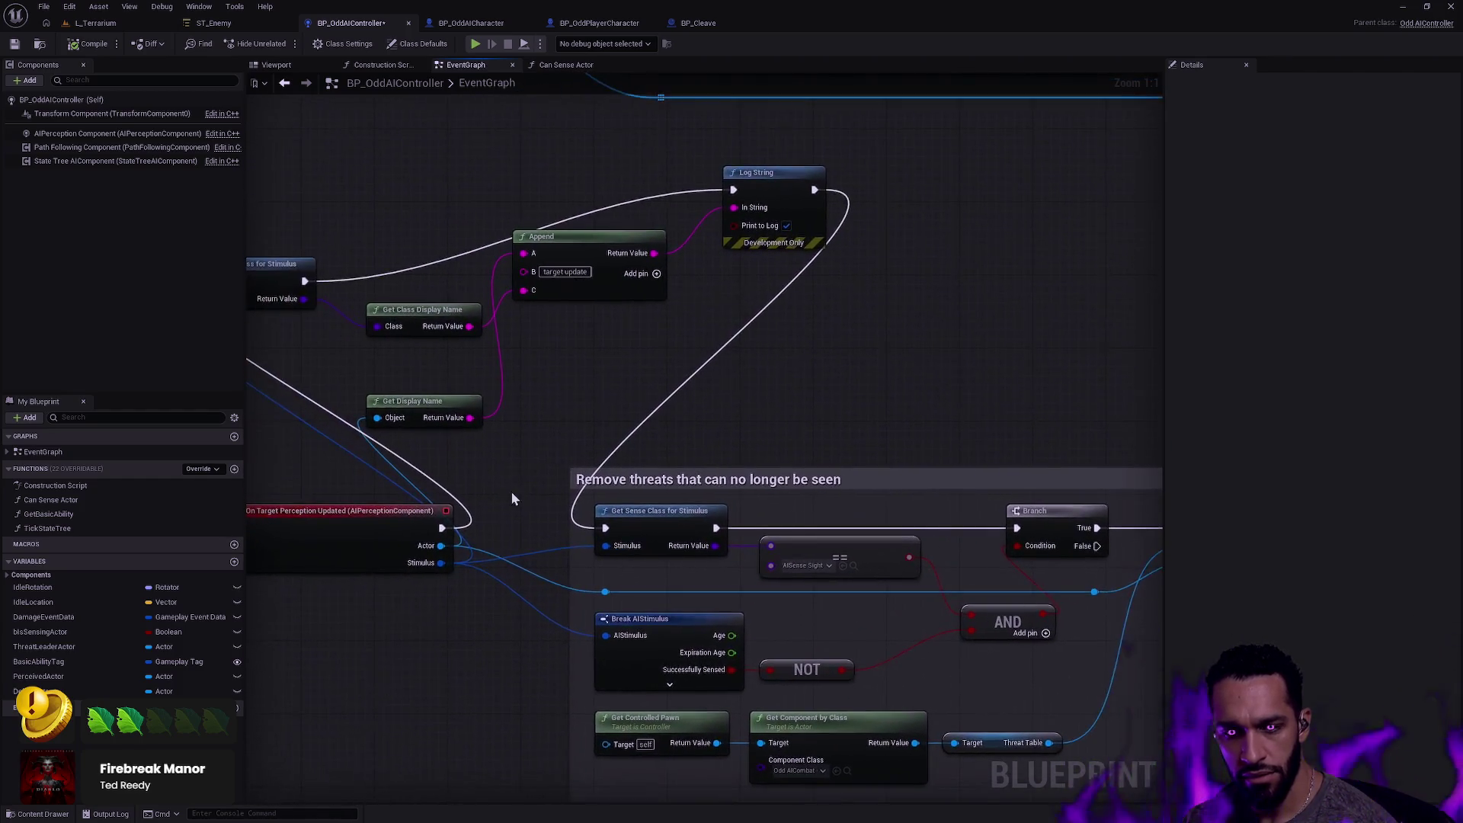
scroll(513, 495, "up", 5)
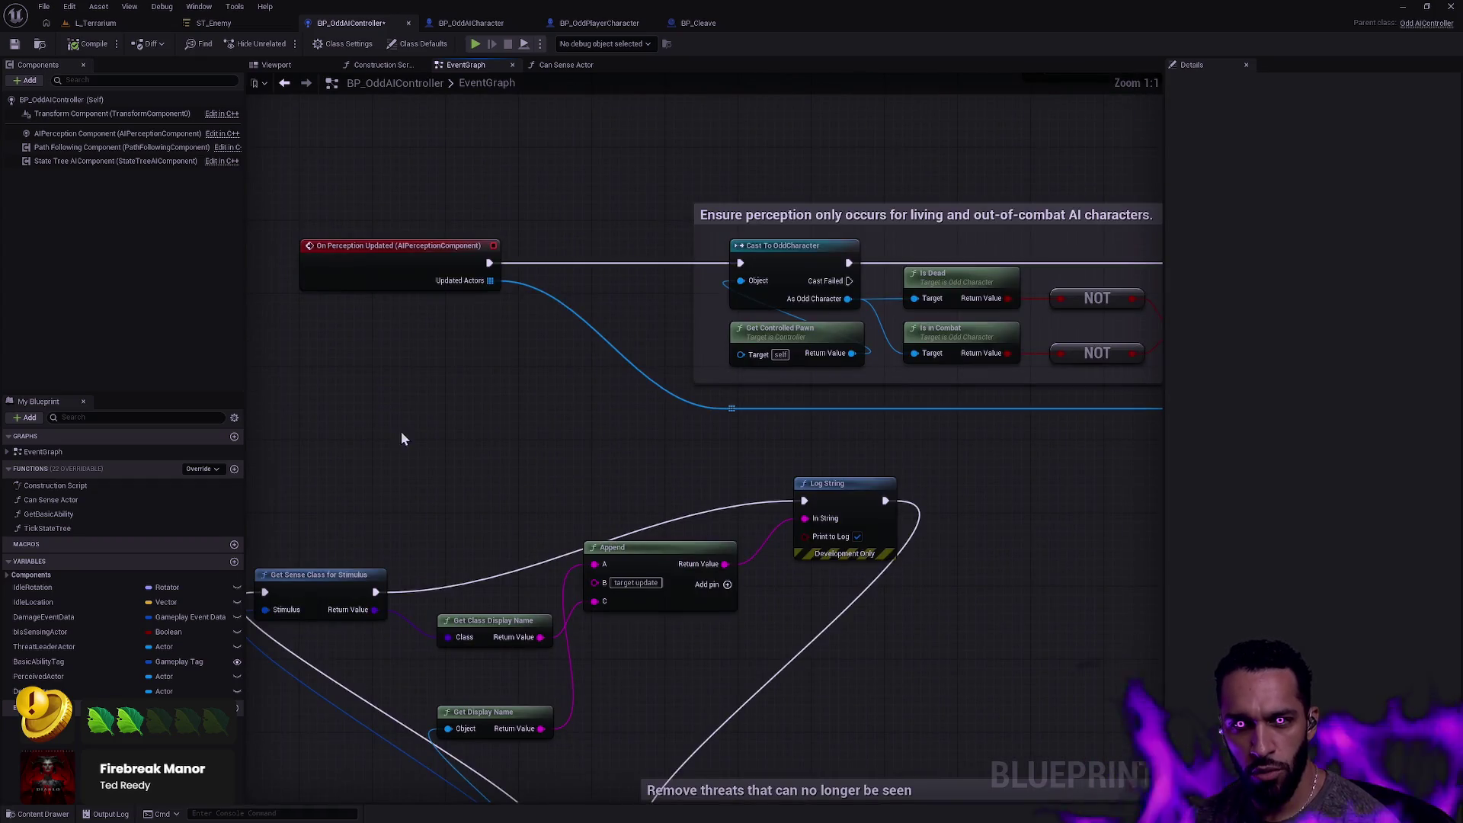
left_click_drag(414, 422, 576, 356)
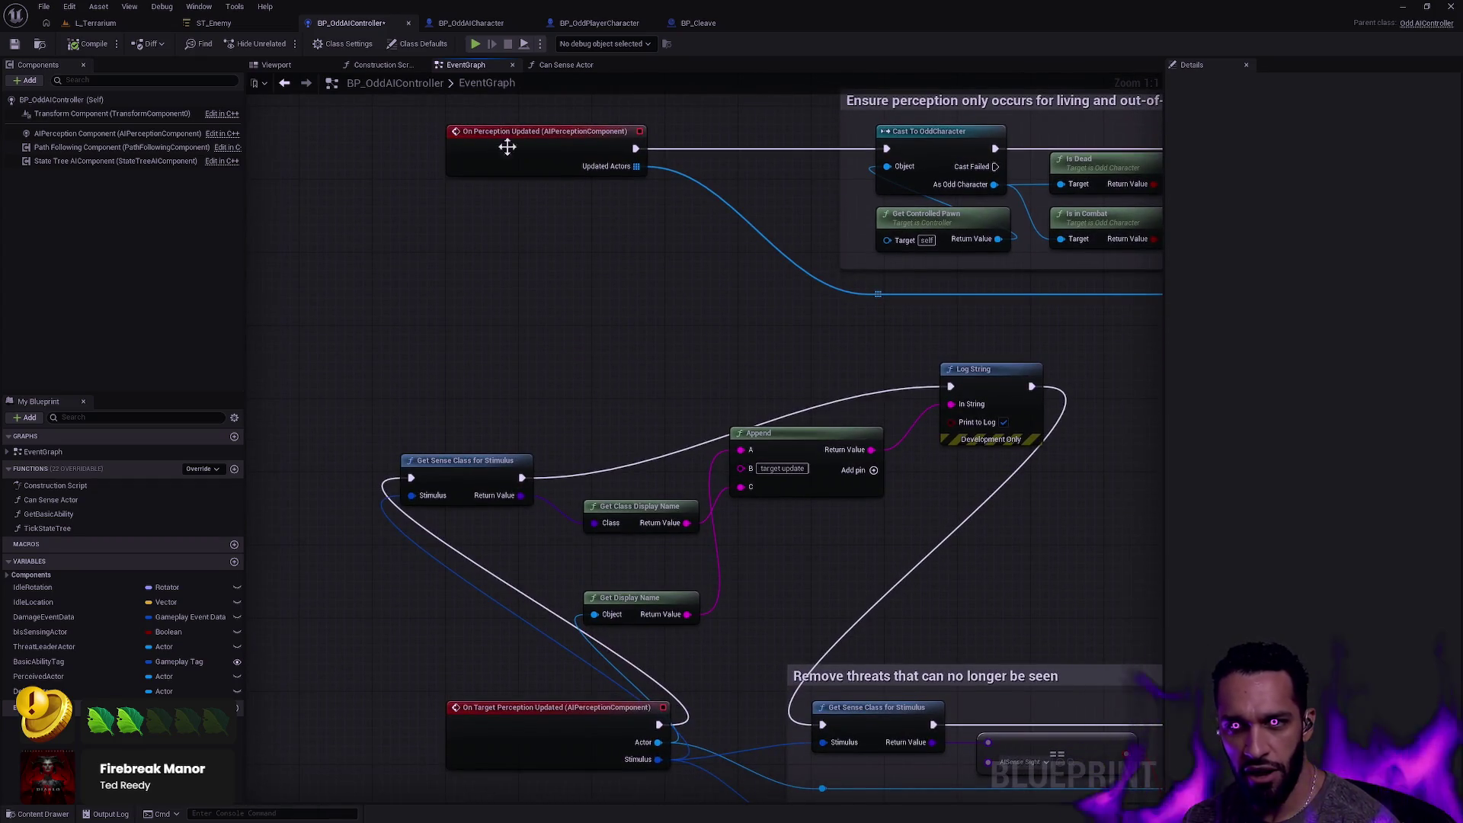
scroll(594, 235, "down", 1)
scroll(556, 572, "up", 1)
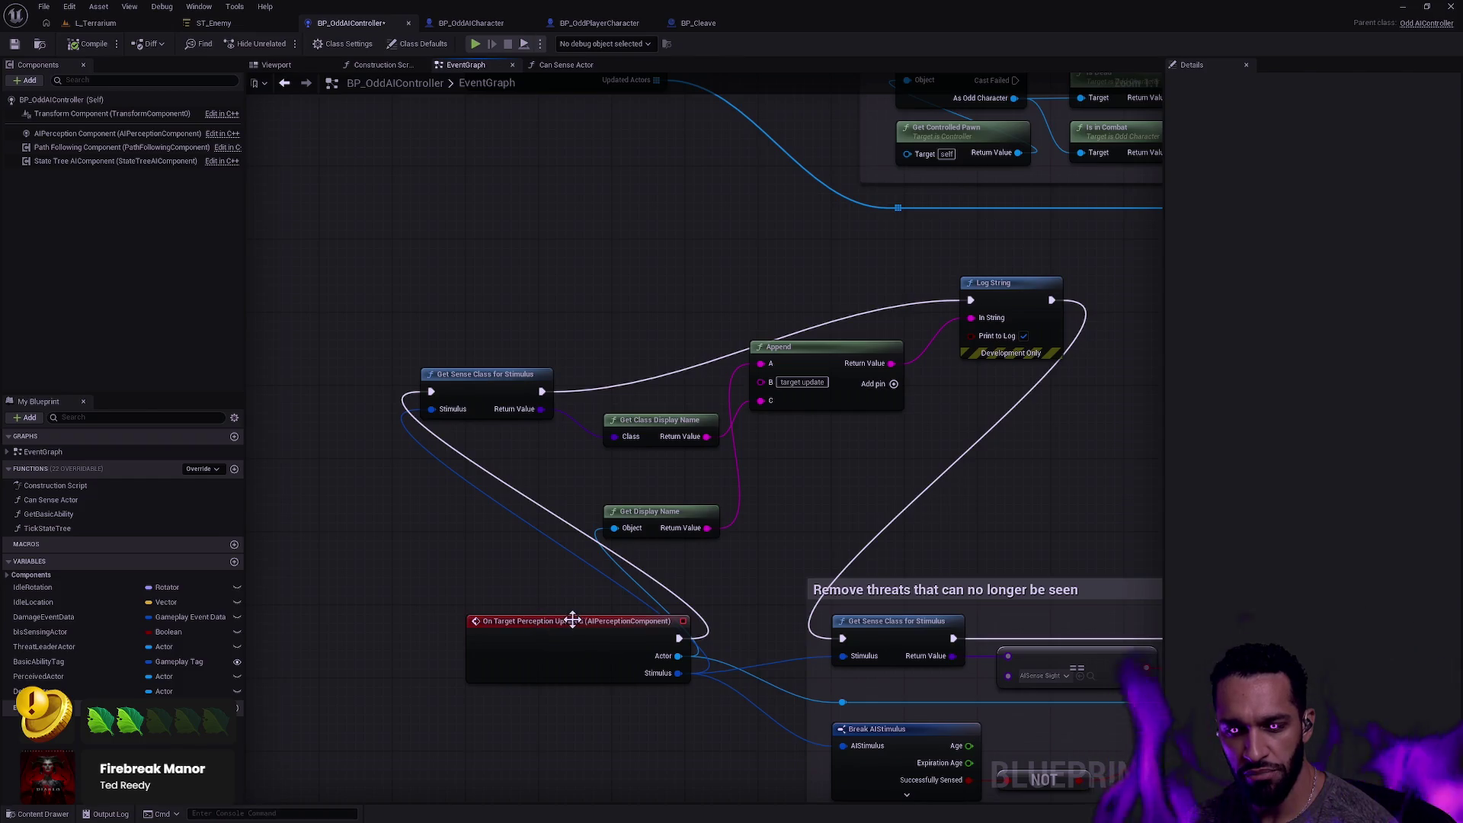
left_click_drag(615, 192, 542, 376)
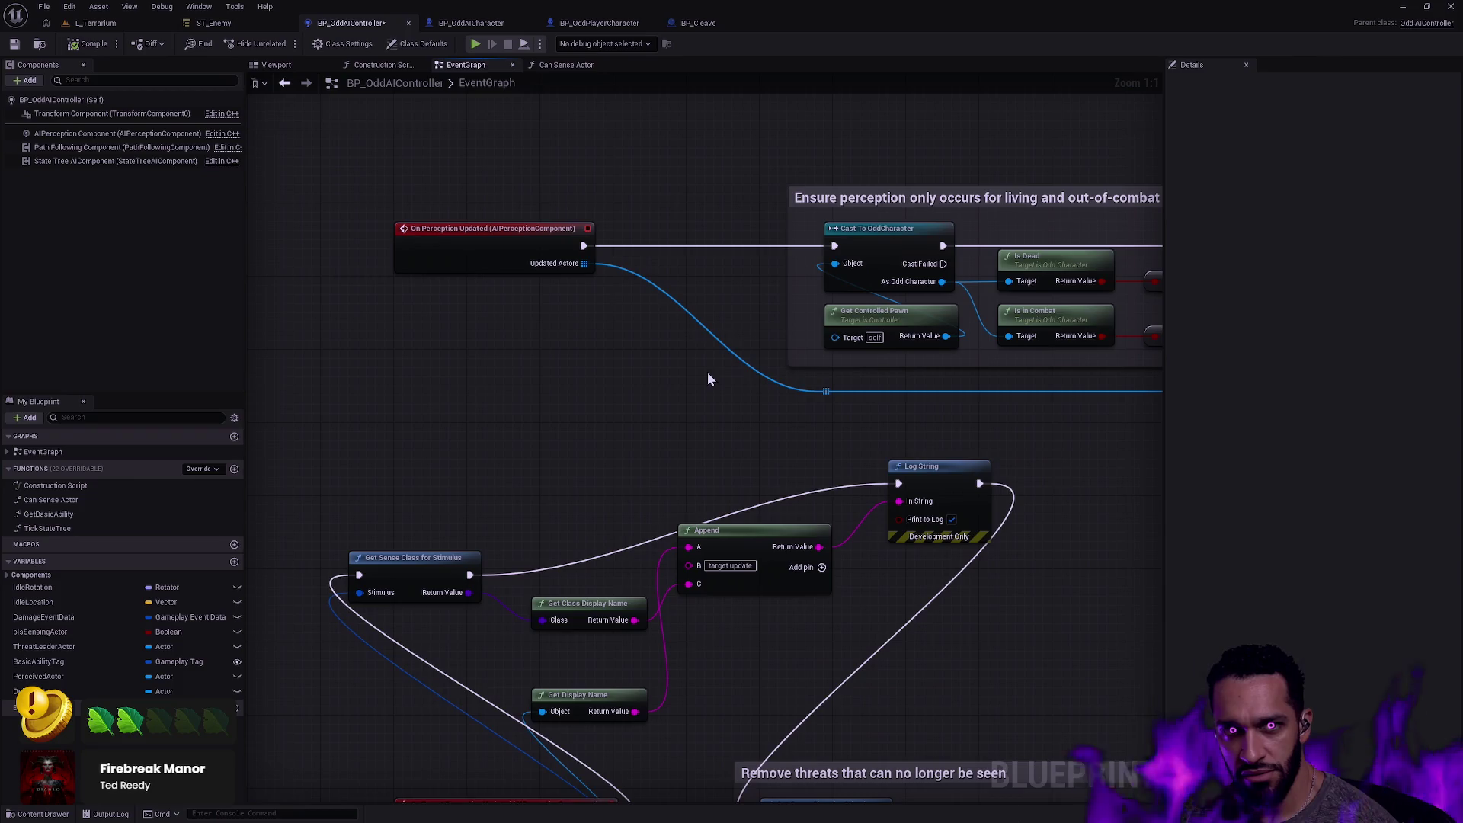
mouse_move(787, 413)
left_mouse_down()
mouse_move(756, 421)
mouse_move(722, 470)
left_mouse_up()
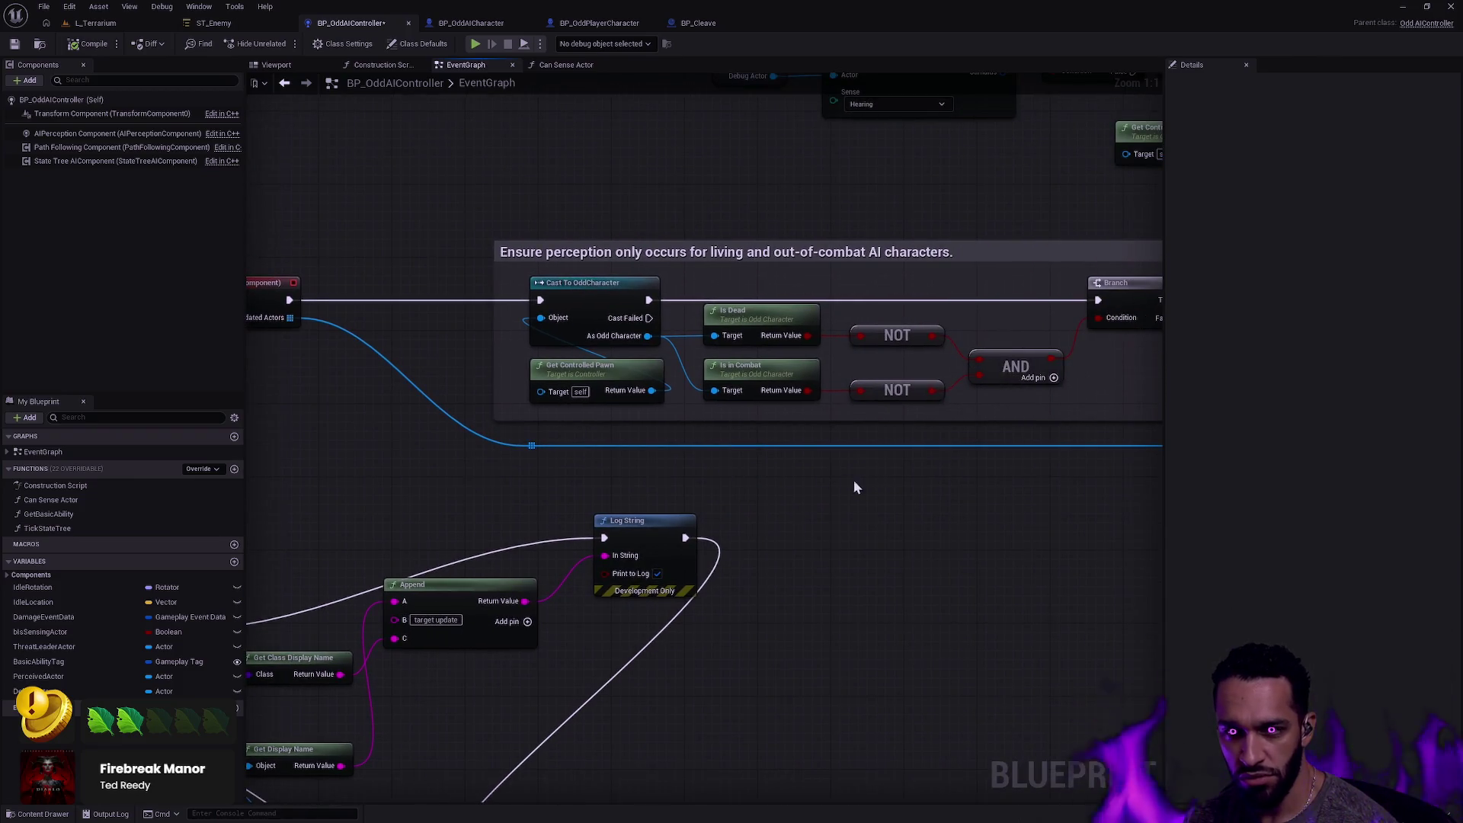
Select On Perception Updated, survey its Can Sense Actor branches and Send Gameplay Event nodes, then zoom out.
left_click_drag(854, 488, 1139, 578)
left_click_drag(465, 312, 602, 412)
mouse_move(1013, 564)
left_mouse_down()
mouse_move(691, 556)
mouse_move(658, 537)
mouse_move(364, 518)
mouse_move(468, 534)
mouse_move(594, 487)
mouse_move(771, 451)
left_mouse_up()
left_click_drag(947, 516, 477, 251)
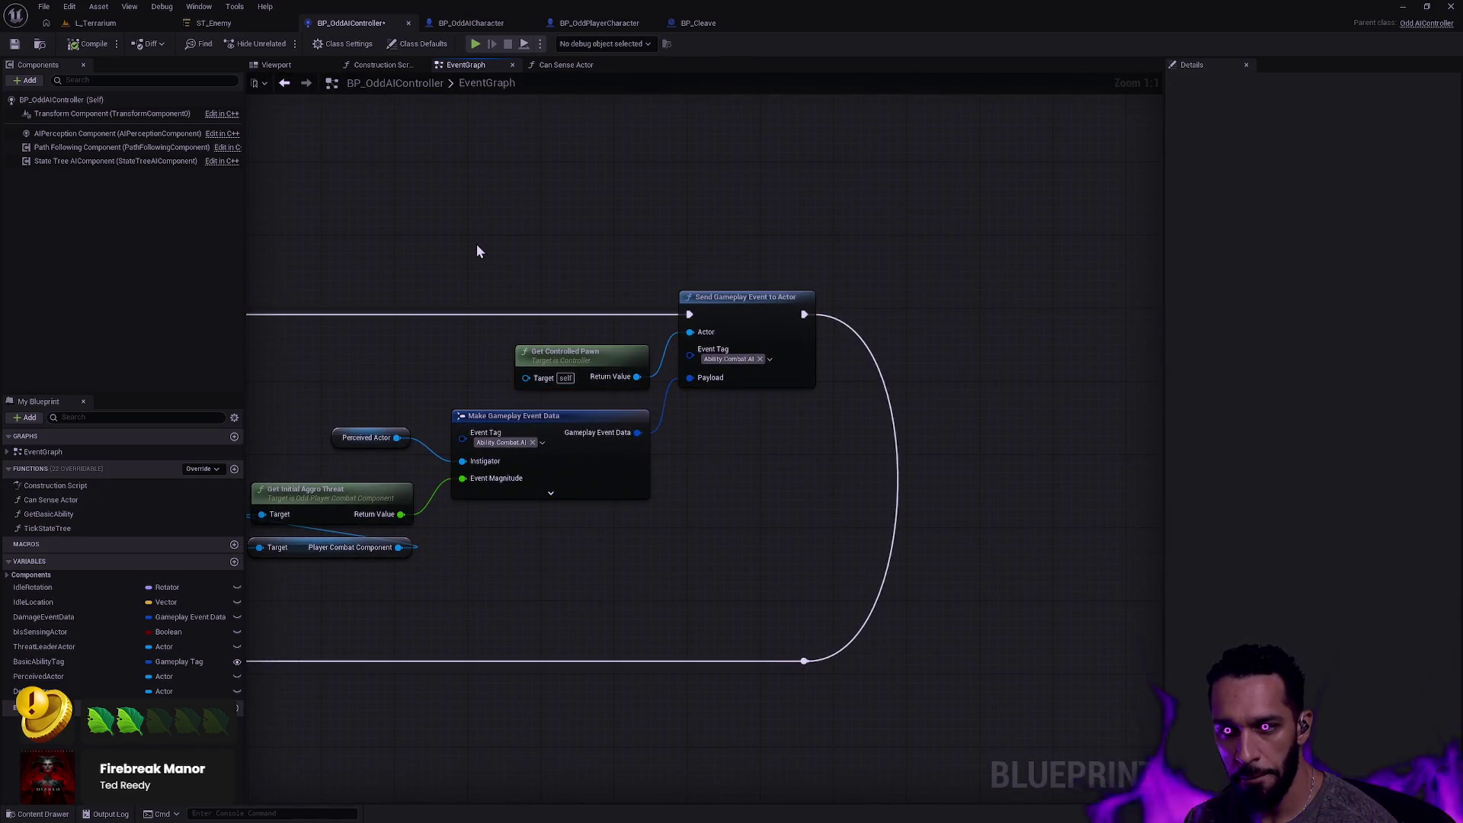
left_click_drag(414, 294, 894, 258)
left_click_drag(483, 266, 1053, 283)
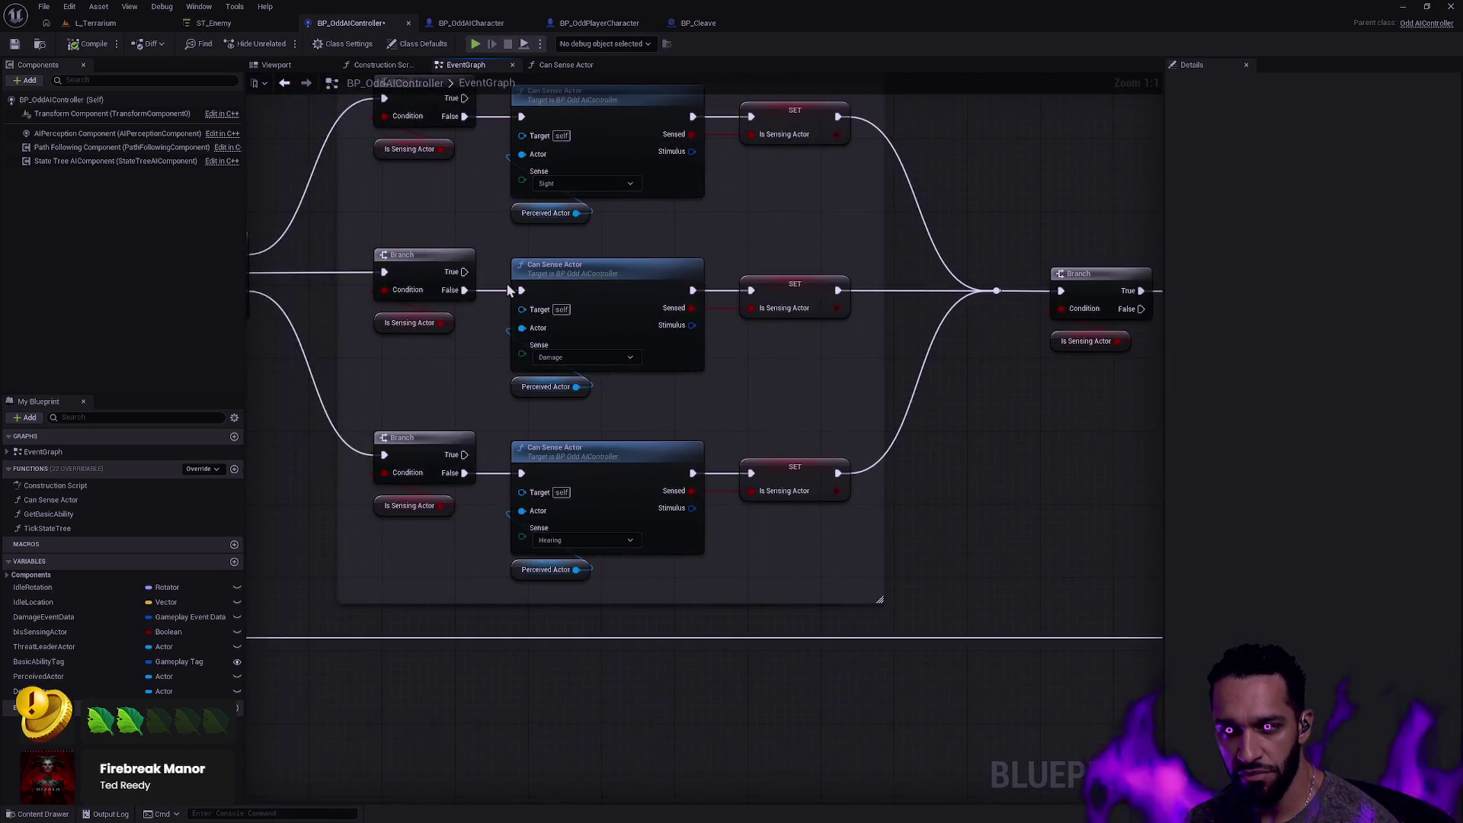
left_click_drag(506, 284, 1034, 396)
left_click_drag(616, 382, 724, 356)
left_click_drag(540, 449, 1111, 425)
left_click_drag(649, 392, 1149, 426)
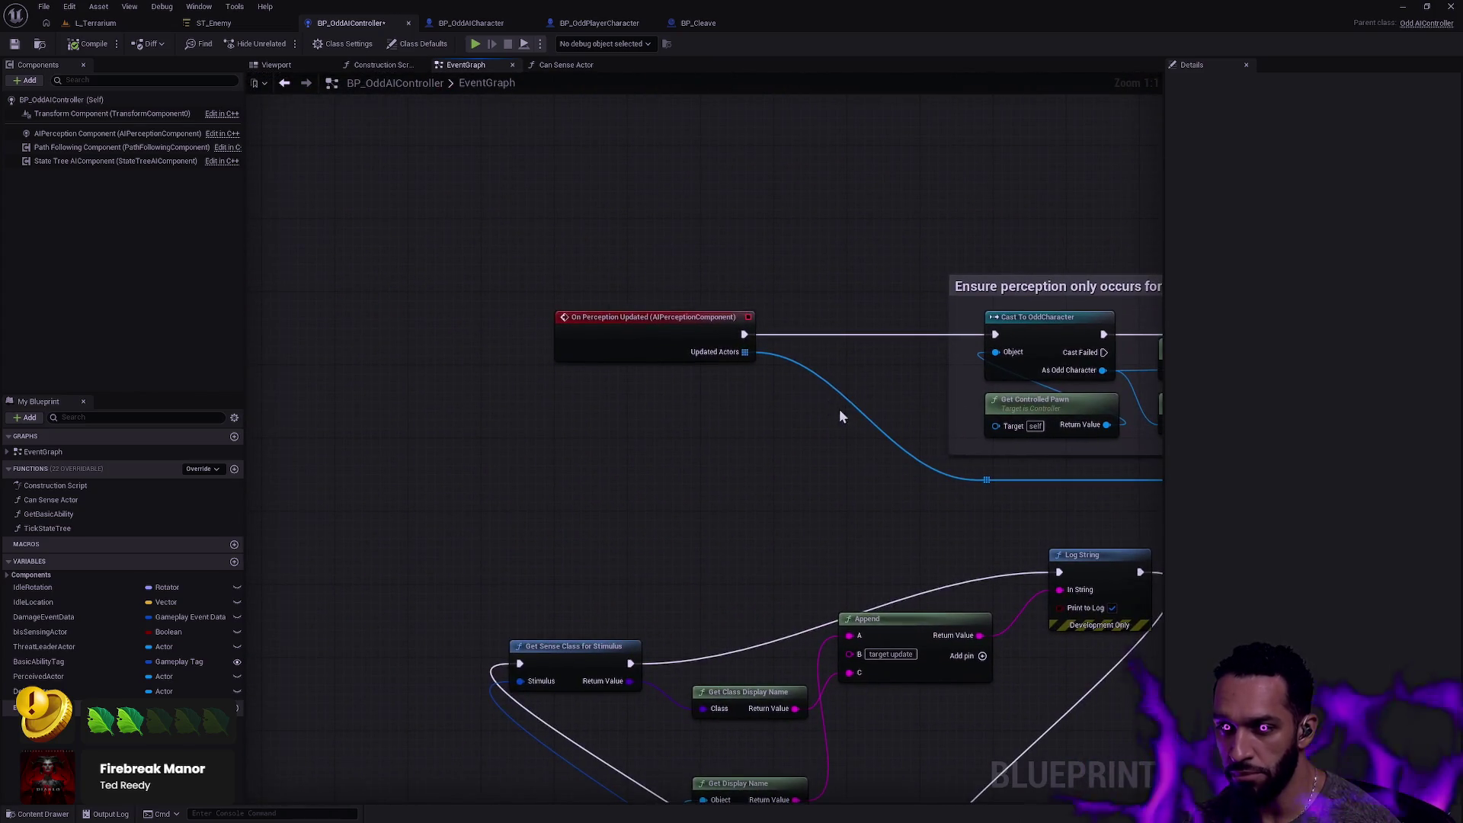
mouse_move(521, 285)
left_mouse_down()
mouse_move(807, 420)
mouse_move(398, 490)
mouse_move(502, 206)
mouse_move(559, 437)
mouse_move(246, 447)
mouse_move(282, 455)
mouse_move(666, 394)
left_mouse_up()
scroll(851, 403, "down", 4)
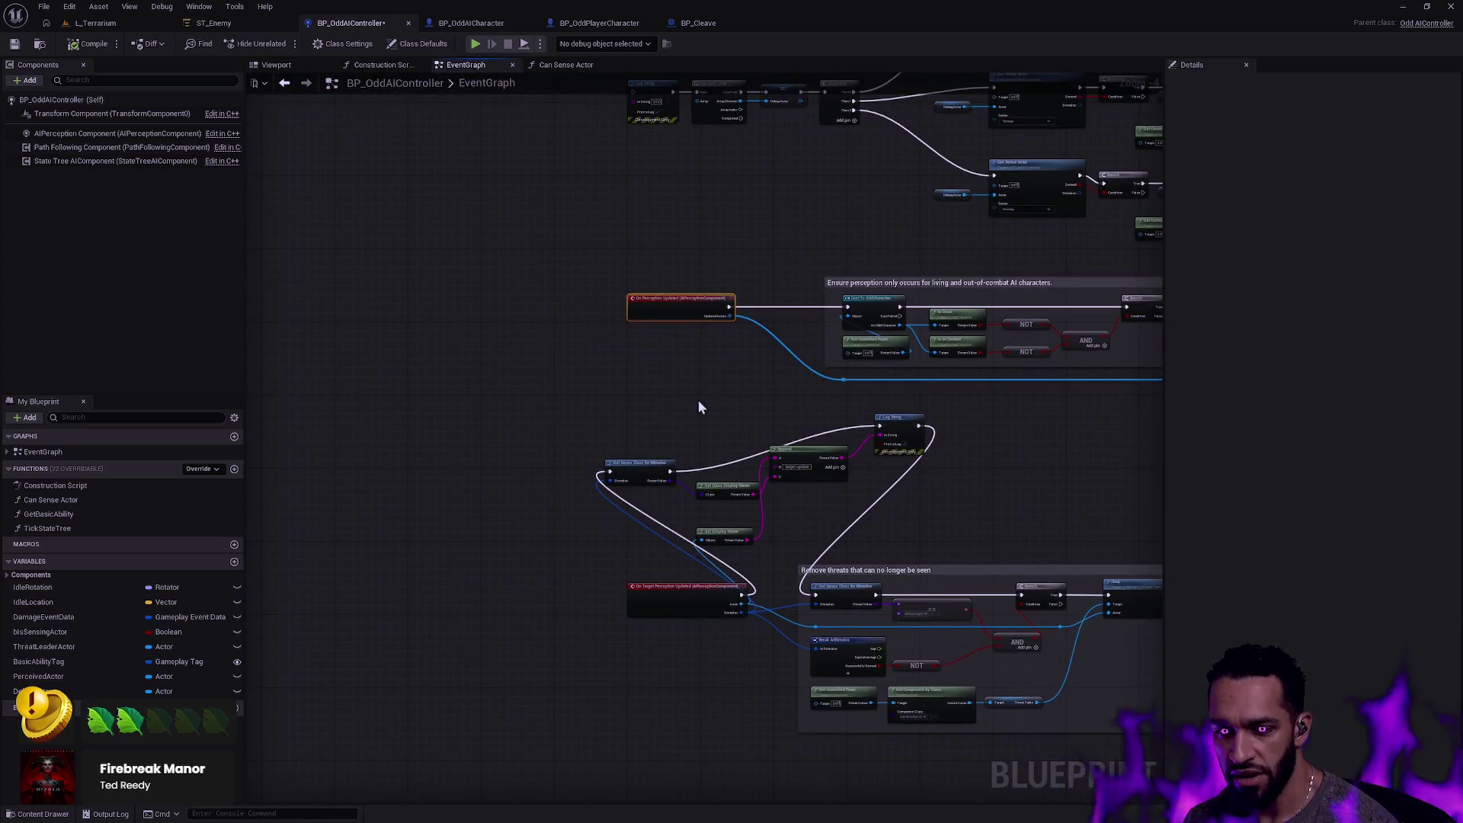
Select the On Target Perception Updated event and read its description.
scroll(701, 427, "up", 3)
left_click(662, 637)
left_click_drag(671, 243, 526, 114)
left_click_drag(526, 743, 647, 655)
left_click_drag(630, 281, 549, 106)
mouse_move(490, 582)
left_mouse_down()
mouse_move(633, 693)
mouse_move(625, 670)
left_mouse_up()
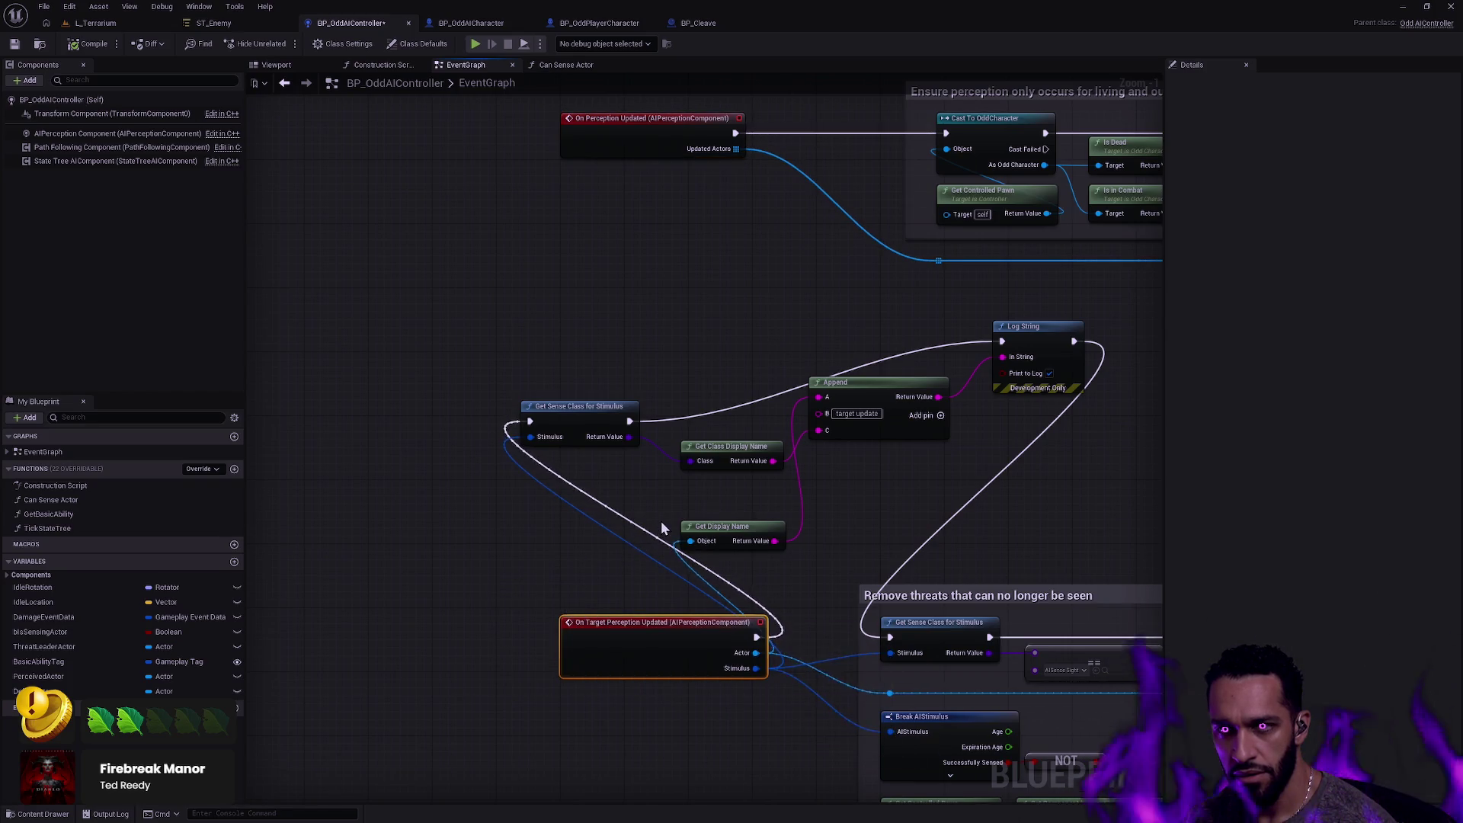
Straighten the Get Sense Class, Get Display Name, Append and Log String nodes into one row.
mouse_move(1009, 489)
left_mouse_down()
mouse_move(695, 434)
mouse_move(765, 465)
left_mouse_up()
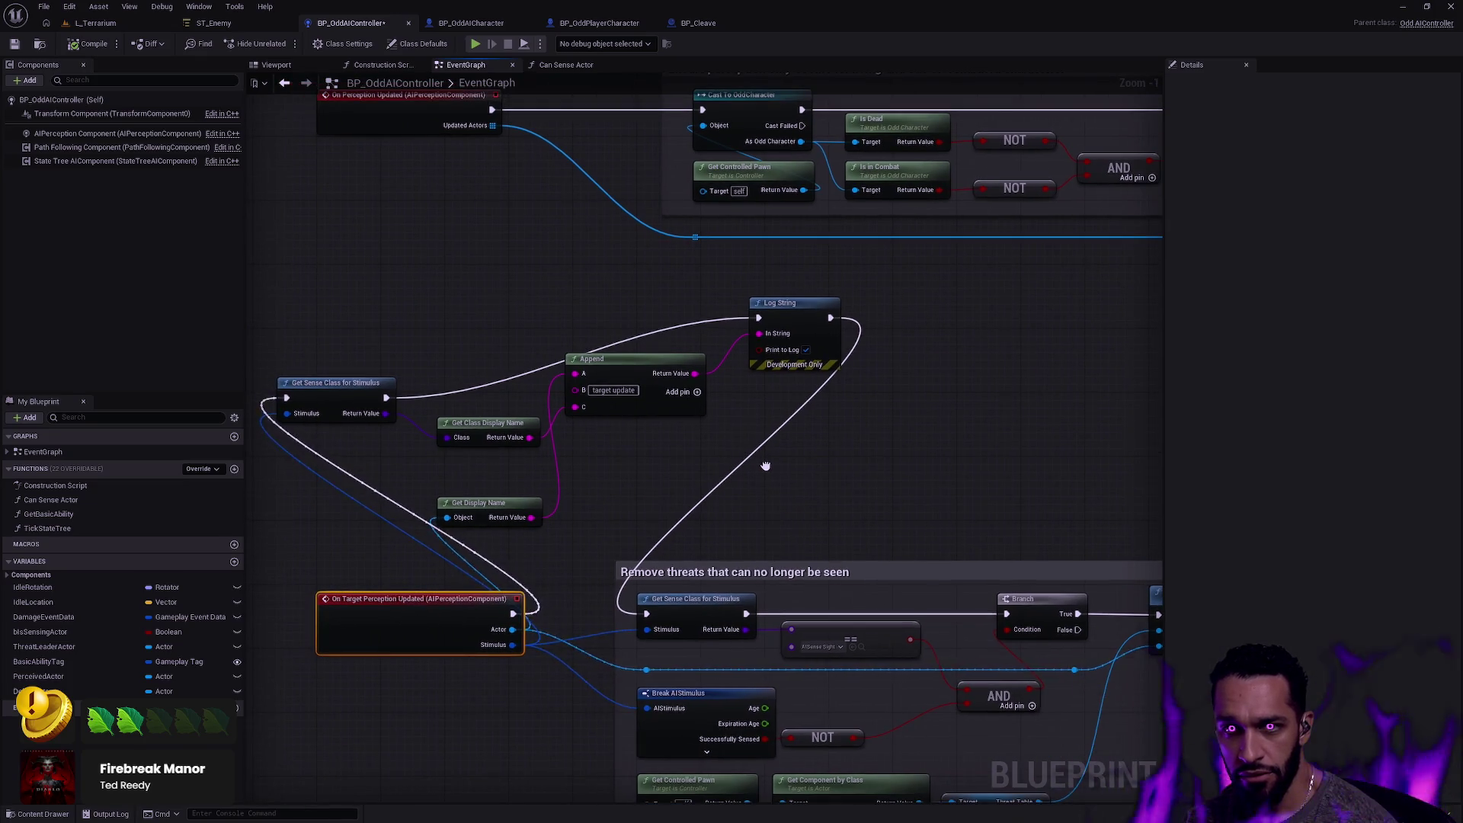
scroll(738, 455, "down", 4)
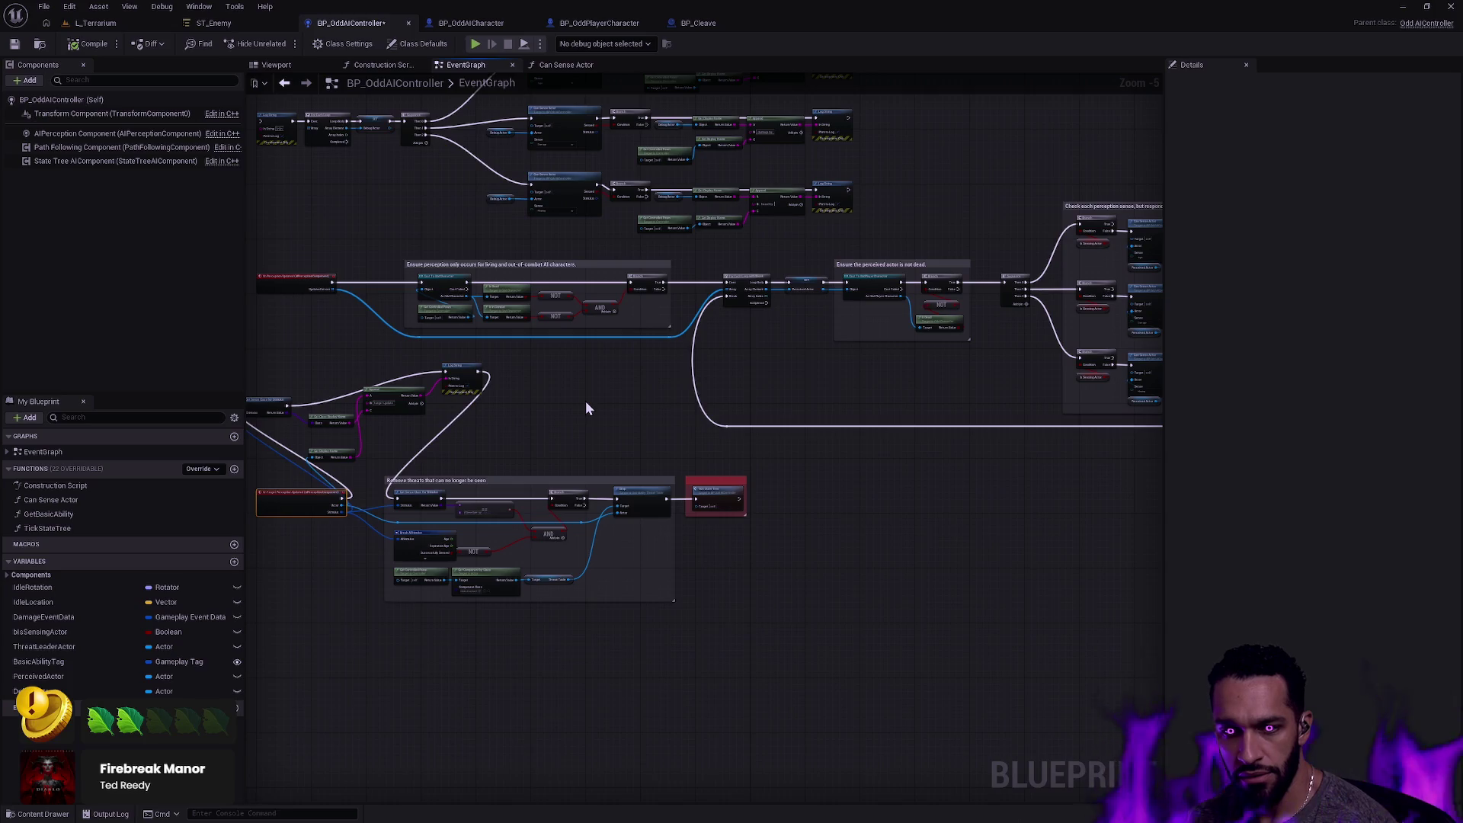
scroll(416, 423, "up", 6)
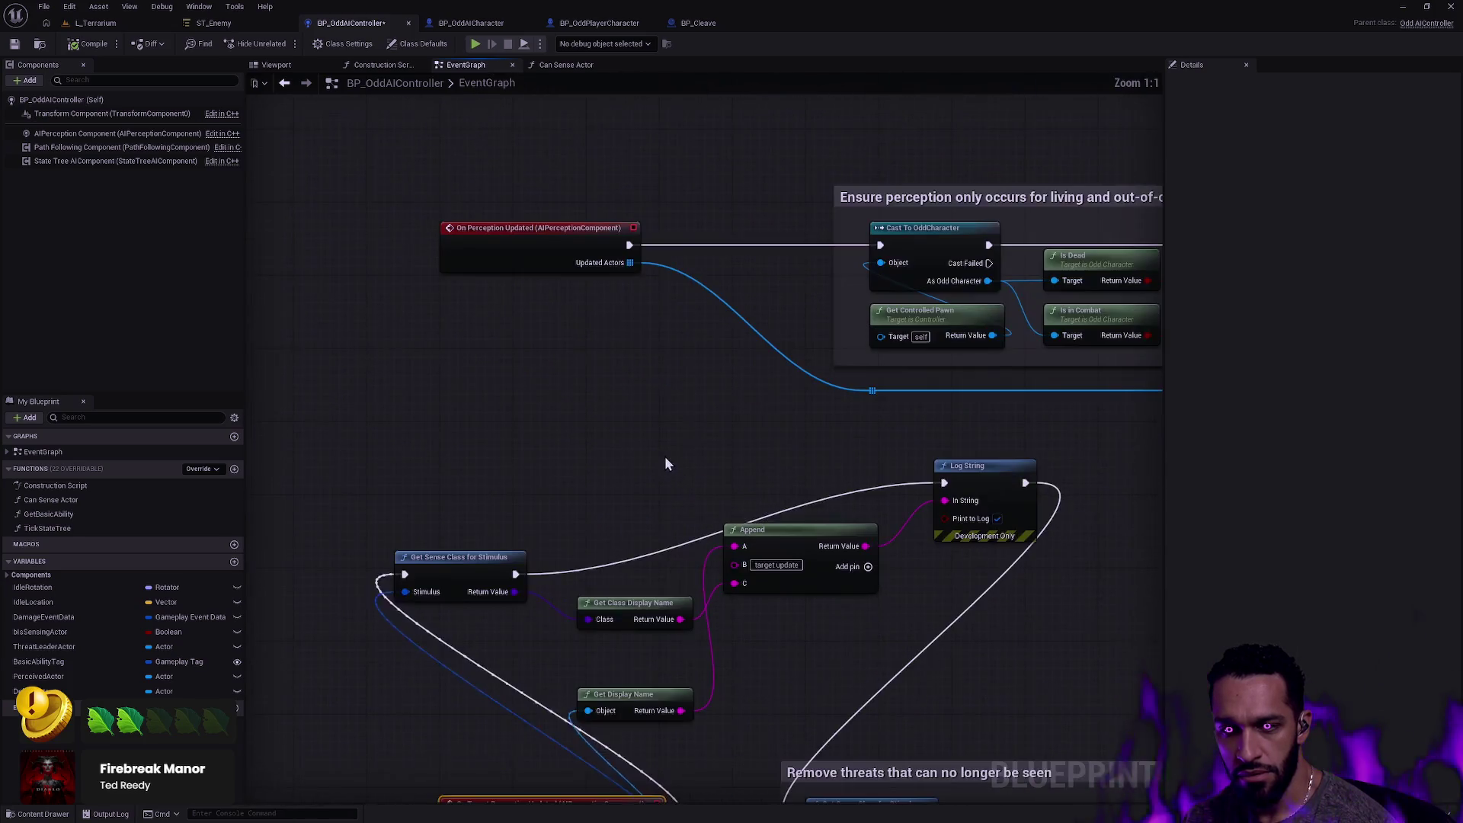
scroll(664, 464, "down", 3)
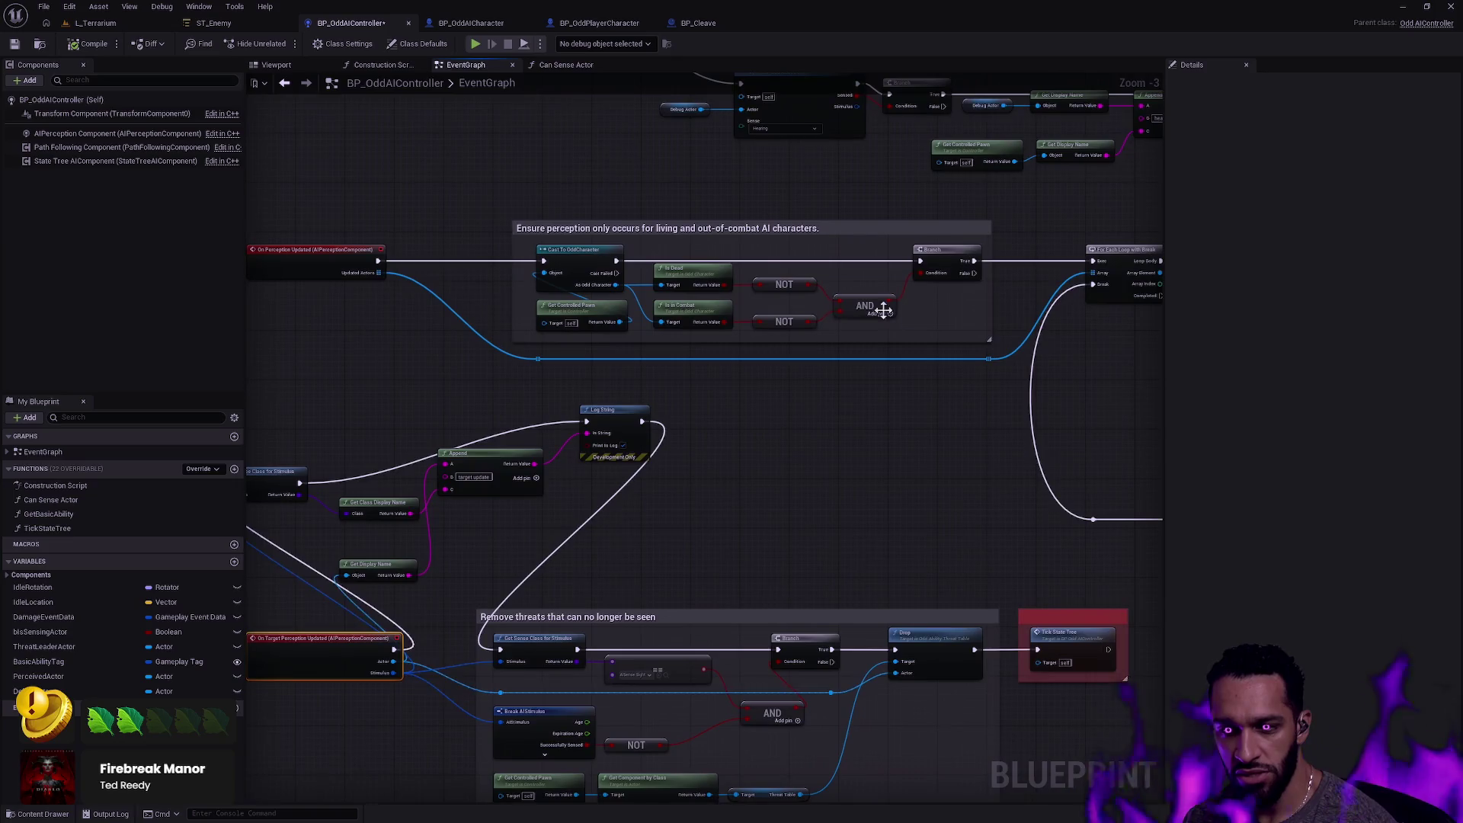
scroll(670, 407, "down", 2)
scroll(715, 446, "up", 2)
mouse_move(879, 573)
left_mouse_down()
mouse_move(506, 458)
mouse_move(423, 402)
left_mouse_up()
key("q")
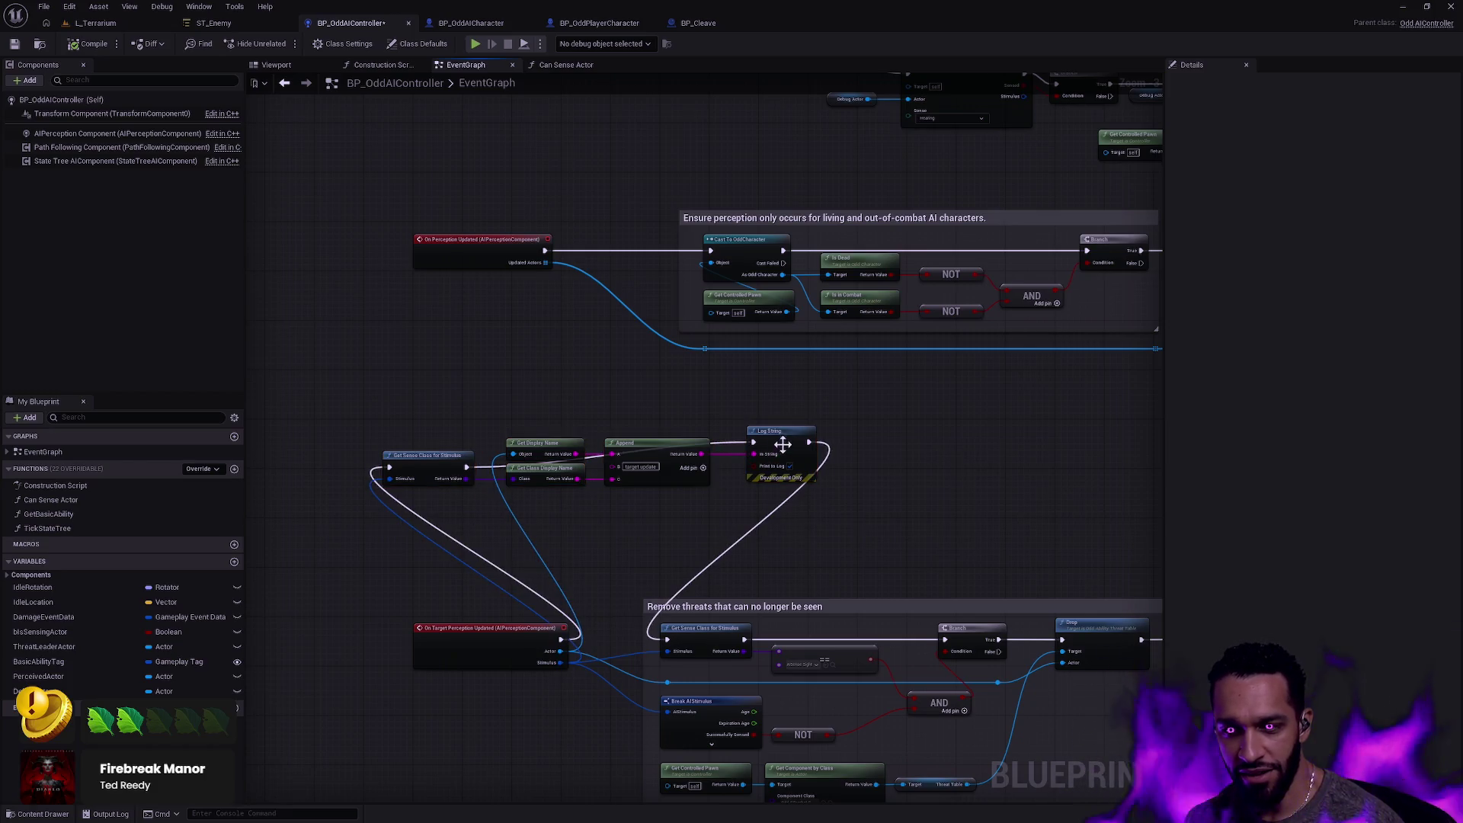
mouse_move(545, 454)
left_mouse_down()
mouse_move(779, 469)
mouse_move(644, 444)
mouse_move(518, 446)
mouse_move(624, 448)
left_mouse_up()
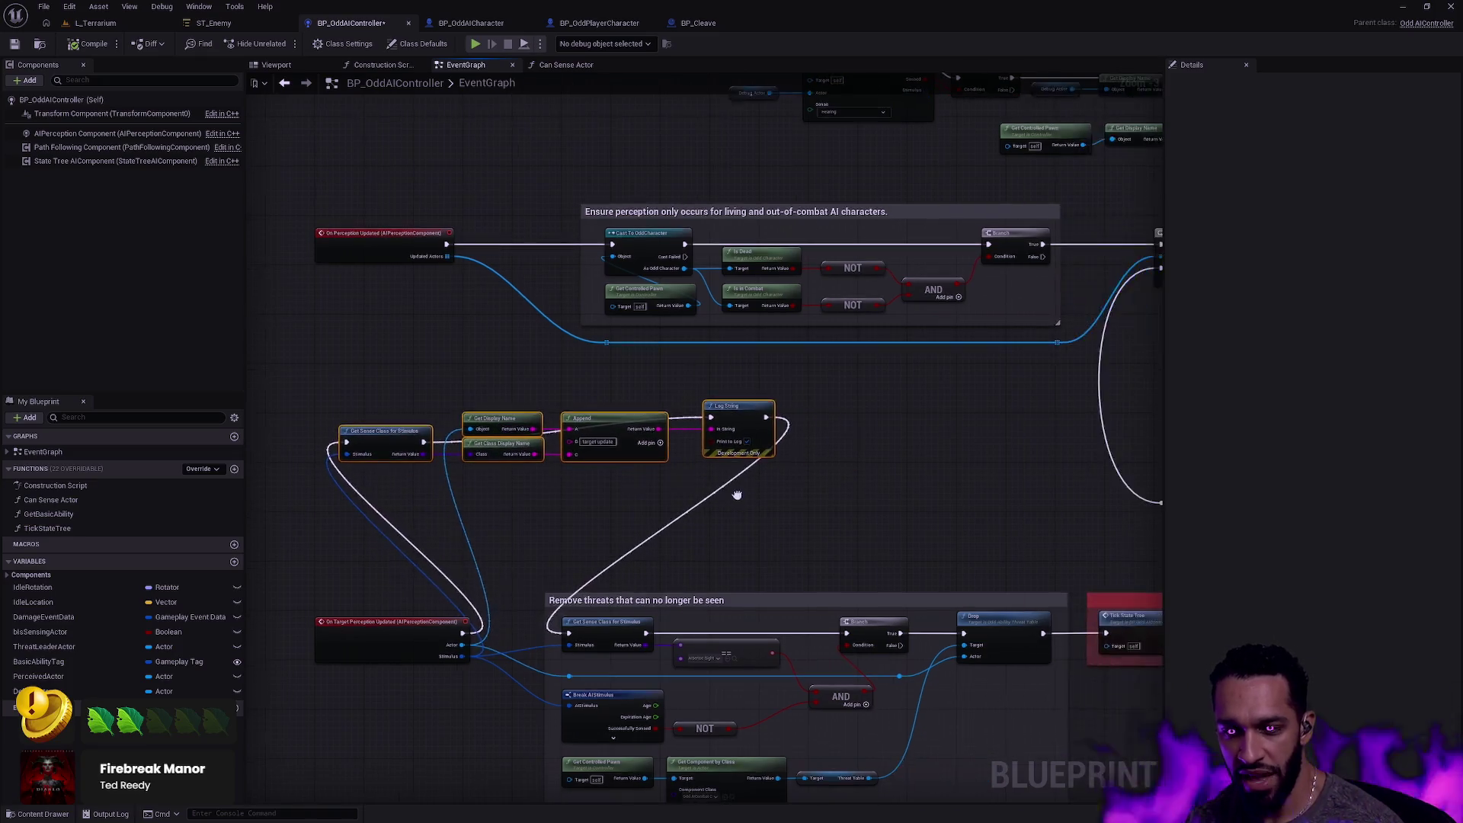
Review the perception-sense and comment groups, then bring up AIPerceptionComponent.h in Rider.
scroll(834, 466, "down", 3)
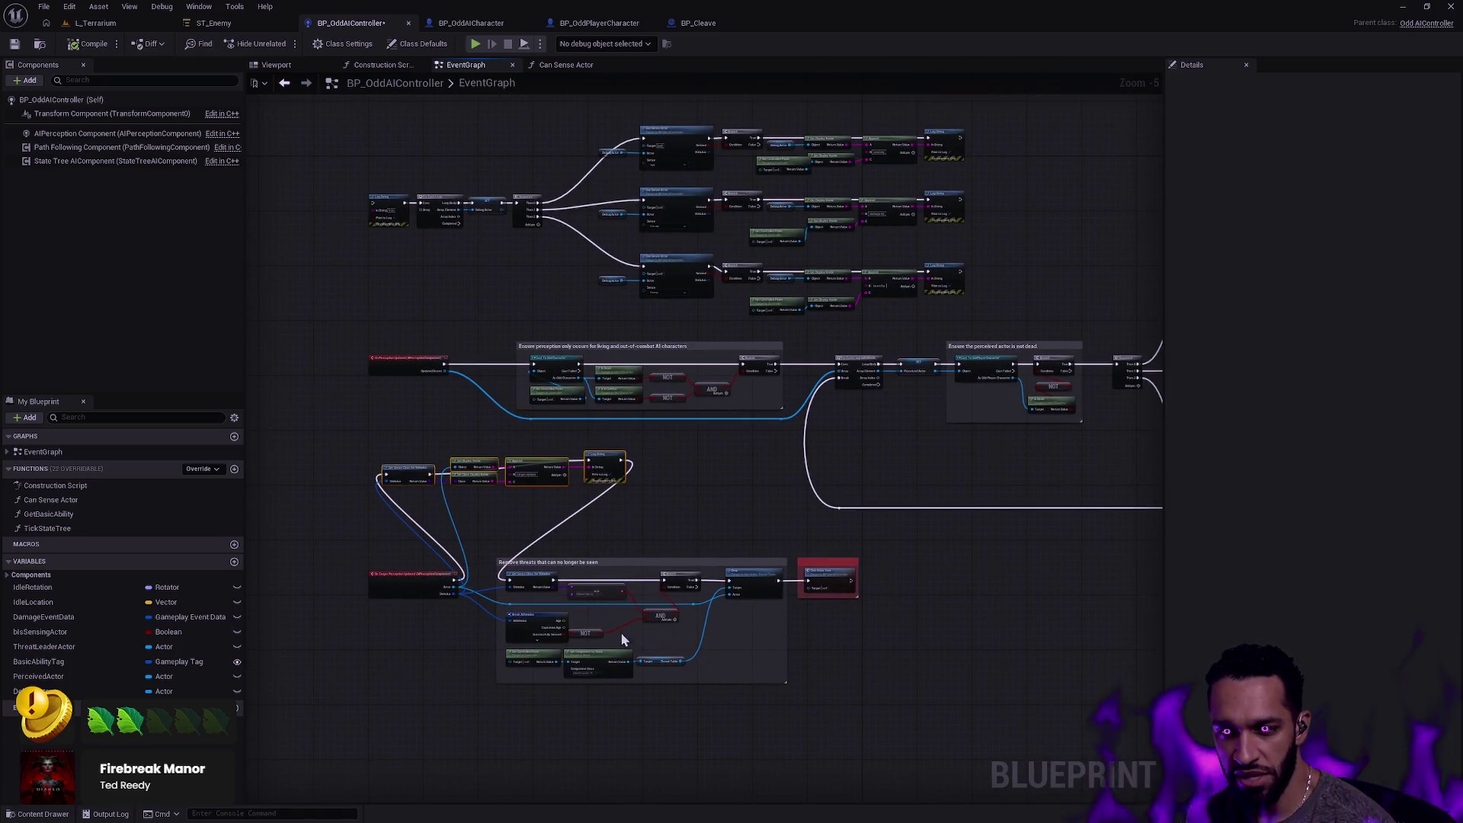
left_click_drag(661, 554, 252, 568)
scroll(707, 490, "up", 4)
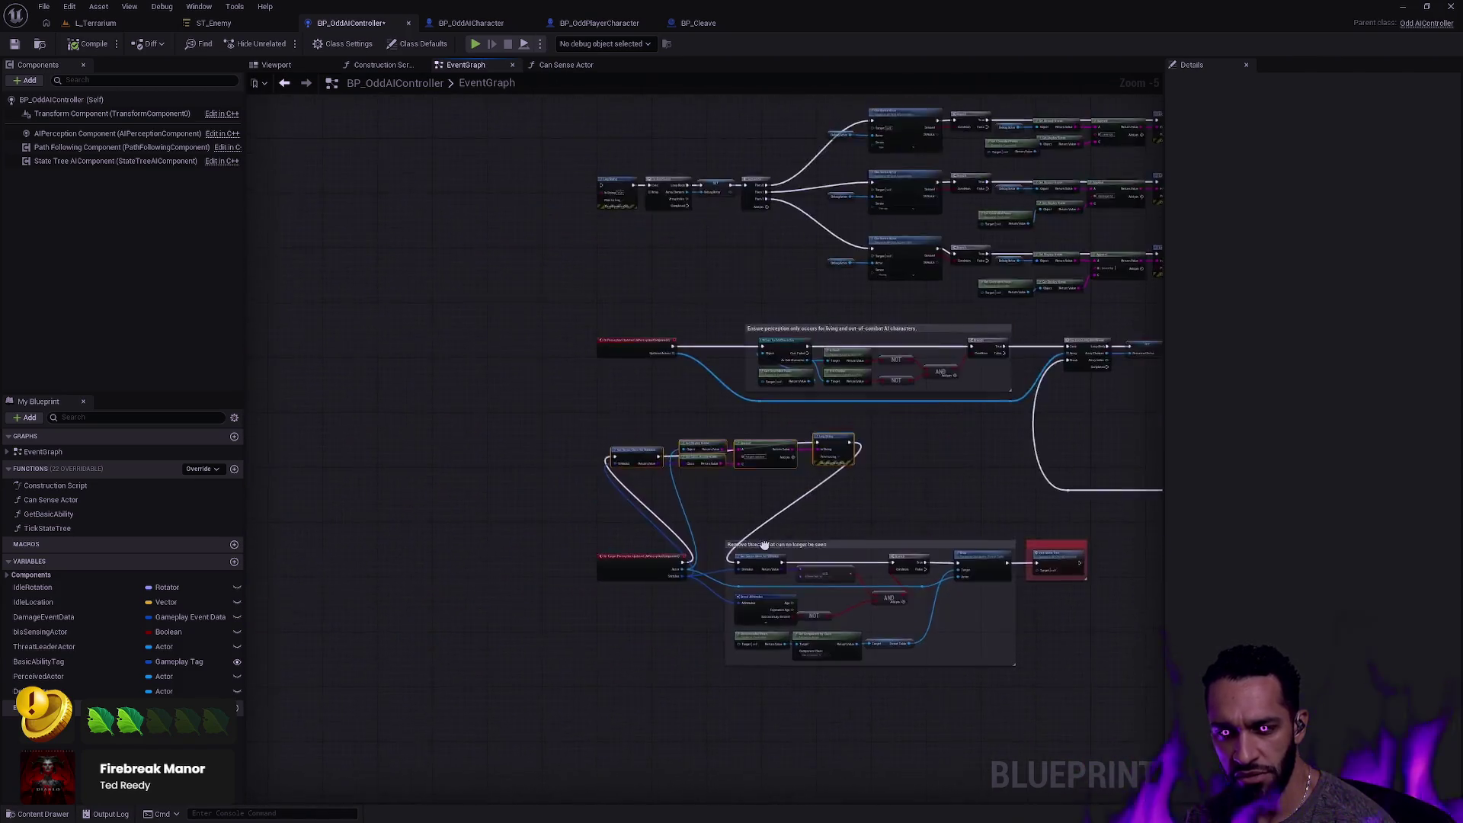
left_click_drag(698, 450, 685, 550)
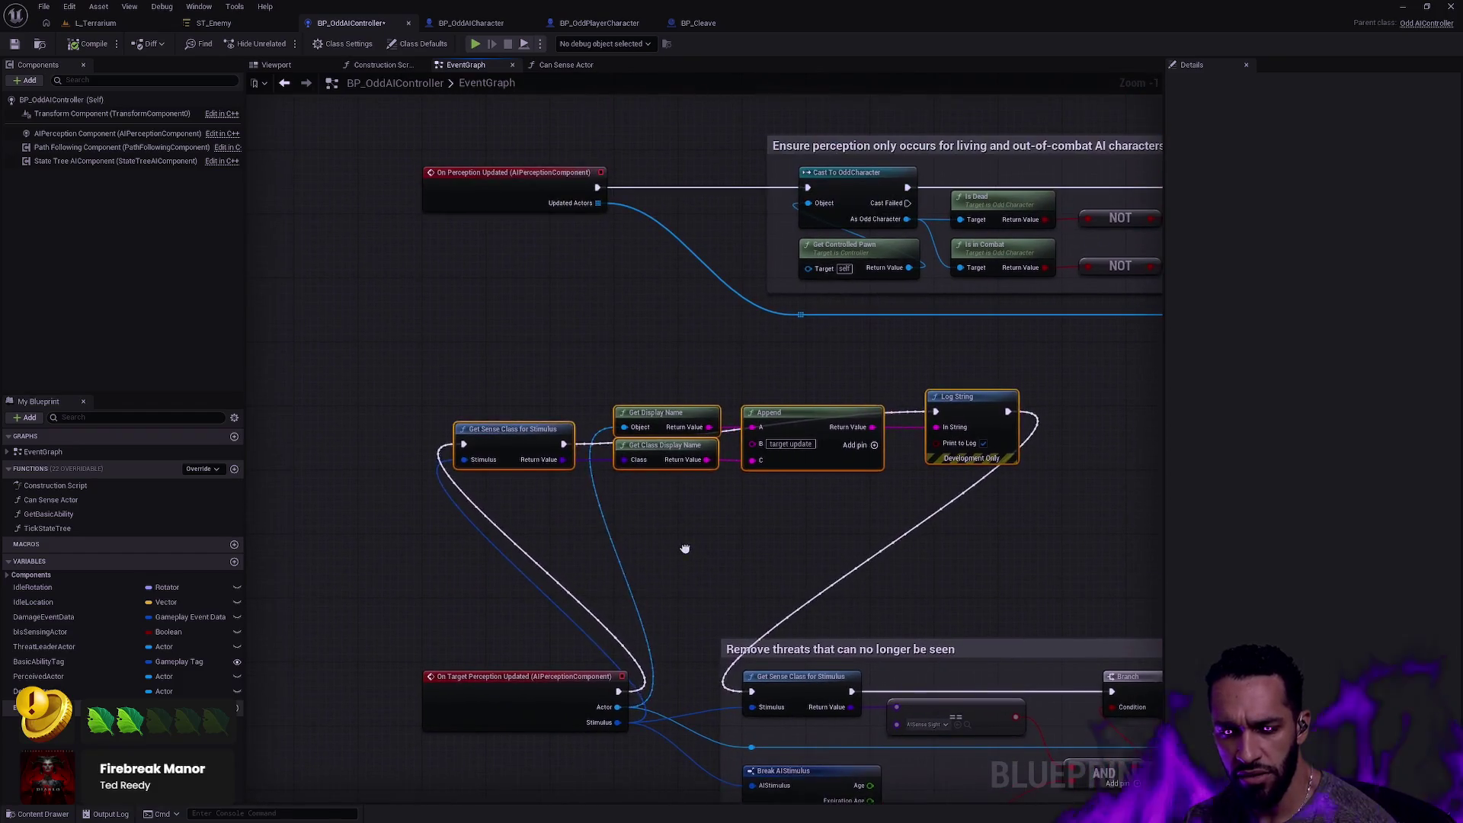
key("alt+Tab")
scroll(601, 406, "up", 3)
scroll(602, 406, "up", 5)
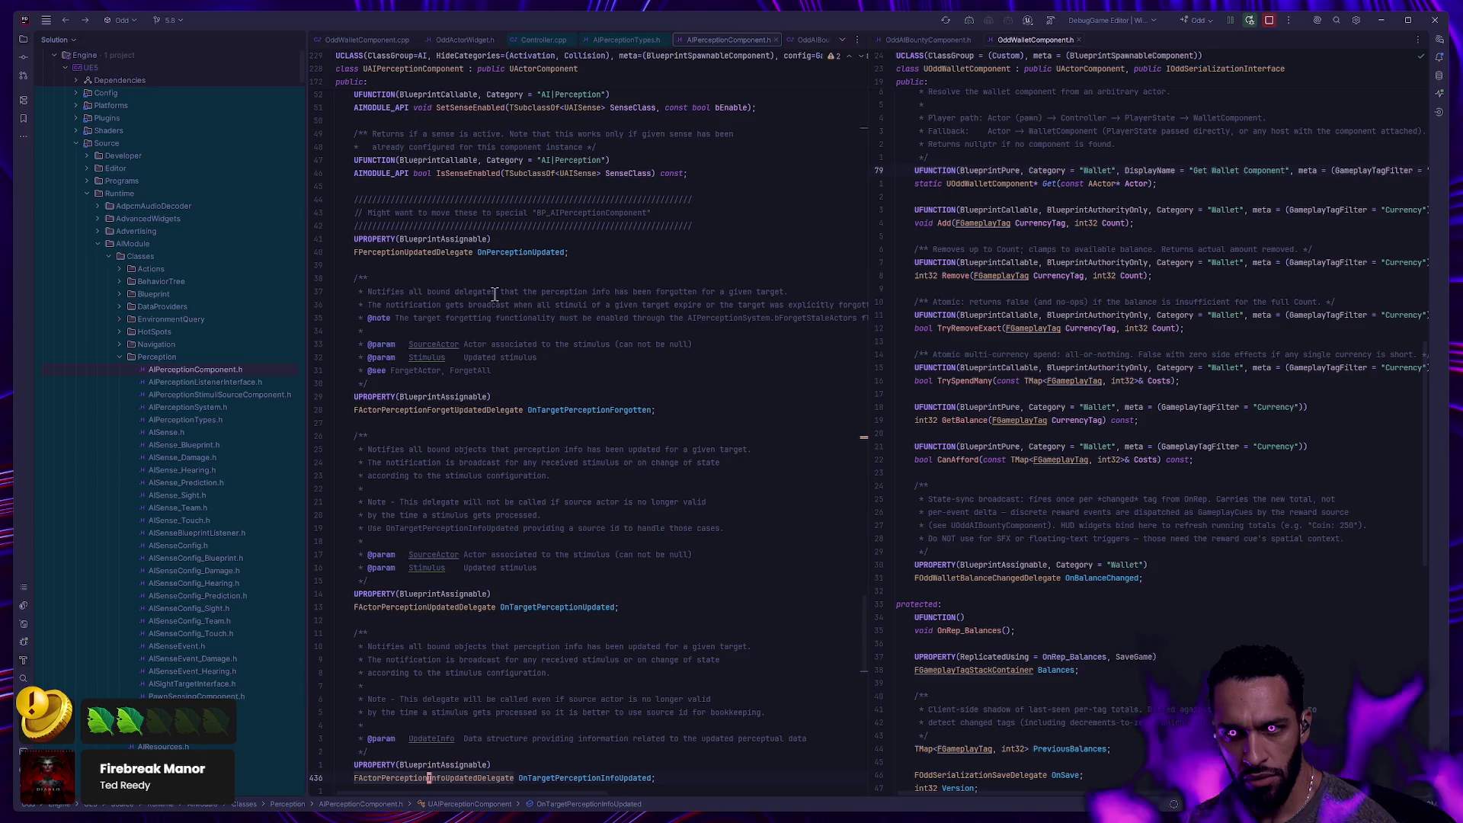
scroll(472, 366, "up", 2)
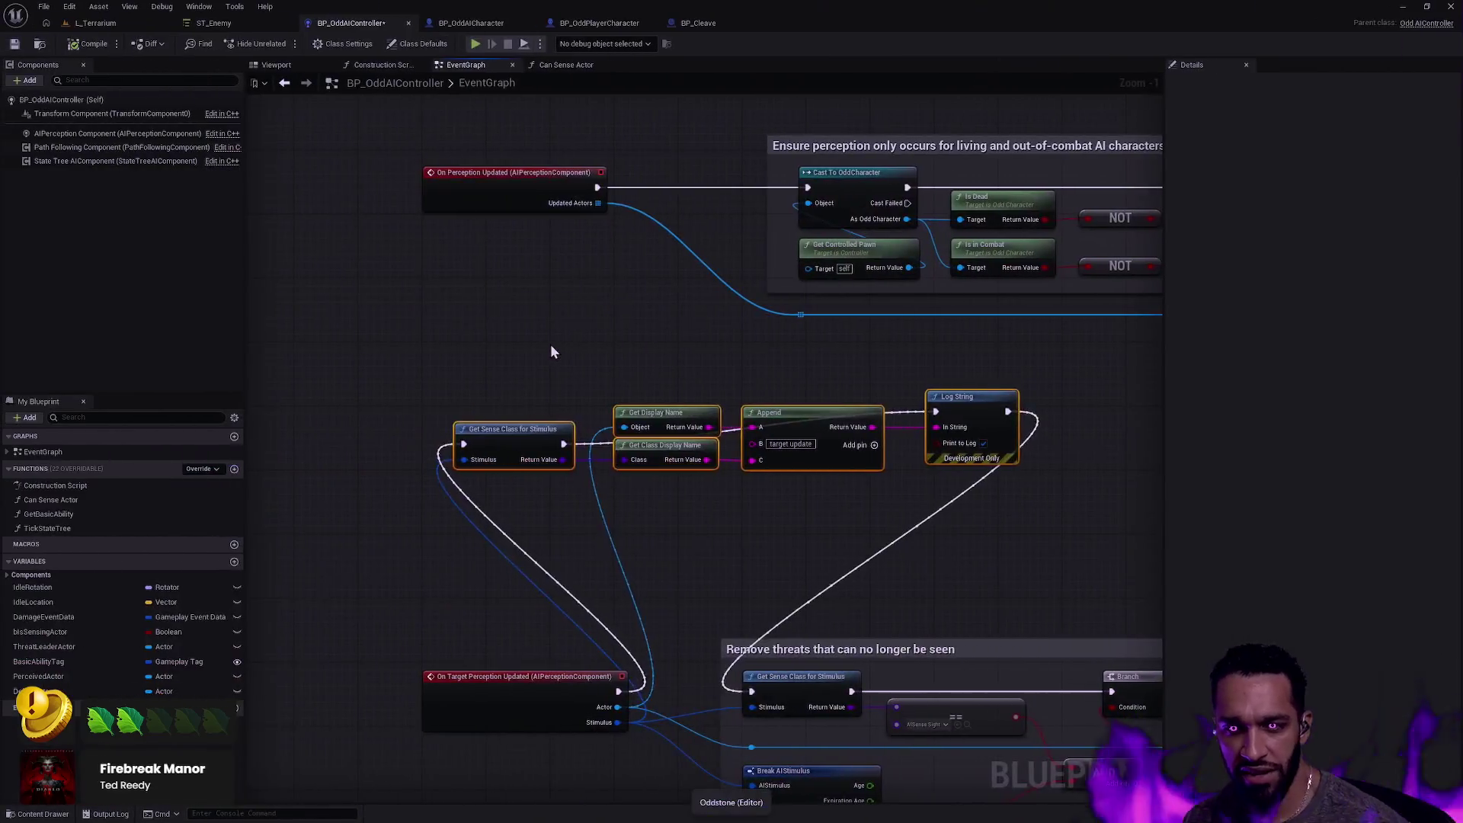
Dismiss the Content Drawer and its context menu.
key("ctrl+space")
right_click(1102, 416)
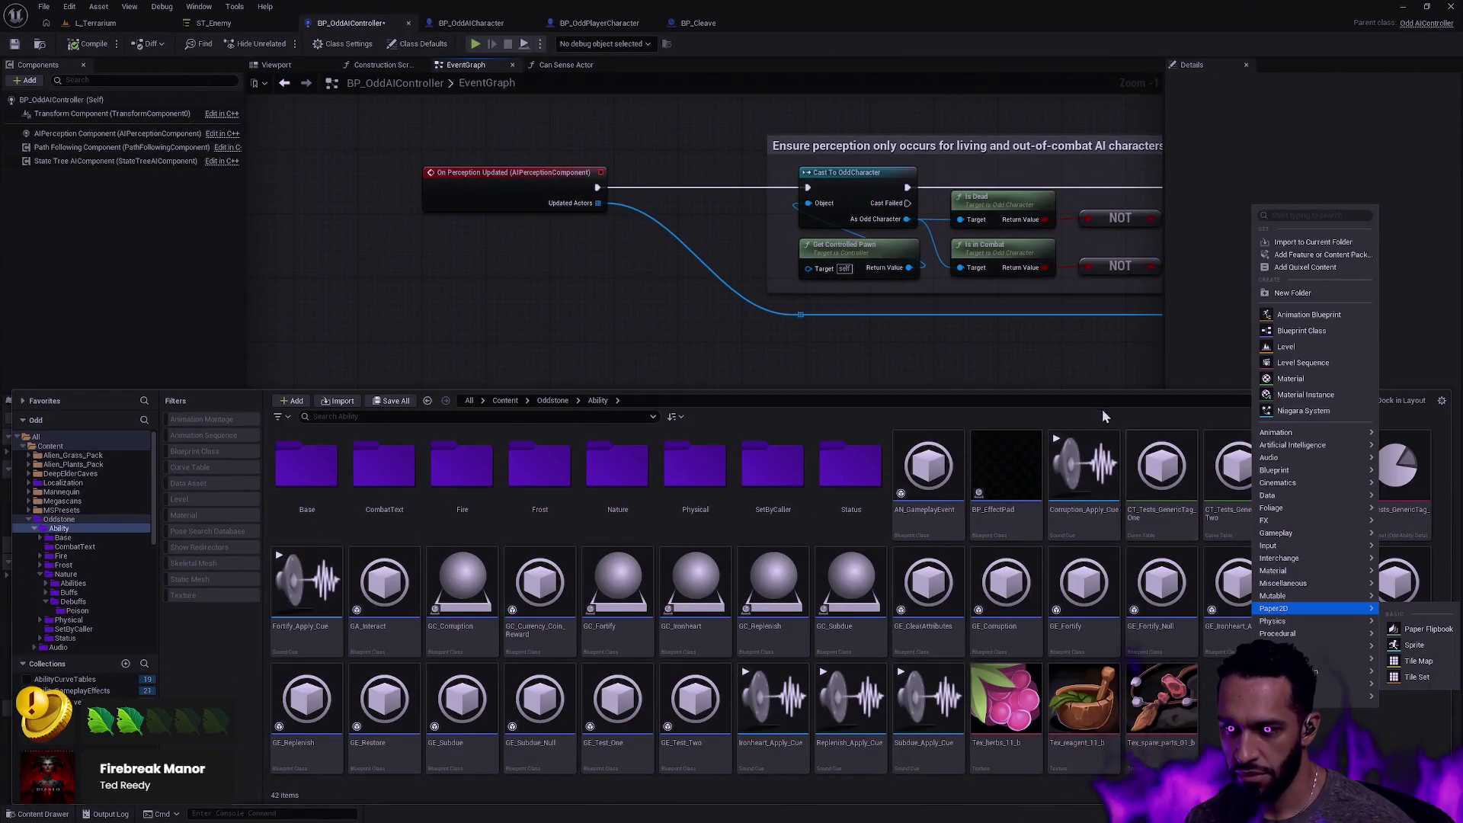
left_click(450, 333)
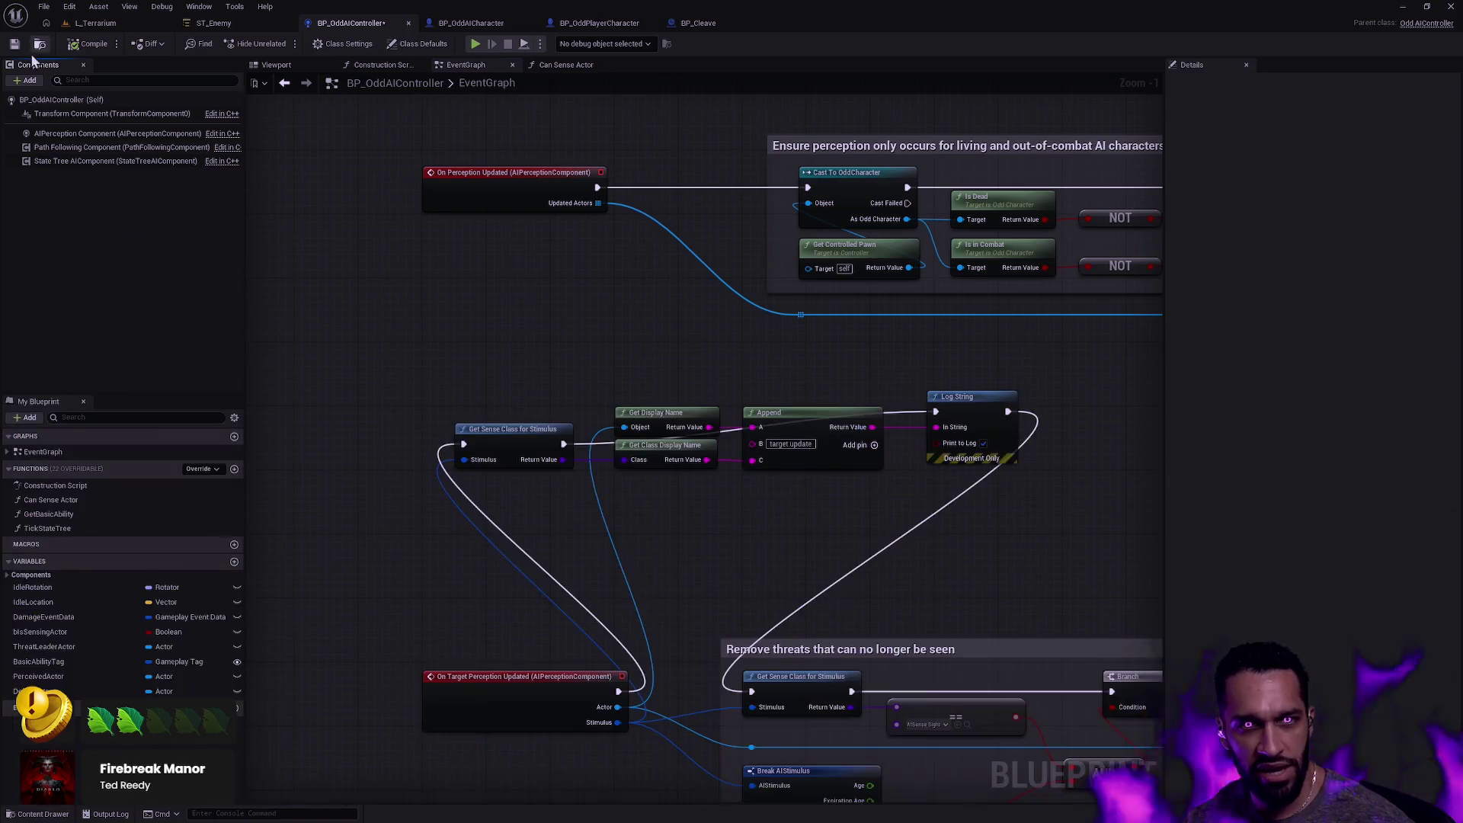
Check the Components Add list for AIPerception without adding anything, then return to Rider.
left_click(26, 80)
type("AIPer")
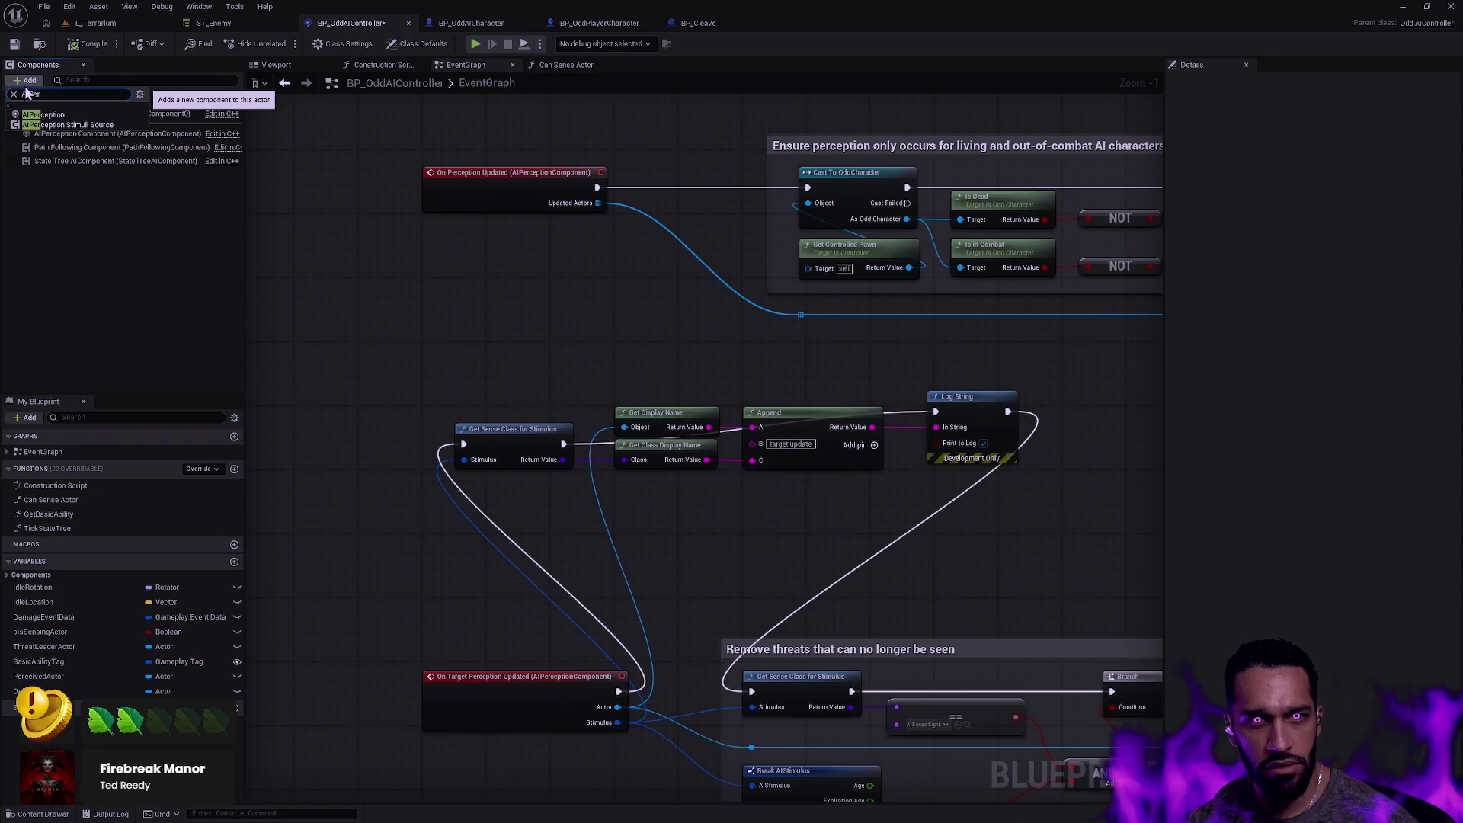
left_click(335, 318)
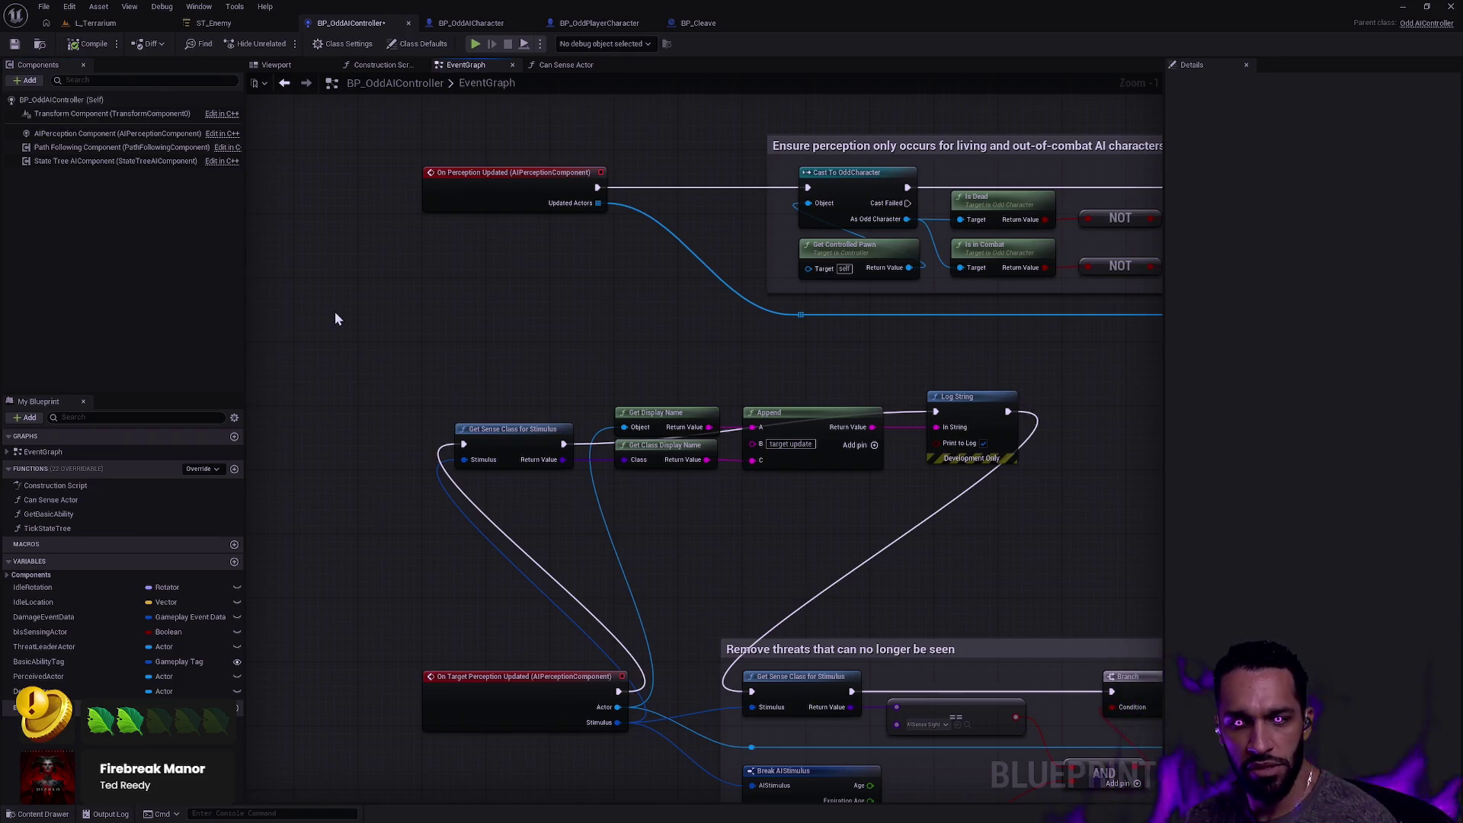
key("alt+Tab")
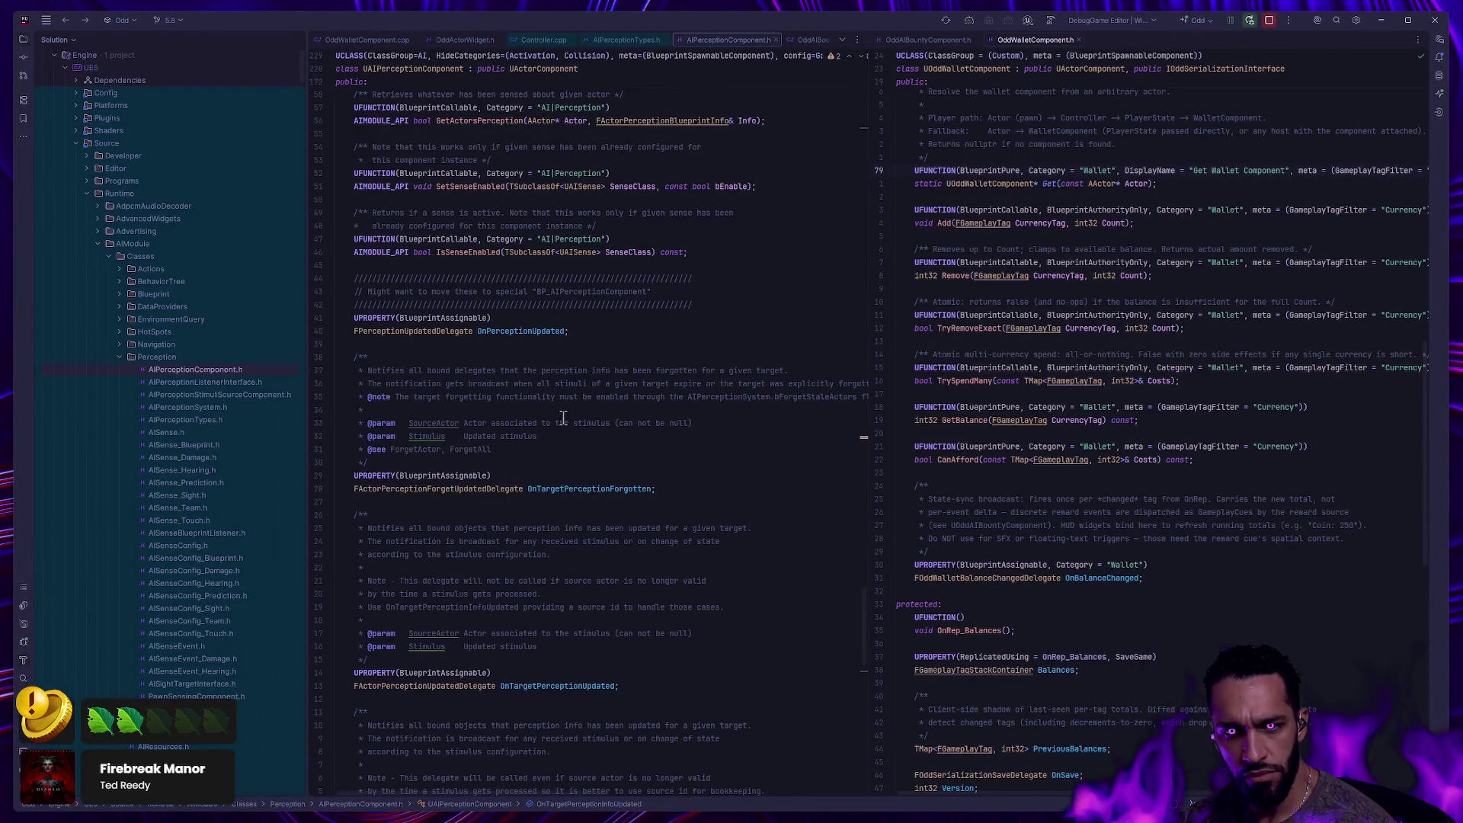
Review the OnTargetPerceptionForgotten and OnTargetPerceptionUpdated declarations, then return to Unreal Editor.
scroll(563, 417, "down", 7)
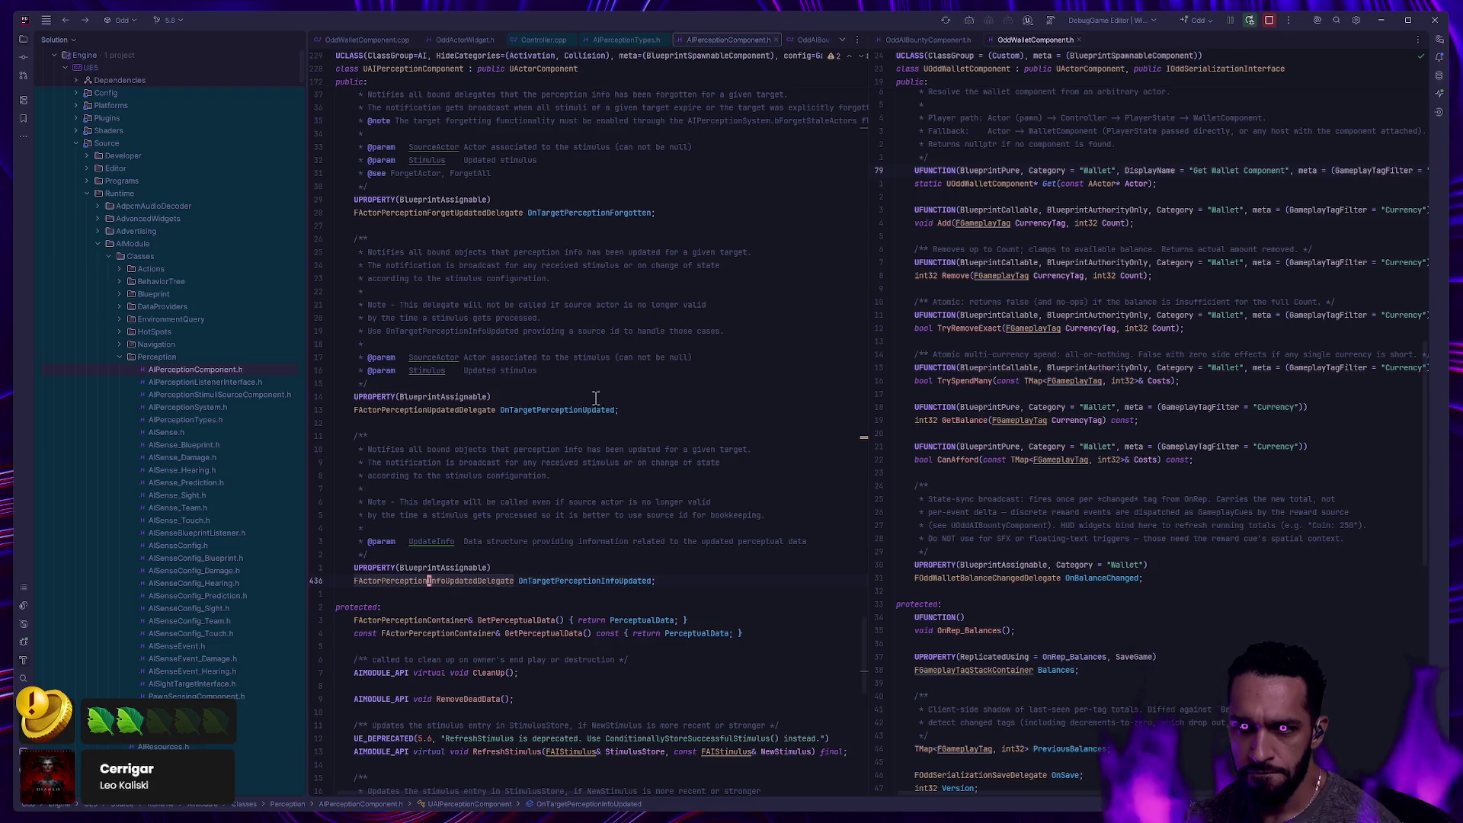
scroll(633, 354, "up", 2)
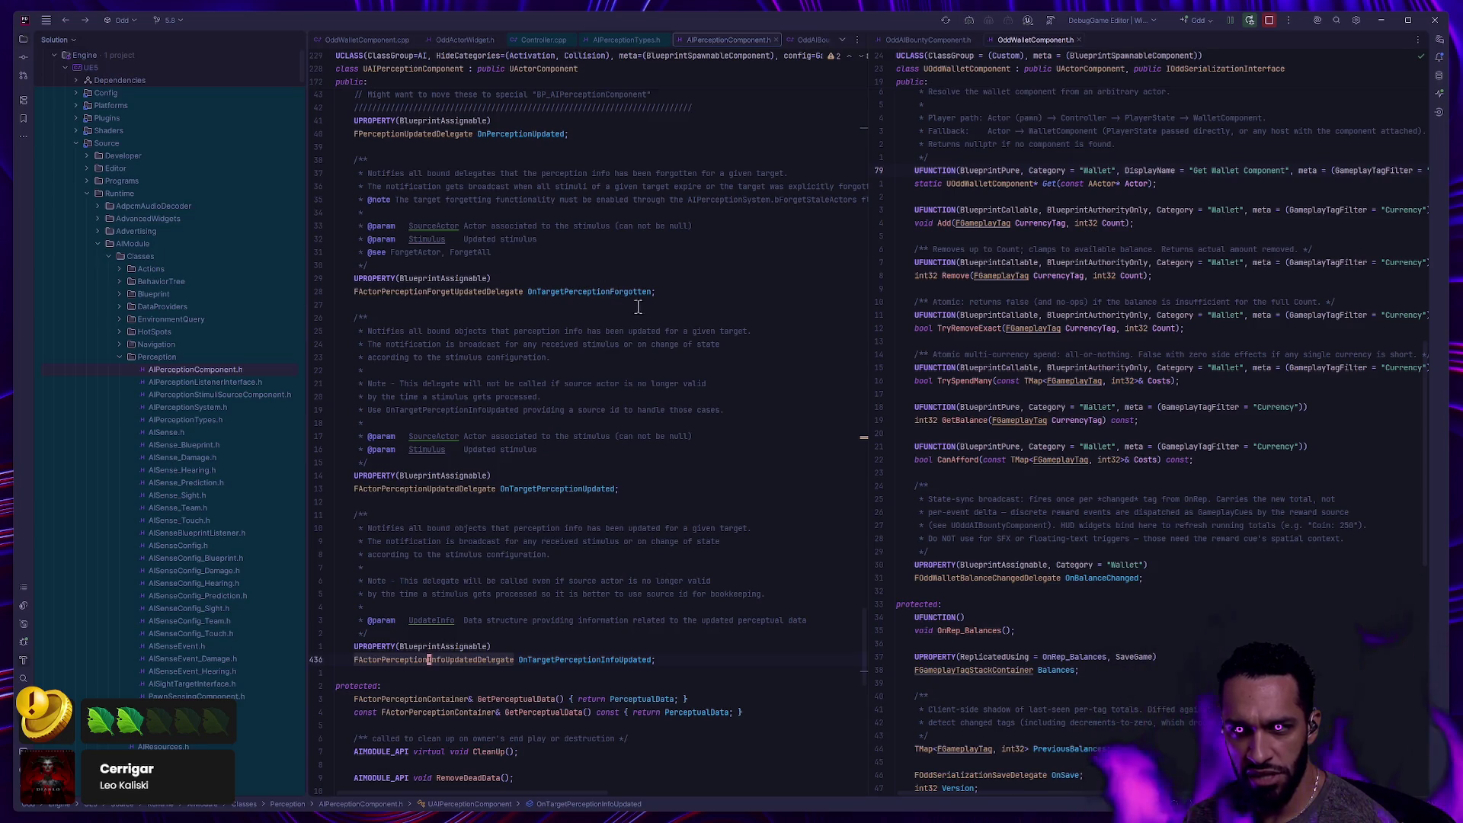
scroll(688, 298, "right", 2)
scroll(688, 297, "right", 3)
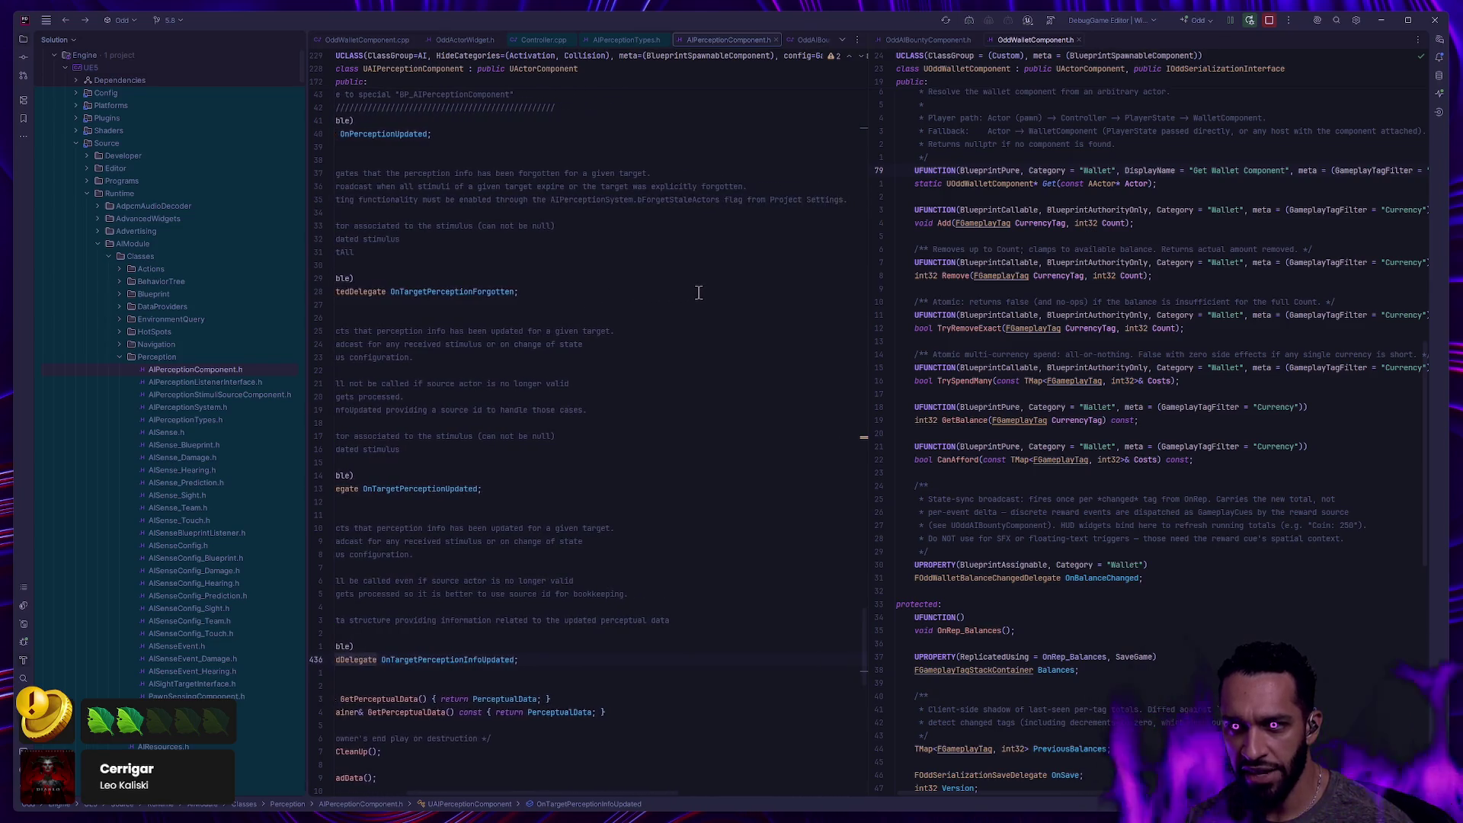
scroll(691, 301, "left", 5)
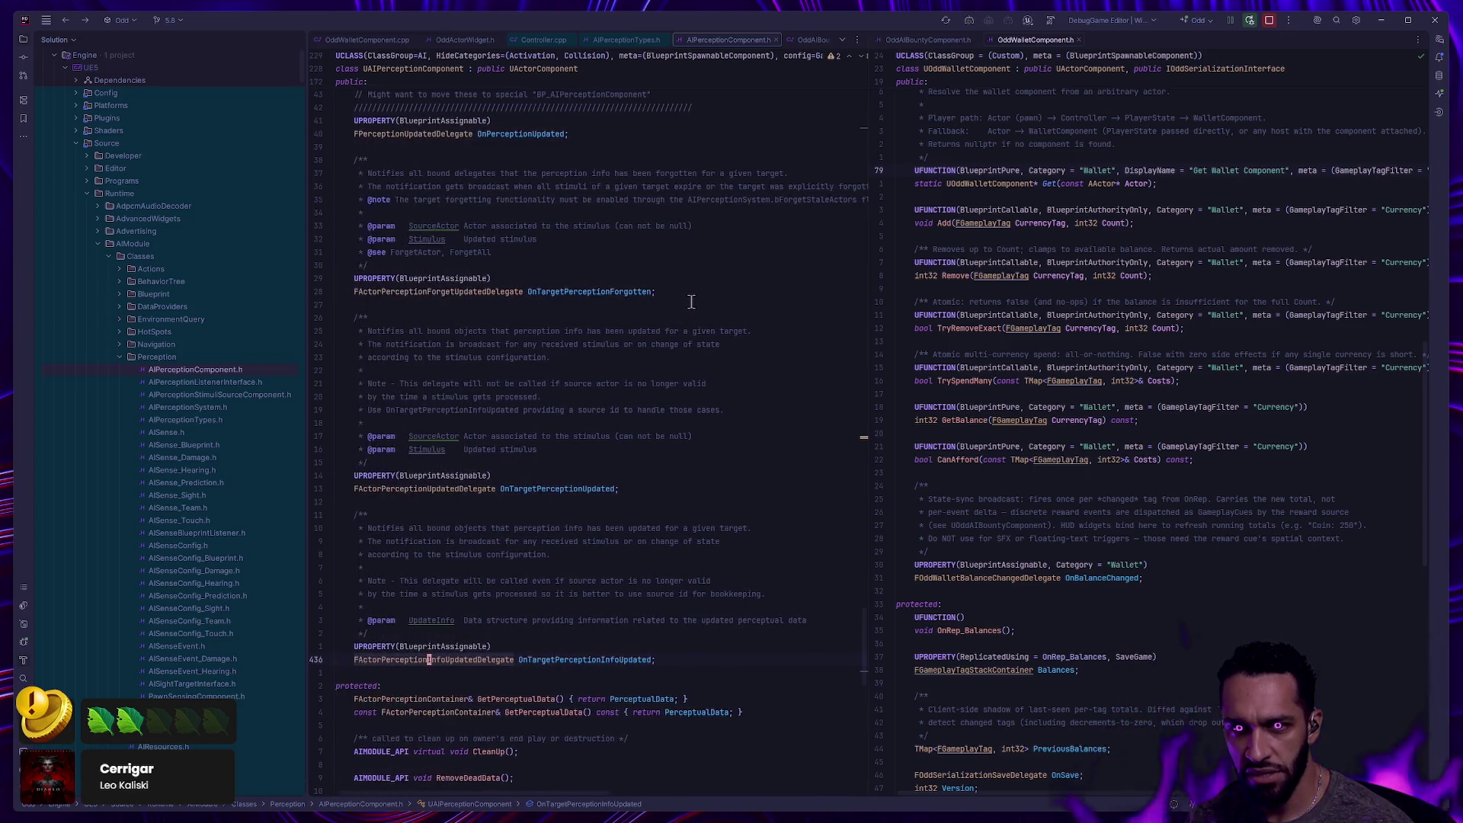
key("alt+Tab")
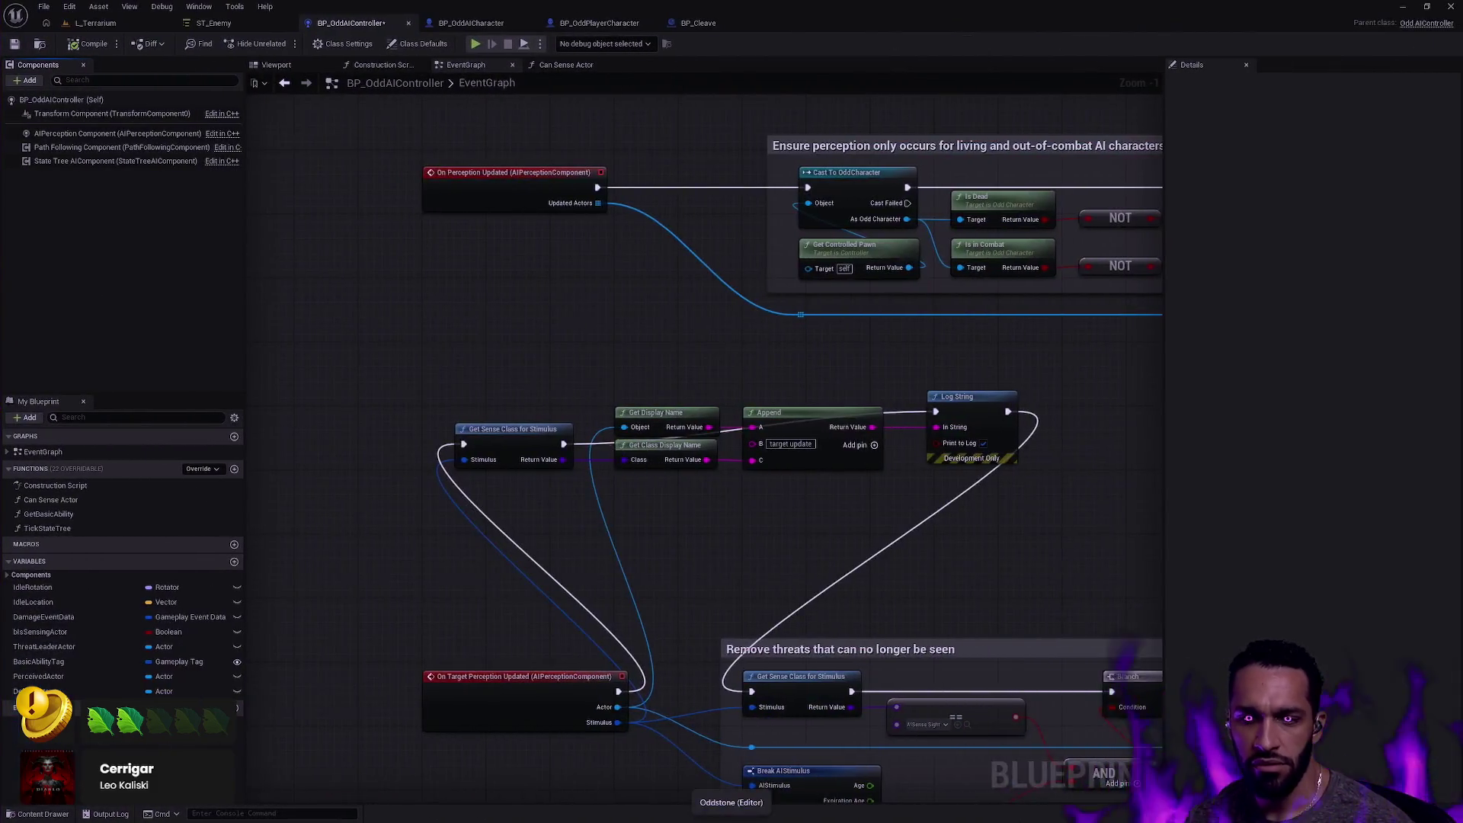
Search the node menu for a Forget action, then cancel without adding anything.
right_click(422, 619)
type("OnTar")
key("BackSpace")
key("BackSpace")
key("BackSpace")
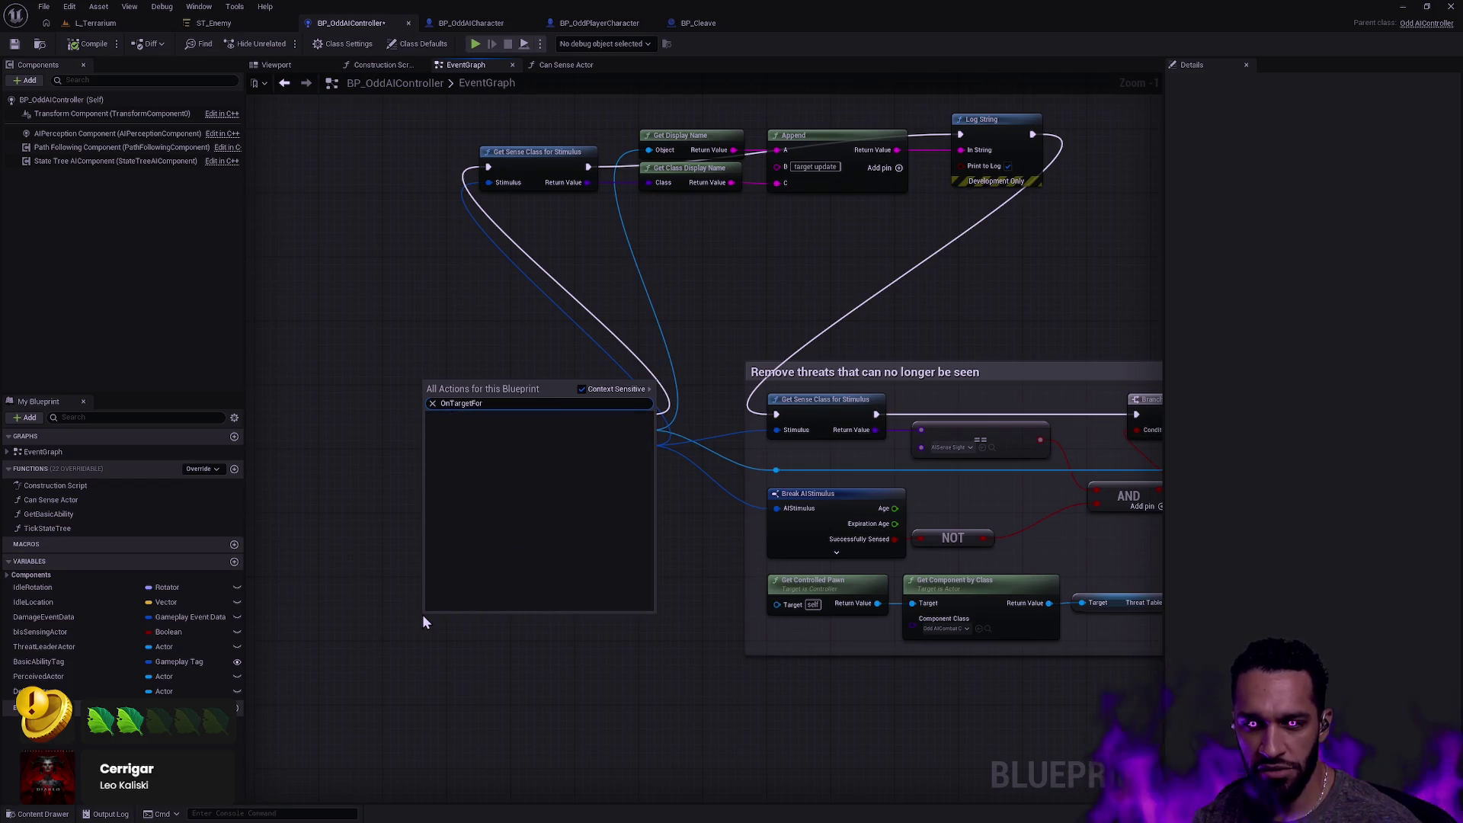
type("FG")
key("BackSpace")
type("orgott")
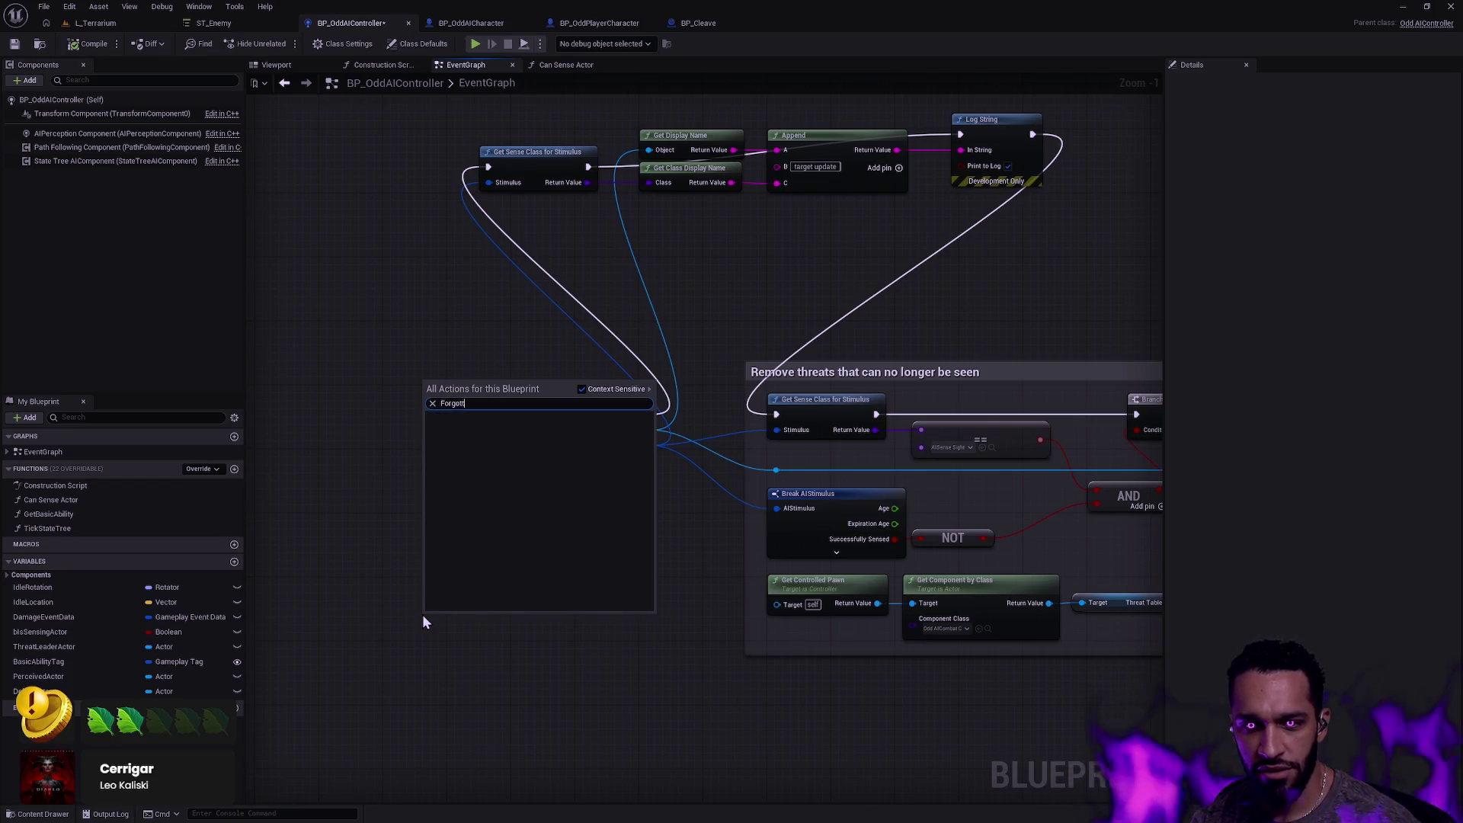
key("BackSpace")
key("BackSpace")
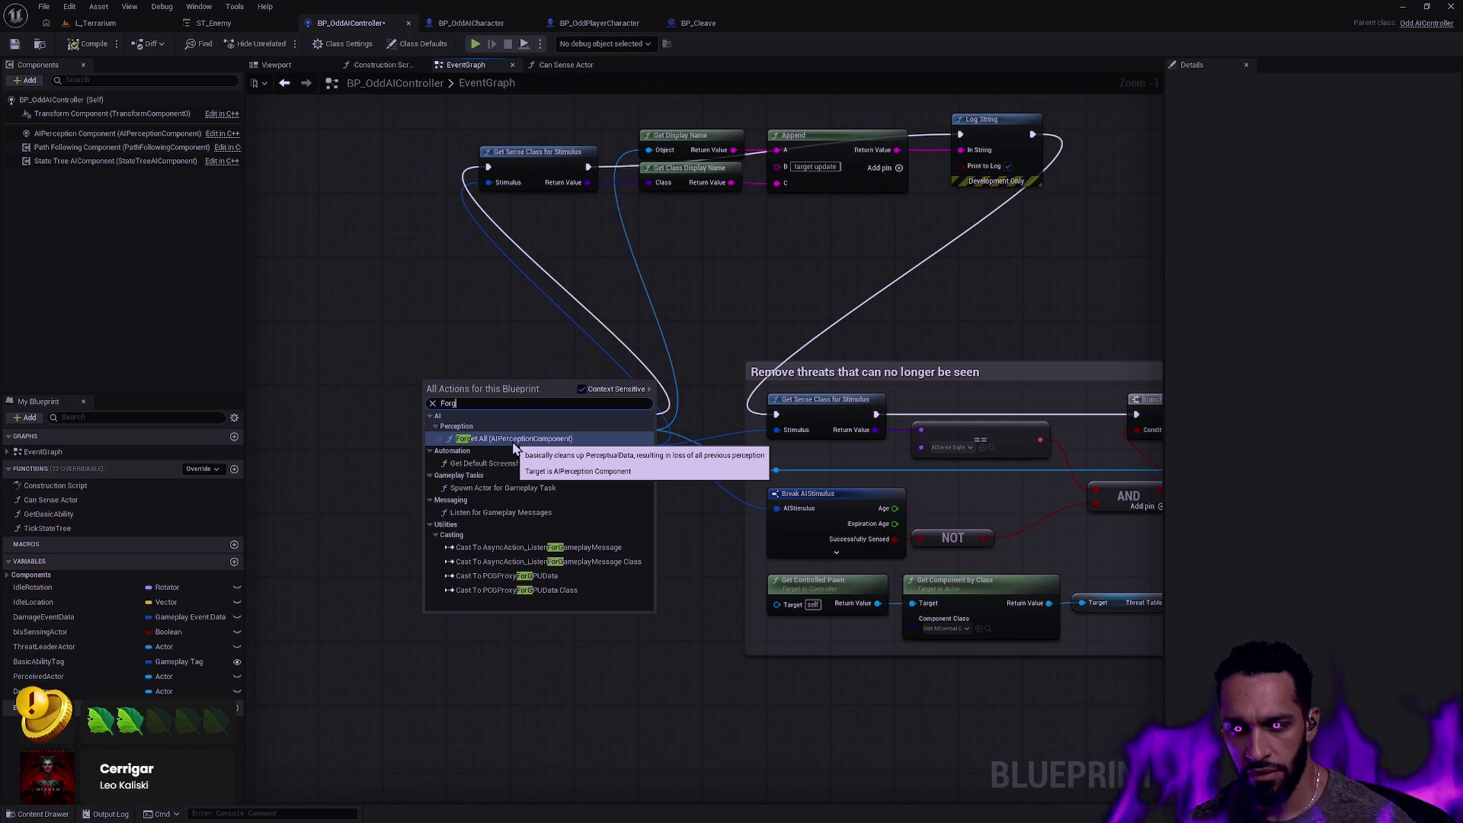
left_click(503, 327)
Add an On Target Perception Forgotten event from the AIPerception component's Details events.
left_click(114, 133)
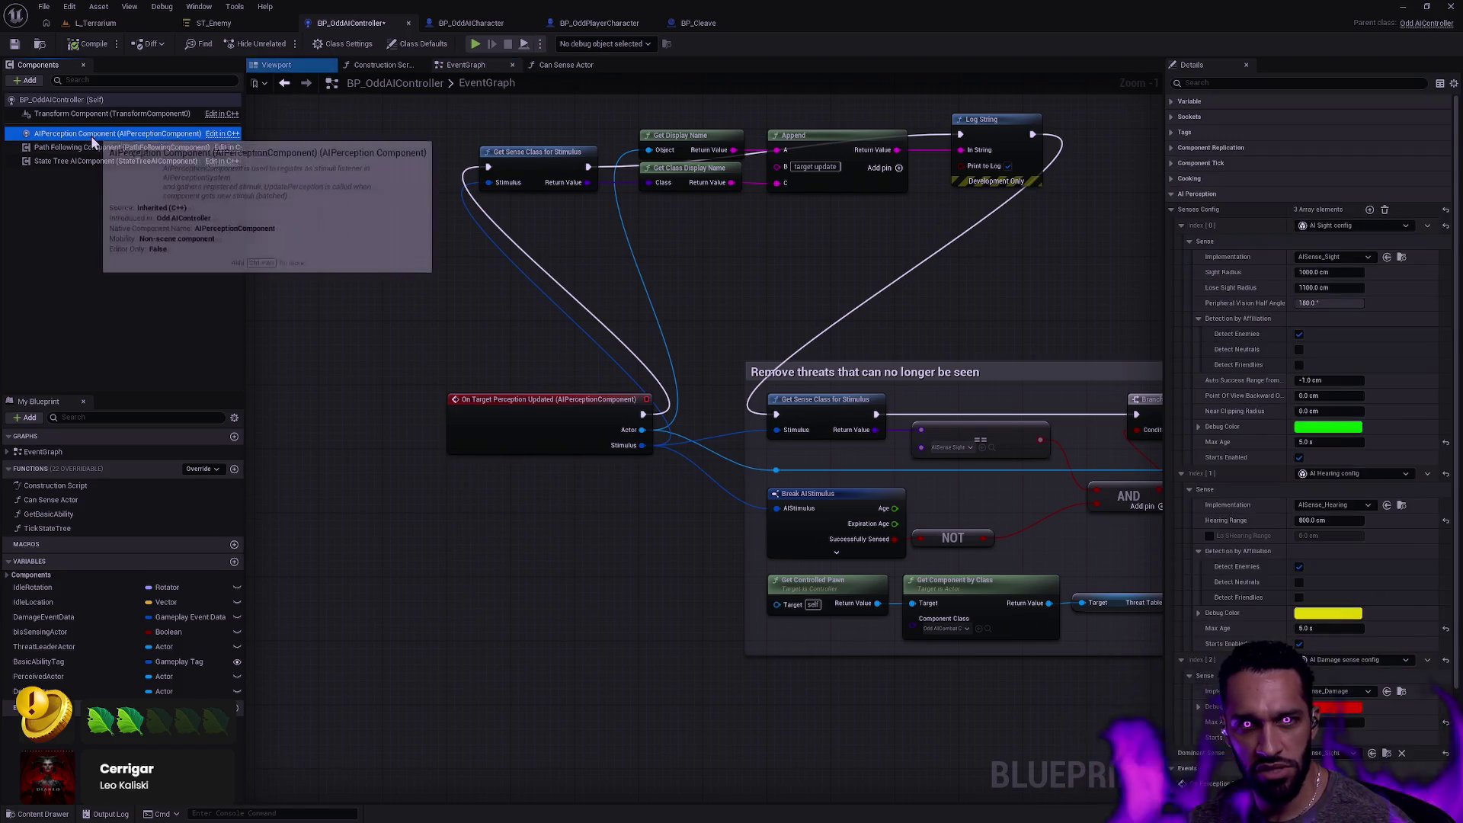
scroll(1455, 536, "down", 3)
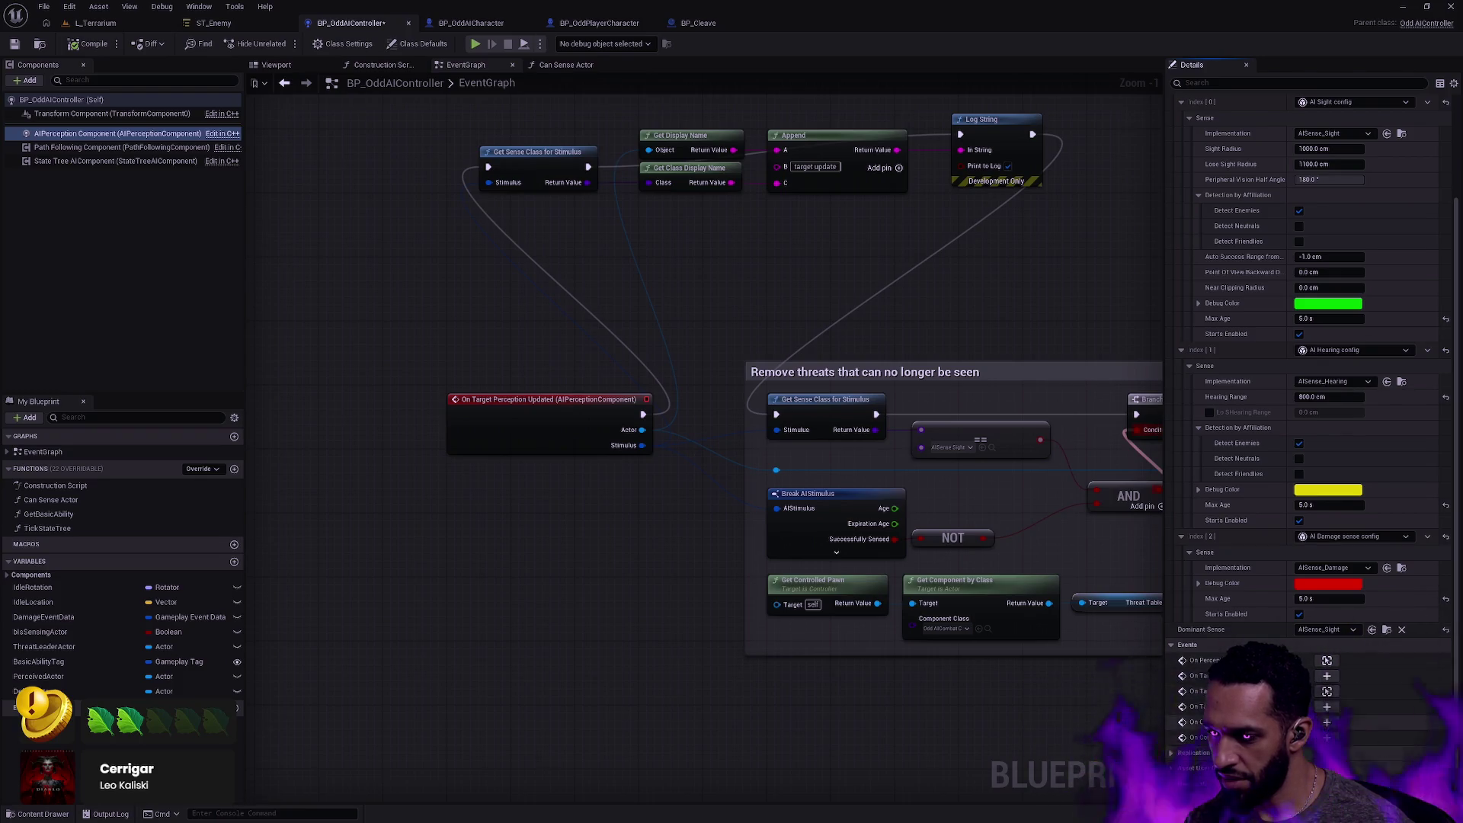
left_click(1326, 675)
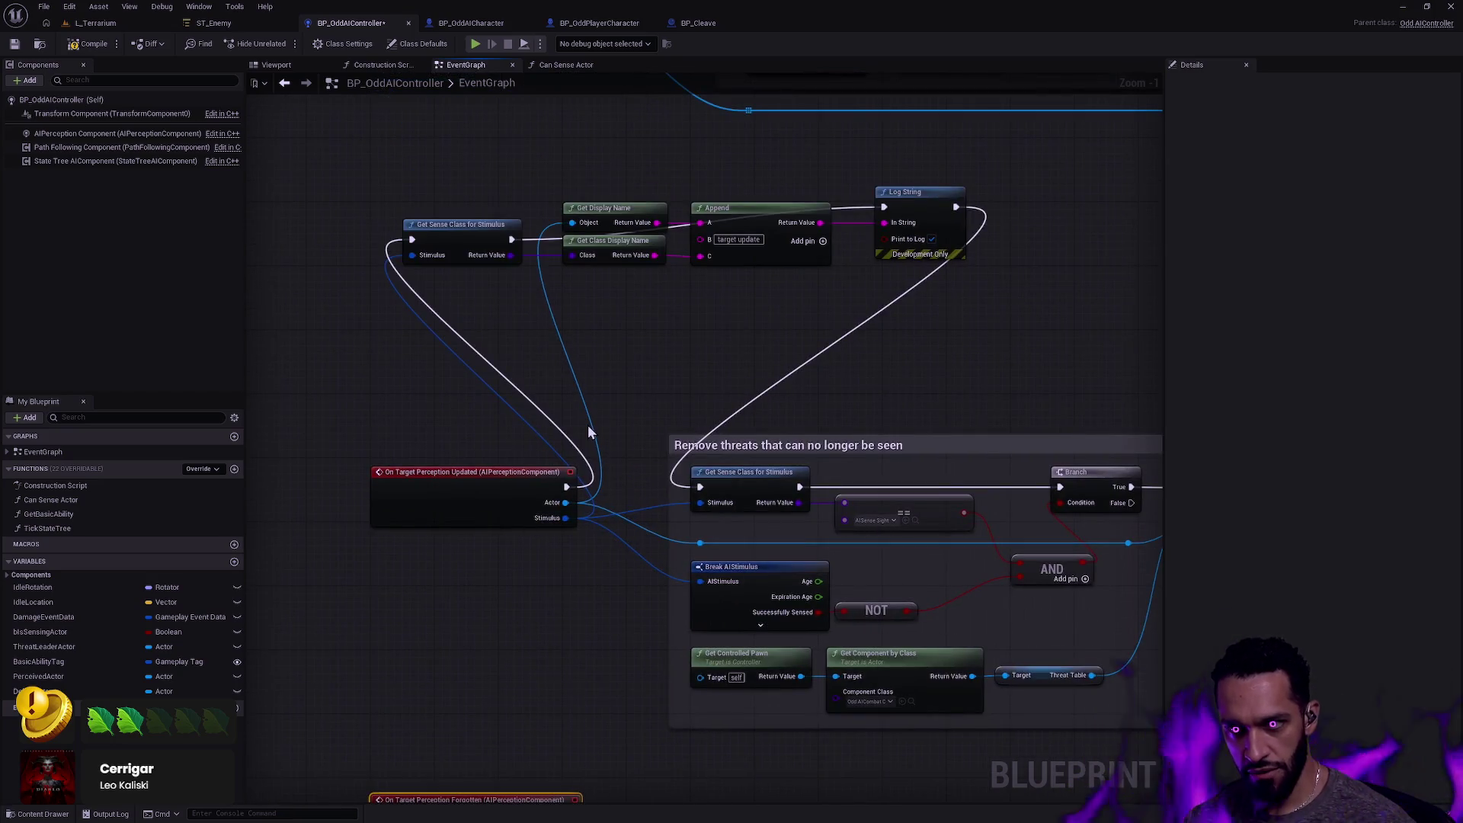
Reroute the updated event's execution and disconnect Log String from the sense-class node.
left_click_drag(572, 485, 697, 486)
left_click_drag(993, 341, 539, 227)
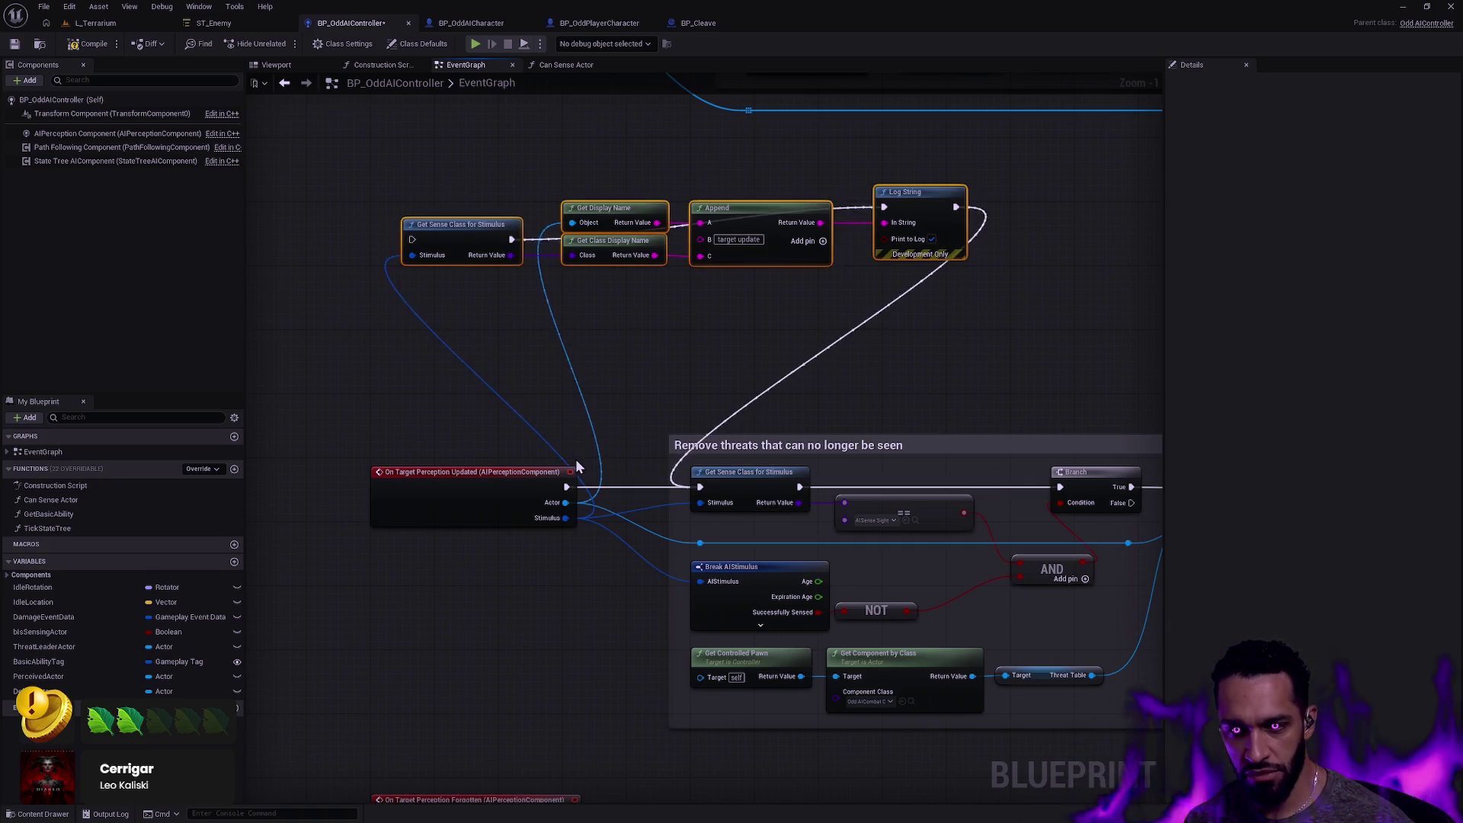
scroll(761, 340, "down", 1)
left_click_drag(767, 331, 787, 501)
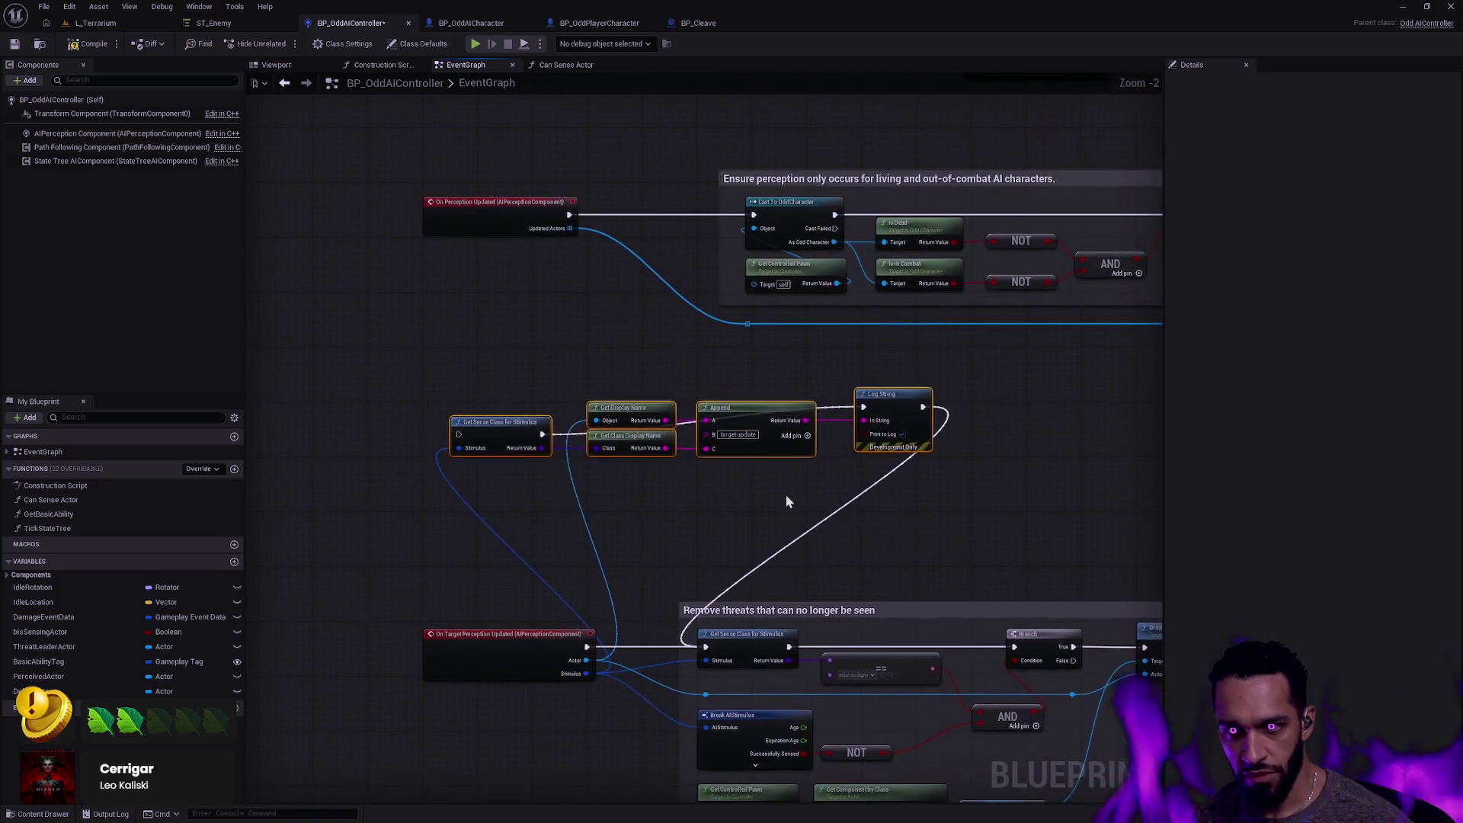
left_click_drag(670, 513, 592, 455)
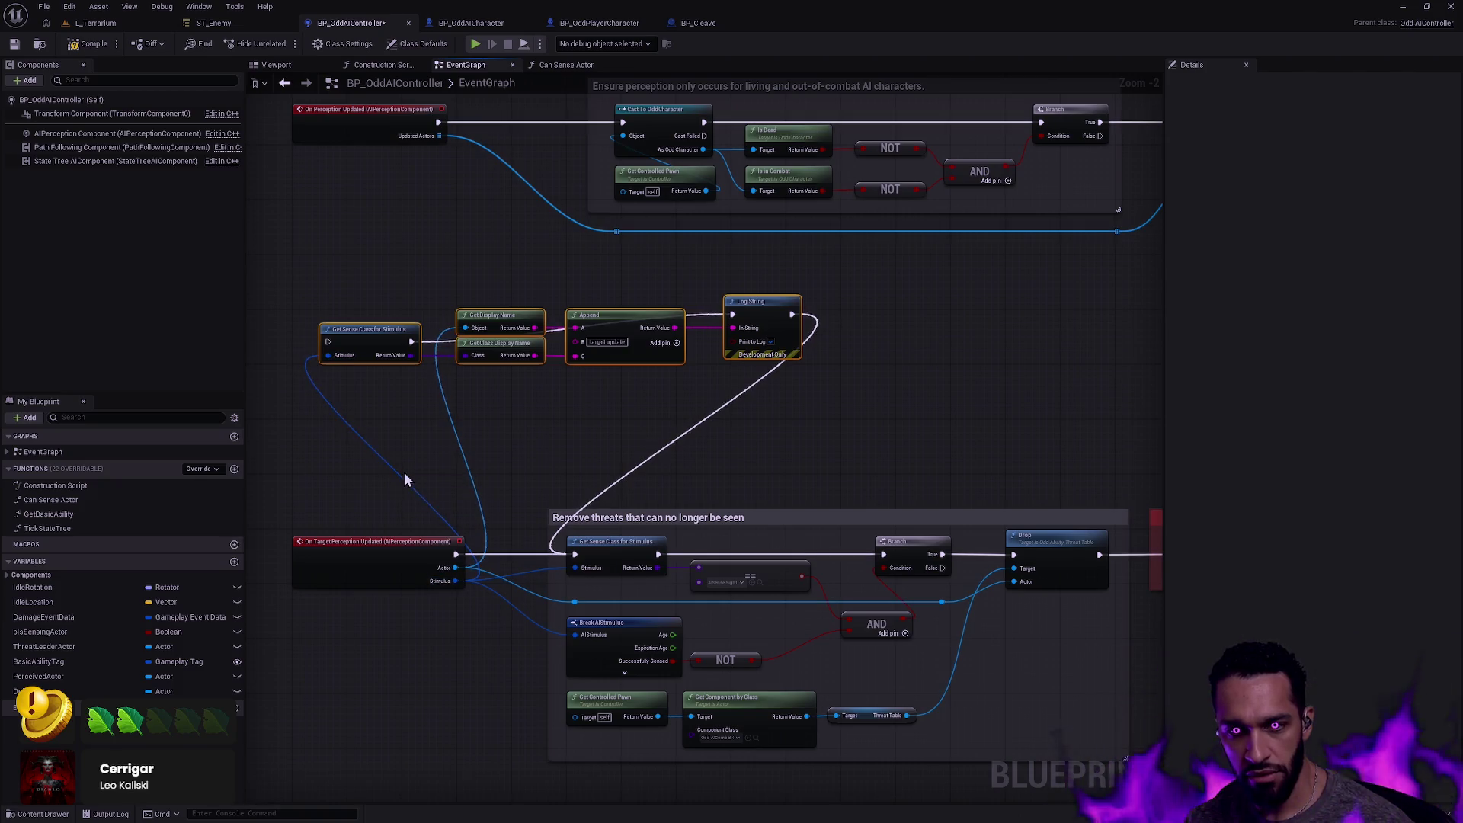
left_click(605, 495, "alt")
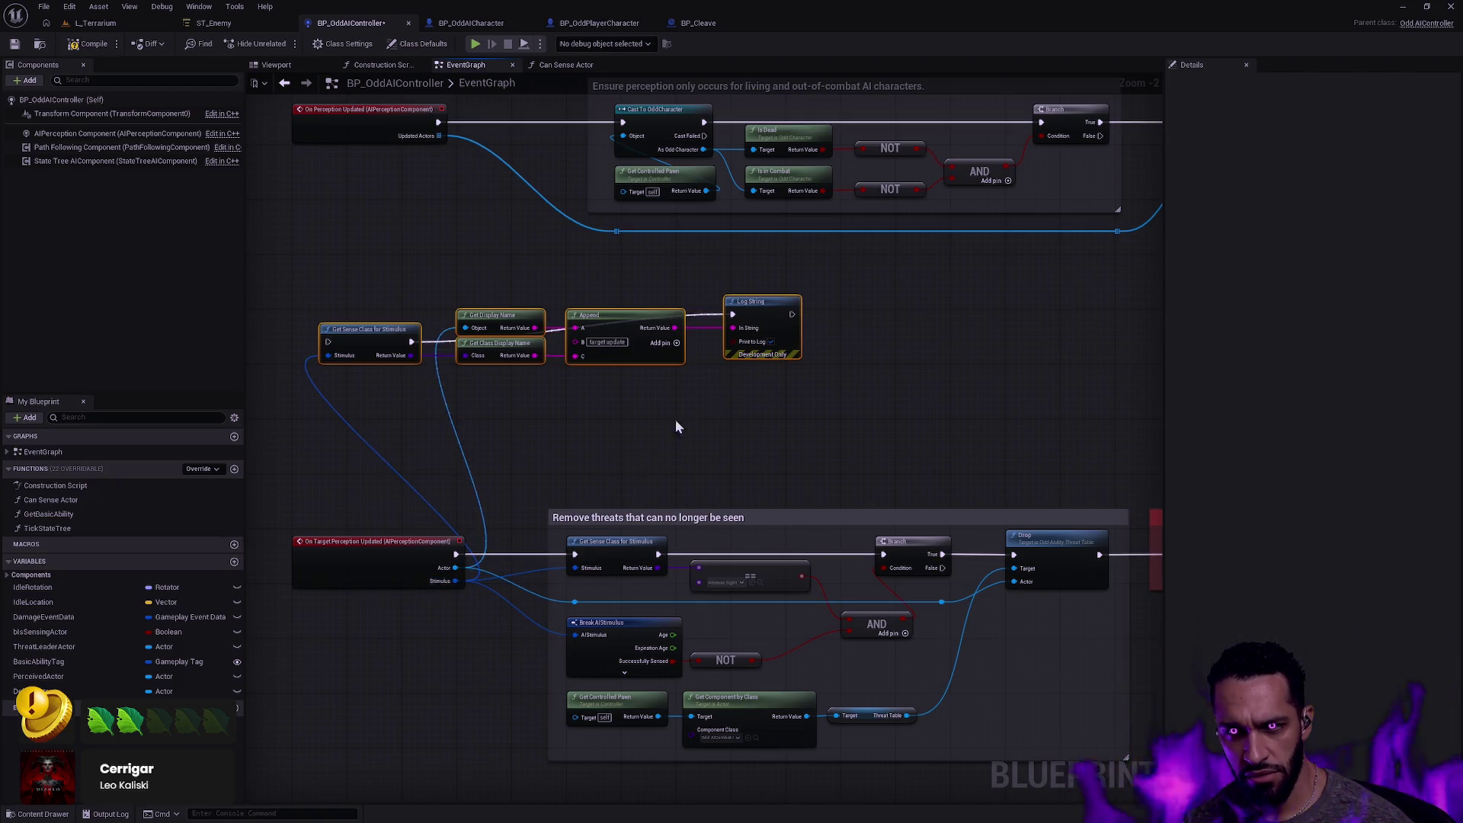
Align and space out the Get Sense Class, Get Display Name, Append and Log String nodes.
mouse_move(516, 317)
left_mouse_down()
mouse_move(515, 299)
mouse_move(516, 323)
left_mouse_up()
mouse_move(762, 320)
left_mouse_down()
mouse_move(777, 320)
mouse_move(765, 302)
mouse_move(769, 313)
left_mouse_up()
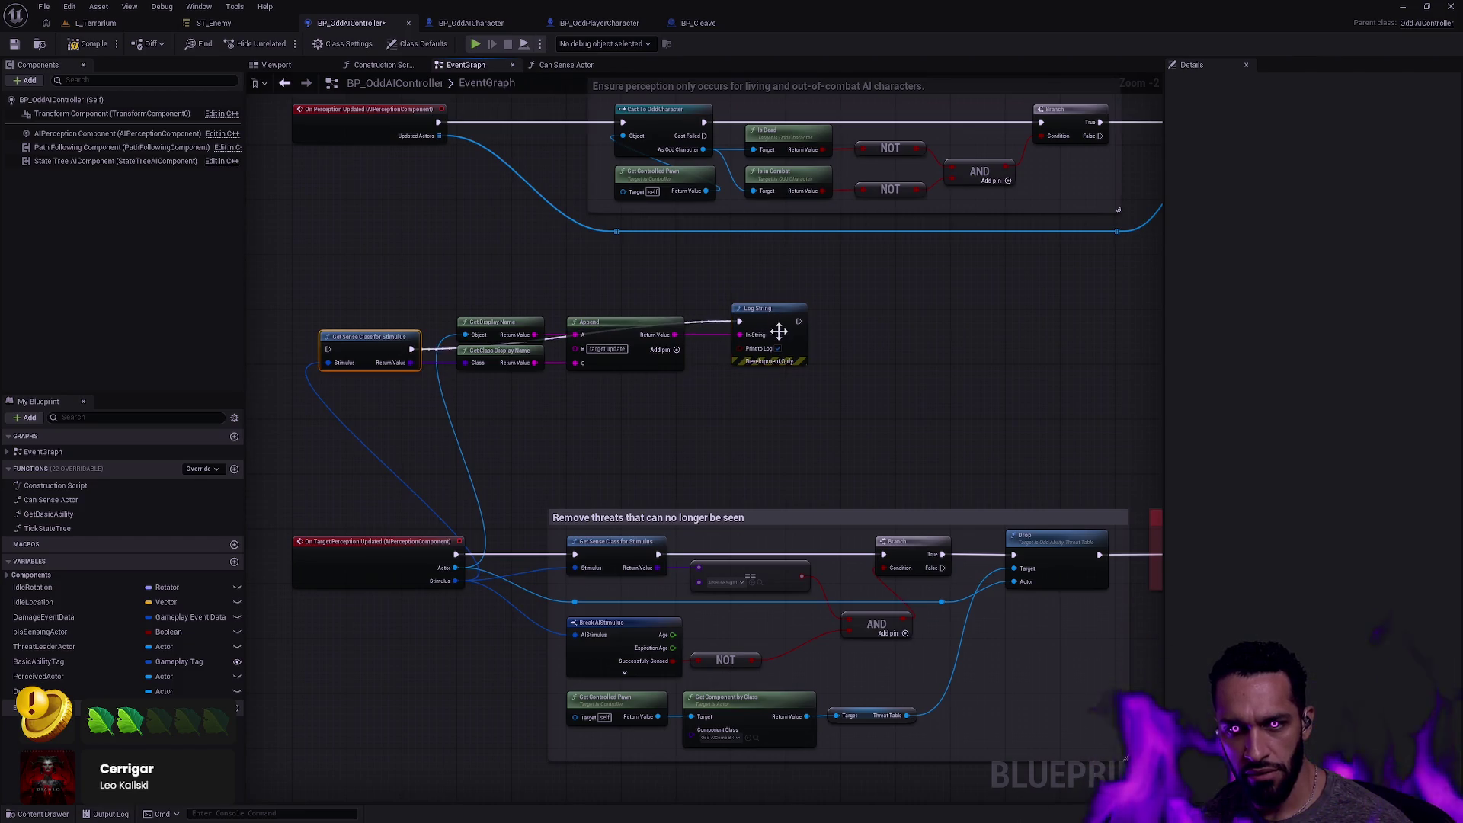
key("q")
left_click(685, 410)
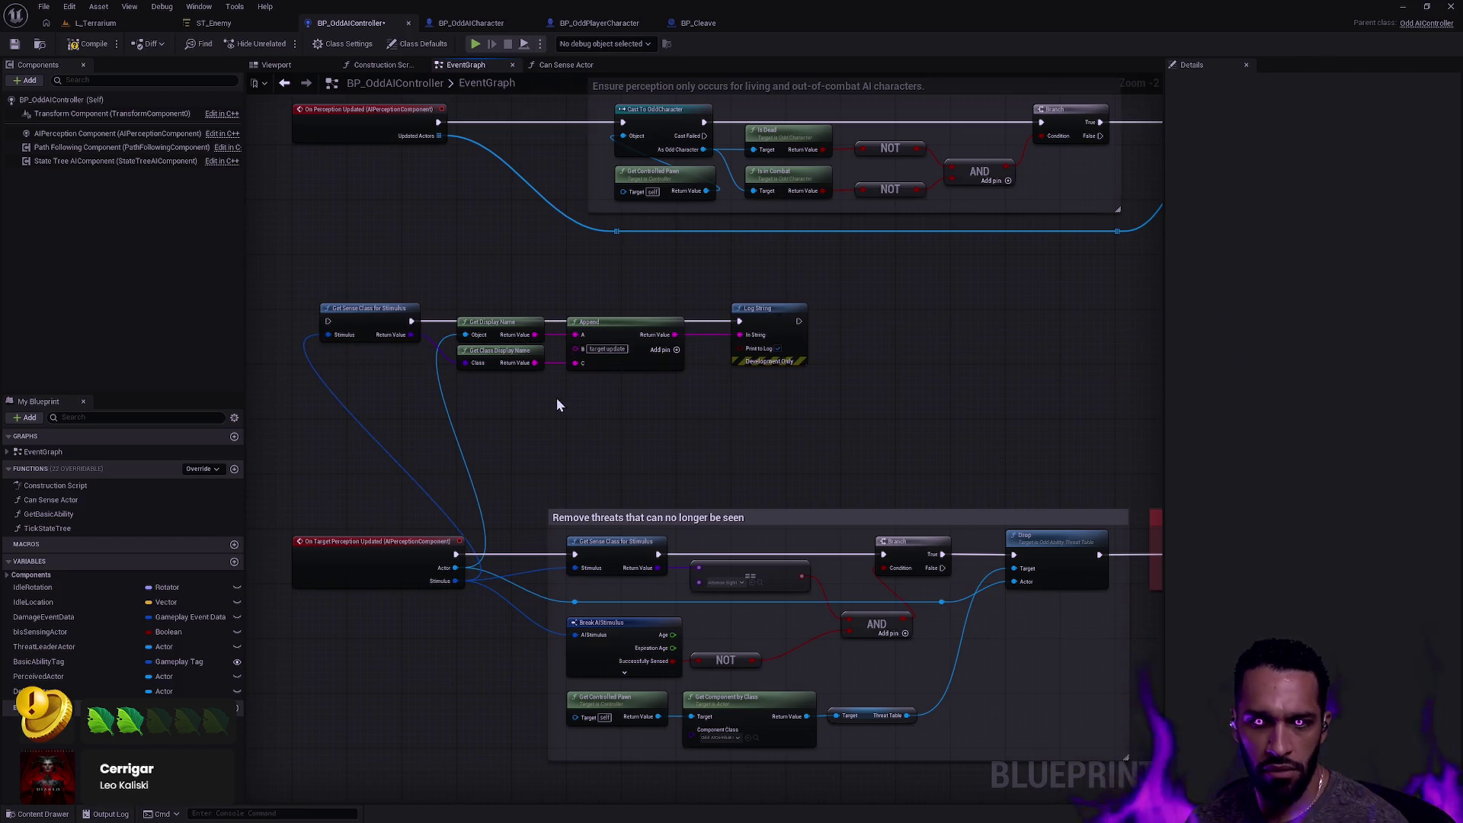
left_click_drag(369, 309, 377, 308)
left_click_drag(532, 399, 690, 316)
left_click_drag(664, 372, 684, 372)
left_click(649, 444)
mouse_move(873, 385)
left_mouse_down()
mouse_move(415, 317)
mouse_move(493, 317)
left_mouse_up()
Remove the Actor and Stimulus wires feeding the logging chain.
scroll(626, 571, "down", 3)
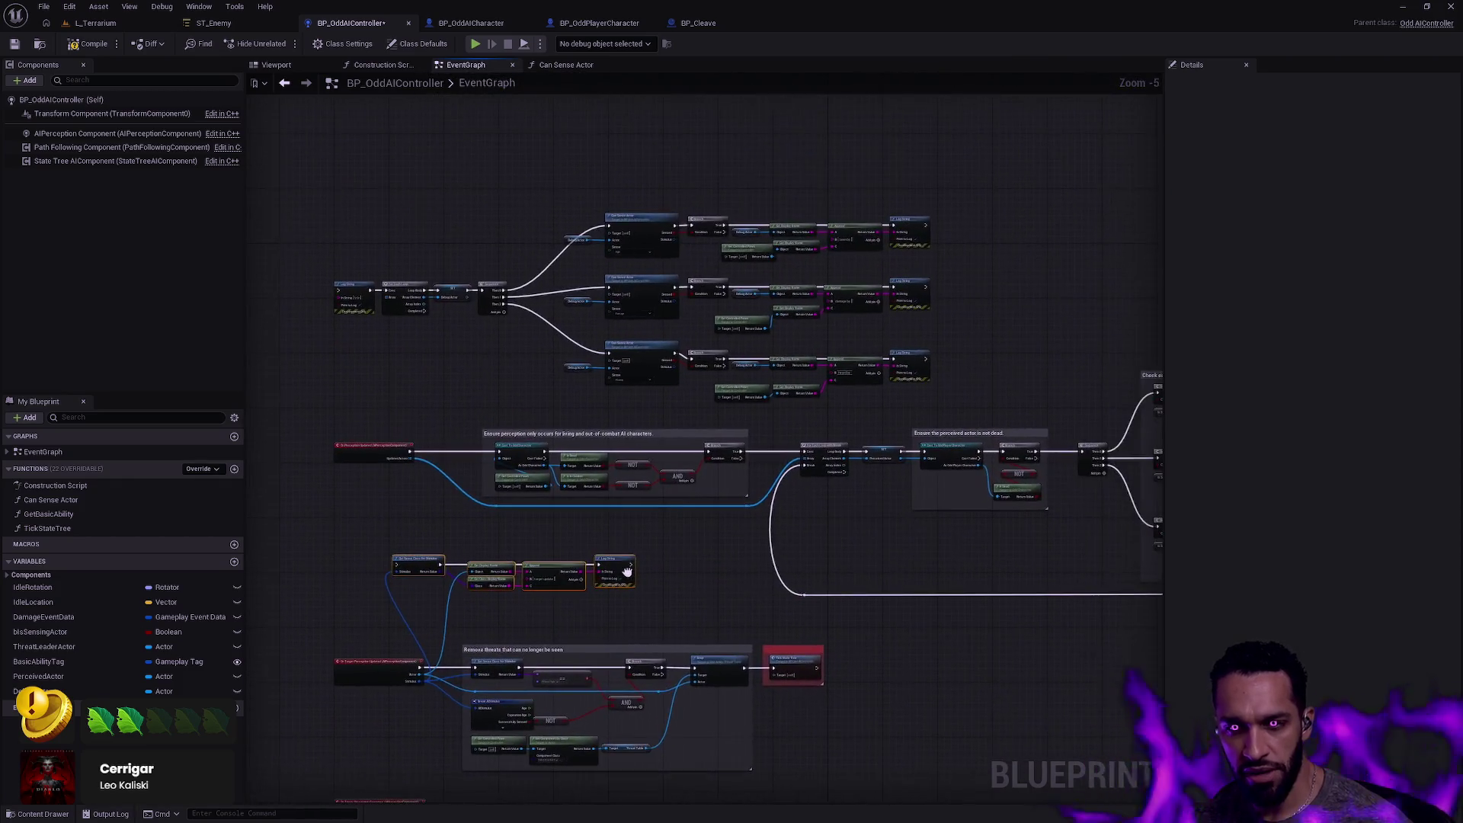
scroll(626, 572, "up", 5)
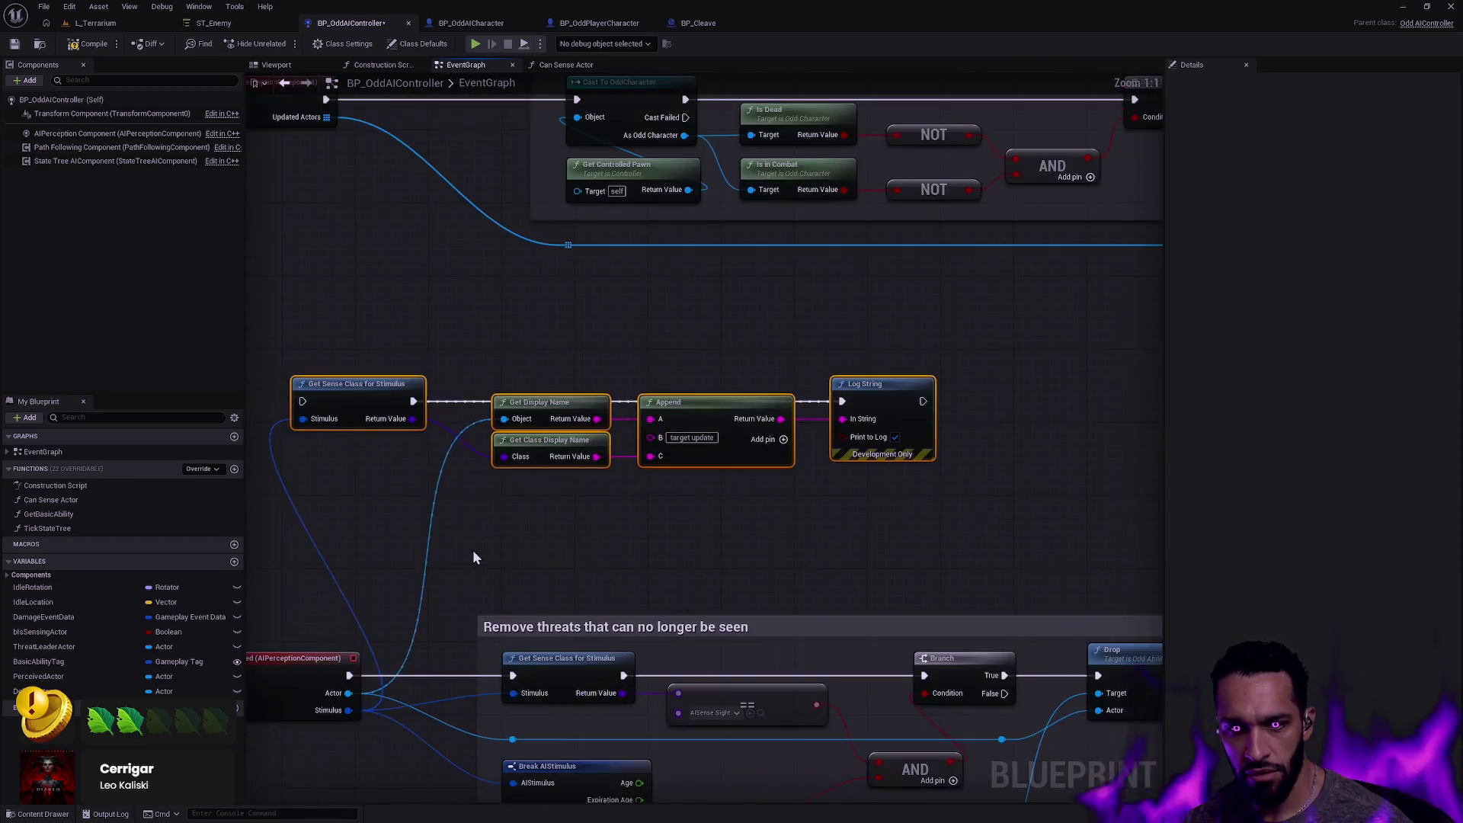
left_click_drag(461, 542, 585, 508)
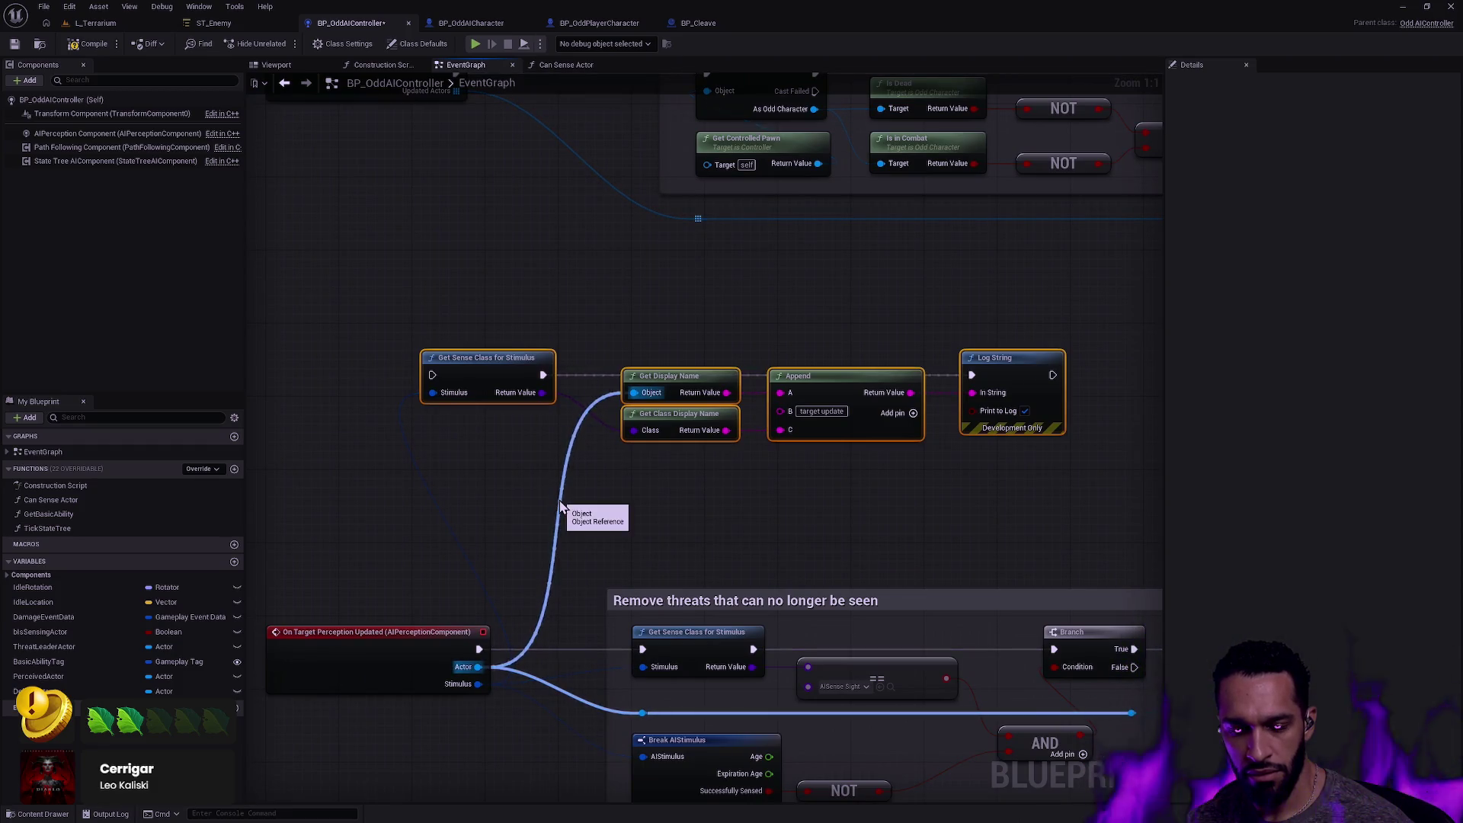
left_click(435, 495)
key("ctrl+z")
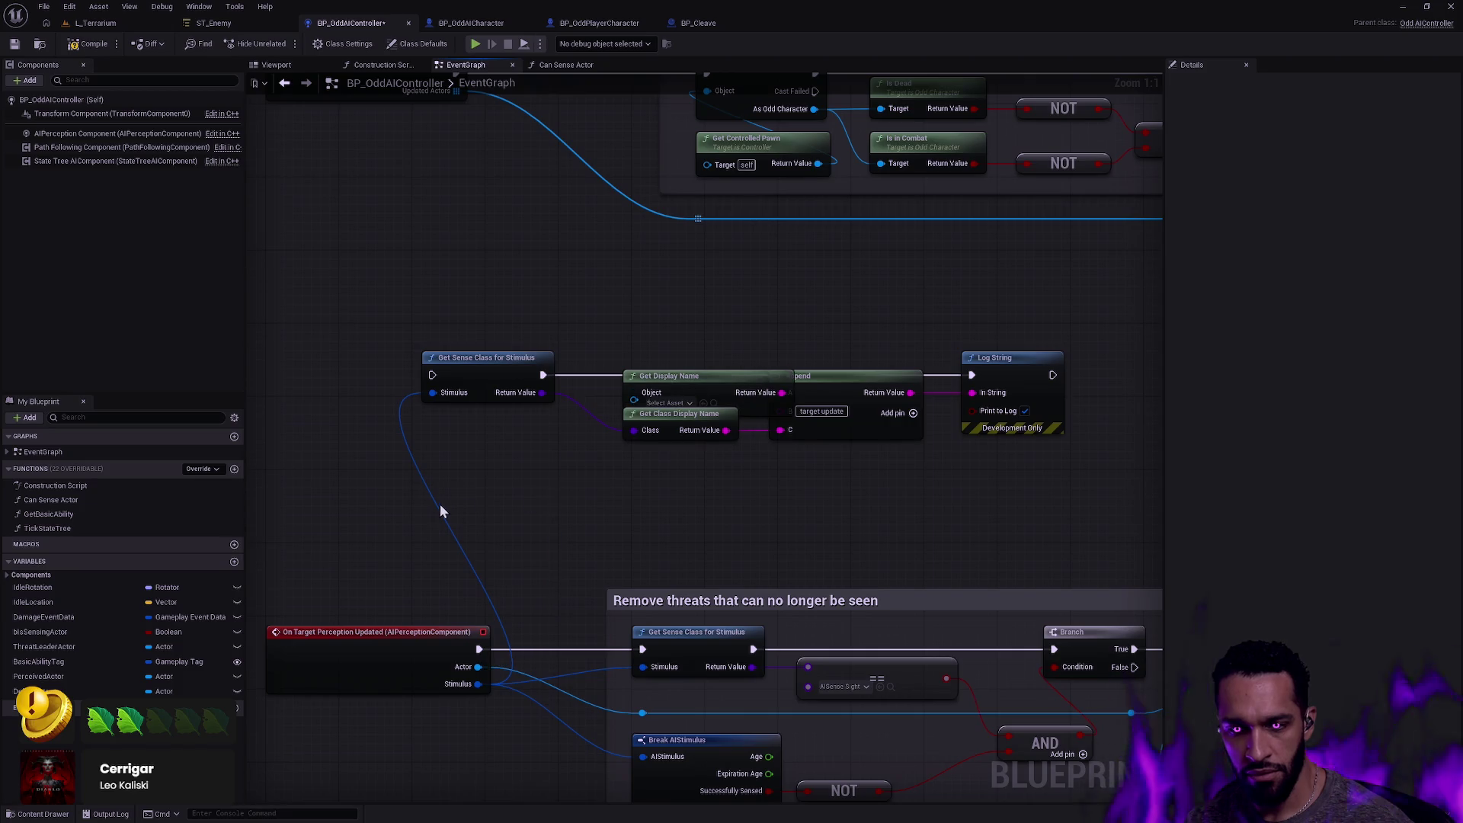
scroll(762, 487, "down", 3)
scroll(668, 461, "up", 3)
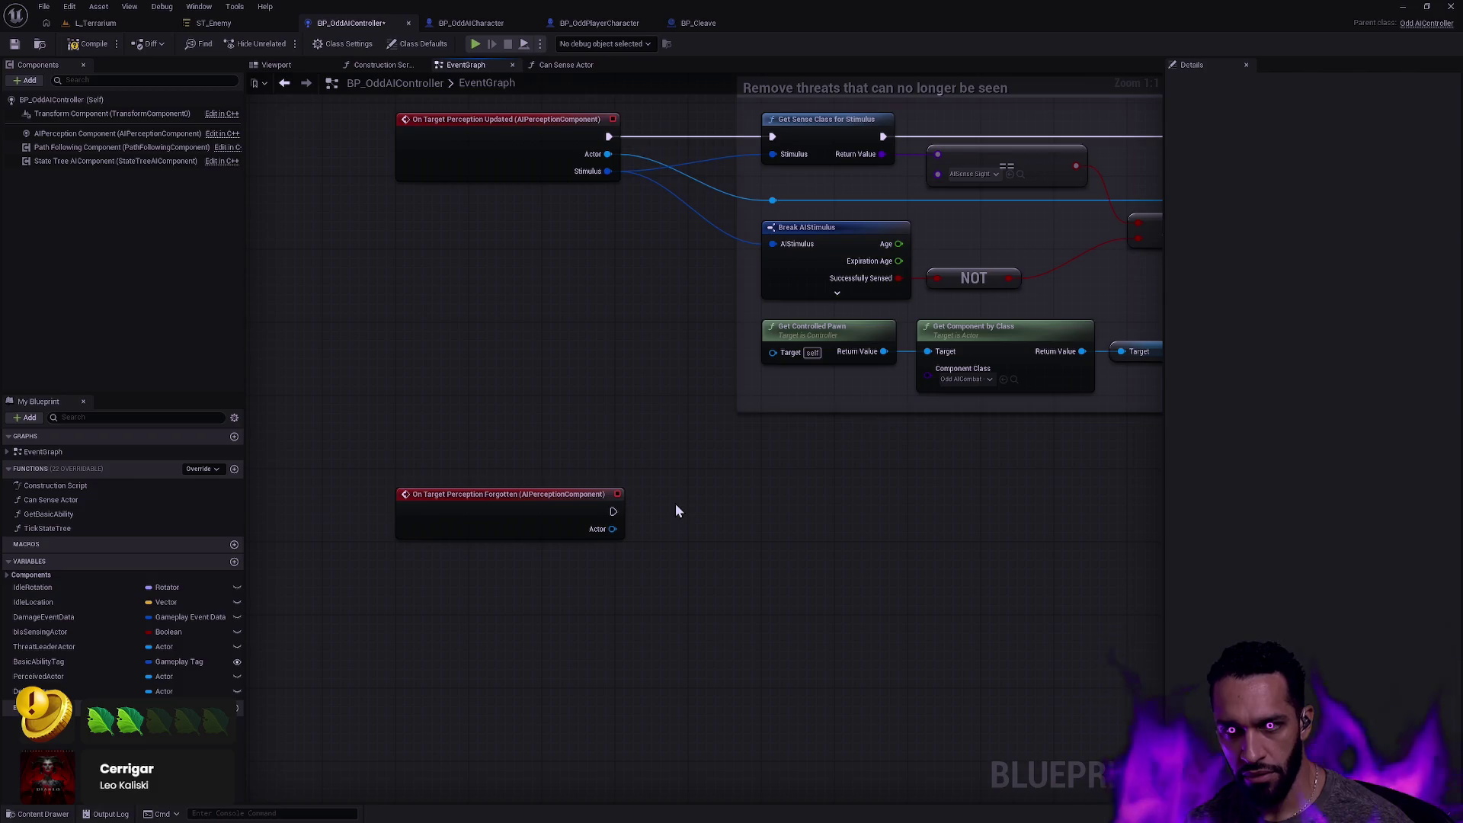
Add a Log String node after the Forgotten event, replacing a mistaken Print String.
mouse_move(613, 512)
left_mouse_down()
mouse_move(717, 524)
mouse_move(769, 494)
left_mouse_up()
type("print")
key("Return")
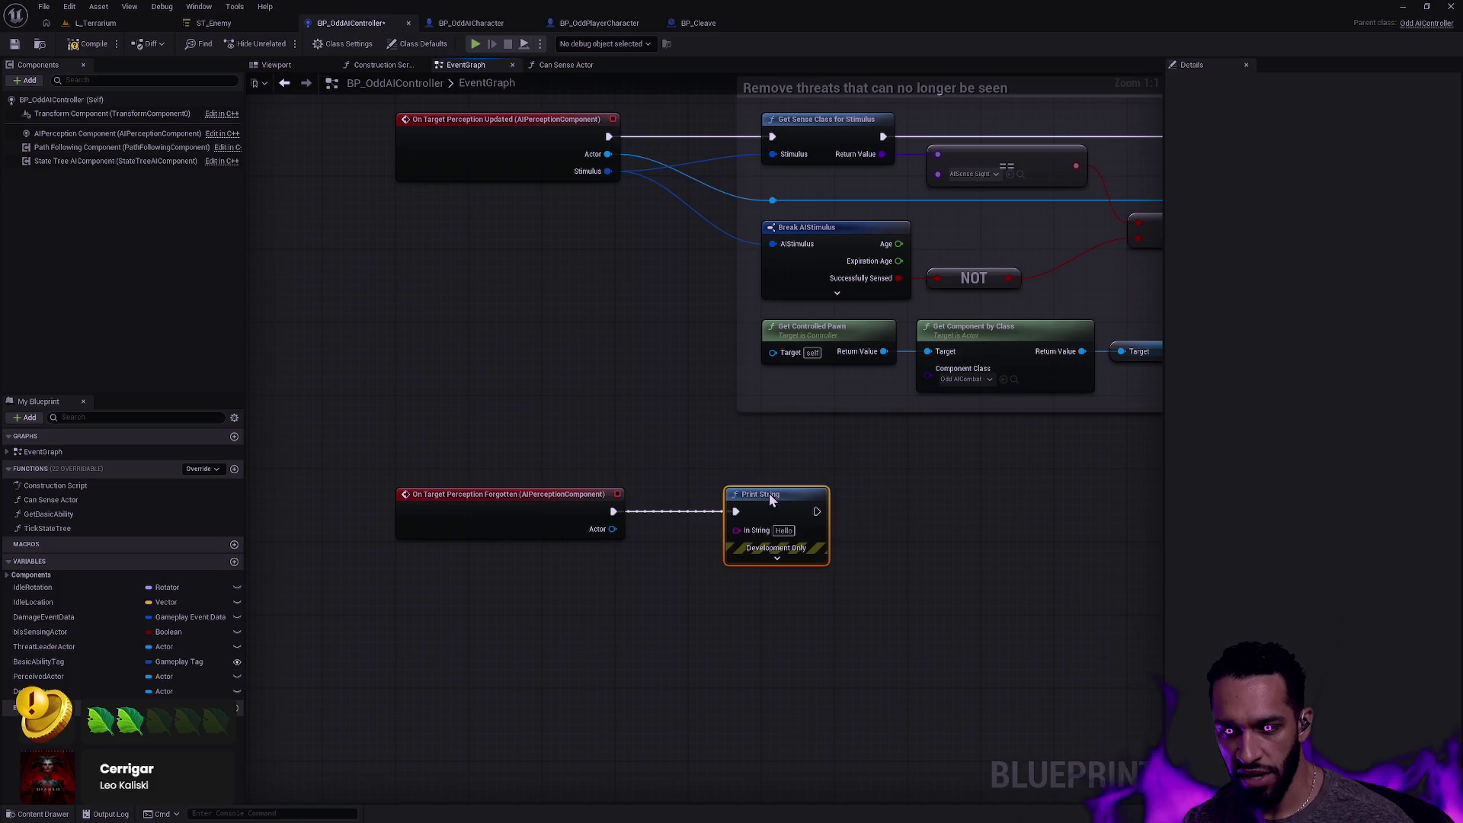
key("Delete")
left_click_drag(613, 512, 710, 517)
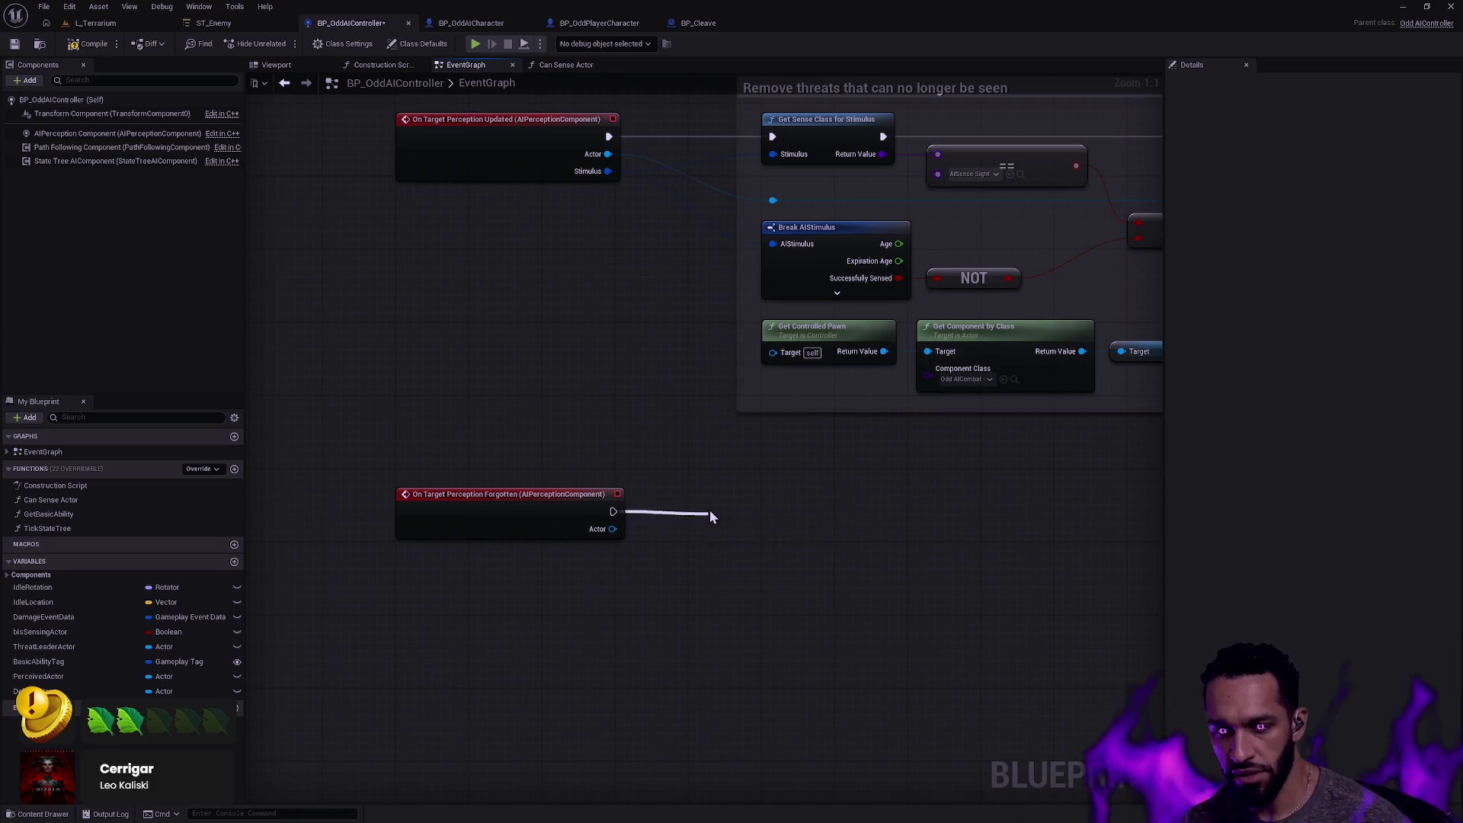
type("log str")
key("Return")
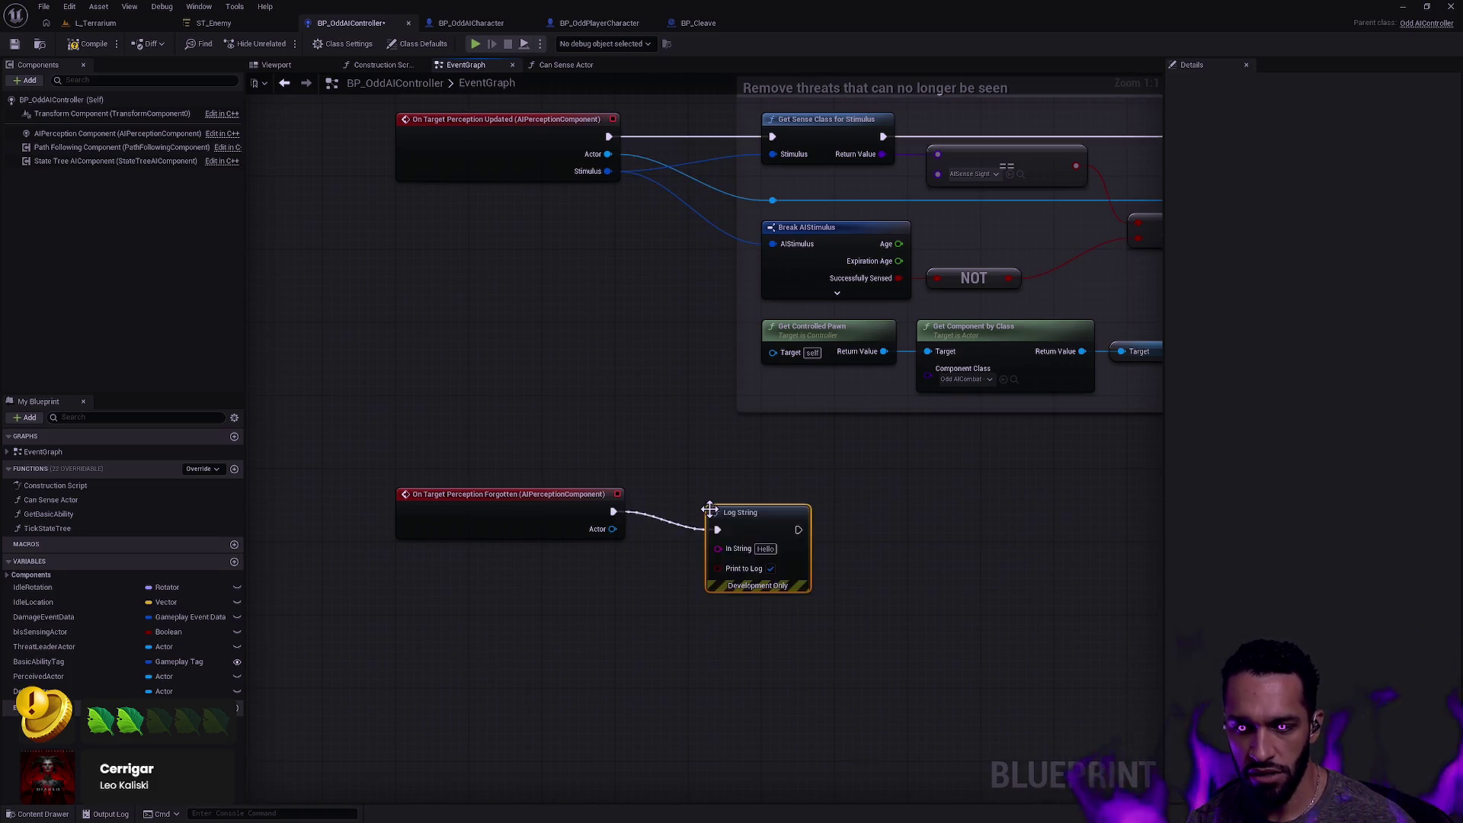
Feed the forgotten Actor's Get Display Name into Log String and straighten the nodes.
mouse_move(772, 530)
left_mouse_down()
mouse_move(790, 499)
mouse_move(872, 505)
left_mouse_up()
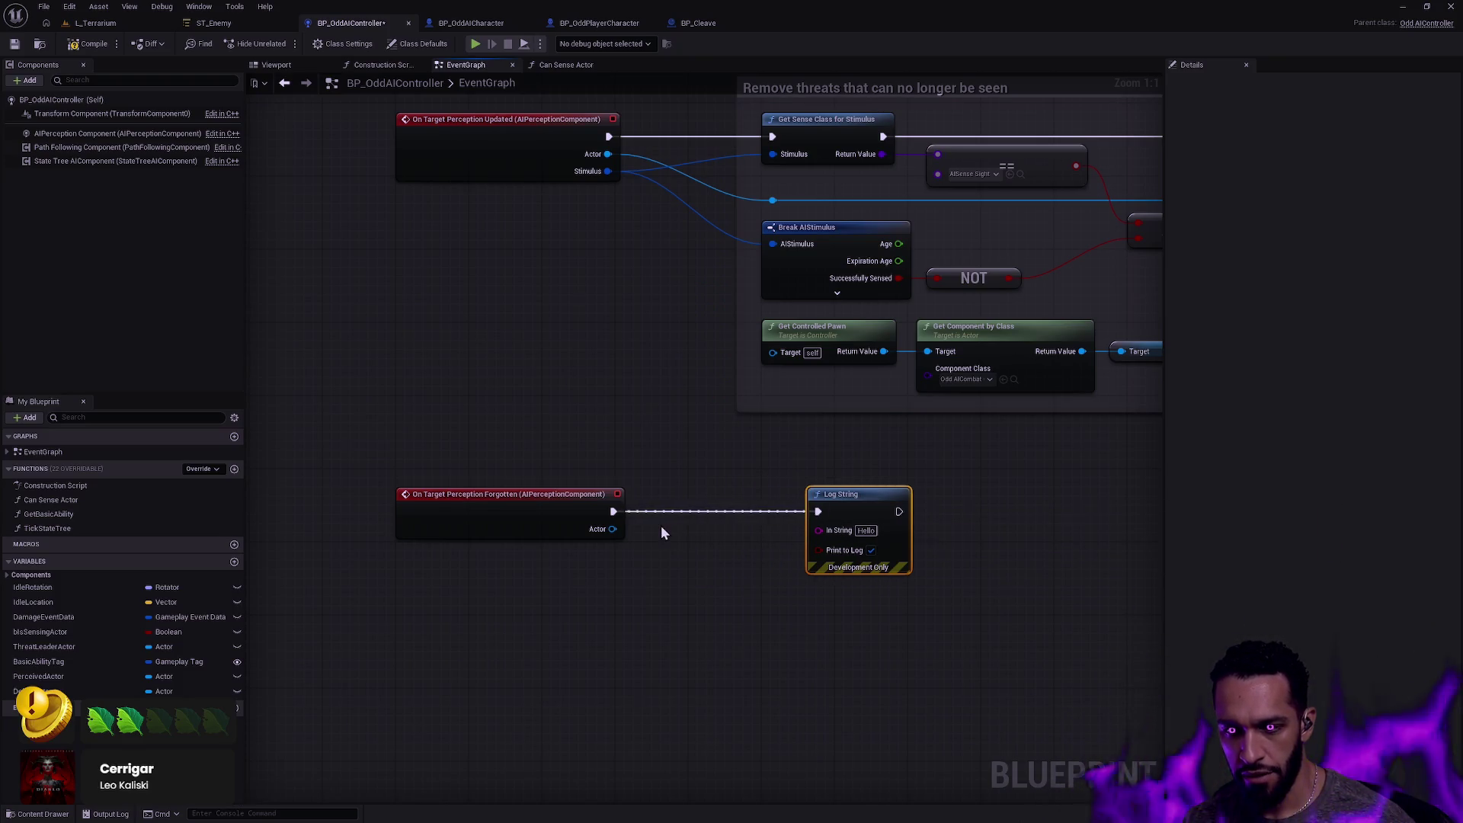
mouse_move(613, 529)
left_mouse_down()
mouse_move(821, 538)
mouse_move(818, 511)
left_mouse_up()
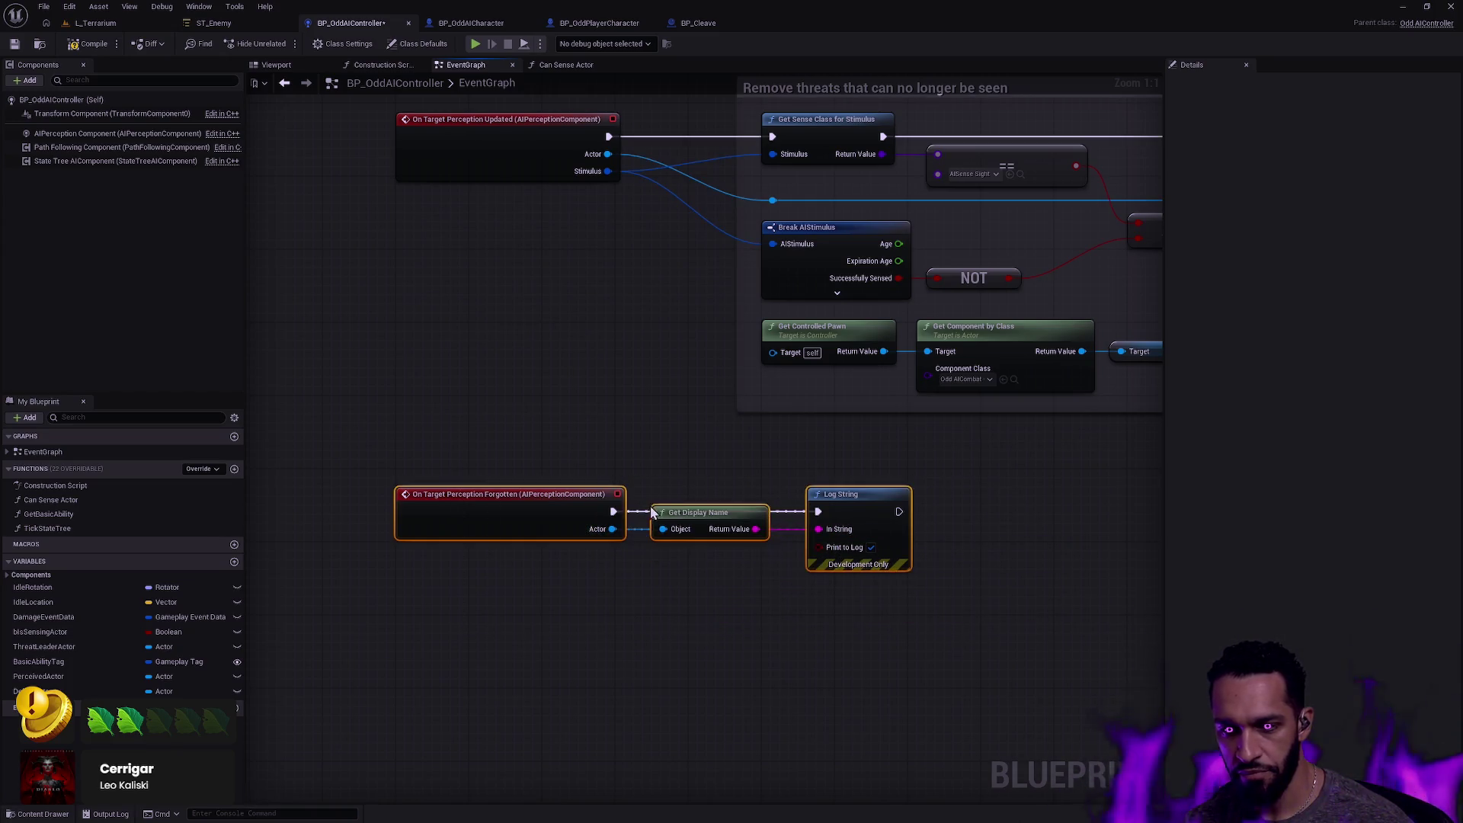
left_click_drag(966, 578, 804, 484)
key("q")
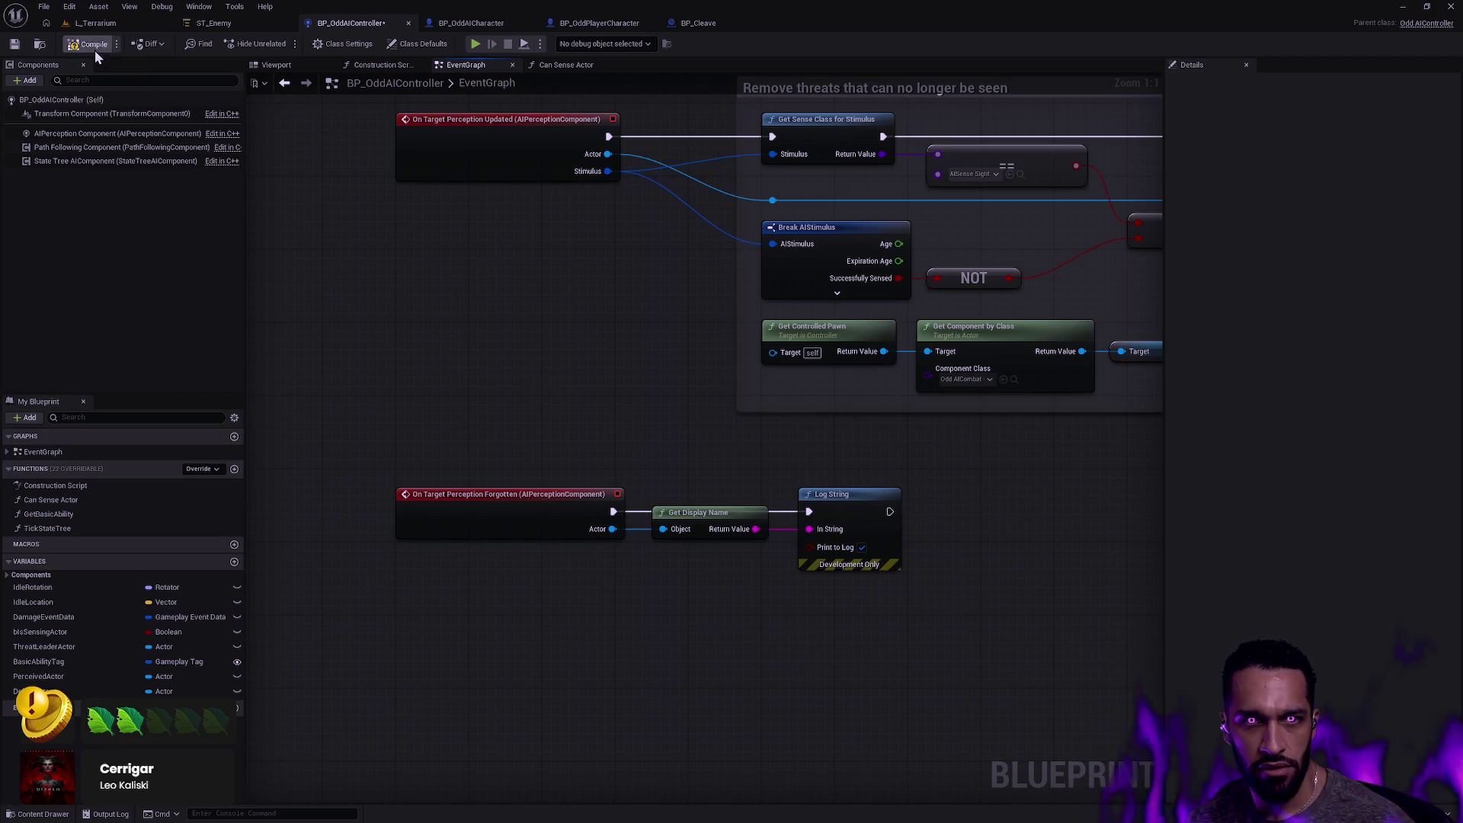
left_click(109, 25)
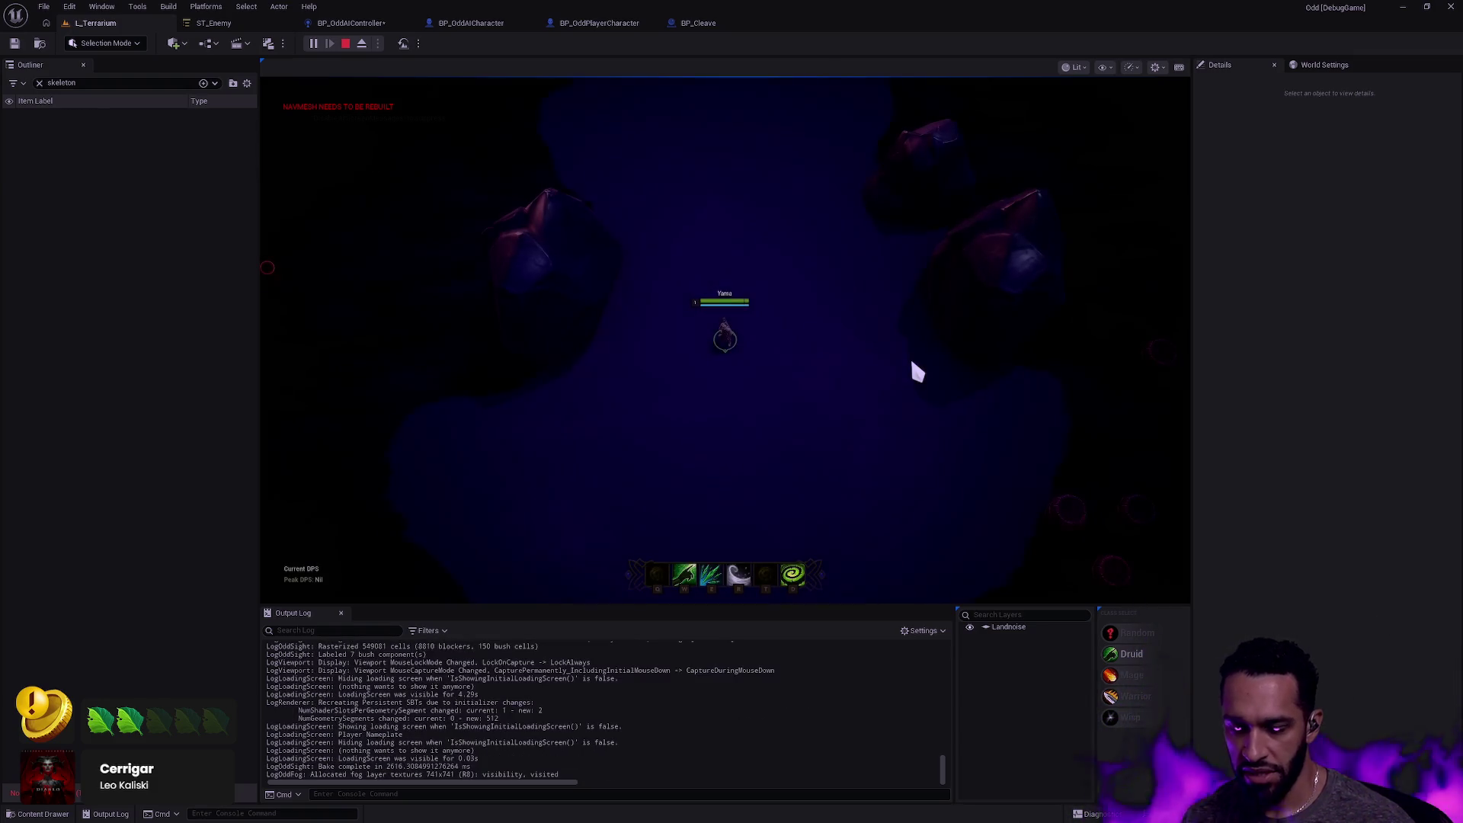
Walk the hero around the skeletons, clearing the Output Log along the way.
left_click(903, 359)
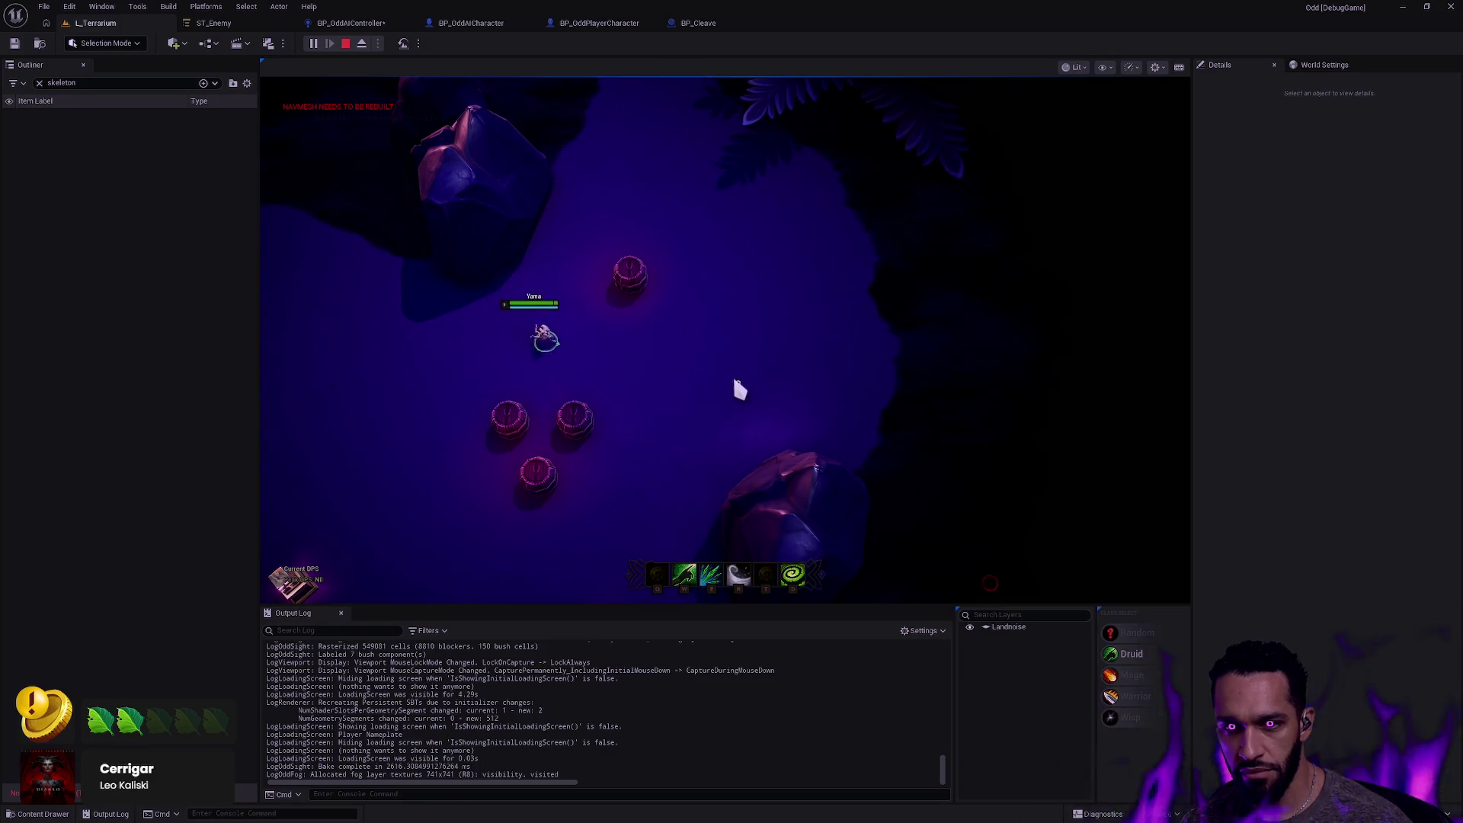
left_click(743, 362)
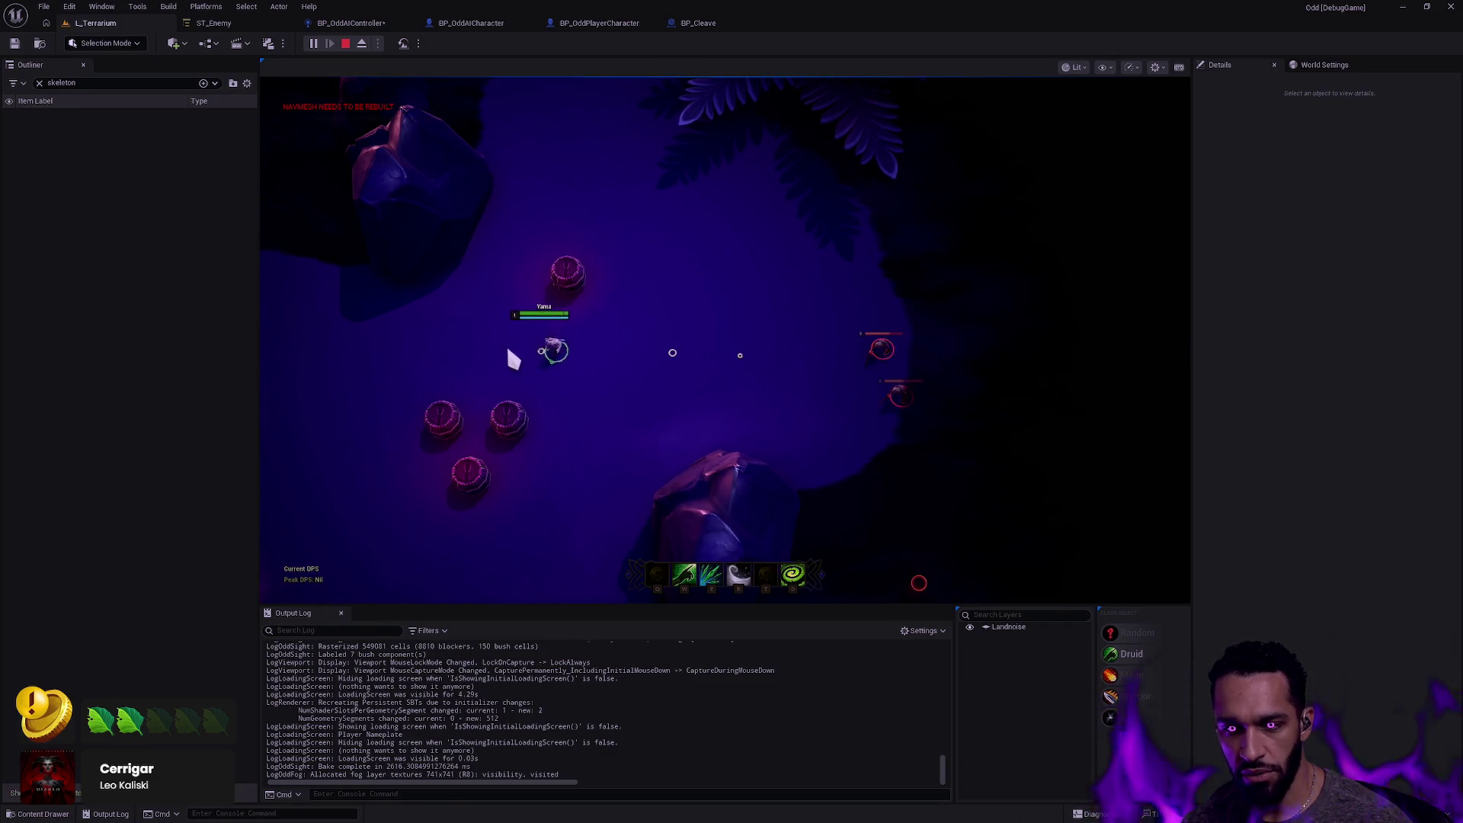
right_click(568, 680)
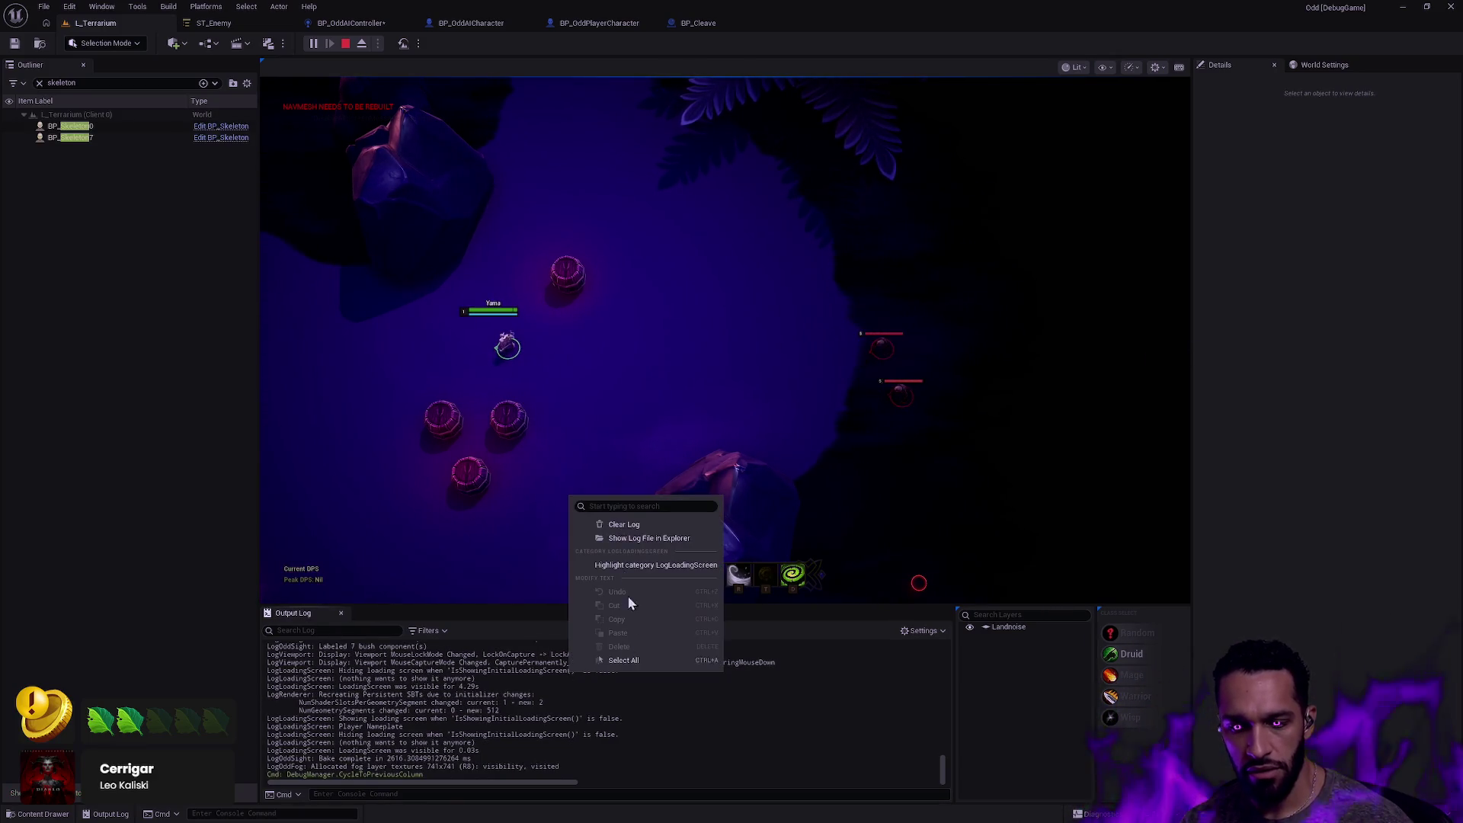
left_click(628, 596)
left_click(710, 344)
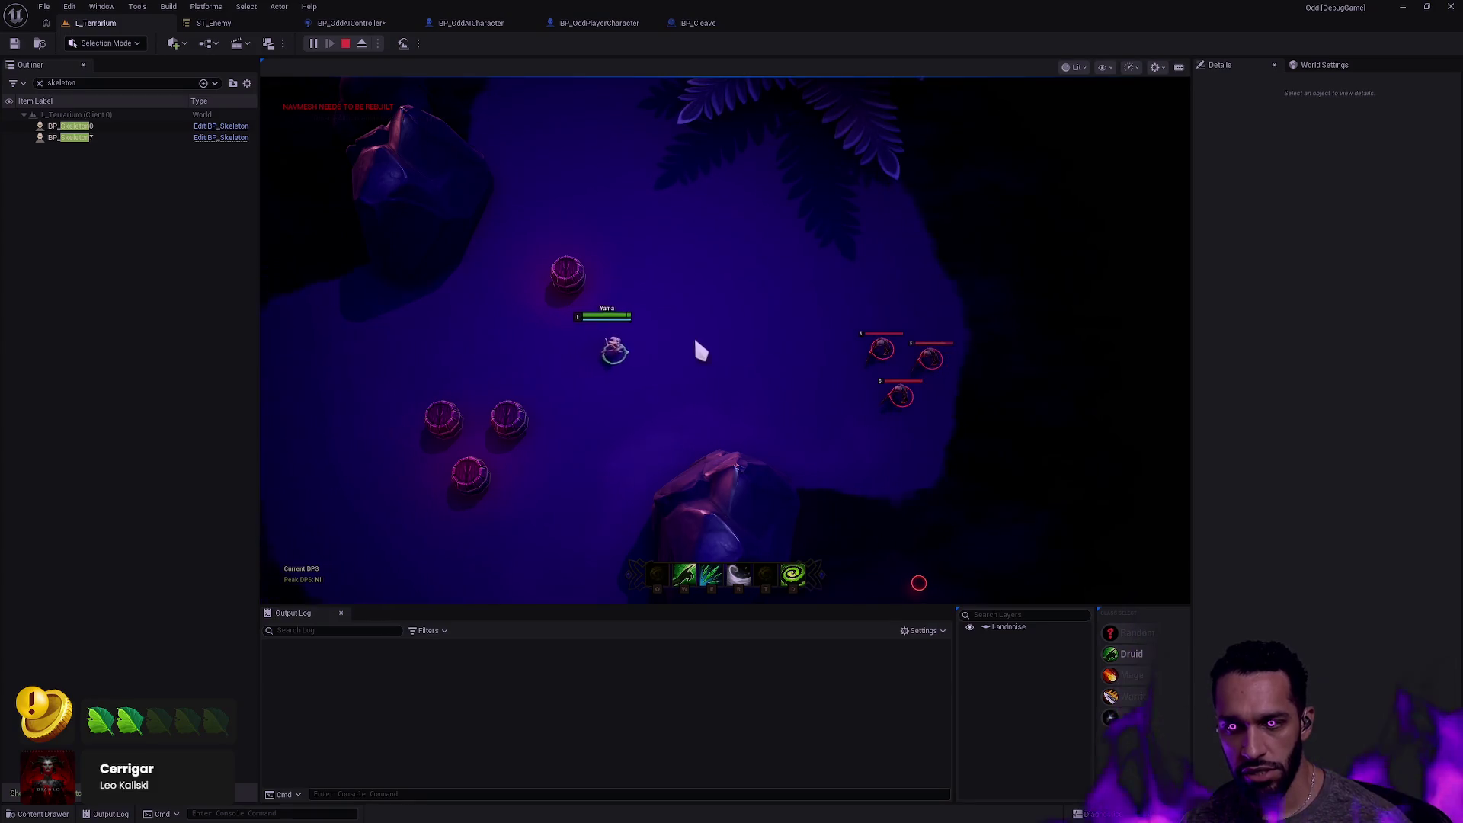
left_click(559, 358)
key("r")
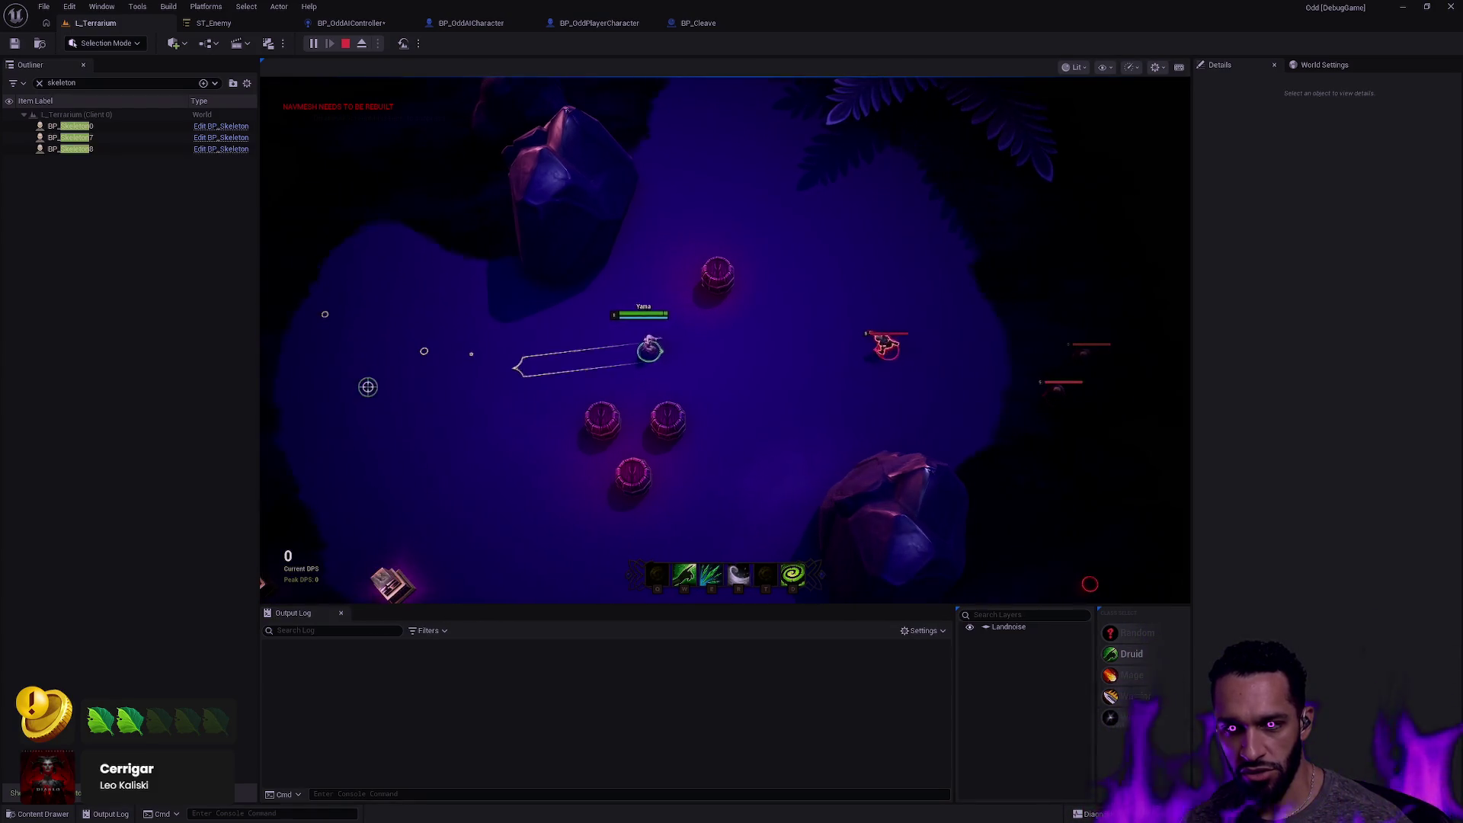
left_click(274, 483)
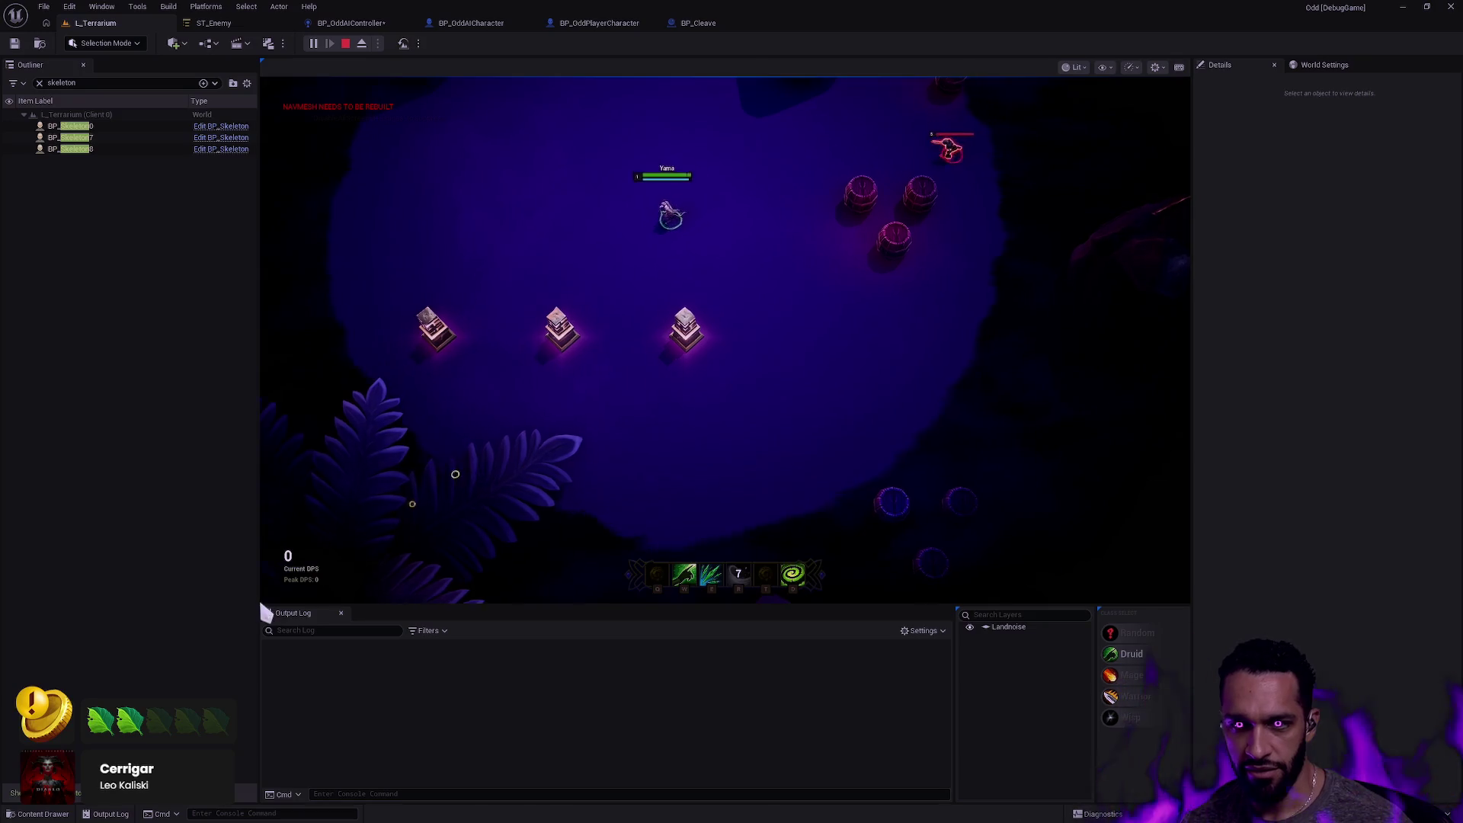
left_click(437, 455)
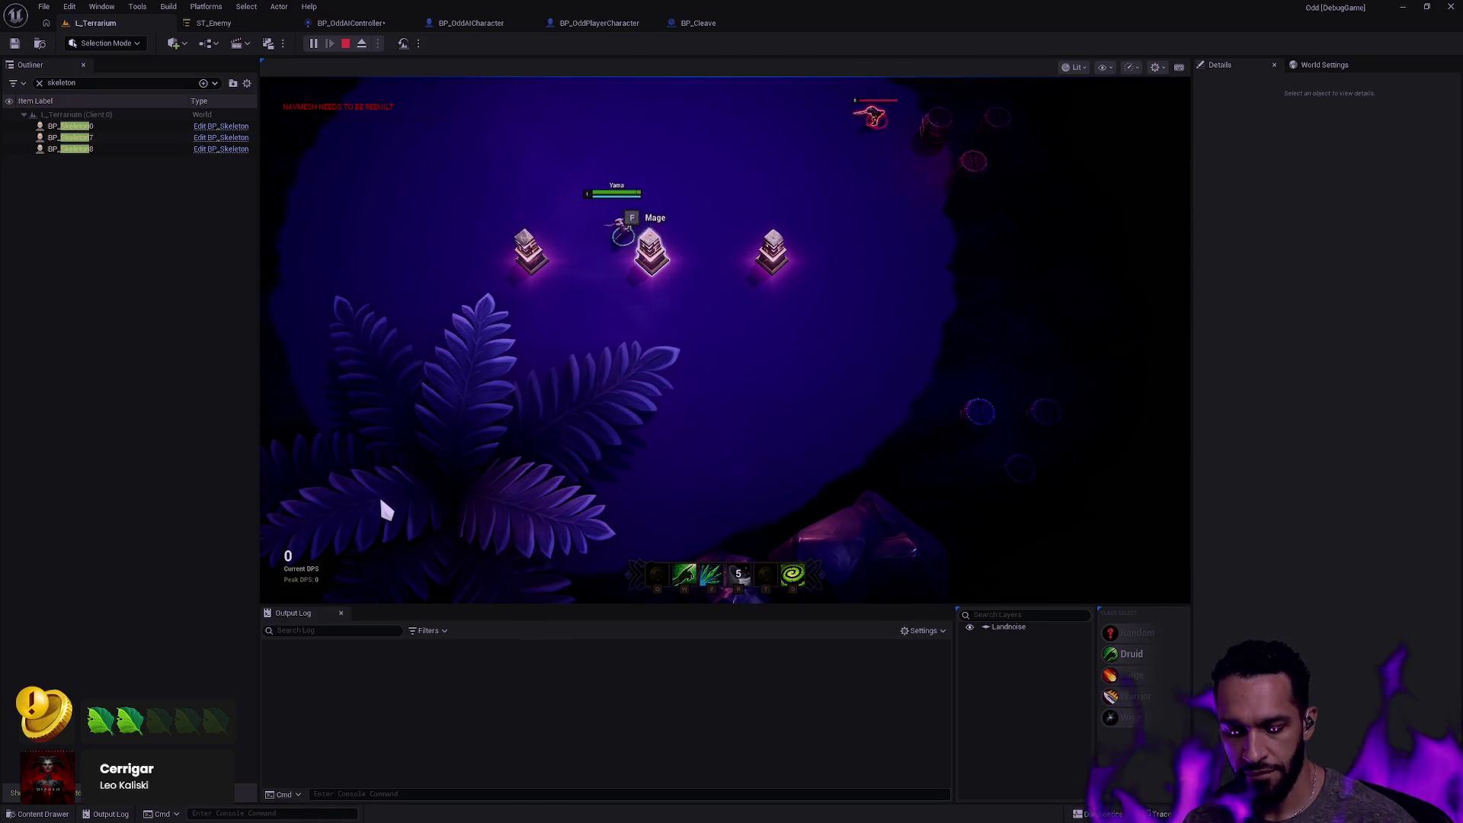
Inspect a skeleton with the gameplay debugger, dash near it, then end the play session.
key("Left")
left_click(93, 127)
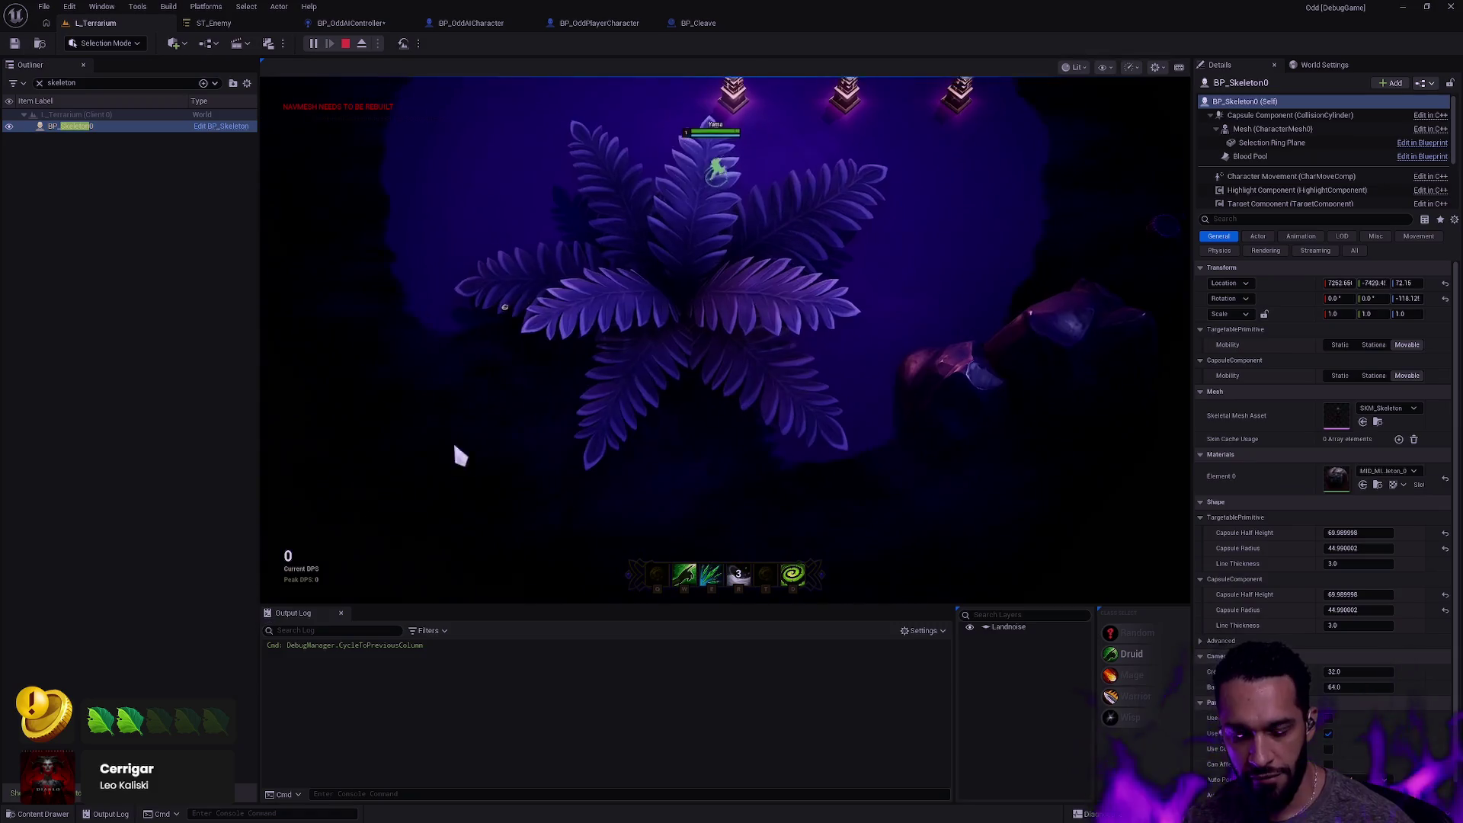
key("apostrophe")
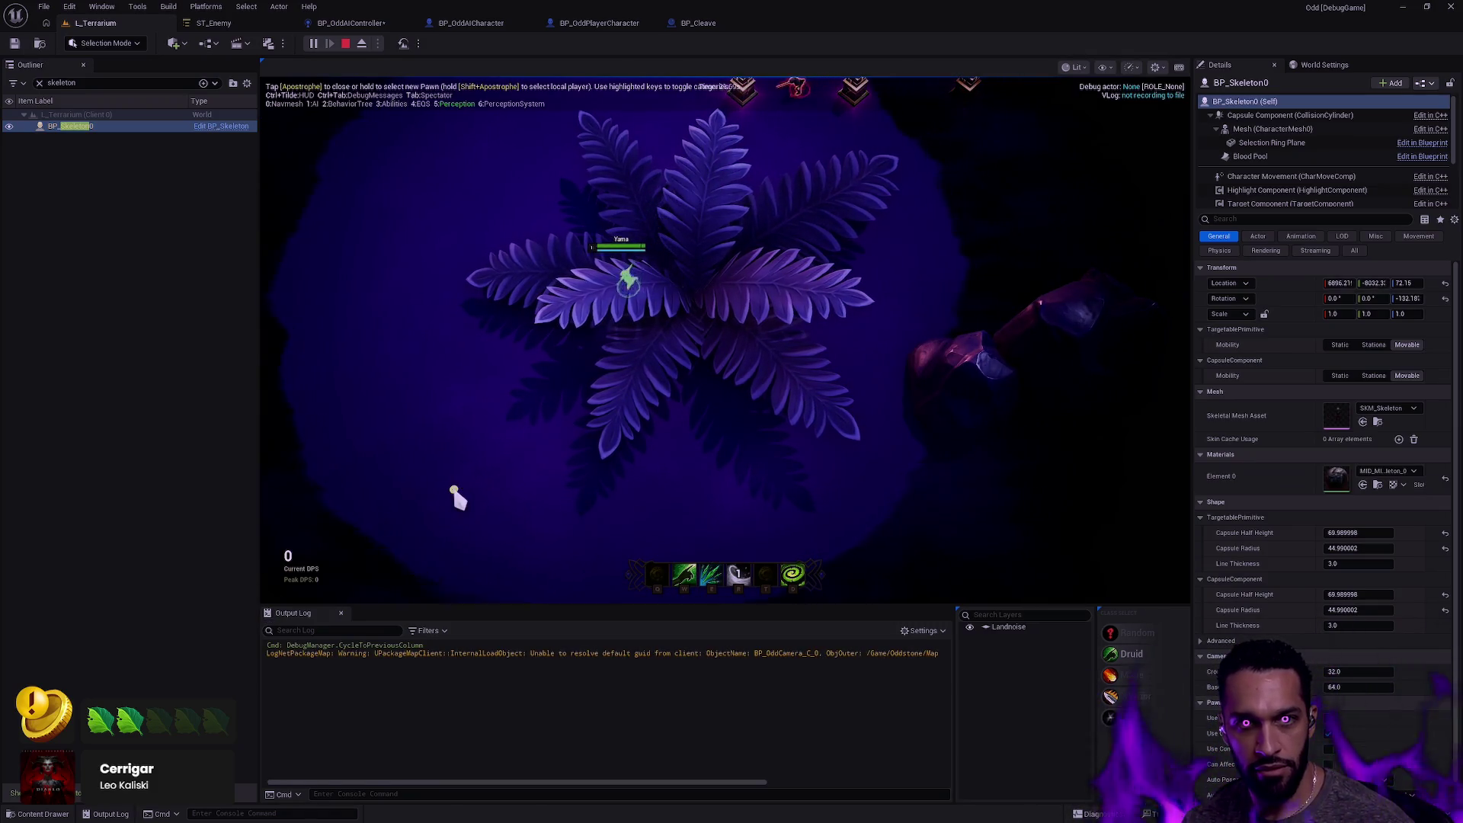
left_click(96, 128)
key("Left")
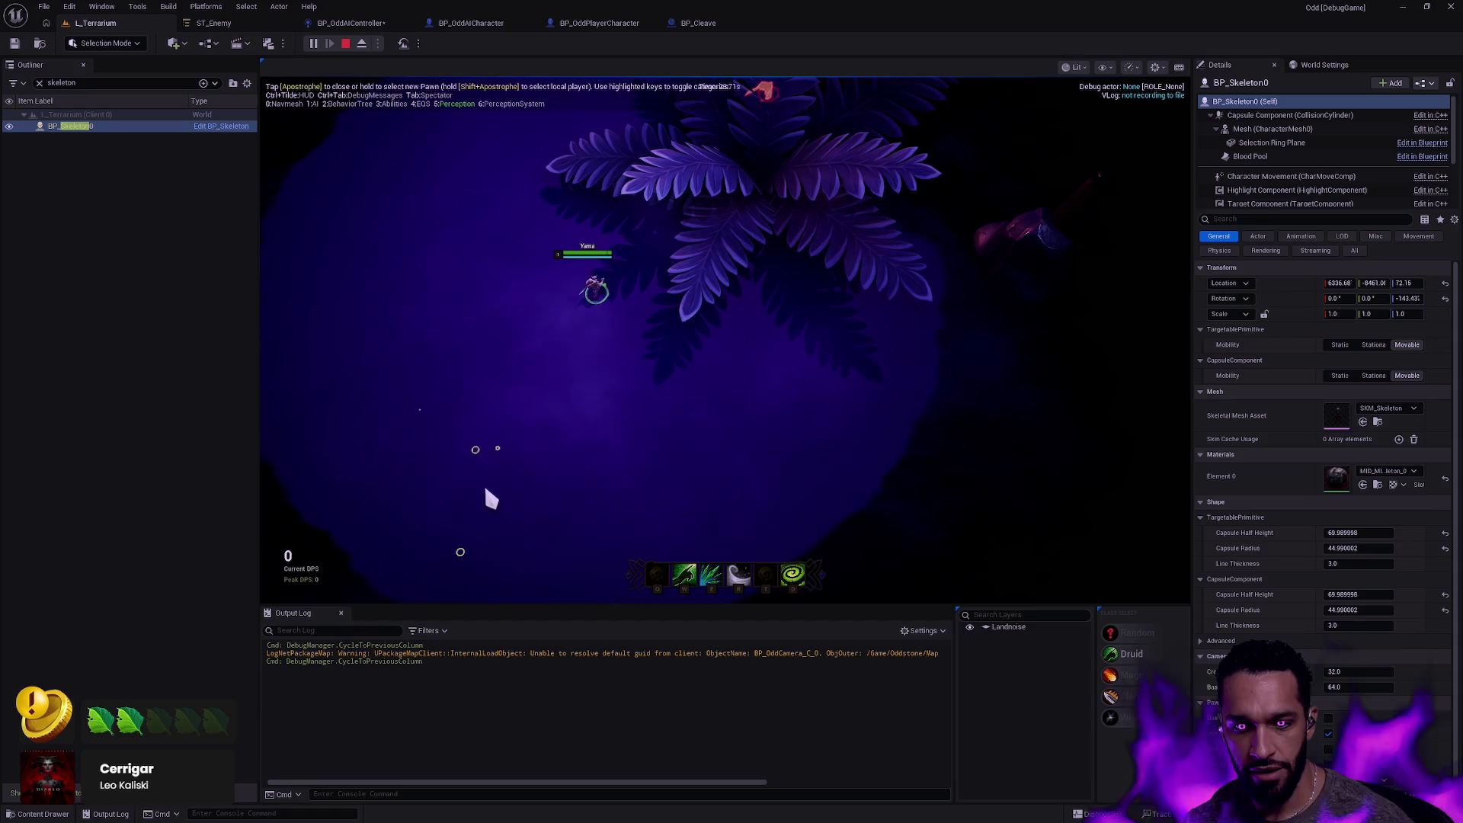
key("apostrophe")
key("apostrophe")
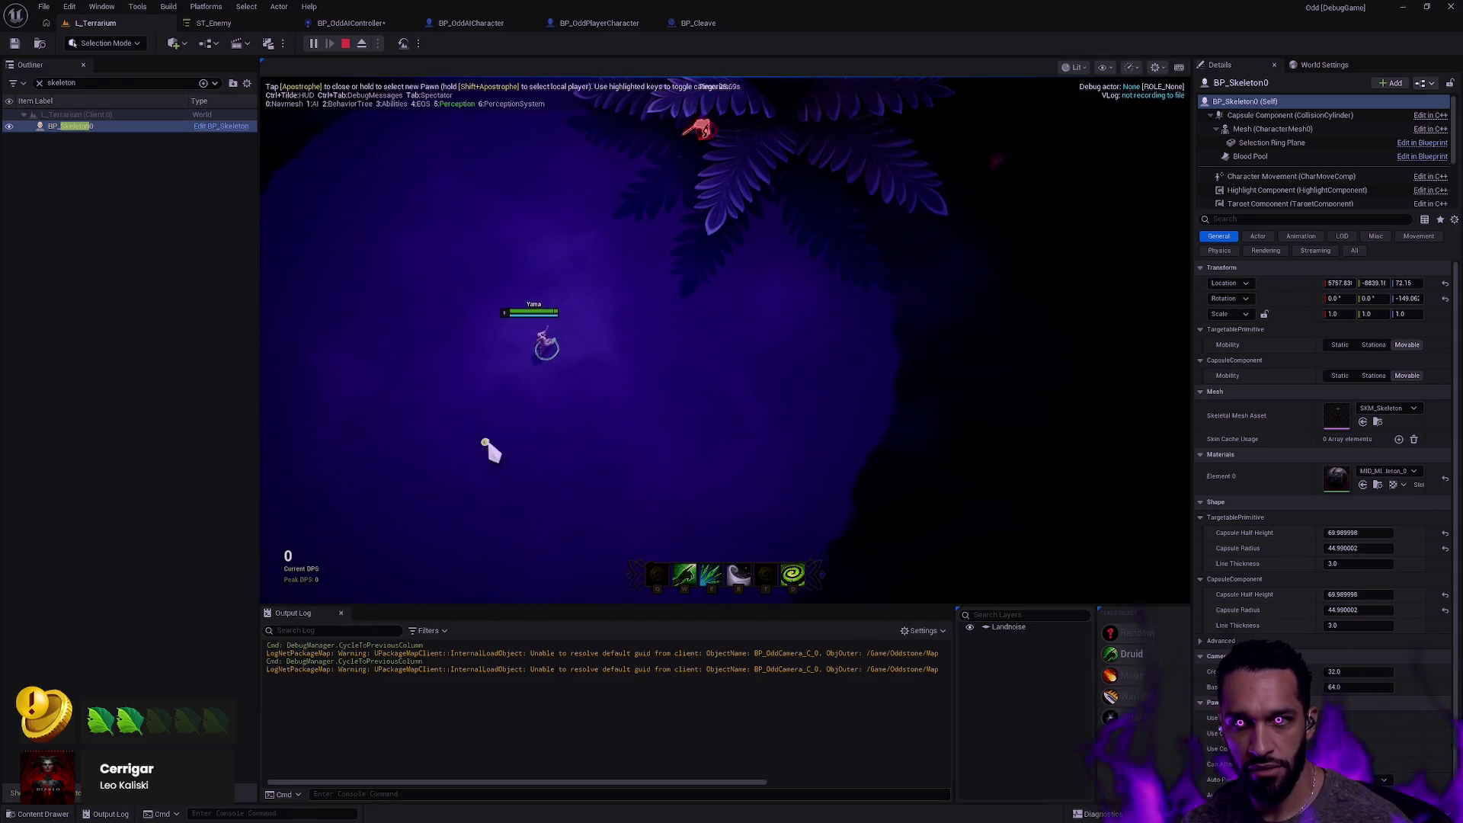
key("r")
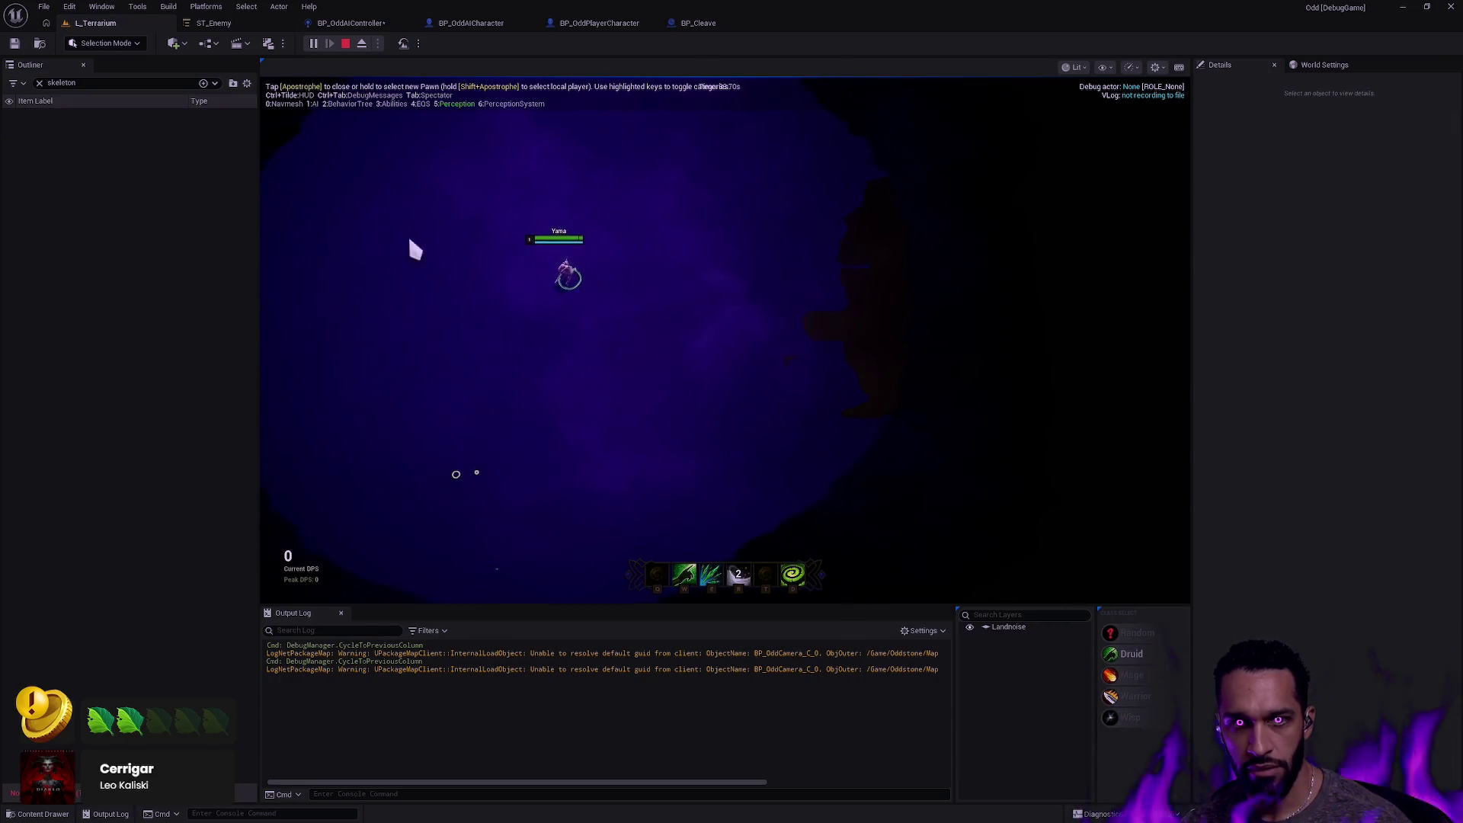
left_click(454, 488)
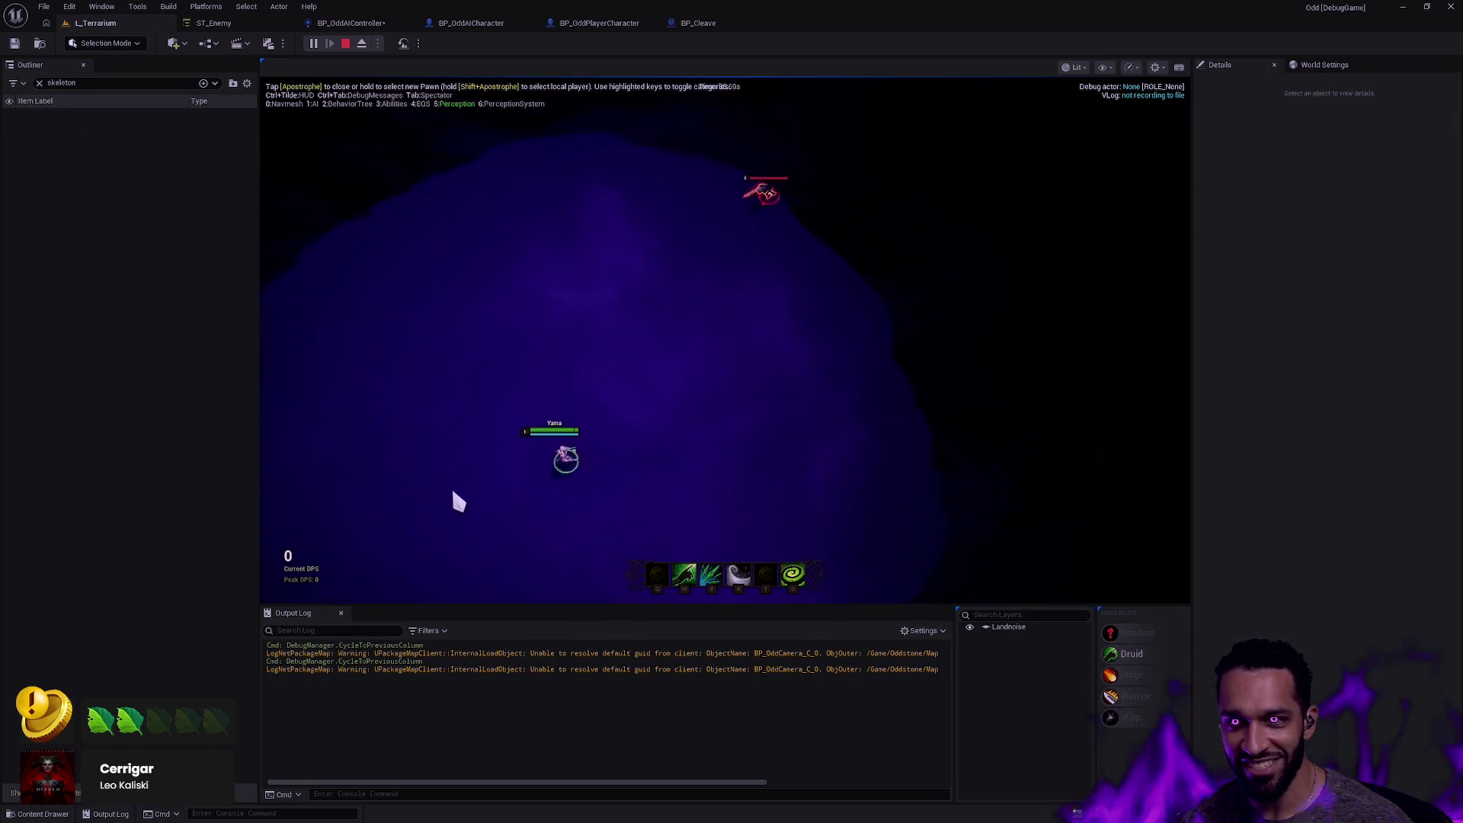
key("r")
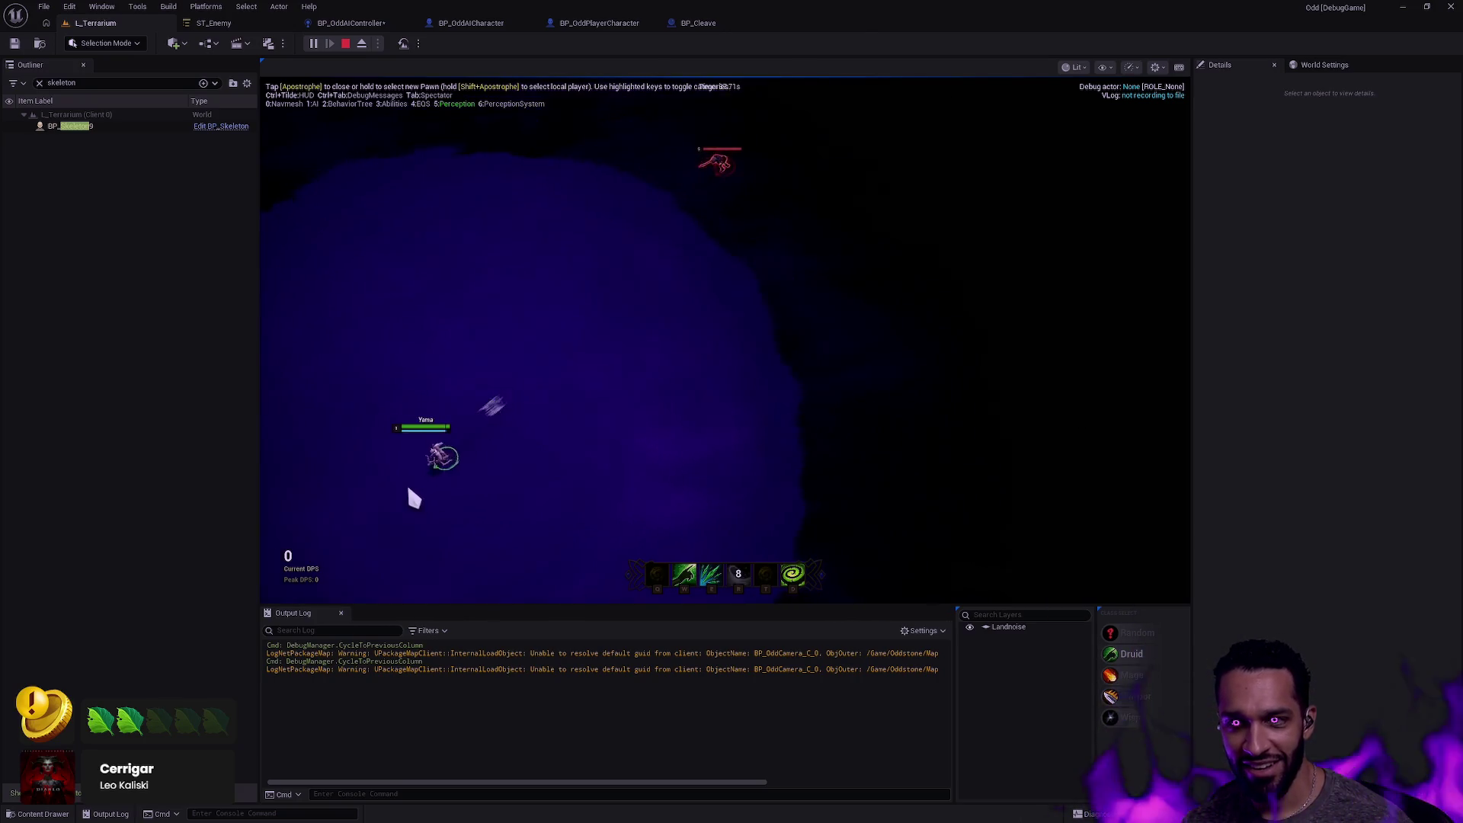
key("Escape")
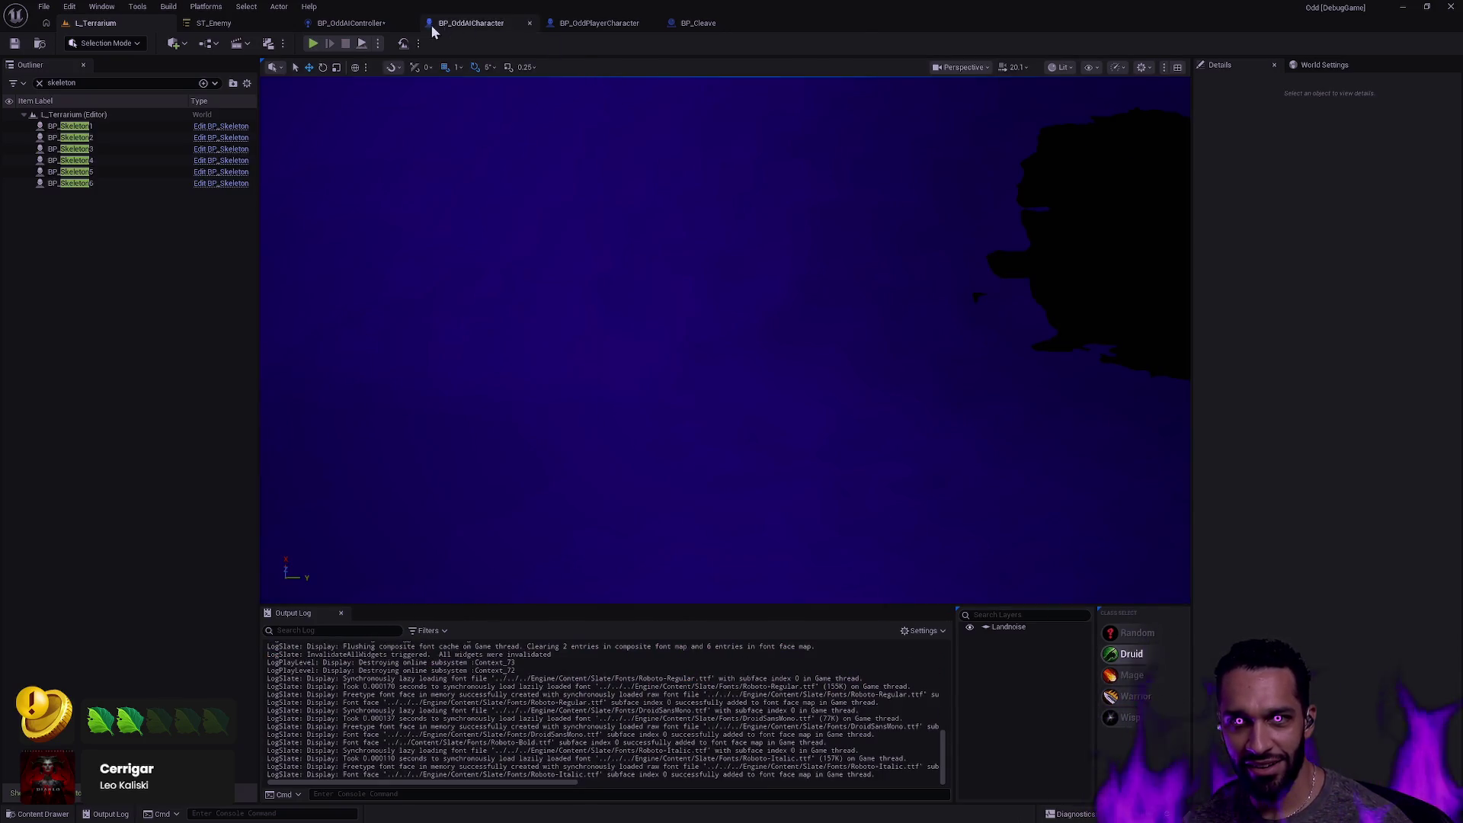
Compile and save BP_OddAIController, then start PIE in L_Terrarium with Alt+P.
left_click(351, 23)
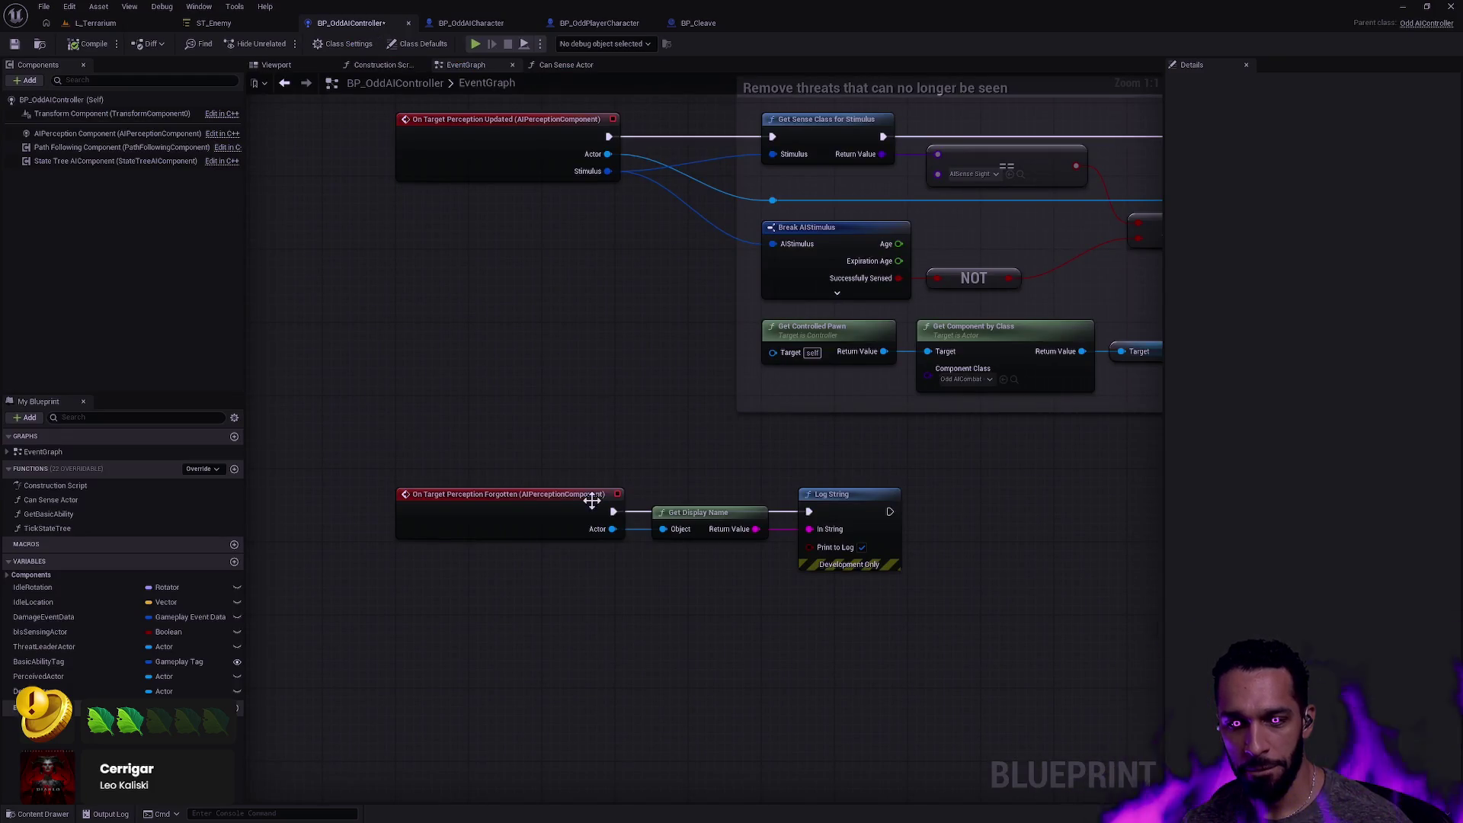
mouse_move(500, 528)
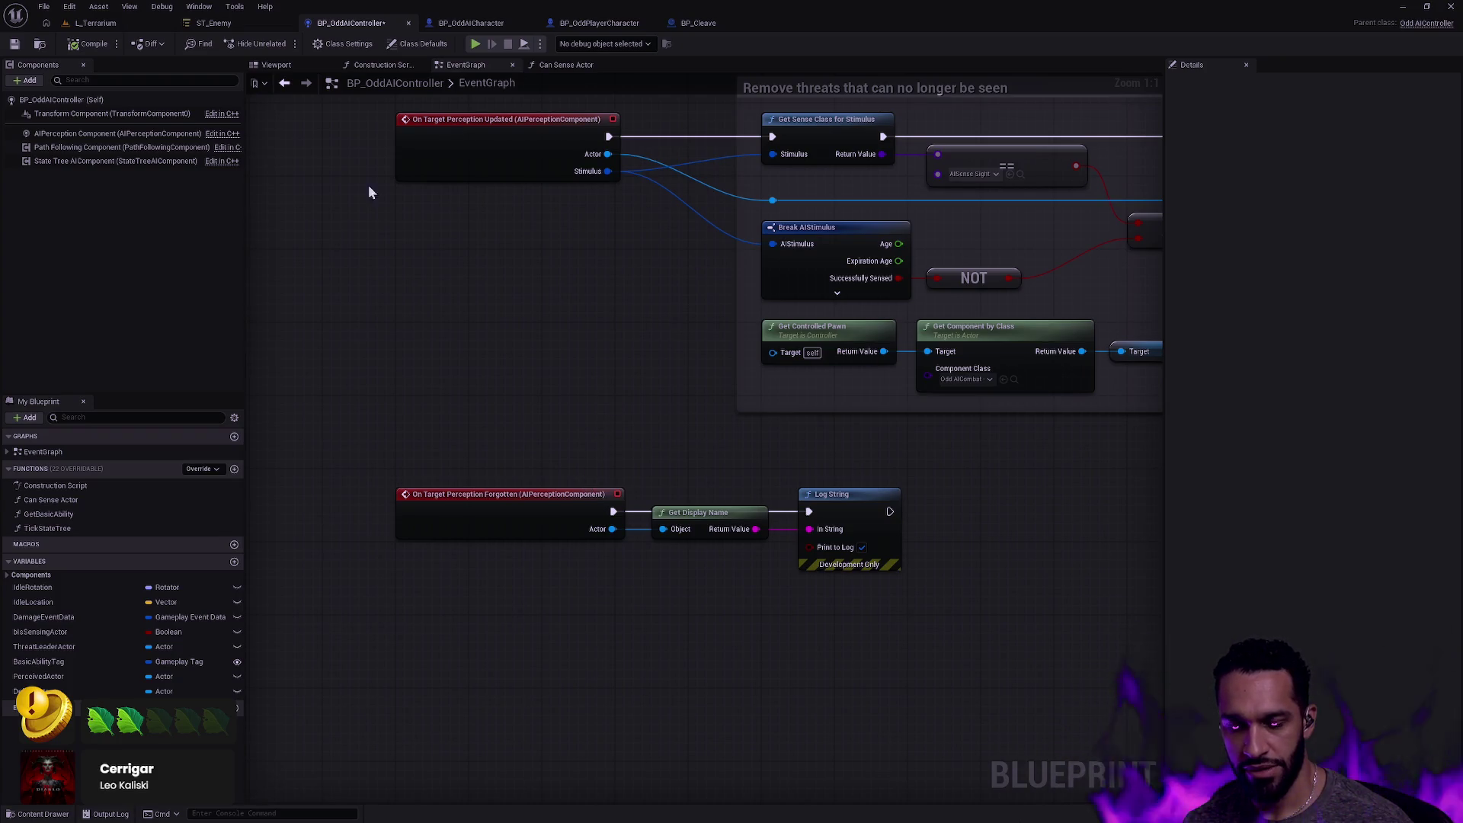
left_click(91, 44)
left_click(113, 22)
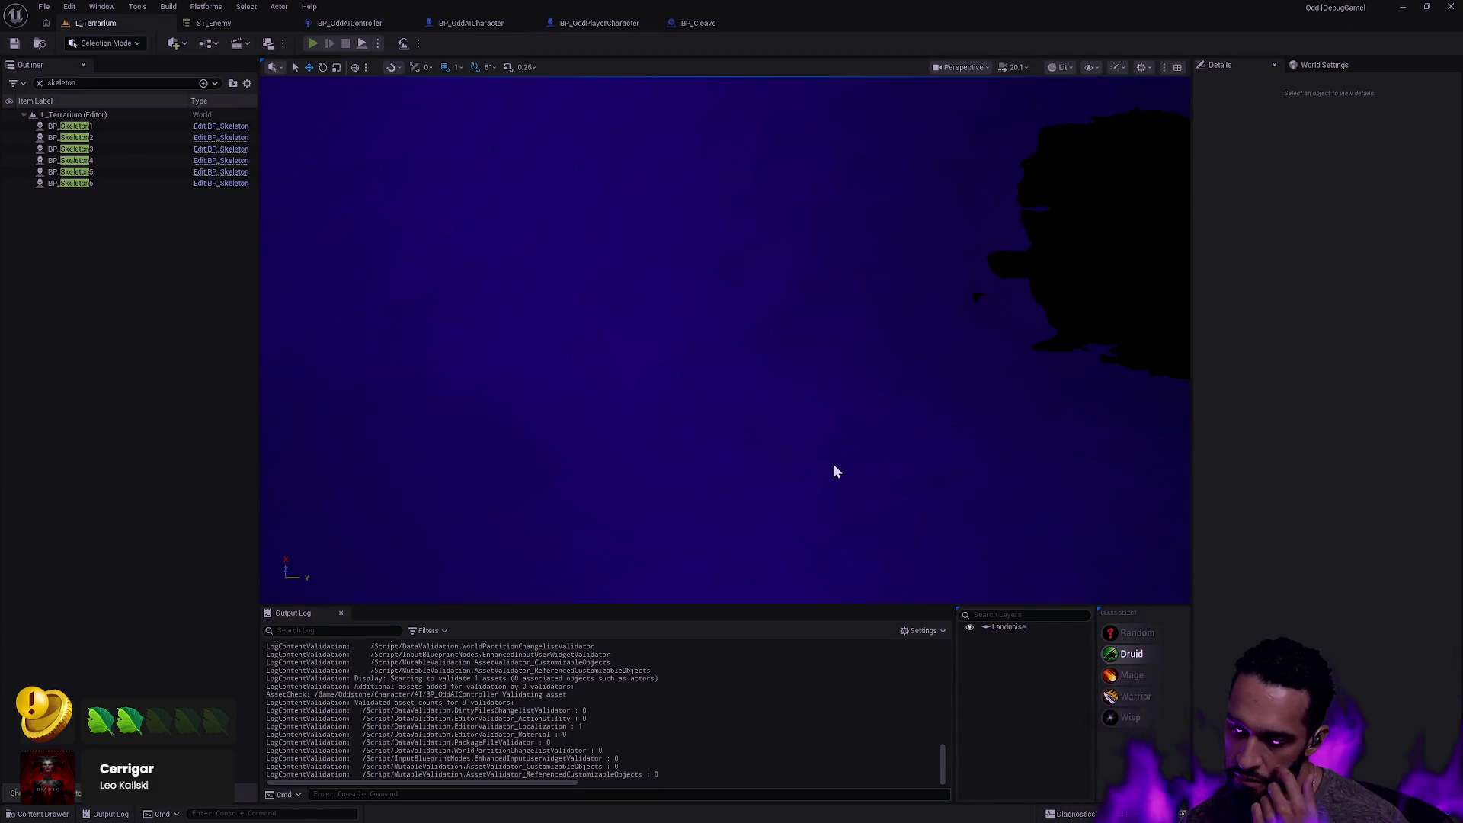
key("alt+p")
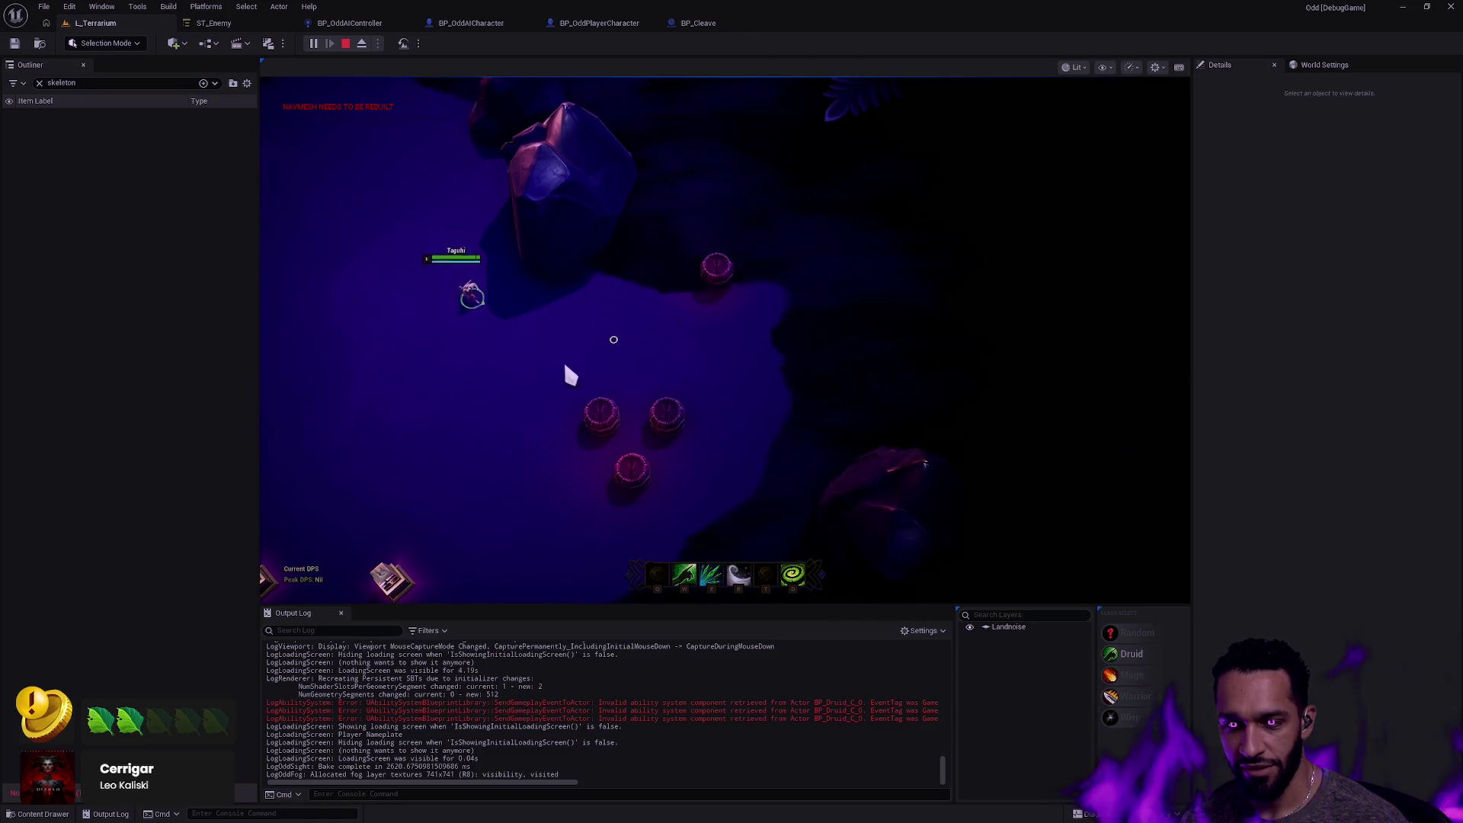
Show the gameplay debugger for BP_Skeleton0 and clear the Output Log.
left_click(509, 339)
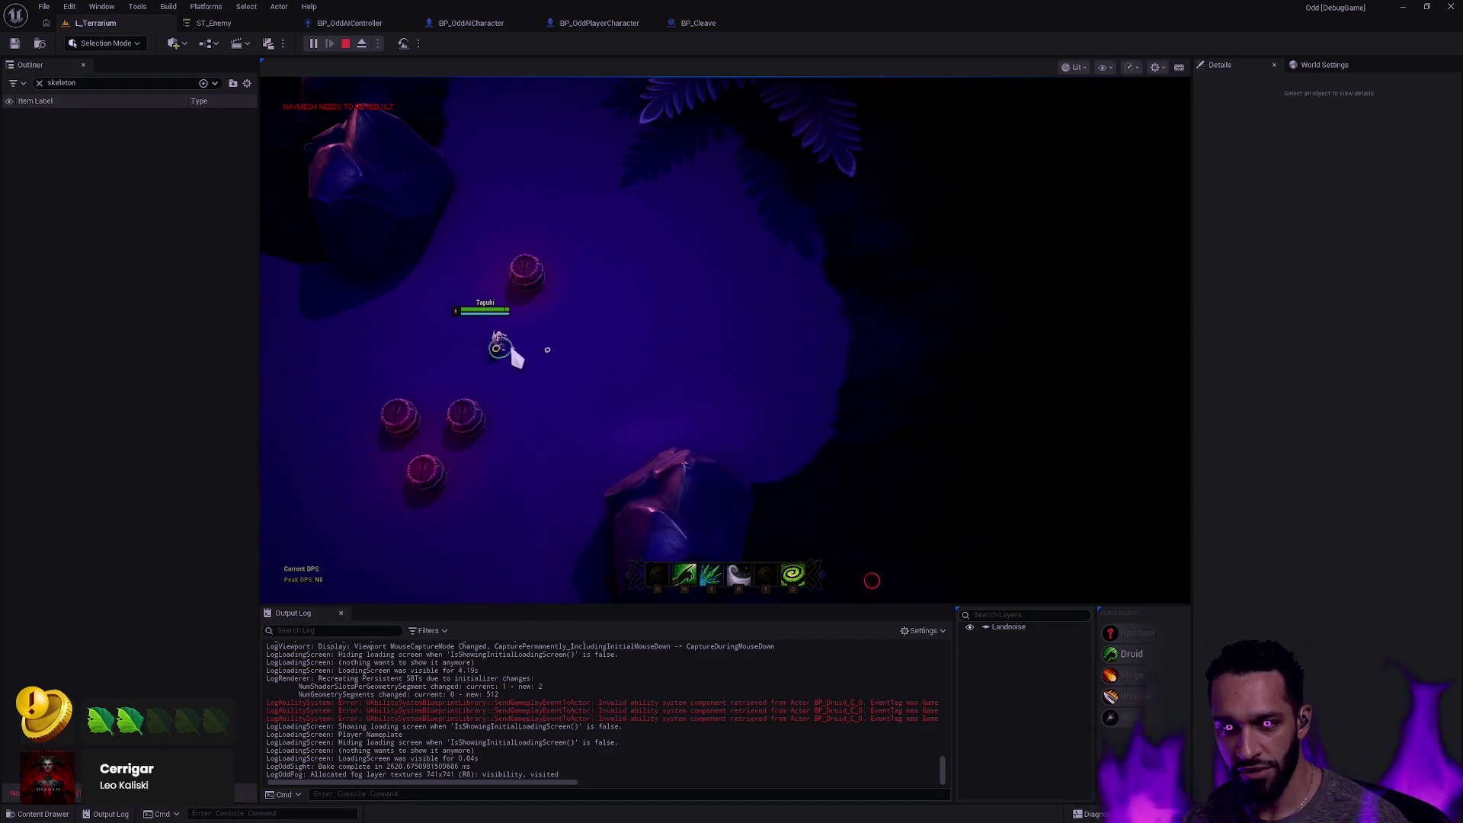
key("apostrophe")
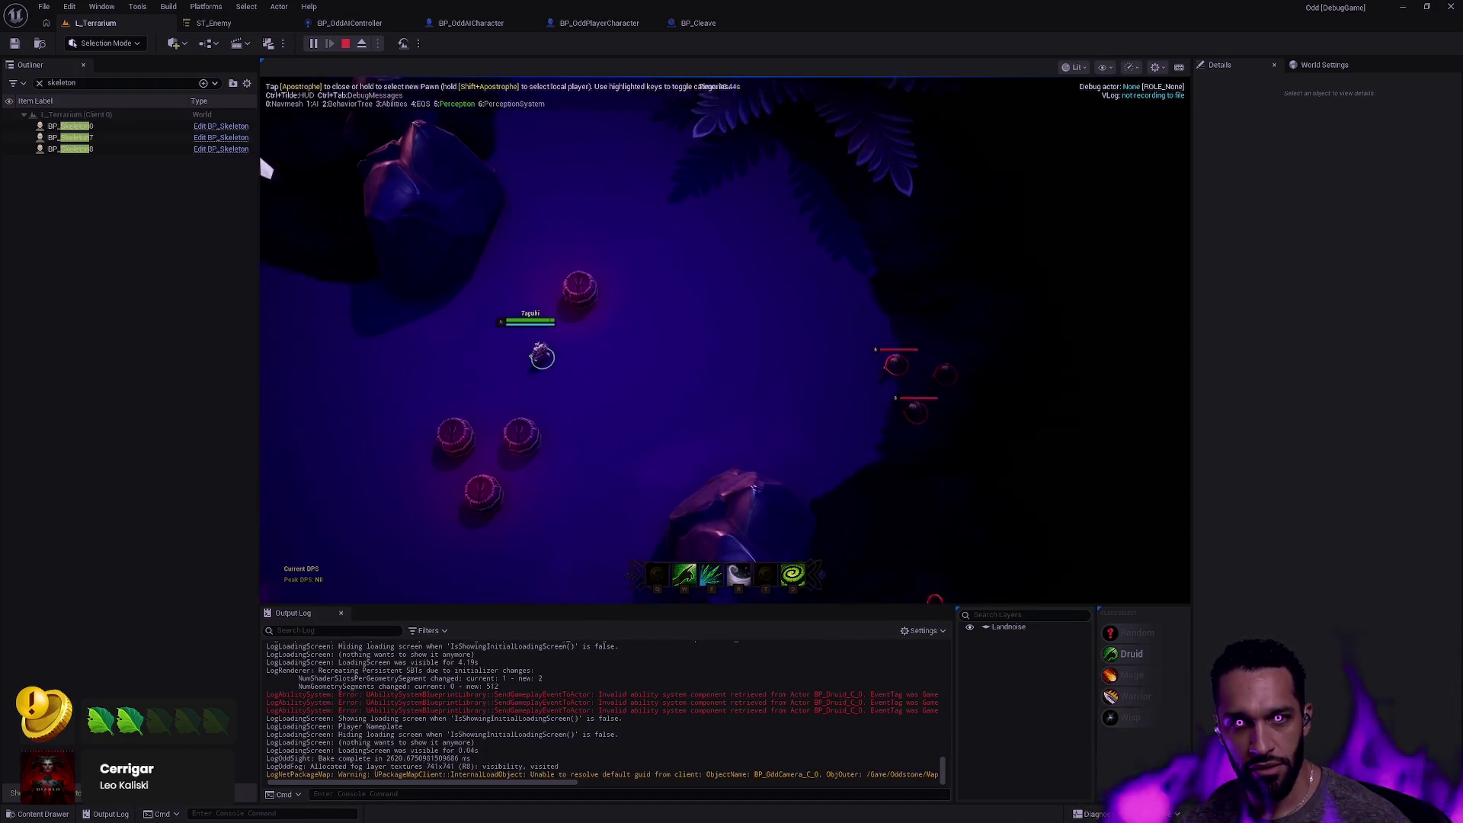
left_click(131, 127)
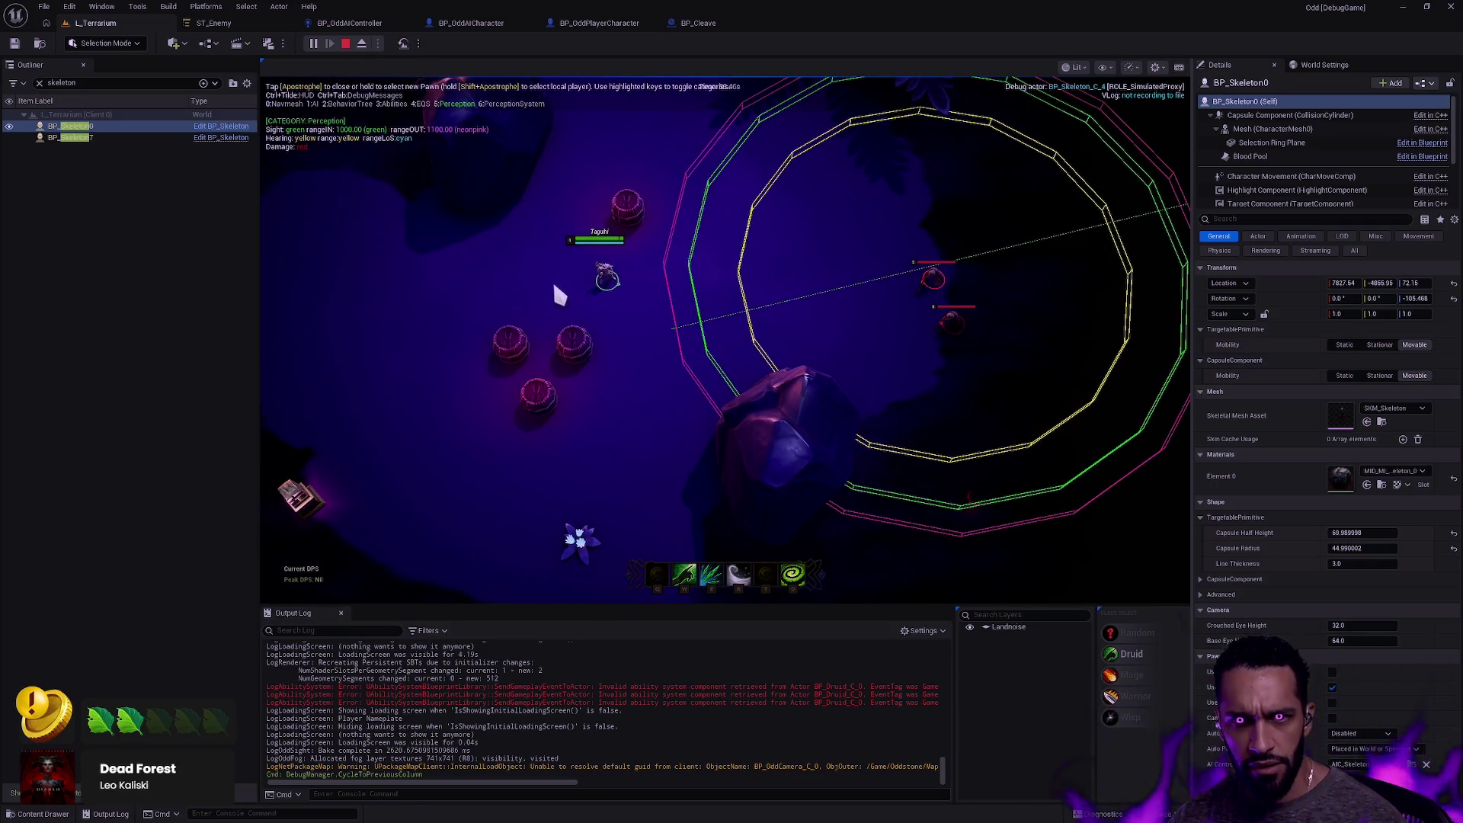
right_click(560, 707)
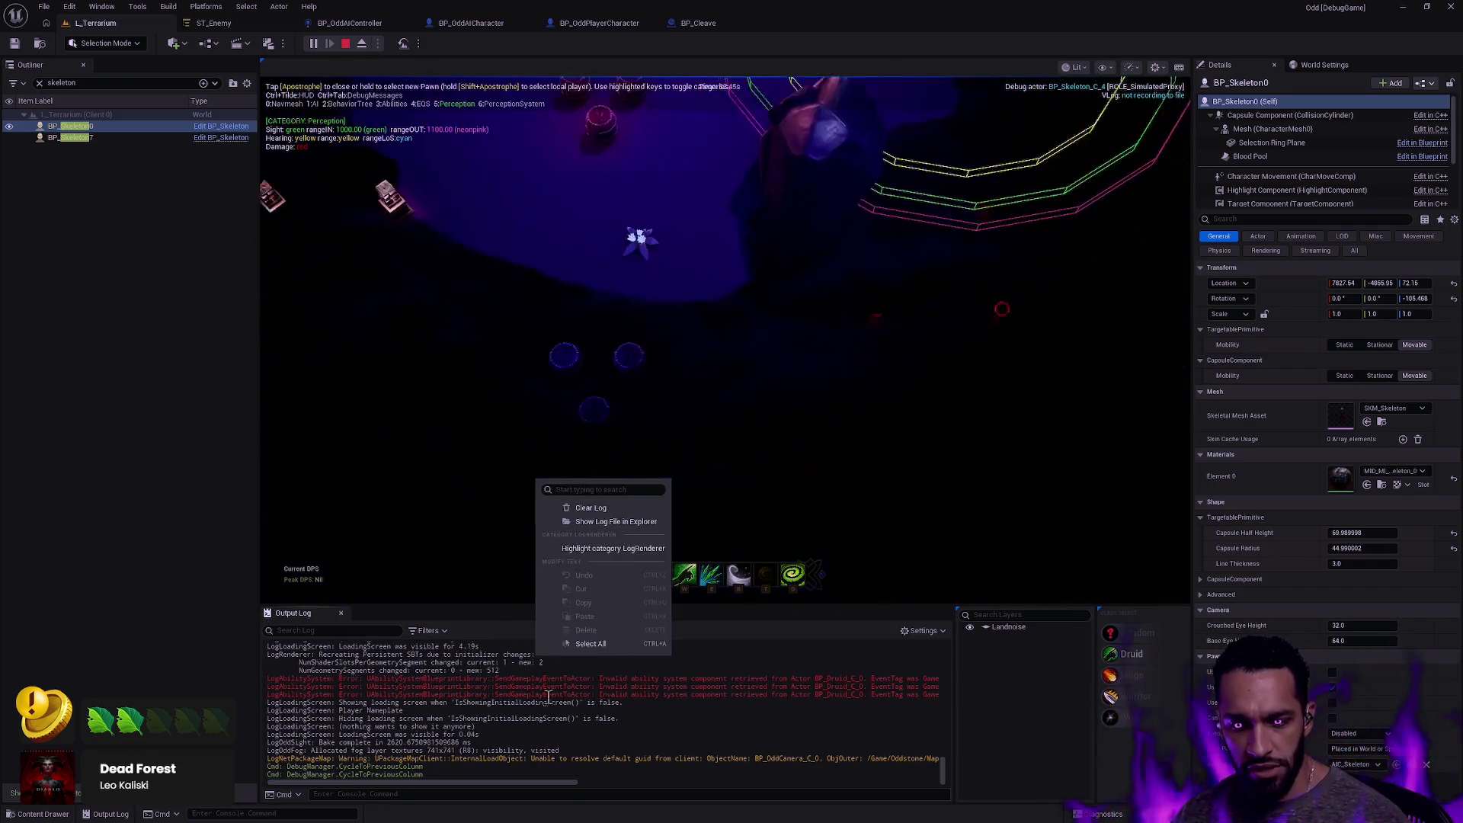
left_click(609, 561)
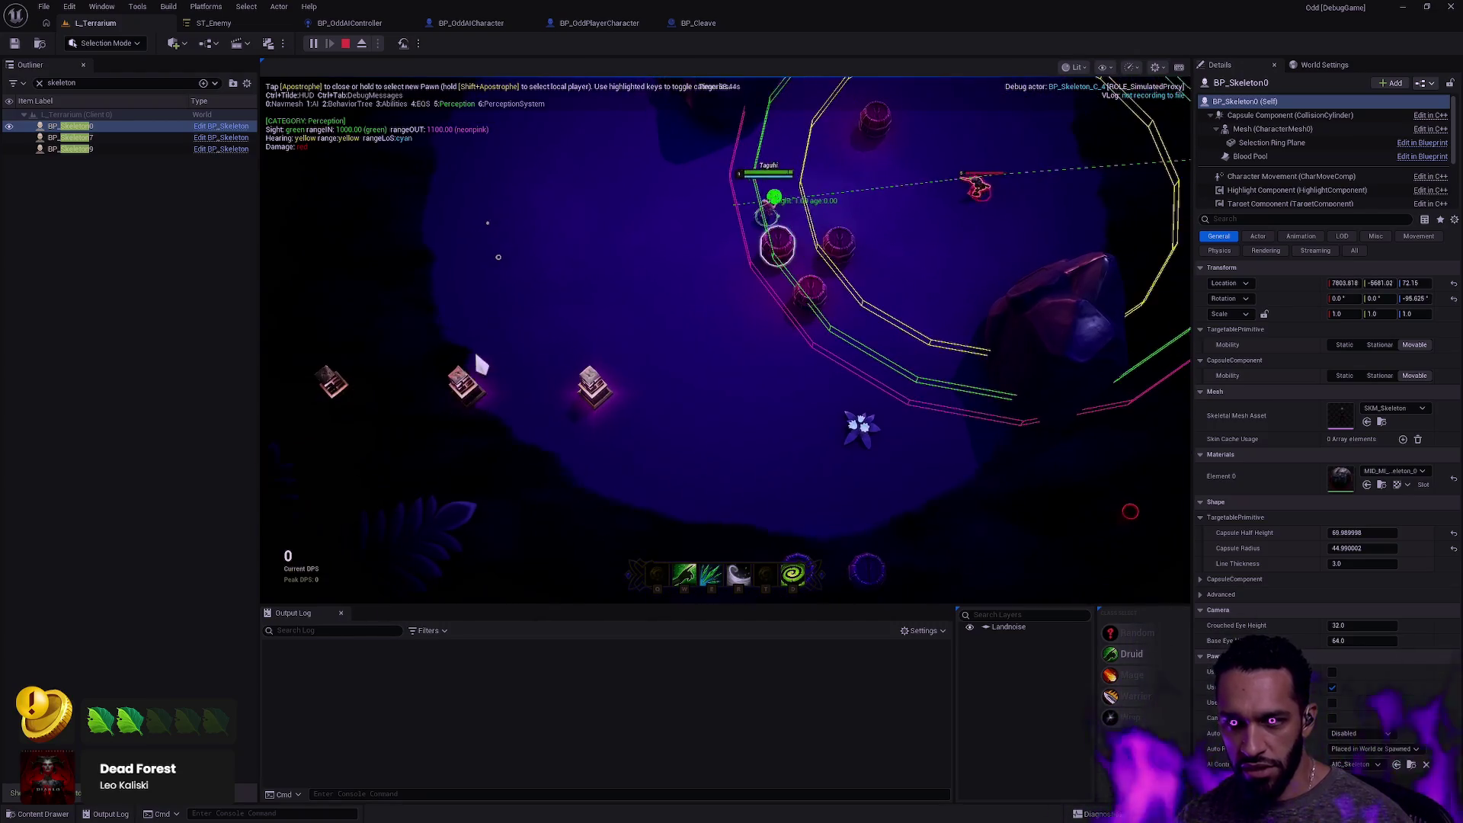
Use an ability and walk the character down-left away from the skeleton.
key("r")
left_click(468, 444)
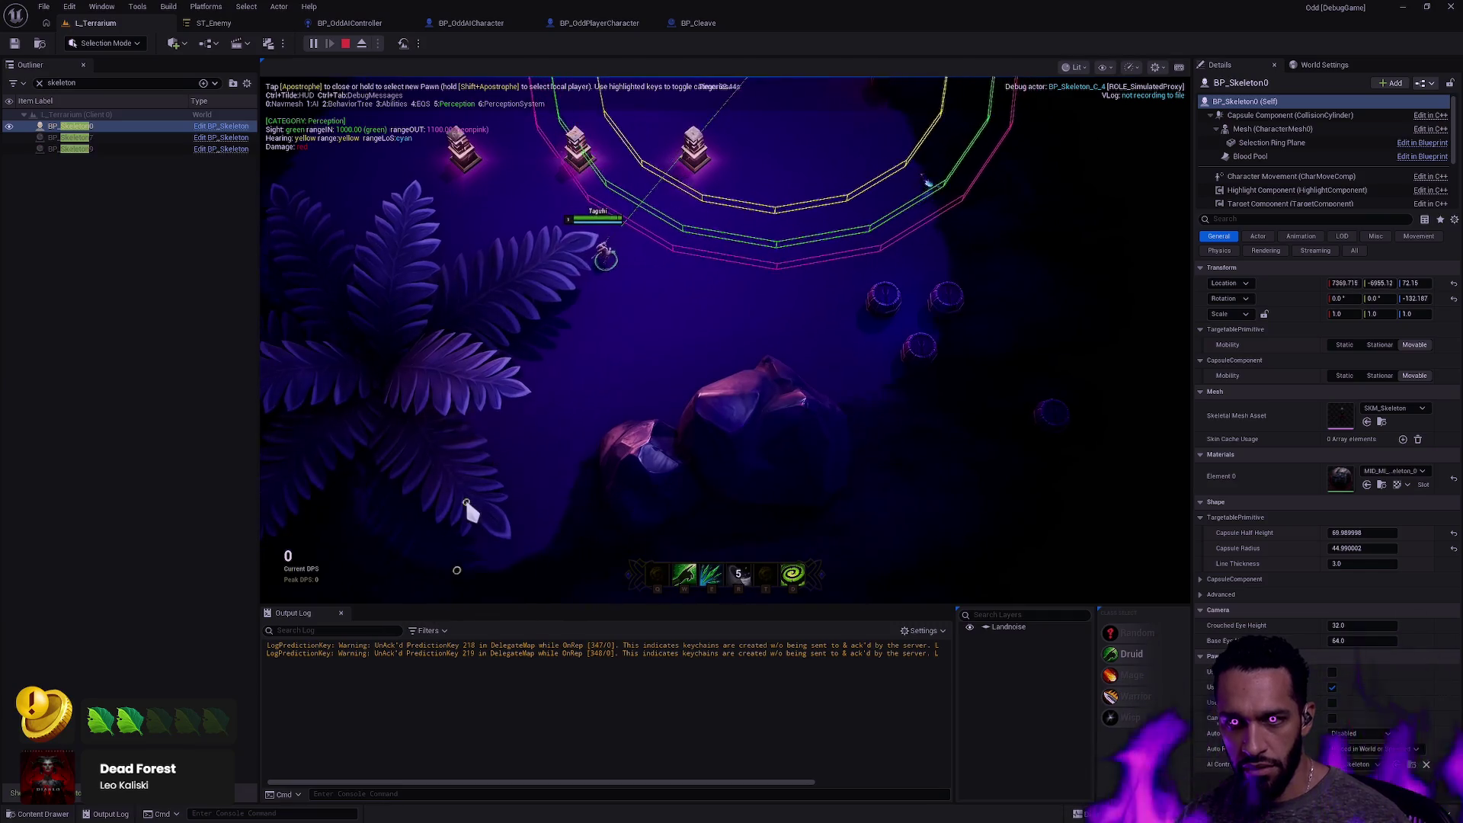
left_click(495, 472)
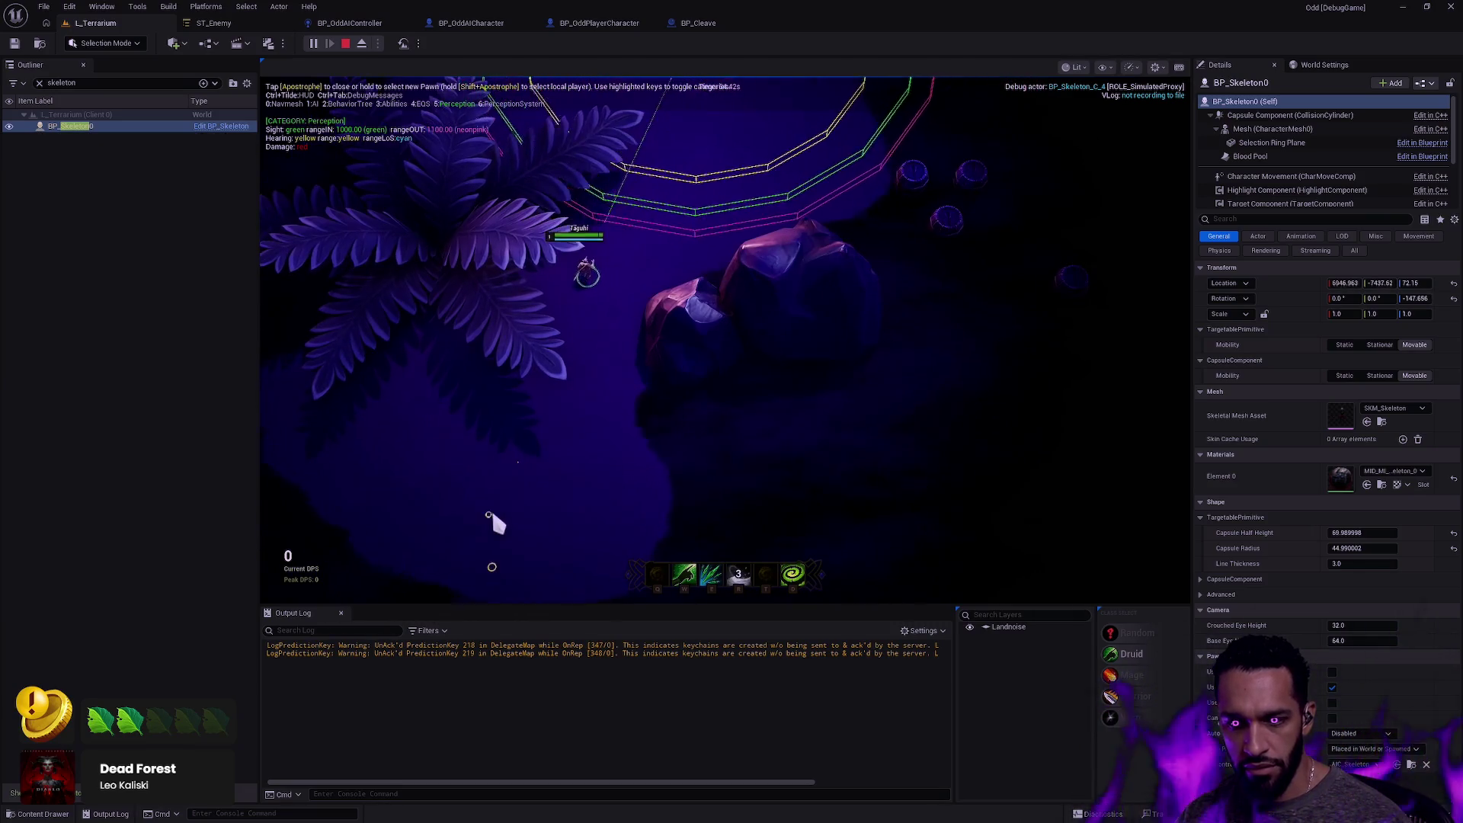
left_click(495, 506)
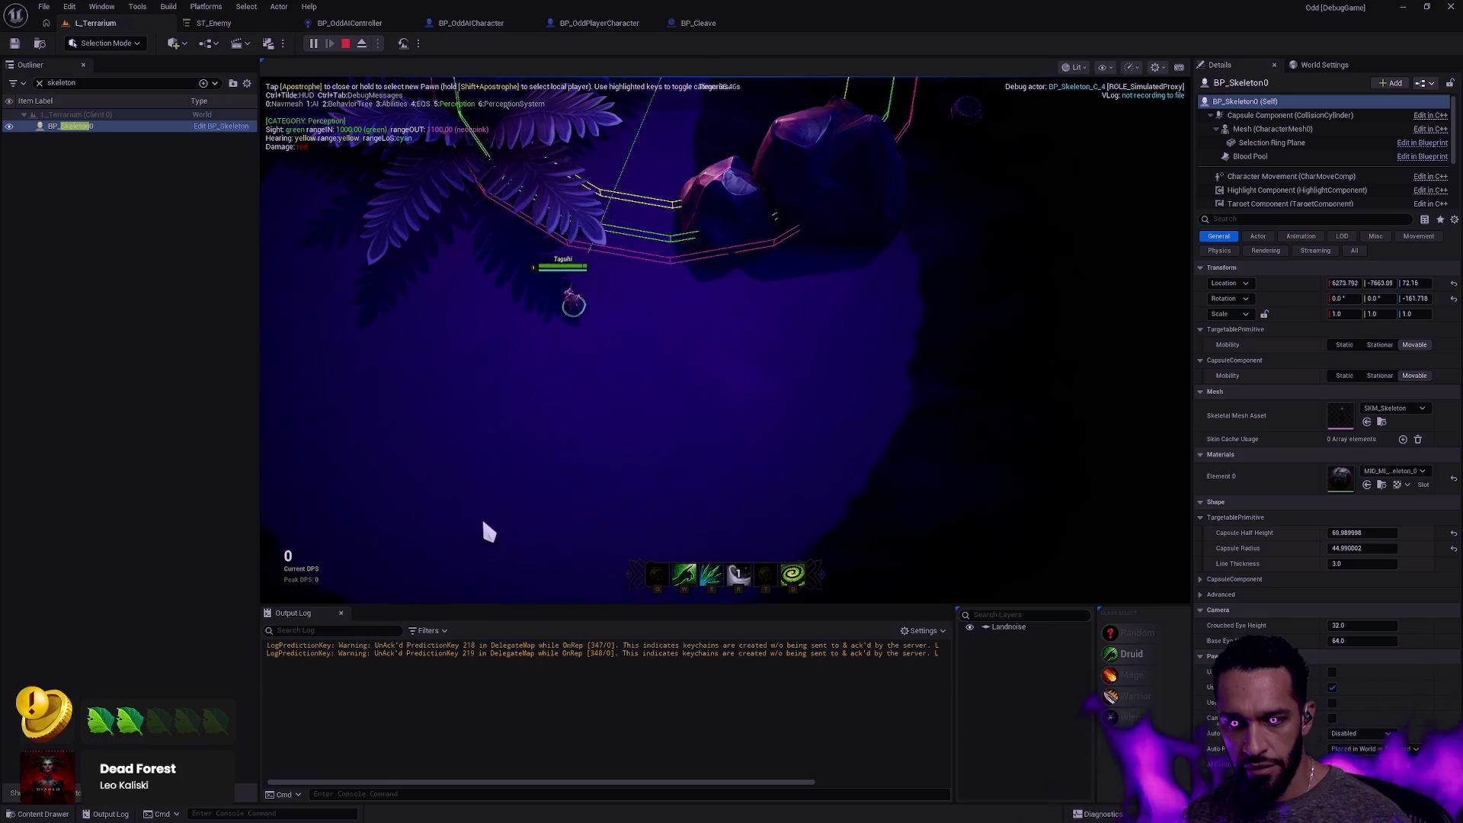
left_click(506, 492)
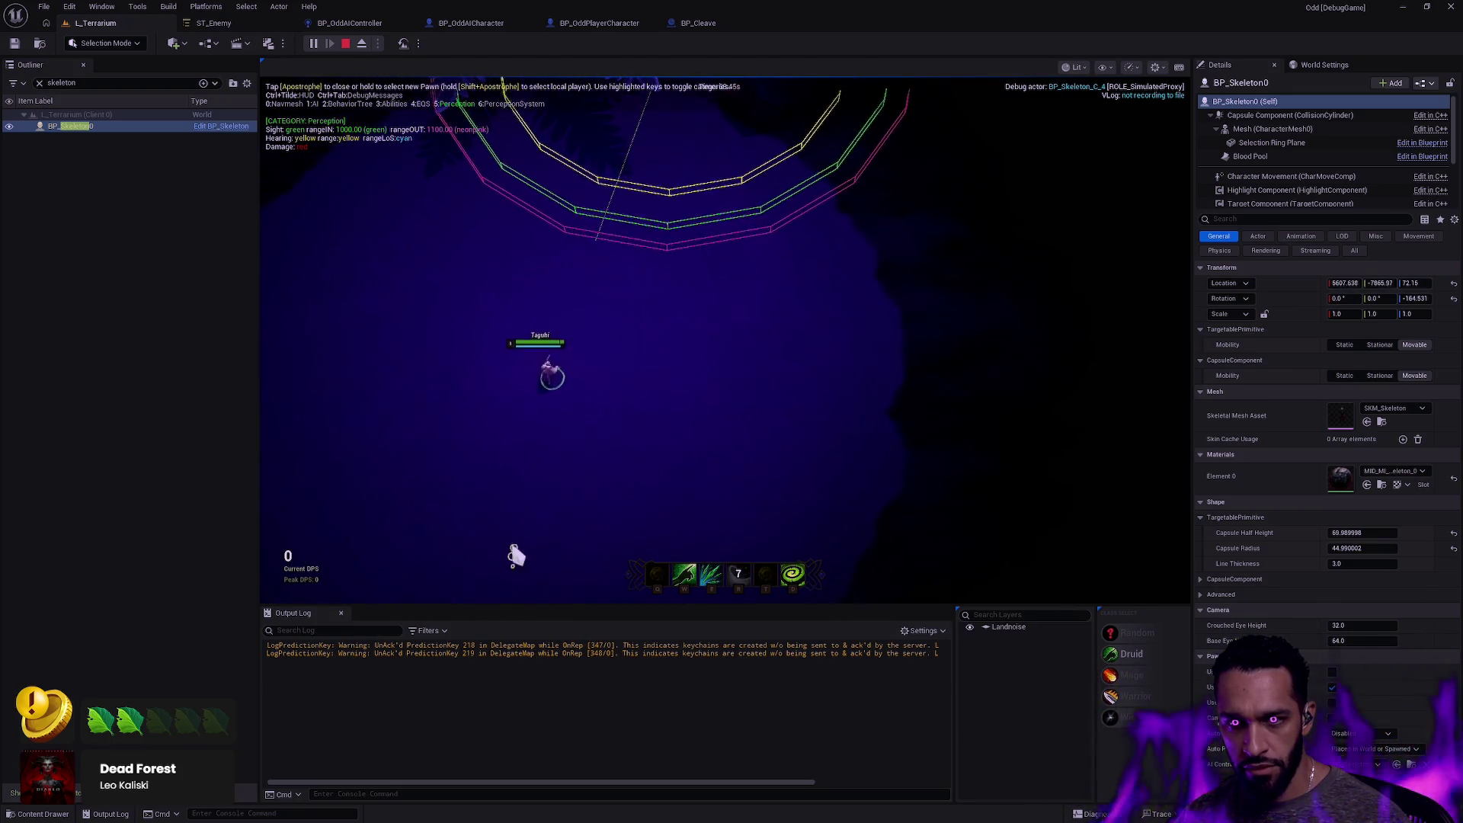
scroll(507, 324, "up", 5)
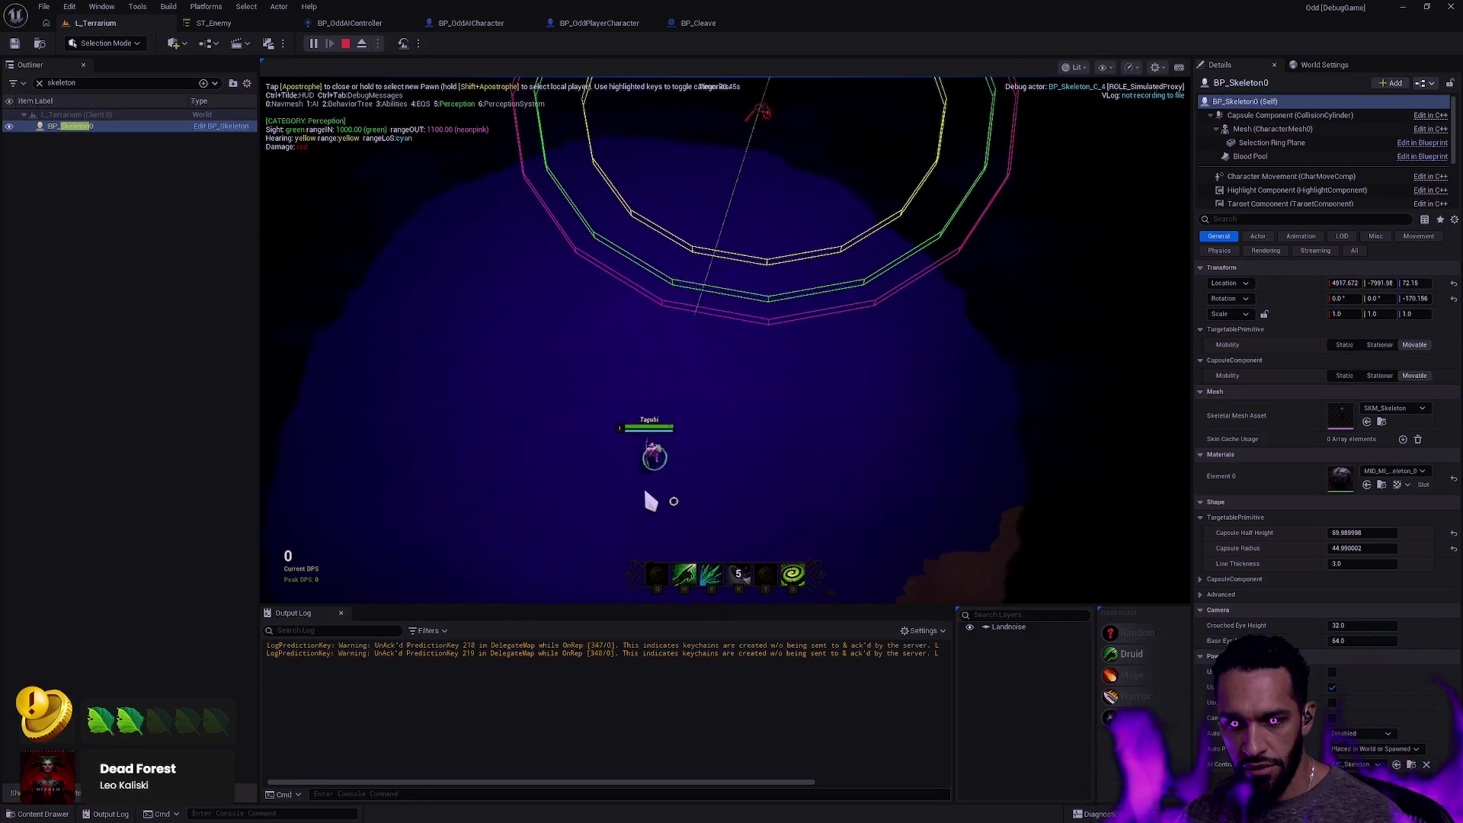
left_click(569, 504)
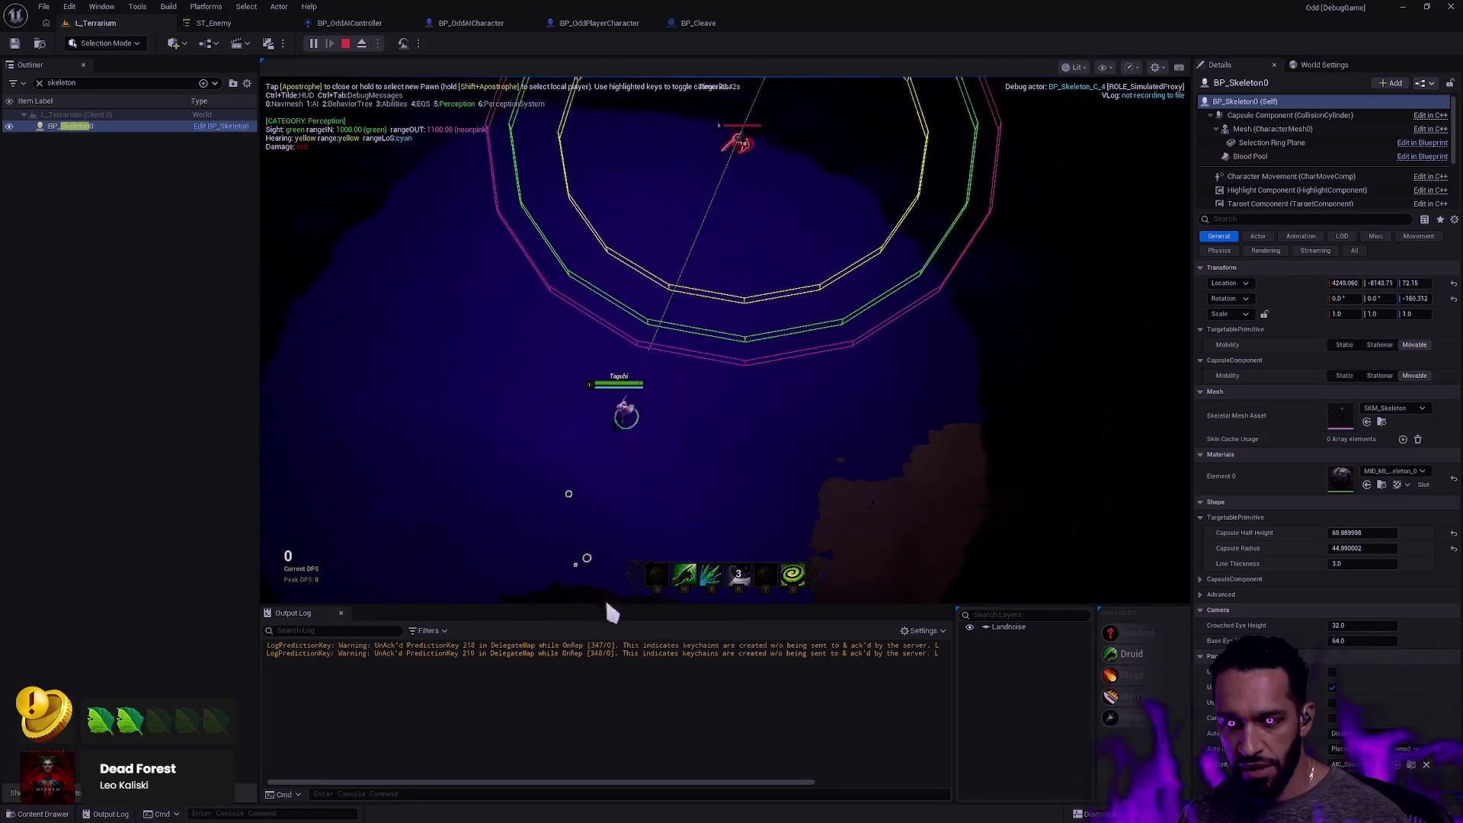
left_click(466, 497)
left_click(442, 481)
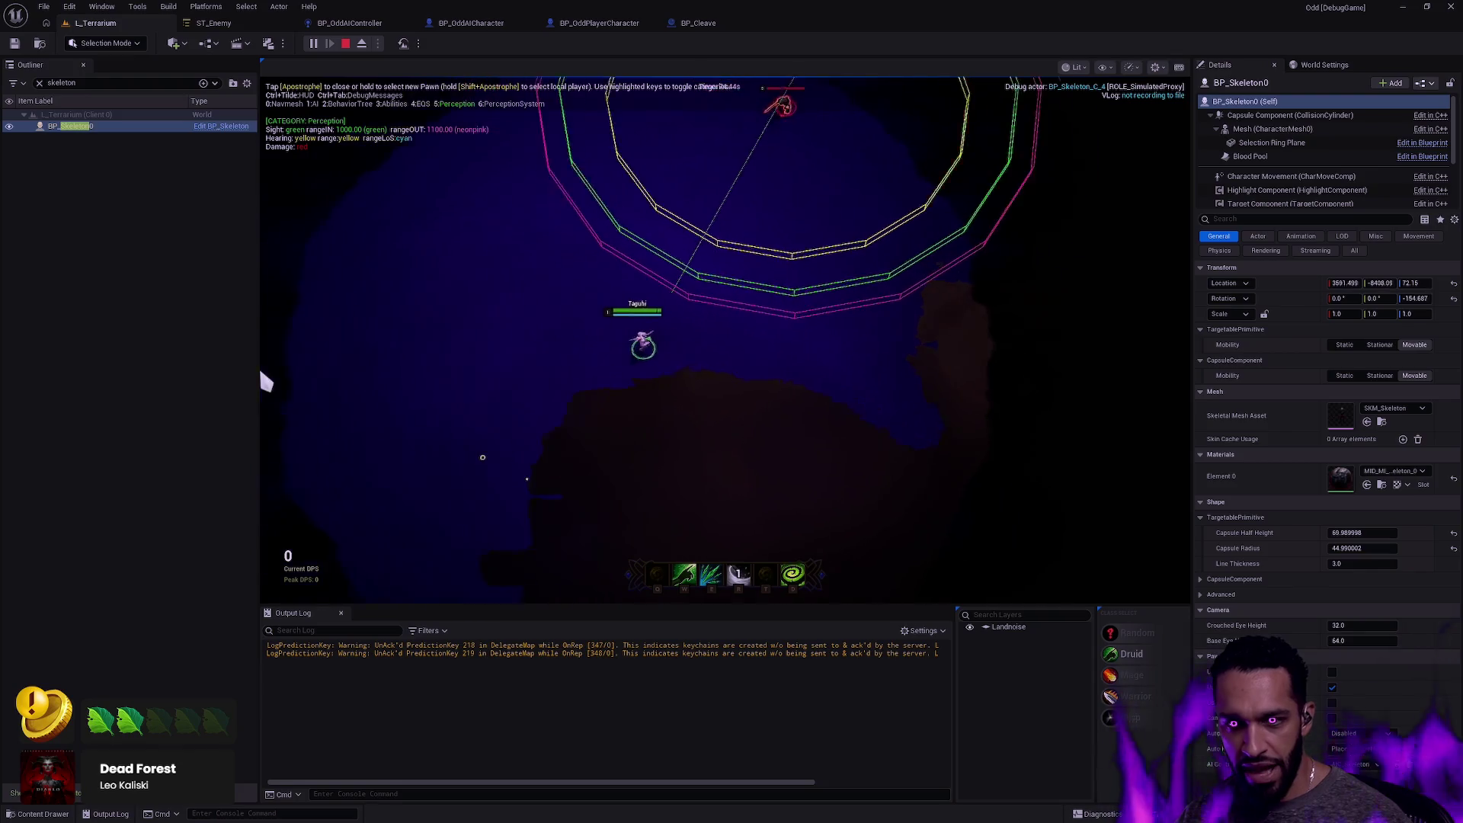
Cast the aimed ability, keep walking out of sight, then stop the play session.
key("r")
left_click(649, 474)
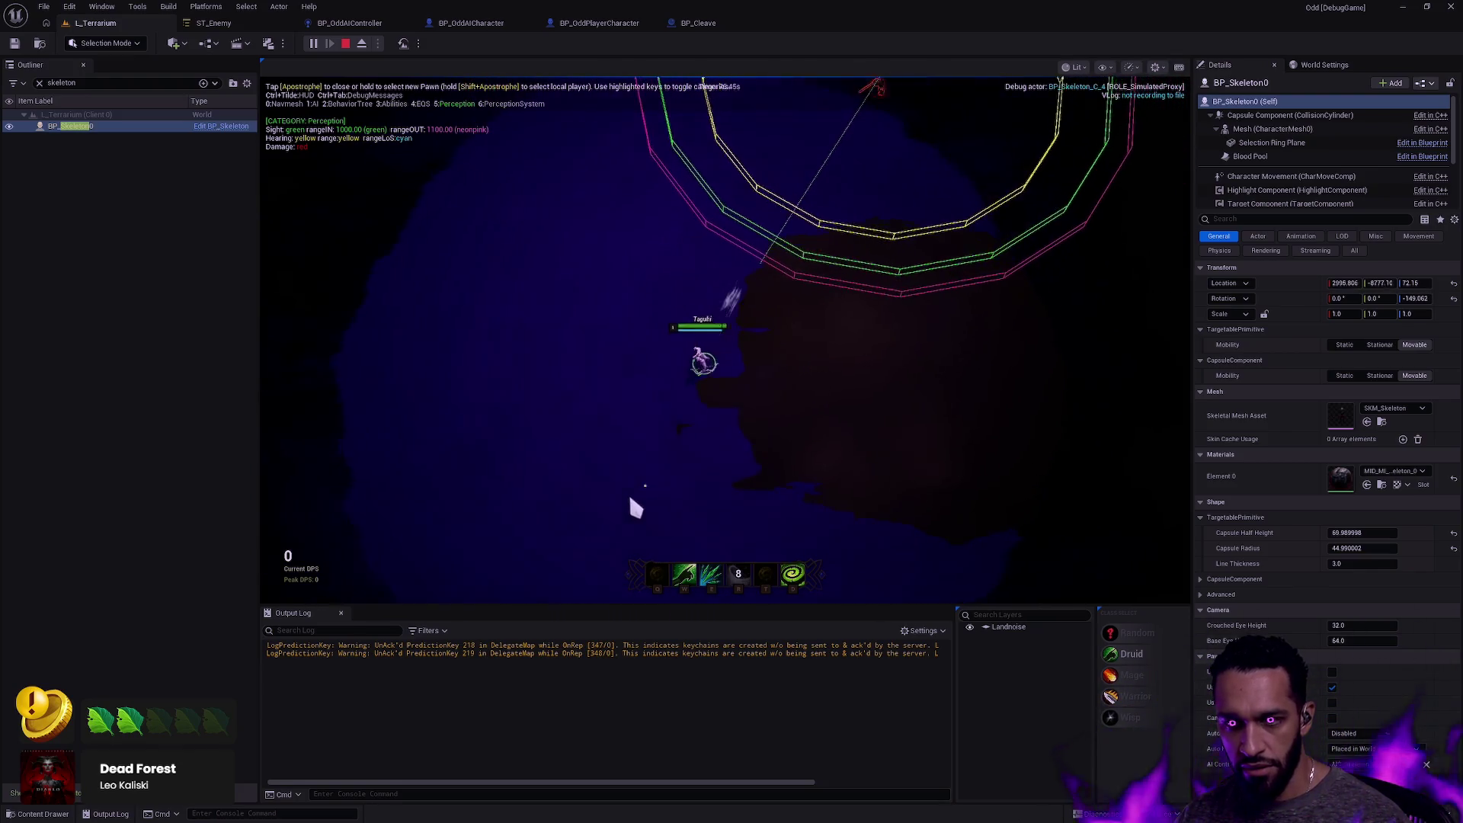
left_click(614, 462)
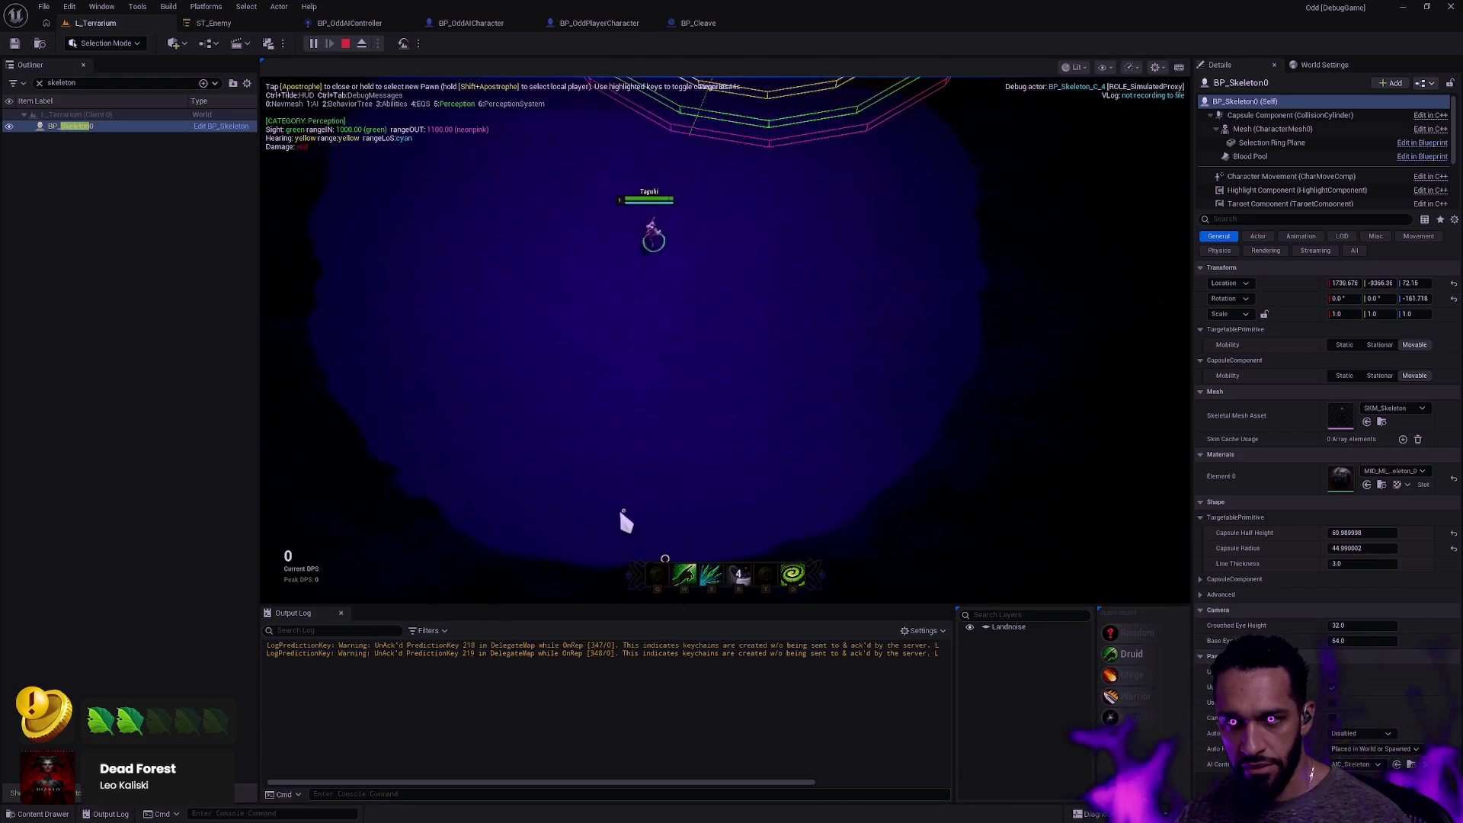
left_click(594, 460)
left_click(562, 473)
key("r")
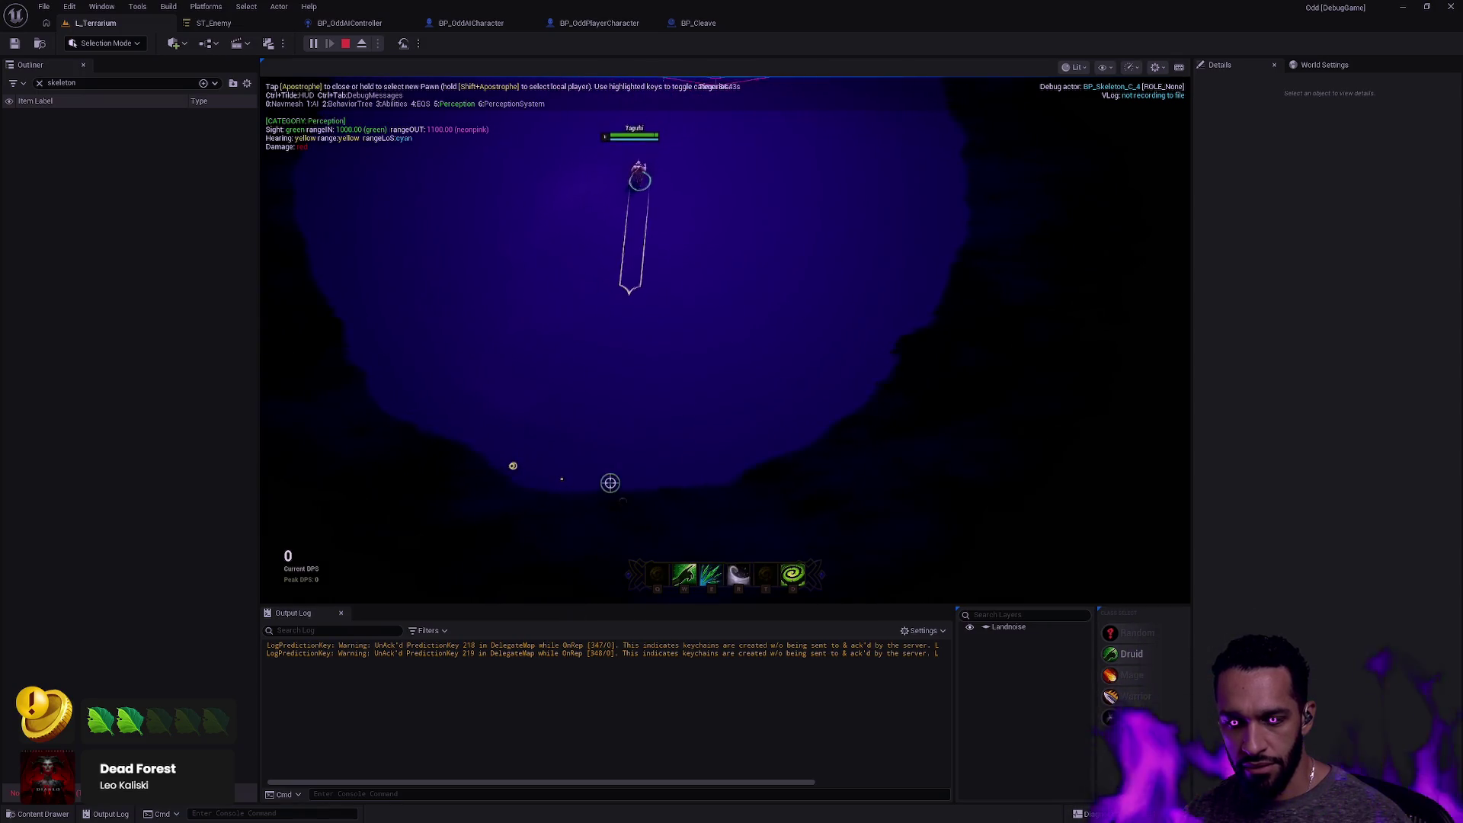
left_click(571, 491)
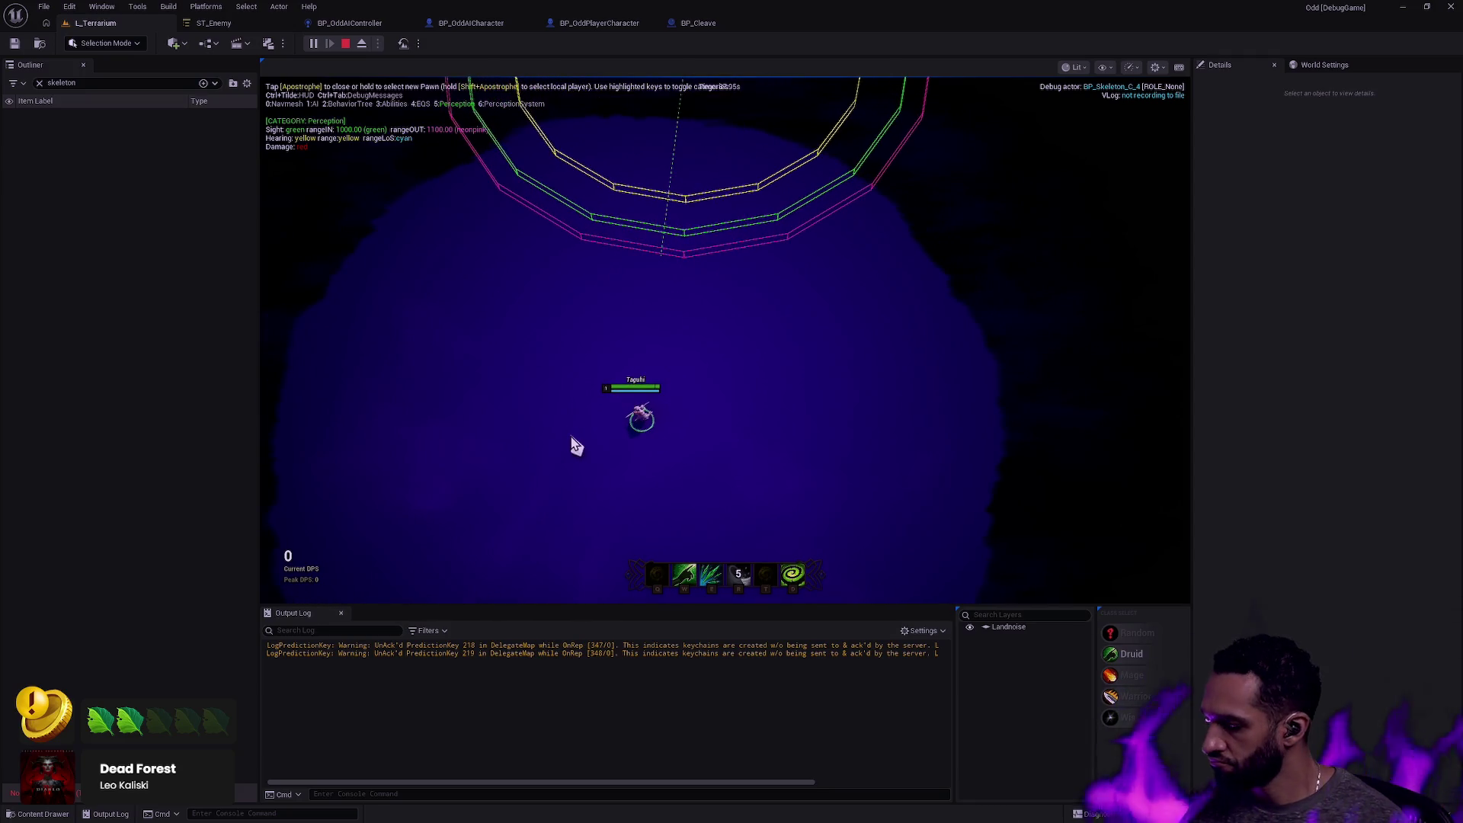
key("Escape")
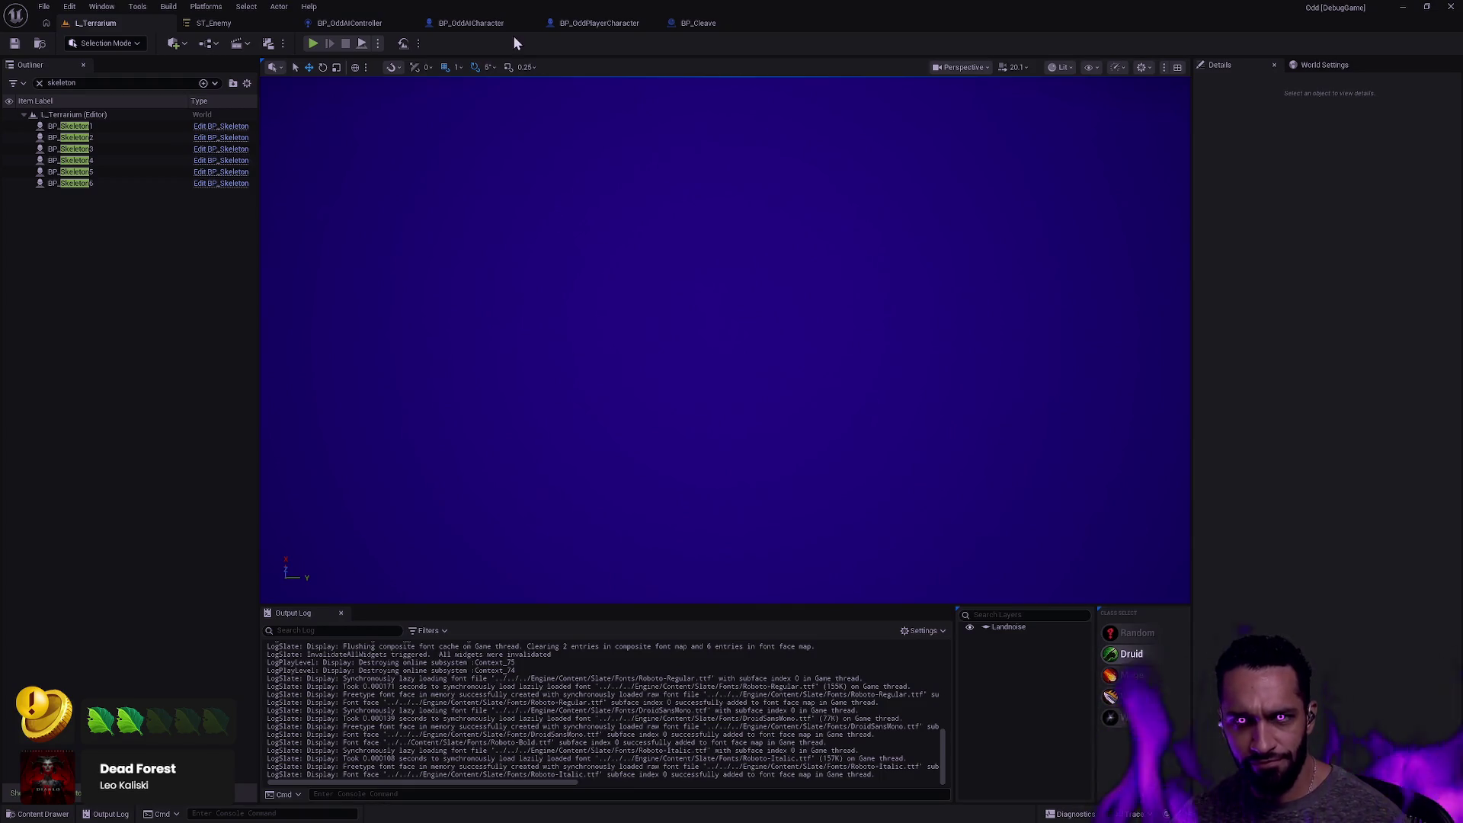
left_click(347, 23)
Place a Forget All (AIPerceptionComponent) node between the two perception events via a 'Forget' search.
left_click_drag(566, 261, 560, 440)
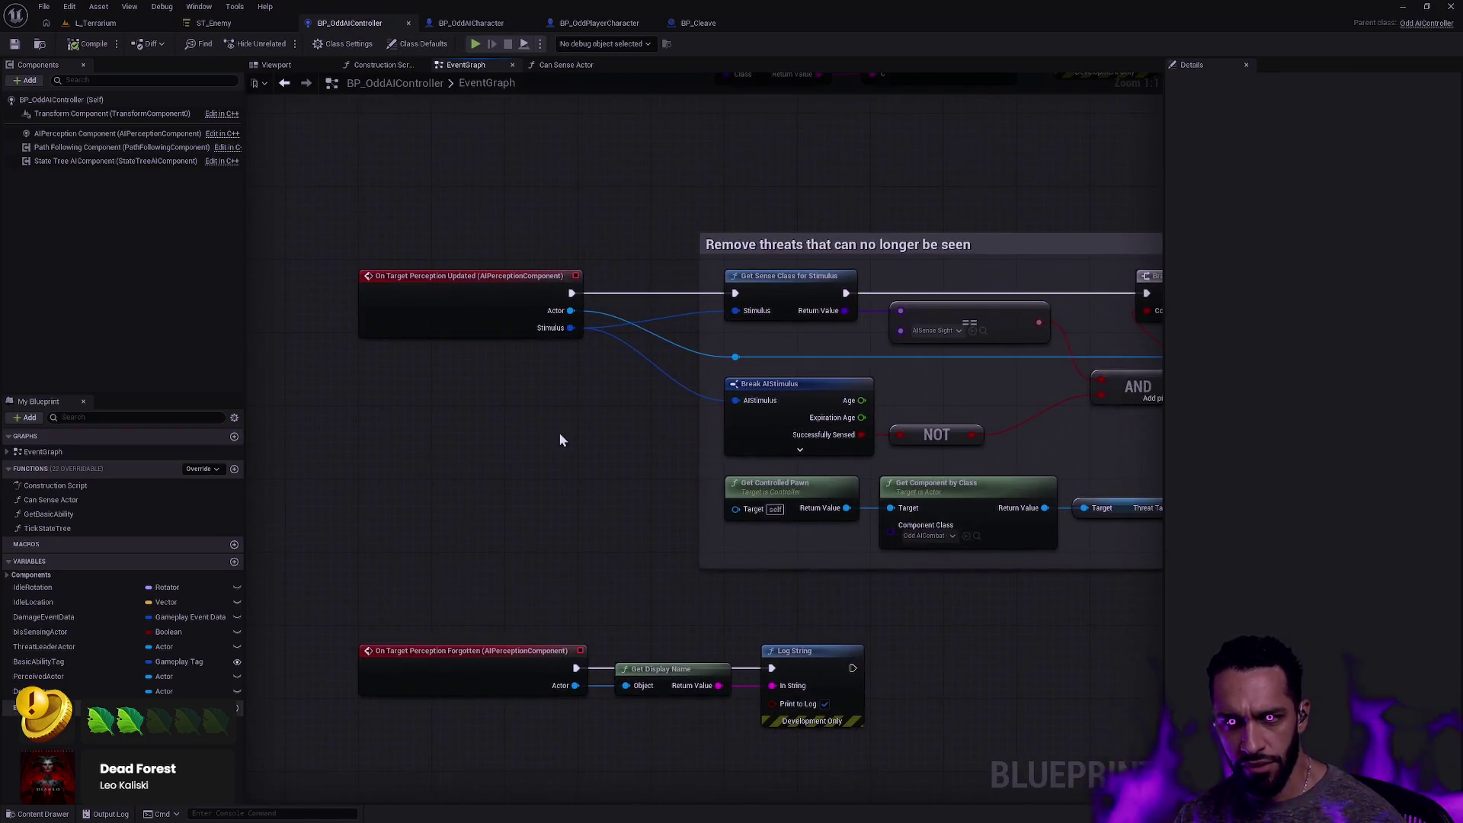
left_click_drag(624, 606, 721, 493)
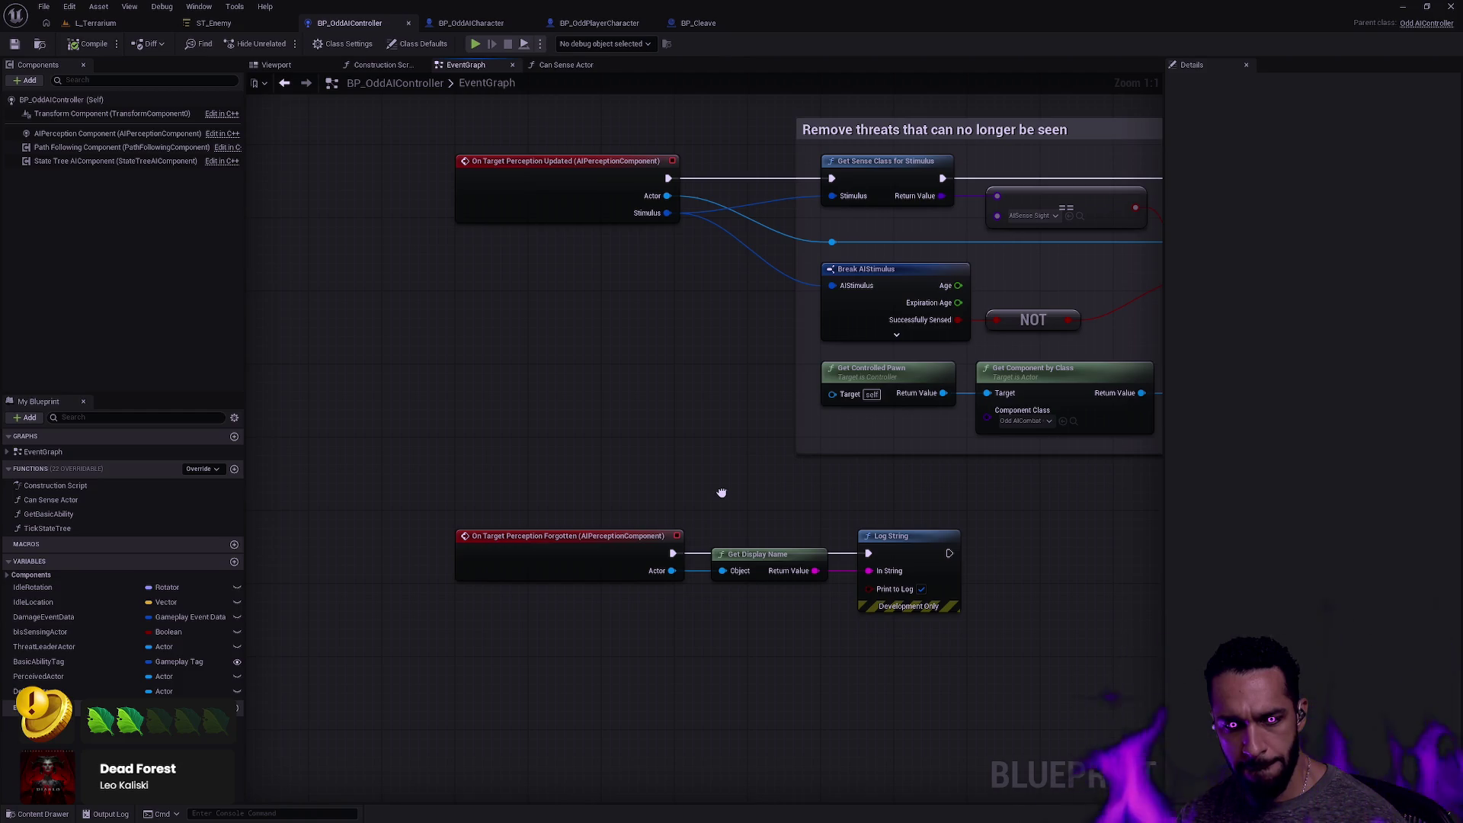
left_click_drag(721, 493, 636, 475)
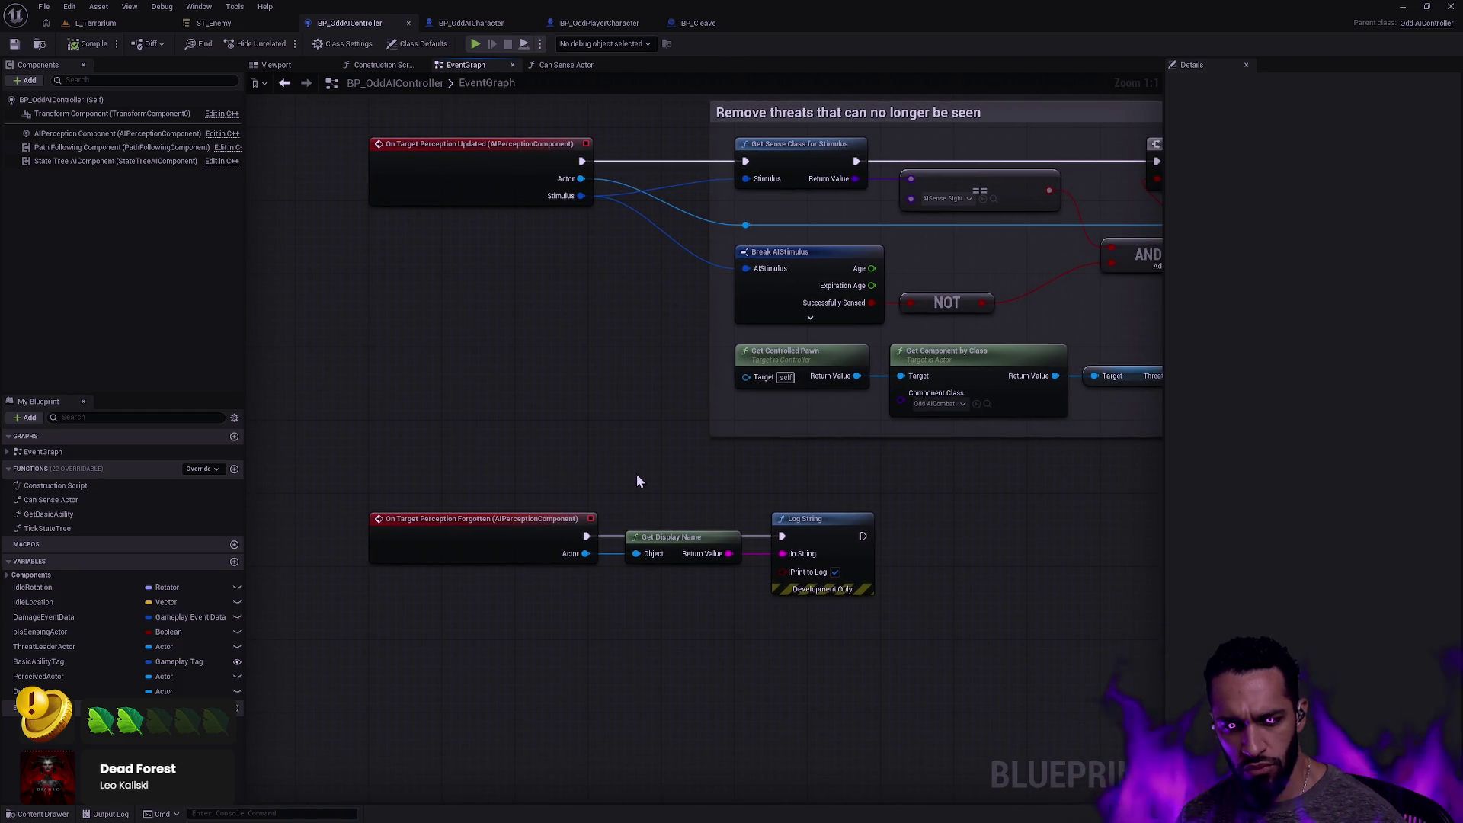
right_click(516, 425)
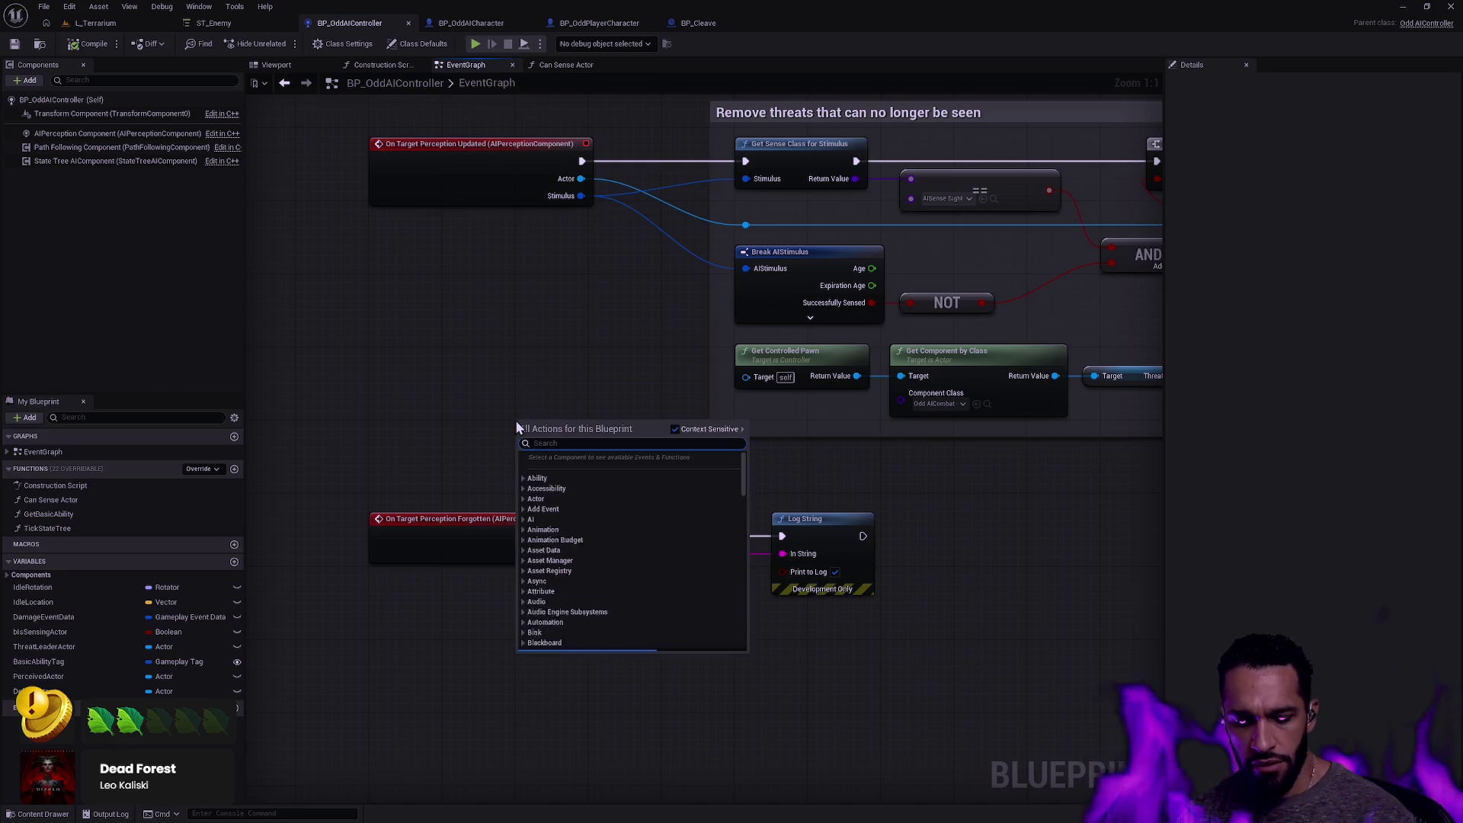
type("Forget")
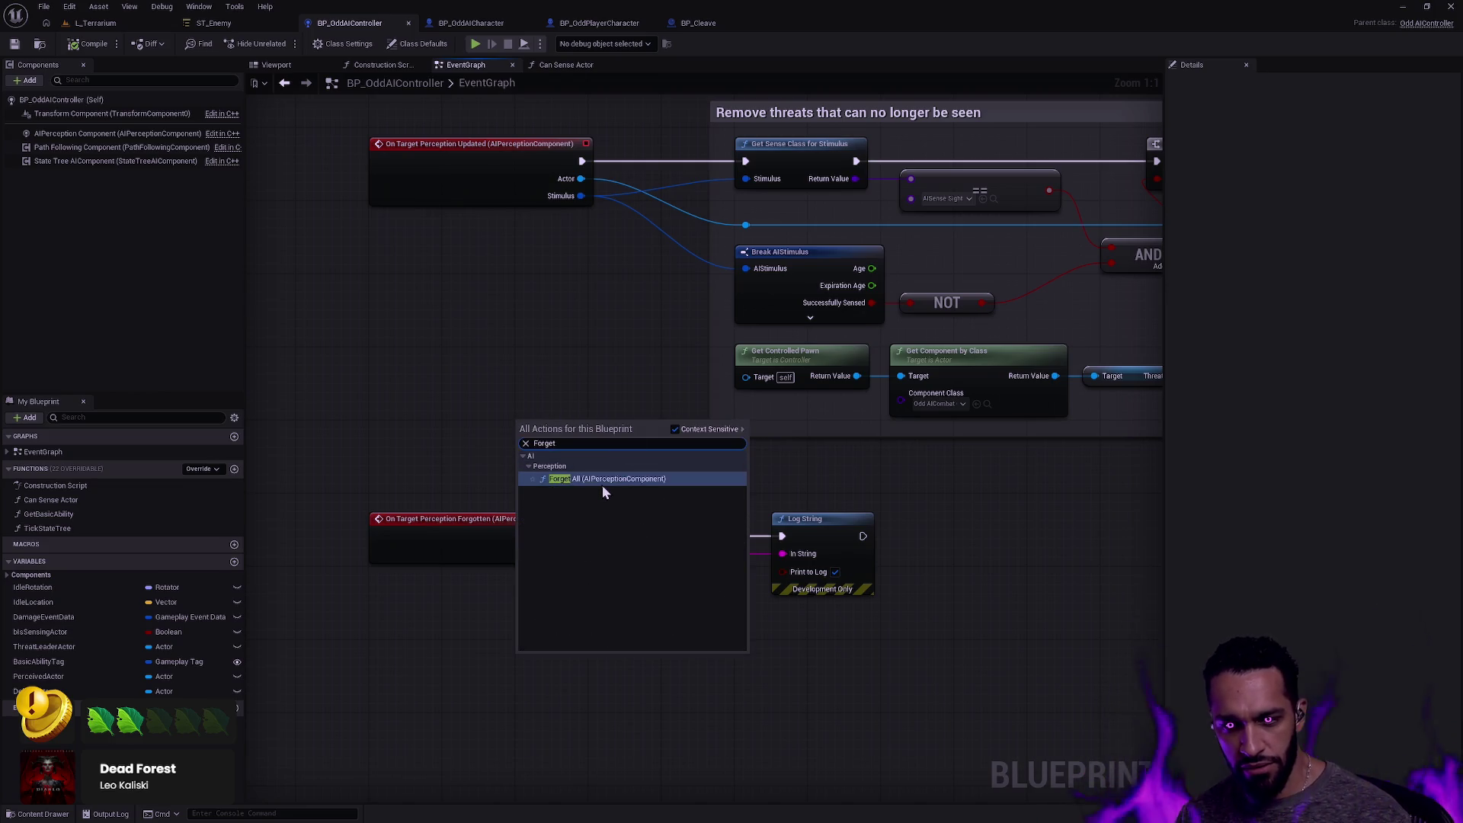
left_click(604, 480)
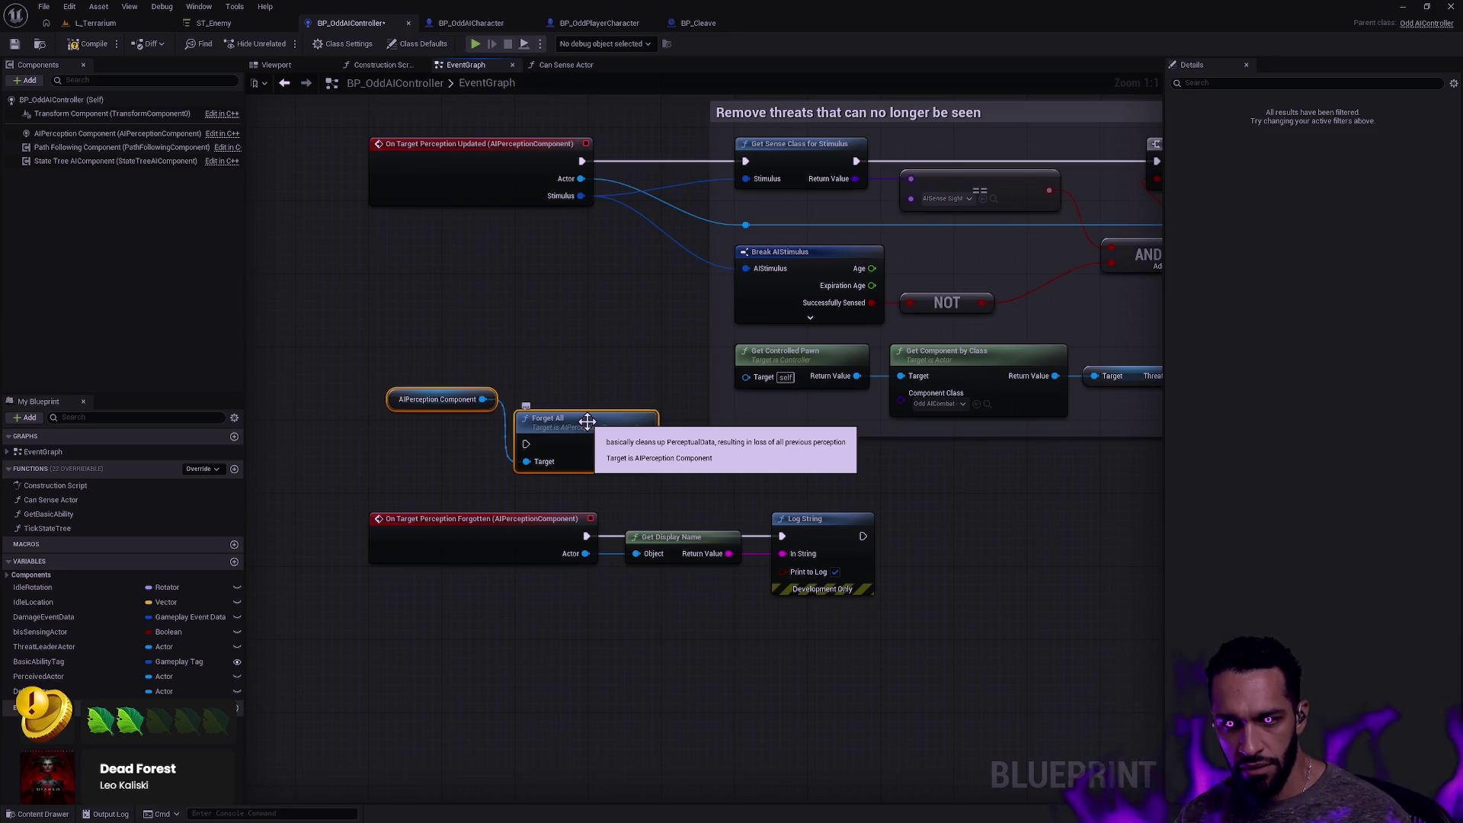
left_click(582, 386)
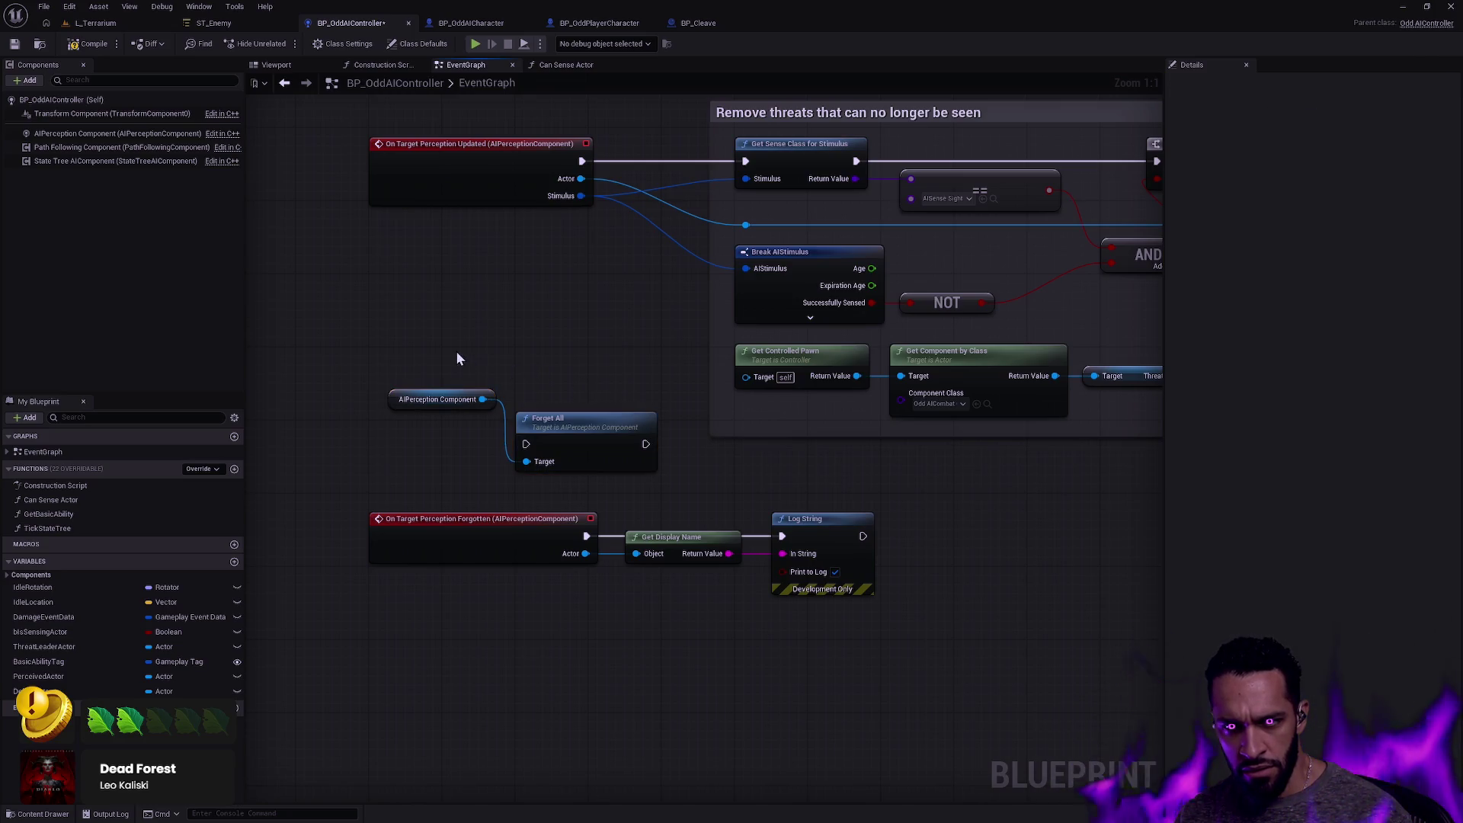
scroll(457, 358, "down", 5)
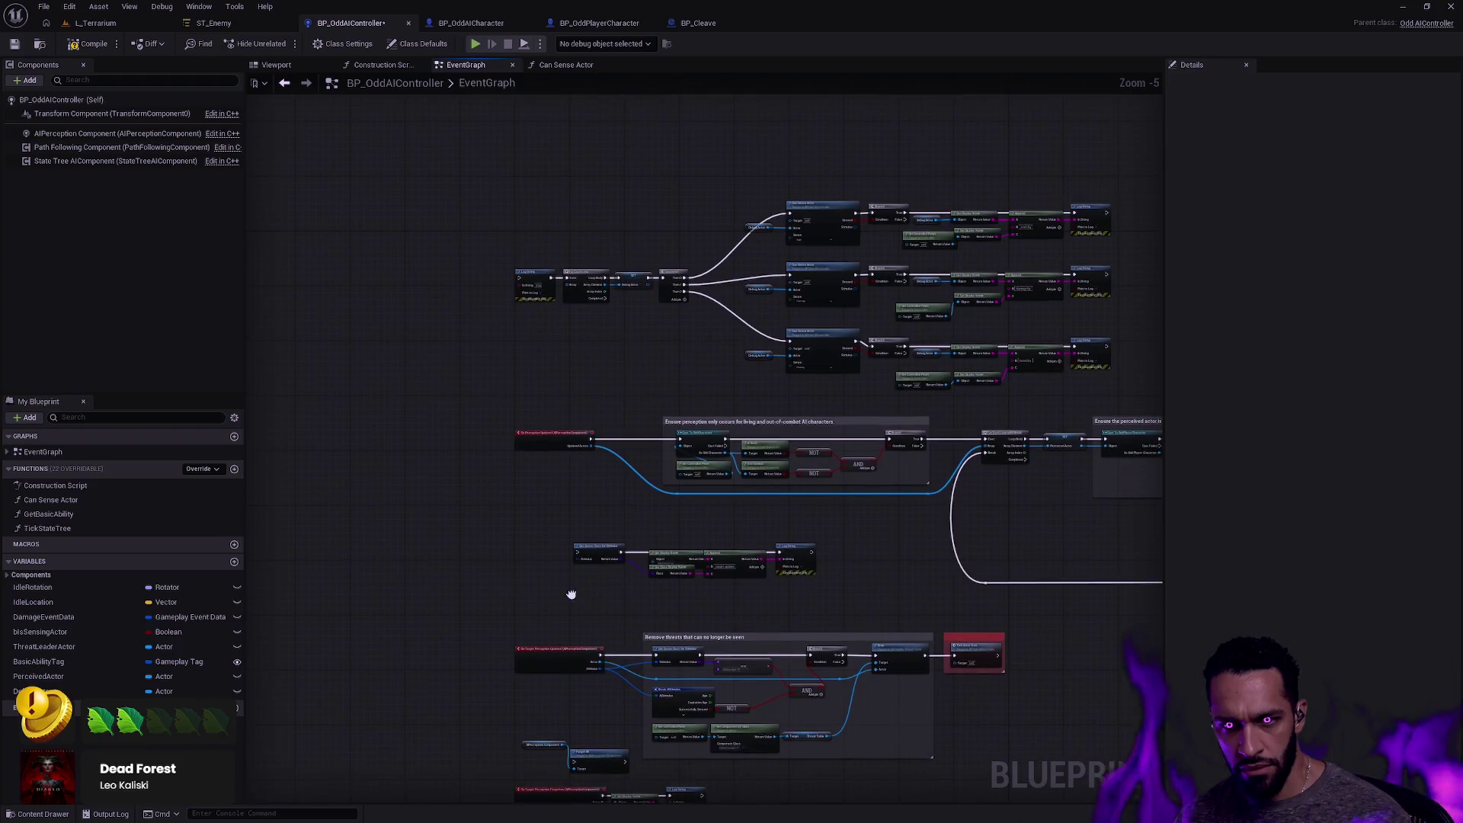
Delete the Forget All, AIPerception Component and perception-forgotten logging nodes, then compile and save.
scroll(573, 521, "up", 5)
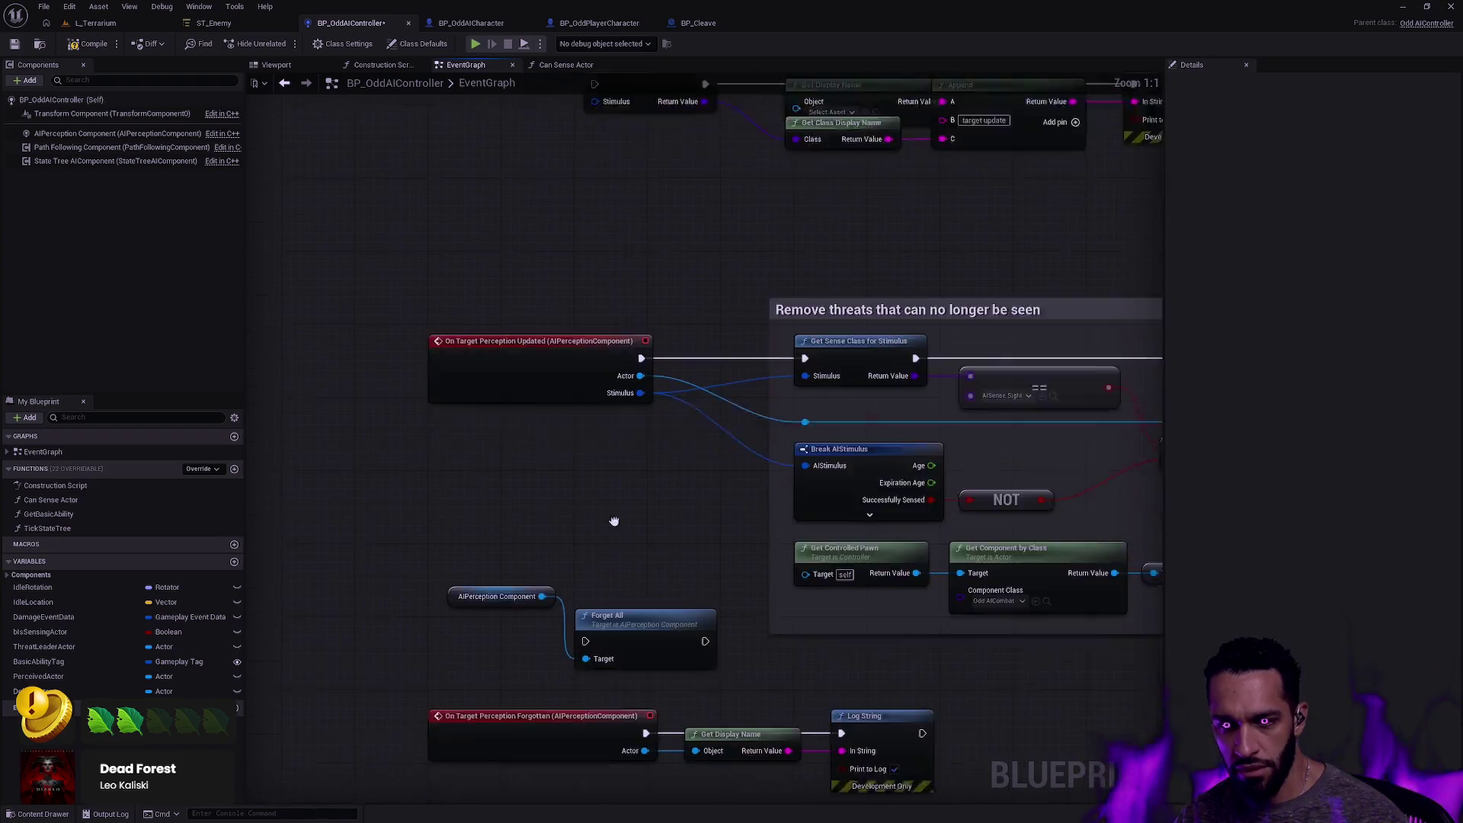
left_click_drag(614, 521, 588, 375)
left_click_drag(467, 416, 634, 501)
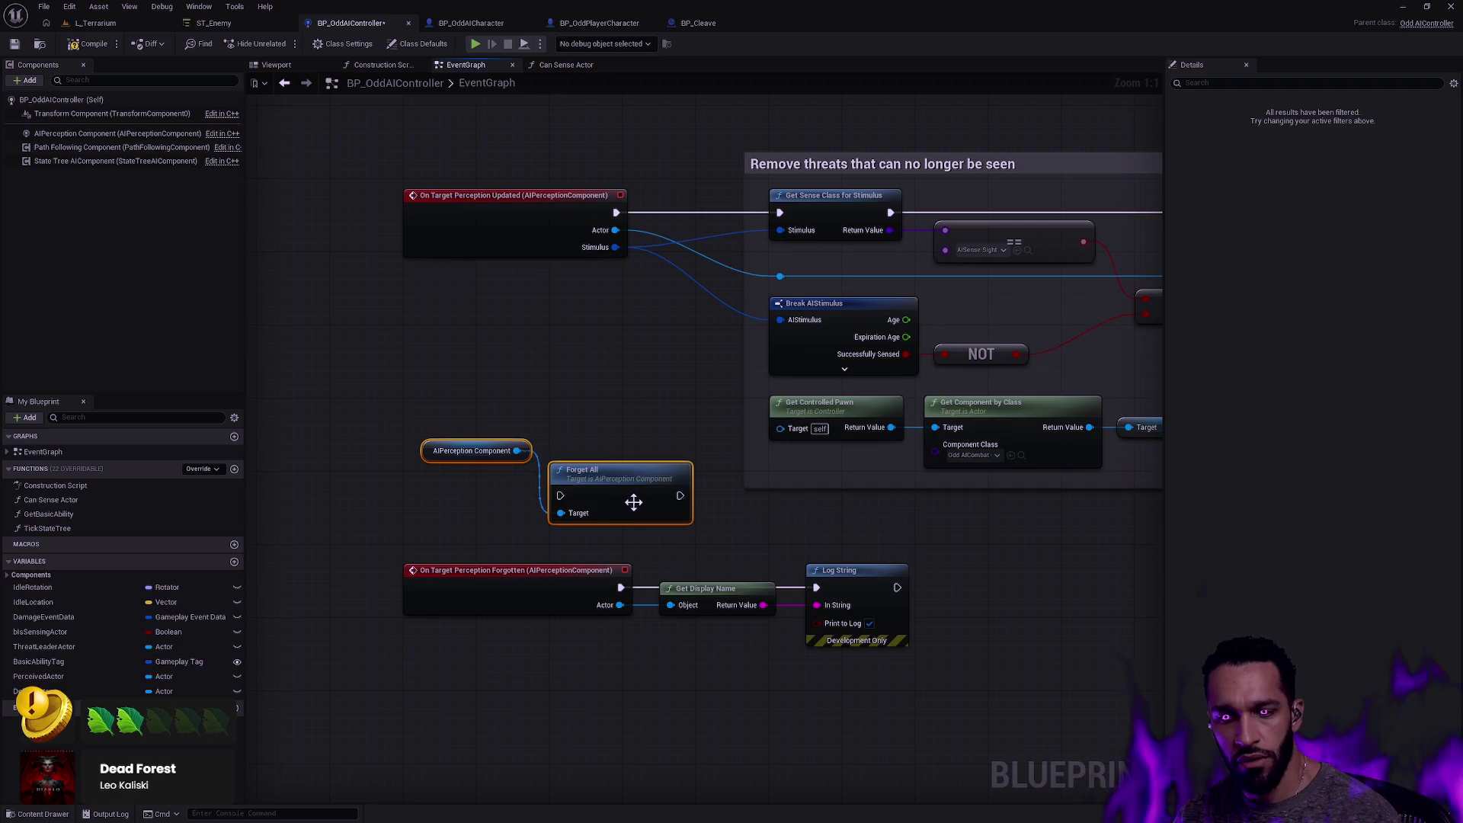
key("Delete")
left_click_drag(431, 702, 757, 457)
key("Delete")
left_click(97, 46)
key("ctrl+s")
Wire On Target Perception Updated's exec, Actor and Stimulus into the Log String chain and recompile.
left_click_drag(598, 226, 531, 491)
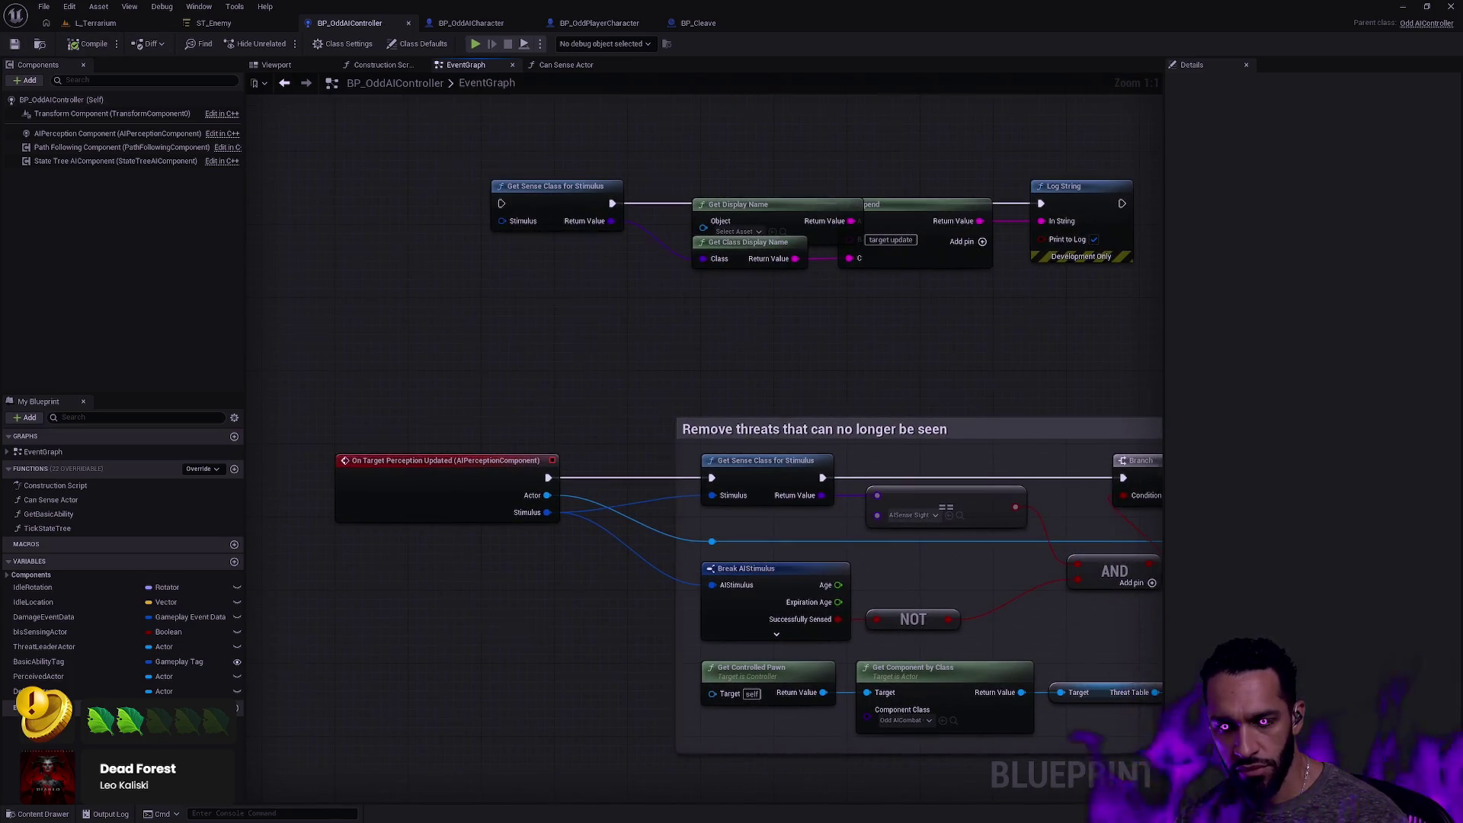
left_click_drag(844, 365, 545, 303)
mouse_move(690, 305)
left_mouse_down()
mouse_move(415, 277)
mouse_move(917, 292)
left_mouse_up()
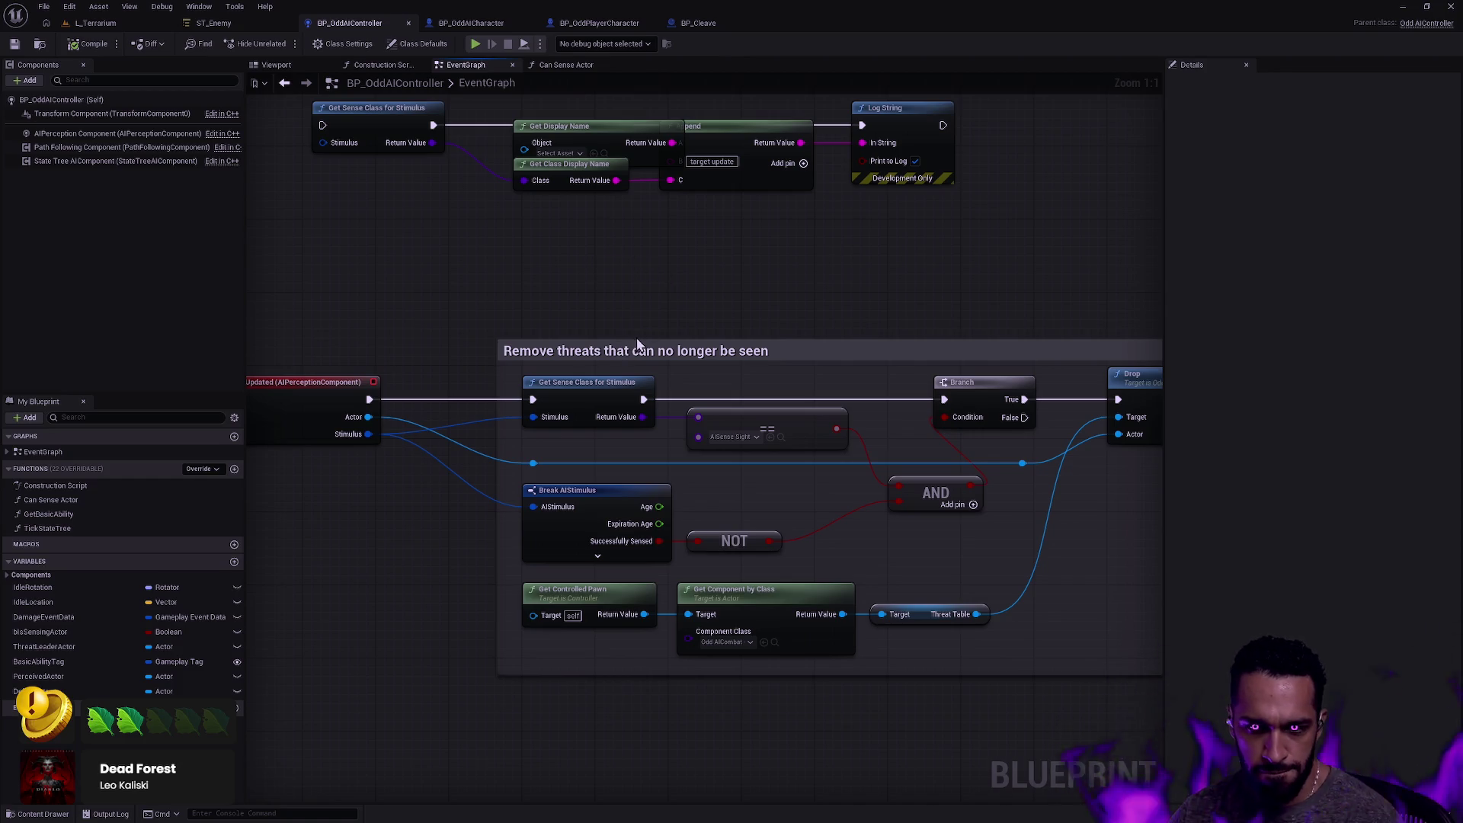
left_click_drag(467, 279, 639, 428)
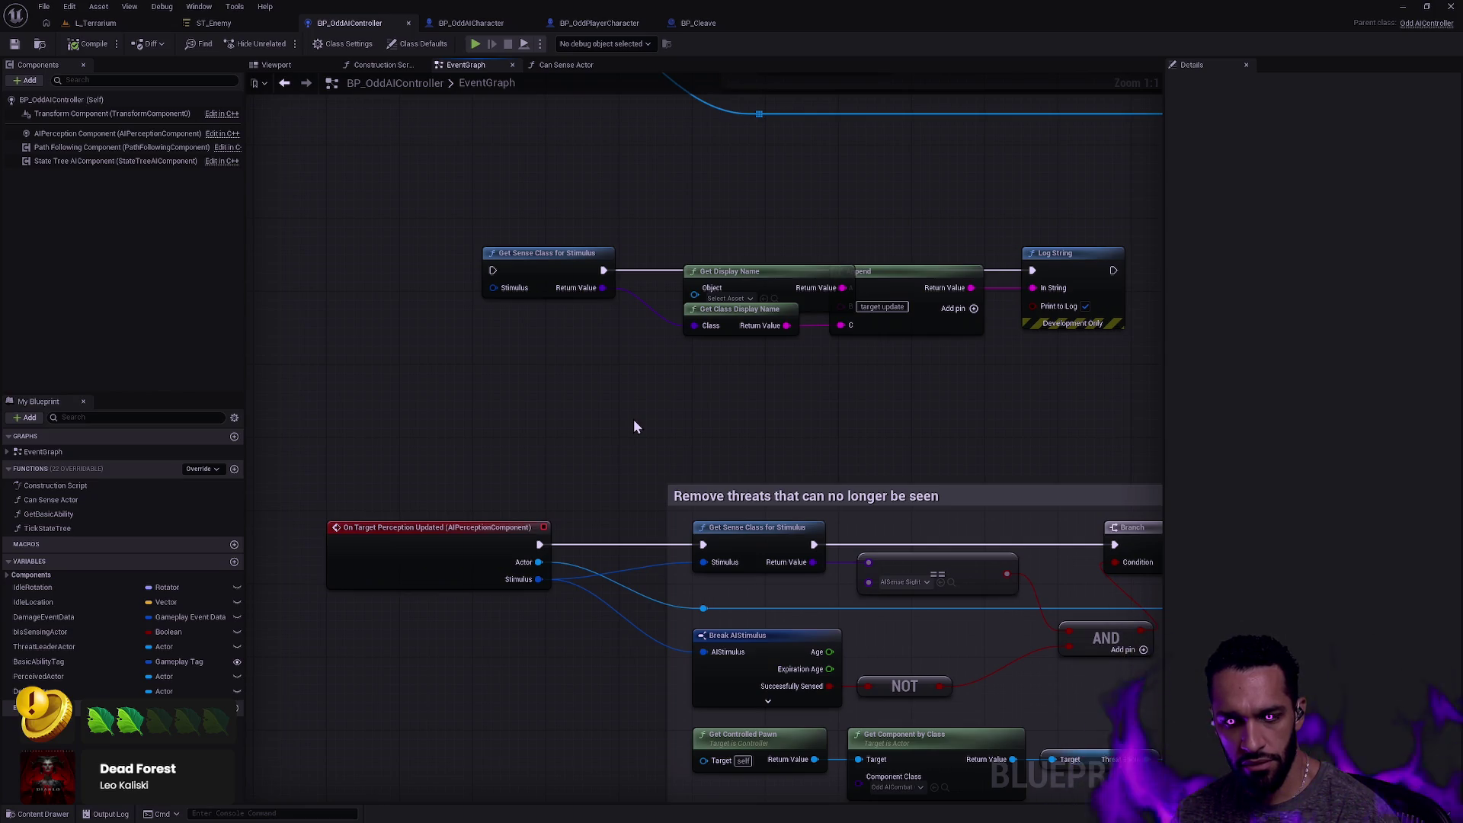
mouse_move(539, 544)
left_mouse_down()
mouse_move(556, 555)
mouse_move(483, 277)
mouse_move(495, 271)
left_mouse_up()
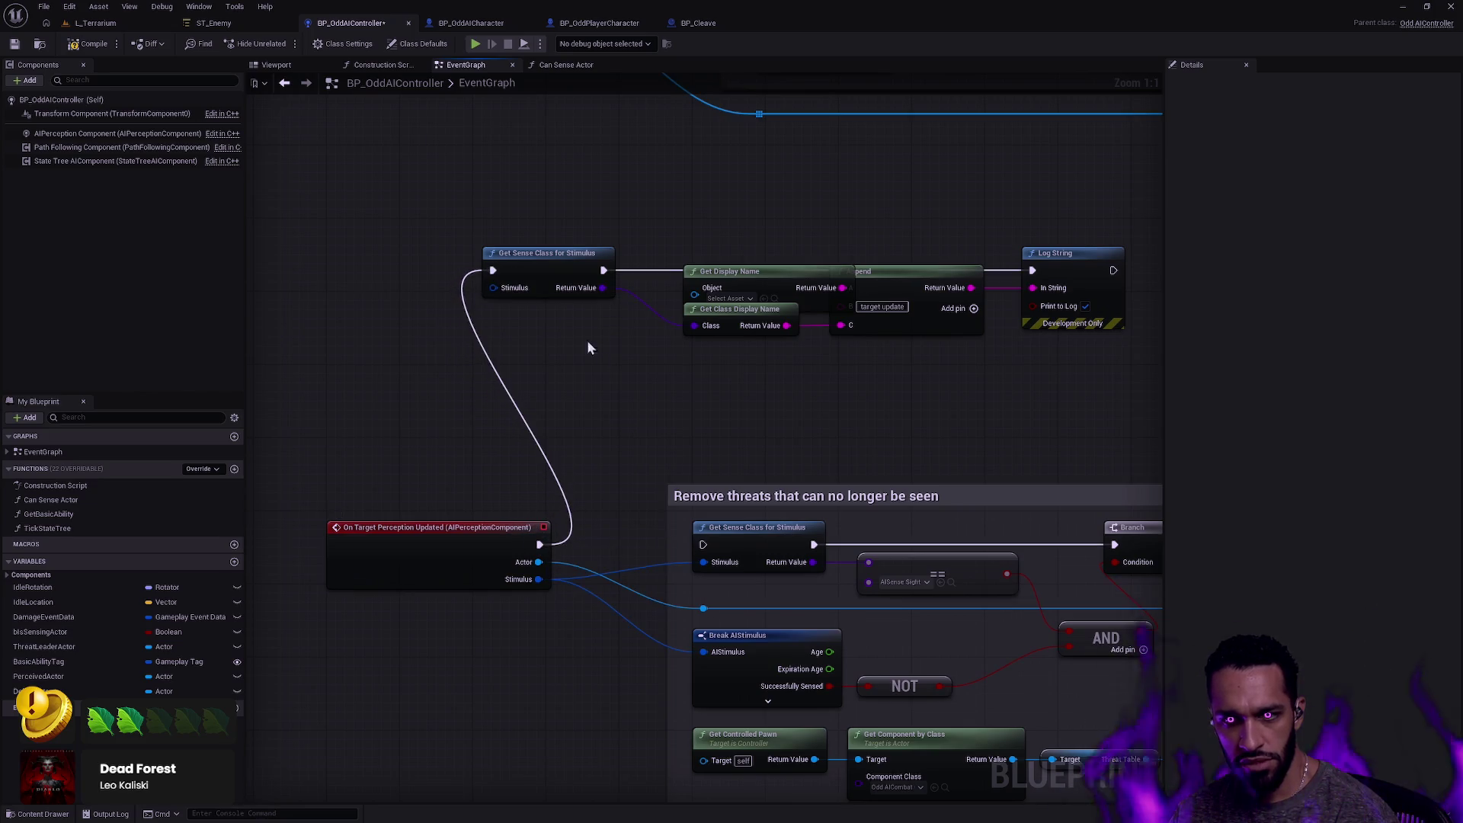
left_click_drag(538, 562, 694, 297)
left_click(82, 44)
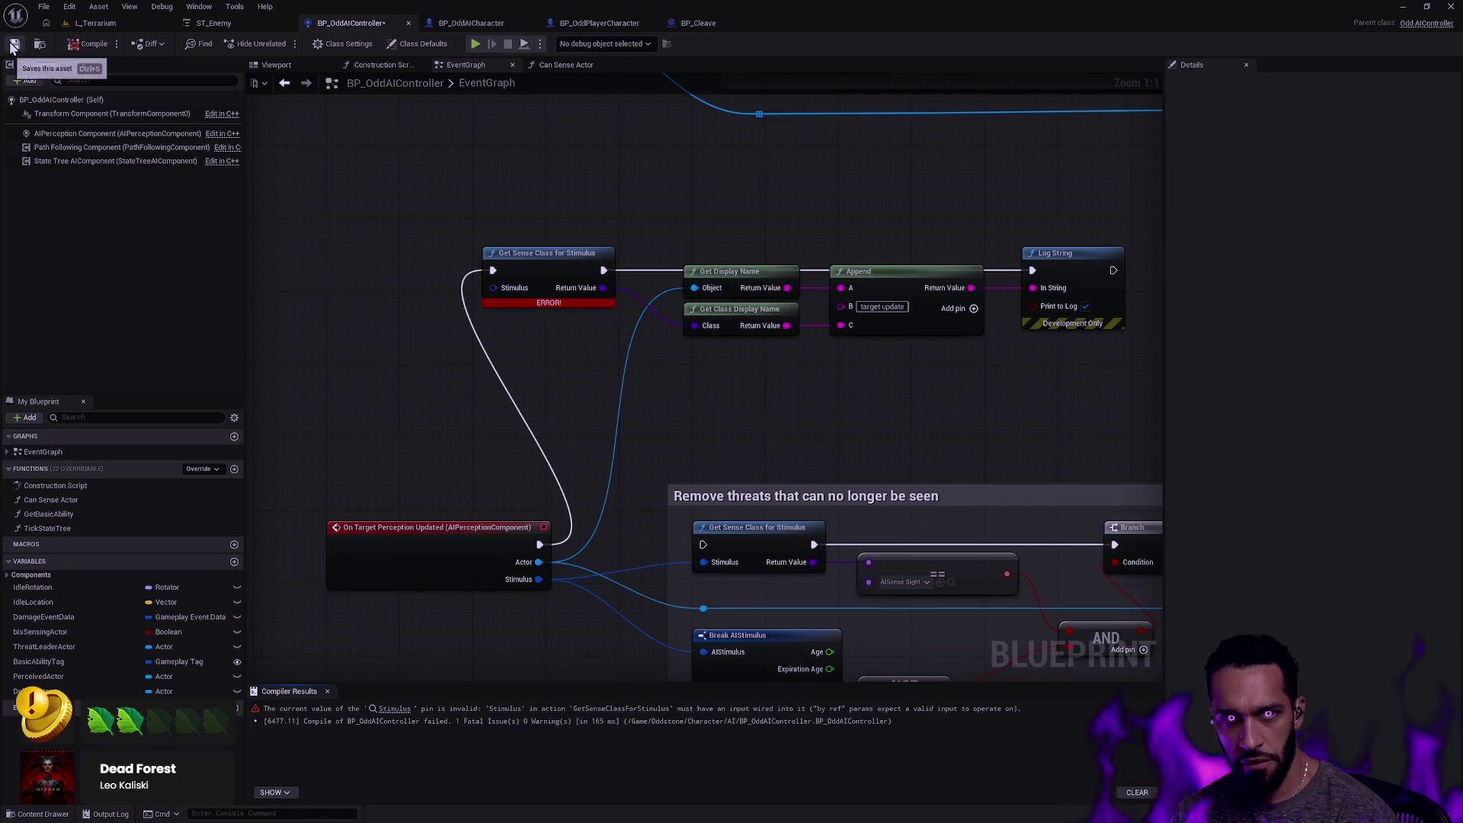
mouse_move(539, 579)
left_mouse_down()
mouse_move(476, 291)
mouse_move(493, 287)
left_mouse_up()
left_click(88, 44)
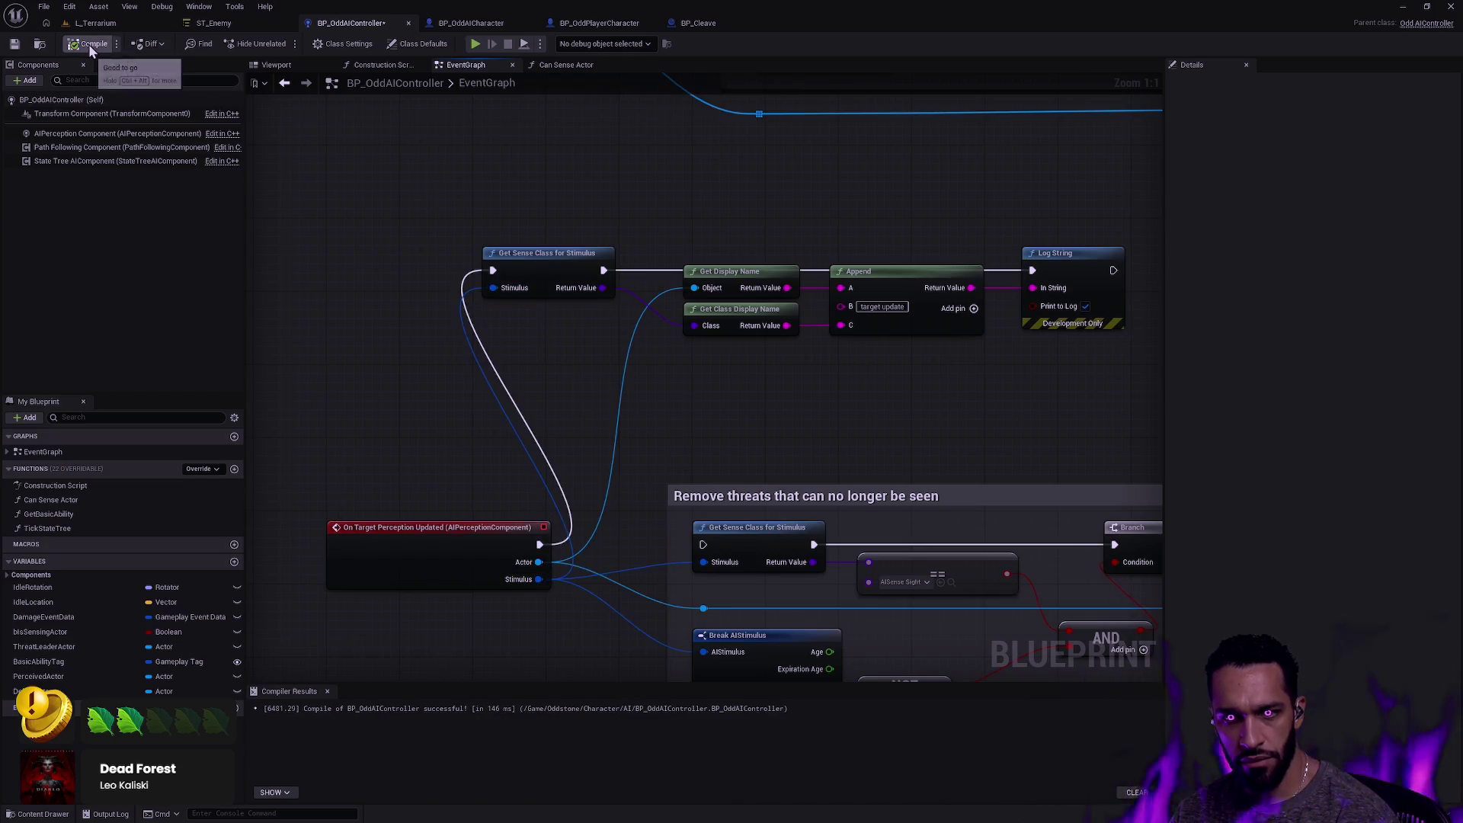
left_click(96, 23)
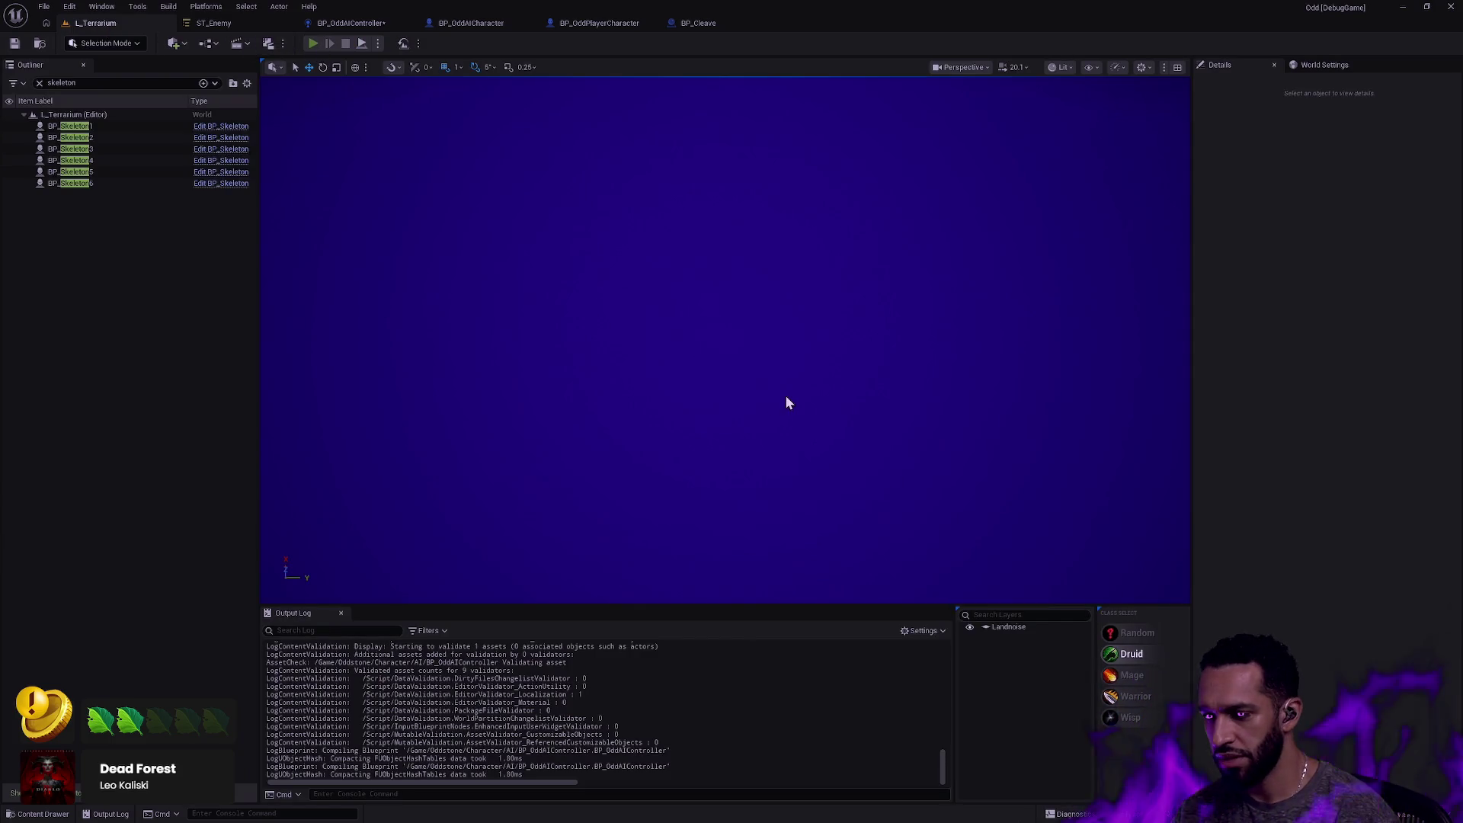
Start a play-in-editor session and clear the Output Log.
key("alt+p")
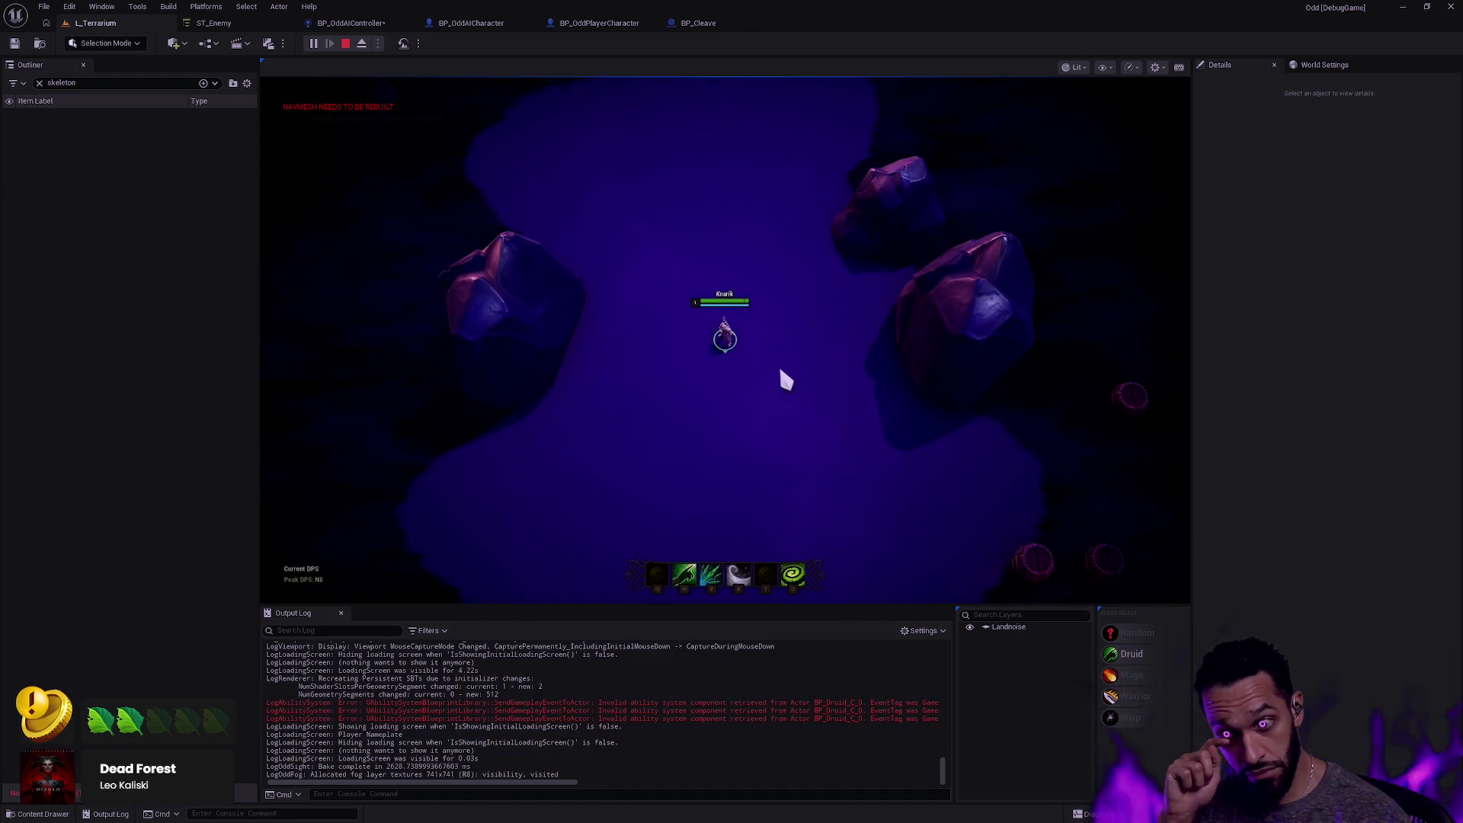
left_click(861, 511)
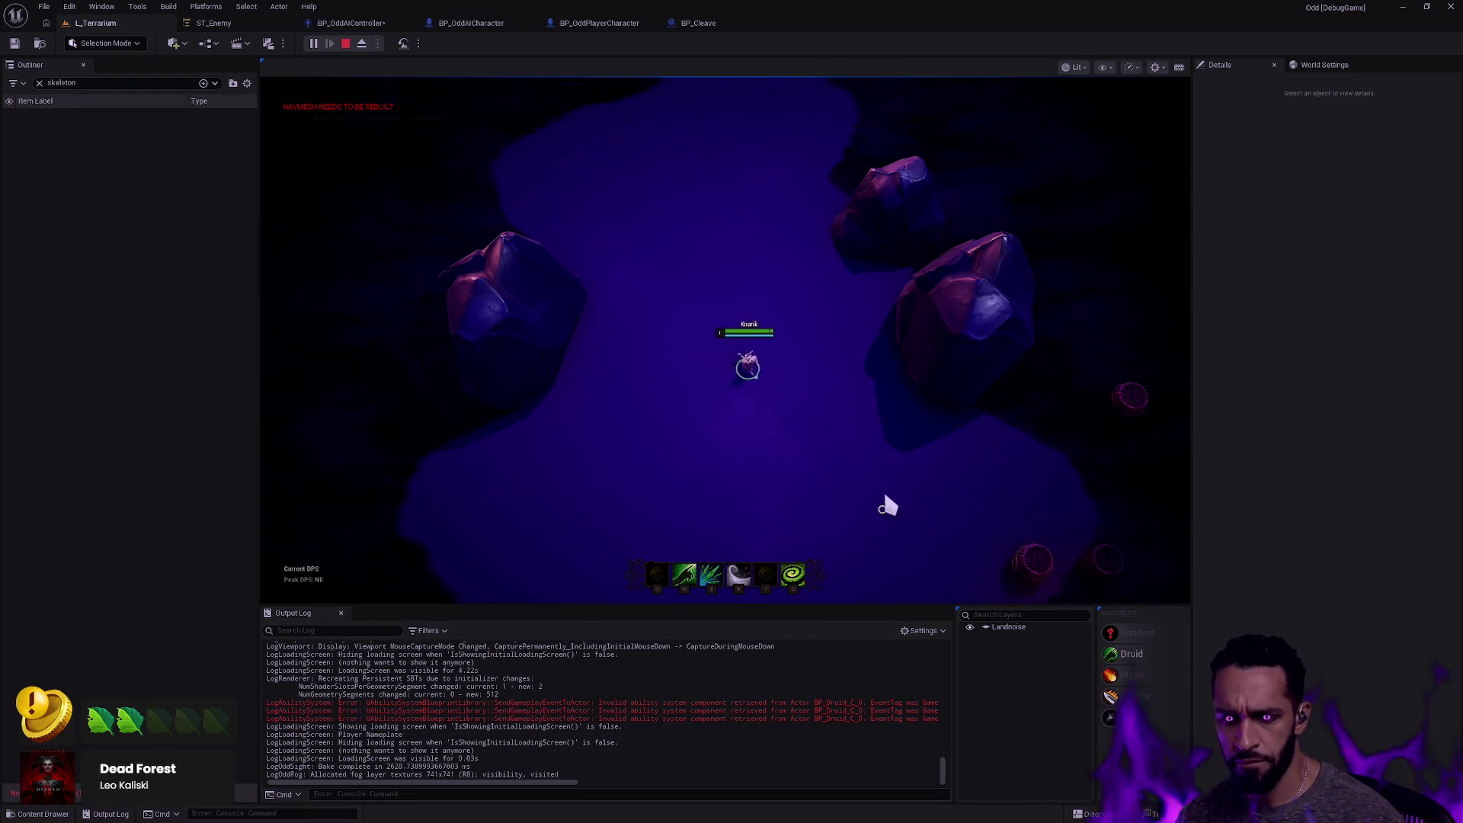
right_click(811, 679)
left_click(846, 591)
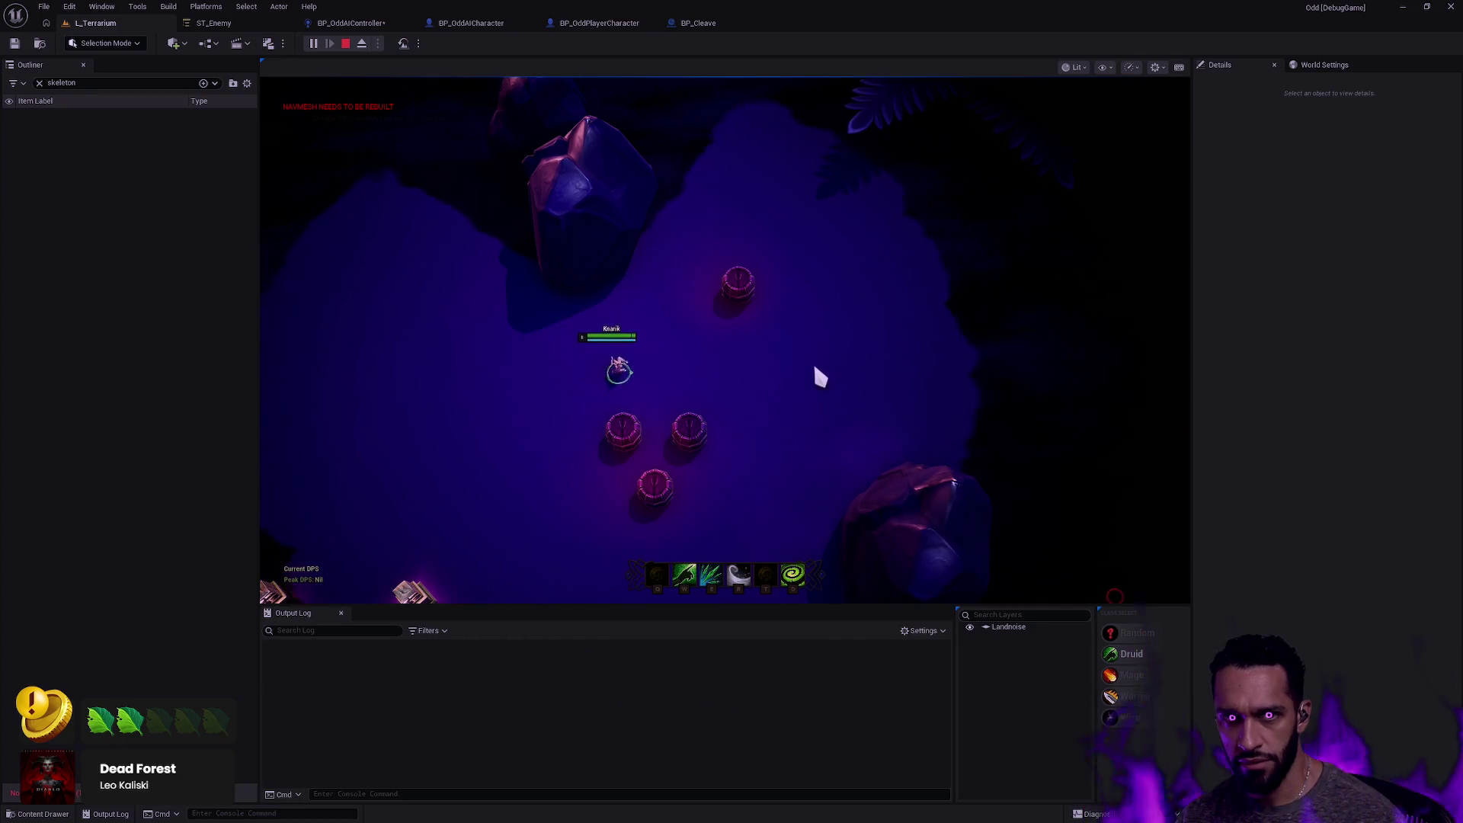
Walk the character near and away from the skeletons, cast the R skill, then stop playing.
left_click(791, 363)
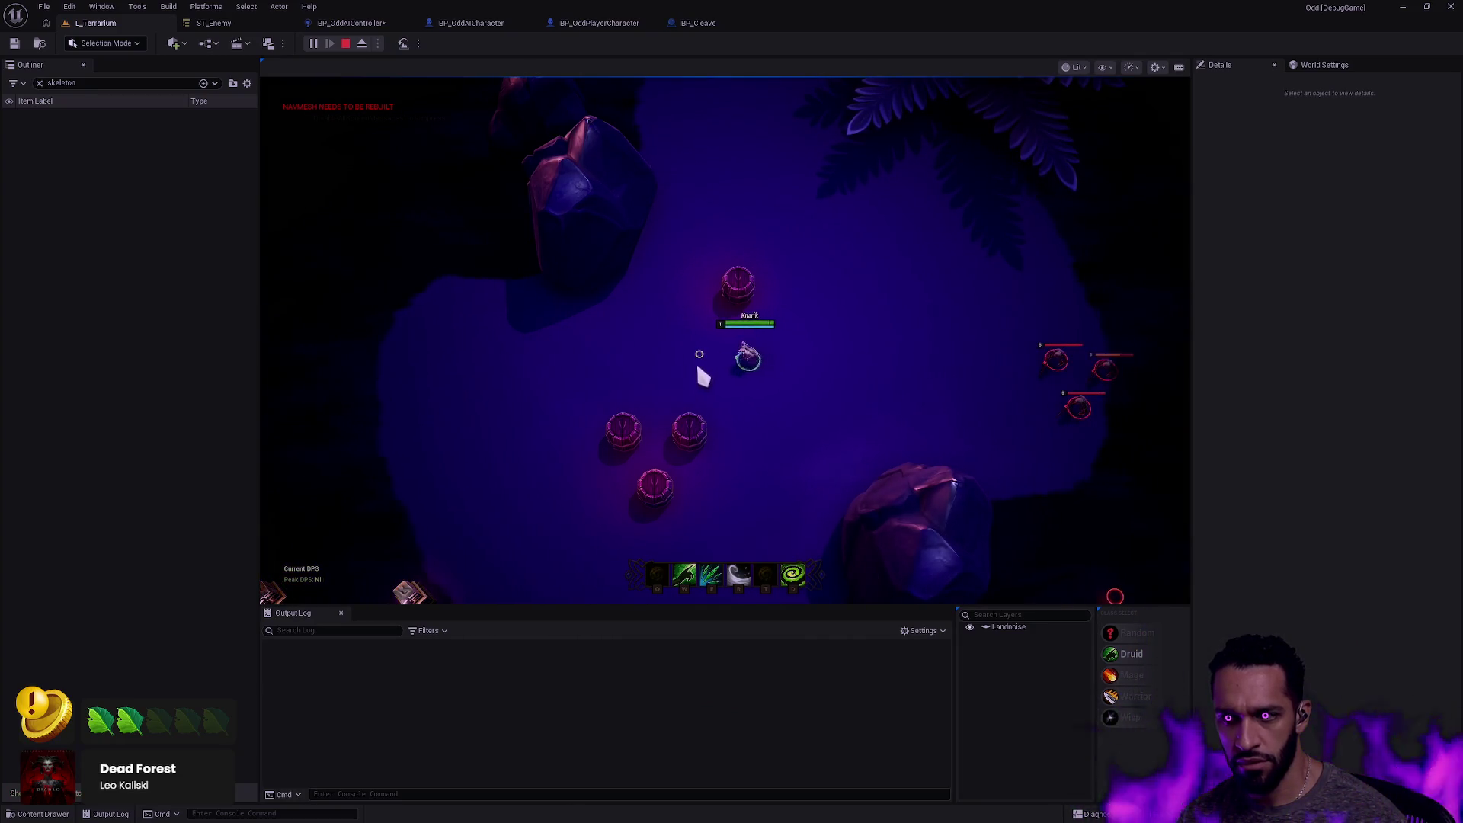
left_click(793, 365)
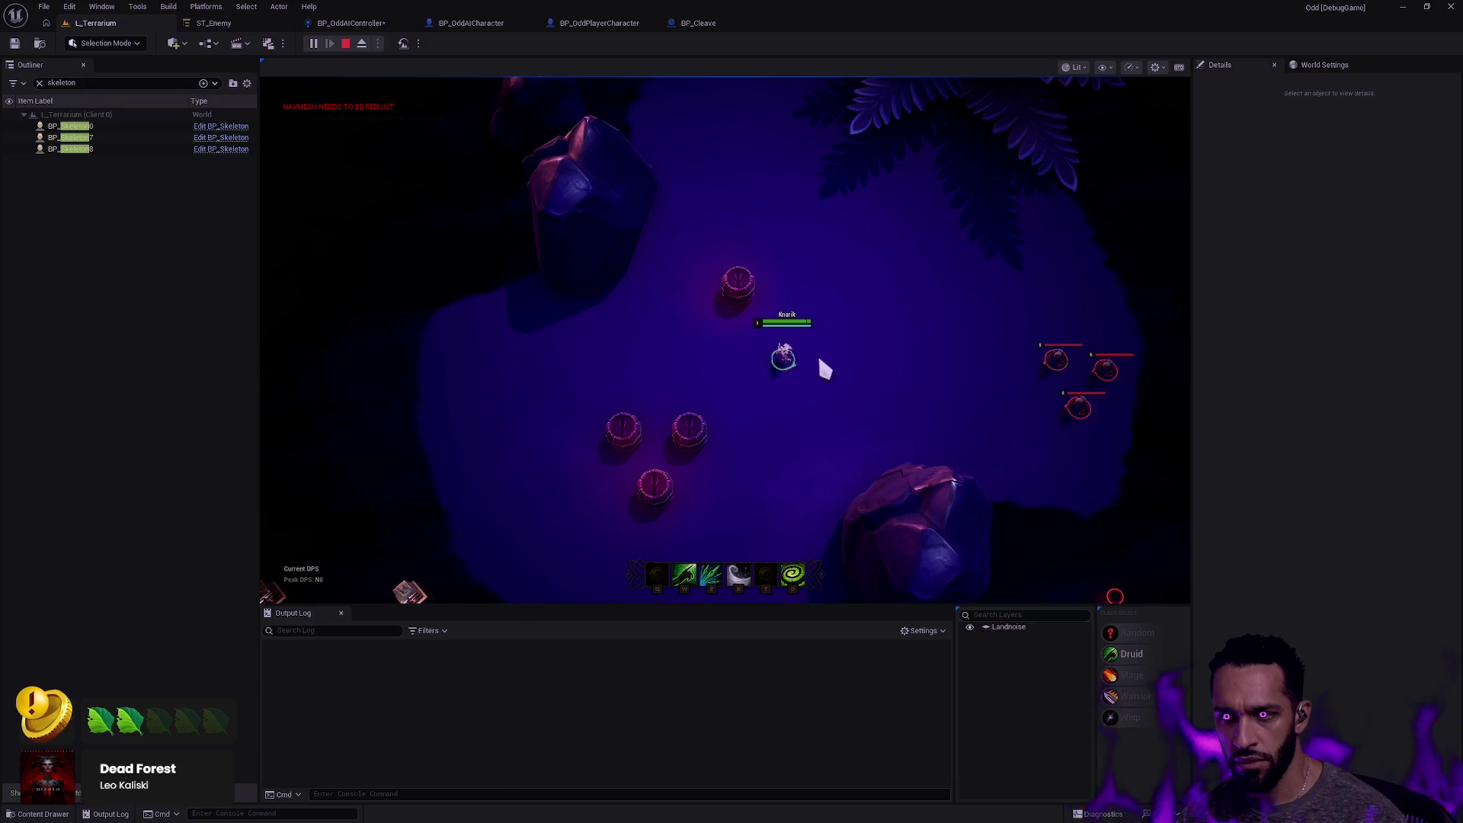
left_click(386, 399)
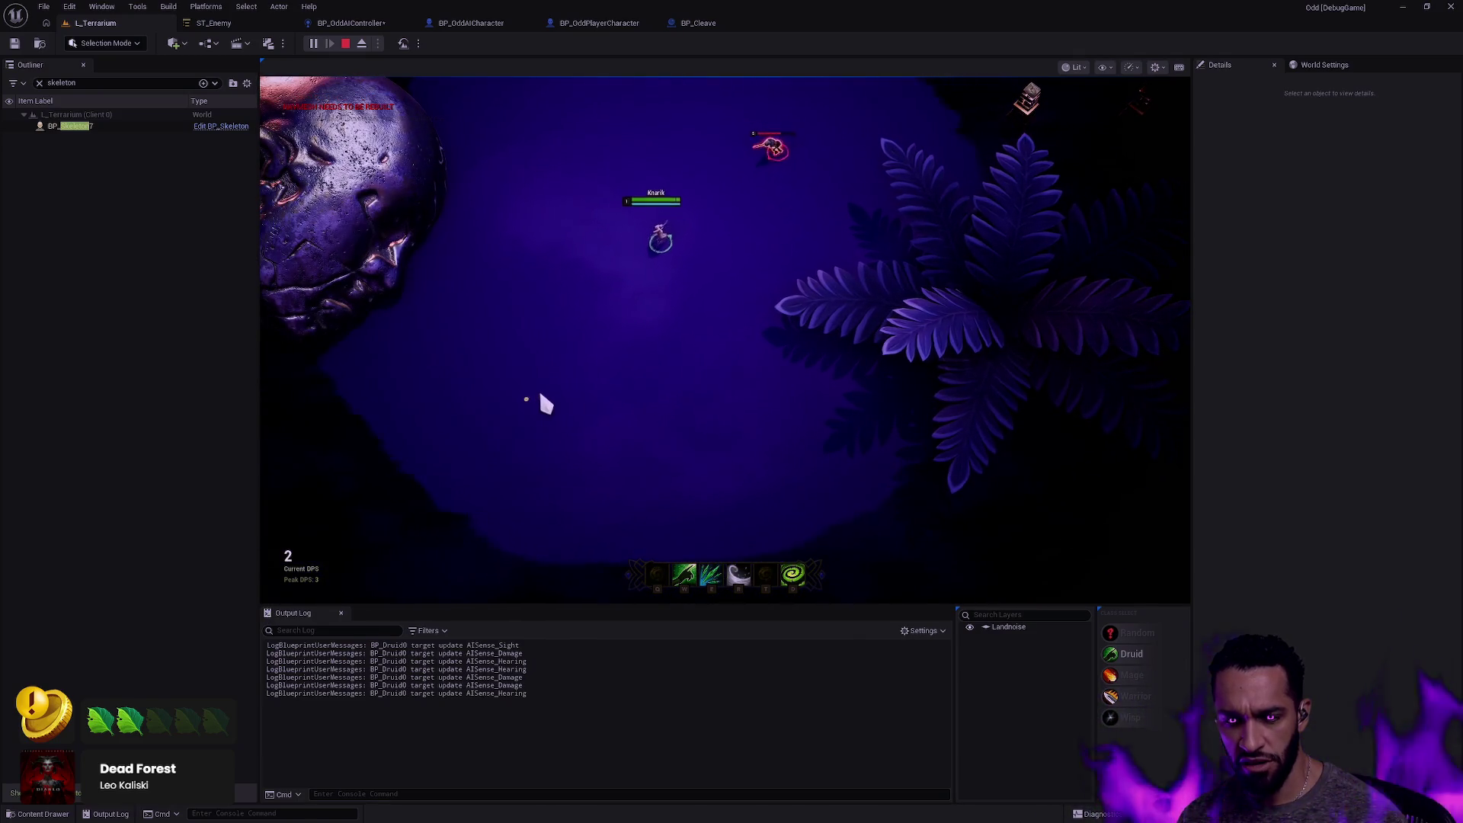
left_click(533, 560)
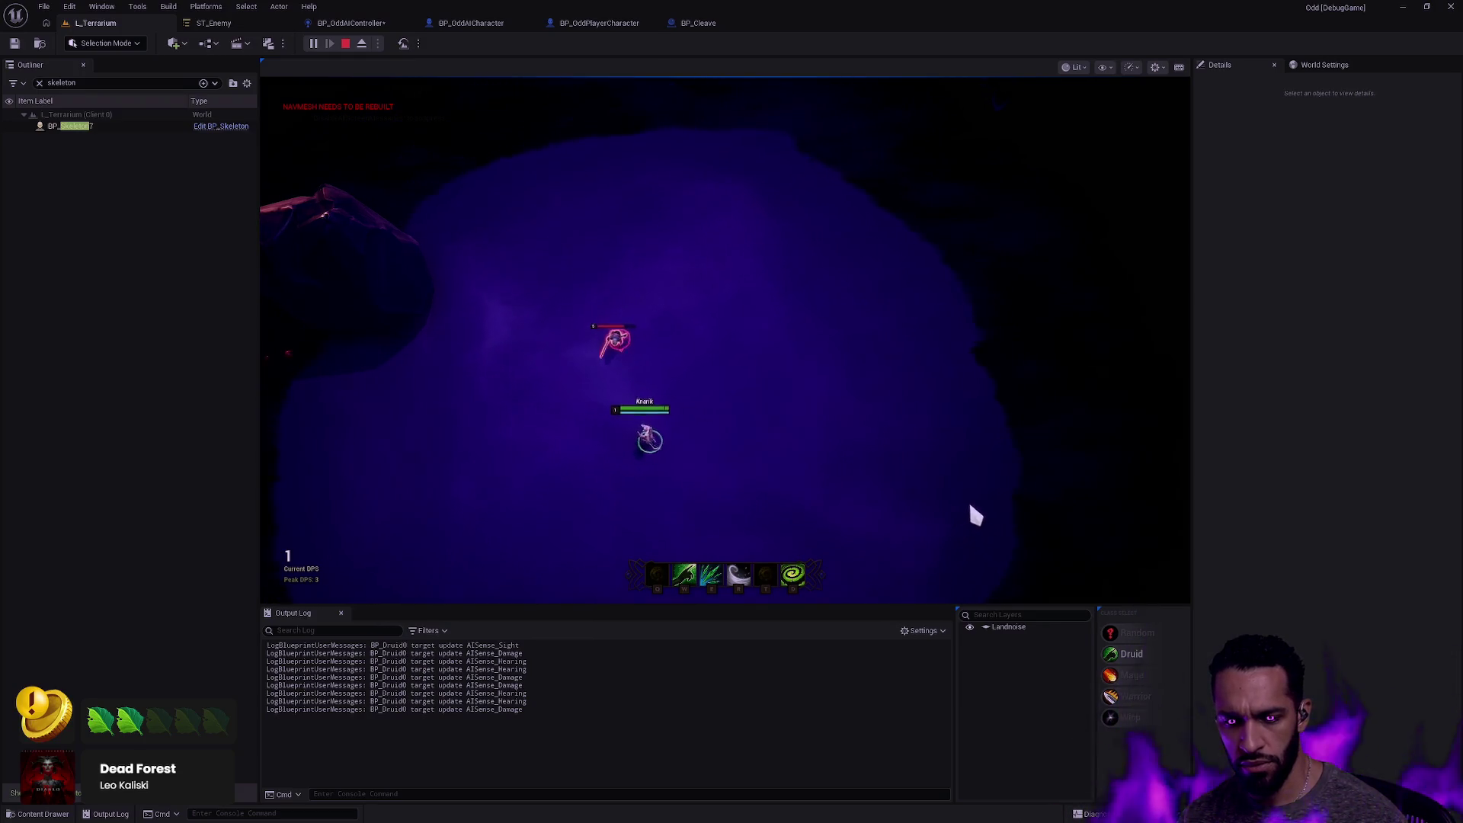
key("r")
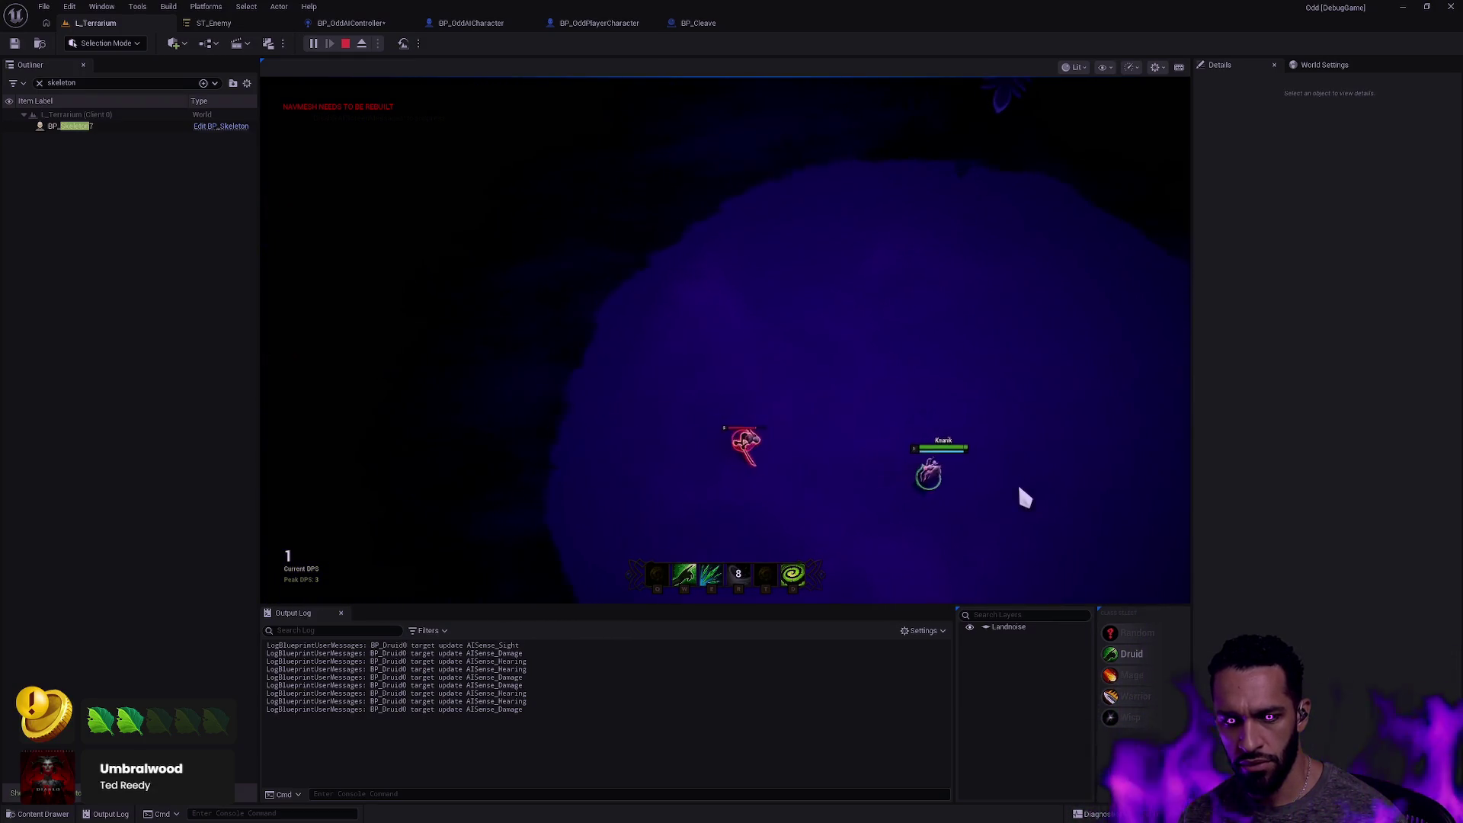
key("Escape")
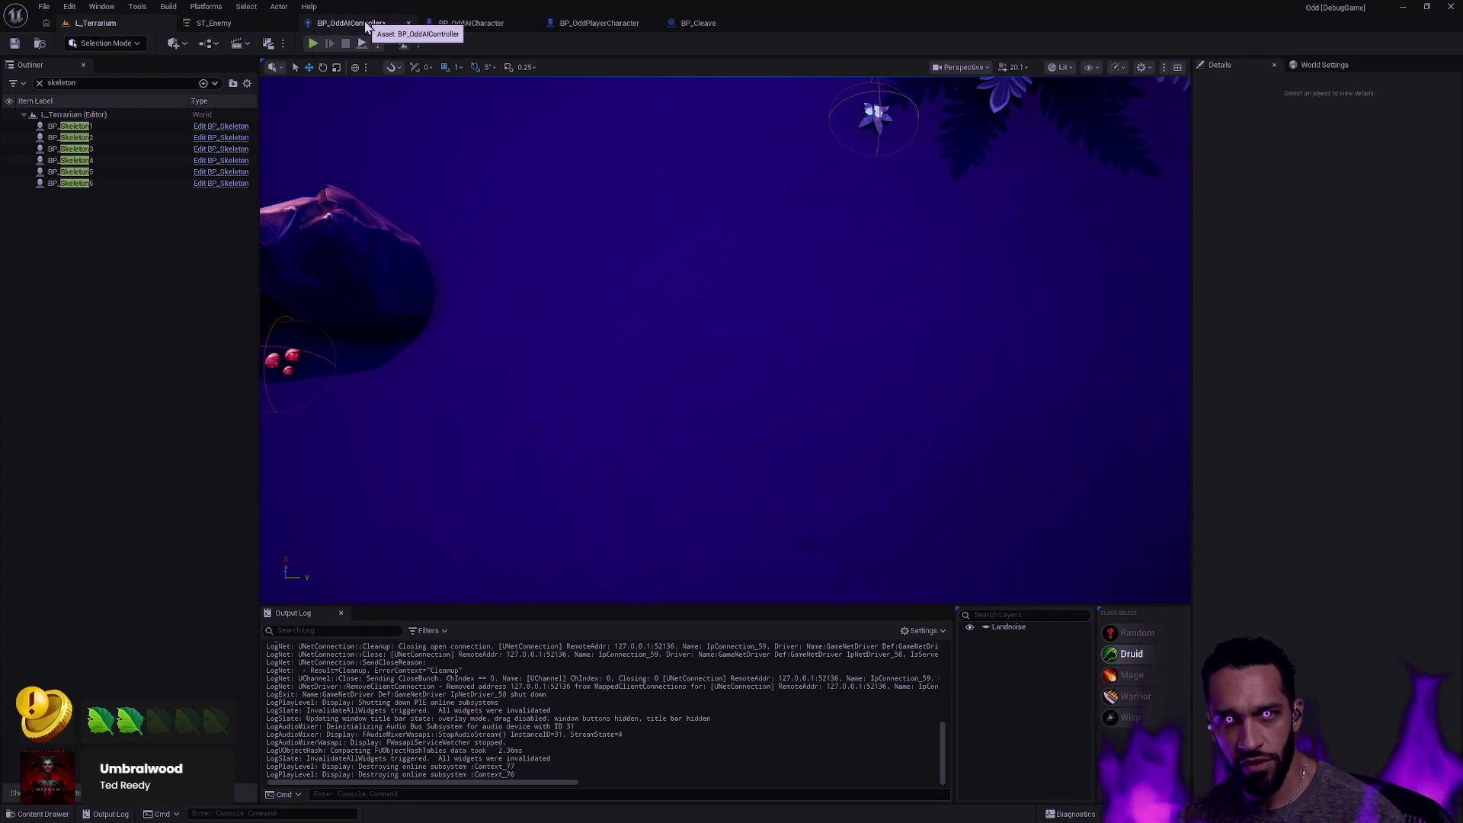
Compile and save the BP_OddAIController blueprint.
left_click(314, 23)
left_click(89, 43)
left_click(13, 45)
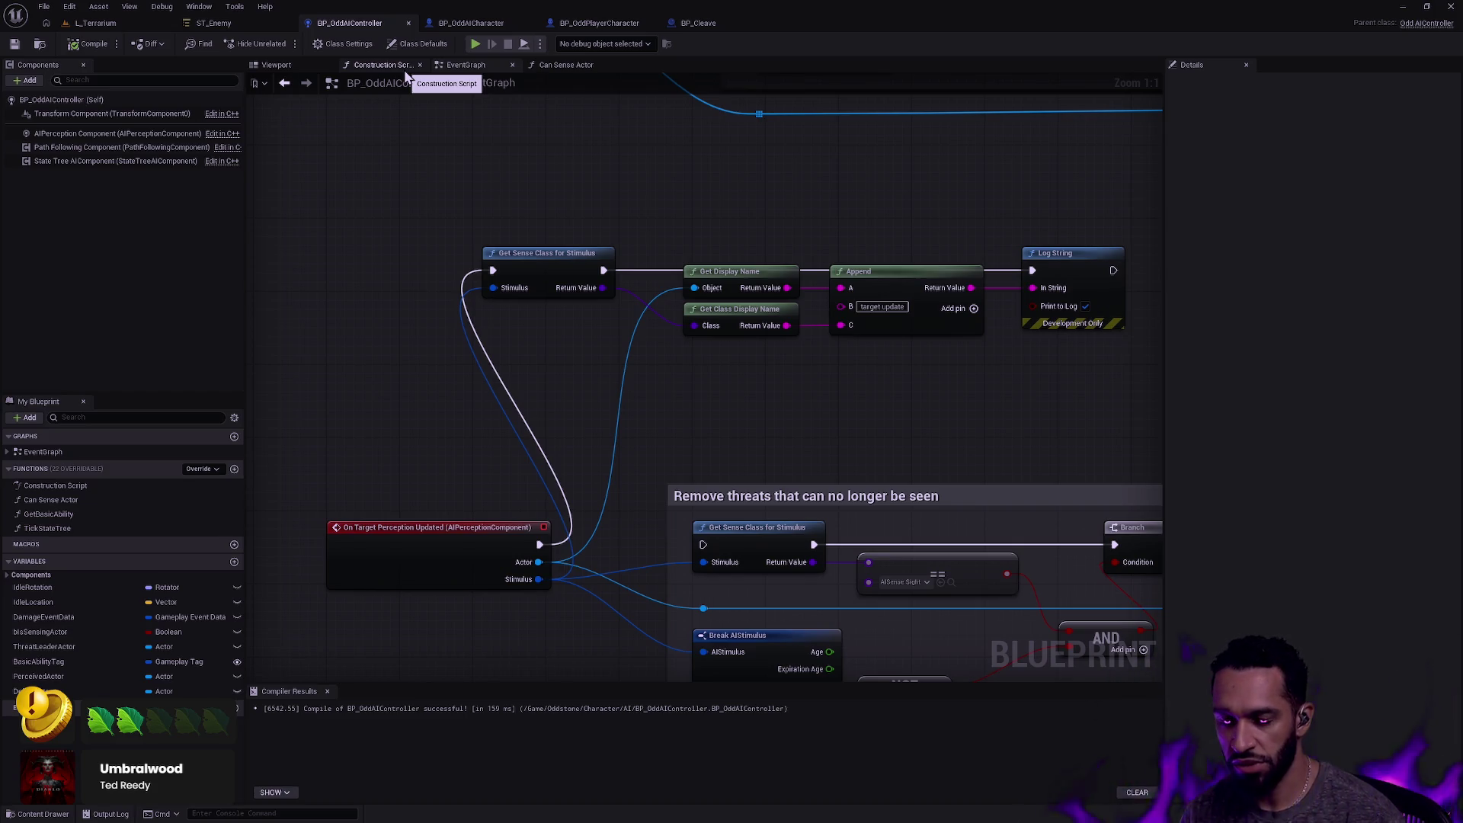
Nudge the Log String node slightly to the left in the EventGraph.
left_click_drag(691, 402, 745, 273)
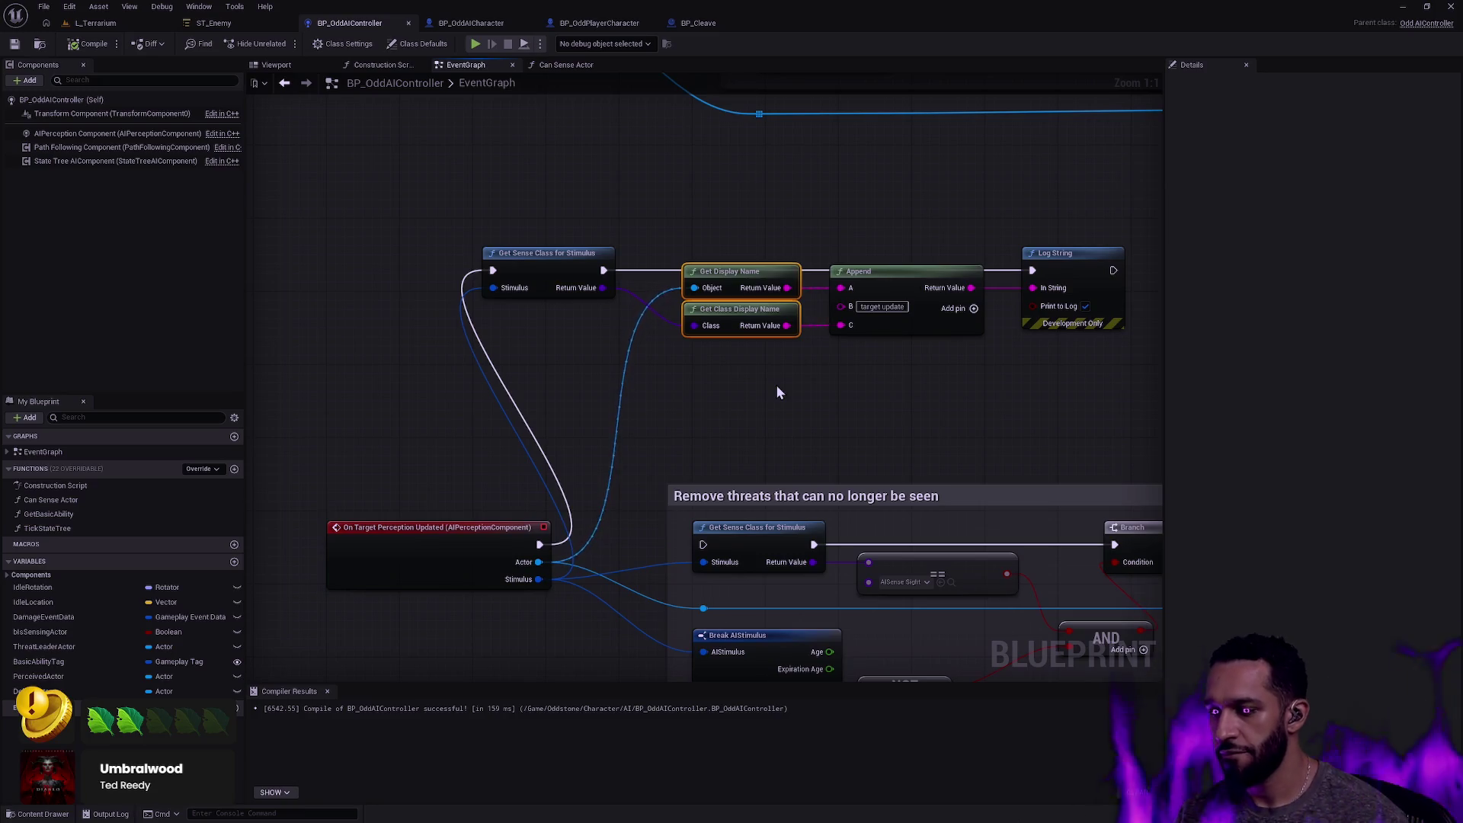
left_click(765, 375)
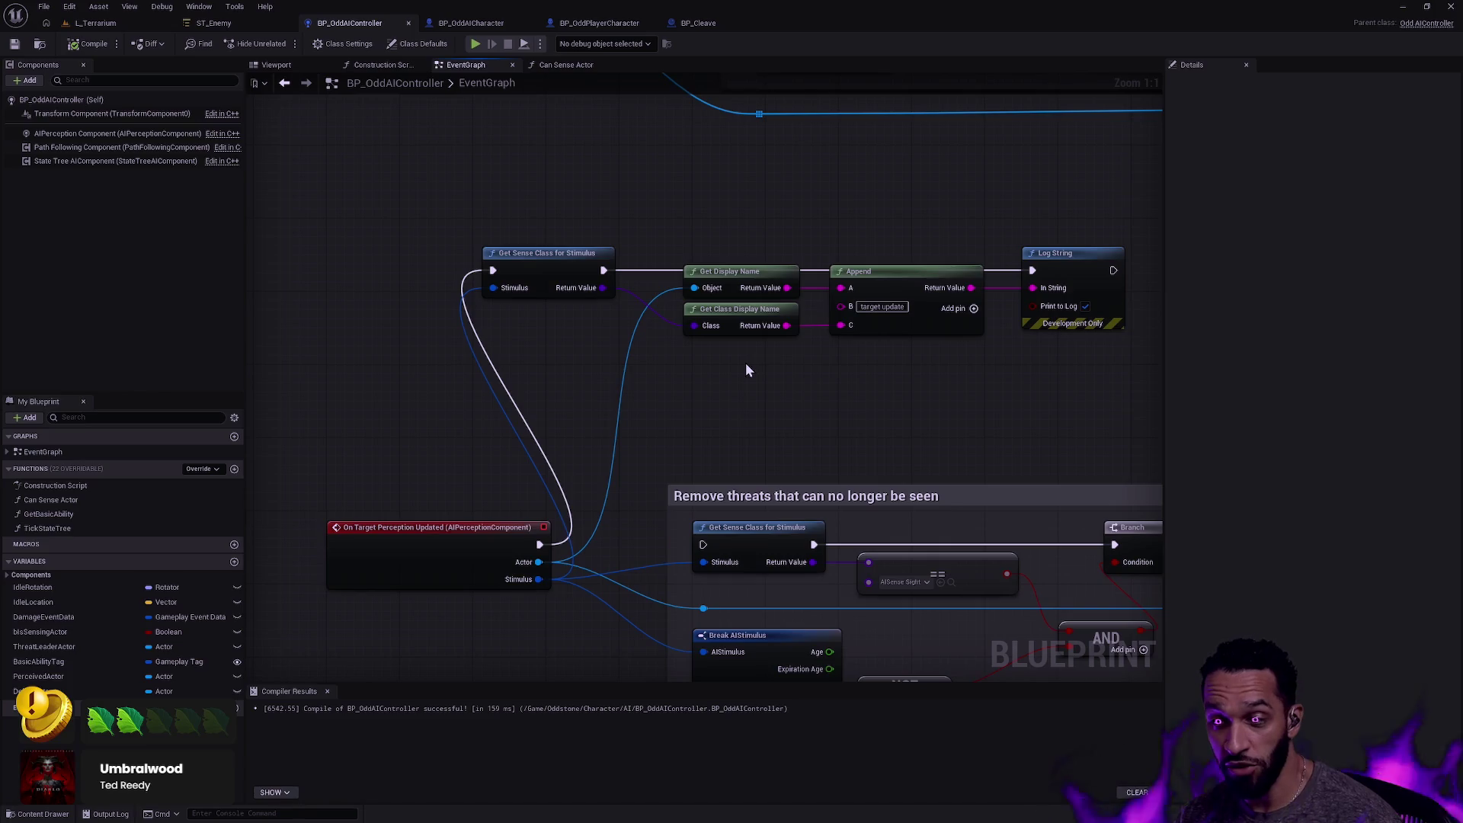
left_click_drag(1077, 280, 1068, 280)
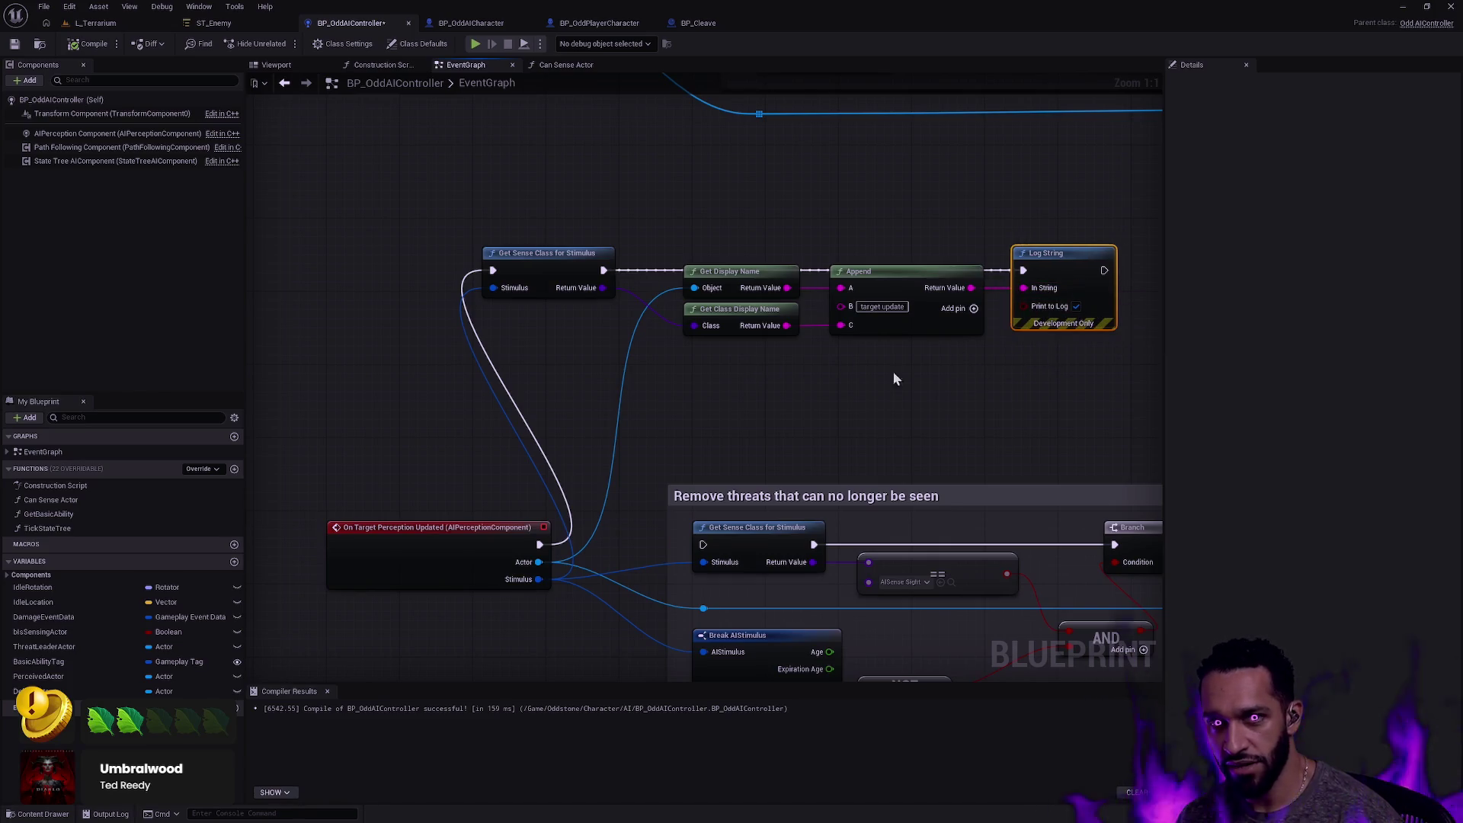
left_click(837, 383)
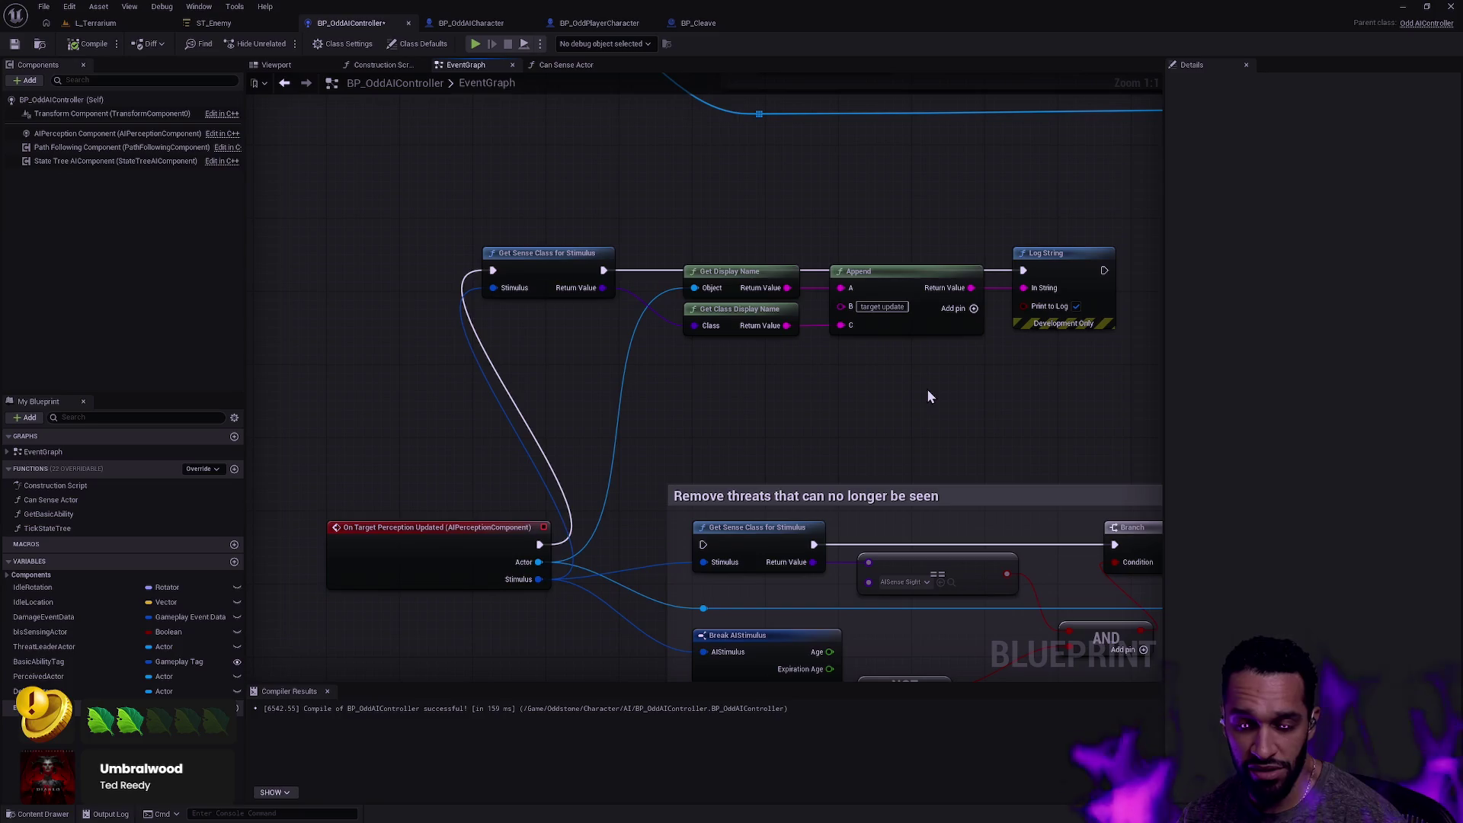
left_click_drag(996, 363, 997, 363)
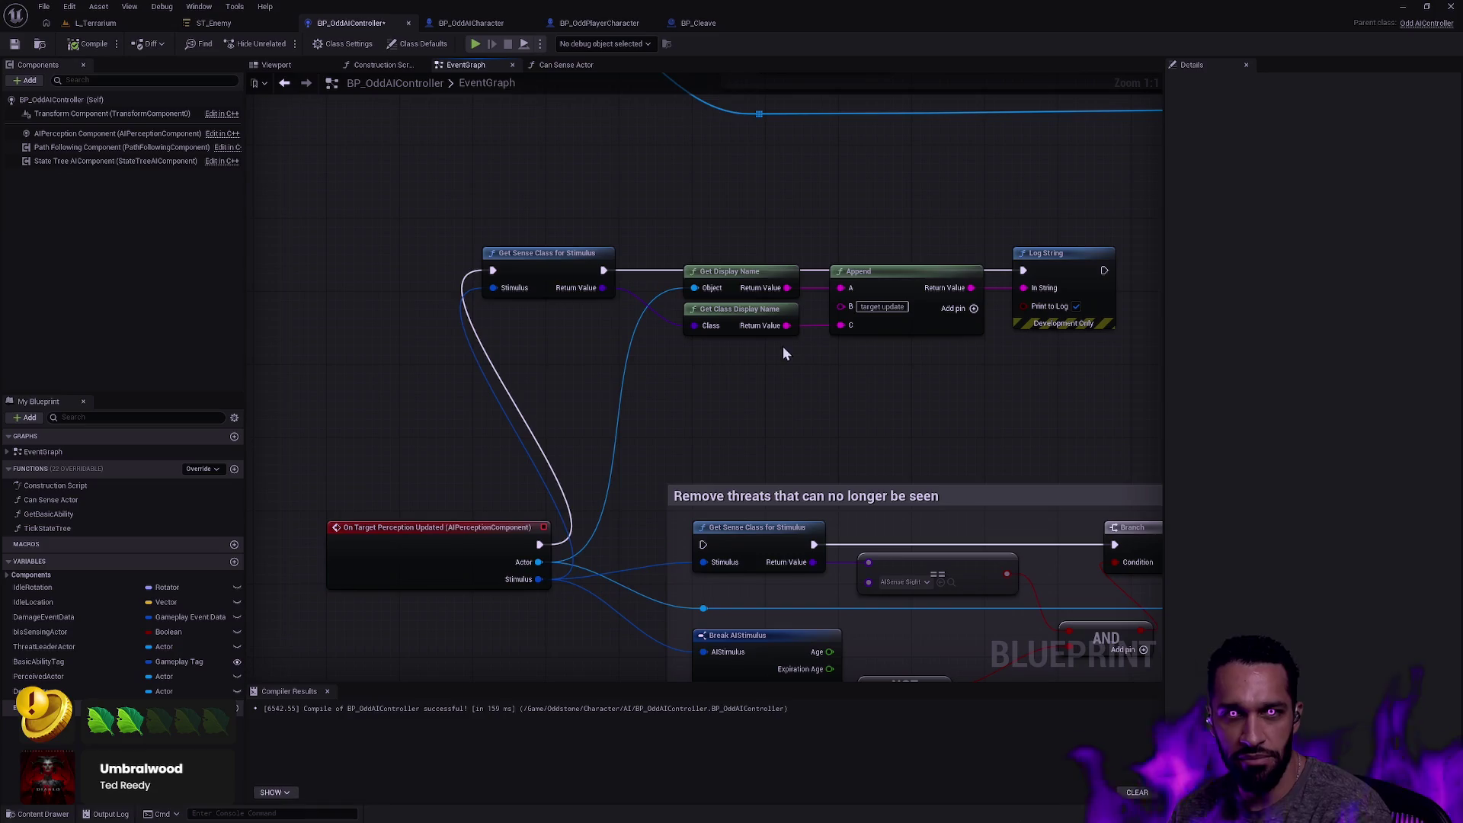
Switch to the ST_Enemy state tree, then back to the L_Terrarium level.
left_click(214, 23)
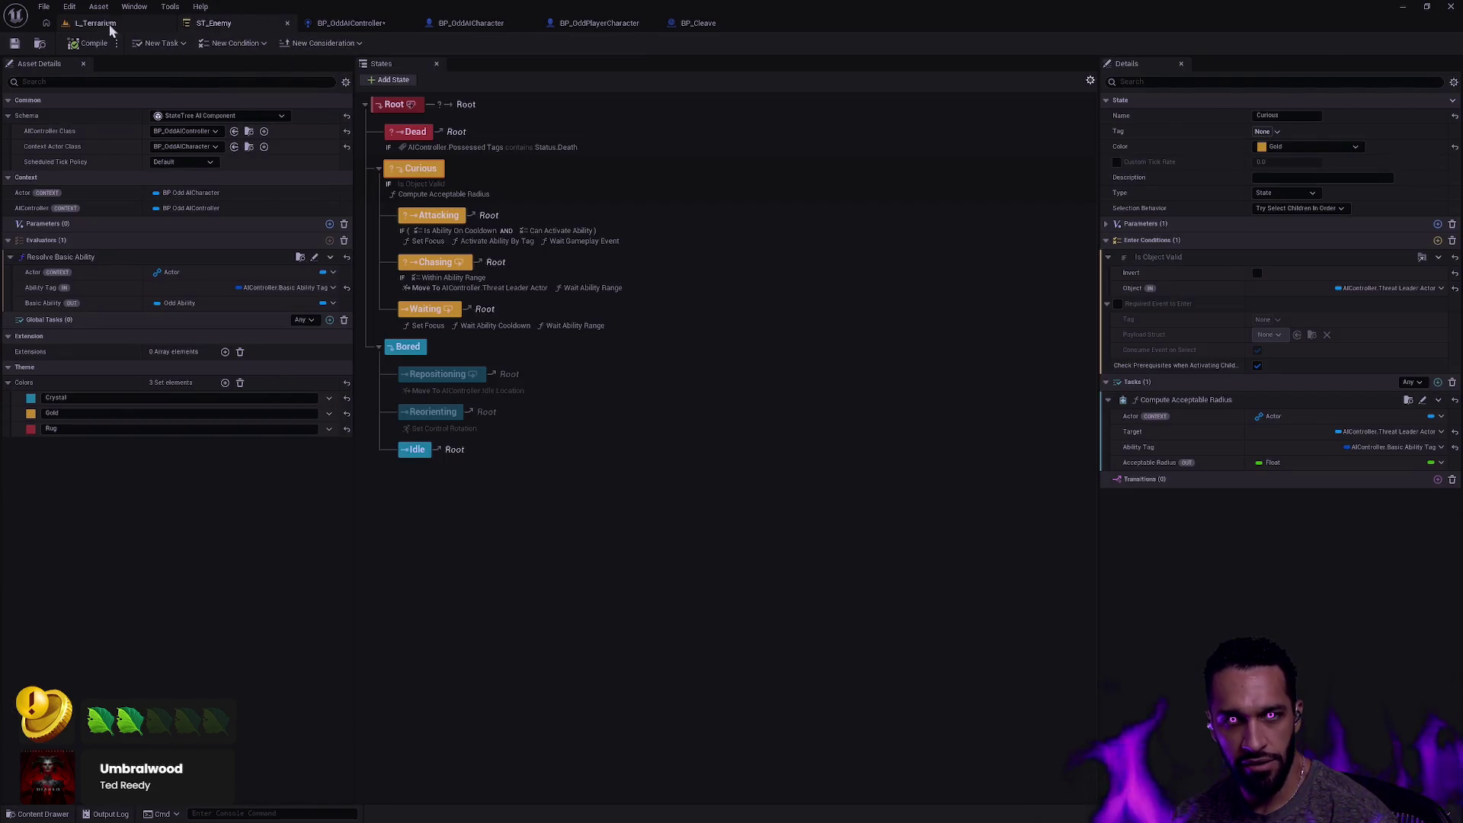
left_click(95, 23)
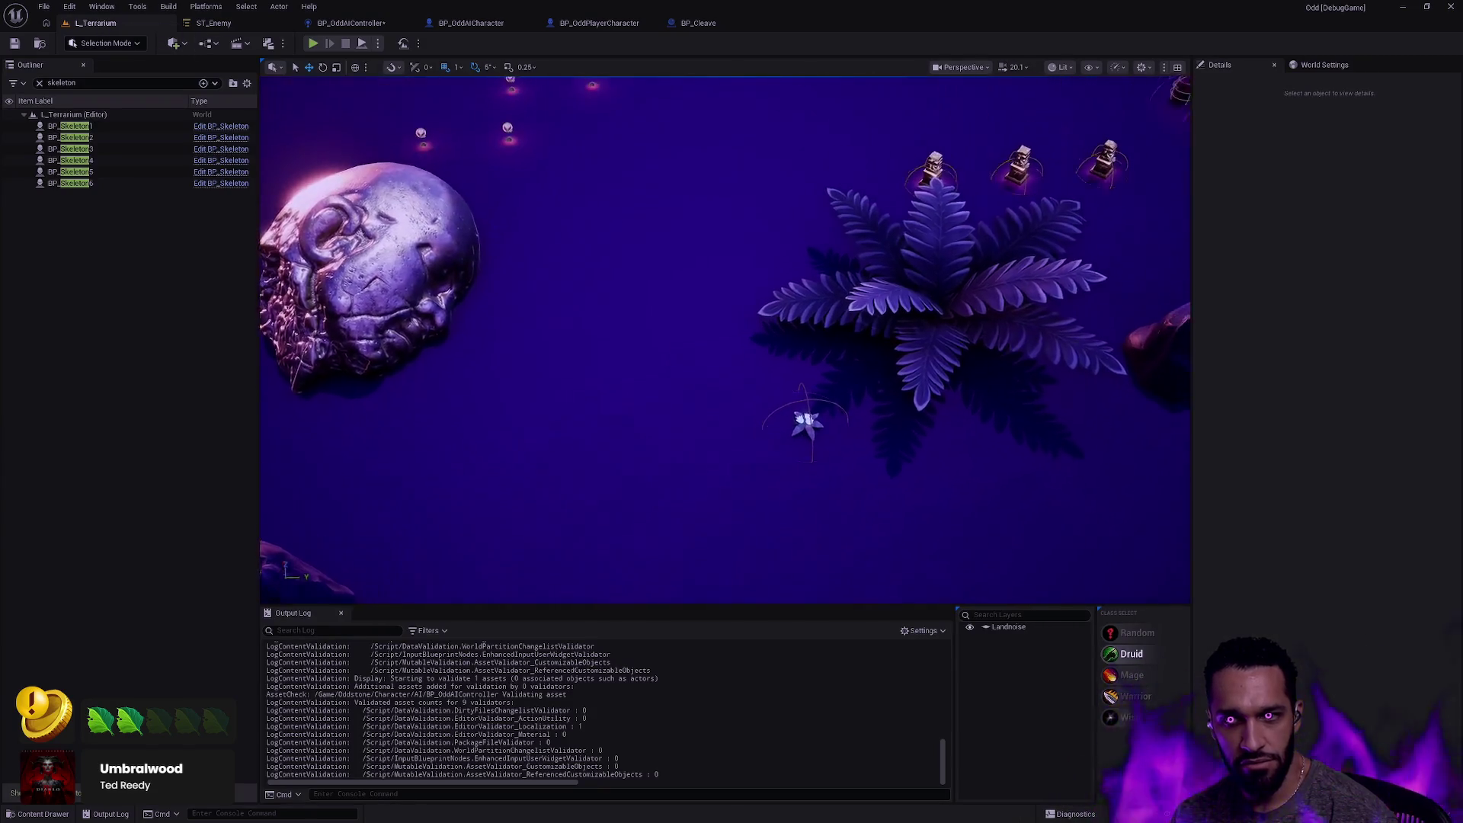
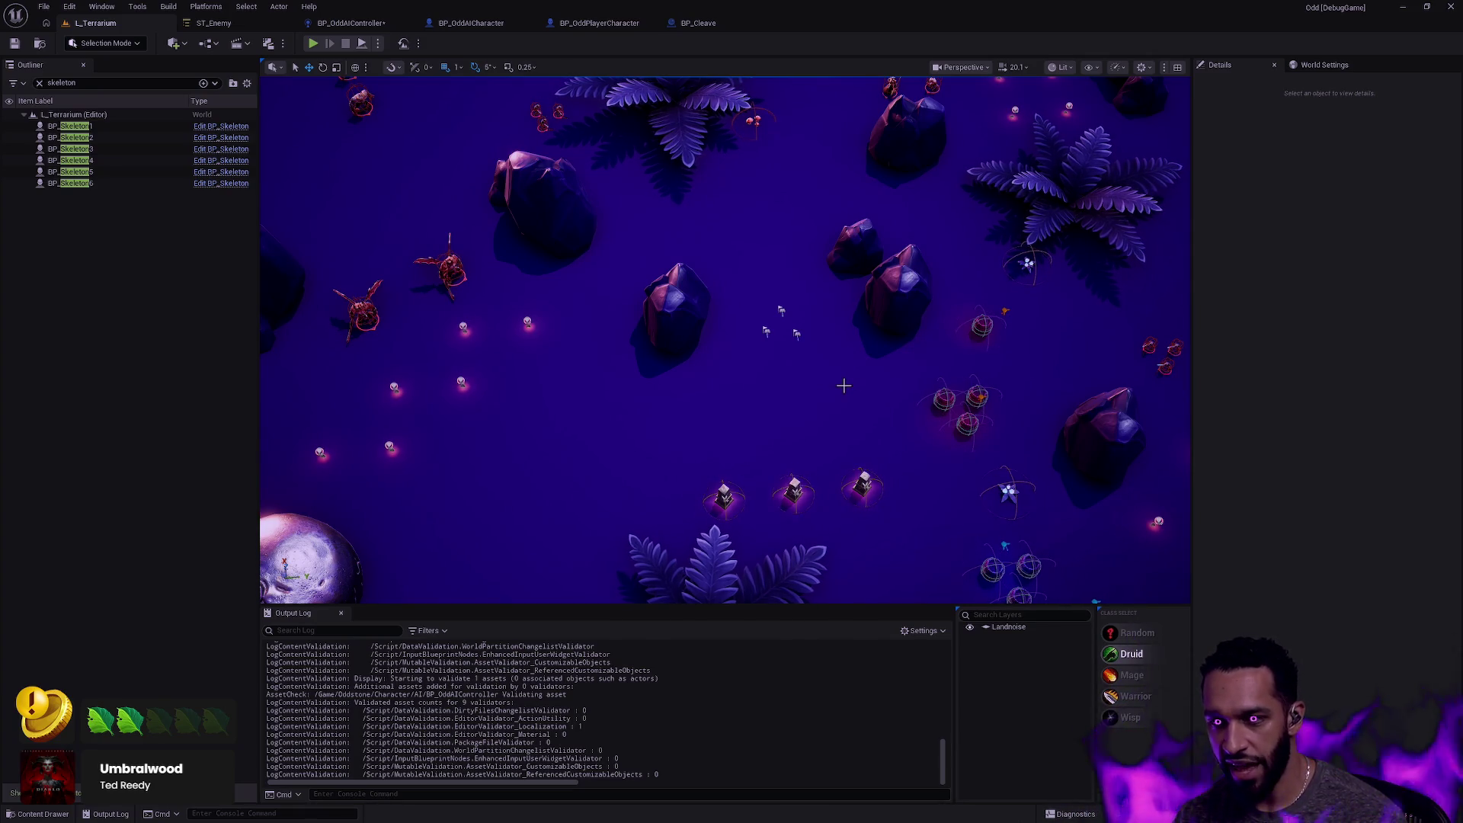
Open Devlog's Early folder through system search and play the 2023 debug gameplay video.
scroll(879, 391, "down", 5)
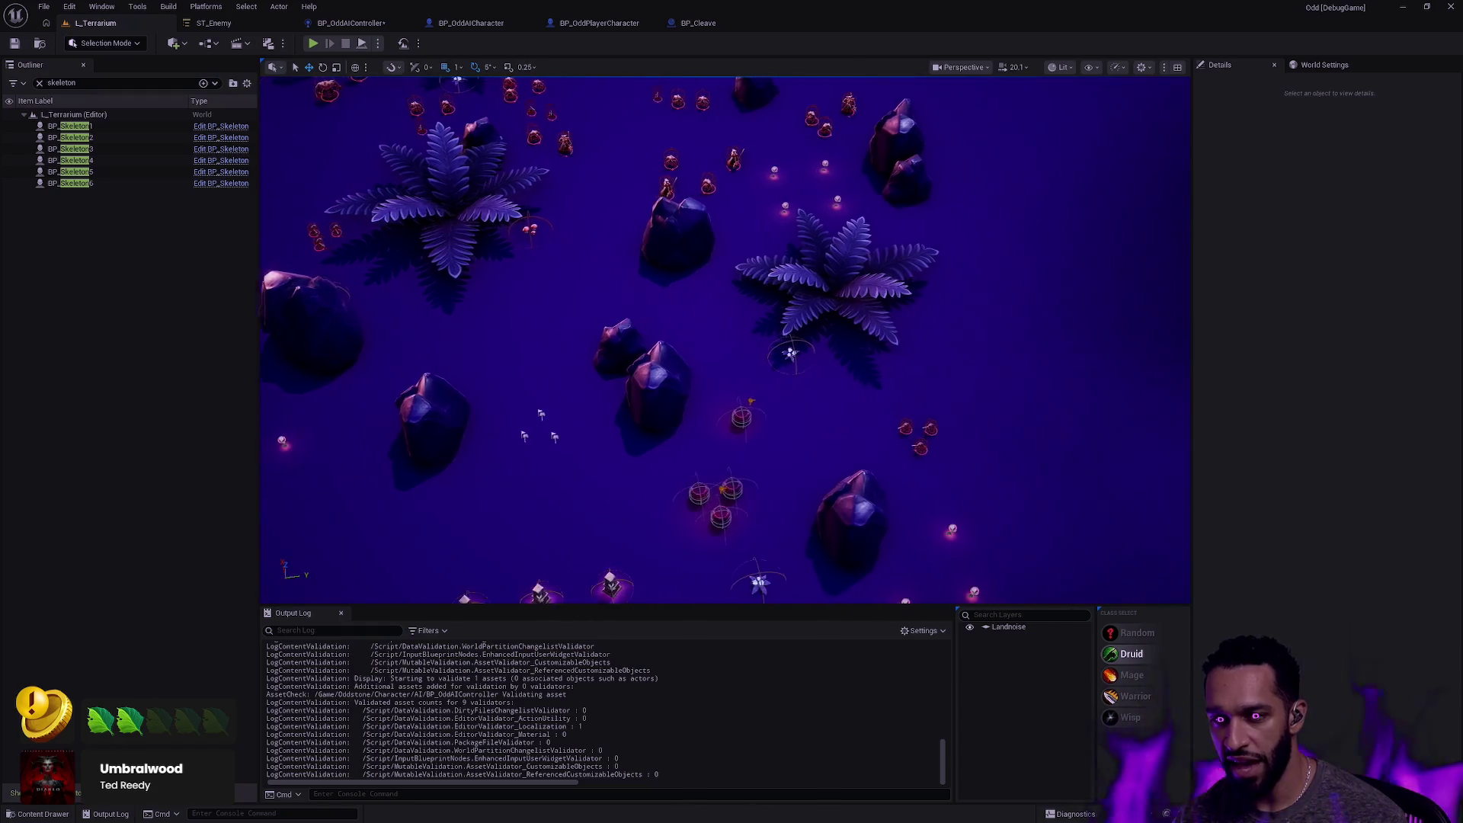
scroll(830, 387, "up", 5)
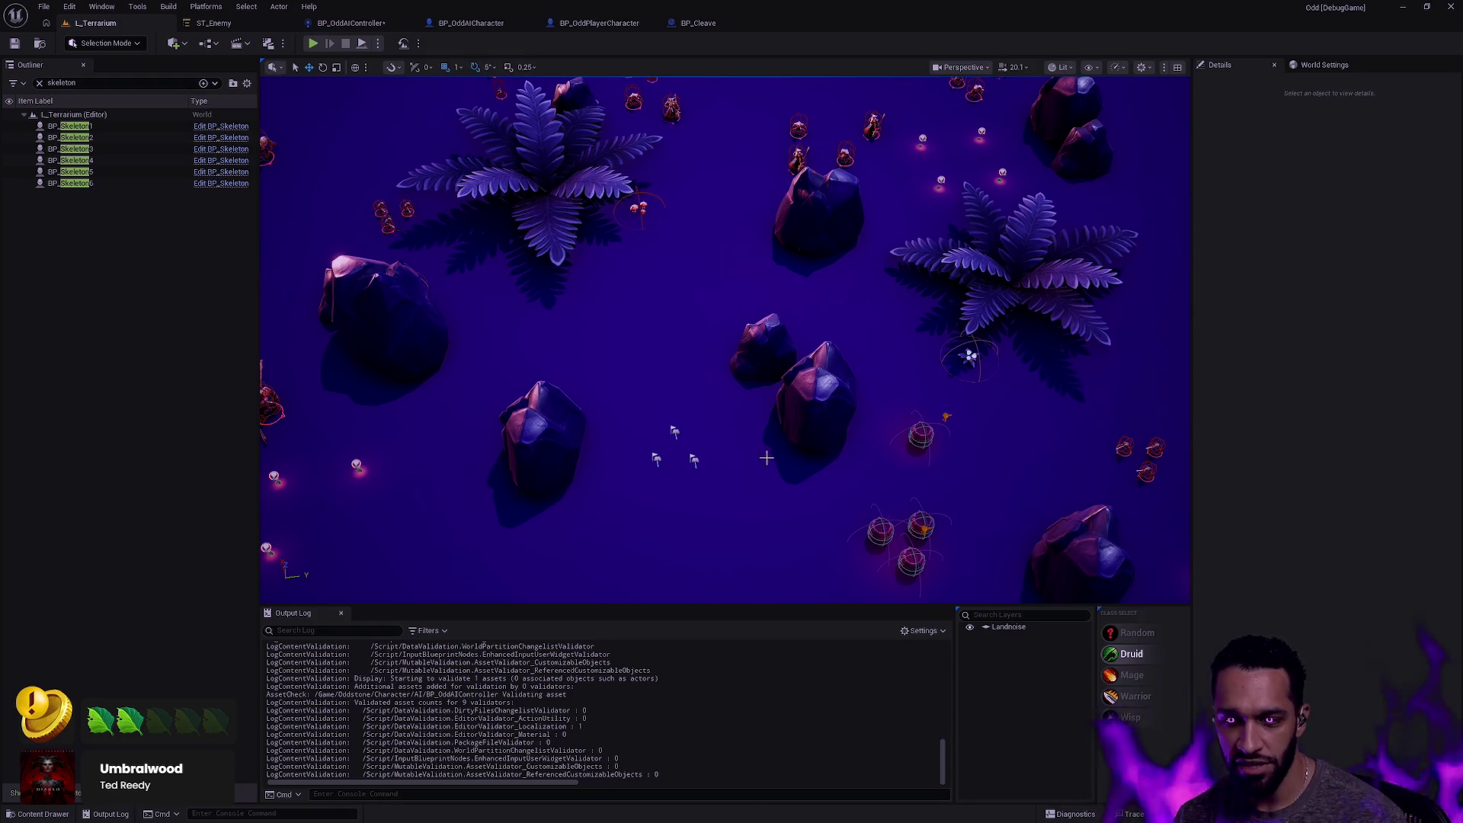
scroll(709, 421, "down", 4)
scroll(709, 422, "up", 6)
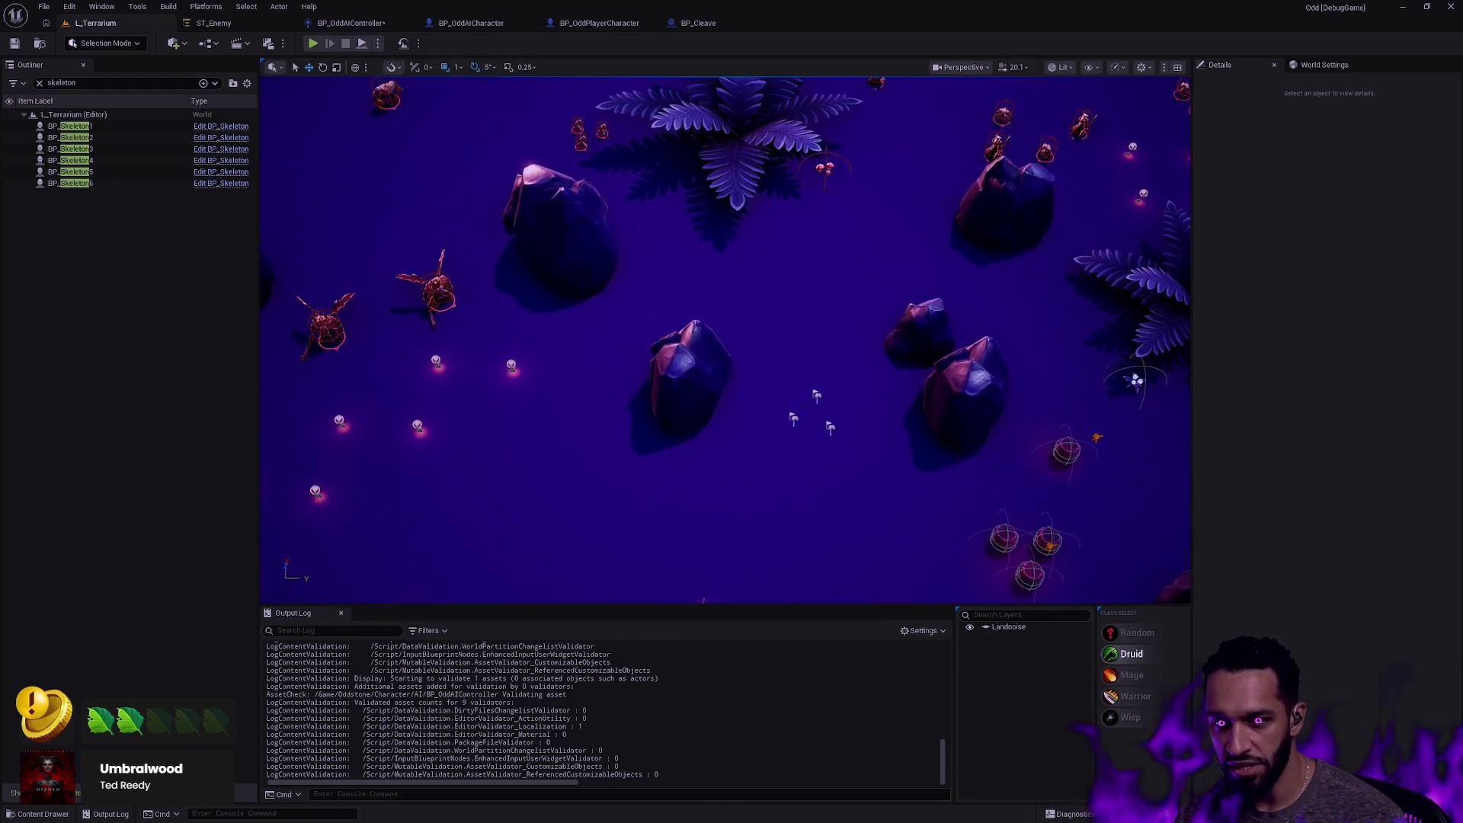
scroll(765, 456, "down", 5)
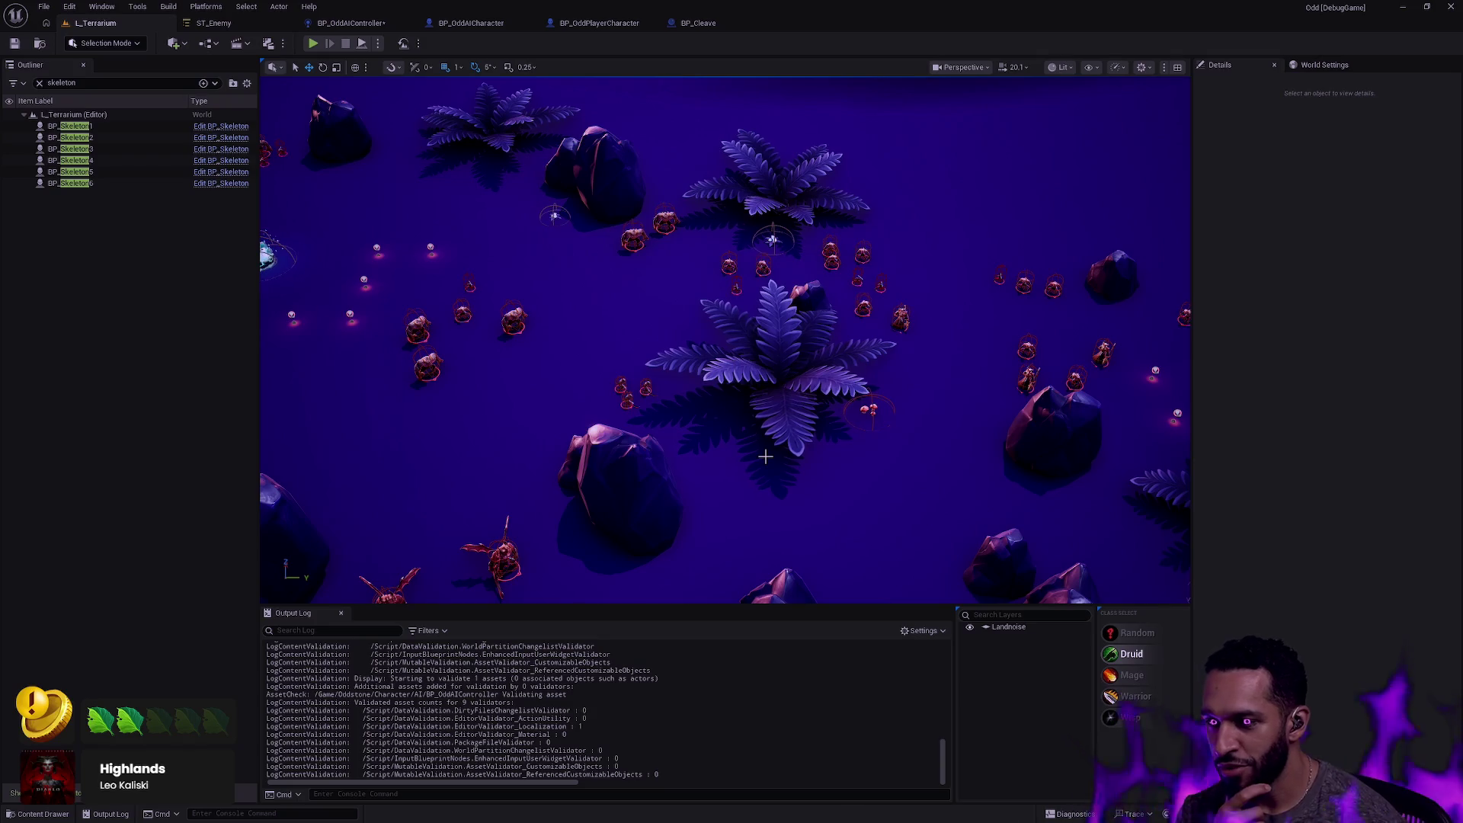
key("super")
type("devlog")
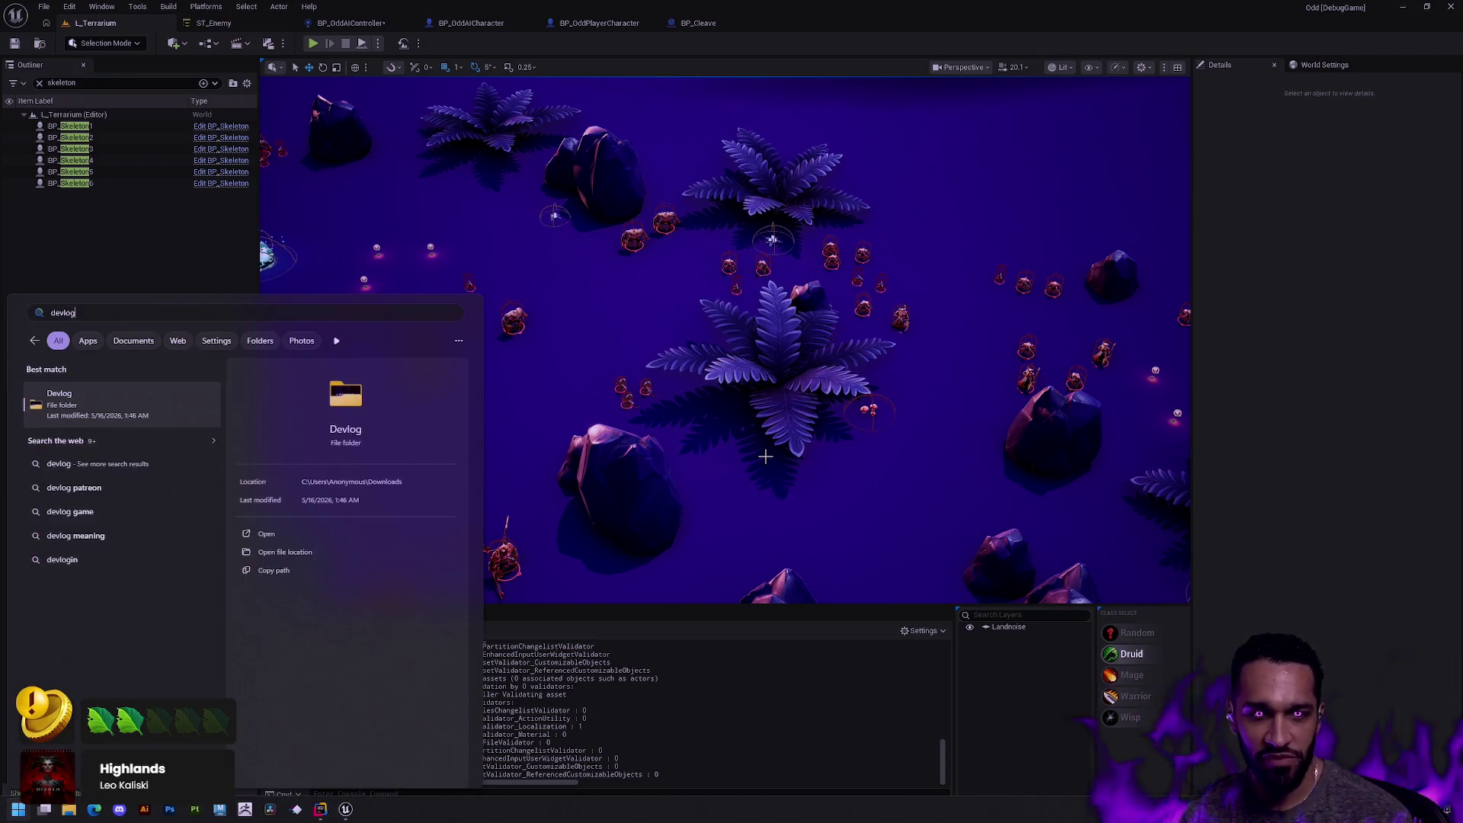
key("Return")
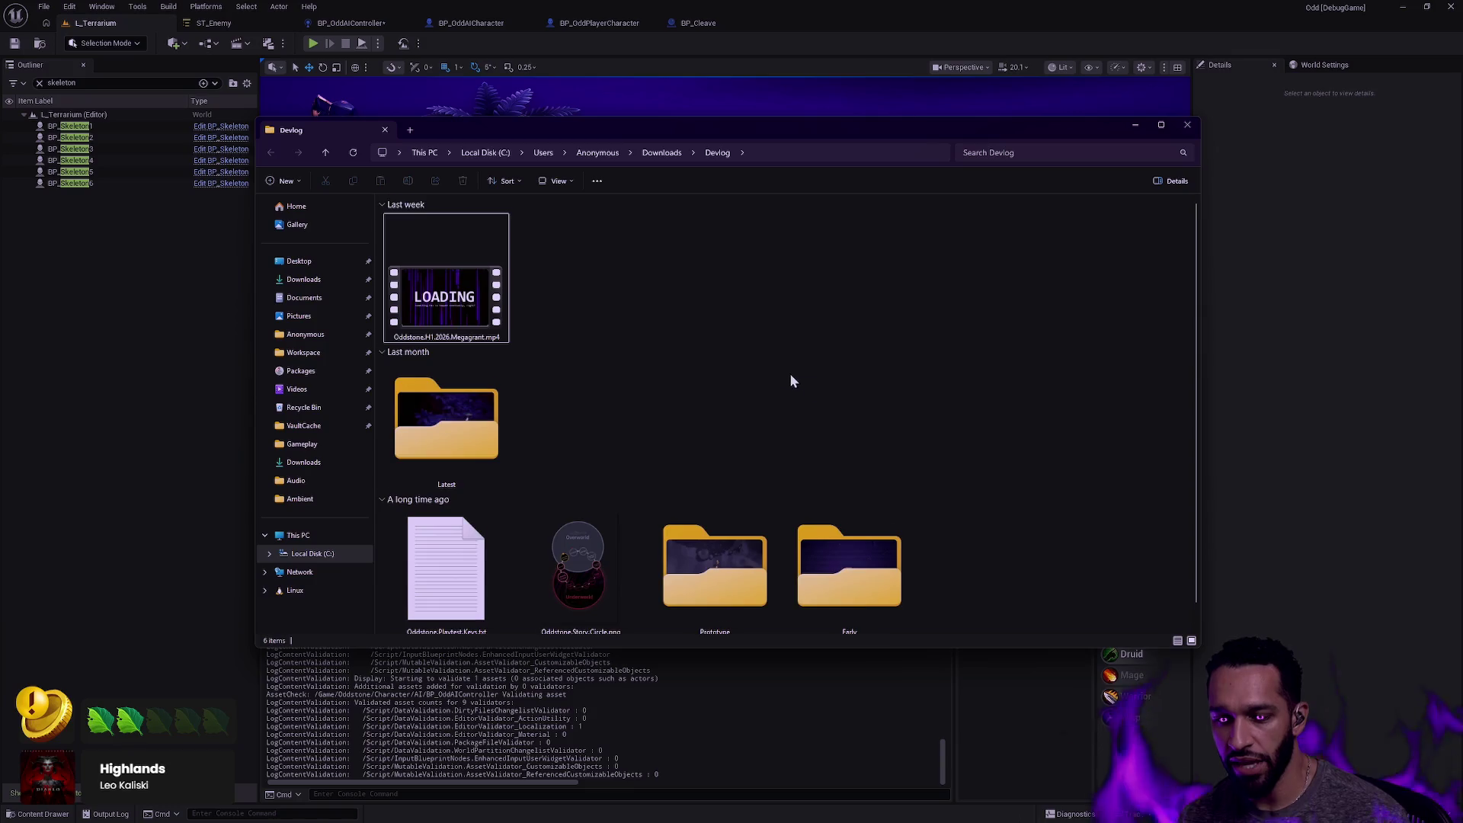
double_click(860, 549)
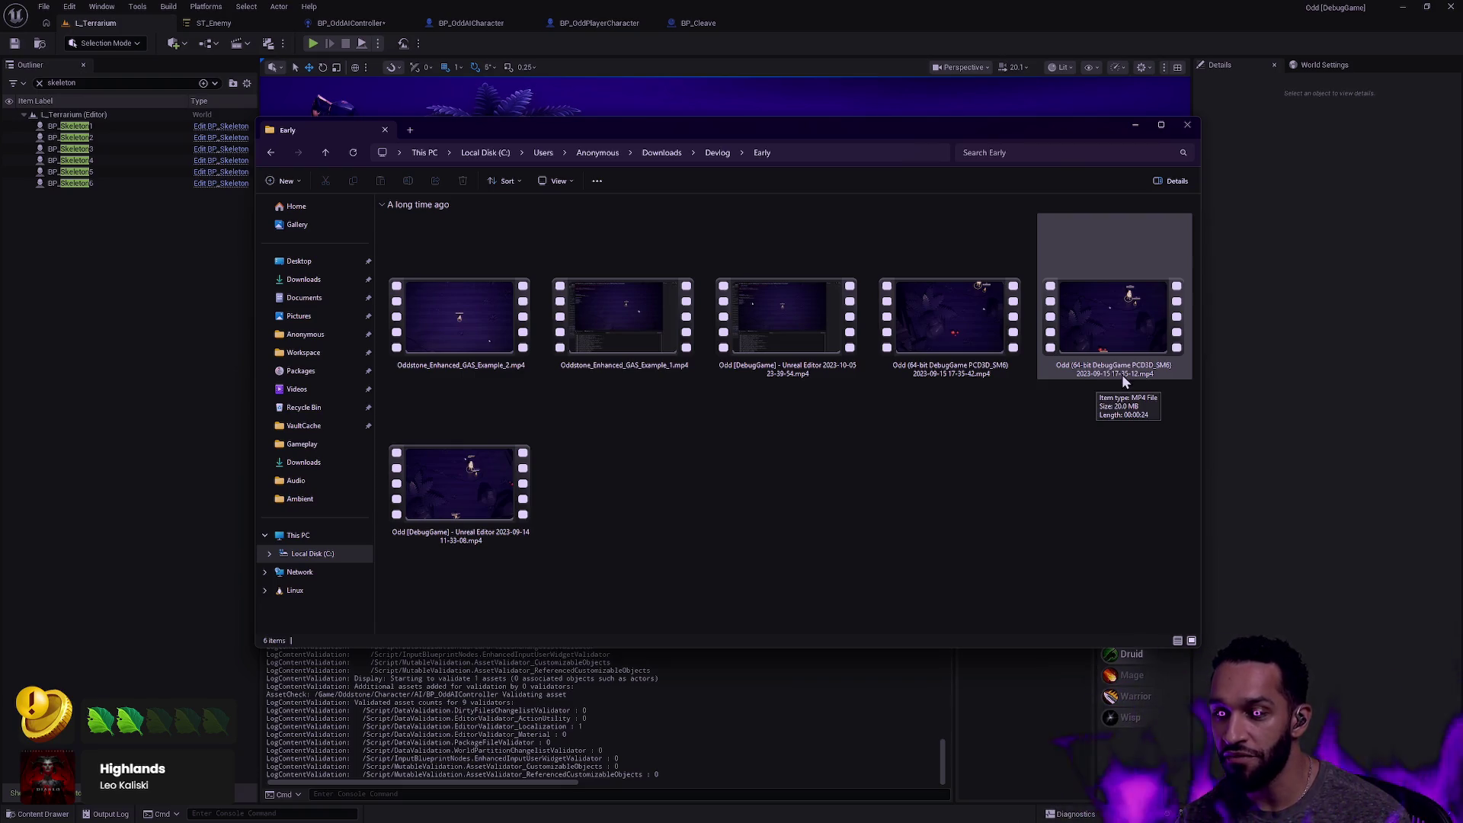
double_click(1121, 335)
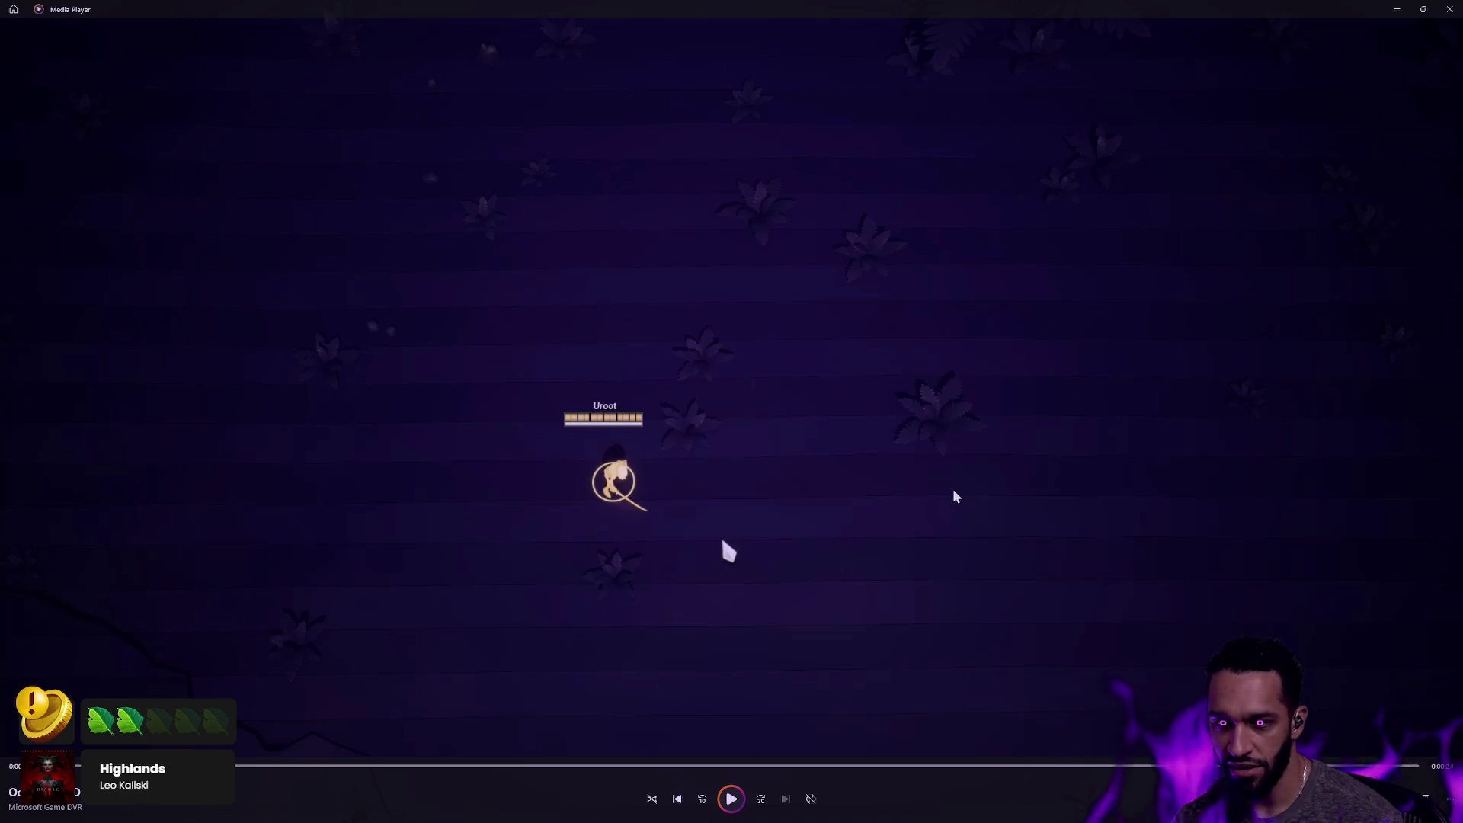
Leave the 2023 debug recording for Media Player's Home page, then close Media Player.
key("Escape")
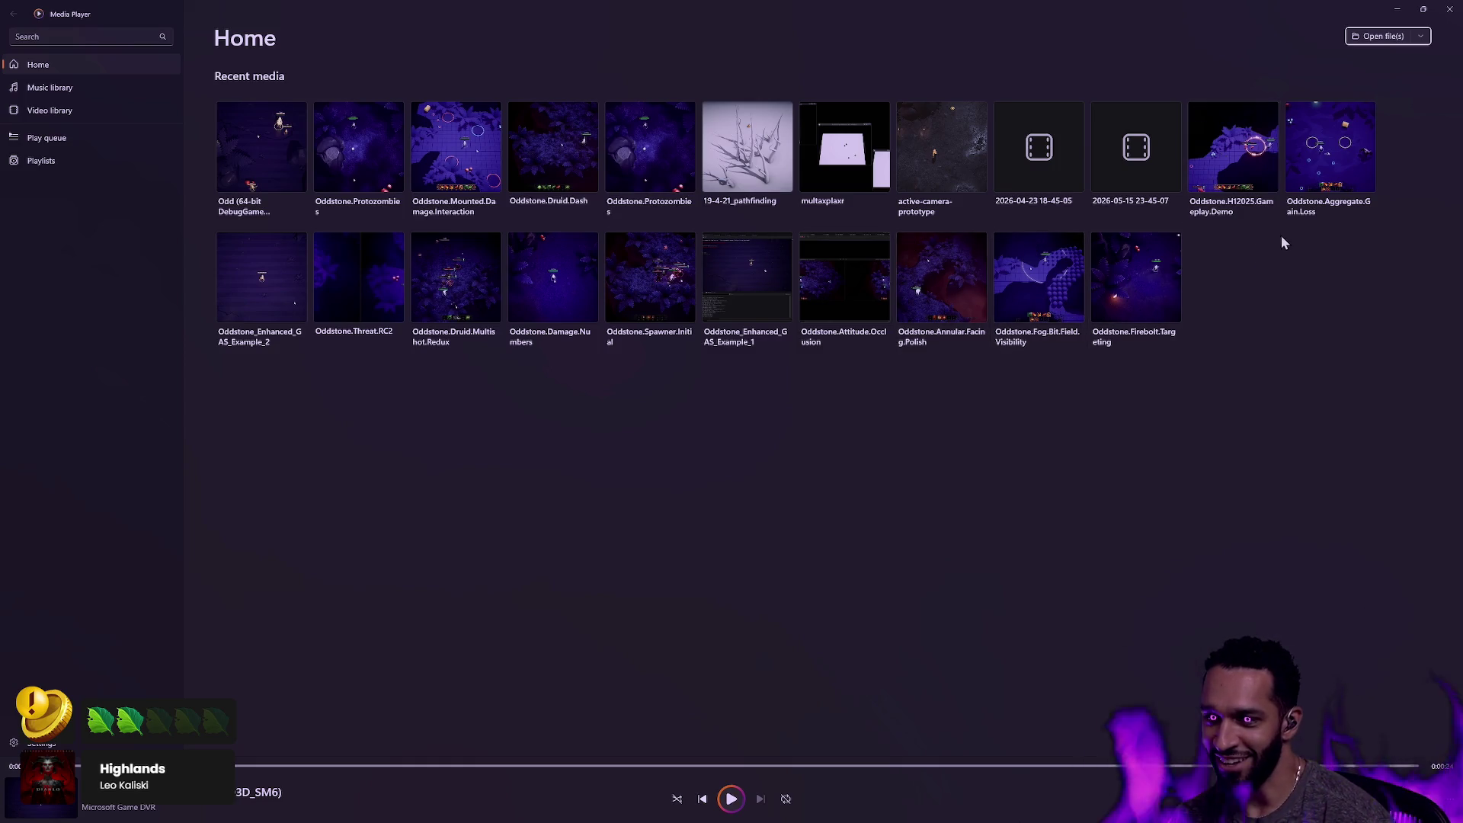
mouse_move(1125, 176)
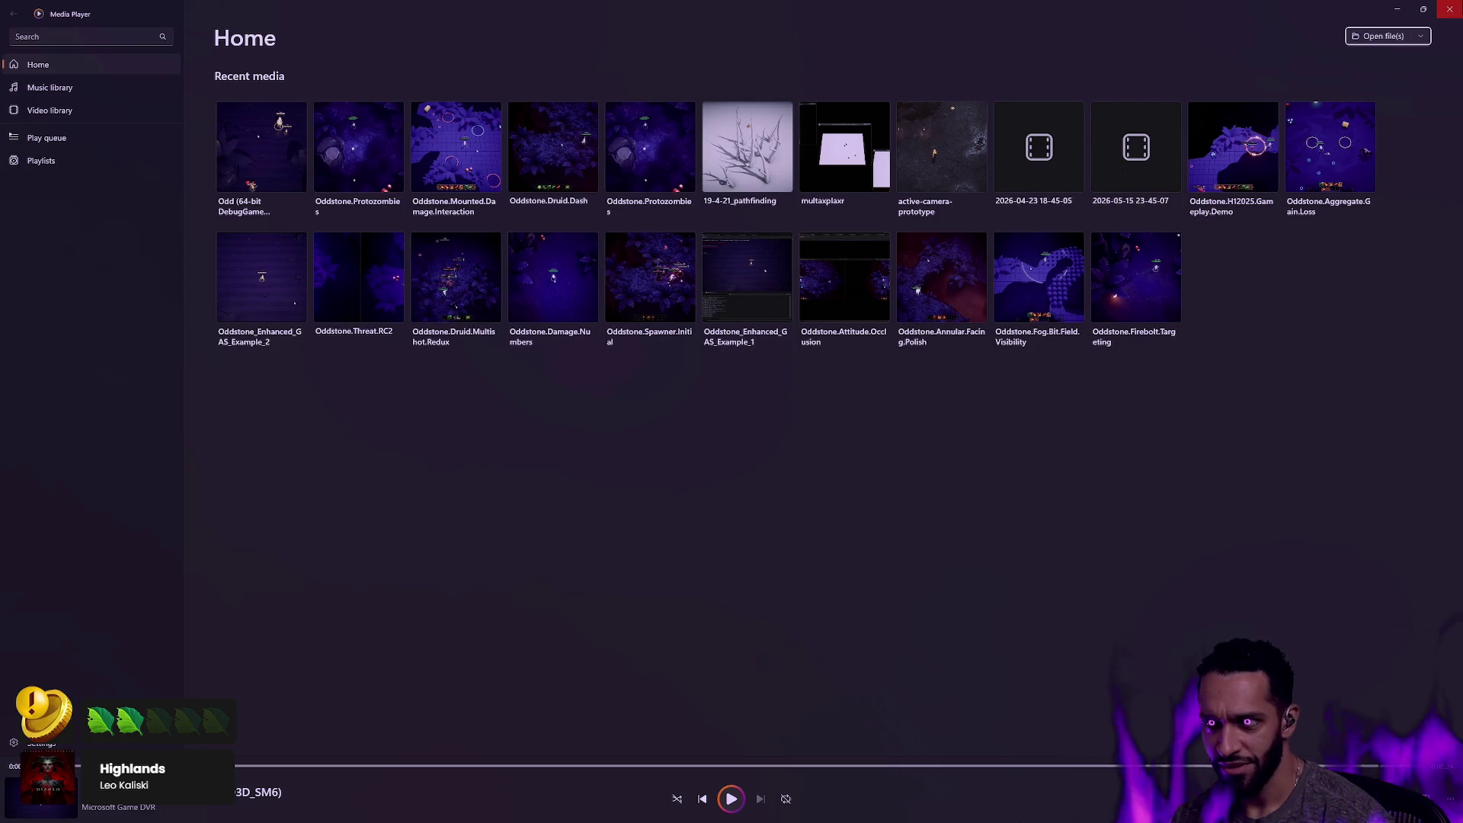
left_click(1449, 9)
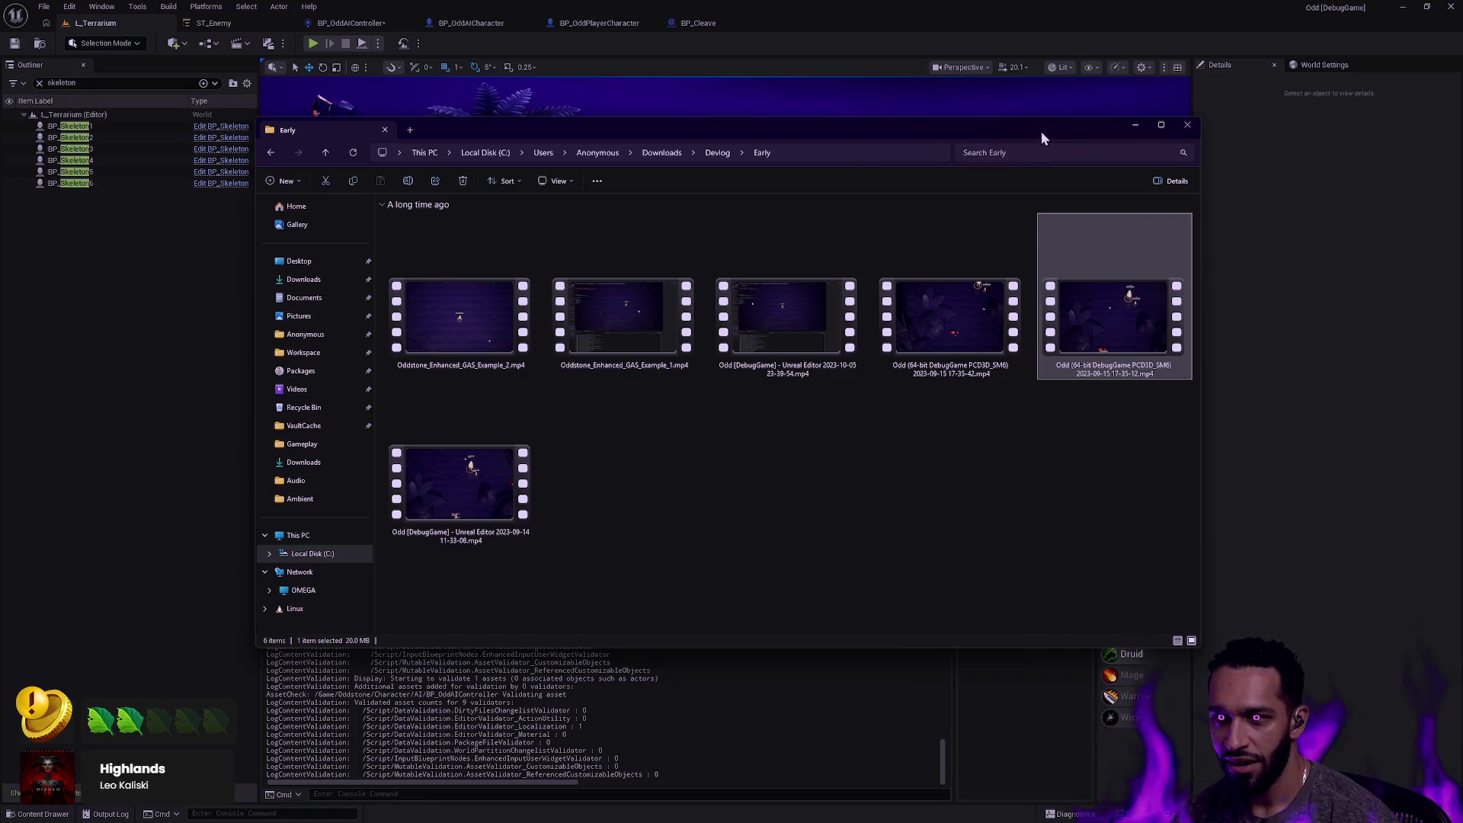
Nudge the Explorer window down and cycle through the open windows to the terminal.
left_click_drag(1040, 130, 1028, 164)
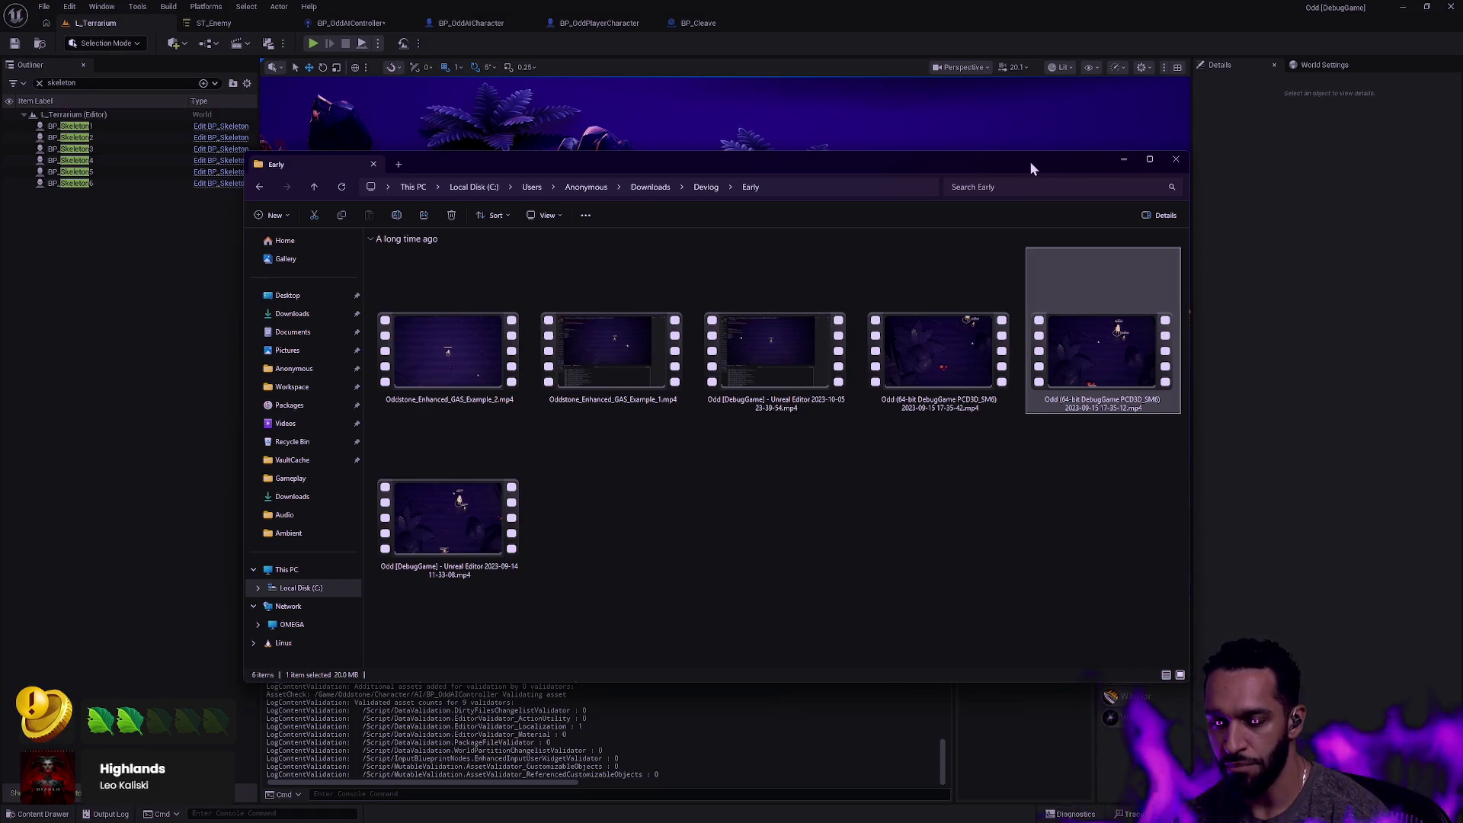
key("alt+Tab")
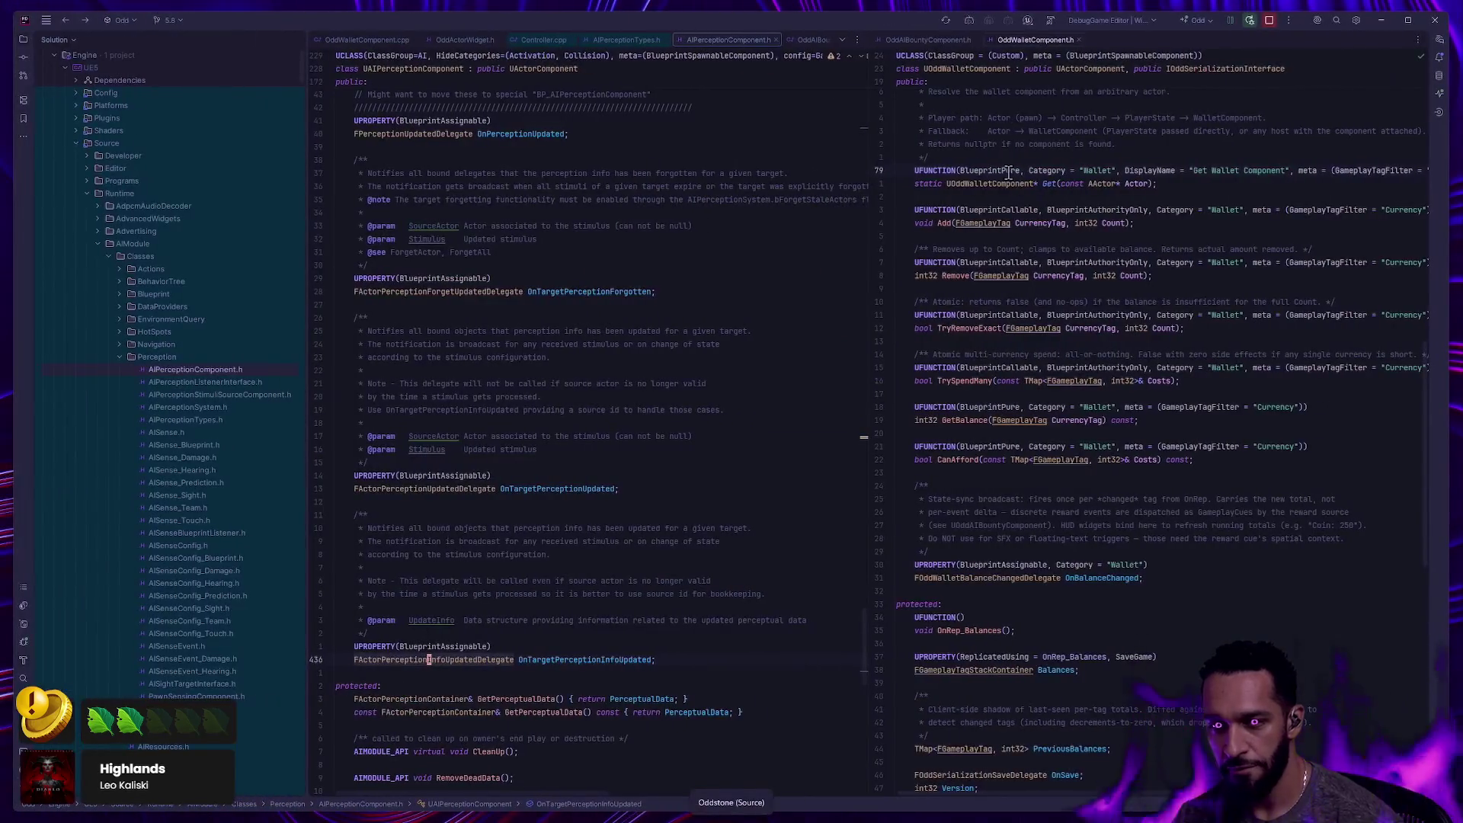
key("alt+Tab")
key("alt+Tab")
key("alt+Tab+Tab")
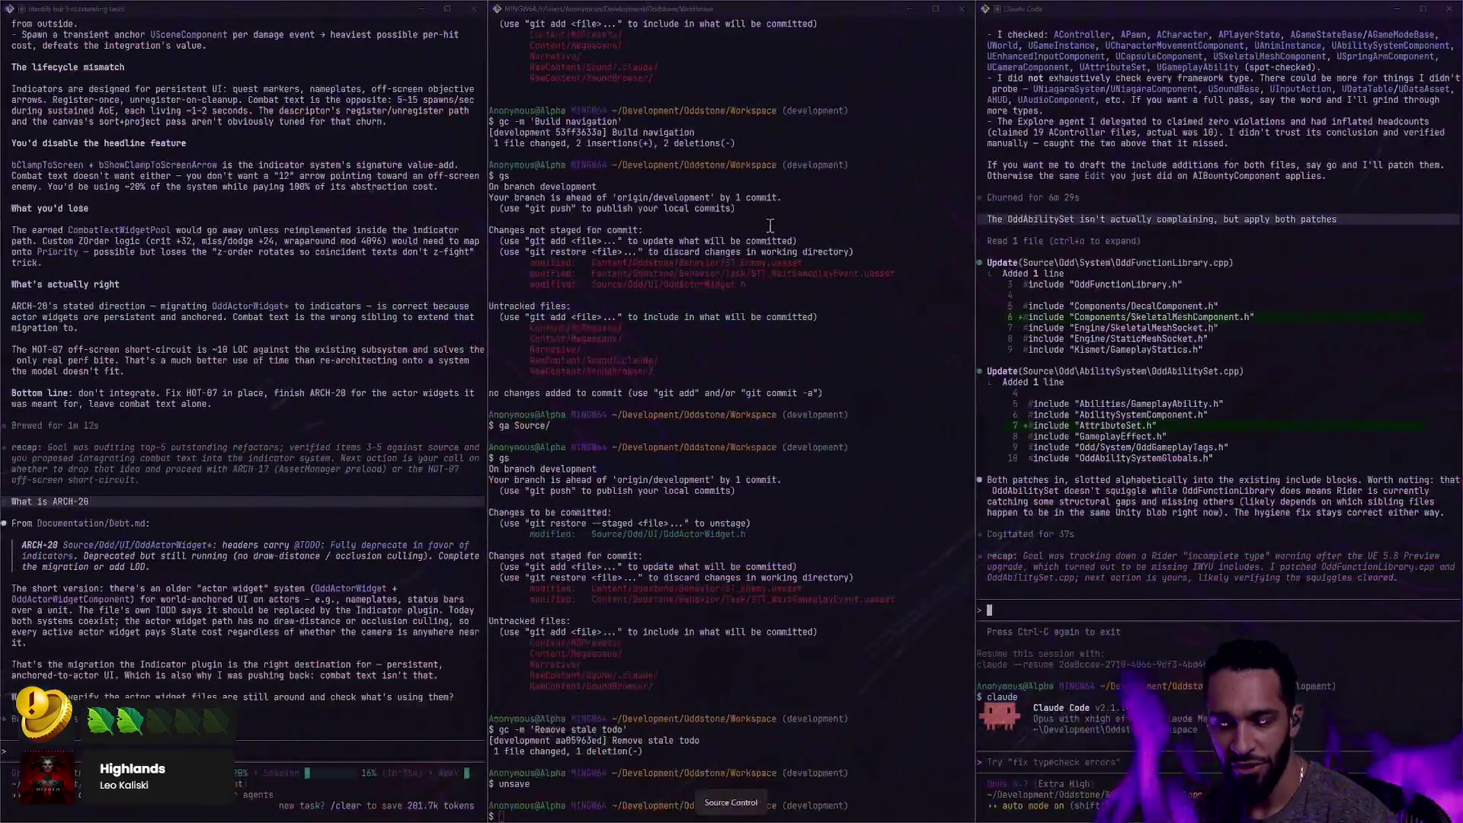
key("alt+Tab")
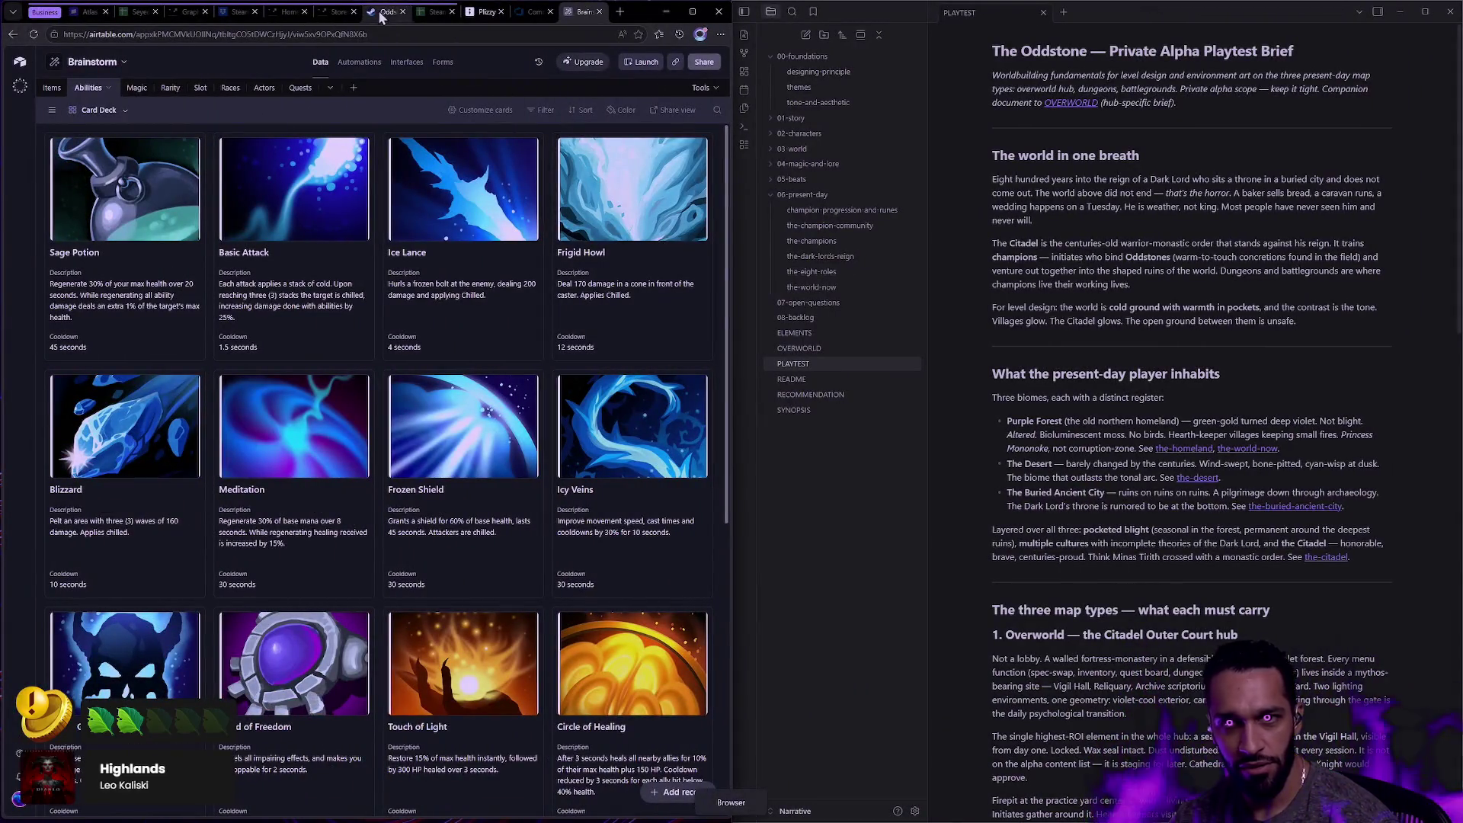
On the Plizzy canvas, draw a row of five tall rectangles with the last one tilted.
left_click(486, 13)
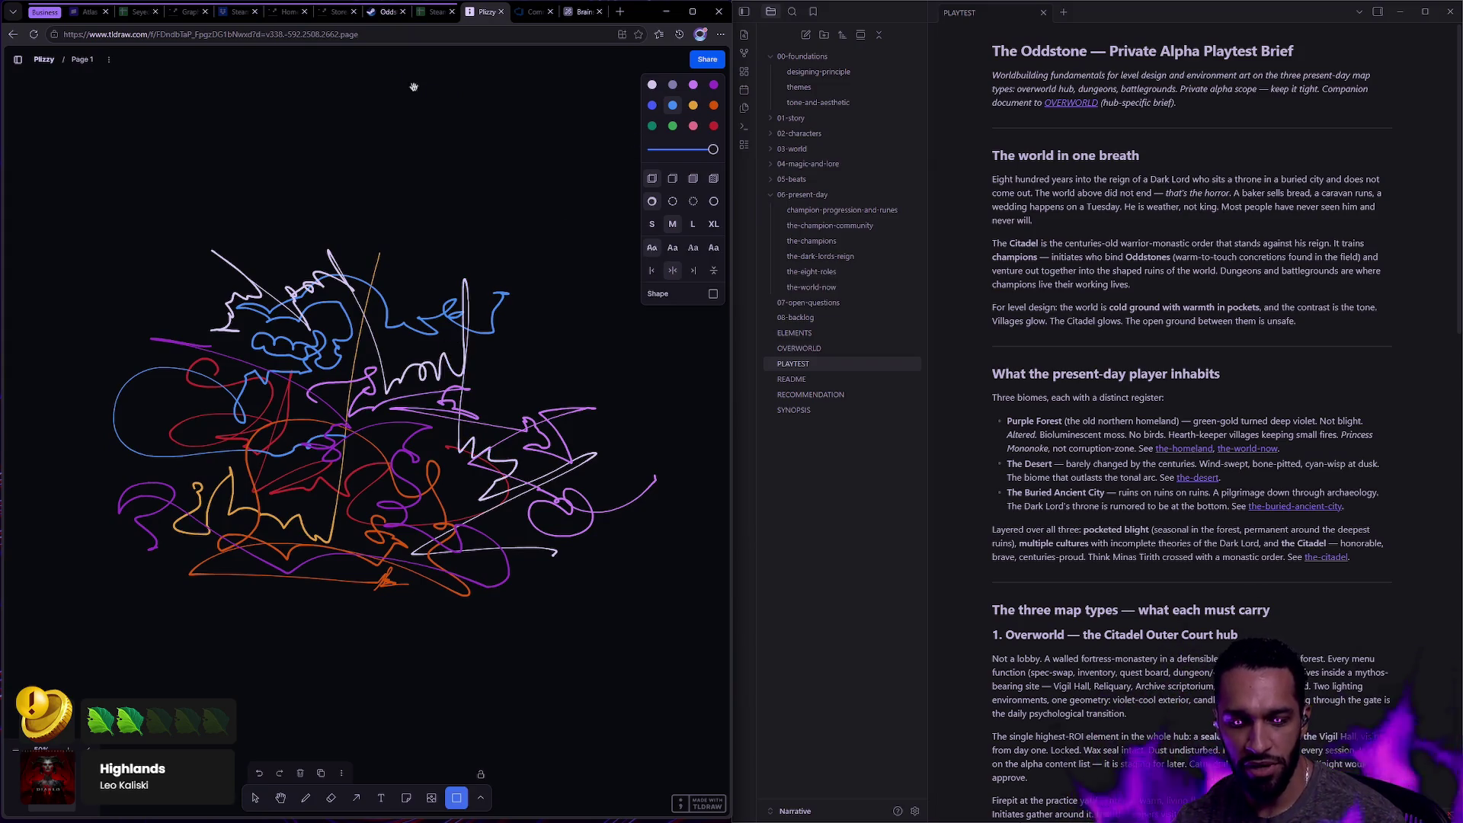
scroll(414, 87, "up", 5)
mouse_move(282, 178)
left_mouse_down()
mouse_move(323, 317)
mouse_move(316, 358)
left_mouse_up()
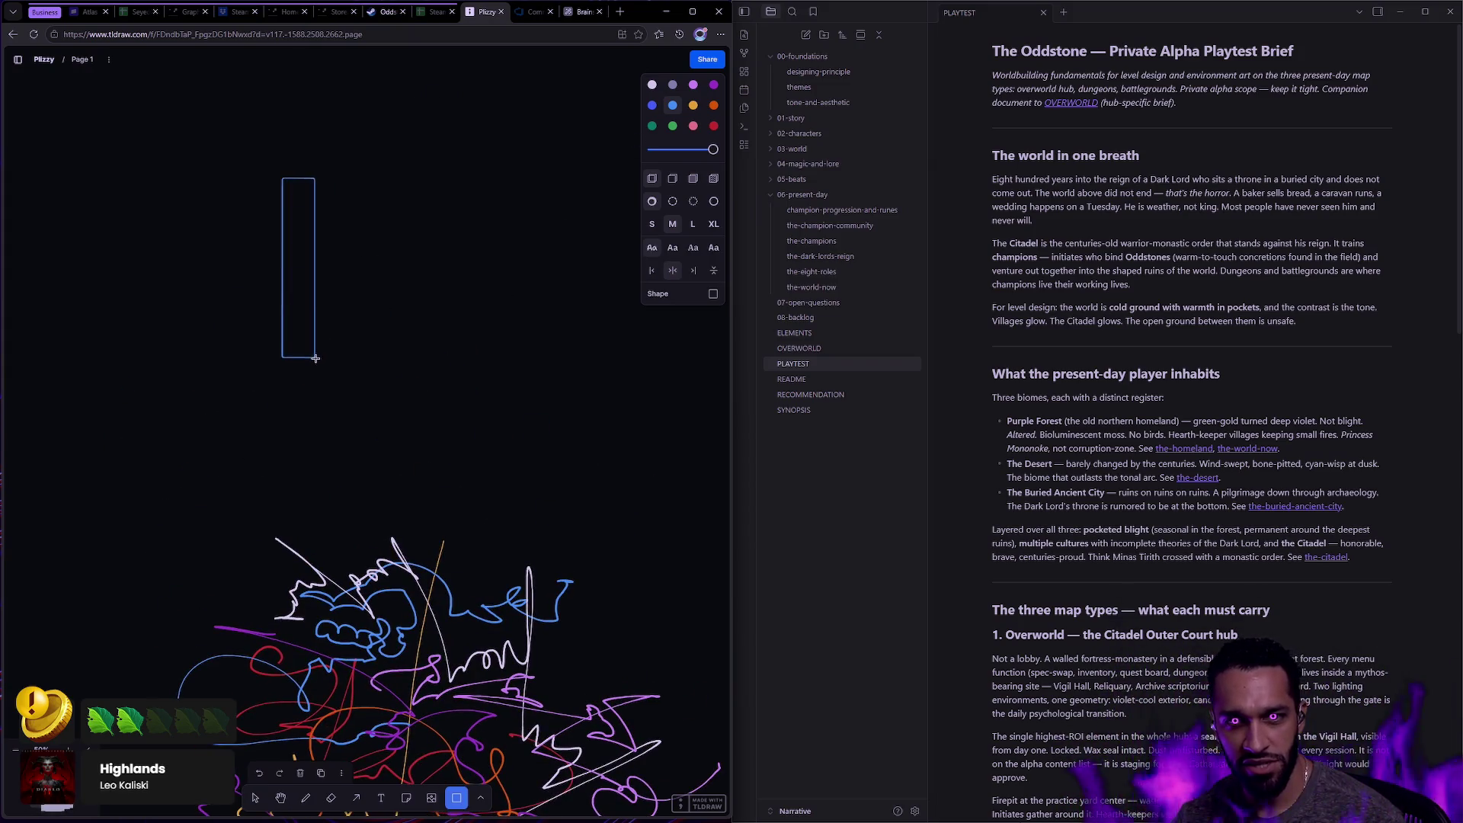
left_click_drag(323, 285, 442, 276, "alt")
mouse_move(451, 177)
left_mouse_down()
mouse_move(445, 163)
mouse_move(434, 229)
left_mouse_up()
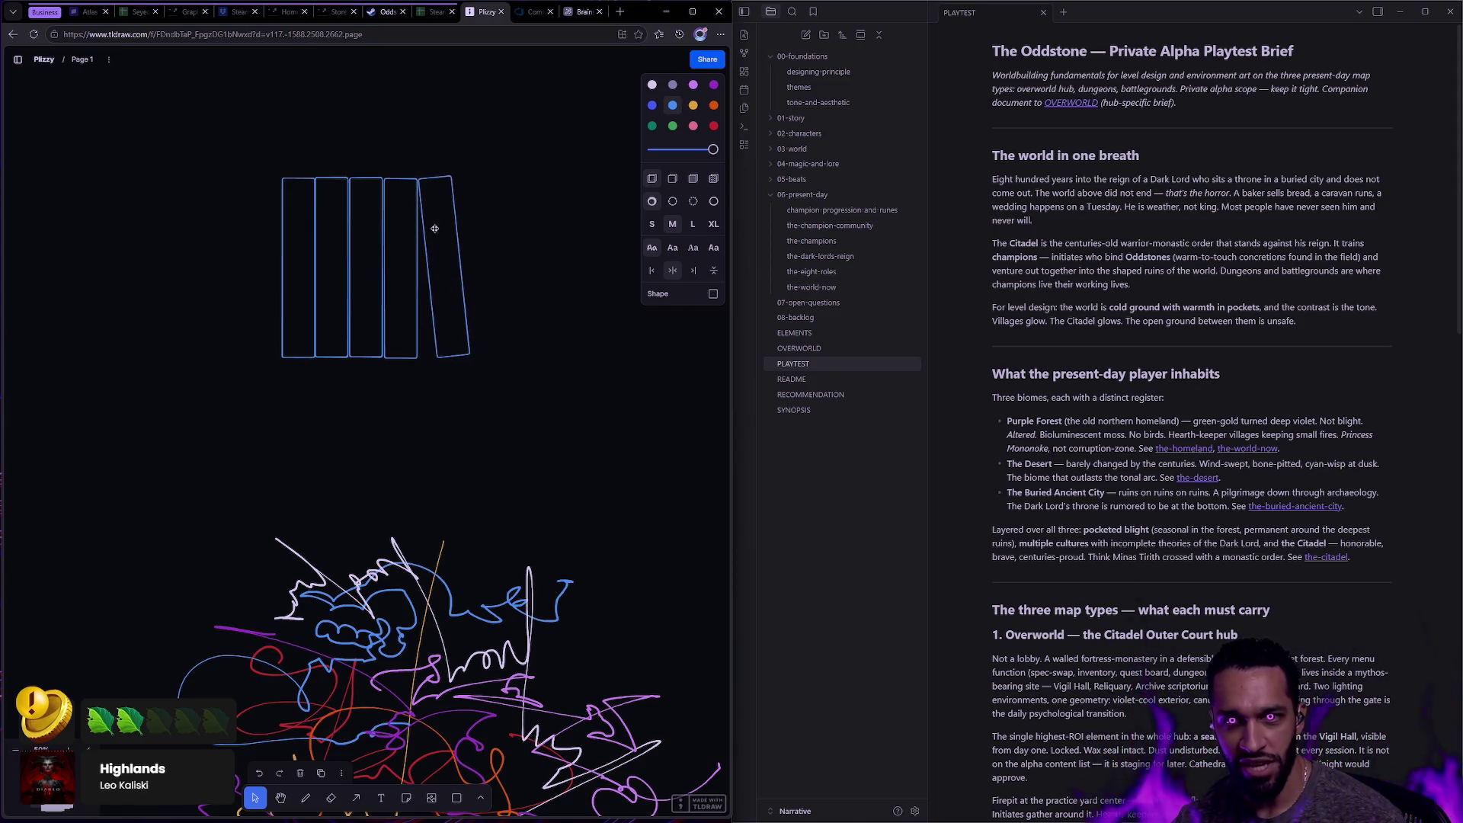
left_click(509, 224)
Sketch a red freehand bird to the left of the rectangles.
left_click(713, 126)
key("d")
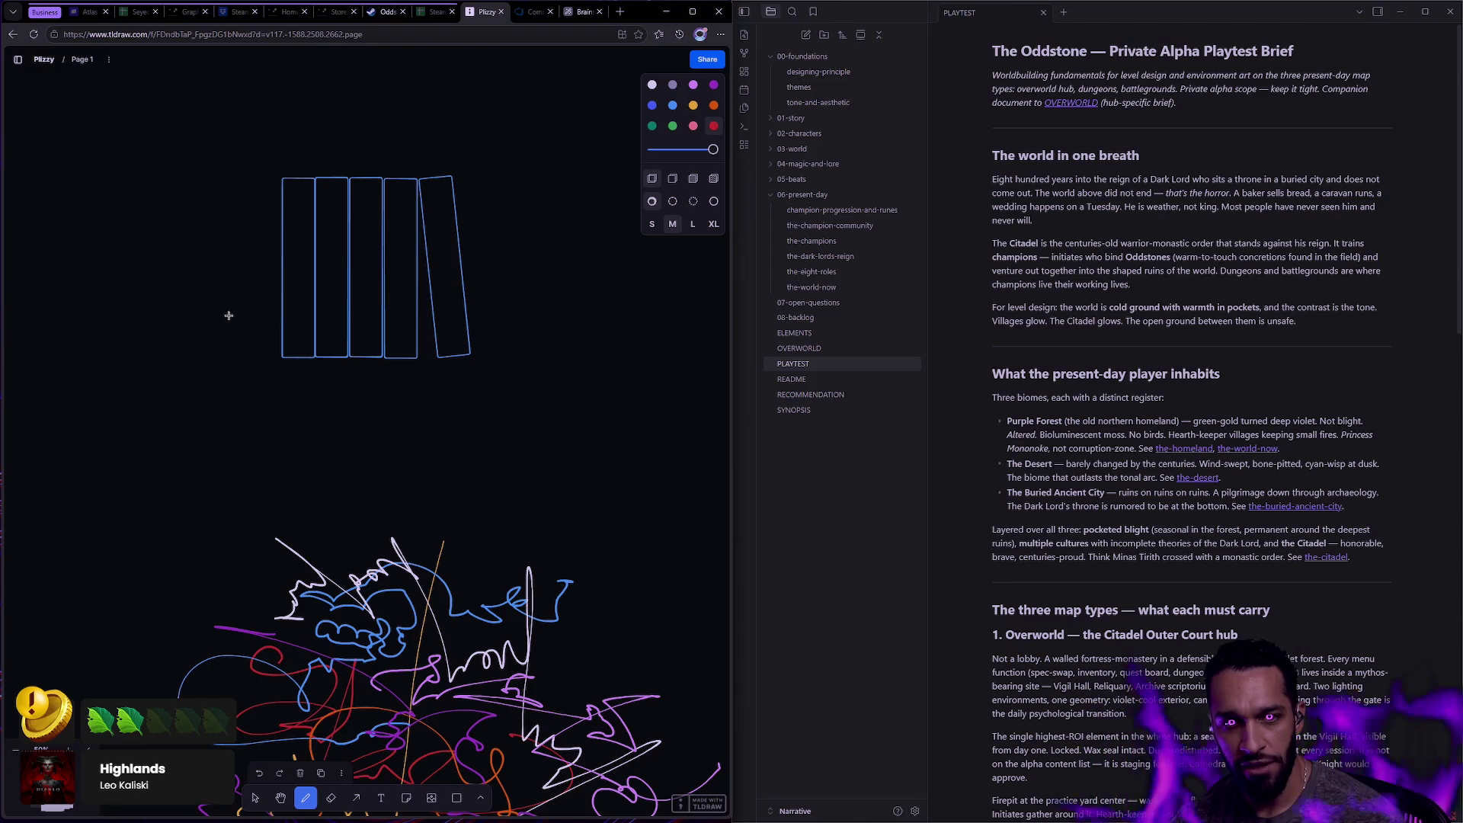
mouse_move(150, 310)
left_mouse_down()
mouse_move(186, 268)
mouse_move(194, 318)
mouse_move(130, 301)
mouse_move(152, 311)
mouse_move(141, 340)
mouse_move(214, 320)
left_mouse_up()
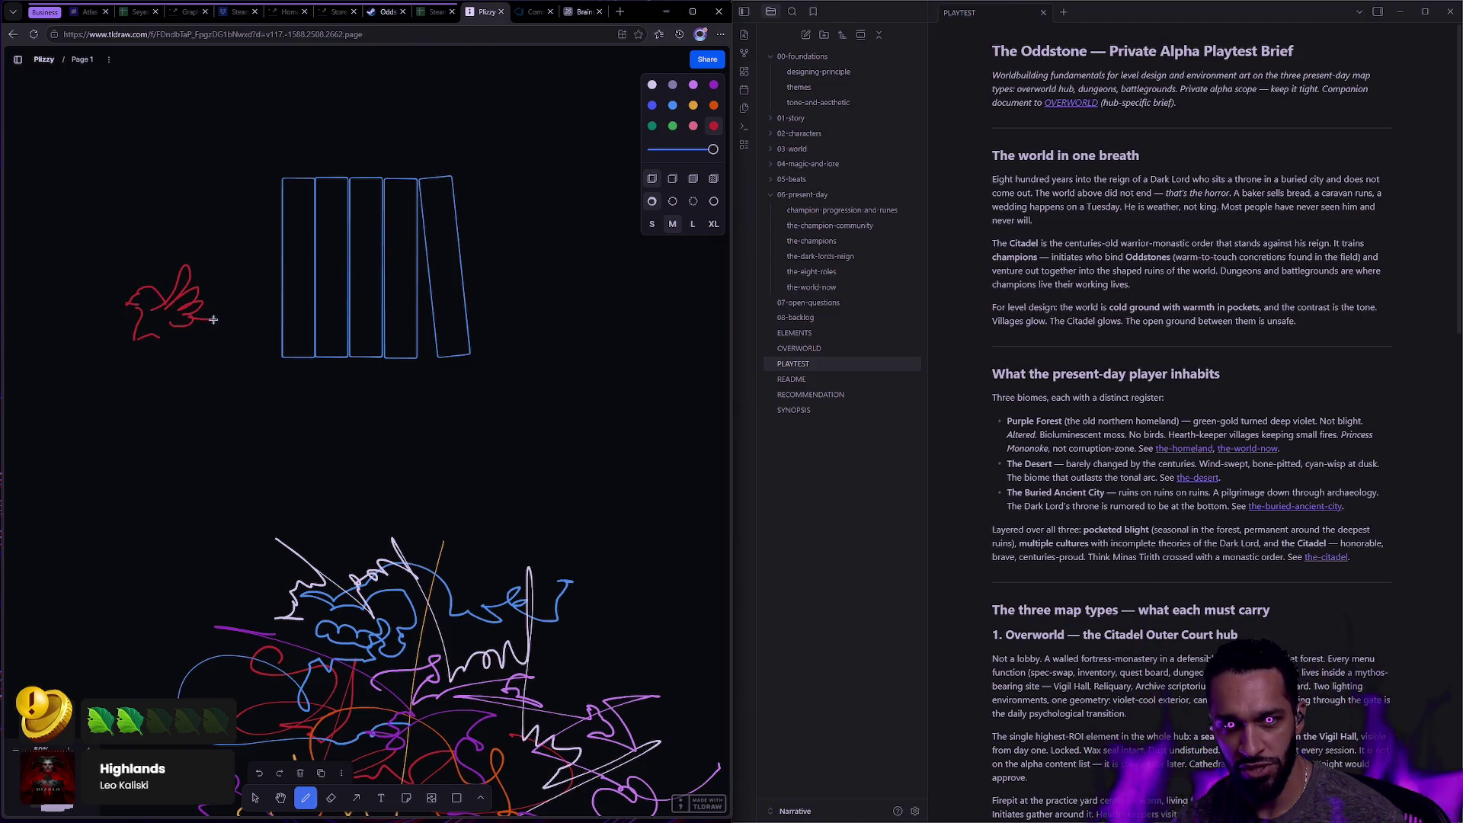
Move the red bird against the rectangles and add a mirrored copy facing left.
key("v")
left_click_drag(75, 260, 224, 398)
left_click_drag(182, 313, 532, 338)
key("ctrl+d")
key("shift+h")
left_click(654, 401)
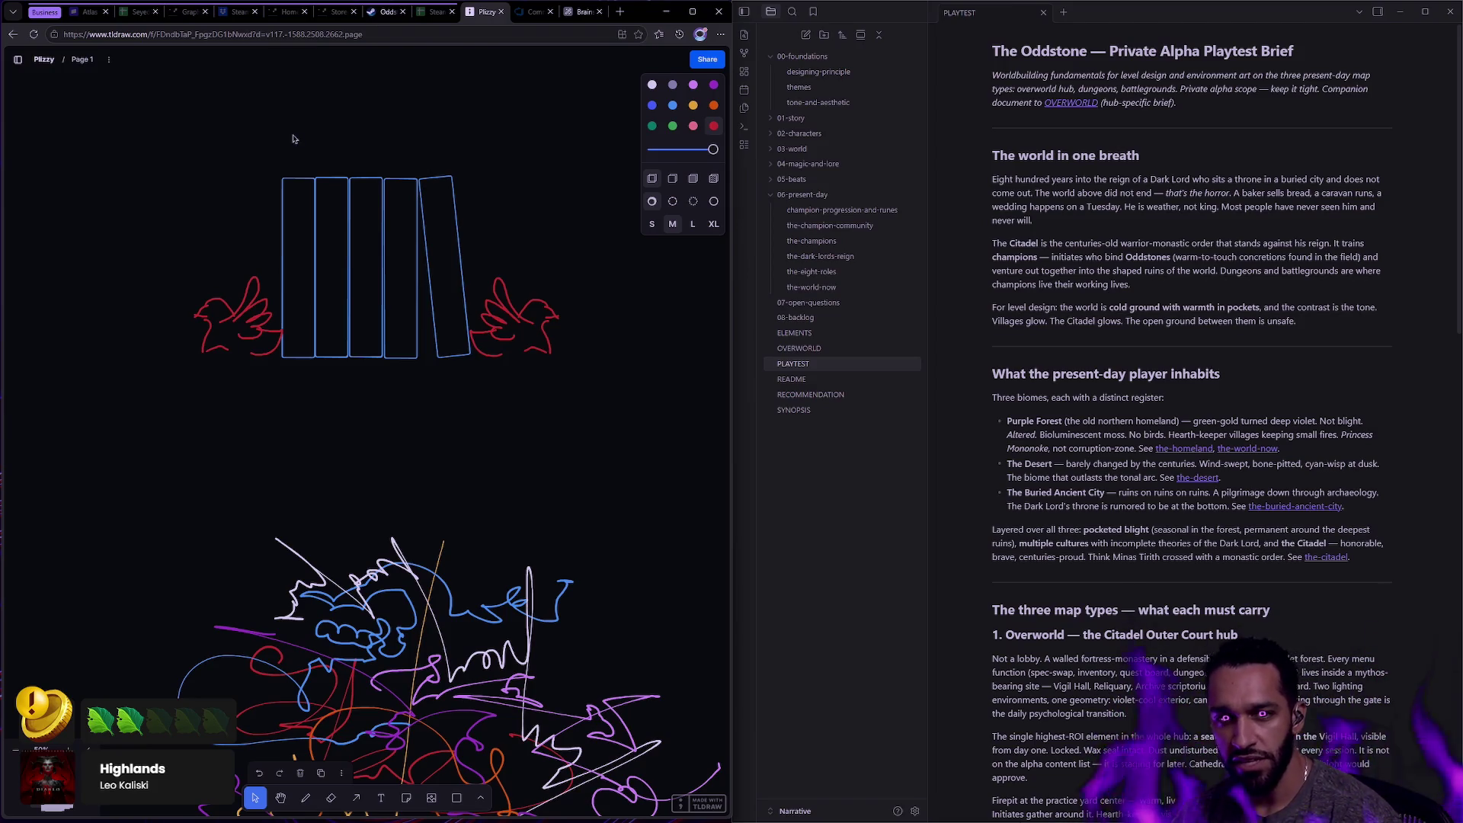
Try moving a rectangle, undo it, then marquee-select the books and both birds together.
left_click(294, 221)
mouse_move(282, 217)
left_mouse_down()
mouse_move(265, 204)
mouse_move(282, 144)
left_mouse_up()
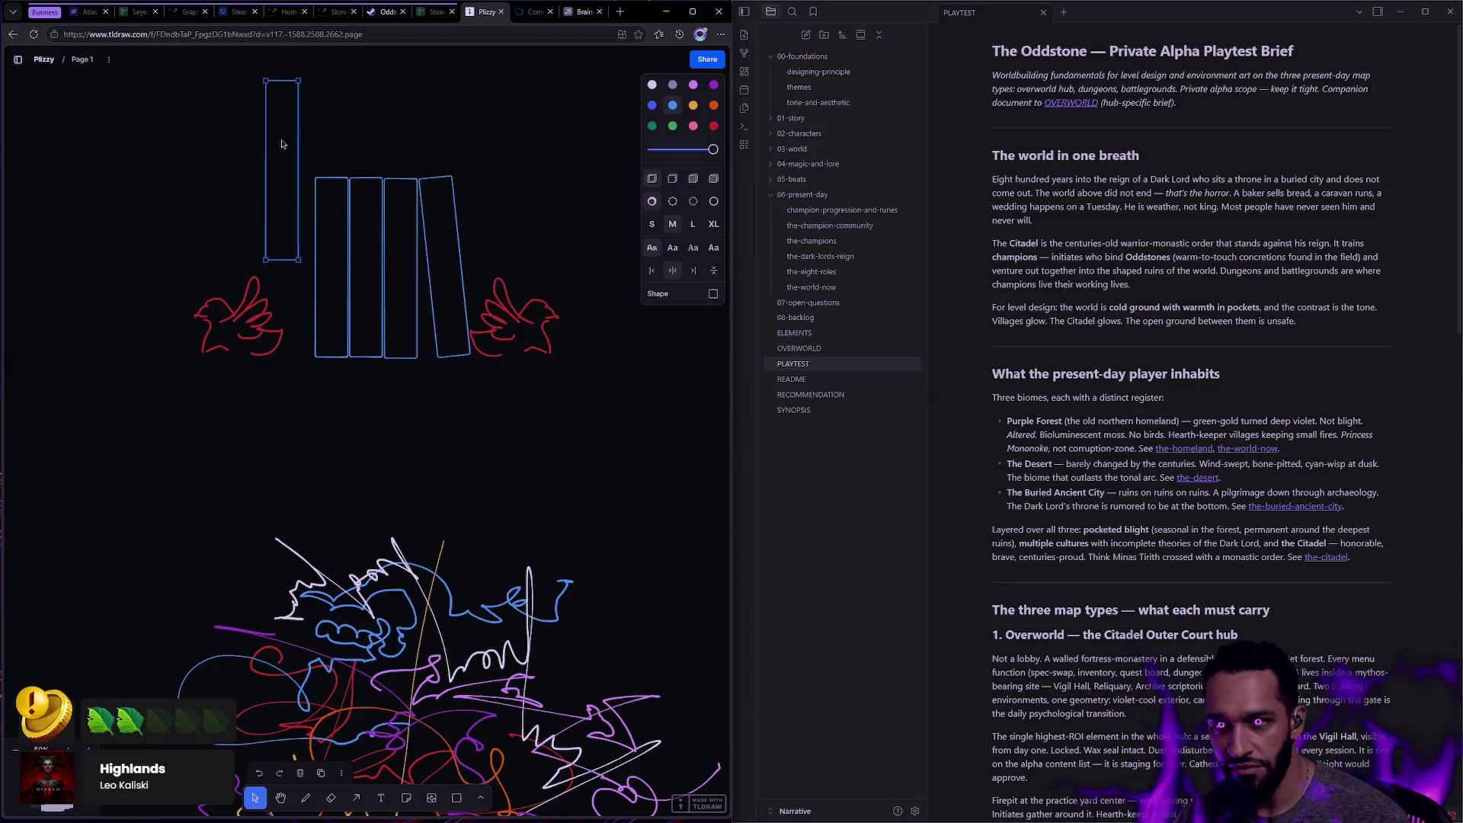
key("ctrl+z")
key("ctrl+z")
key("ctrl+z")
left_click(276, 136)
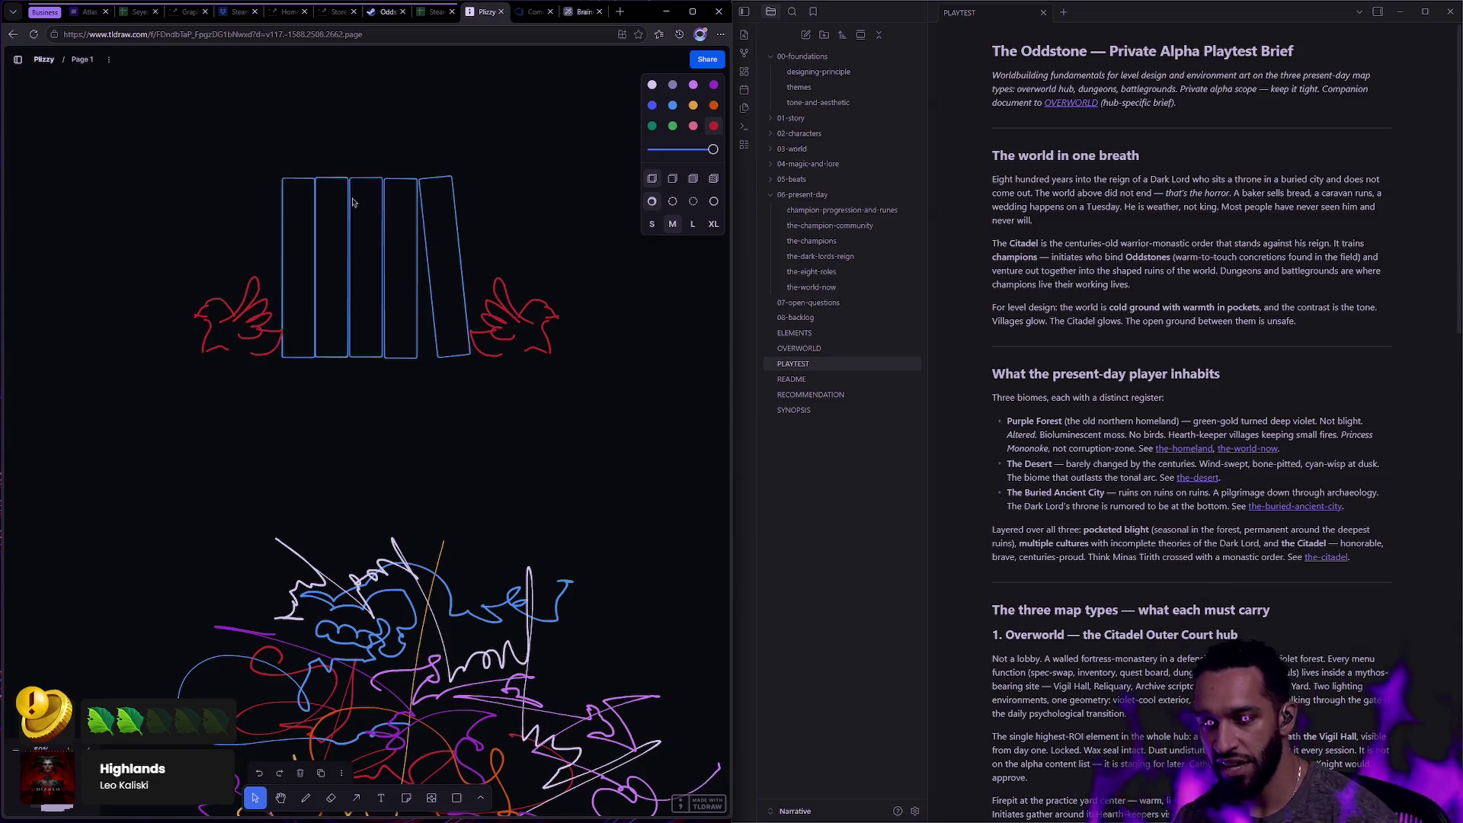
left_click(395, 176)
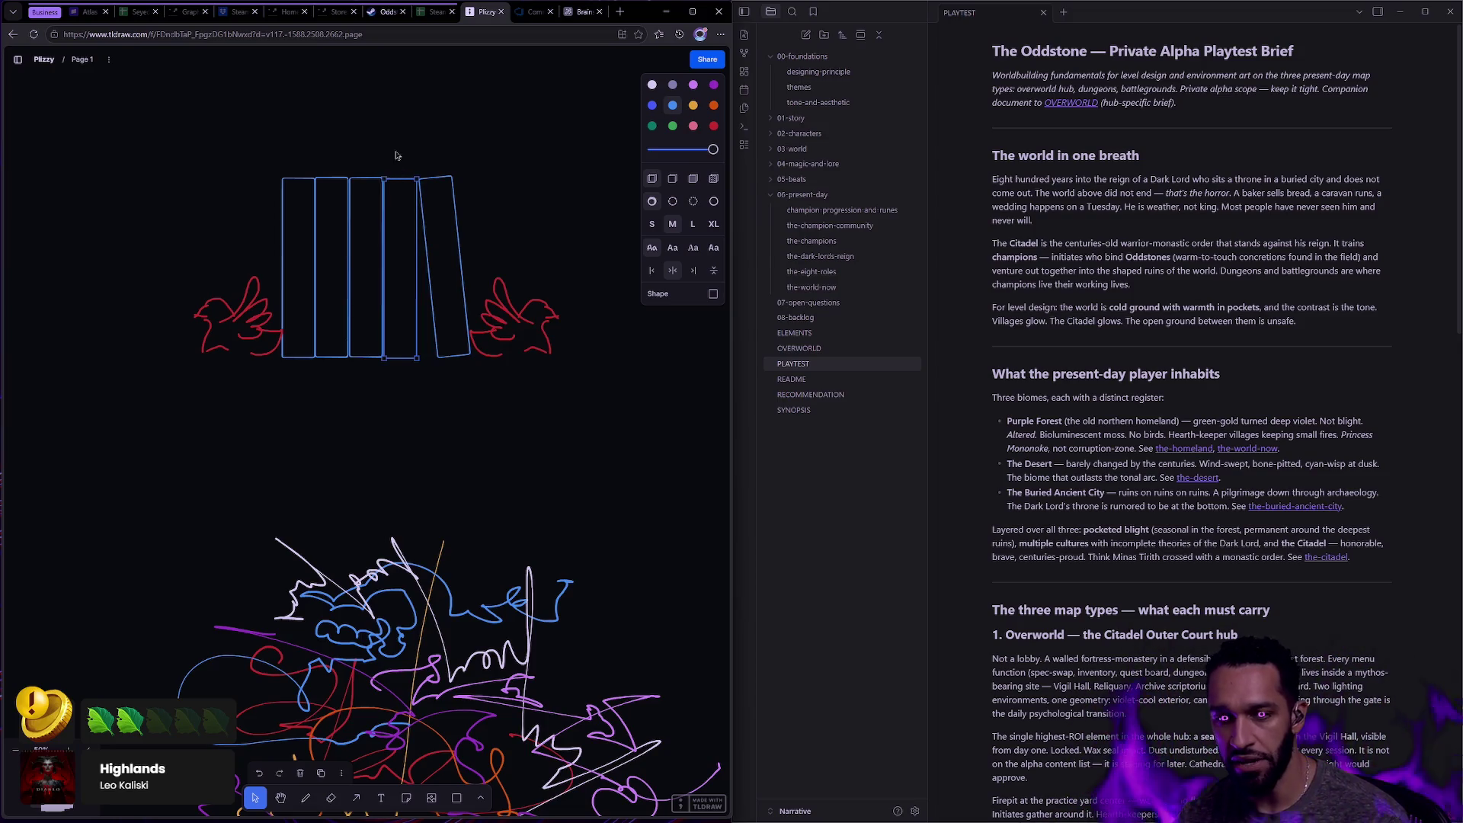
left_click(395, 156)
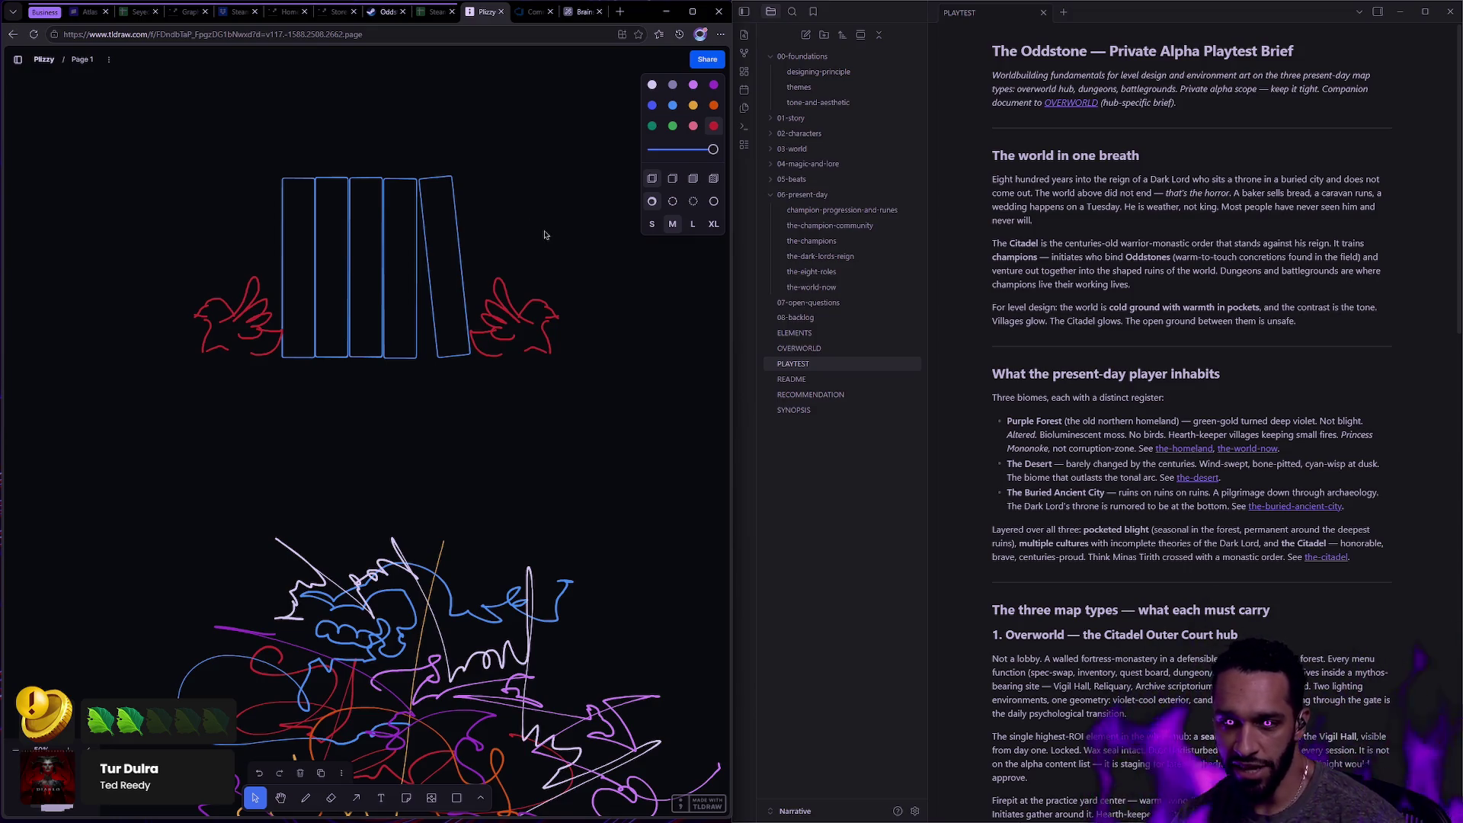
left_click_drag(624, 429, 481, 259)
mouse_move(158, 267)
left_mouse_down()
mouse_move(281, 357)
mouse_move(278, 405)
left_mouse_up()
left_click(617, 413)
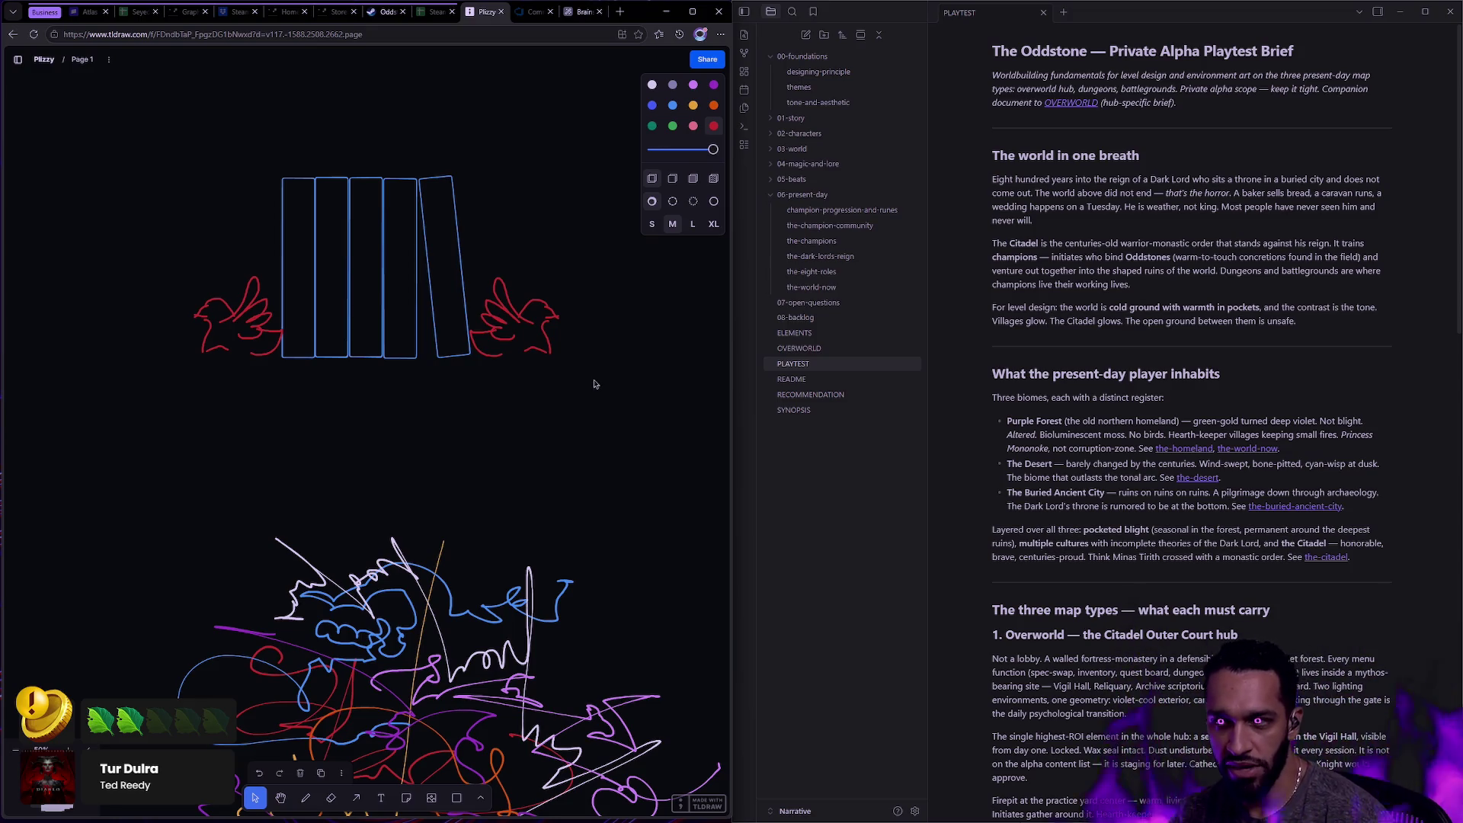
left_click_drag(645, 441, 190, 166)
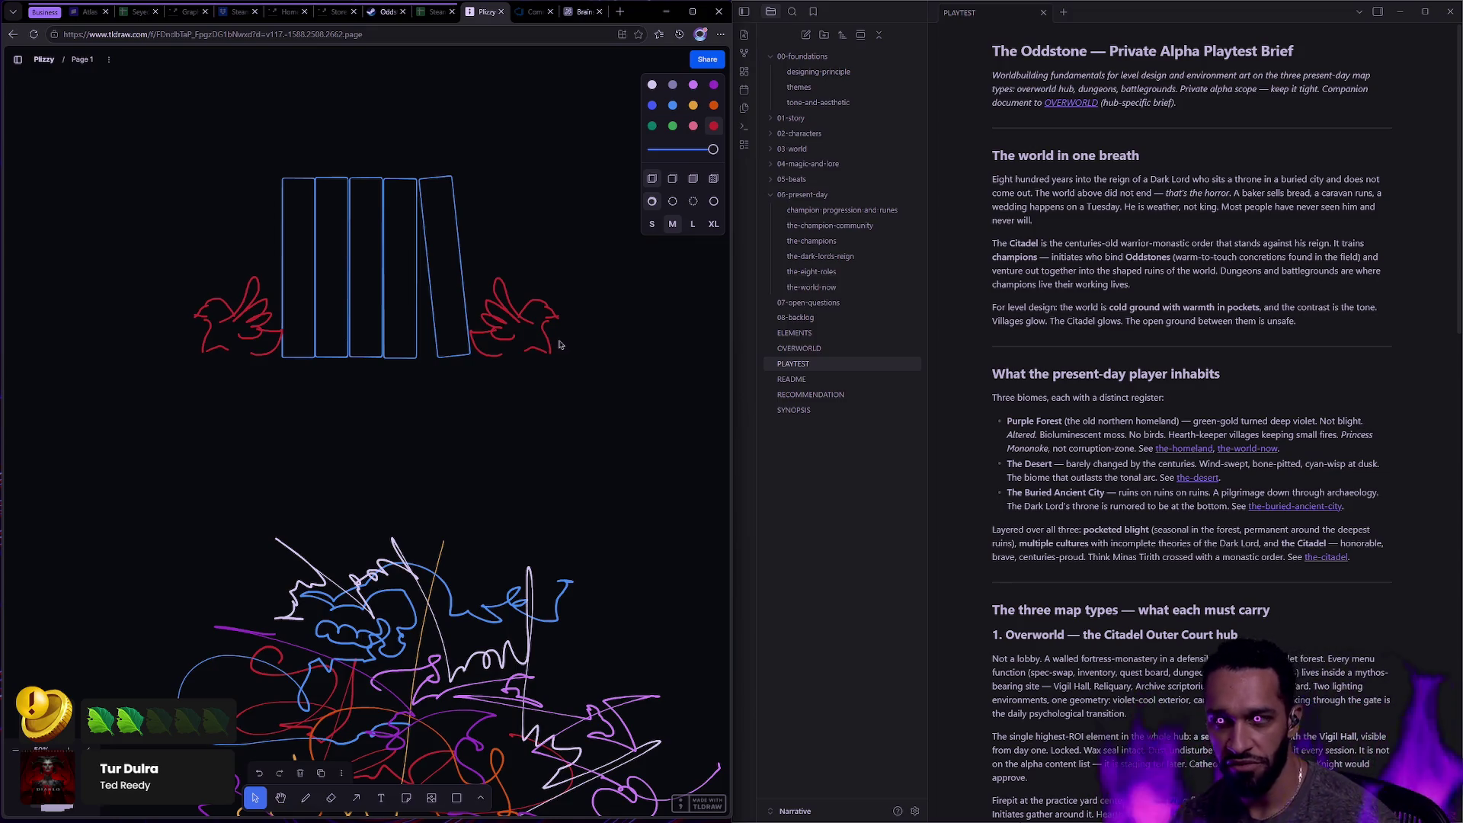
mouse_move(622, 419)
left_mouse_down()
mouse_move(249, 174)
mouse_move(130, 135)
left_mouse_up()
Delete the books and birds, recentre the scribble pile, and select the white zigzag stroke.
key("Delete")
scroll(574, 486, "down", 5)
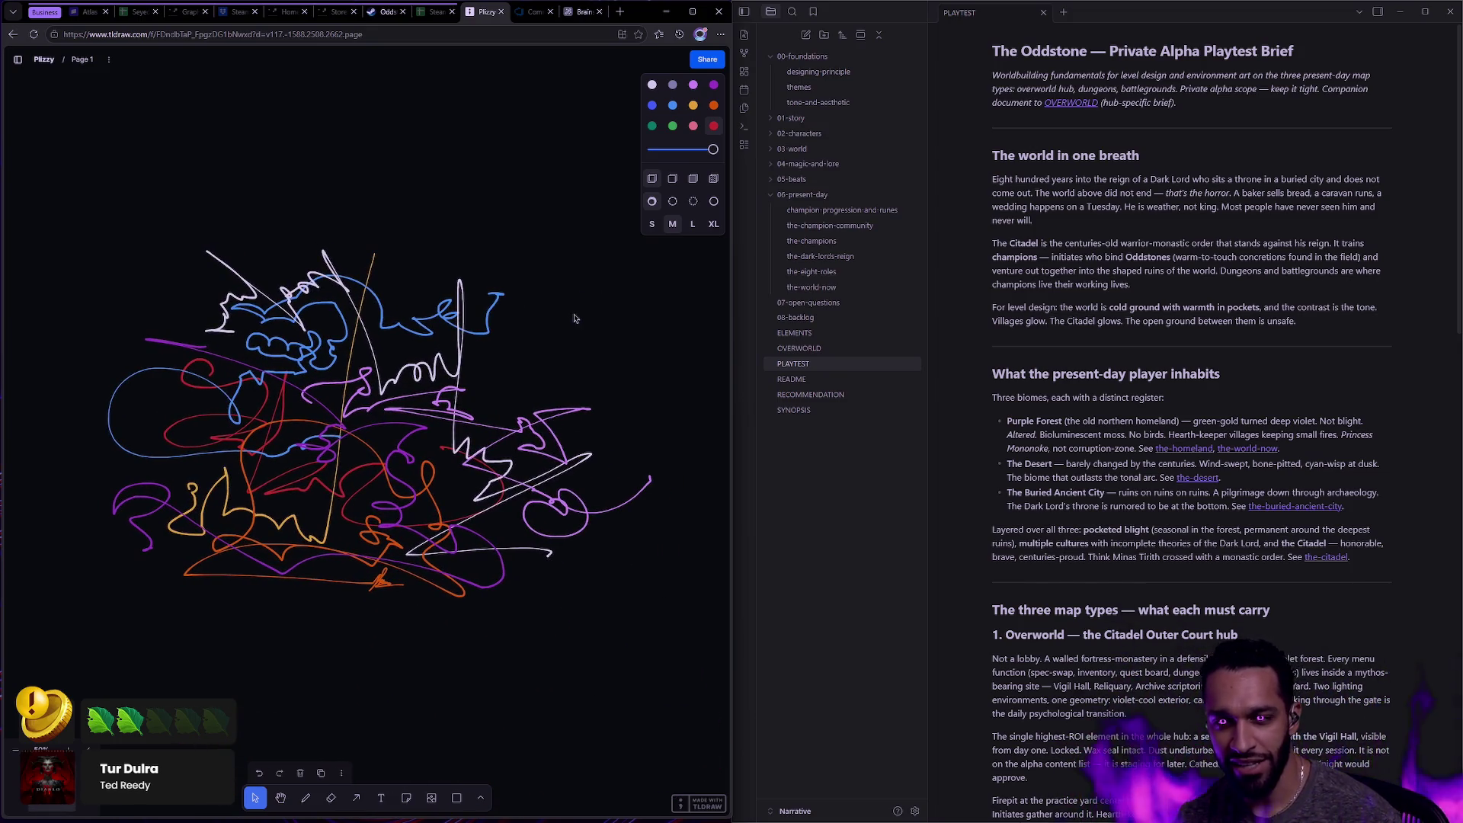
scroll(573, 318, "up", 3)
scroll(580, 300, "right", 2)
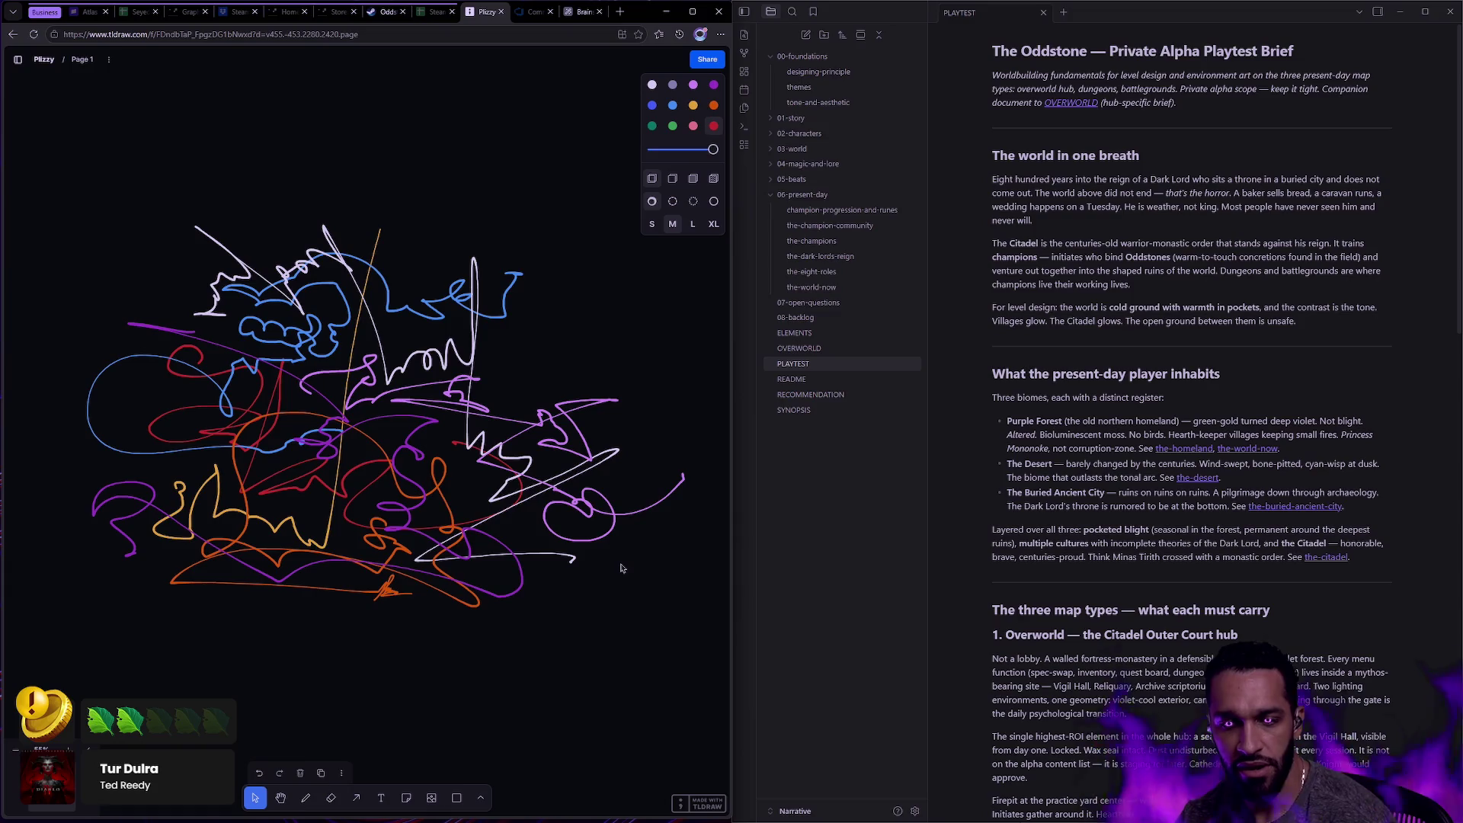
mouse_move(568, 549)
left_mouse_down()
mouse_move(672, 631)
mouse_move(175, 221)
mouse_move(107, 190)
left_mouse_up()
left_click(329, 208)
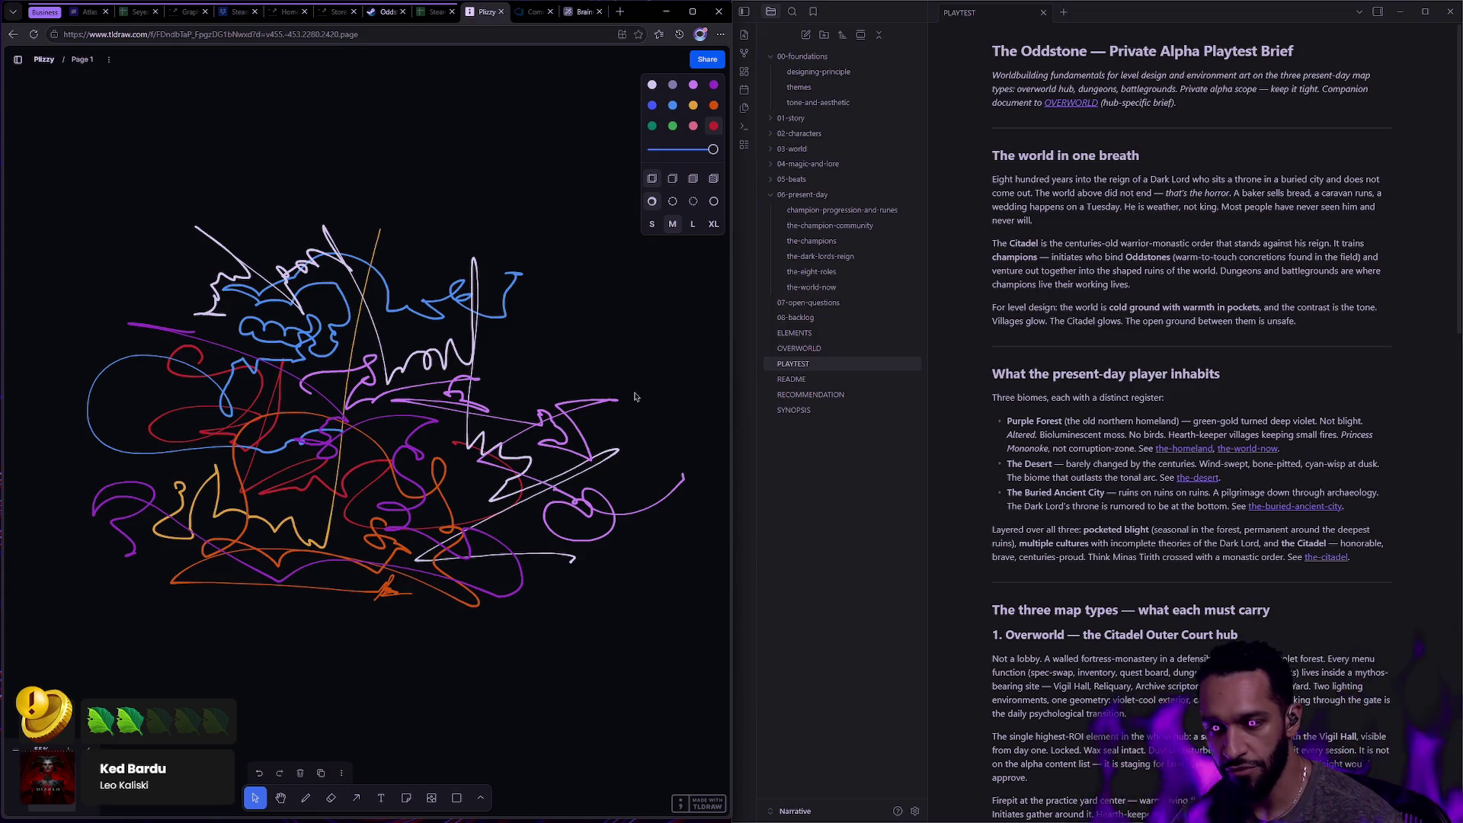
key("ctrl+super+Right")
key("ctrl+super+Right")
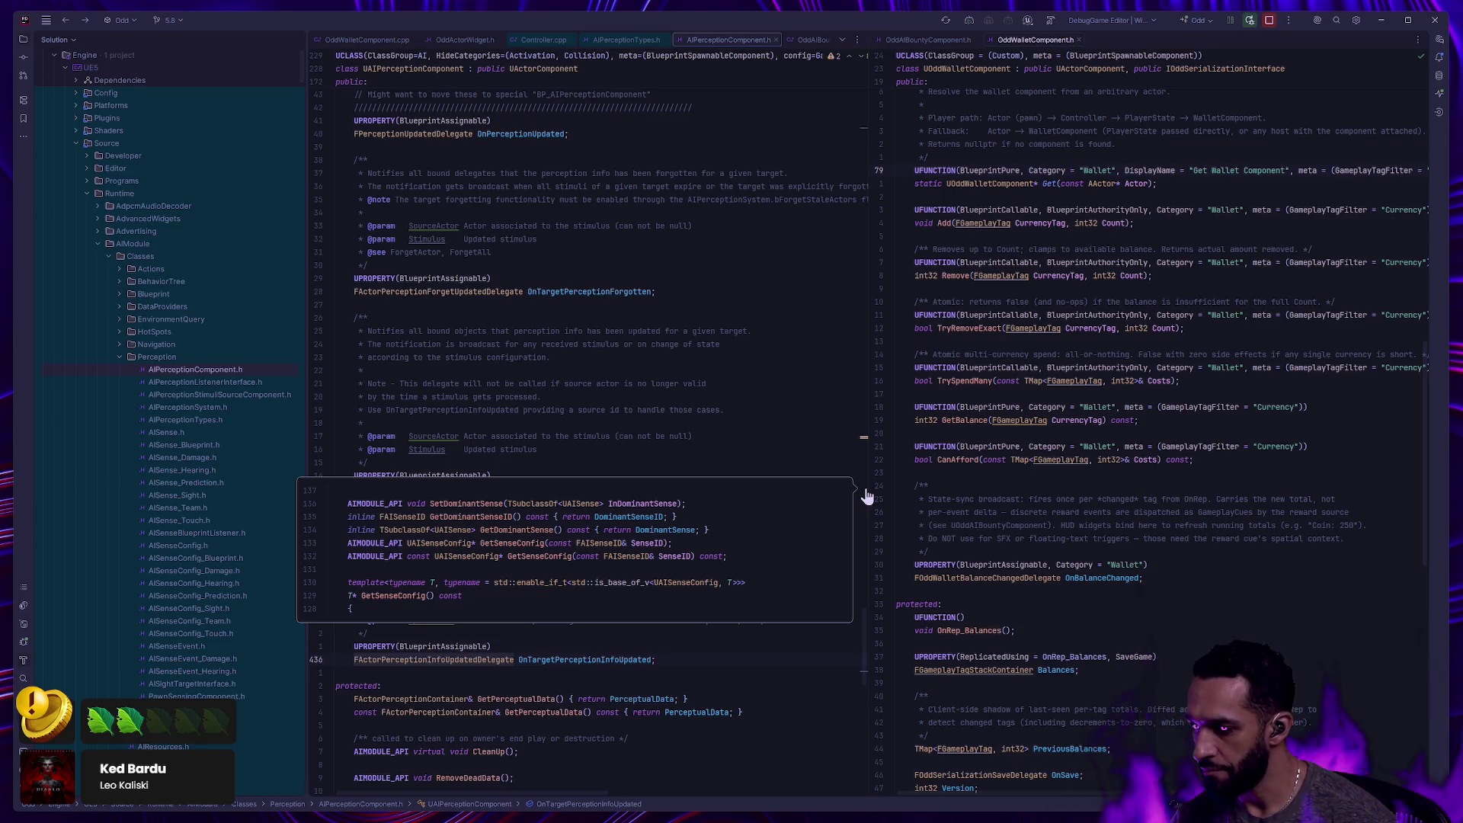
Switch from Rider back to Unreal Editor.
key("alt+Tab")
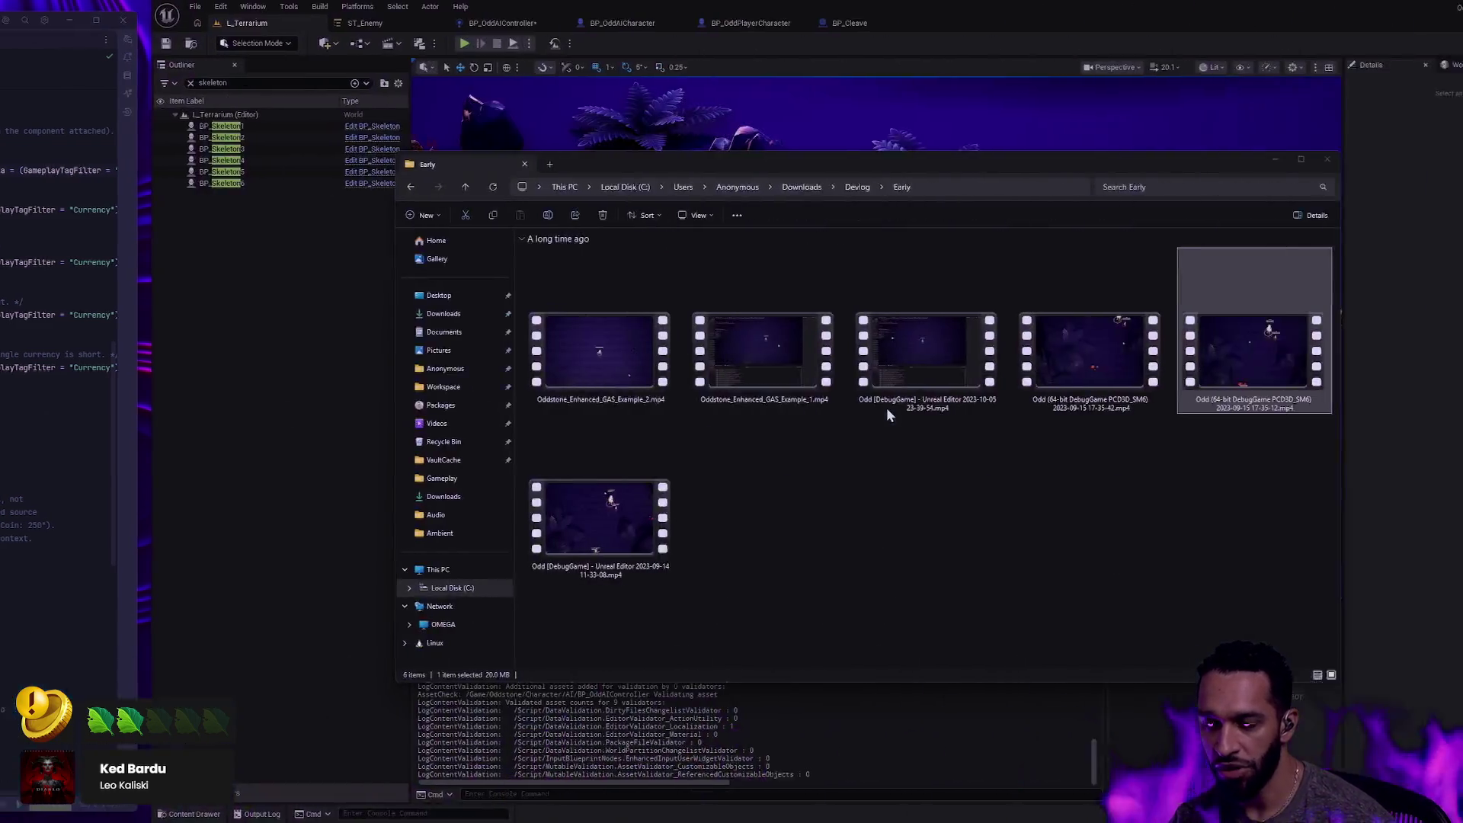
Bring Unreal Editor forward, launch Play In Editor with Alt+P, and move the druid.
left_click(1193, 188)
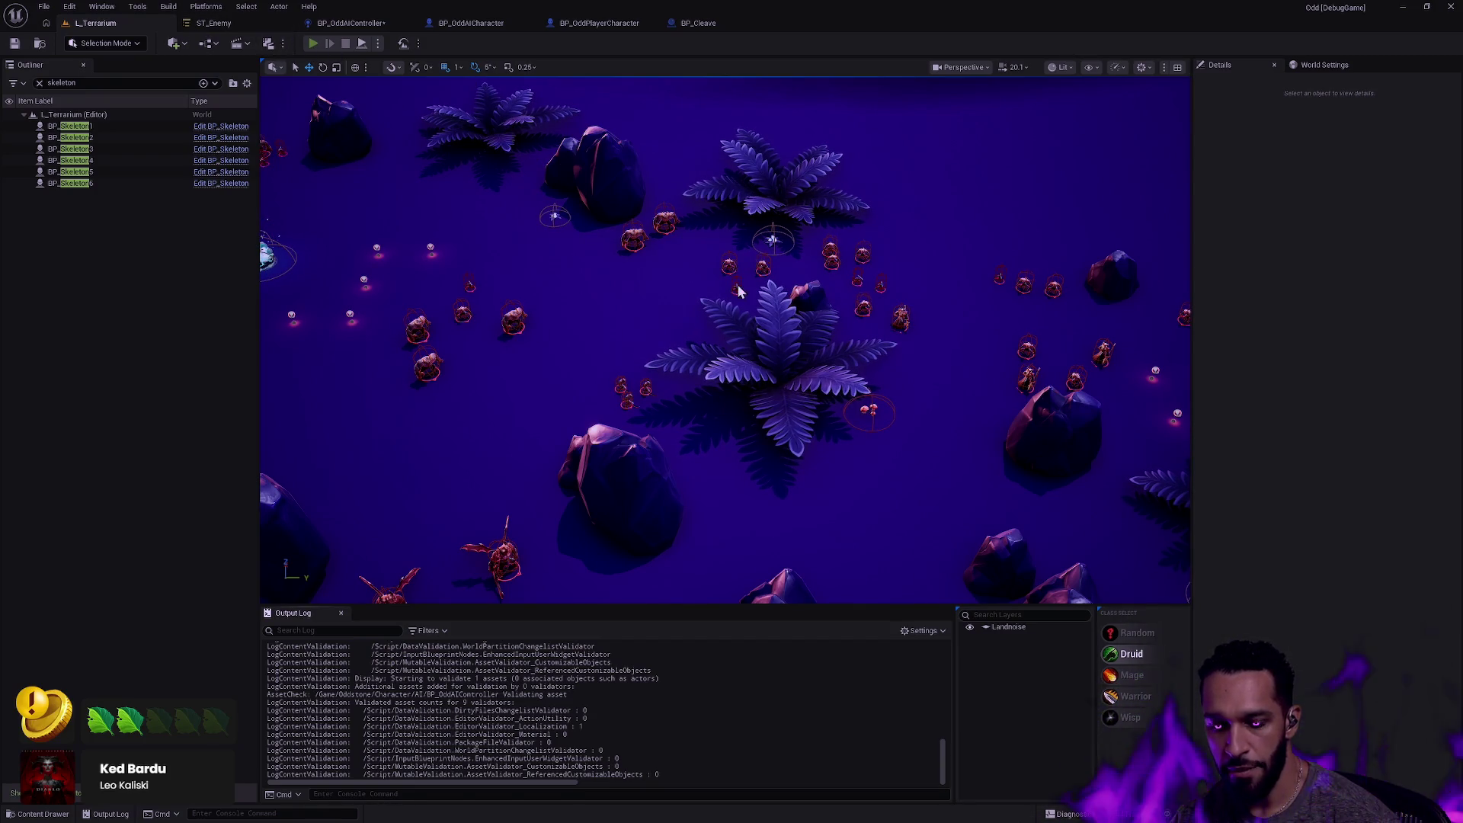
key("alt+p")
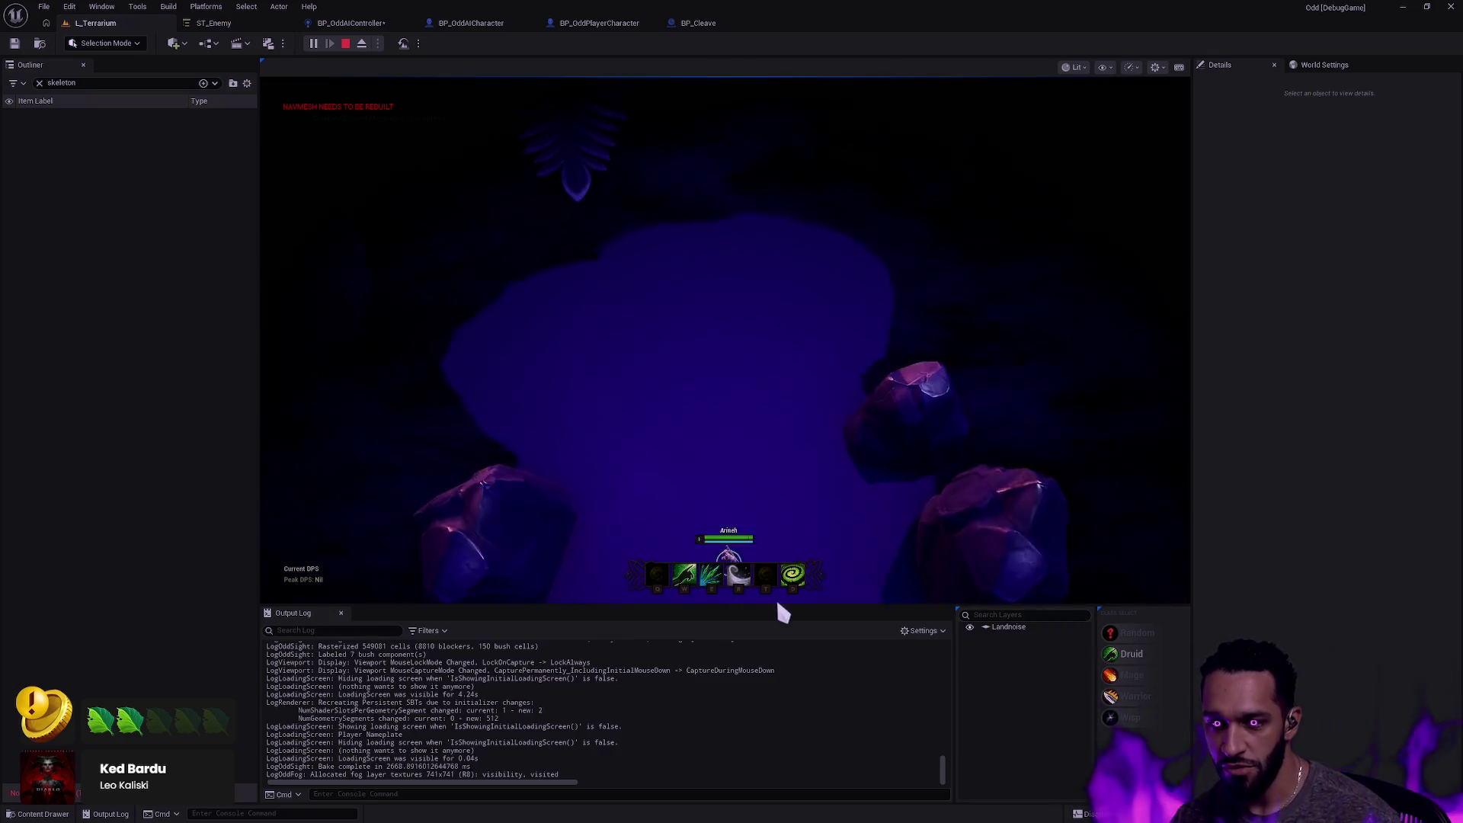
left_click(660, 377)
left_click(663, 81)
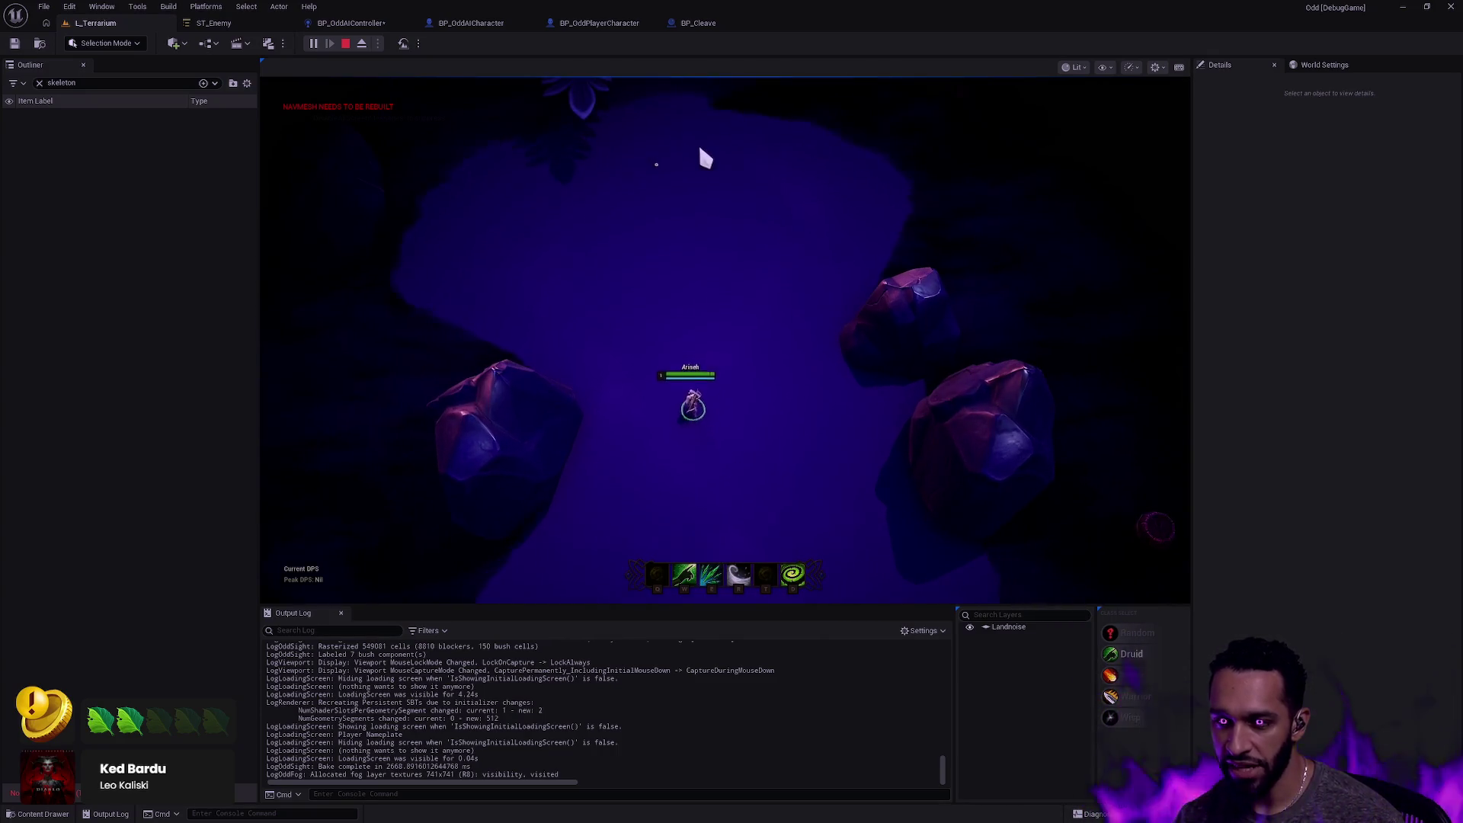
left_click(843, 275)
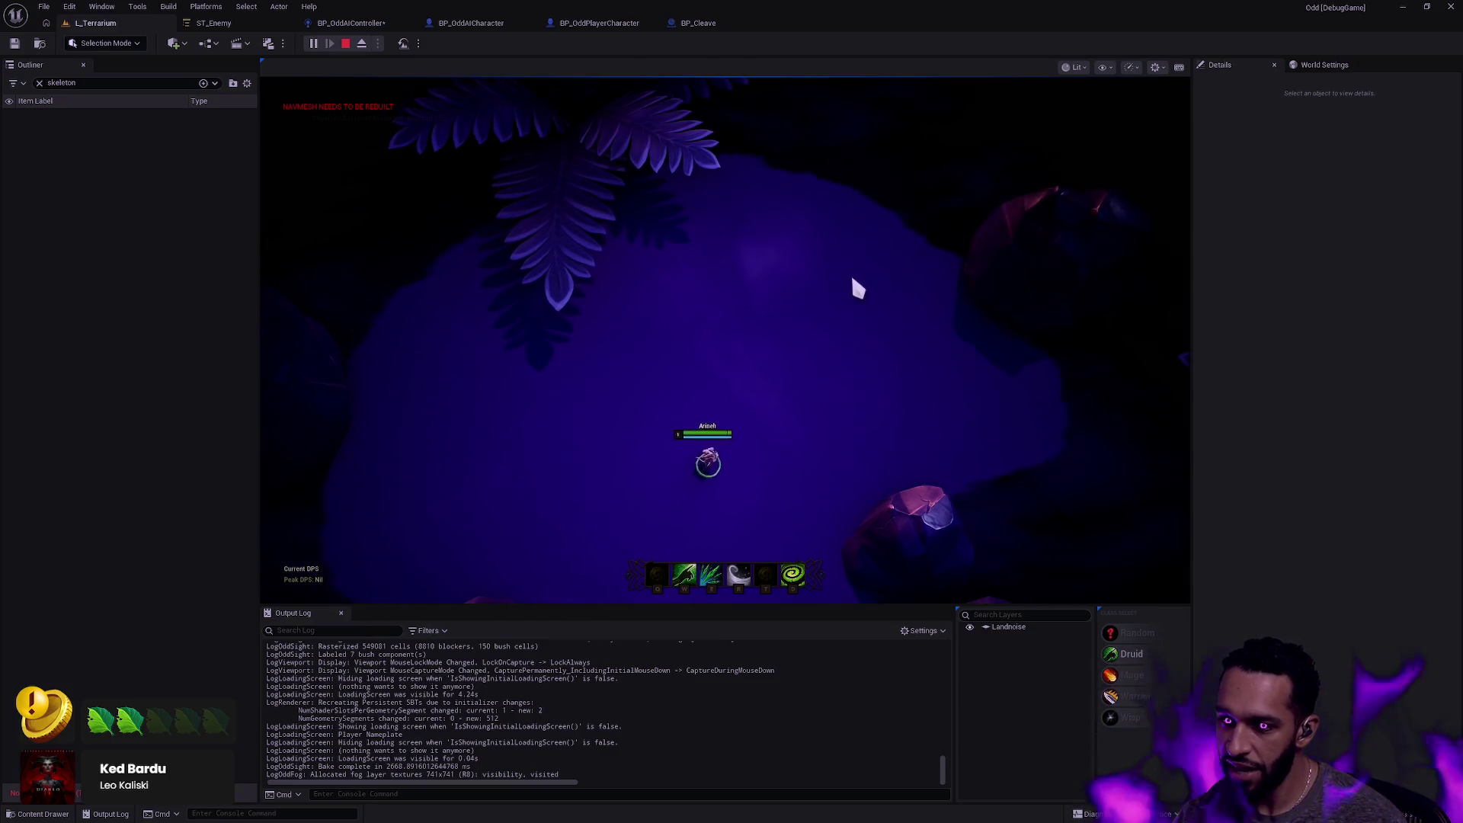
left_click(736, 412)
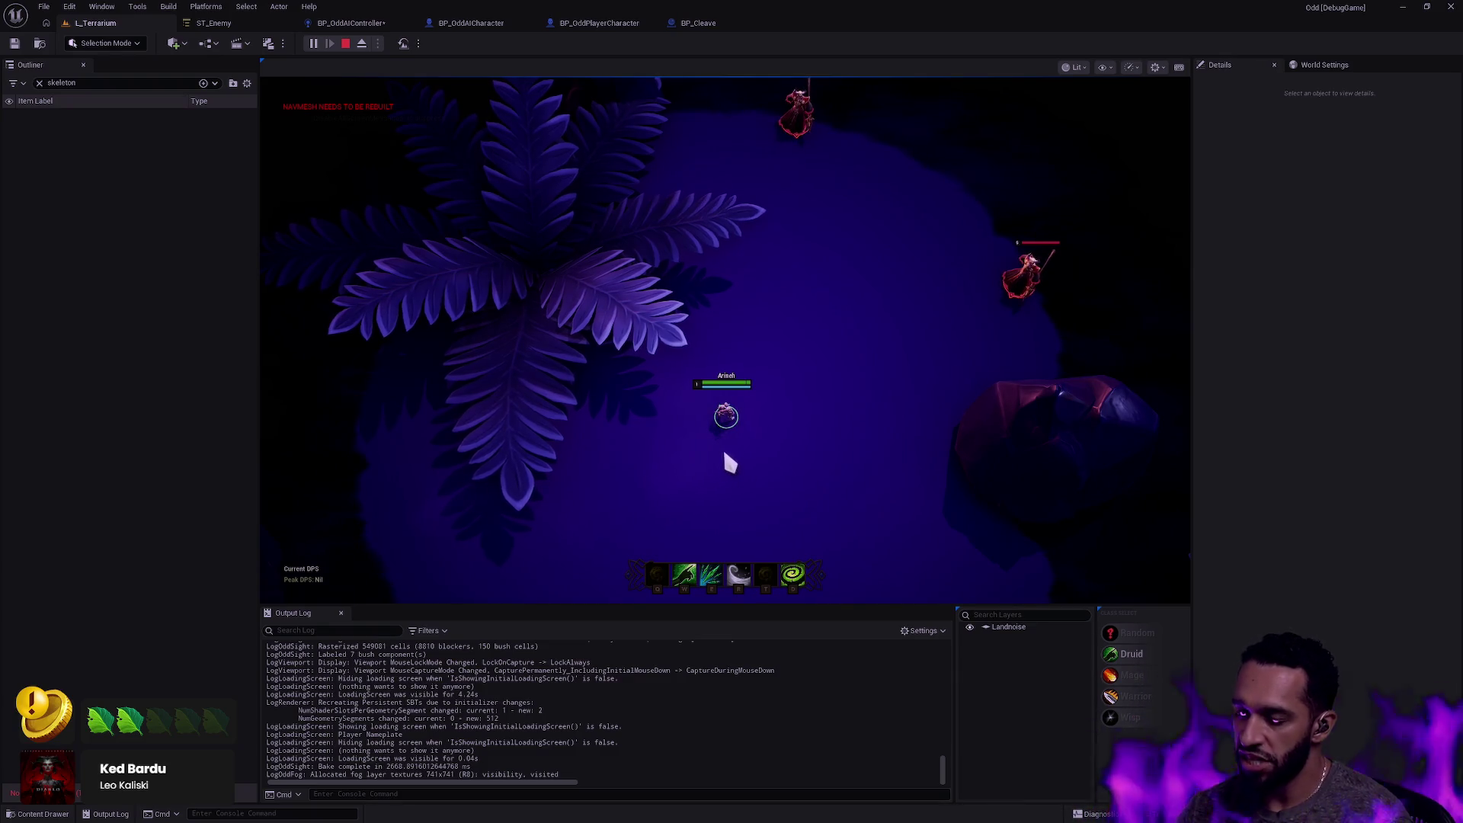
mouse_move(726, 610)
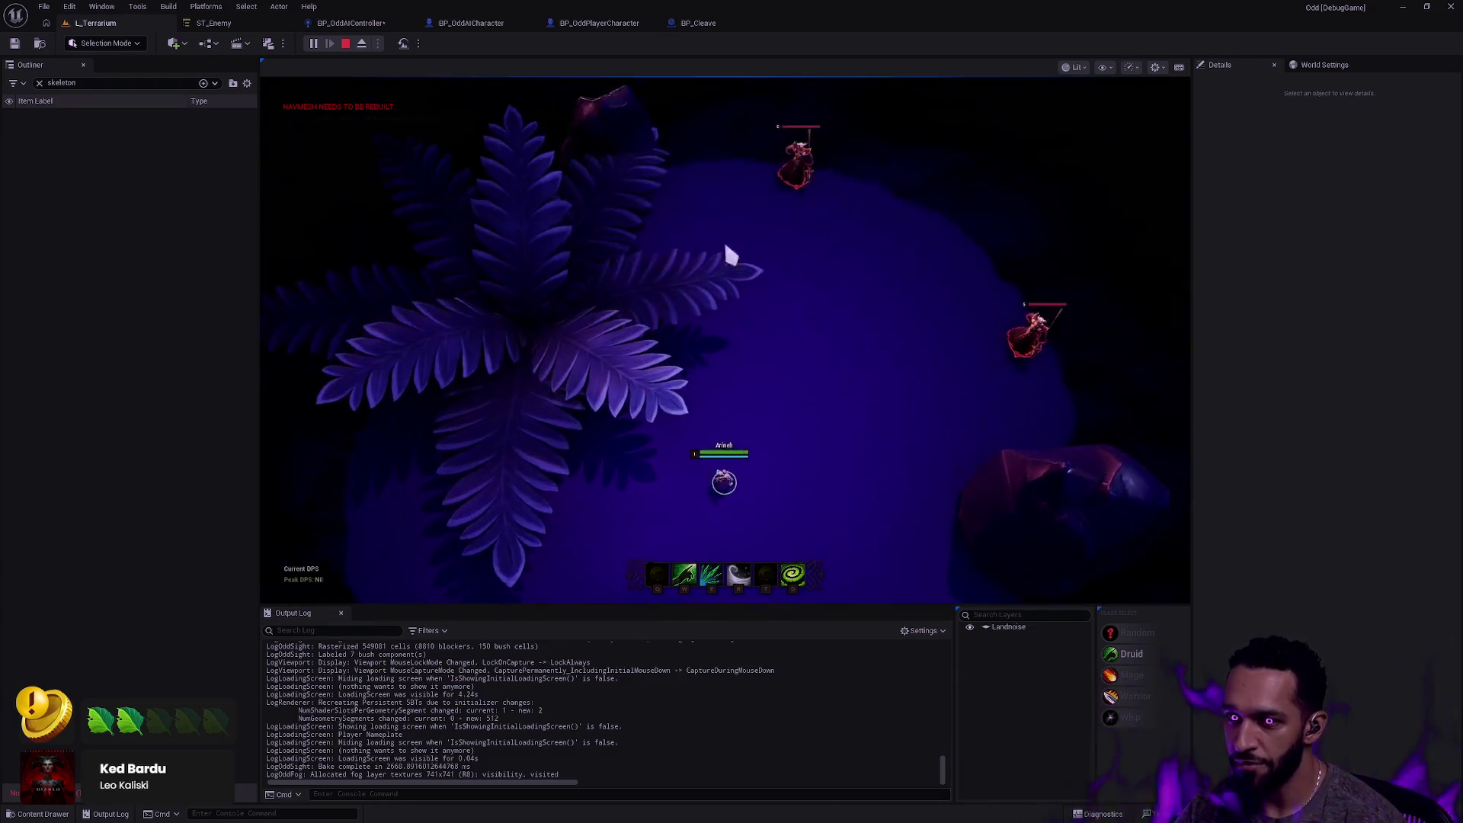
left_click(783, 393)
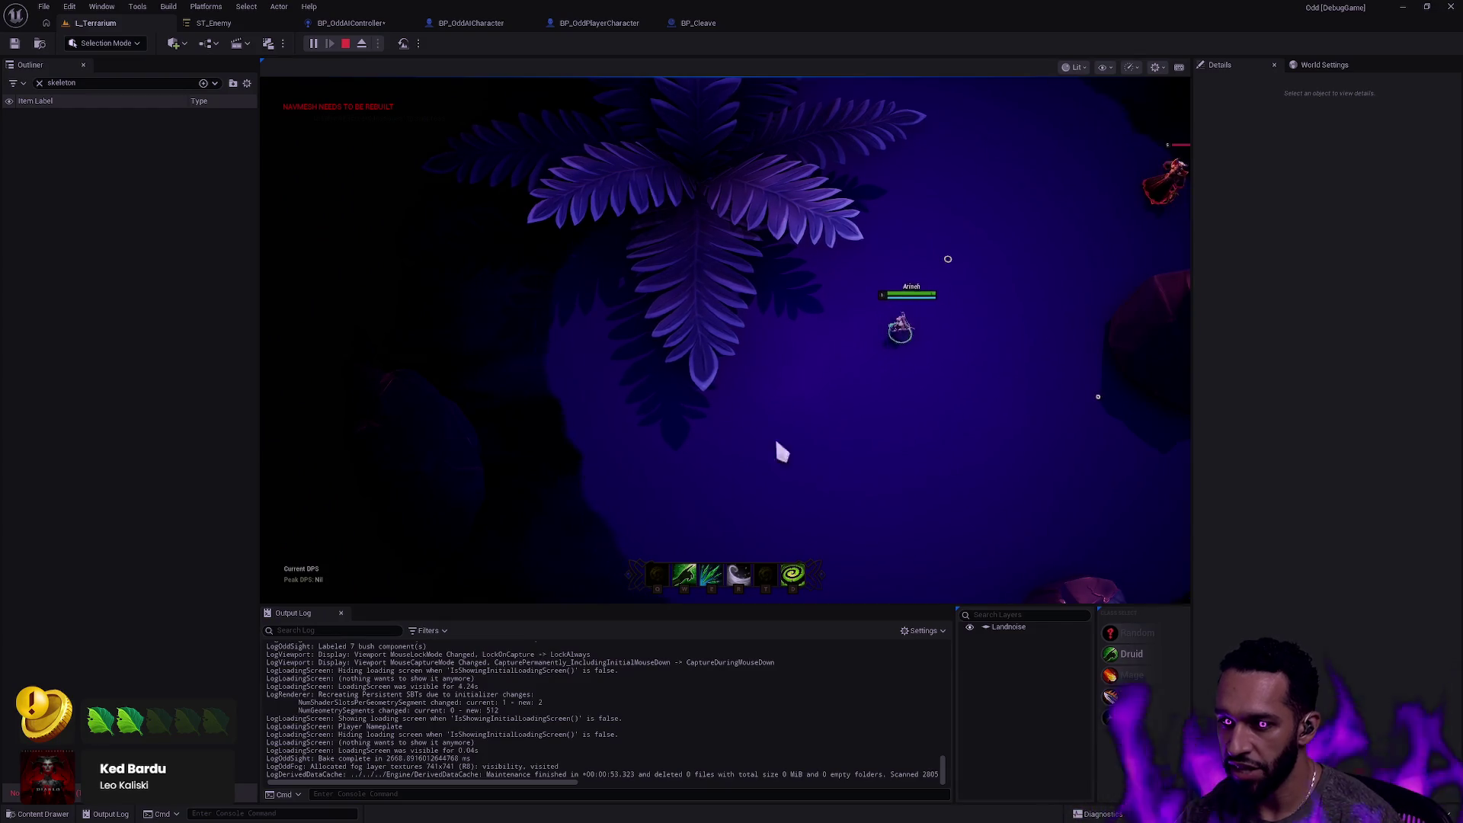
left_click(828, 448)
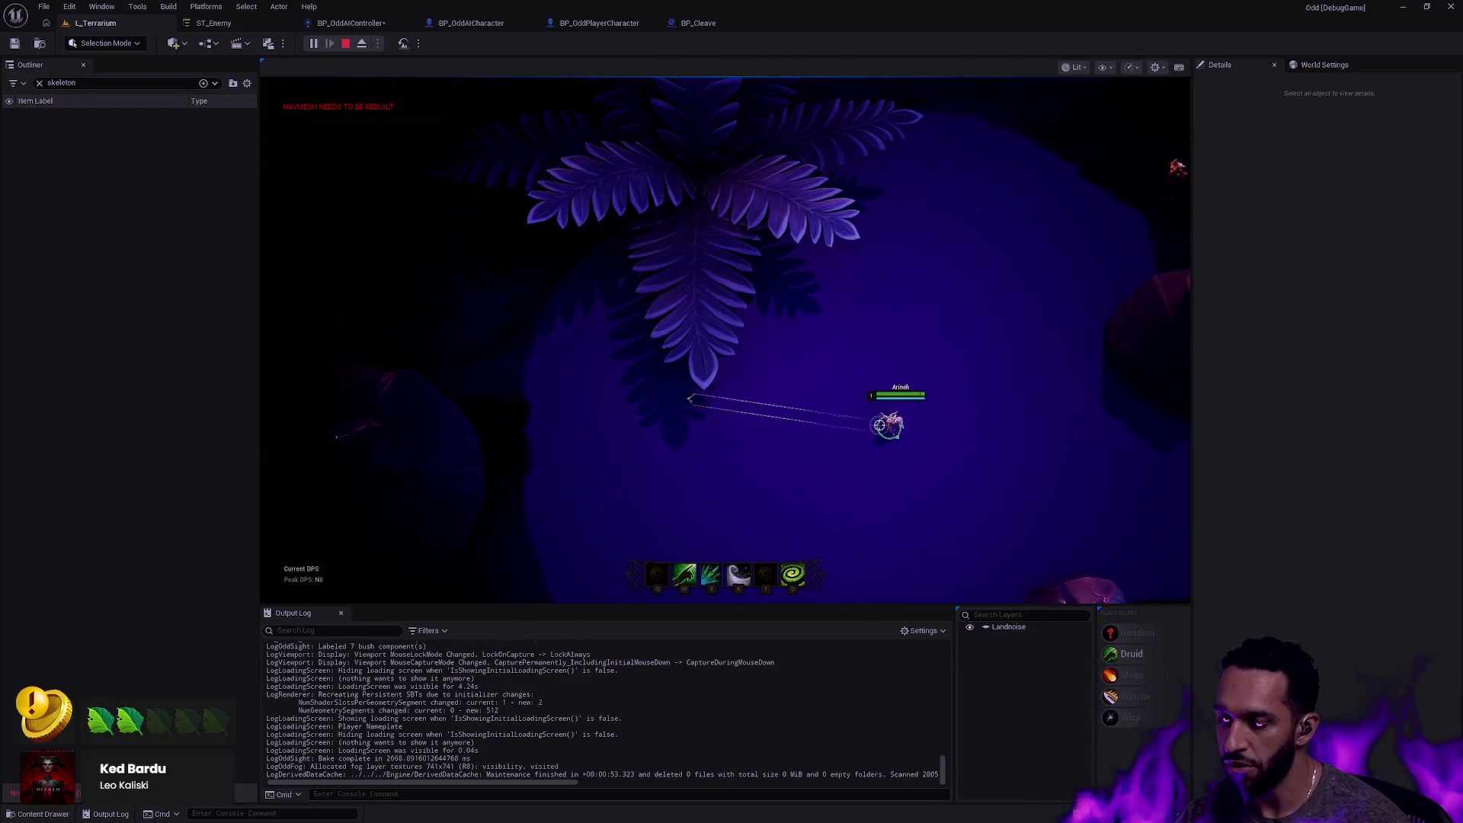
left_click(853, 363)
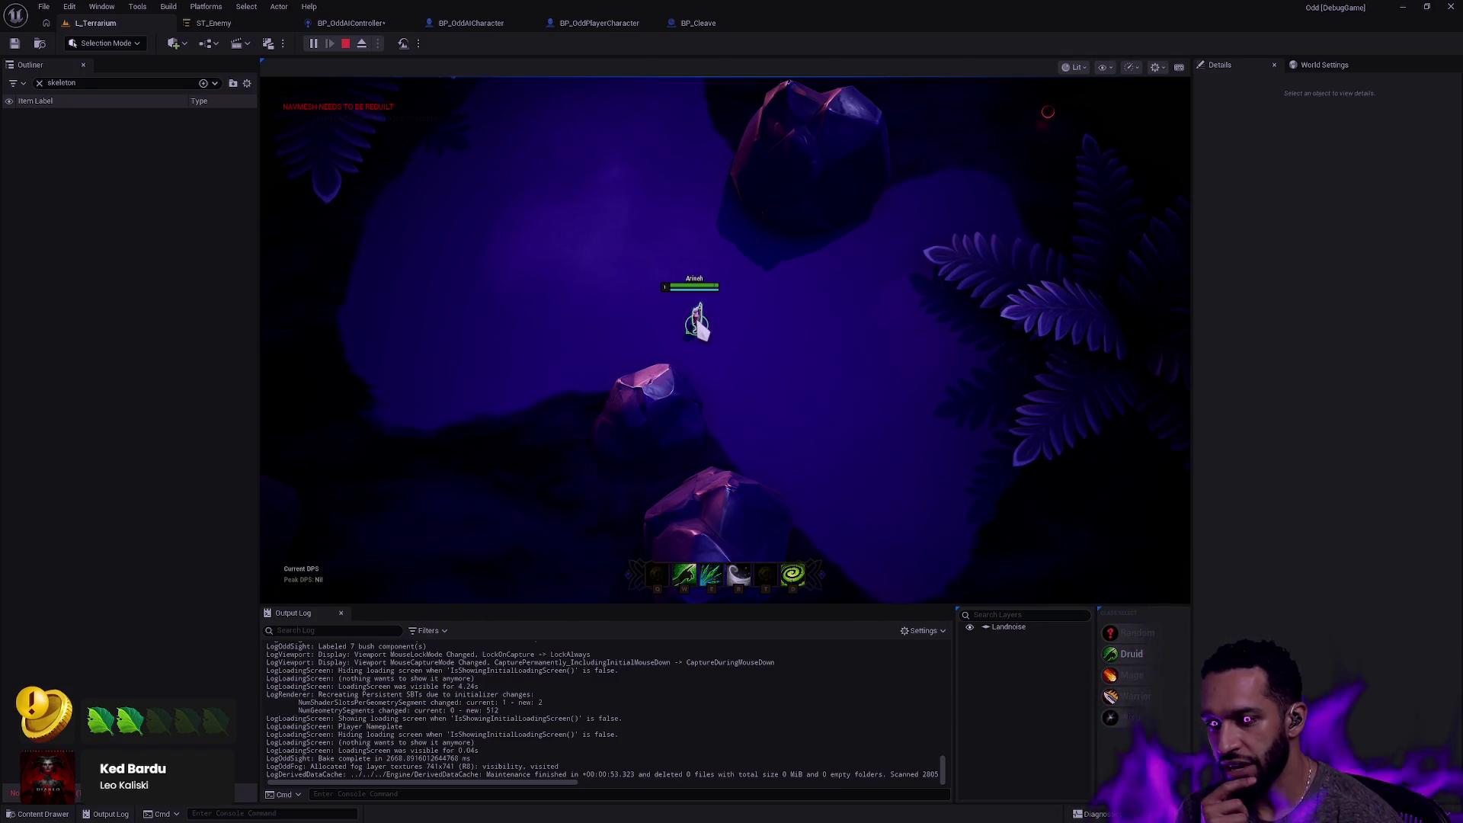
left_click(813, 347)
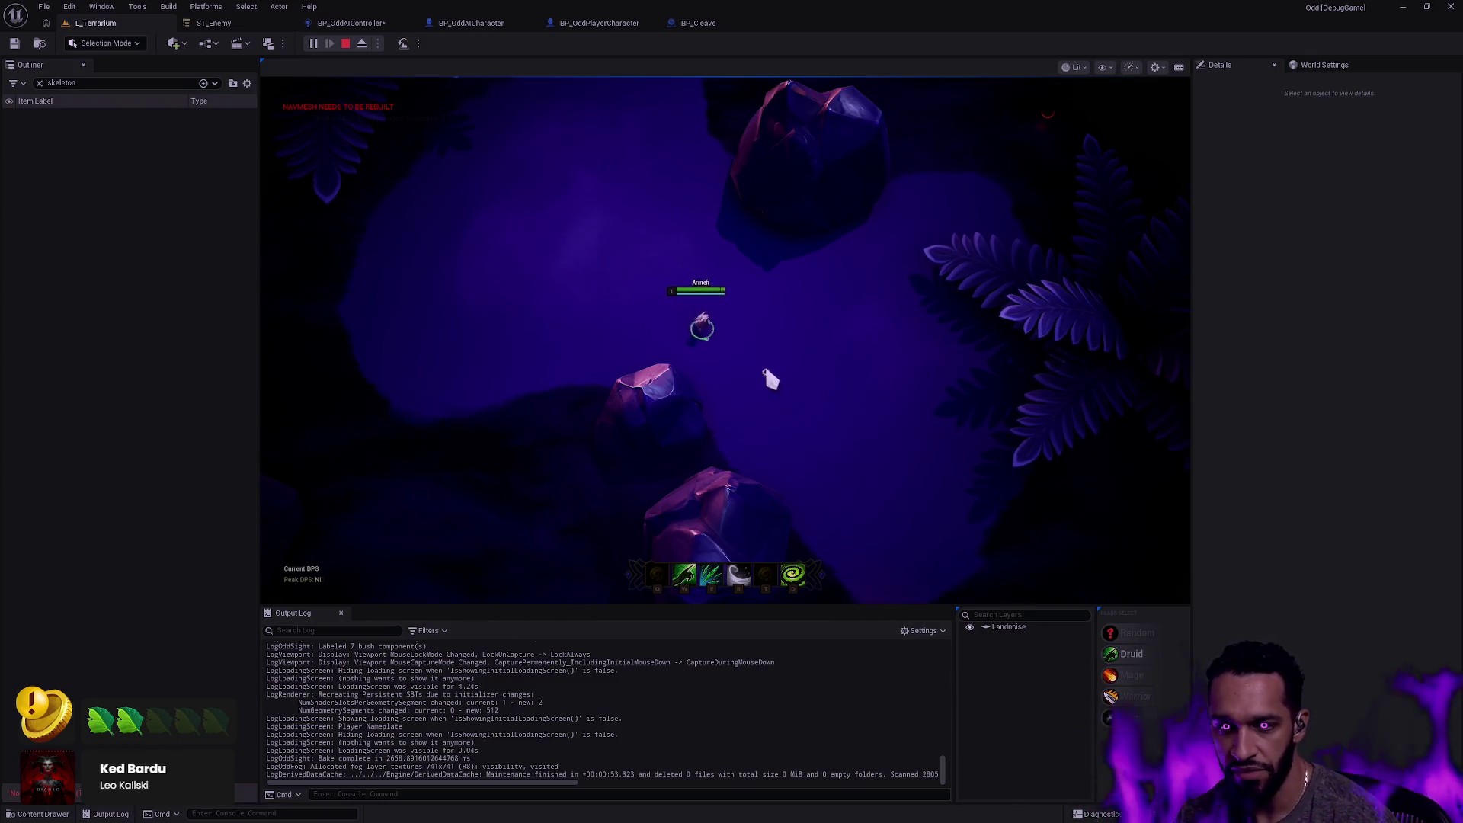
left_click(745, 313)
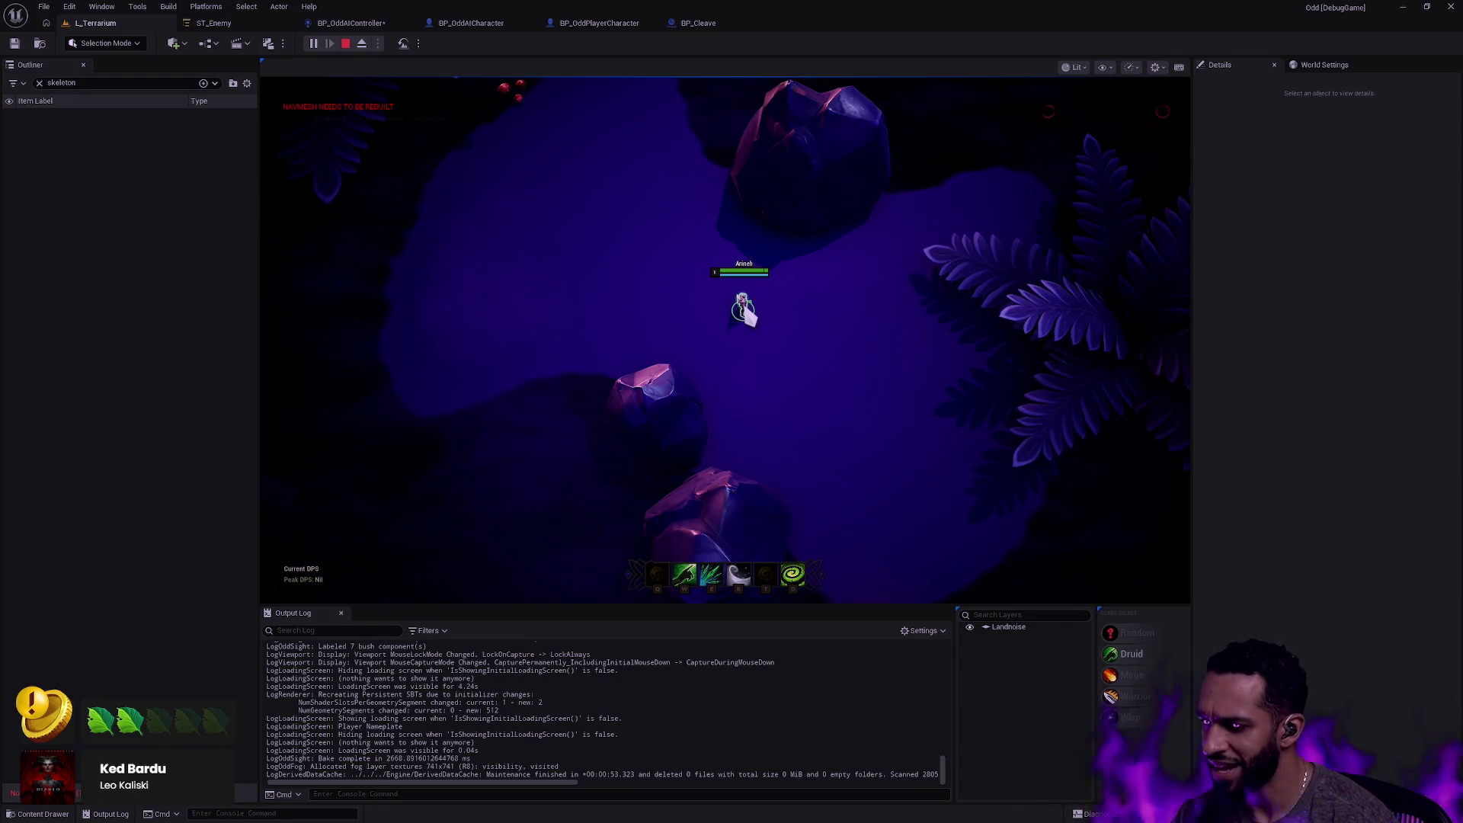
scroll(721, 208, "up", 1)
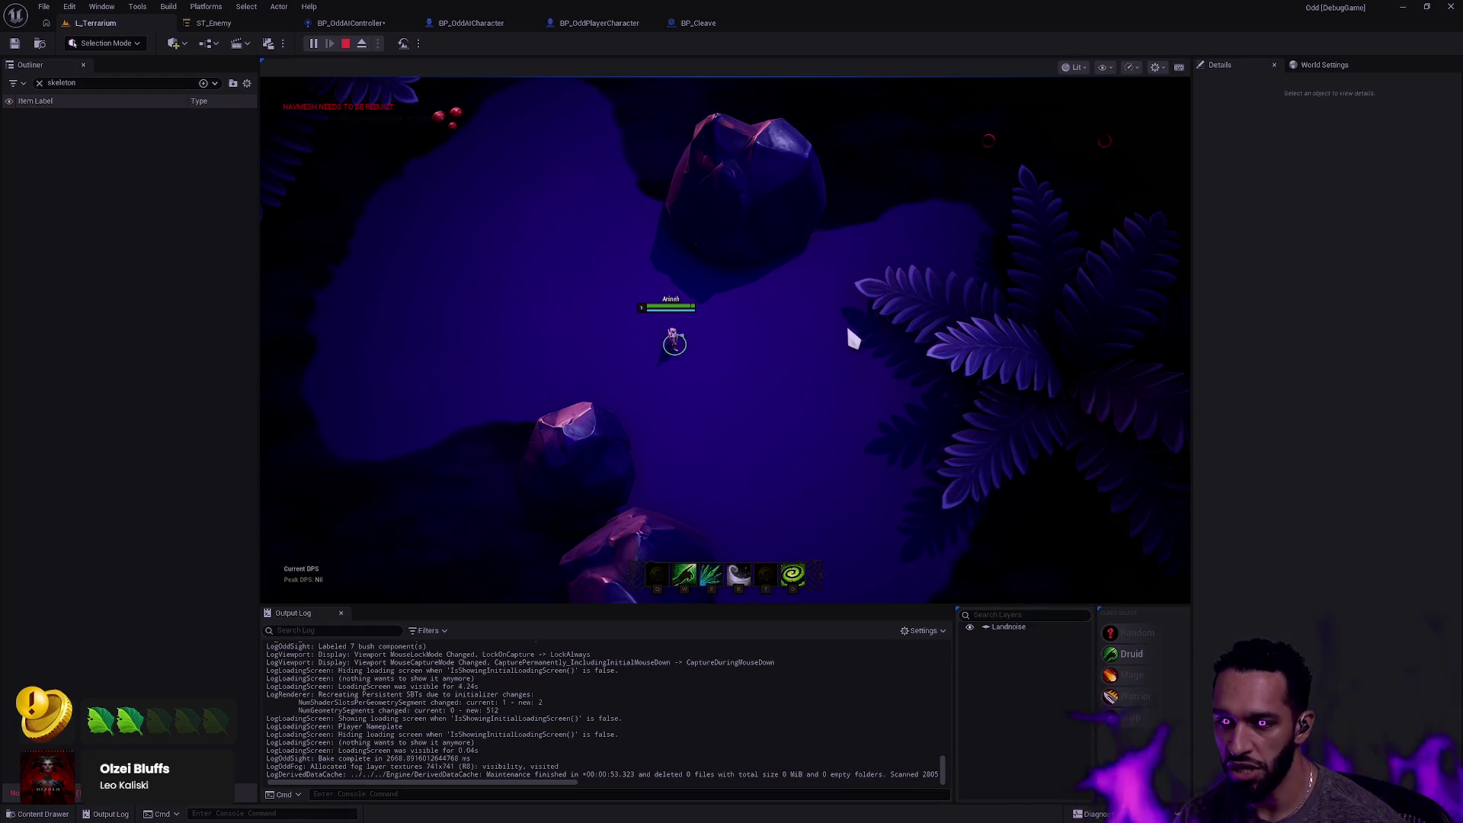
left_click(643, 314)
left_click(667, 377)
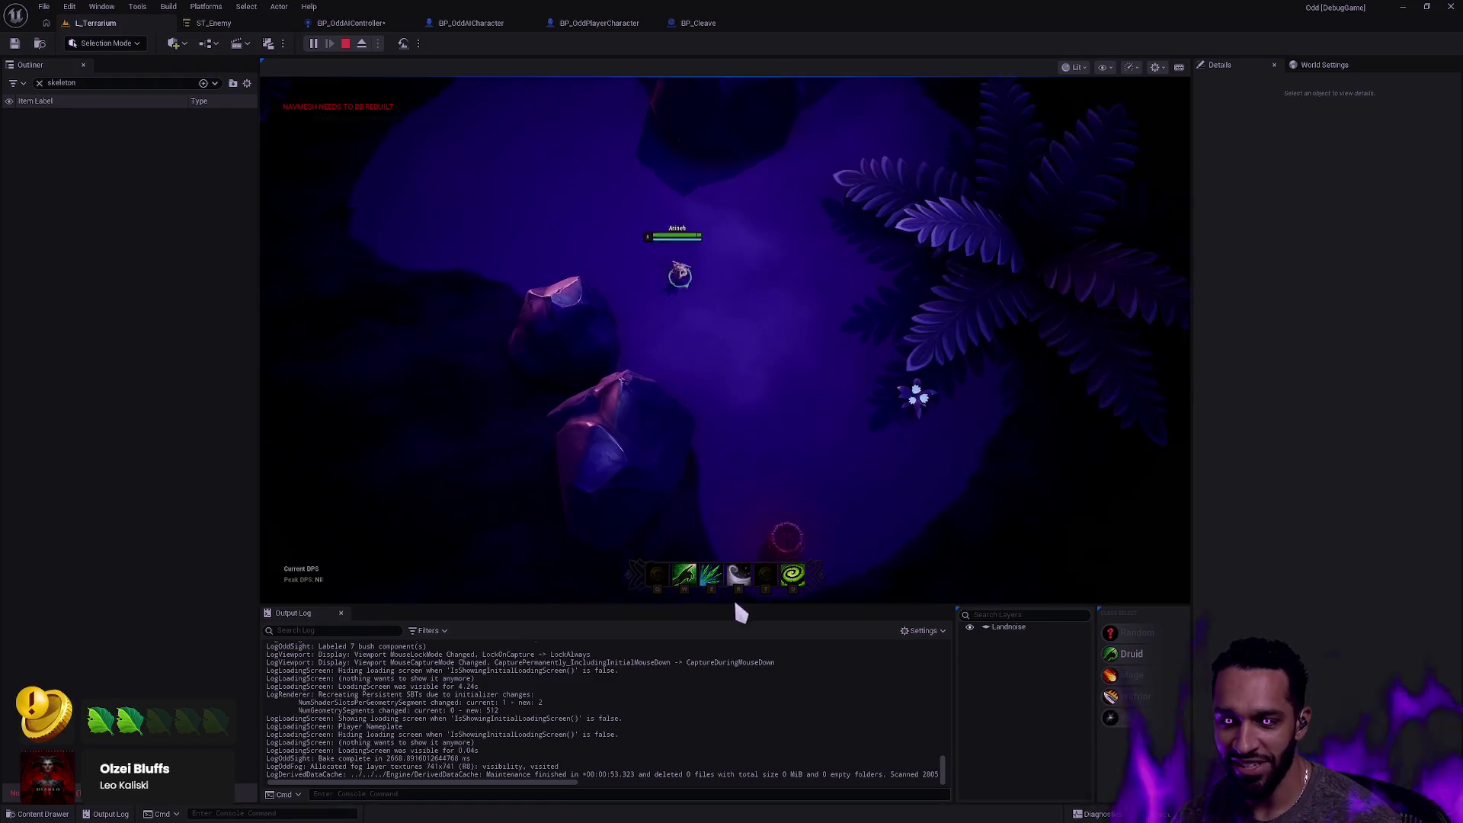
Stop the current play session, zoom out across the map, and start a new one.
key("Escape")
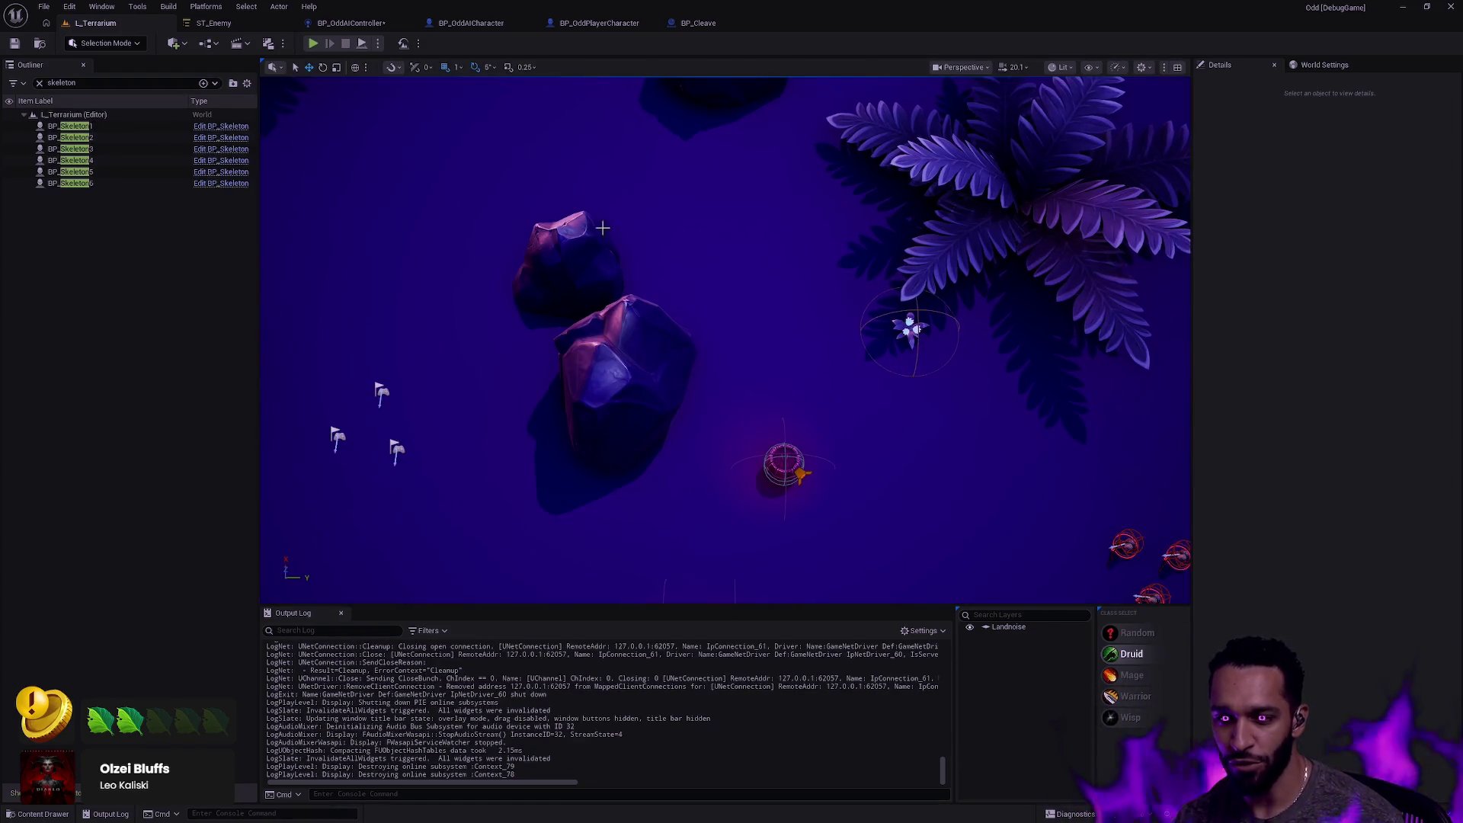
scroll(858, 483, "down", 10)
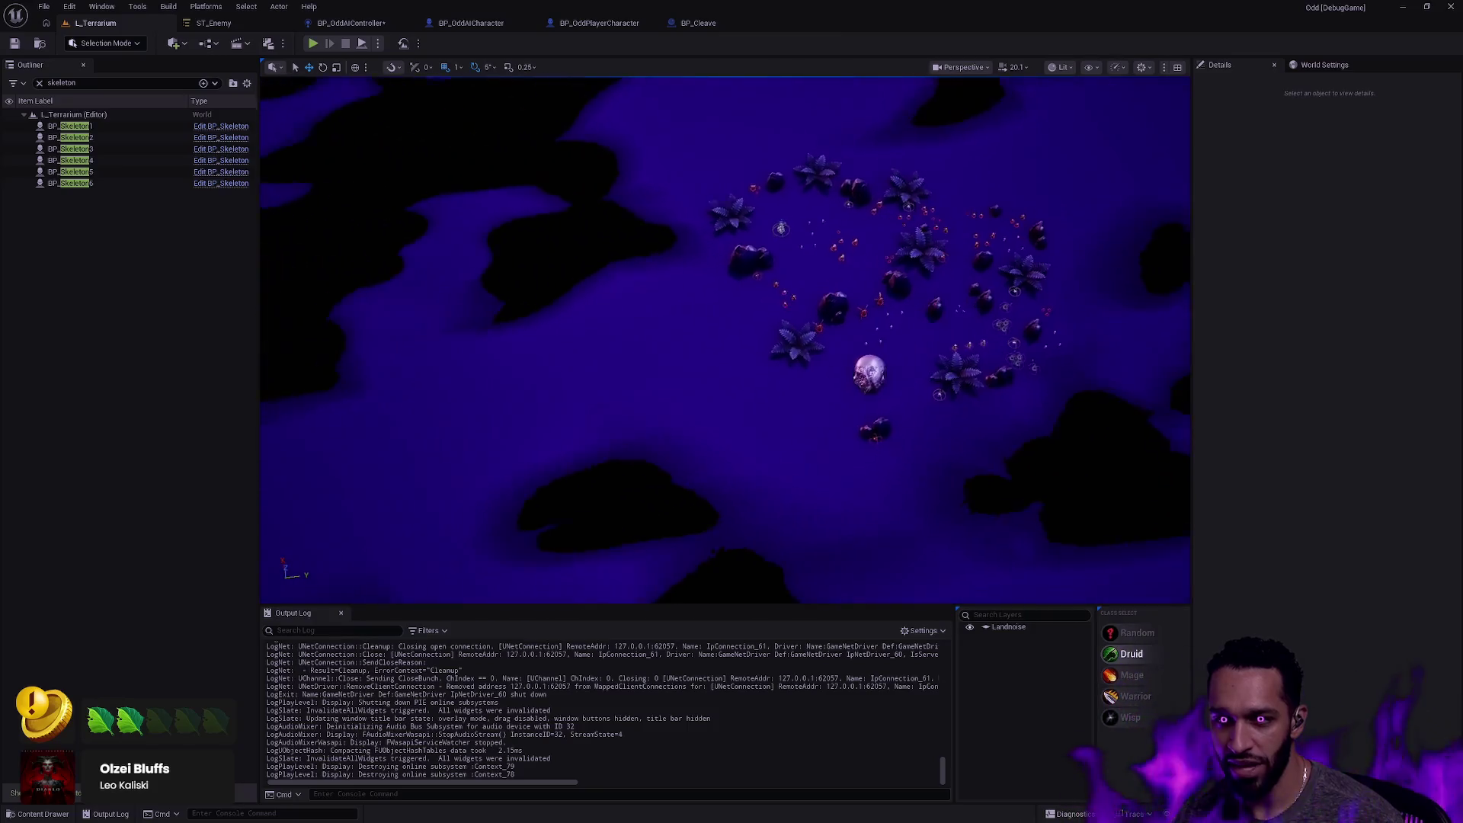
scroll(723, 339, "down", 6)
left_click_drag(724, 339, 747, 335)
left_click(312, 42)
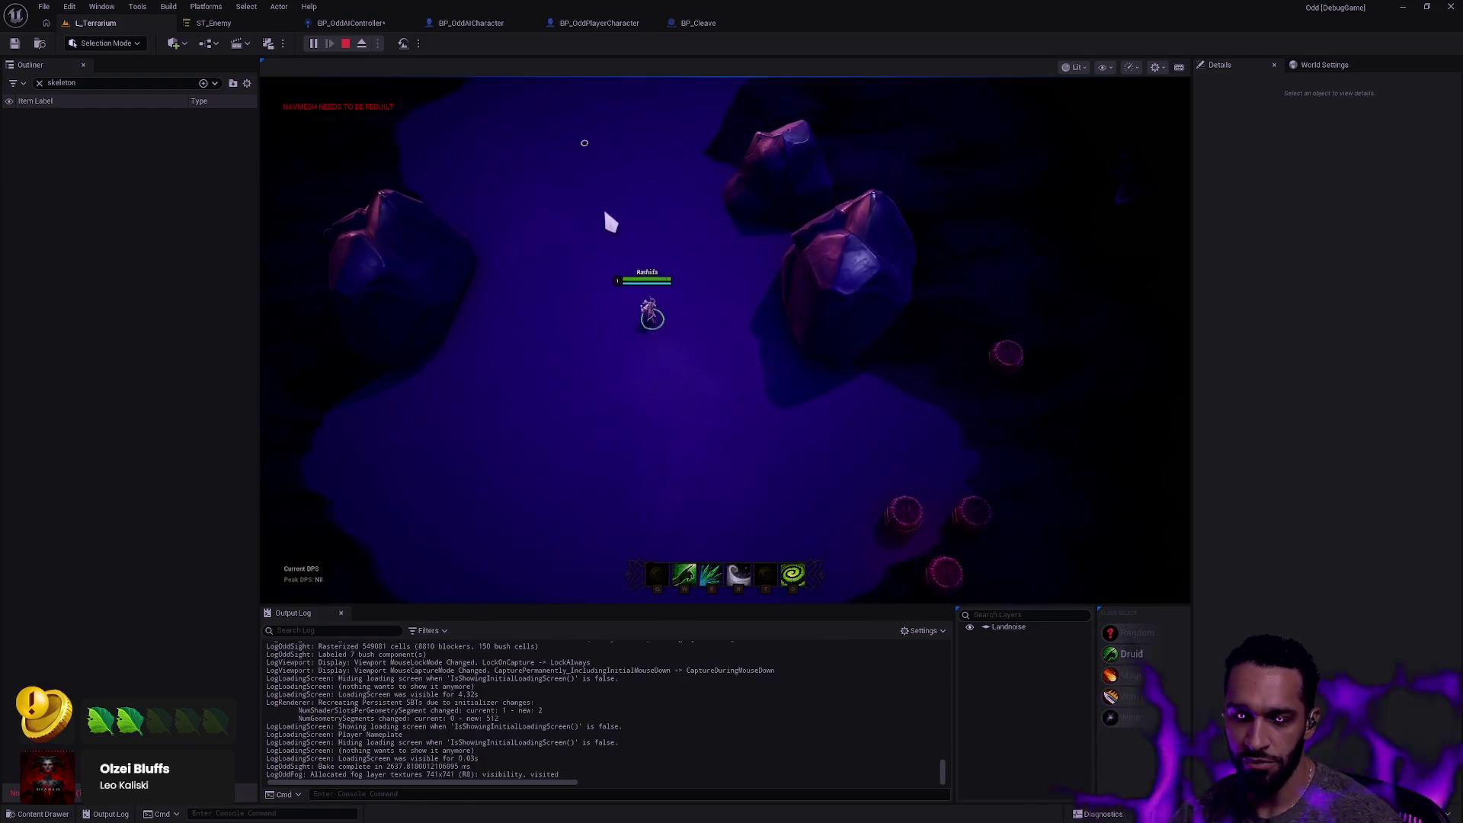
Go fullscreen with F11 and kite the enemies, firing E skillshots and R abilities.
key("F11")
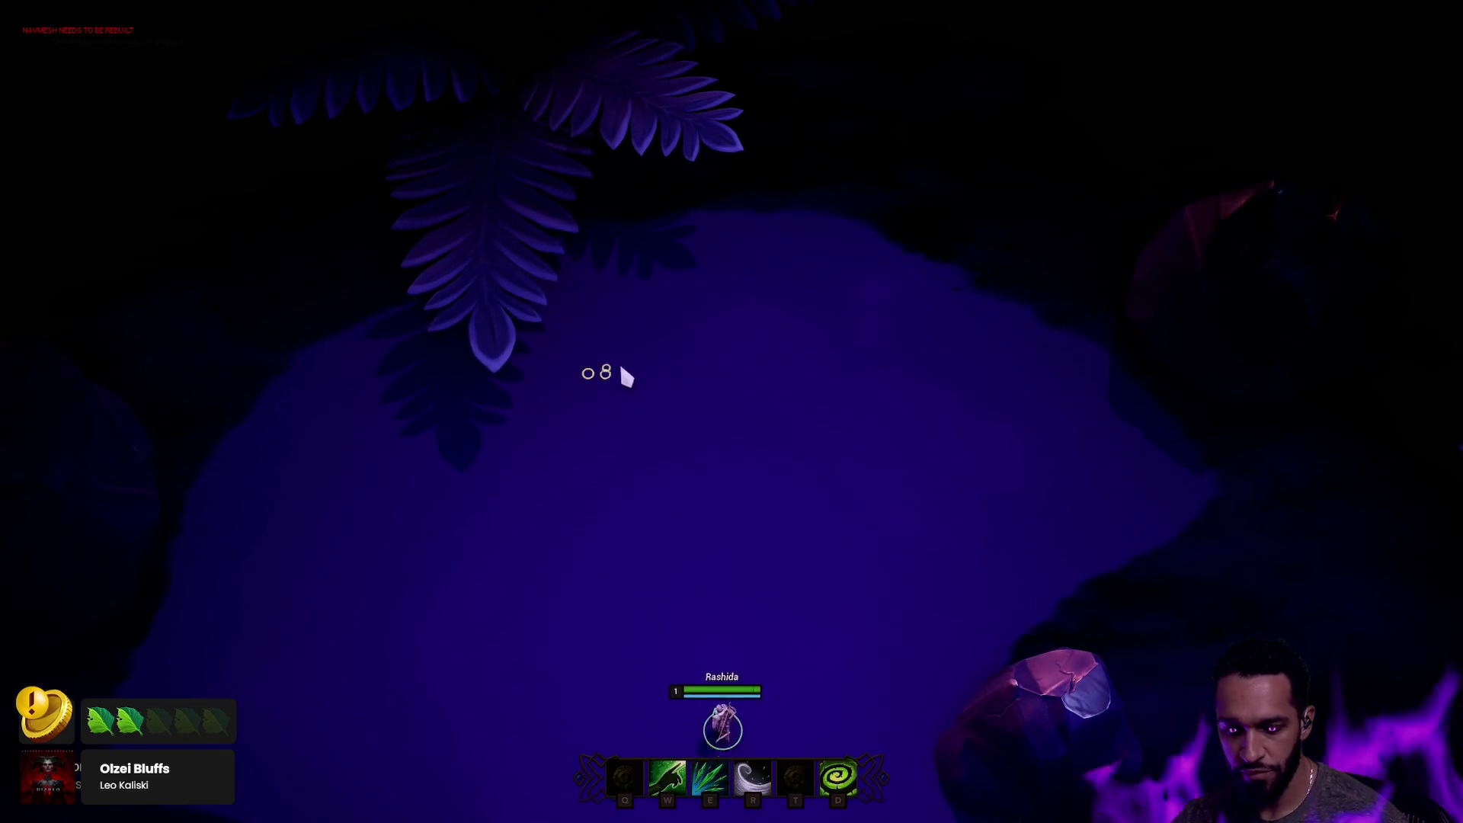
key("r")
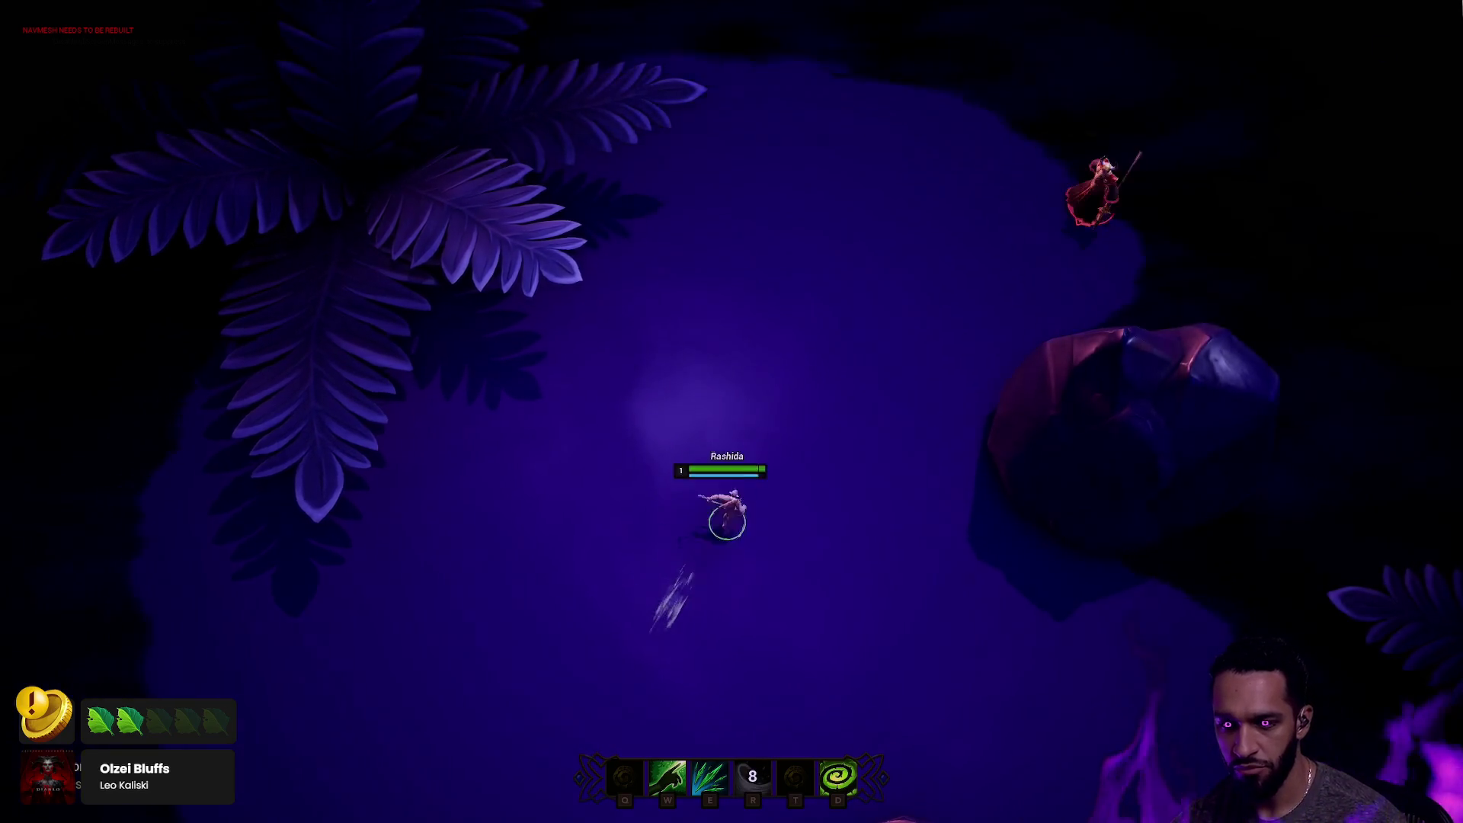
right_click(966, 242)
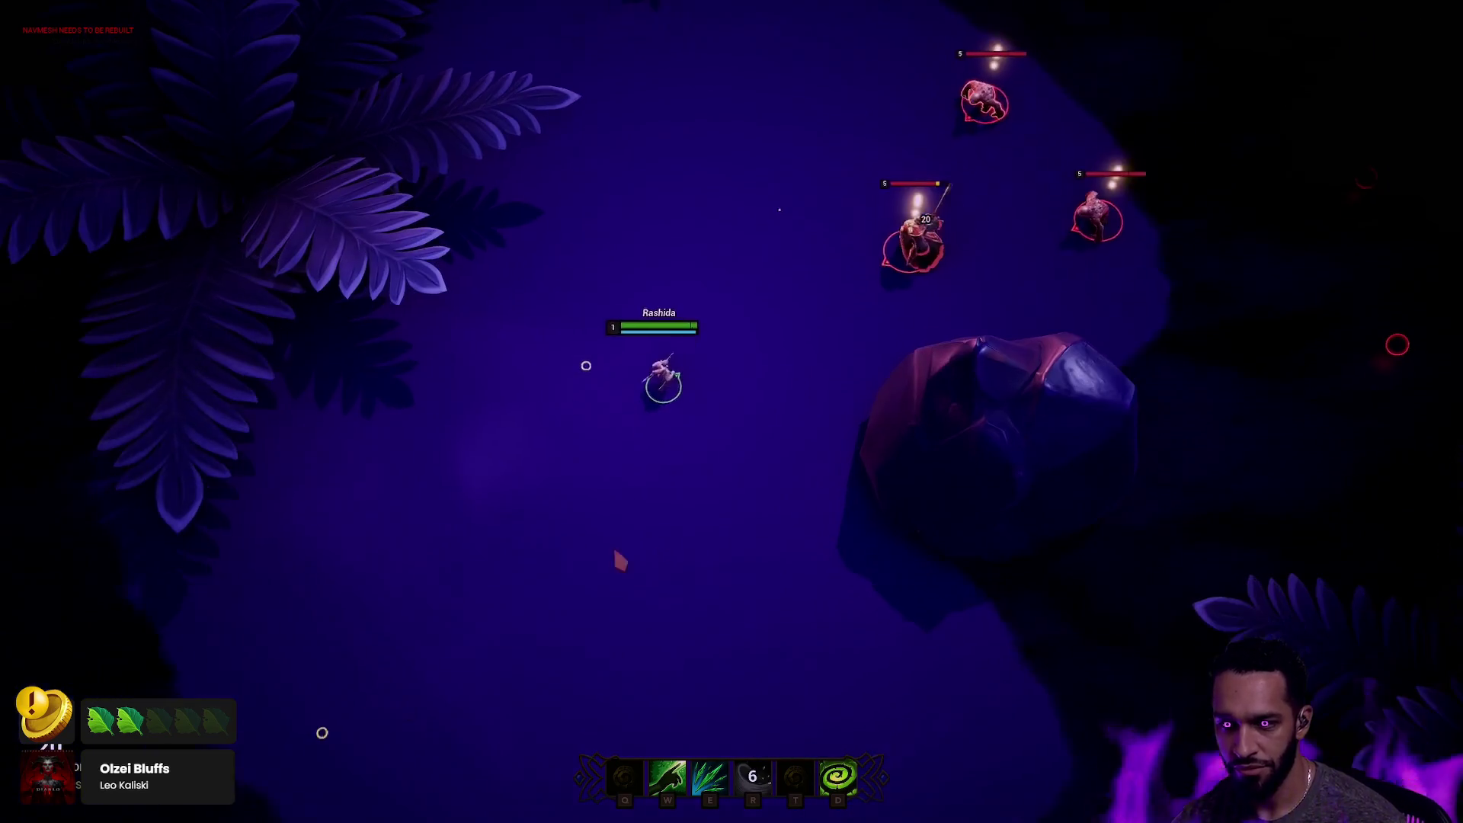
key("e")
right_click(460, 535)
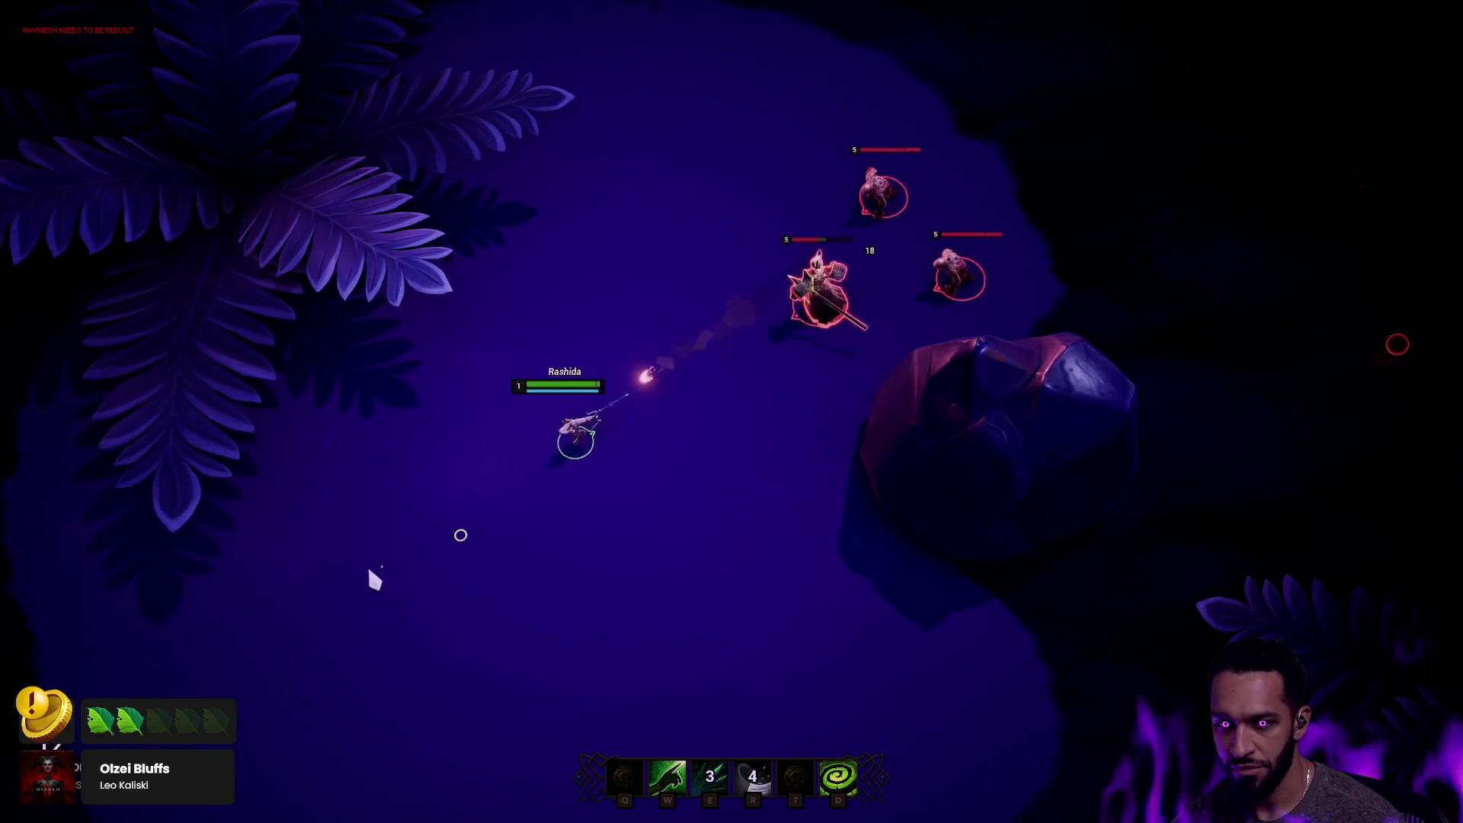
right_click(371, 571)
right_click(633, 236)
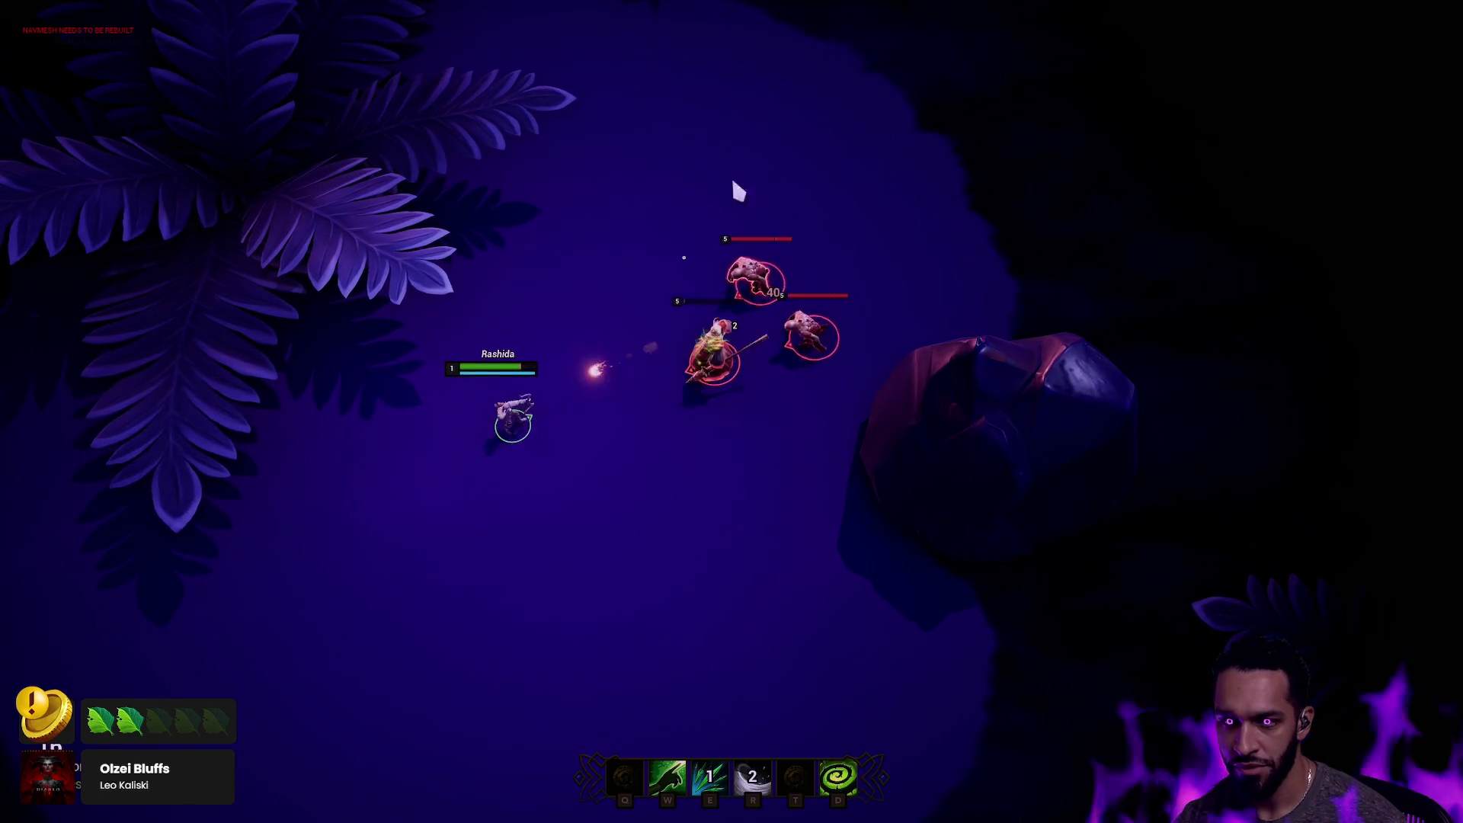
key("e")
right_click(724, 561)
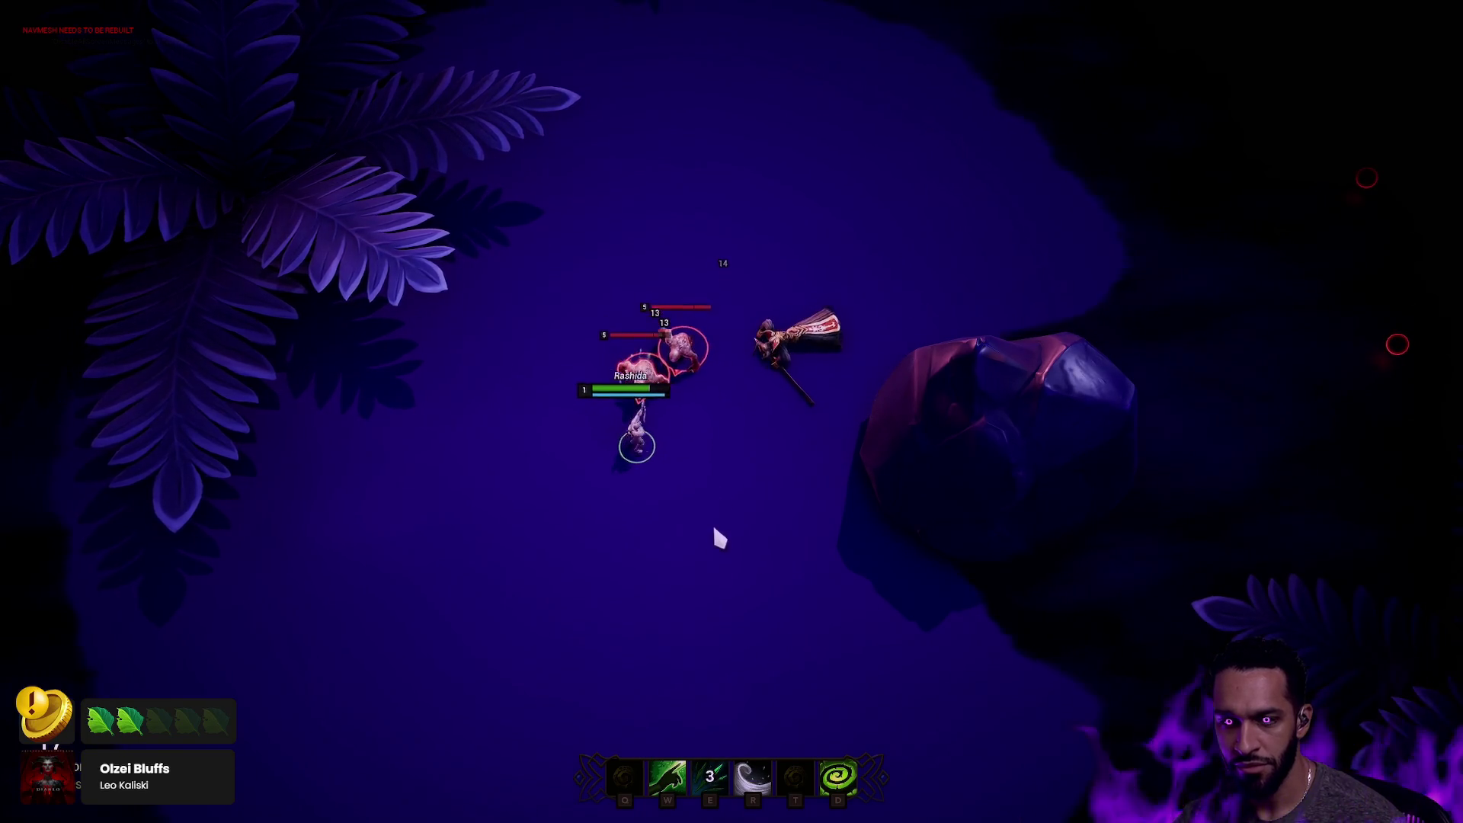
right_click(747, 71)
key("r")
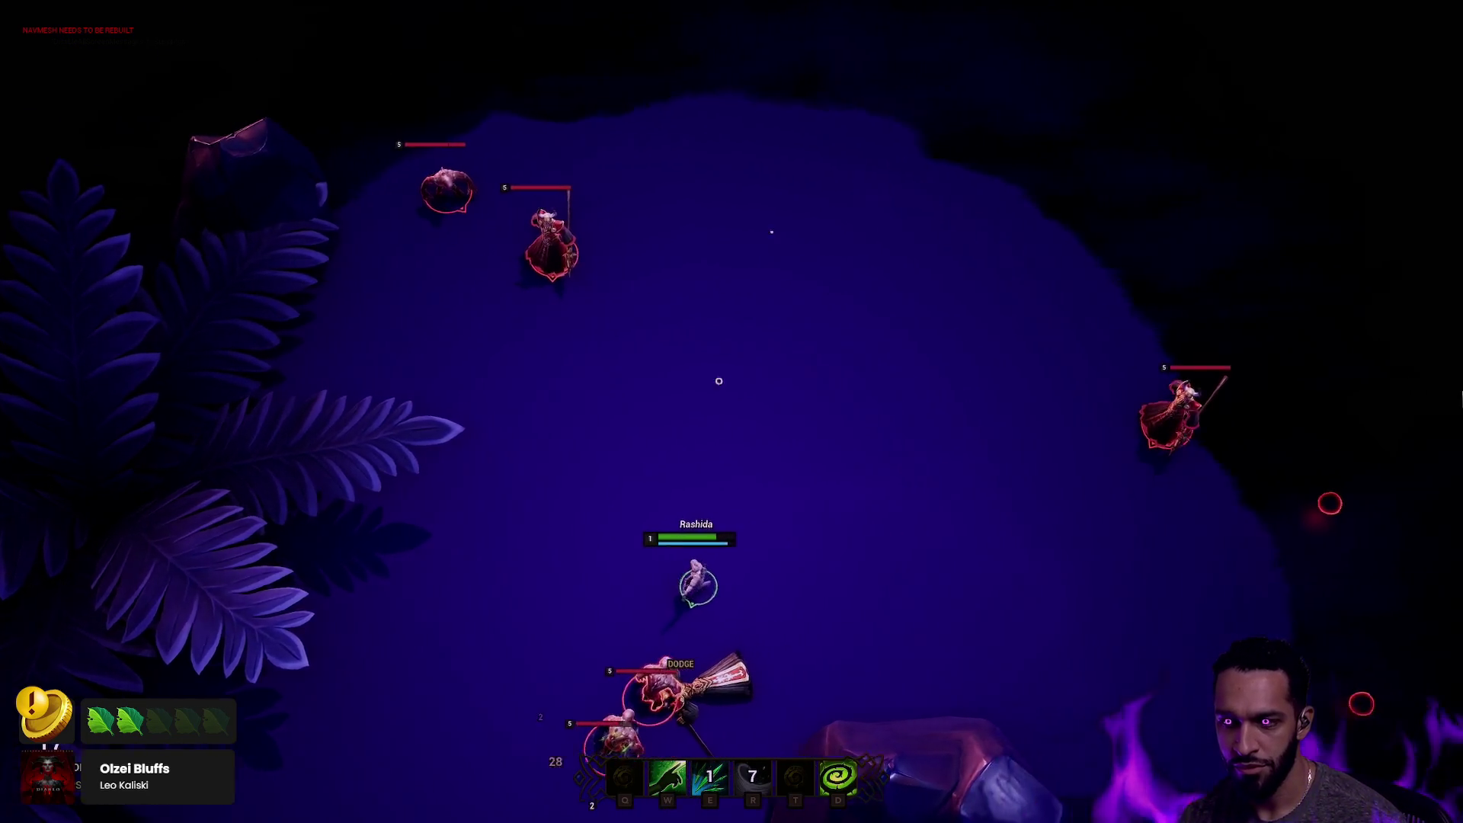
right_click(957, 495)
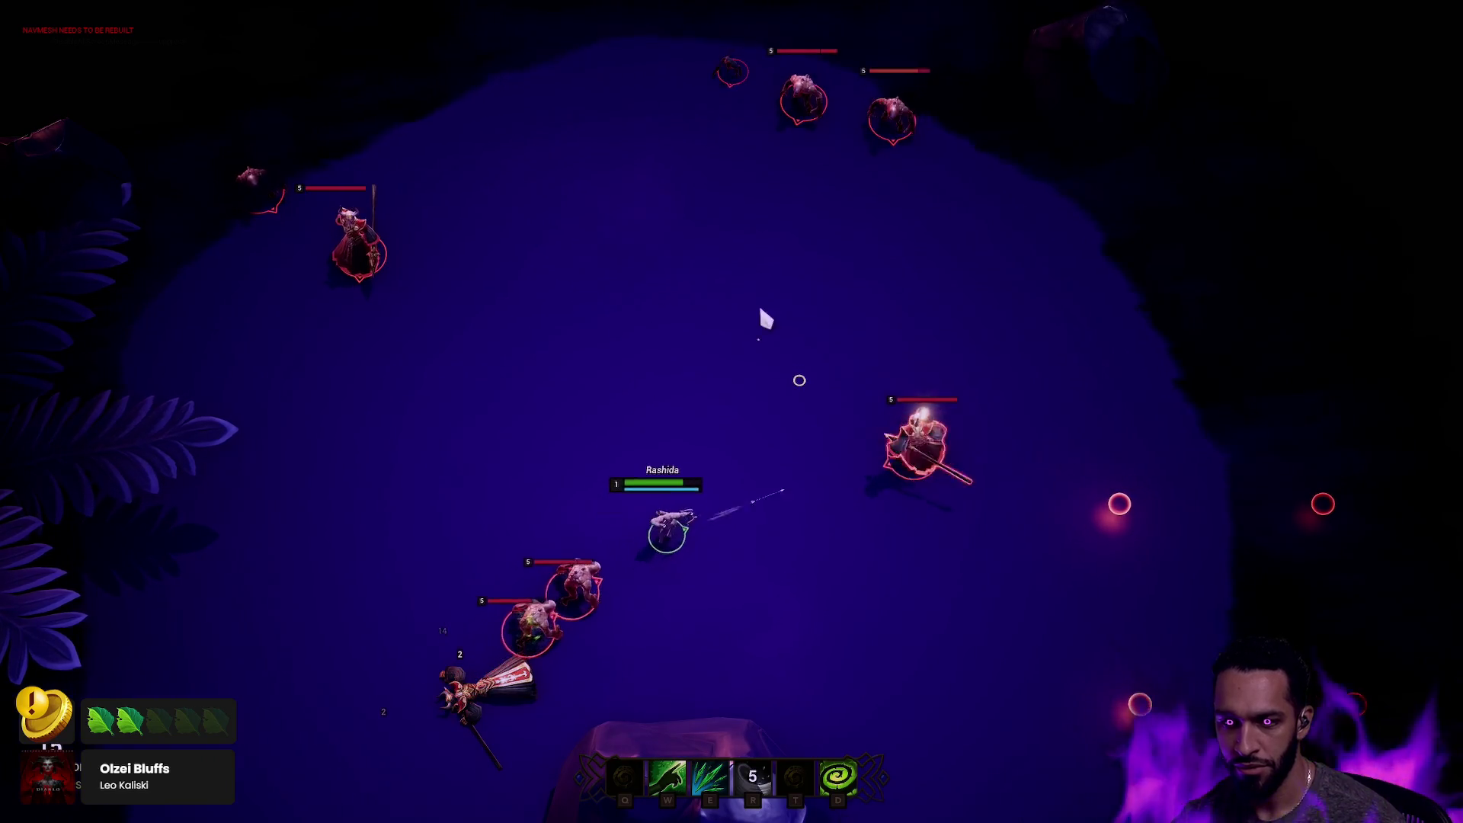
key("e")
right_click(846, 526)
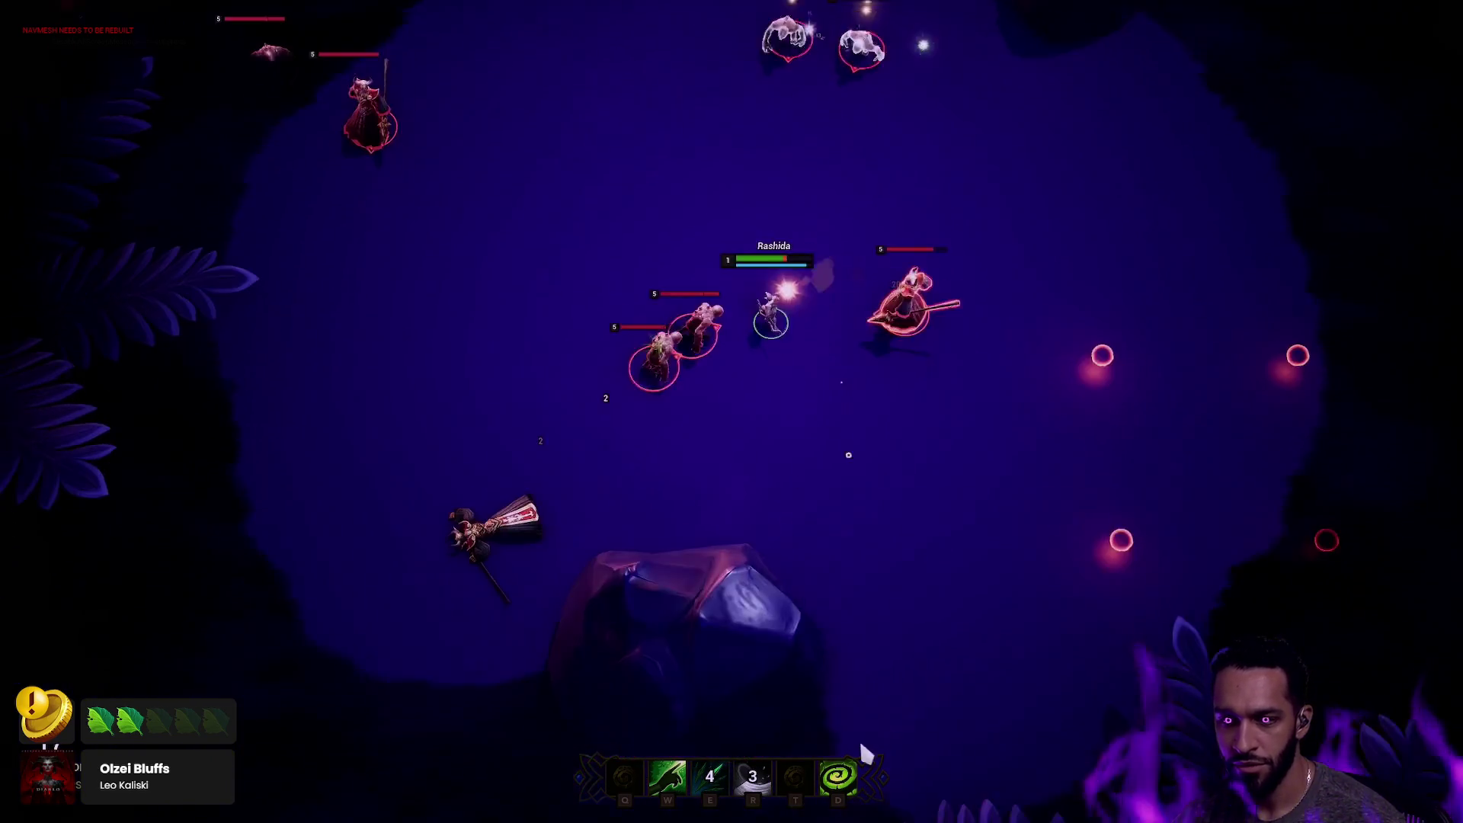
right_click(757, 457)
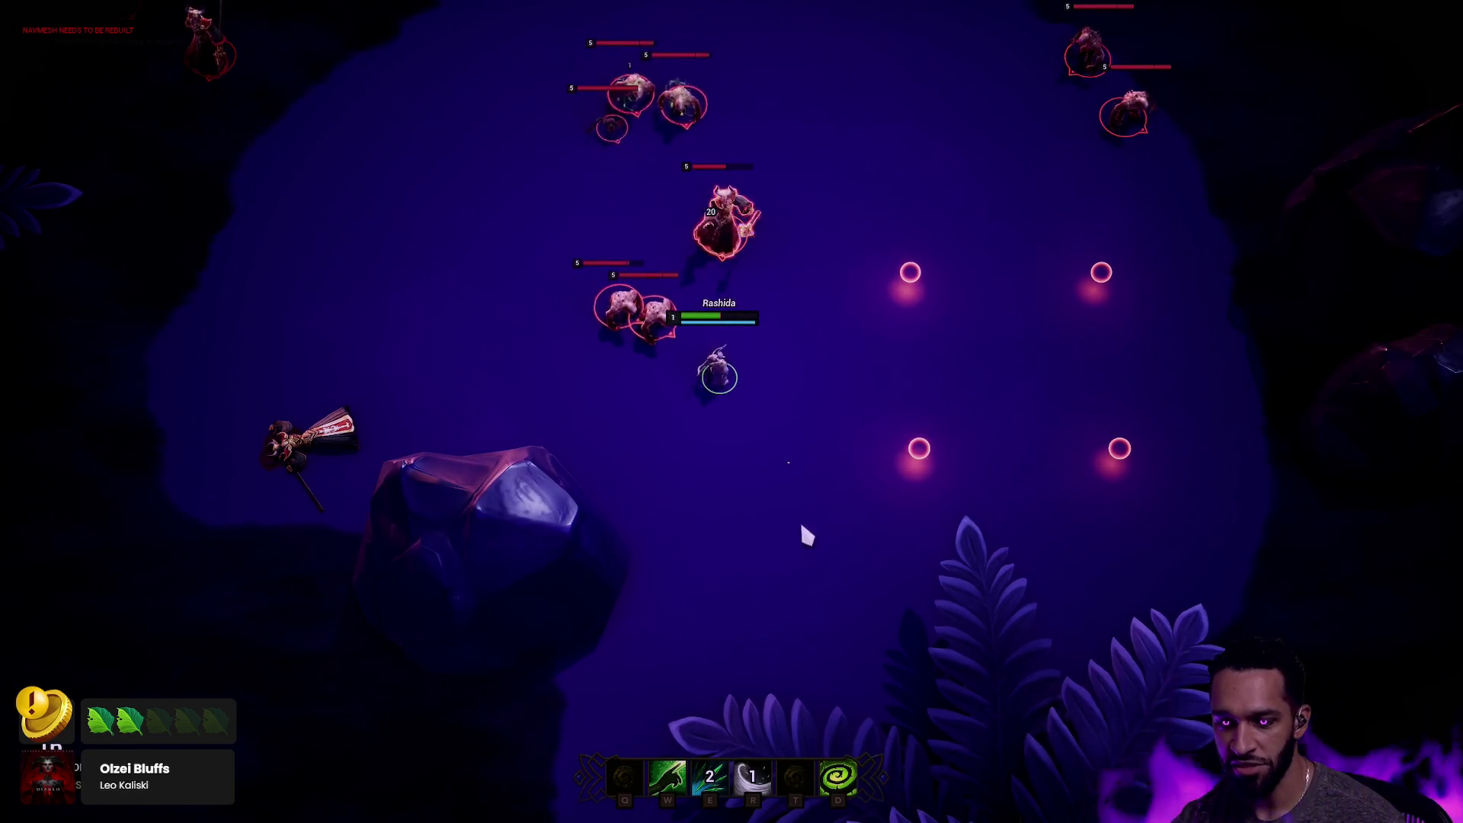
key("r")
right_click(818, 571)
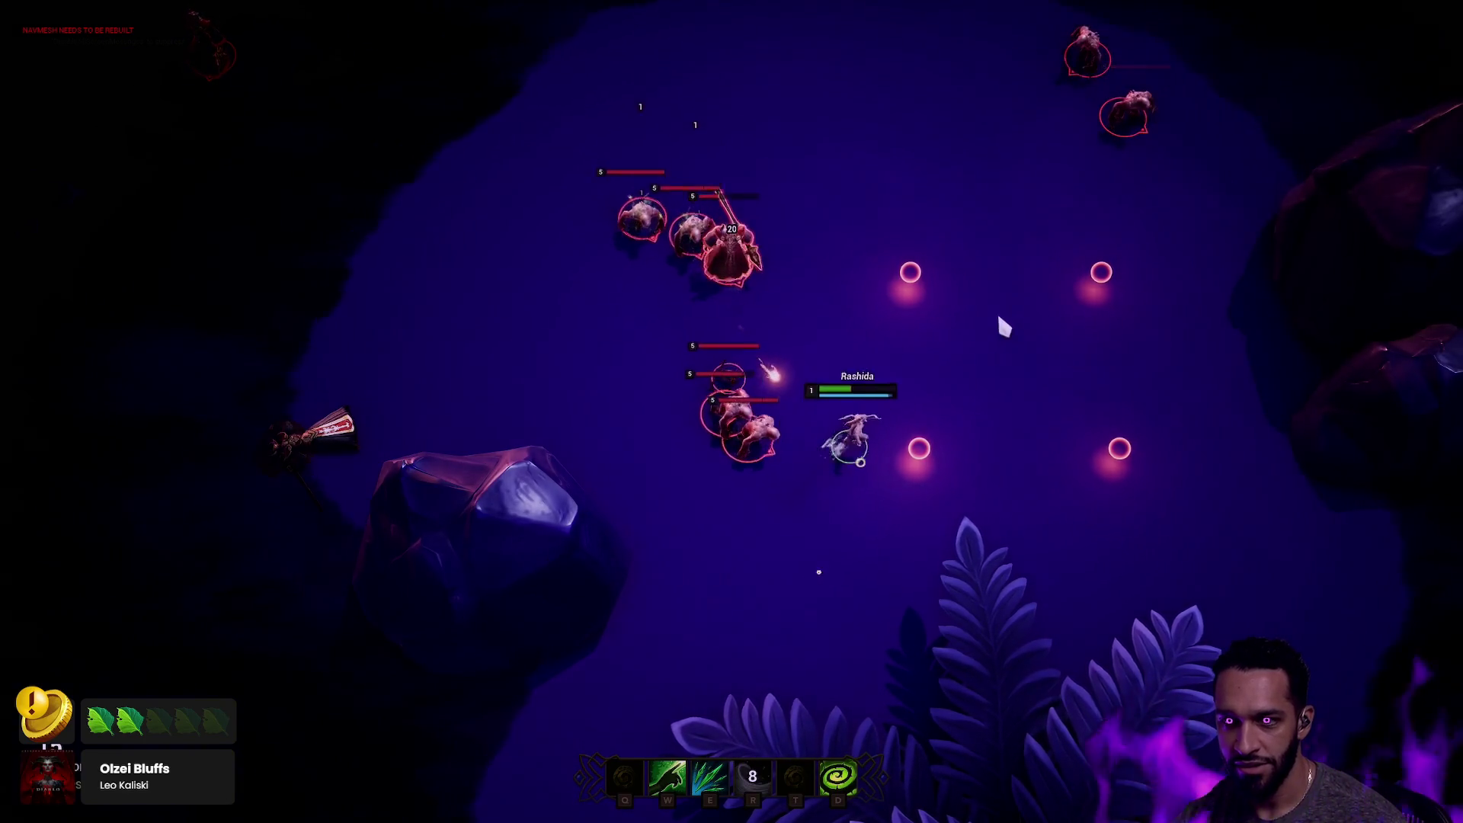
key("e")
right_click(1107, 562)
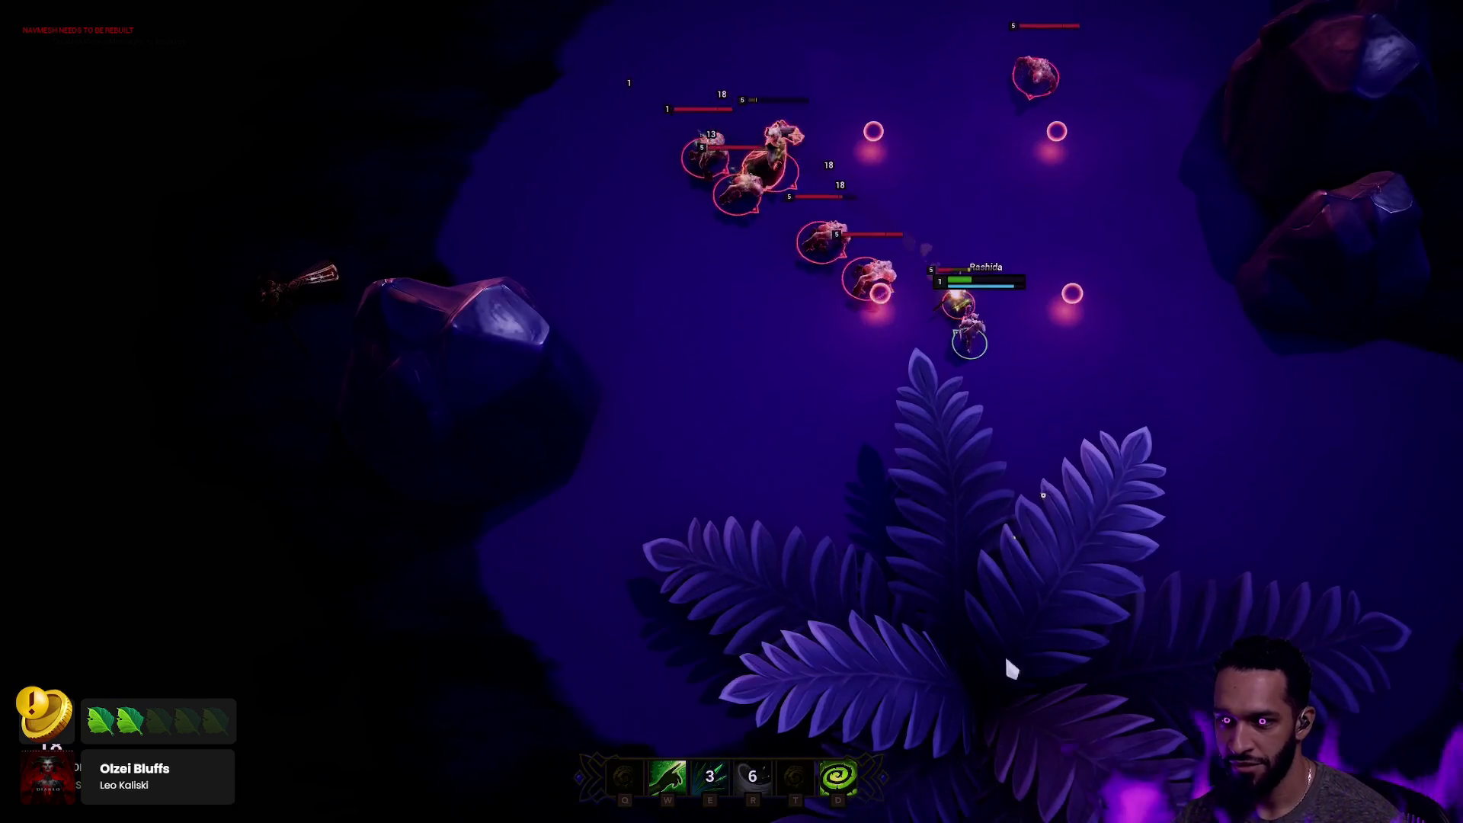
Hide the druid in the fern bush, retreat left, shield with W, and collect healing orbs.
right_click(927, 724)
right_click(513, 526)
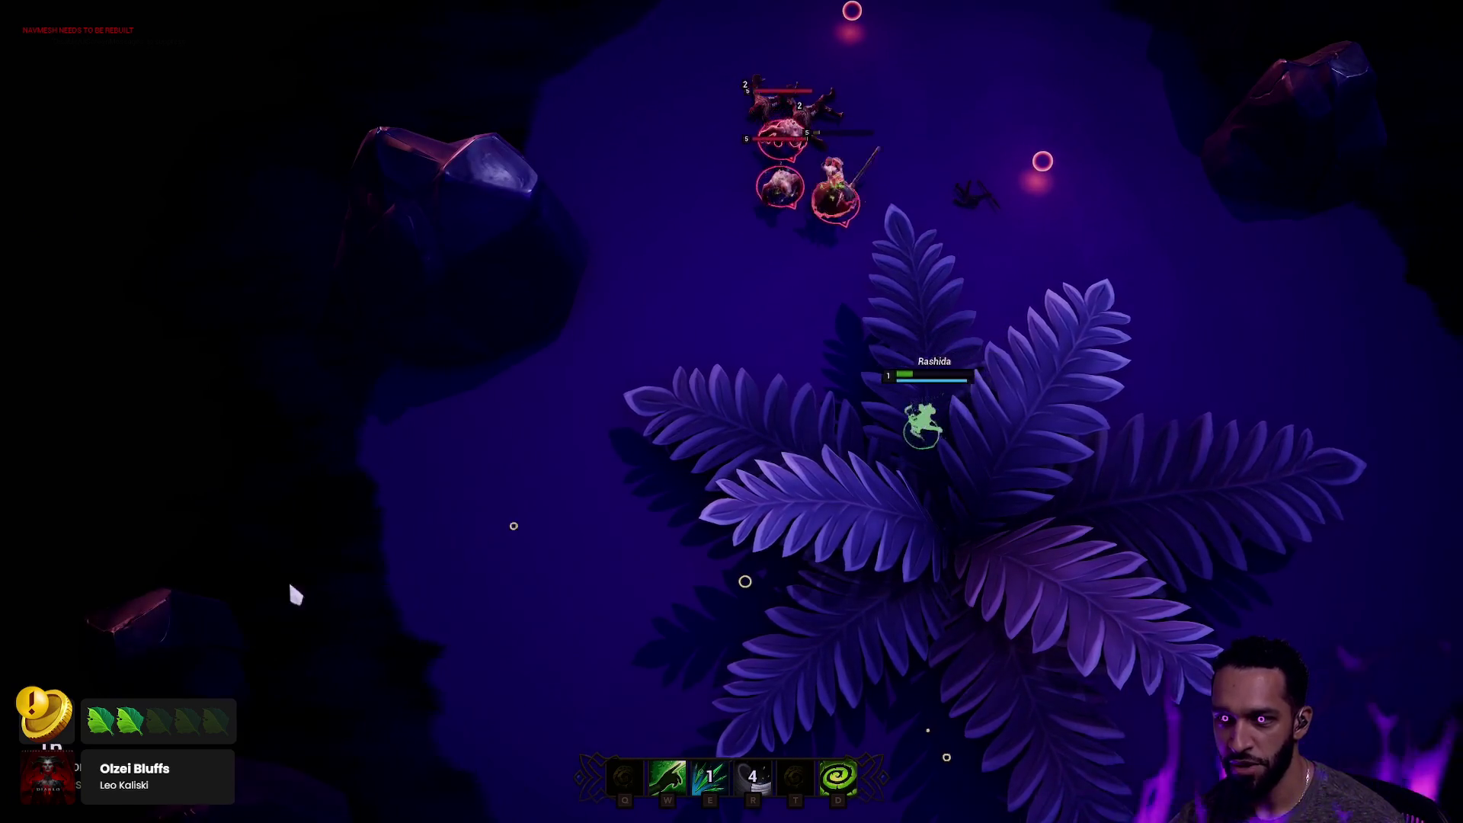
right_click(536, 549)
right_click(424, 551)
right_click(317, 525)
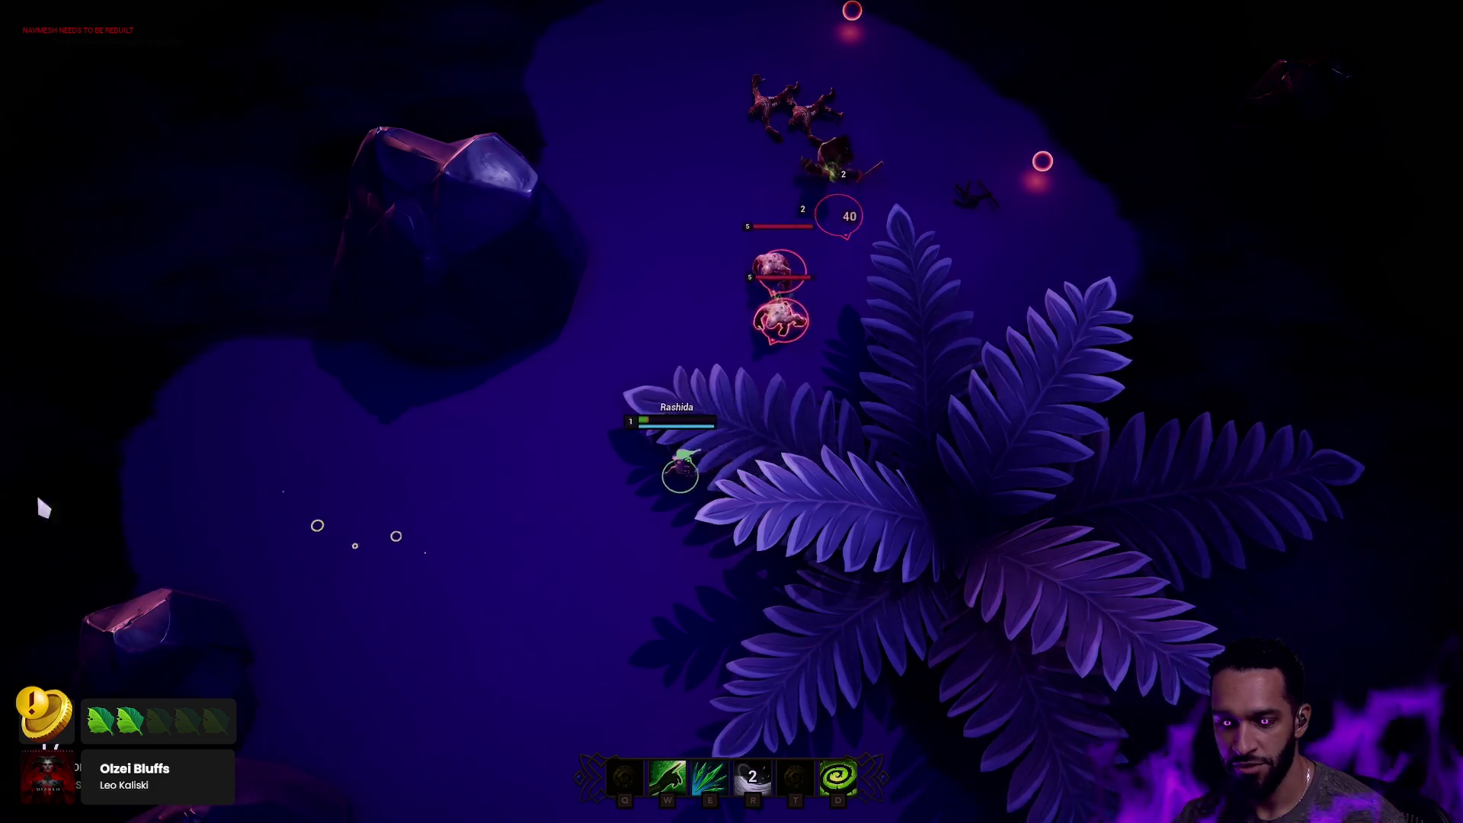
right_click(620, 556)
key("e")
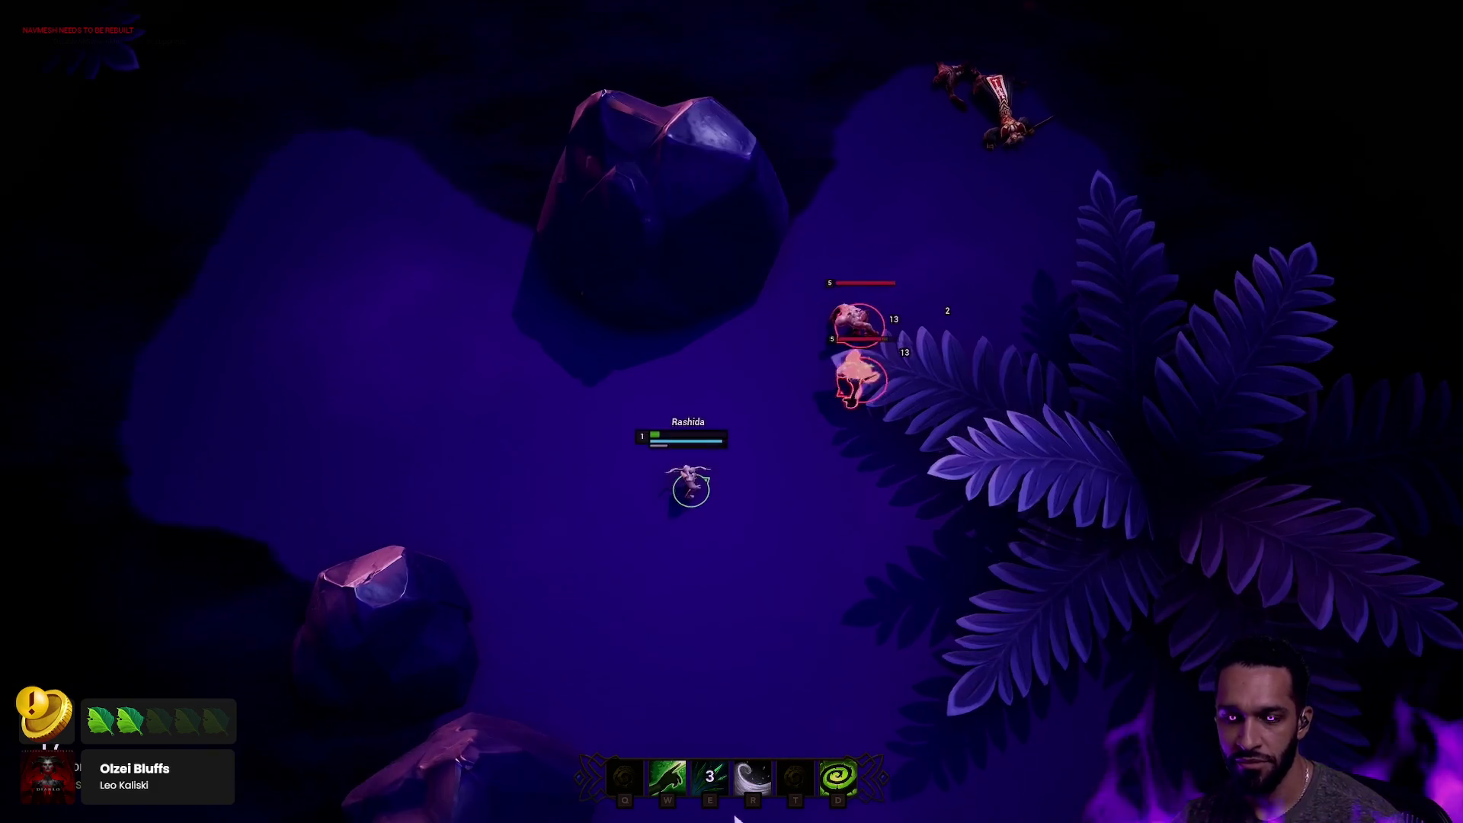
key("r")
right_click(597, 506)
key("w")
right_click(290, 411)
right_click(259, 379)
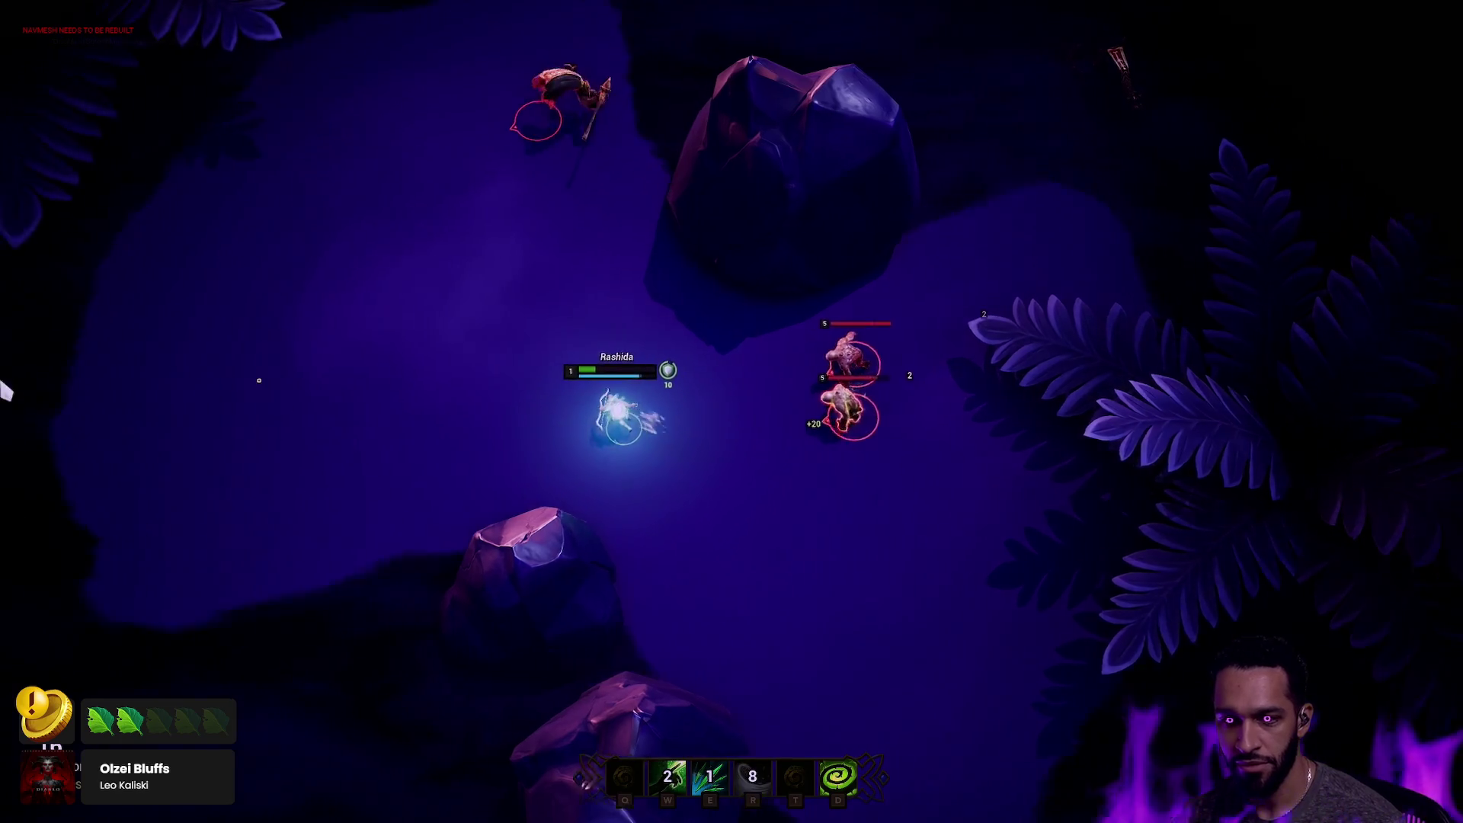
right_click(447, 368)
right_click(500, 23)
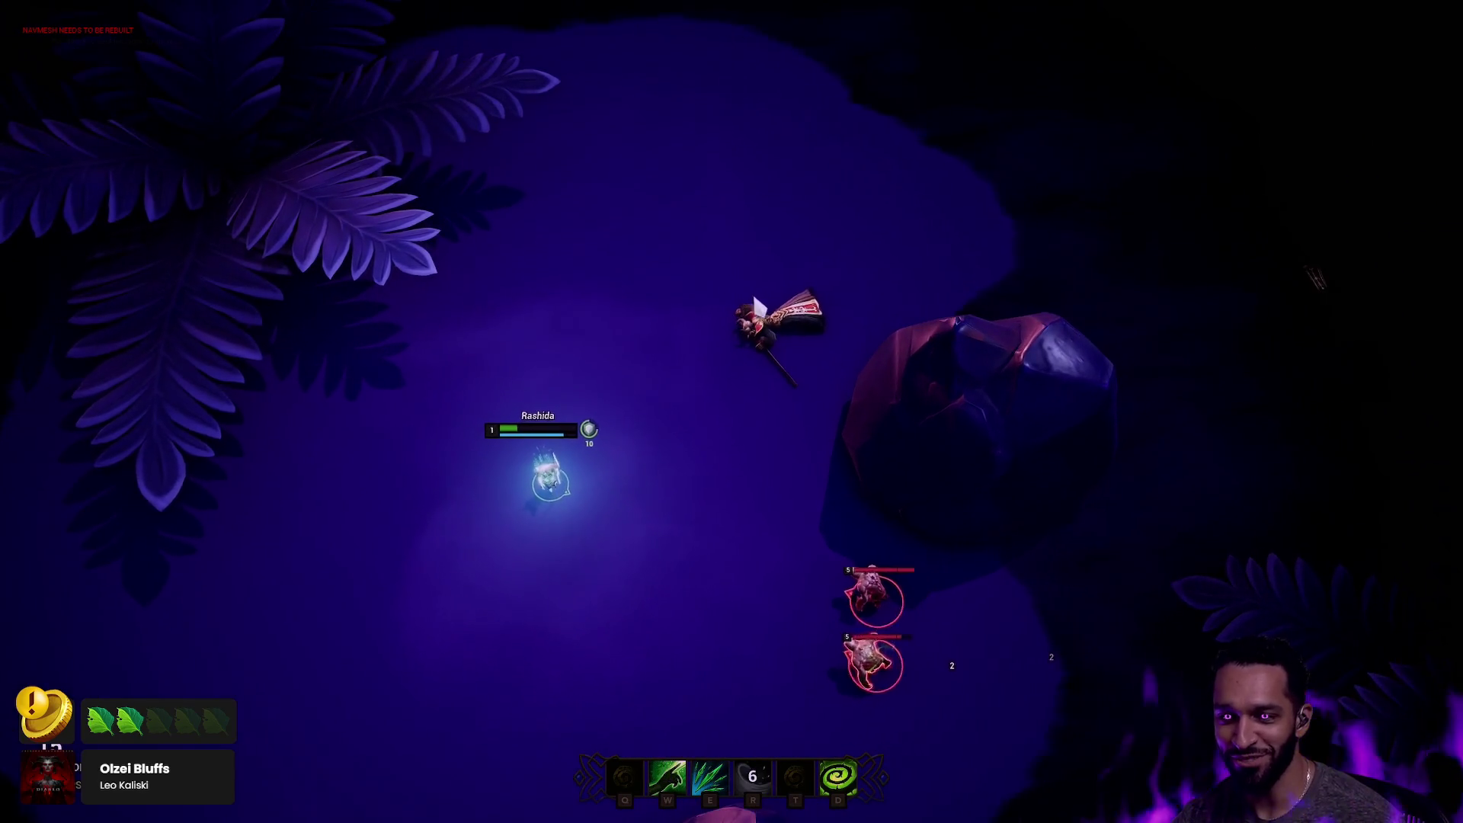
right_click(477, 415)
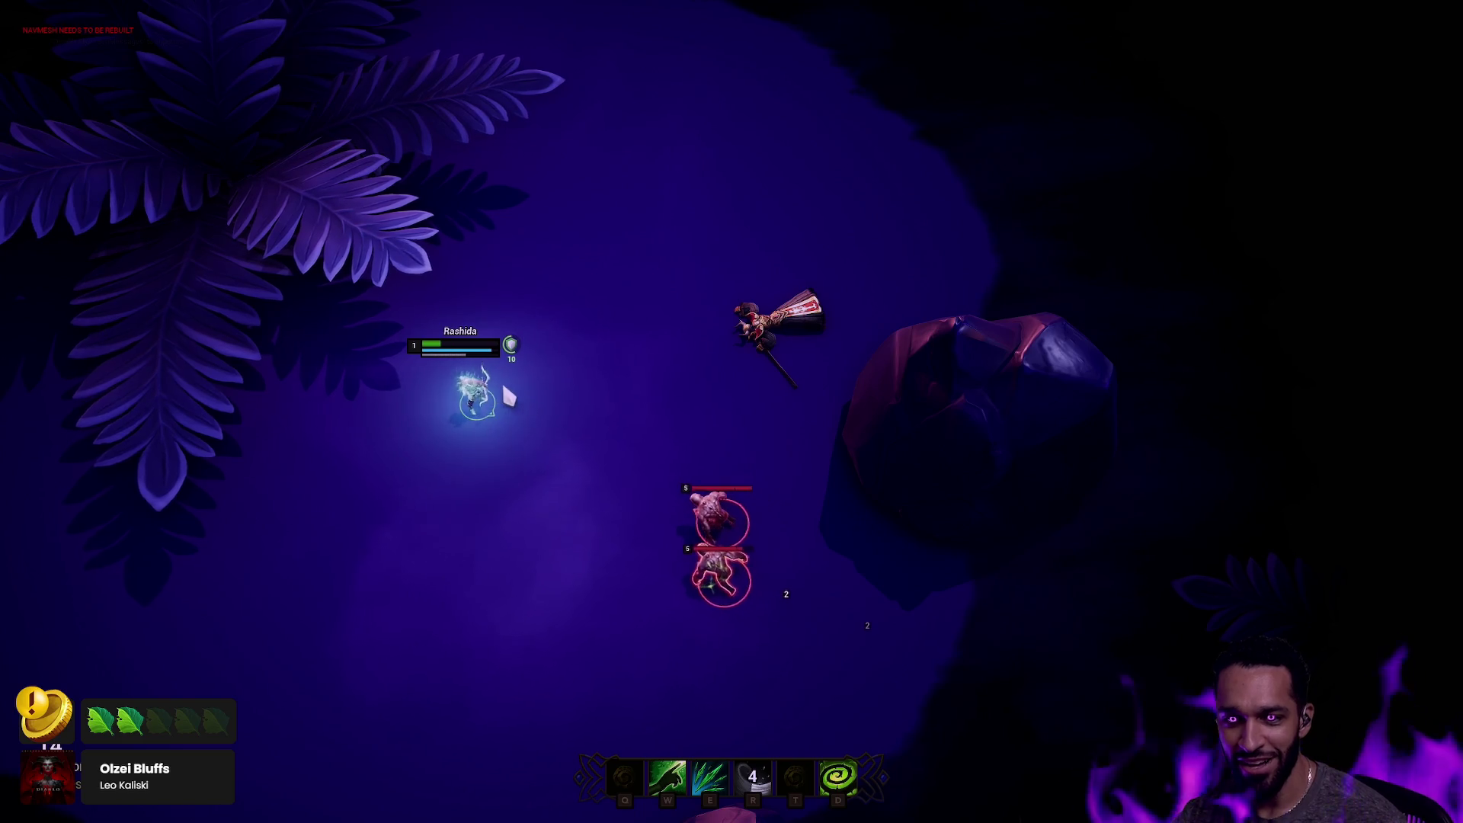
key("w")
right_click(488, 305)
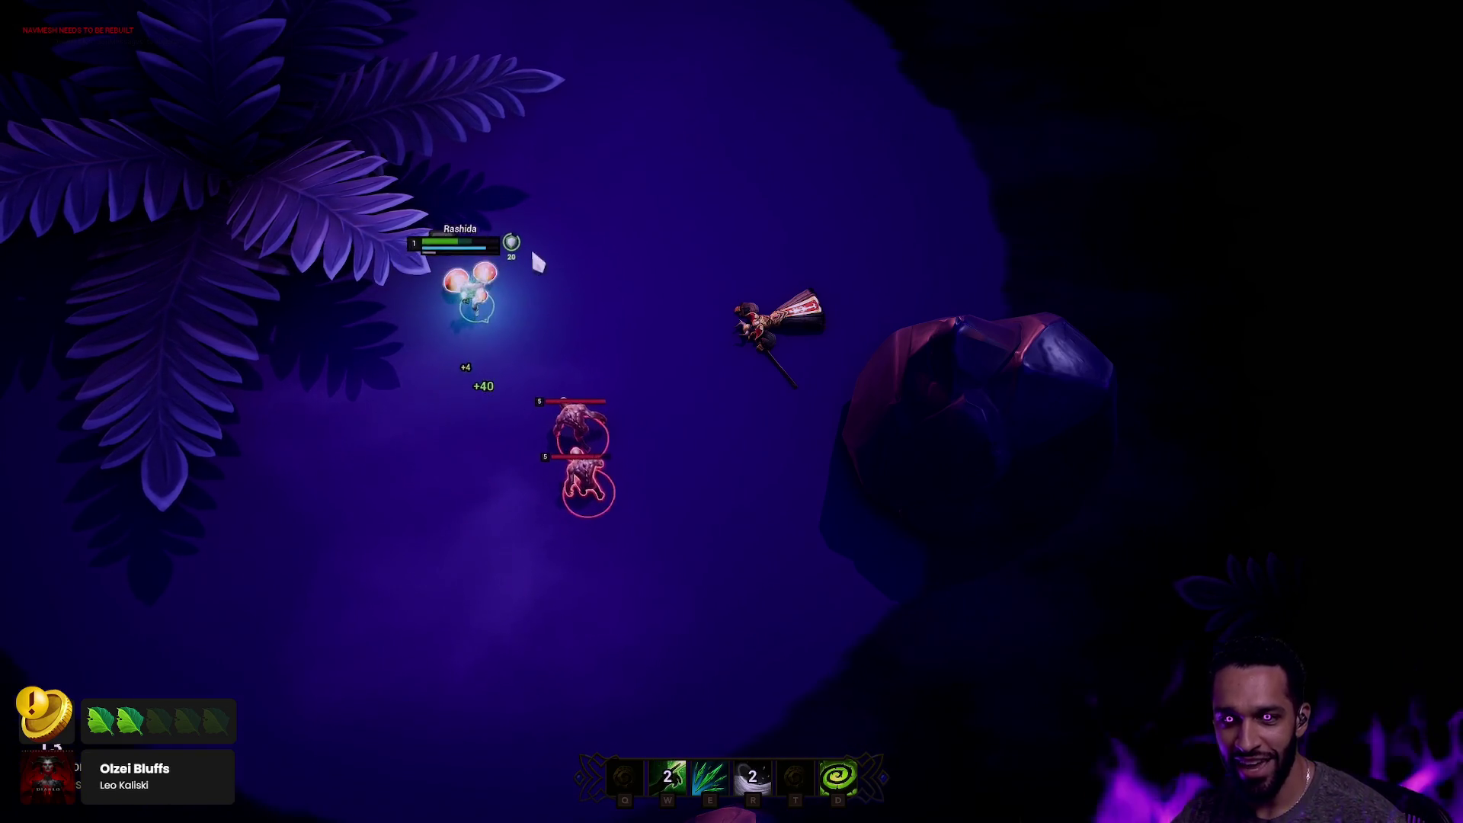
Lead the chasing monsters around the clearing using E and R, then stop playing with Esc.
right_click(617, 89)
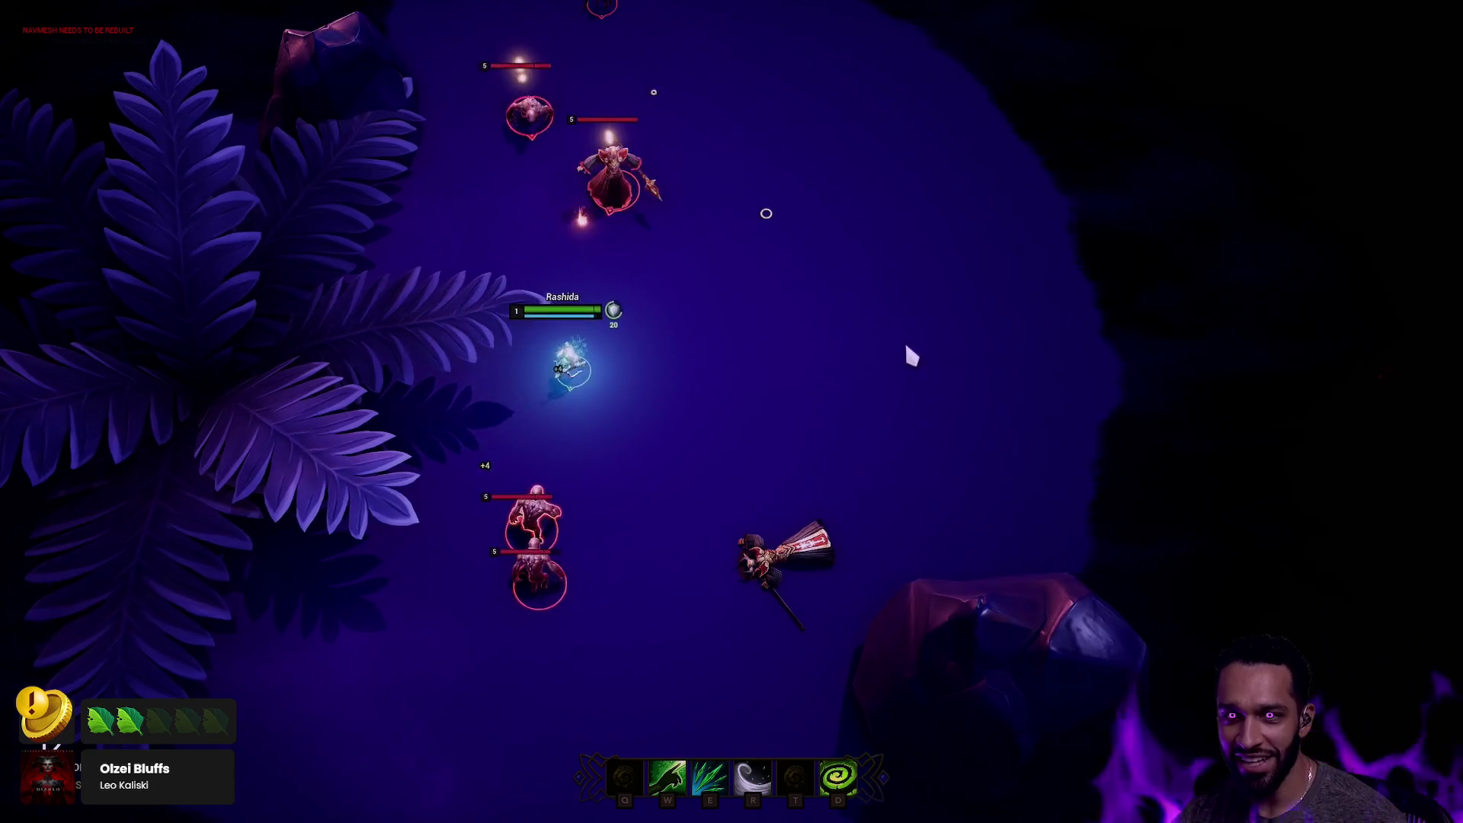
right_click(986, 385)
key("e")
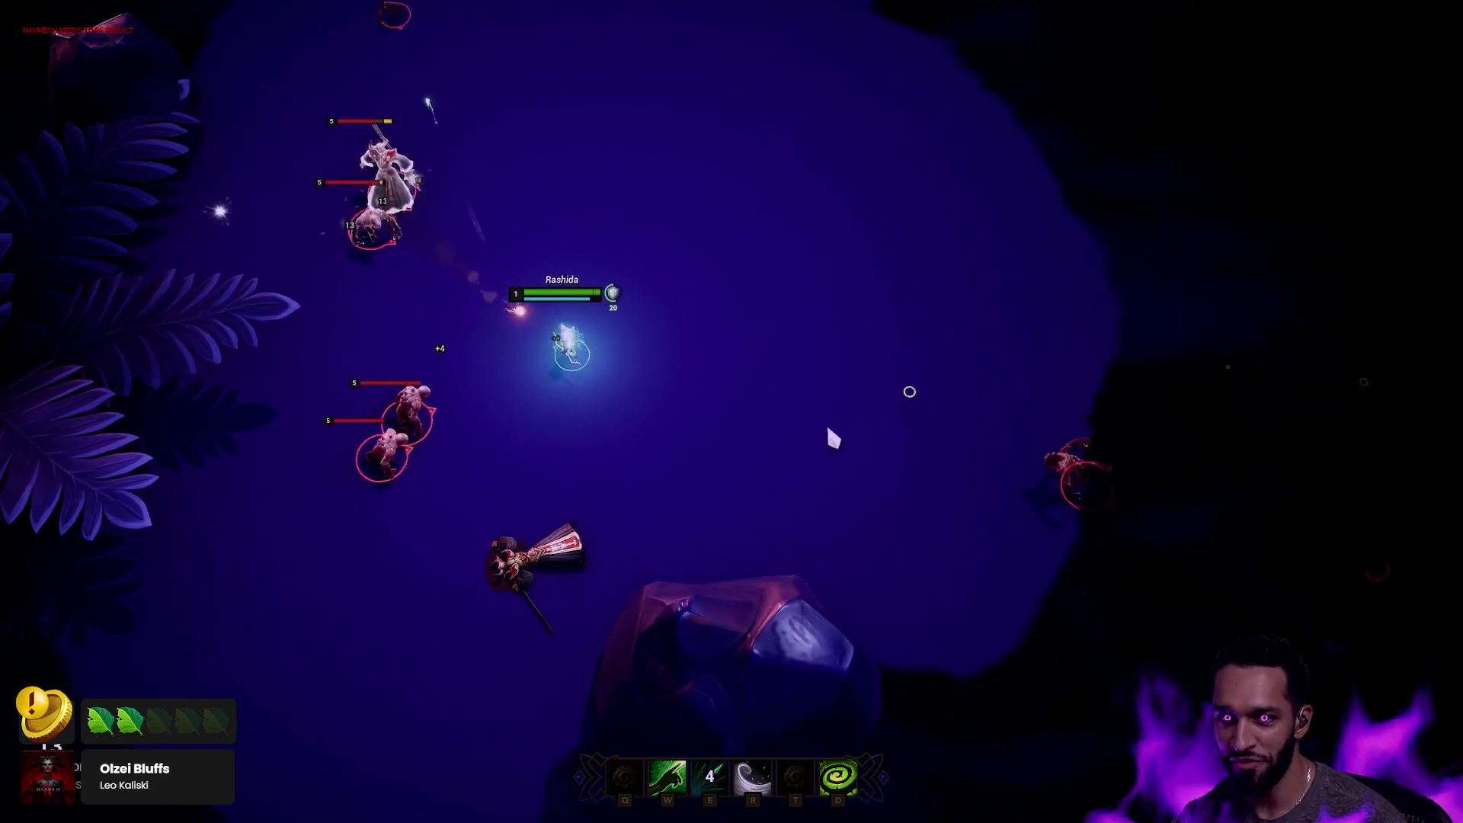
right_click(793, 369)
right_click(787, 424)
right_click(889, 317)
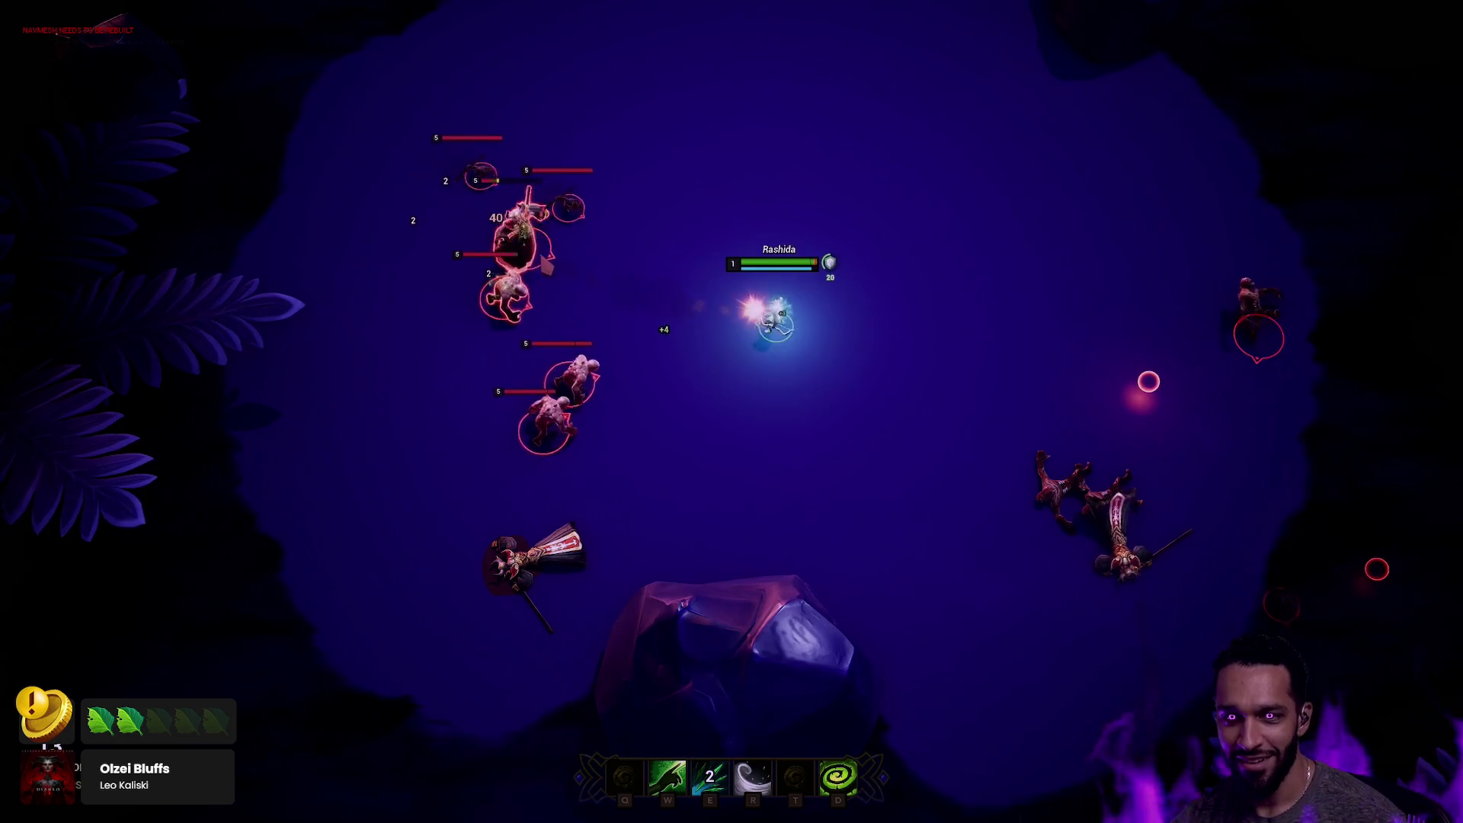
right_click(826, 221)
key("r")
right_click(768, 120)
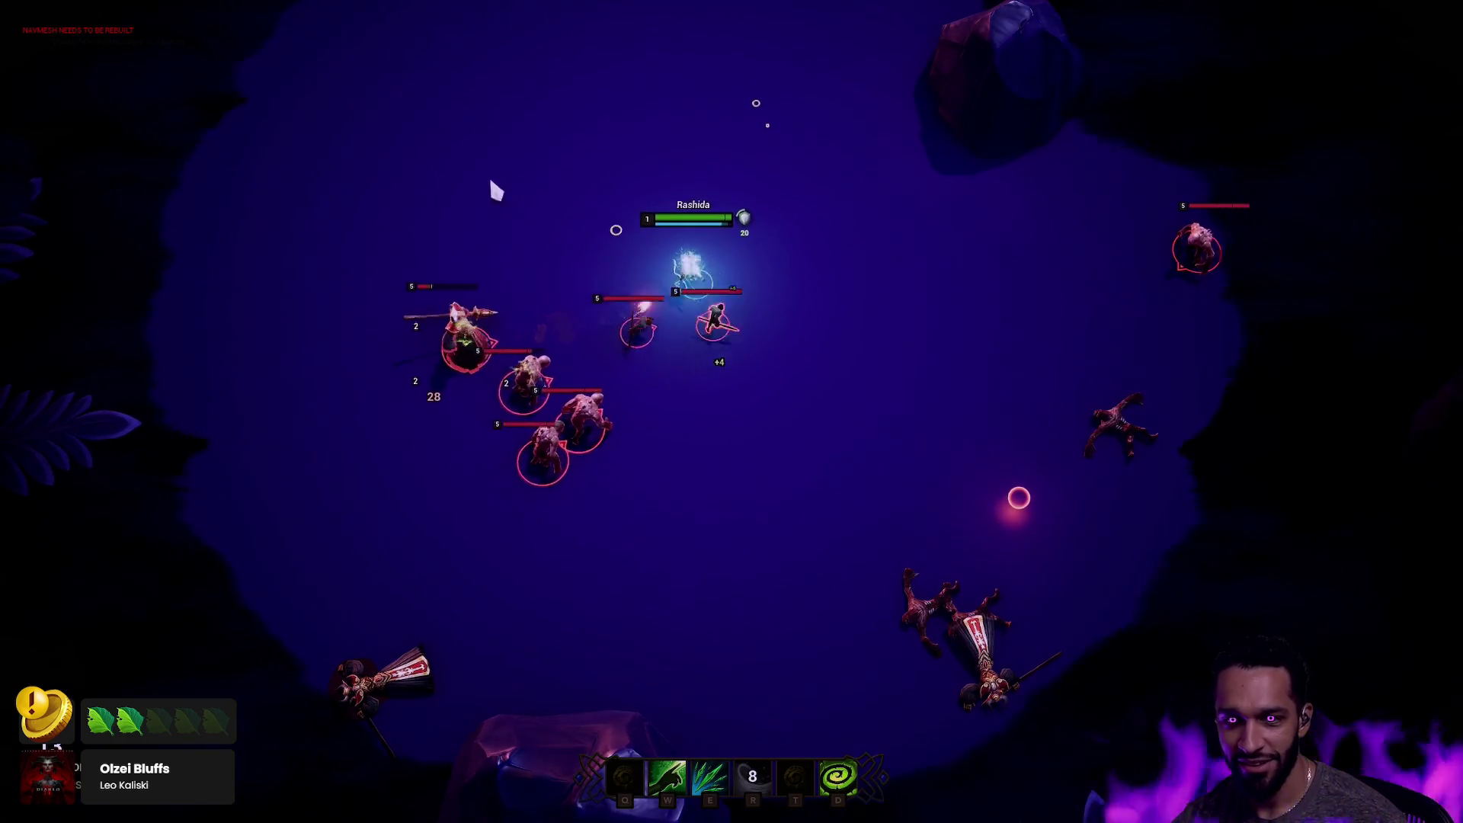
key("e")
right_click(225, 376)
right_click(345, 527)
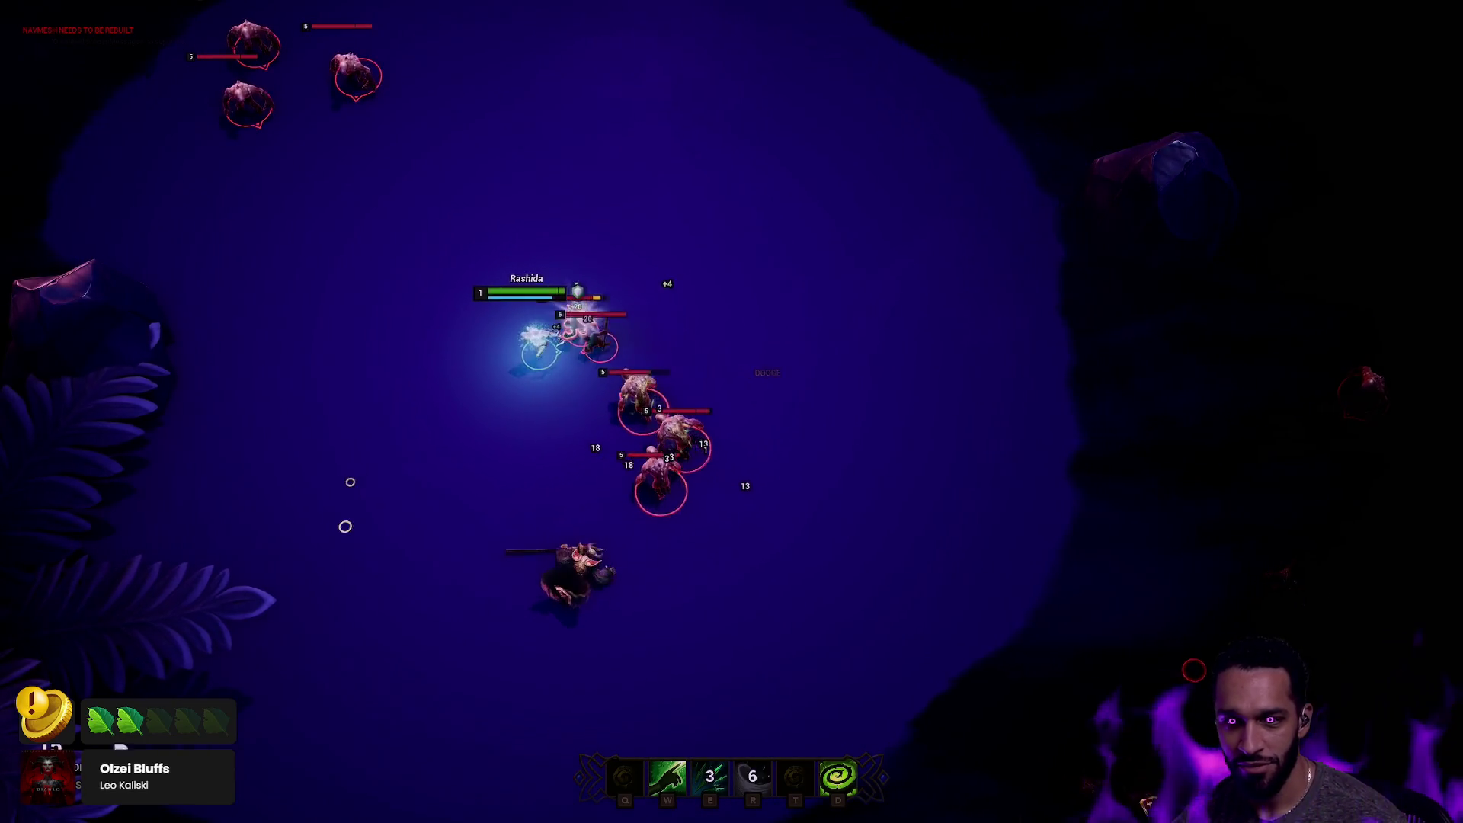
right_click(423, 612)
right_click(454, 444)
right_click(523, 541)
key("e")
right_click(818, 629)
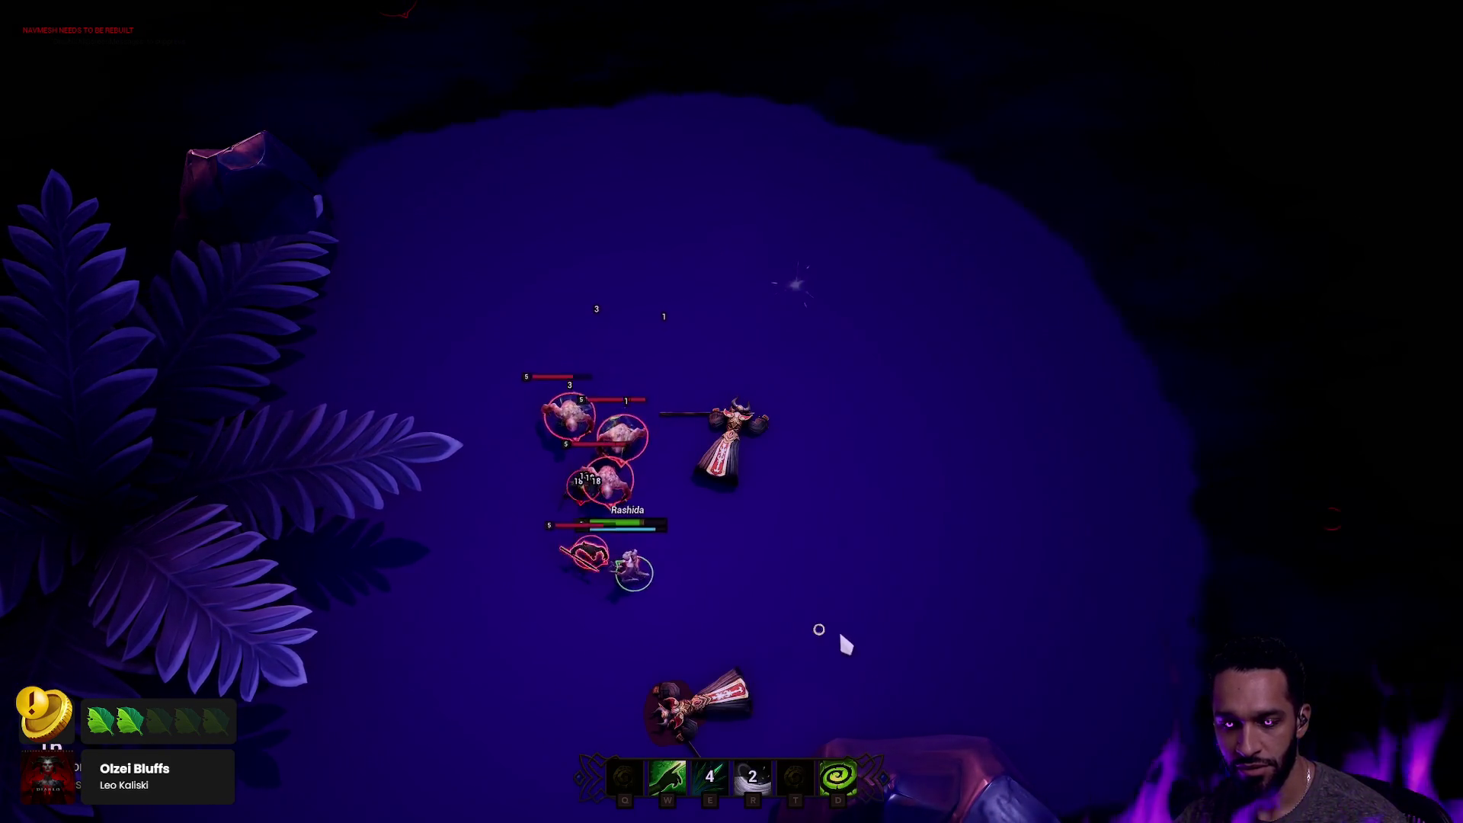
right_click(990, 540)
right_click(981, 514)
right_click(1077, 531)
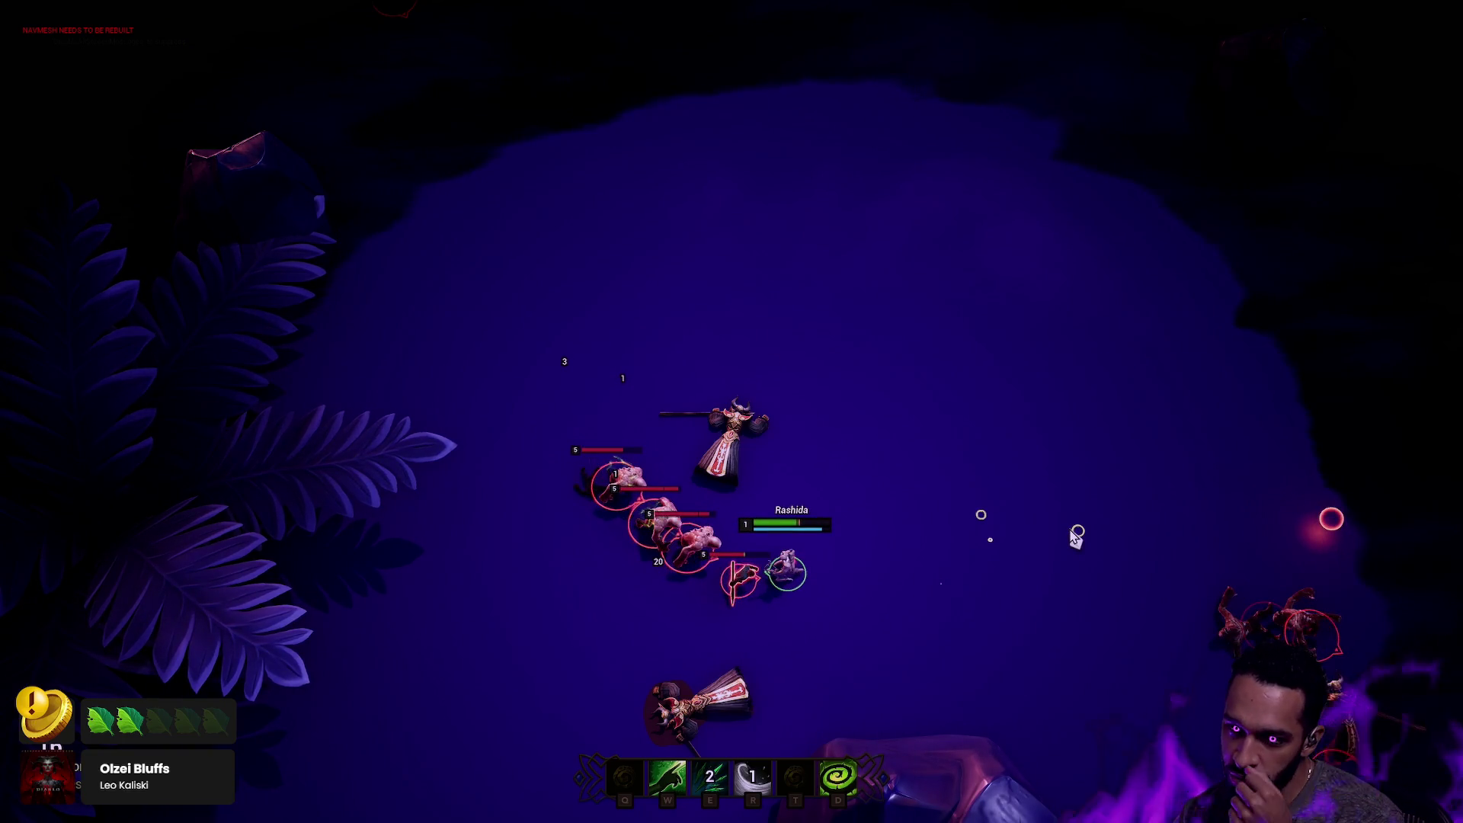
key("Escape")
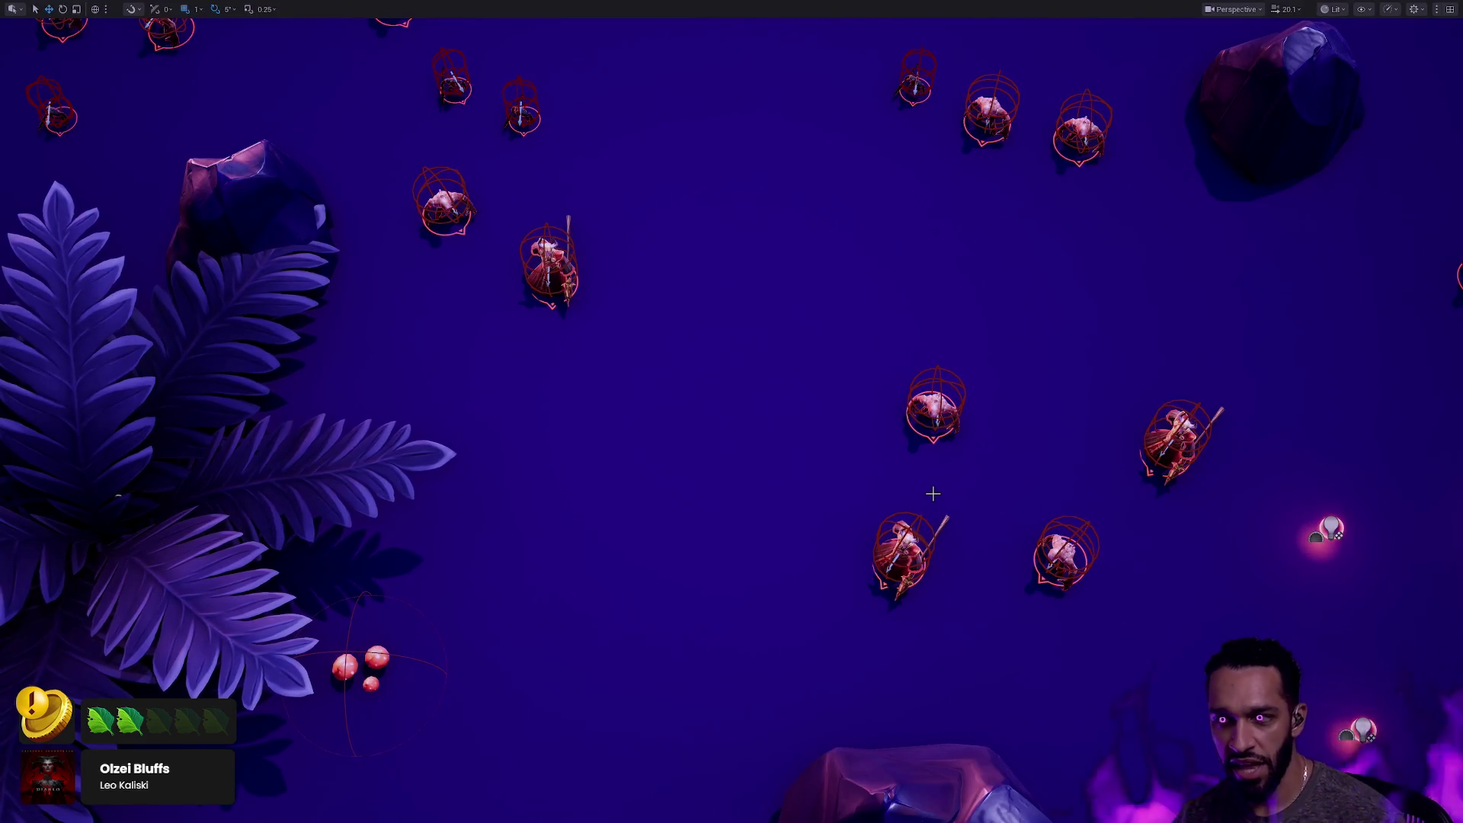
scroll(826, 496, "down", 10)
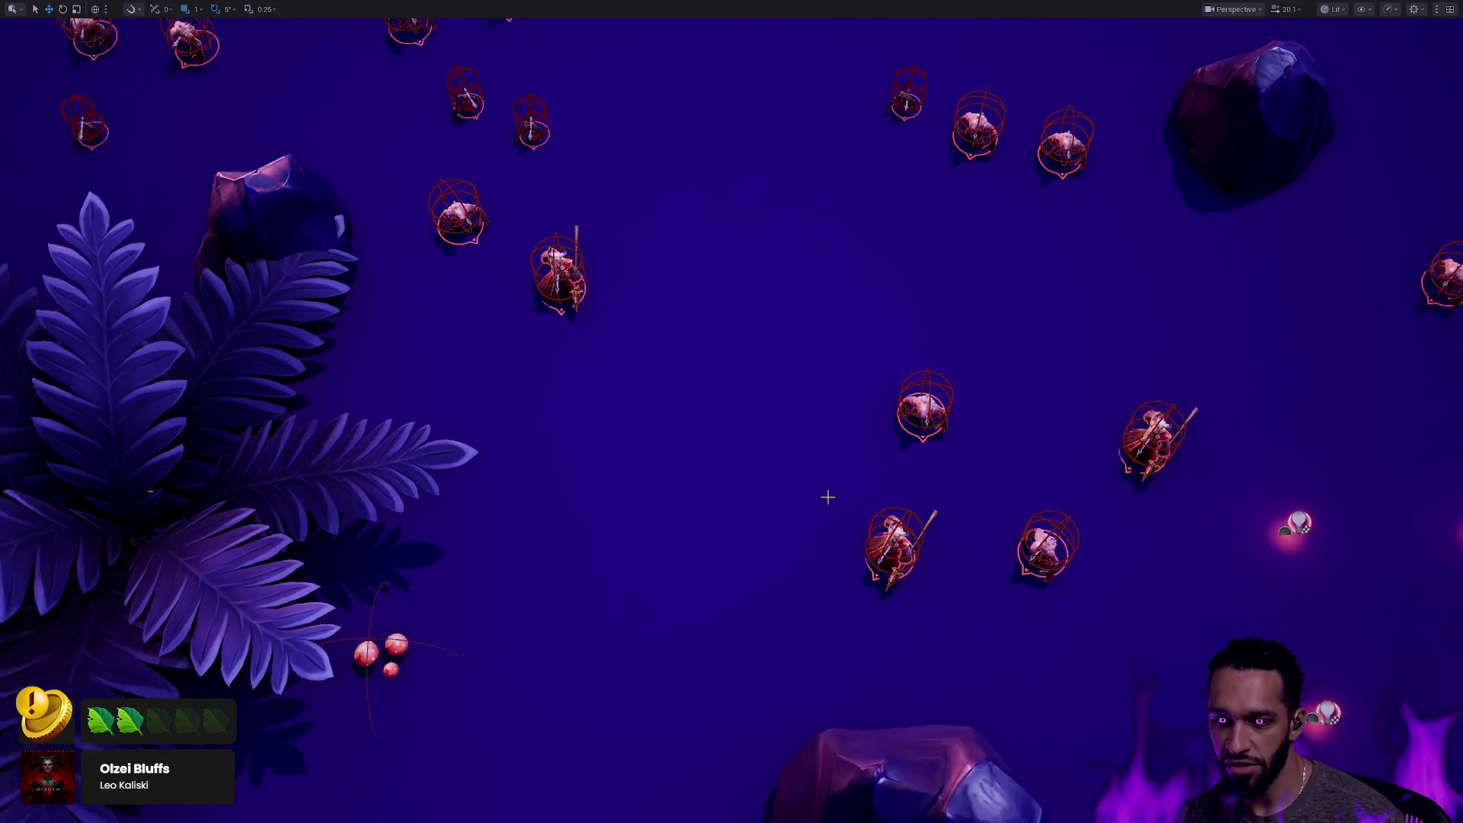
Zoom in on the placed enemy actors and bring up an actor's context menu, then dismiss it.
scroll(811, 443, "up", 10)
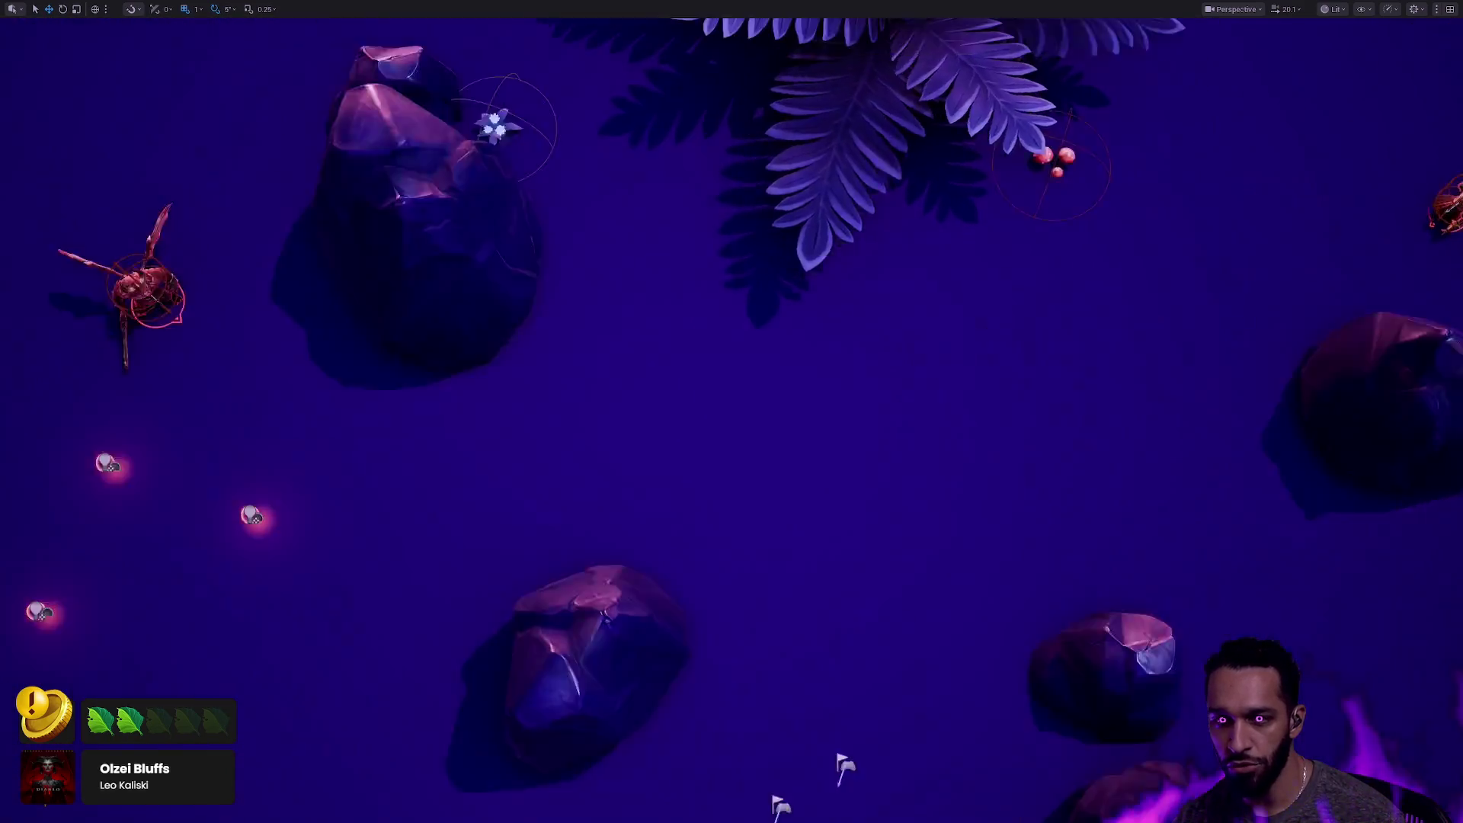
right_click(866, 442)
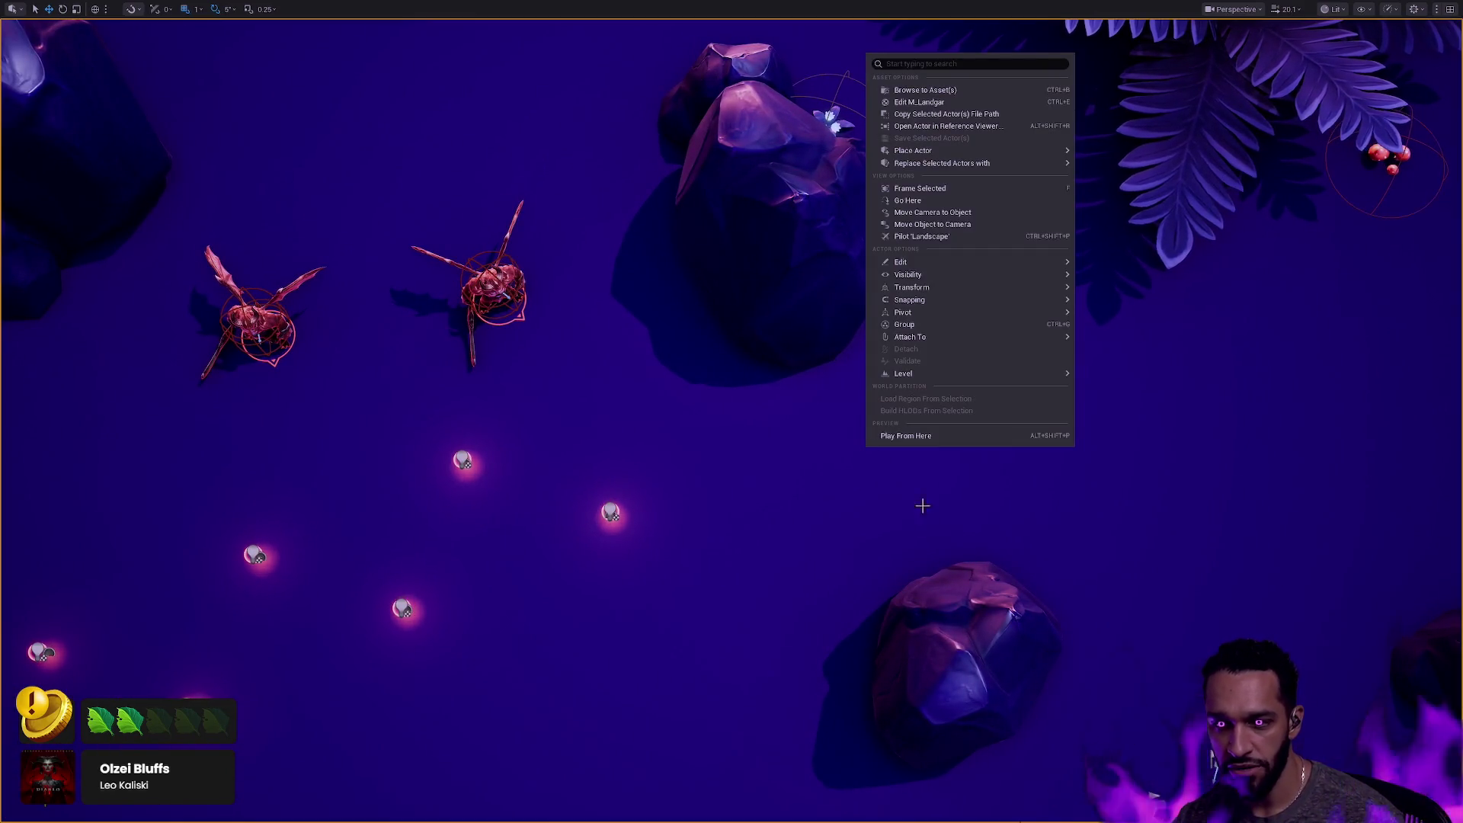
right_click(974, 466)
left_click(1006, 465)
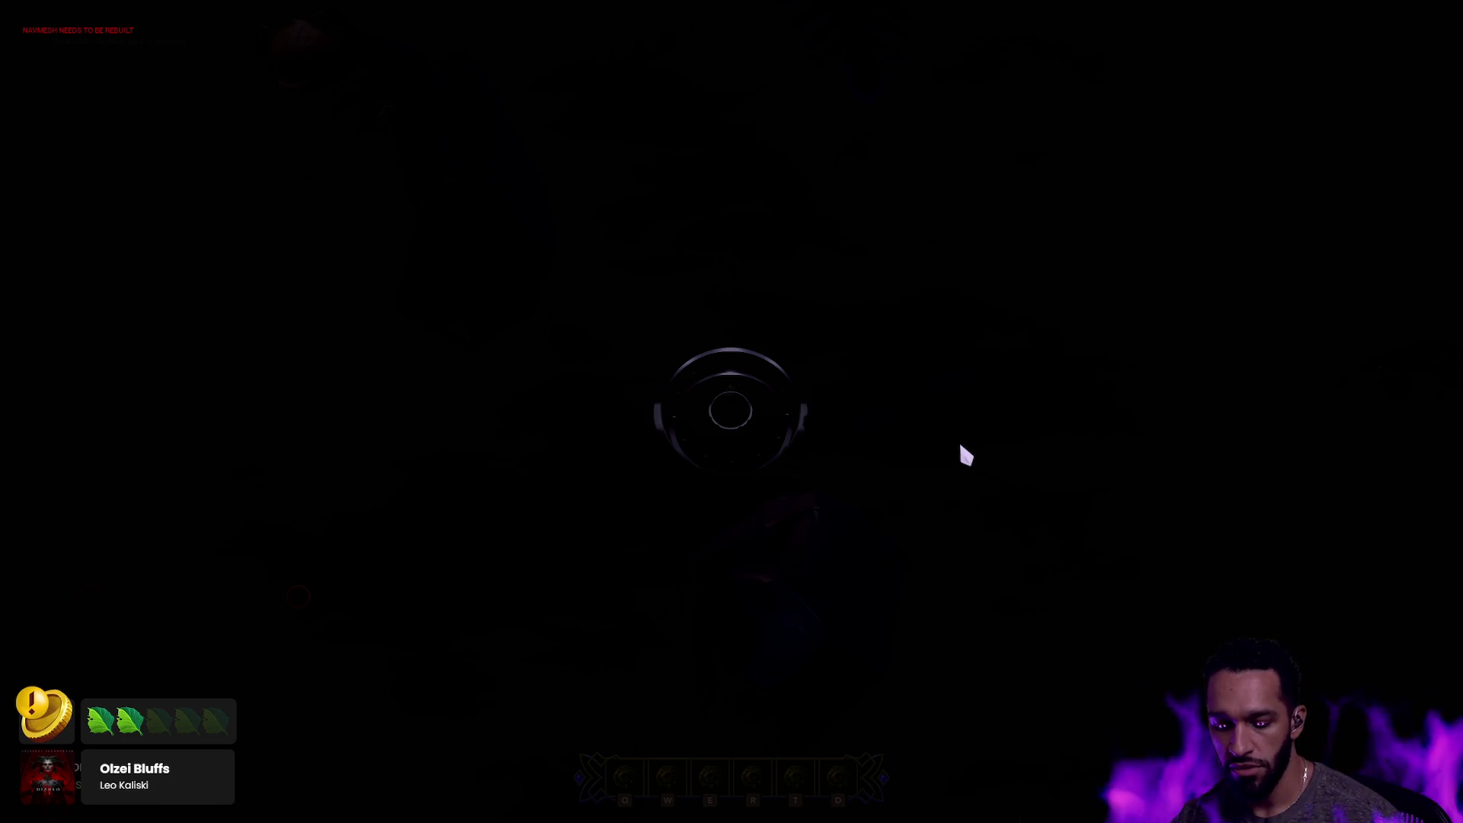
Move the champion around Dhar'Los, casting E and R abilities as the AI chases.
right_click(644, 421)
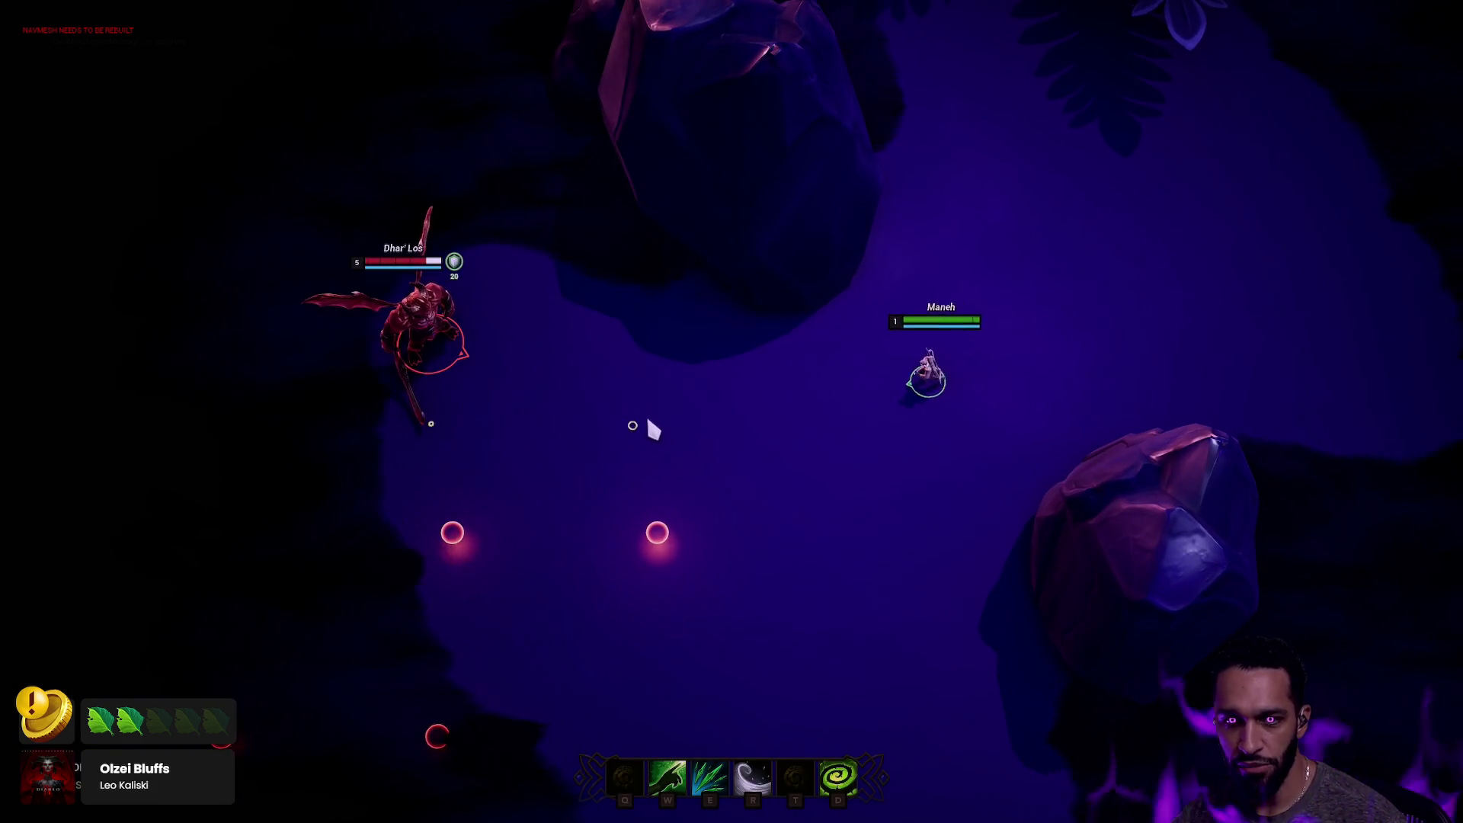
right_click(974, 395)
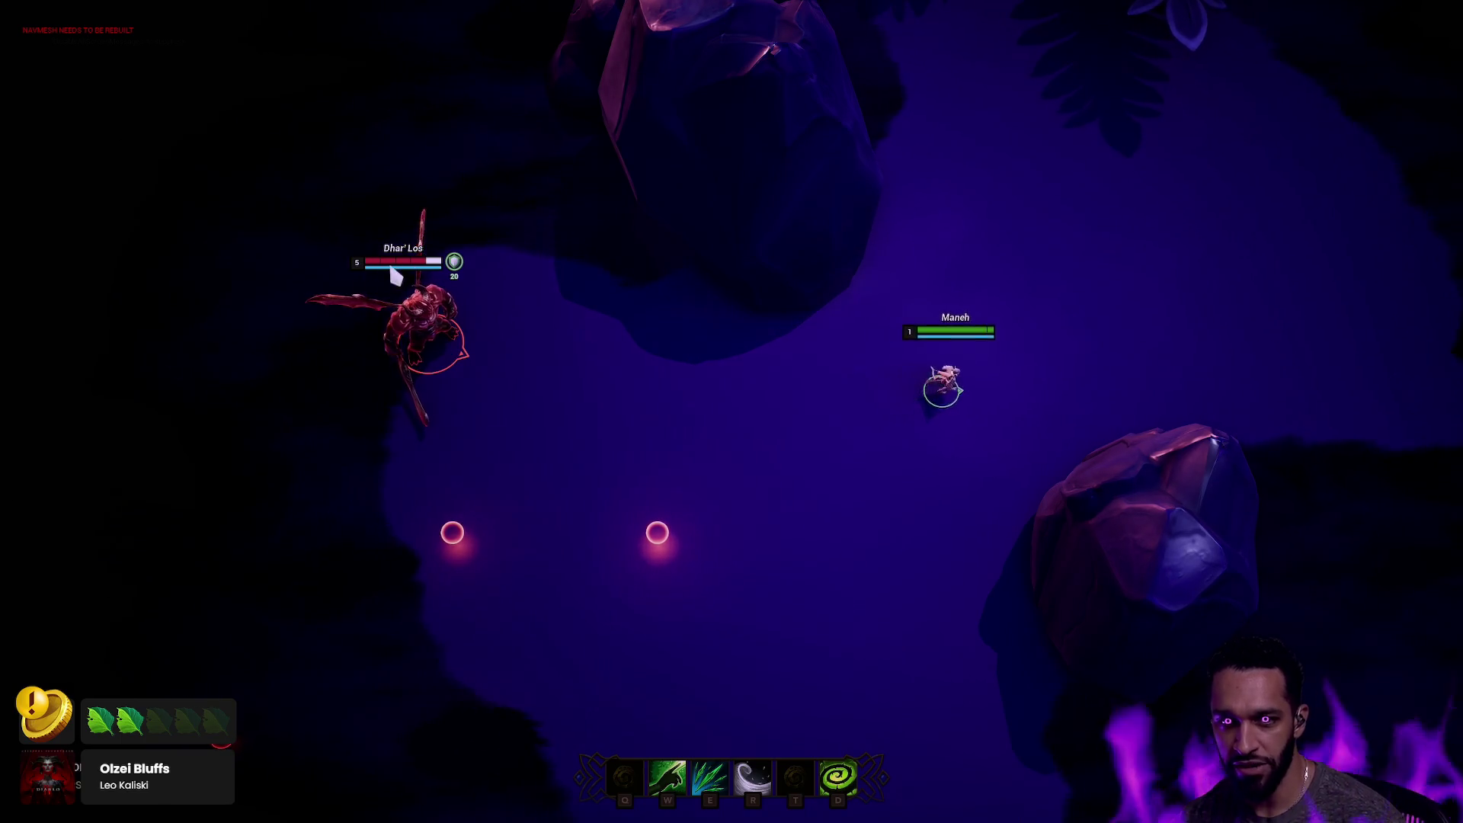
right_click(632, 366)
right_click(585, 432)
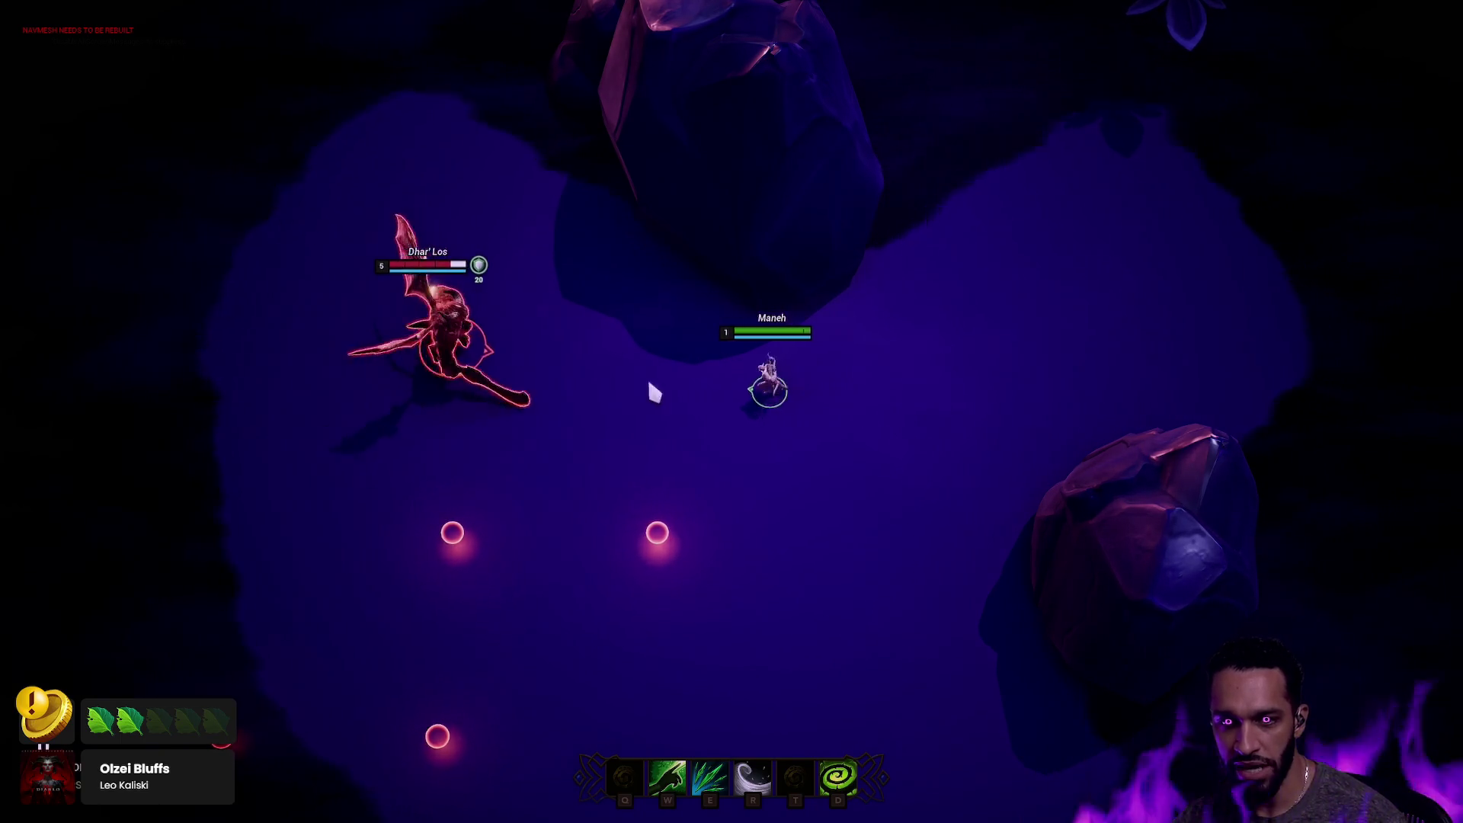
right_click(1025, 363)
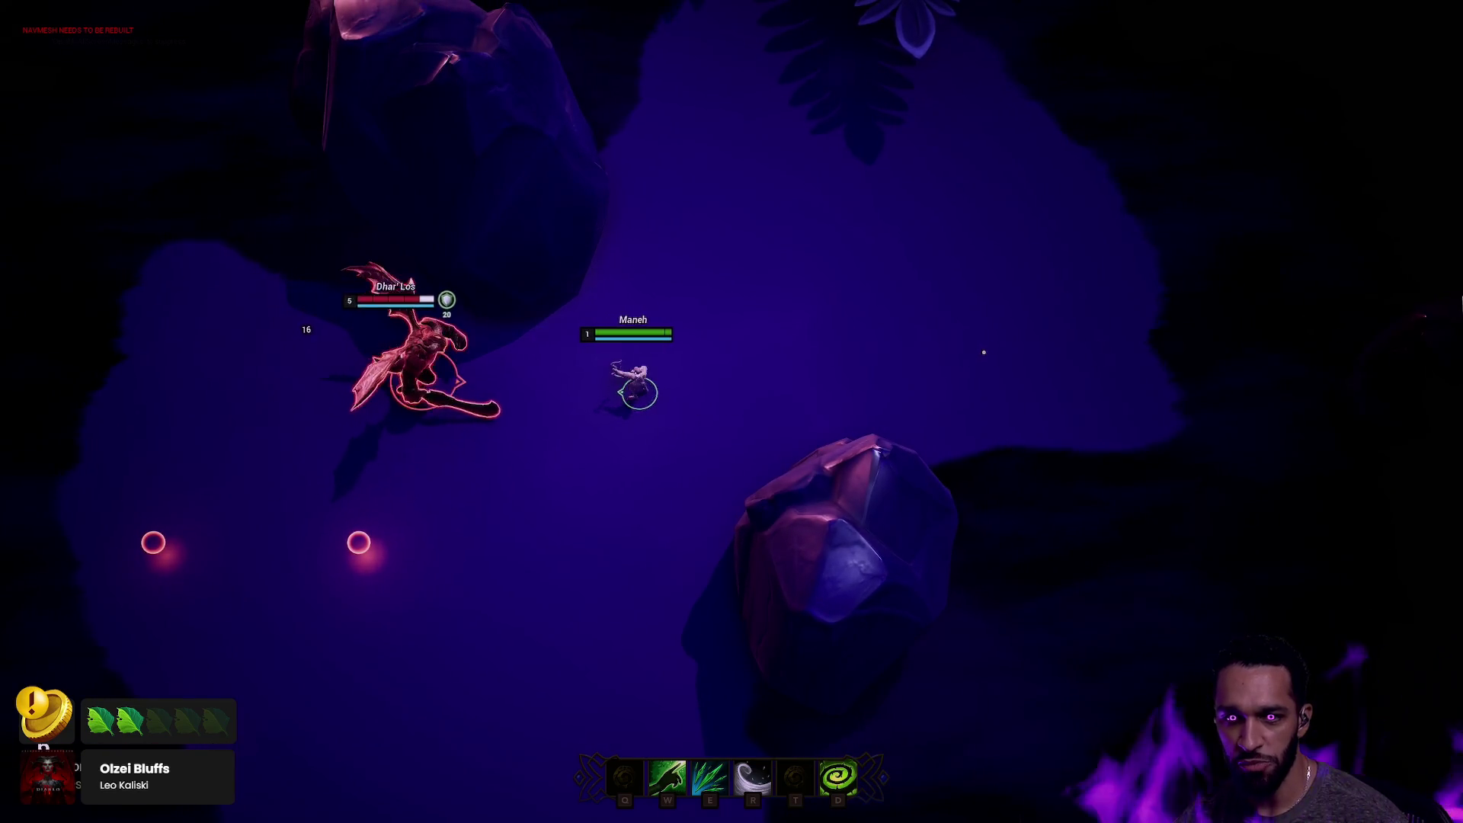
right_click(883, 328)
right_click(956, 312)
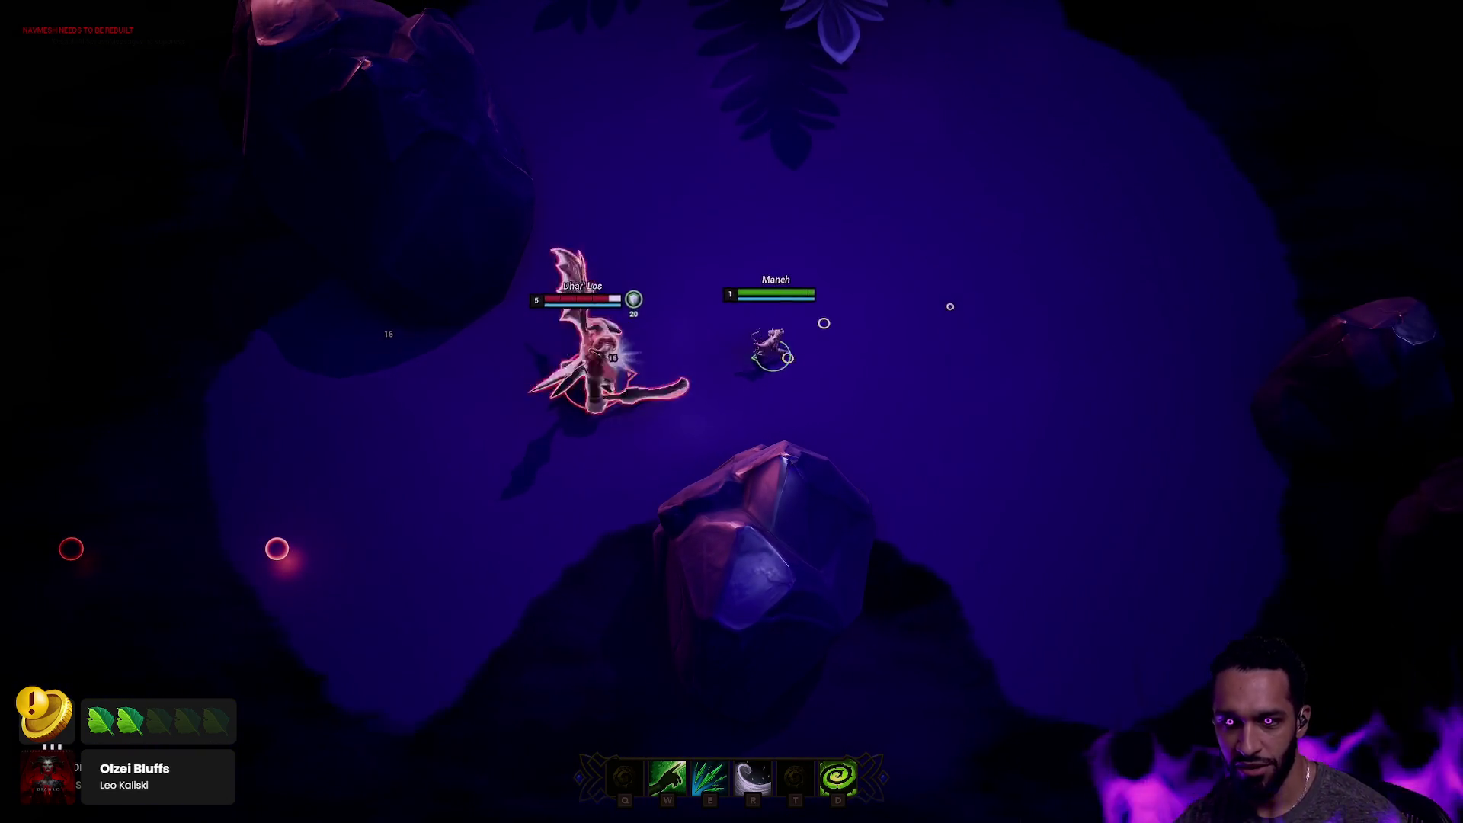
right_click(976, 387)
key("e")
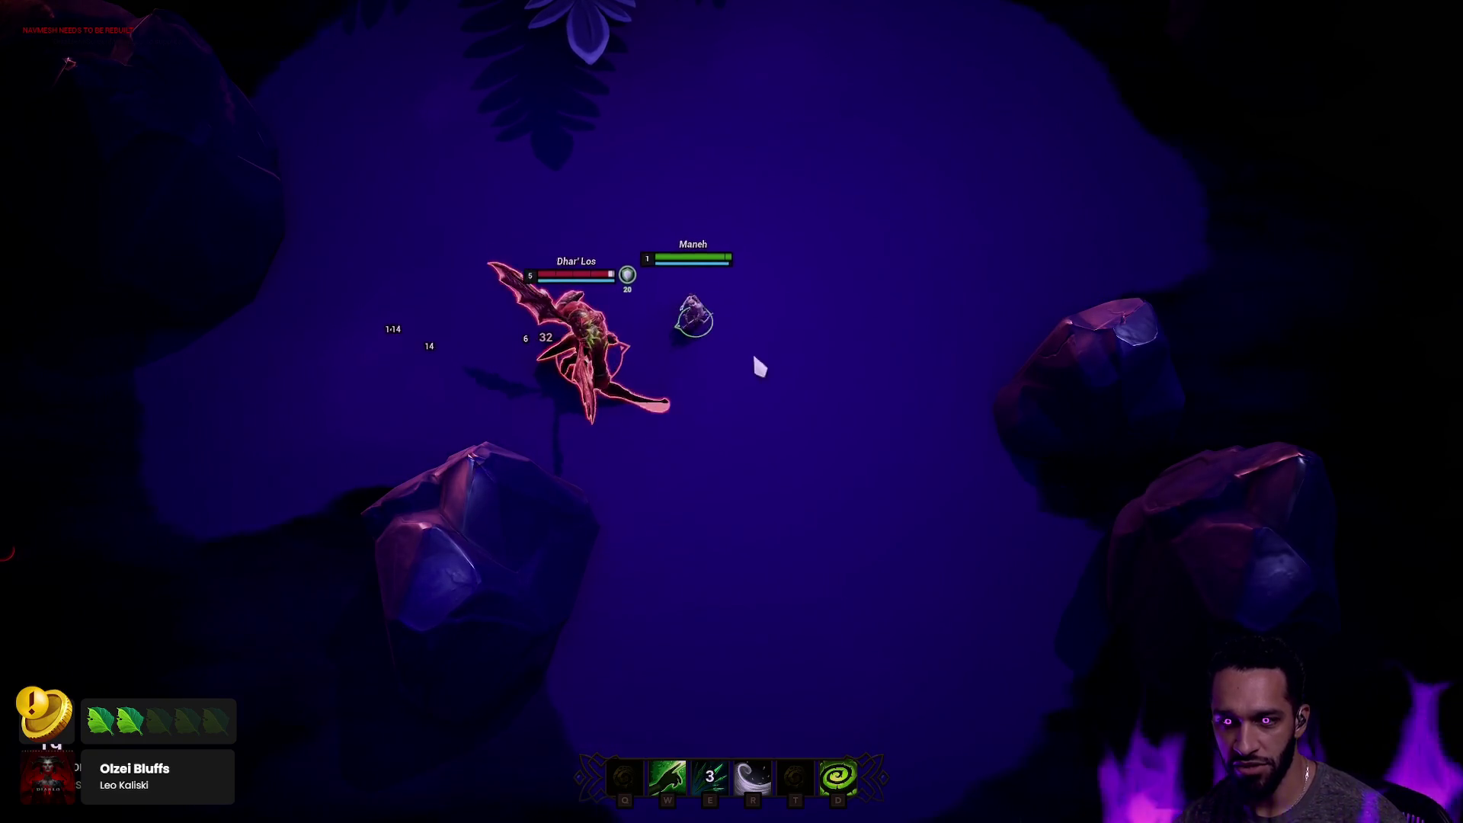
right_click(876, 330)
key("r")
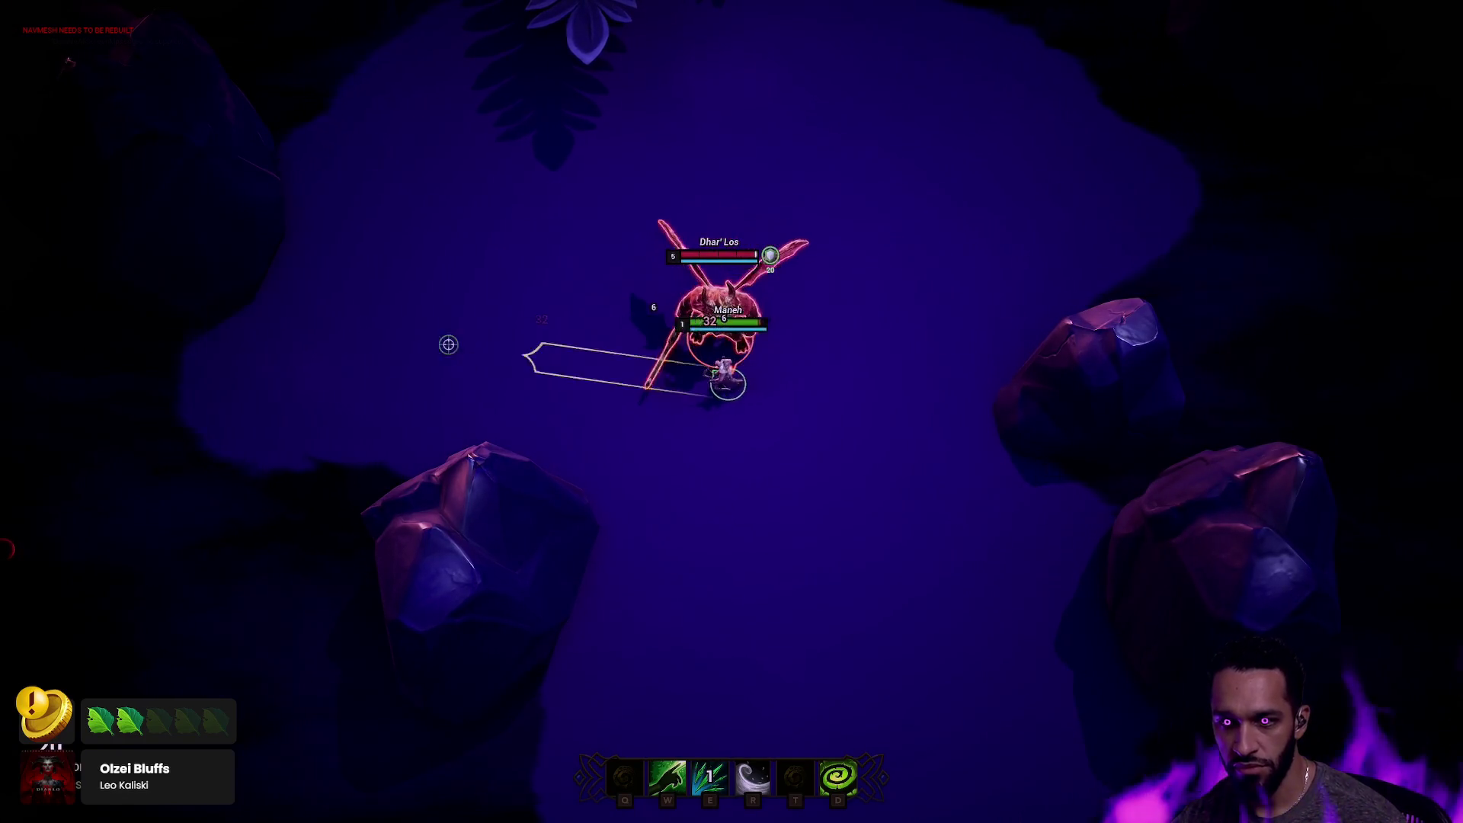
right_click(693, 415)
right_click(846, 483)
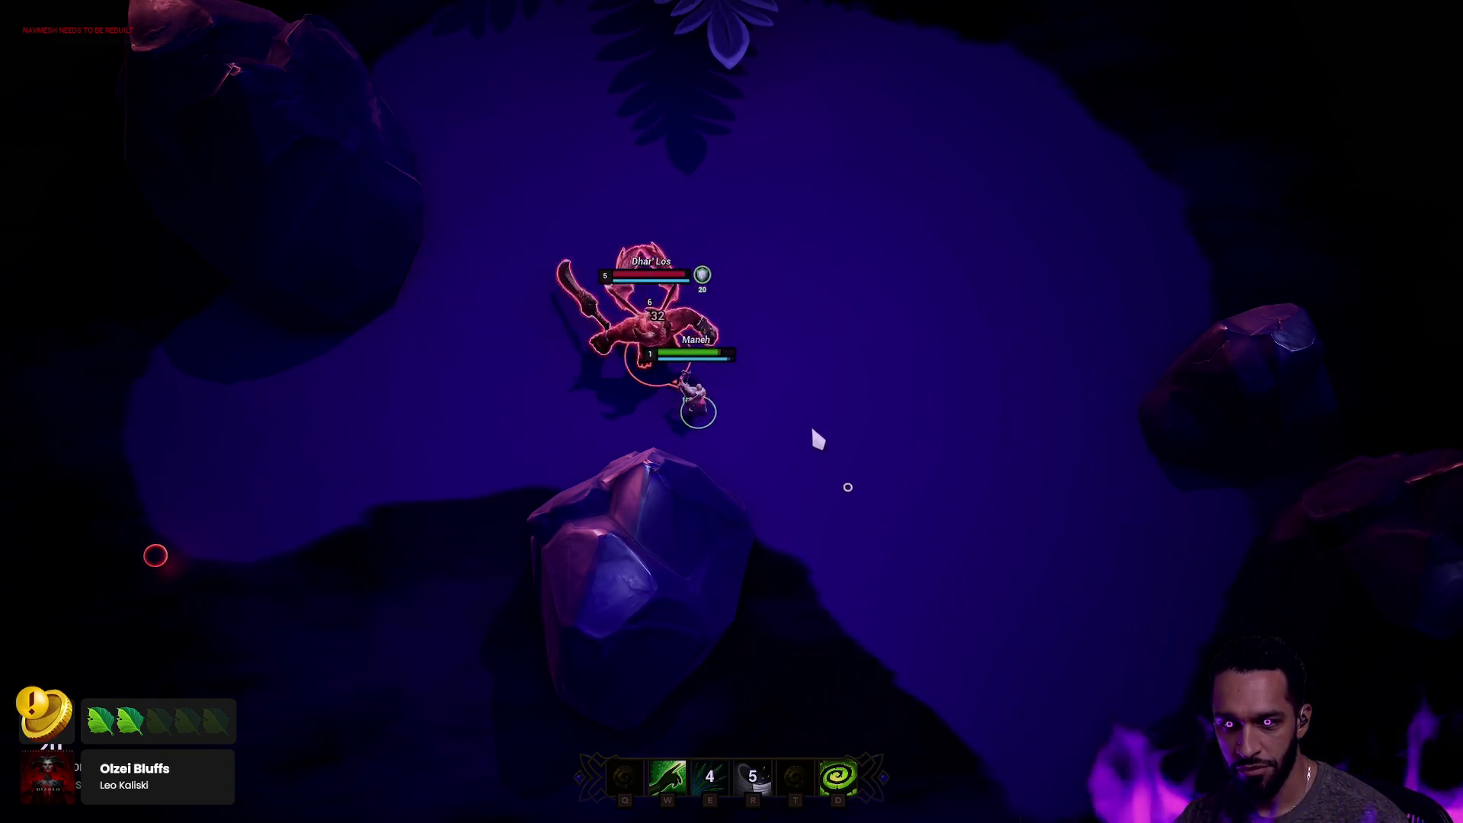
key("e")
right_click(1051, 372)
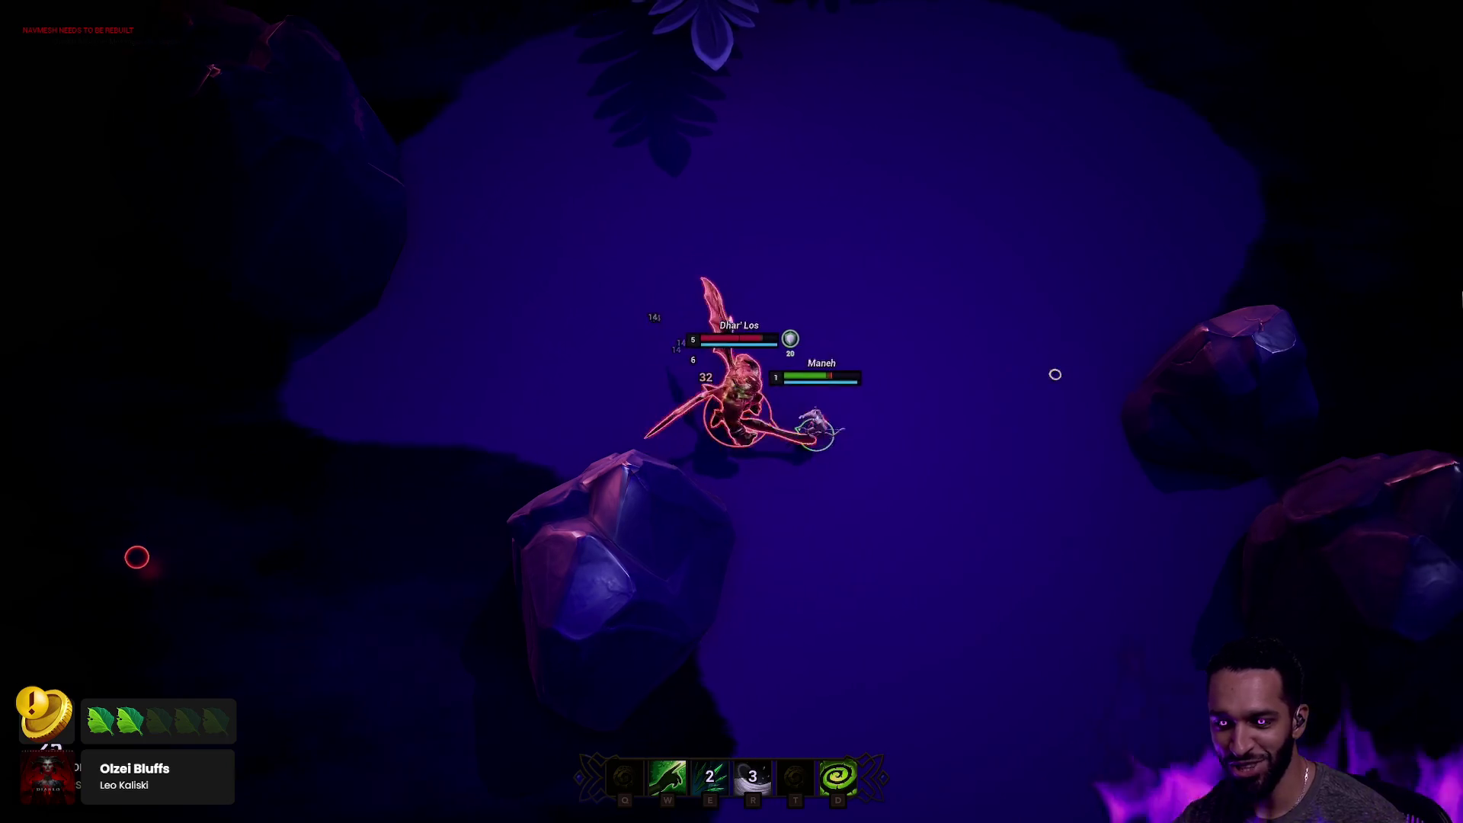
right_click(950, 330)
right_click(1046, 262)
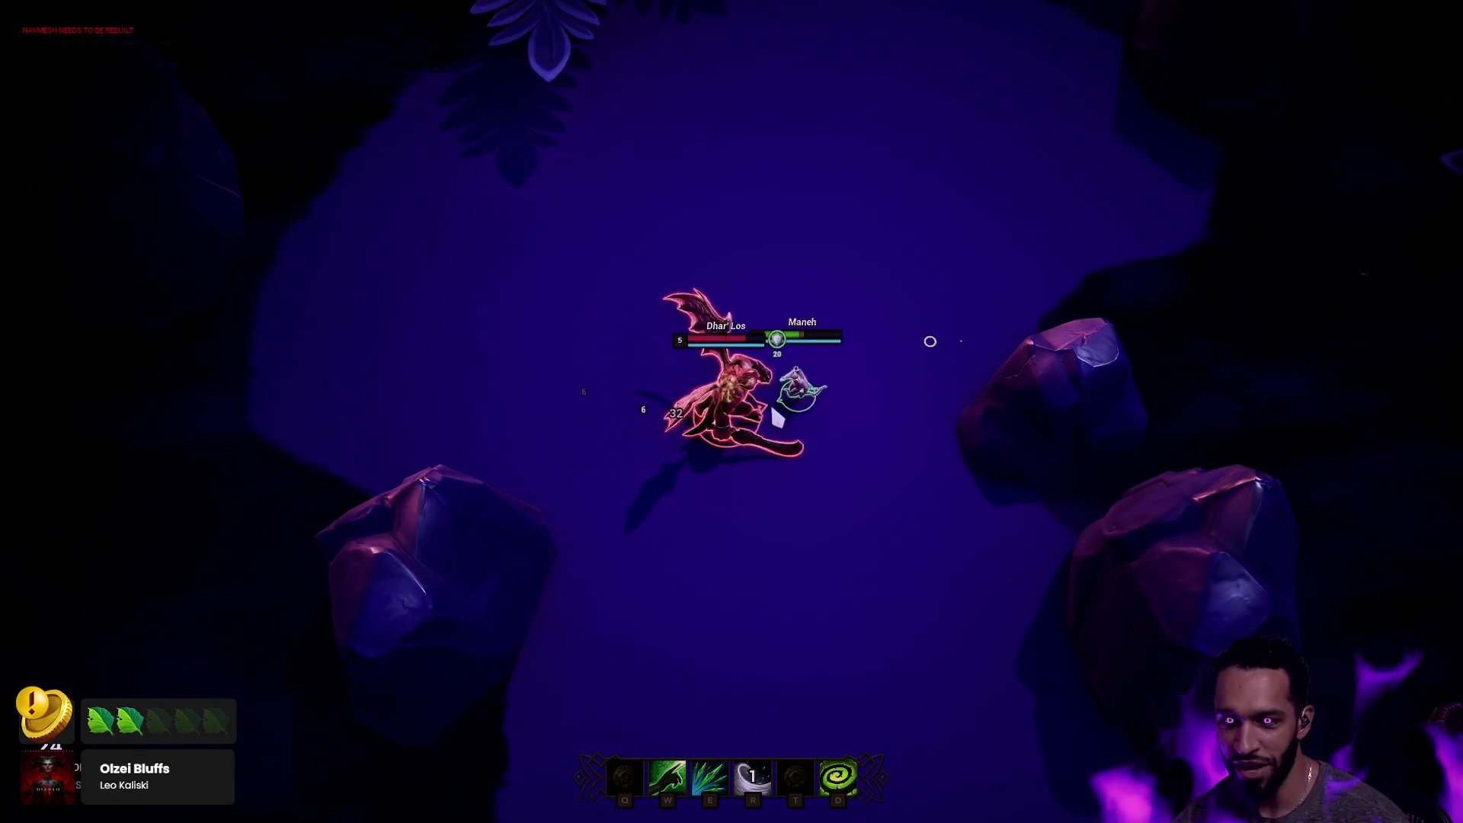
key("e")
right_click(628, 73)
right_click(636, 119)
right_click(455, 168)
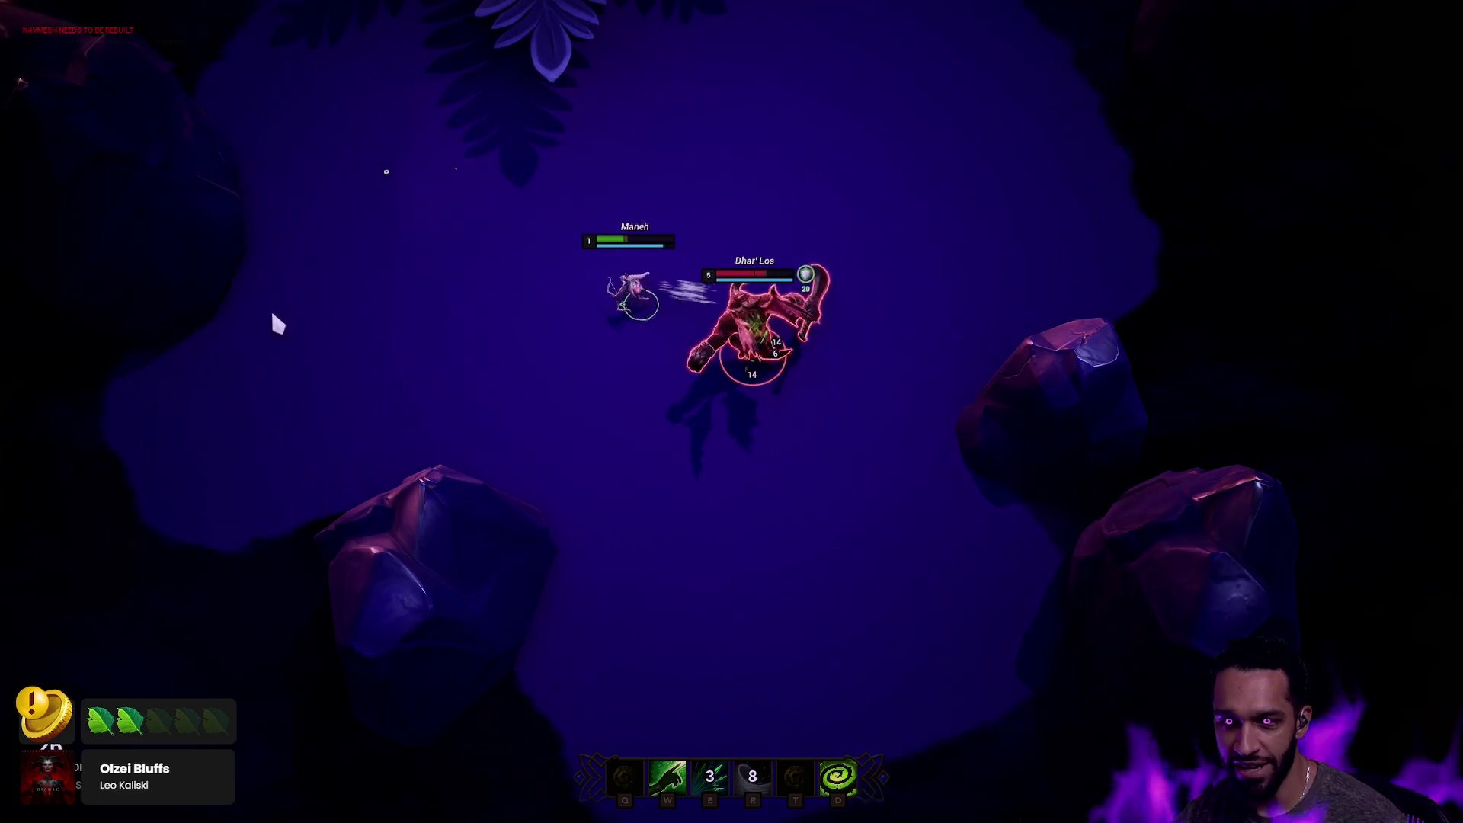
right_click(277, 366)
key("r")
right_click(241, 535)
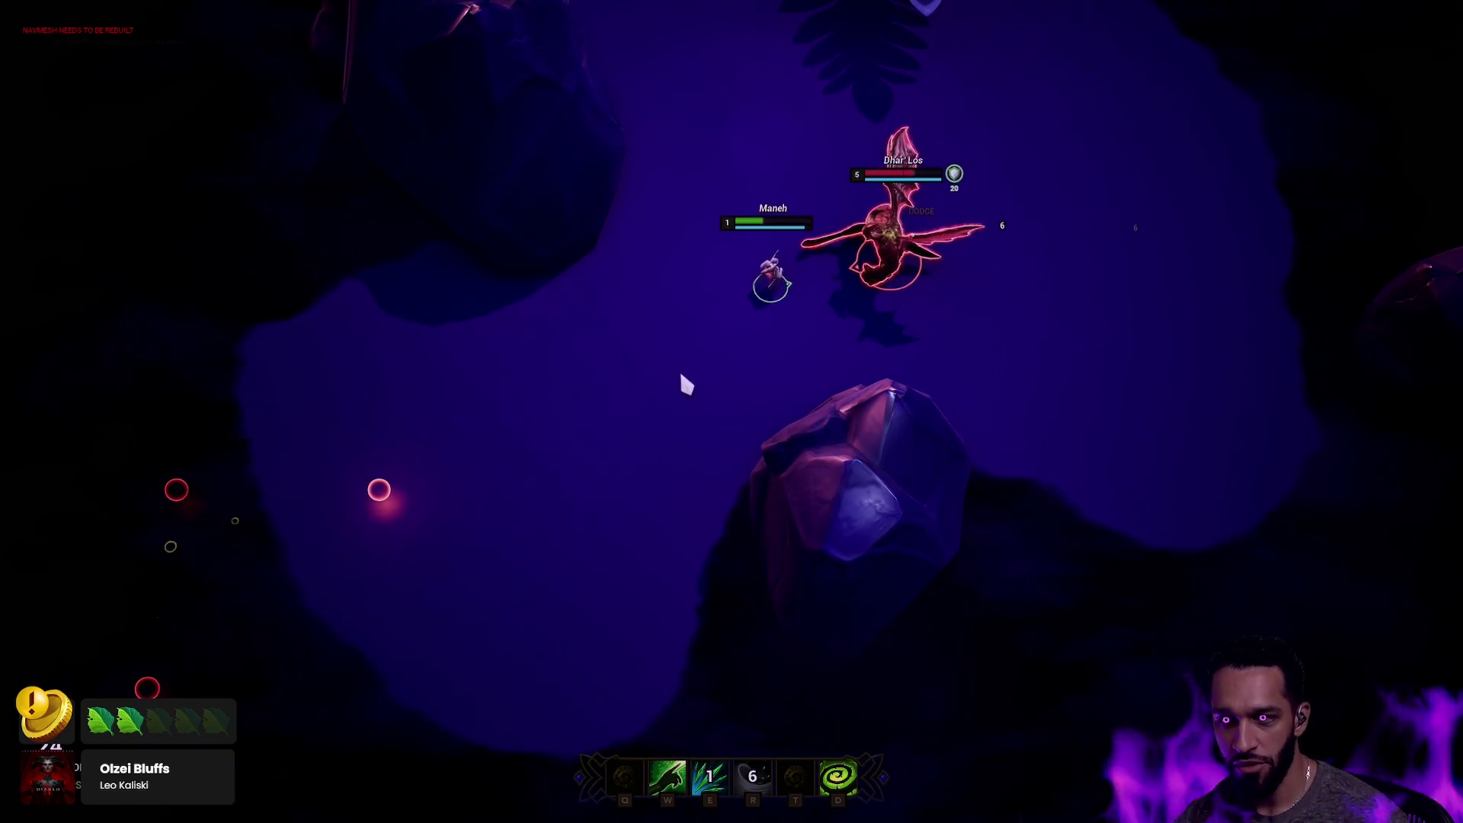
Kite the enemy down the arena, then up and to the right, casting E and R.
right_click(473, 477)
key("e")
right_click(483, 432)
right_click(309, 591)
right_click(382, 689)
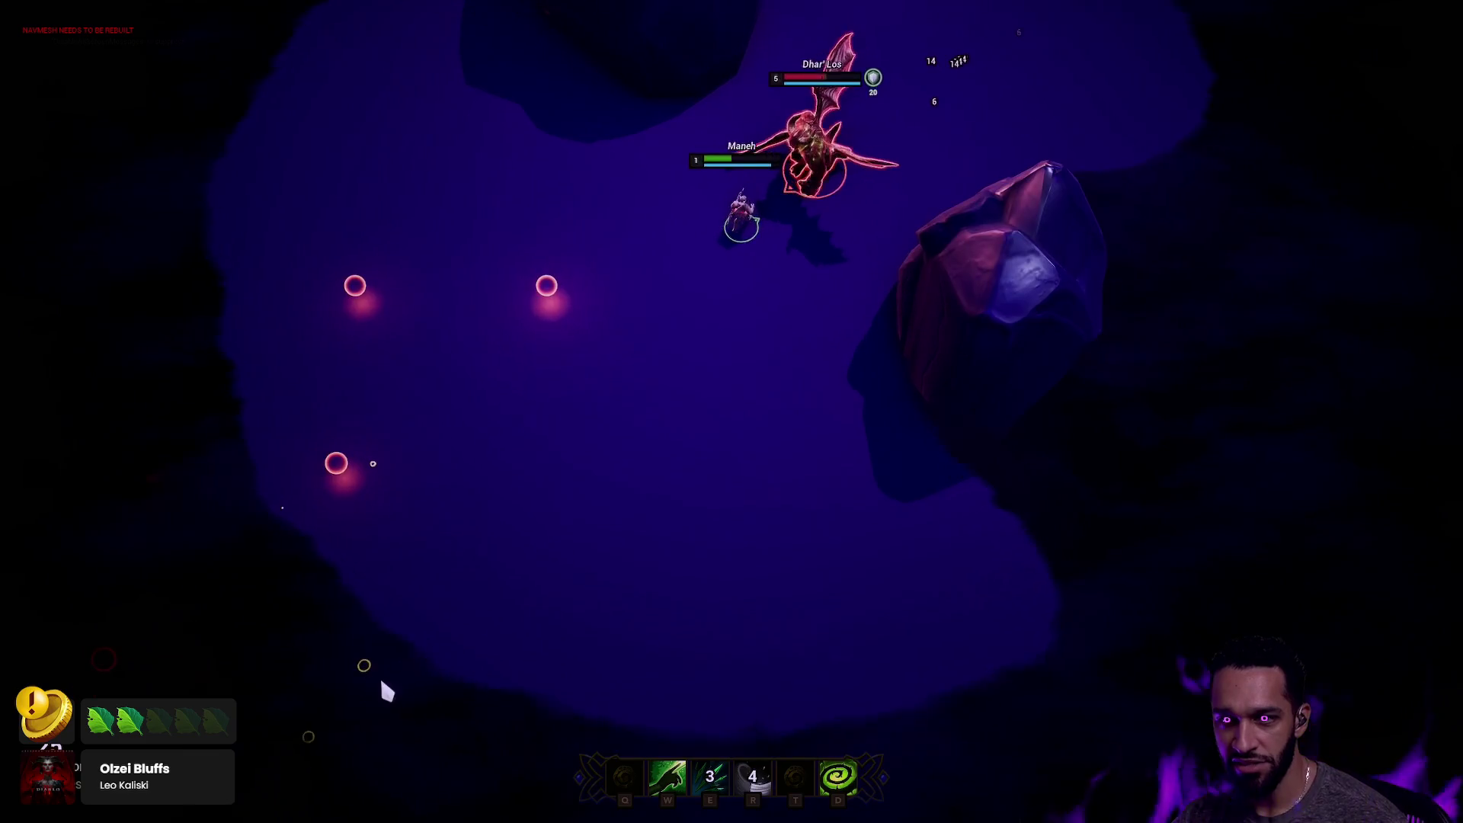
right_click(444, 800)
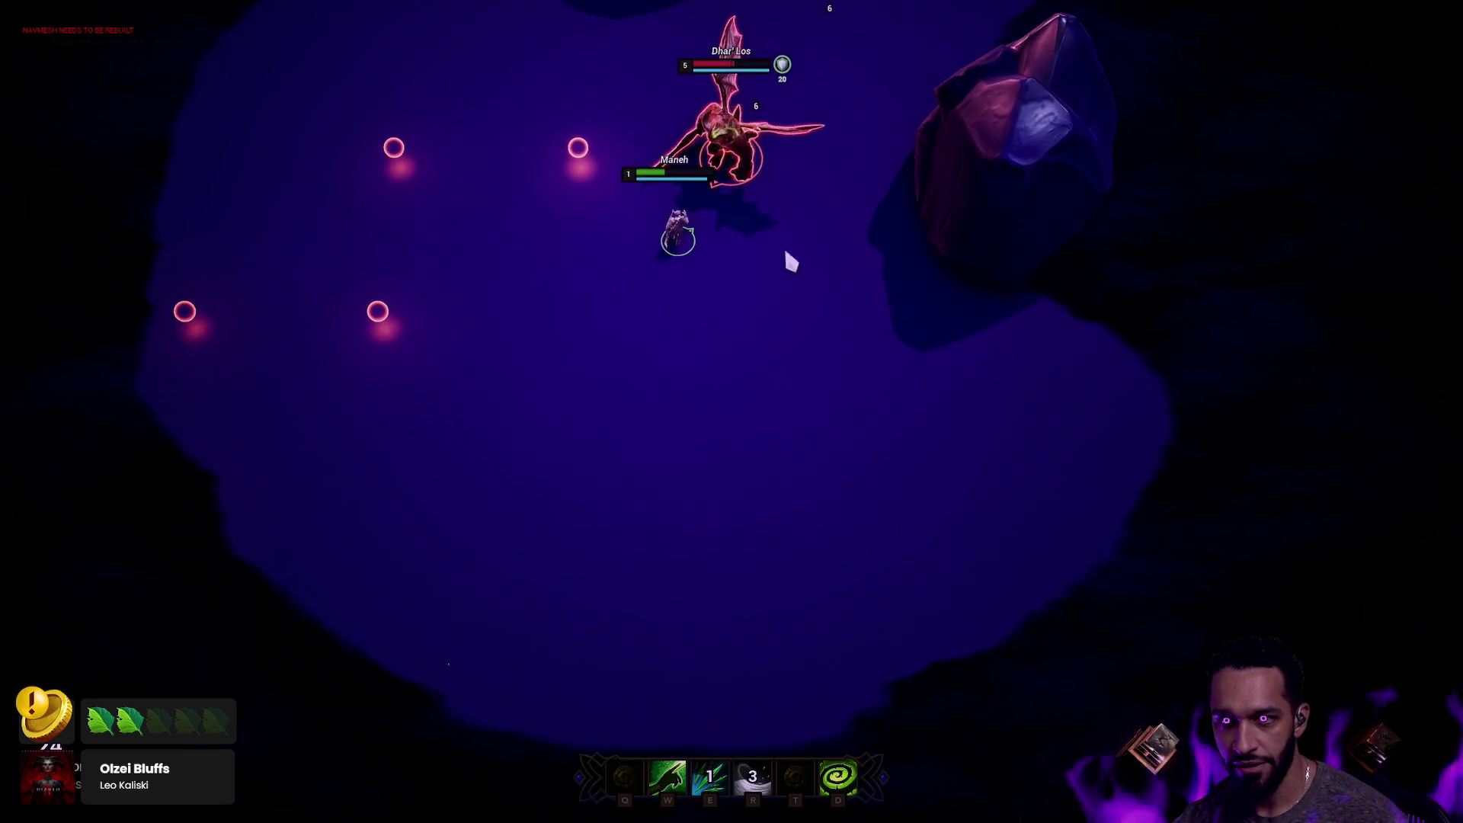
right_click(653, 477)
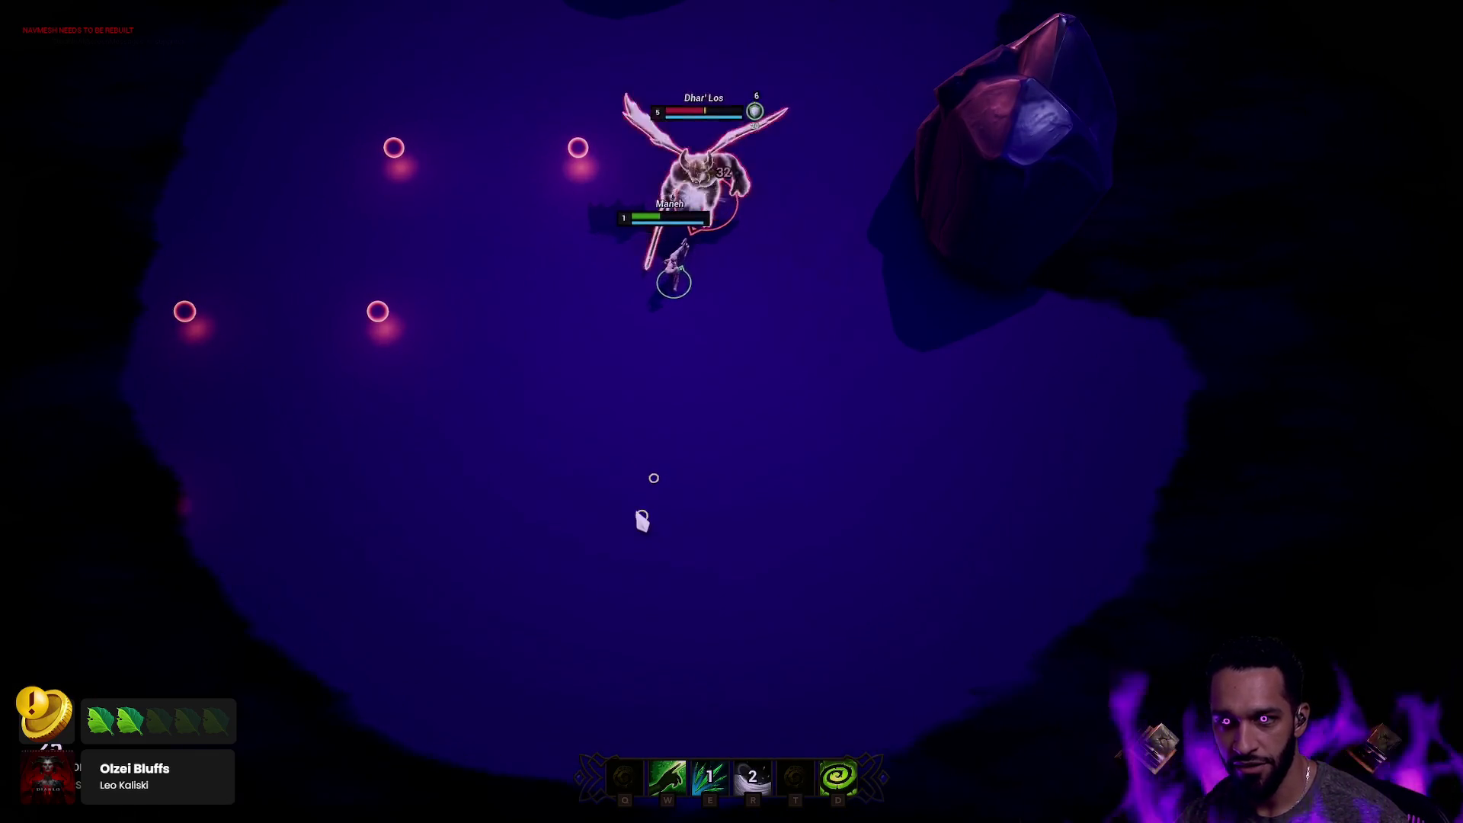
right_click(643, 630)
right_click(670, 735)
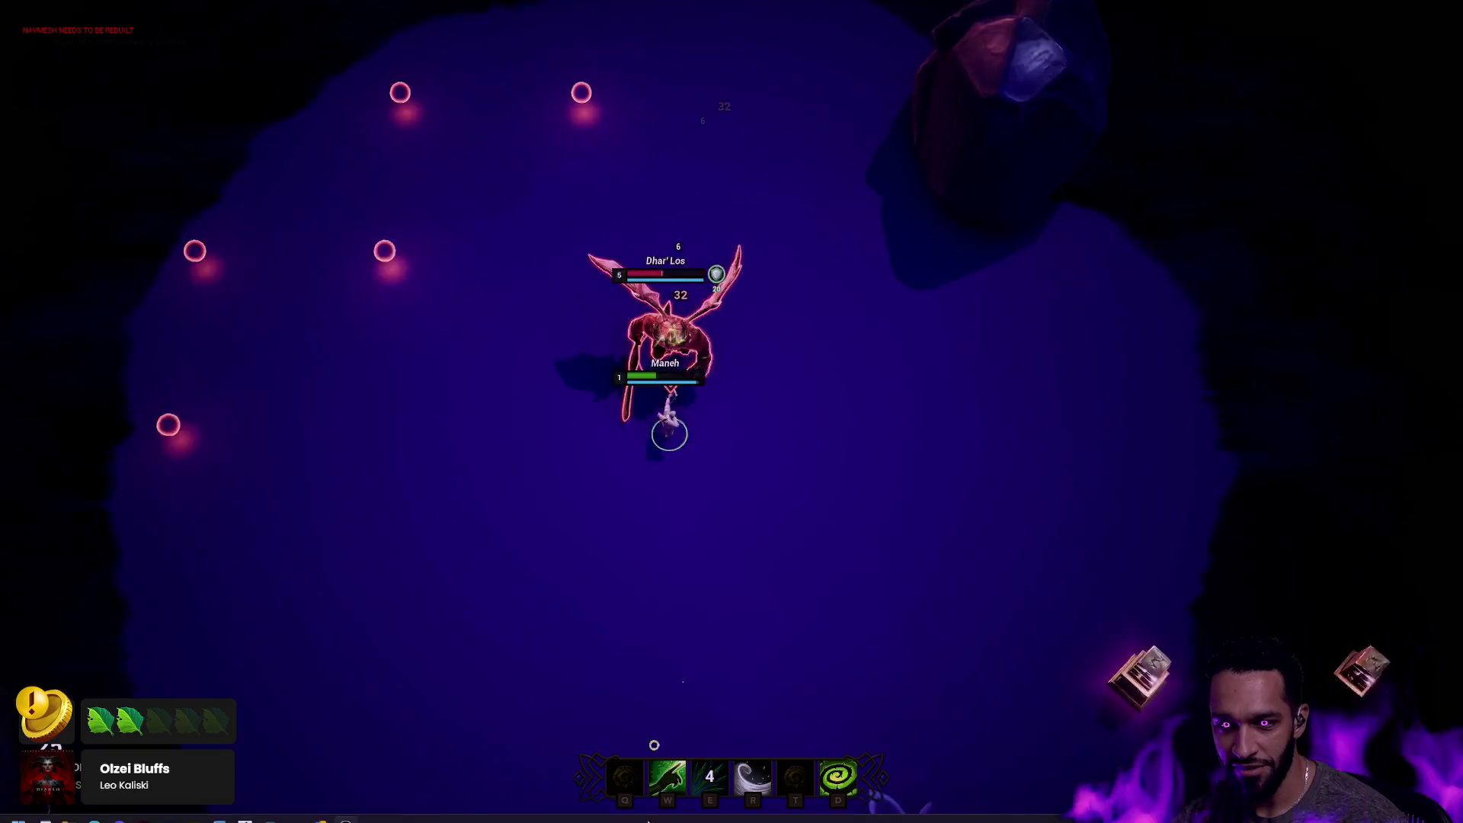
key("e")
right_click(813, 533)
right_click(891, 451)
right_click(971, 559)
right_click(858, 59)
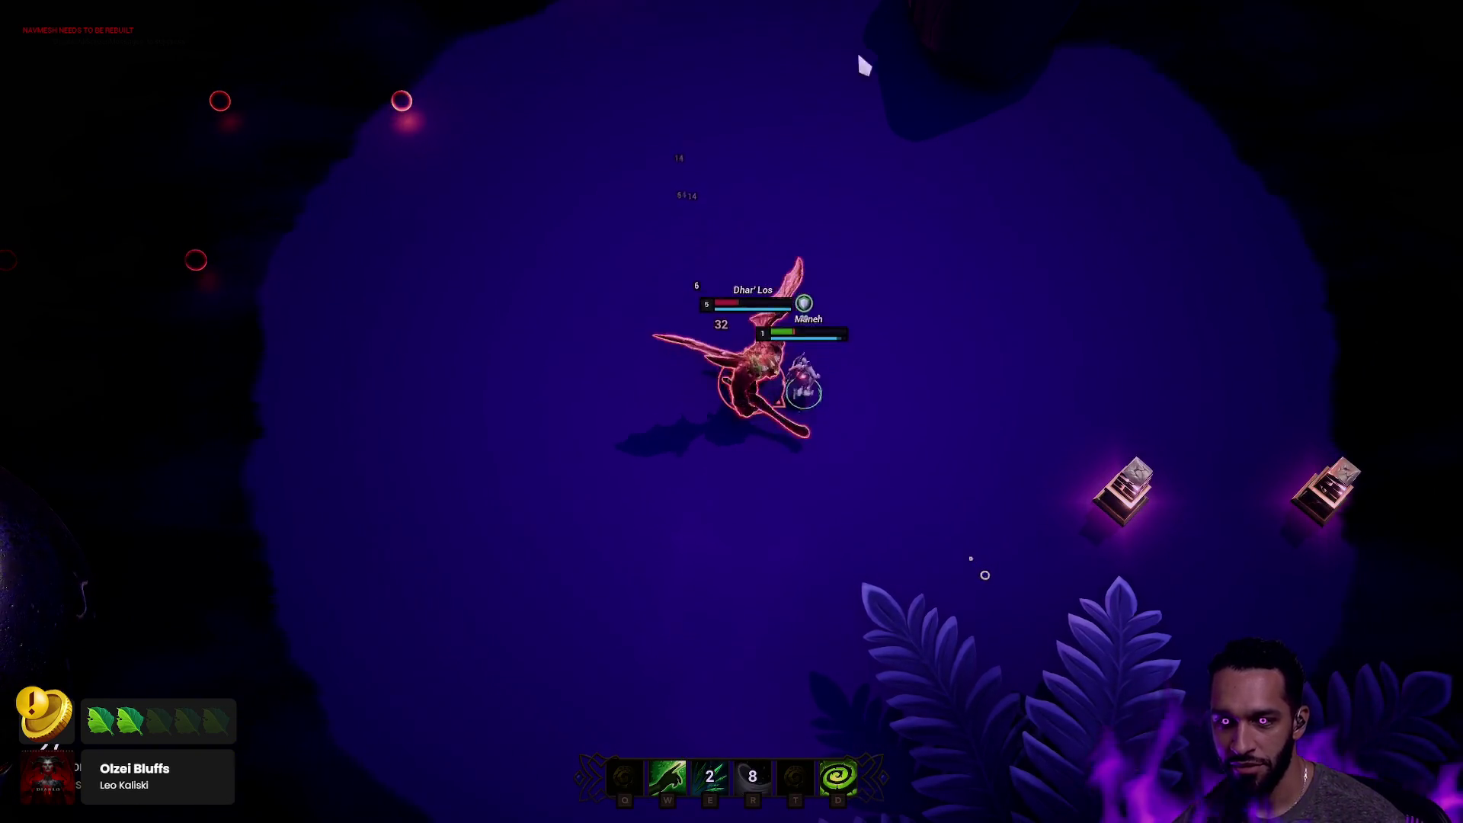
key("r")
right_click(797, 10)
right_click(819, 148)
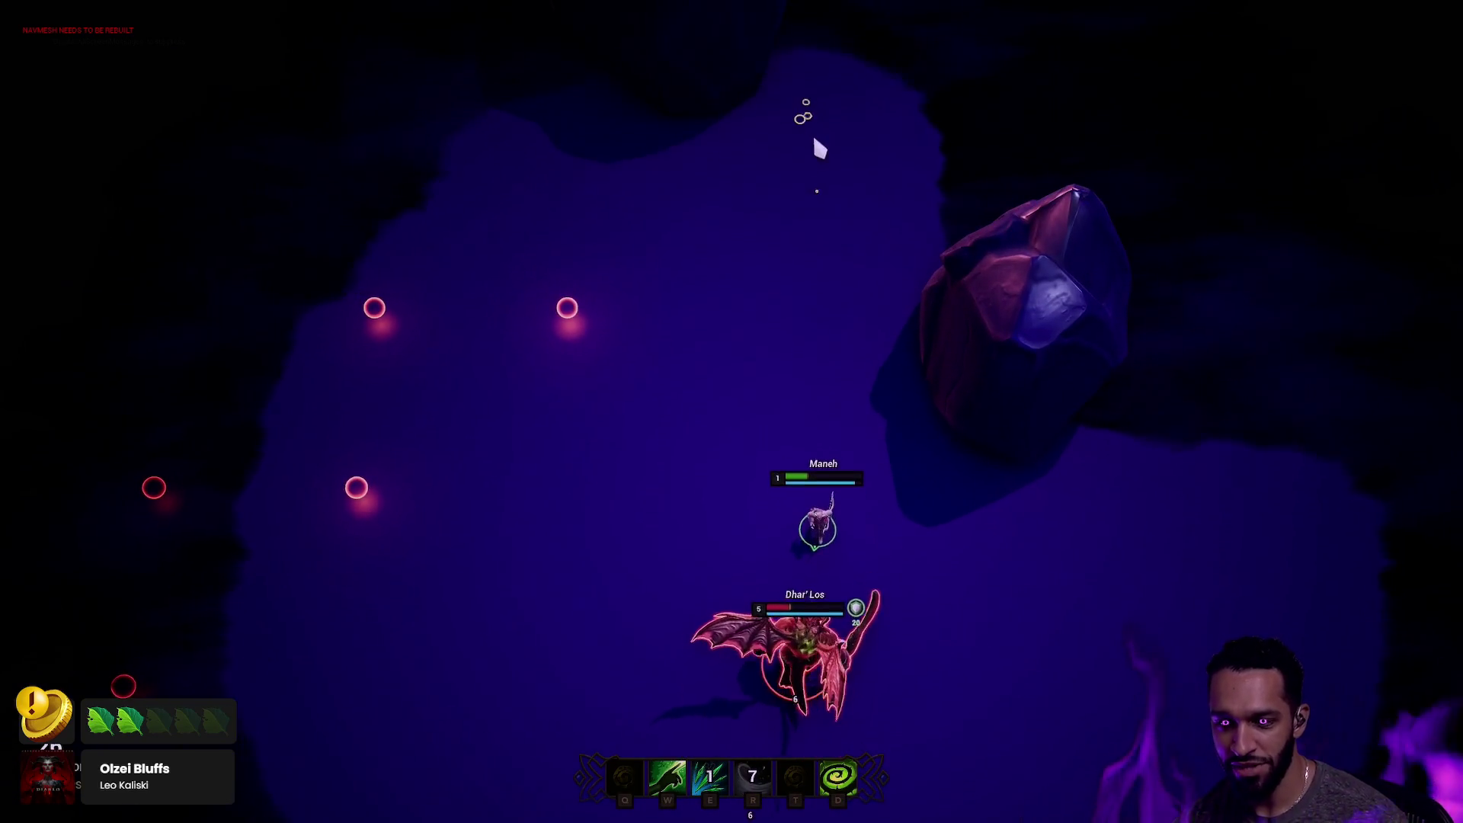
key("e")
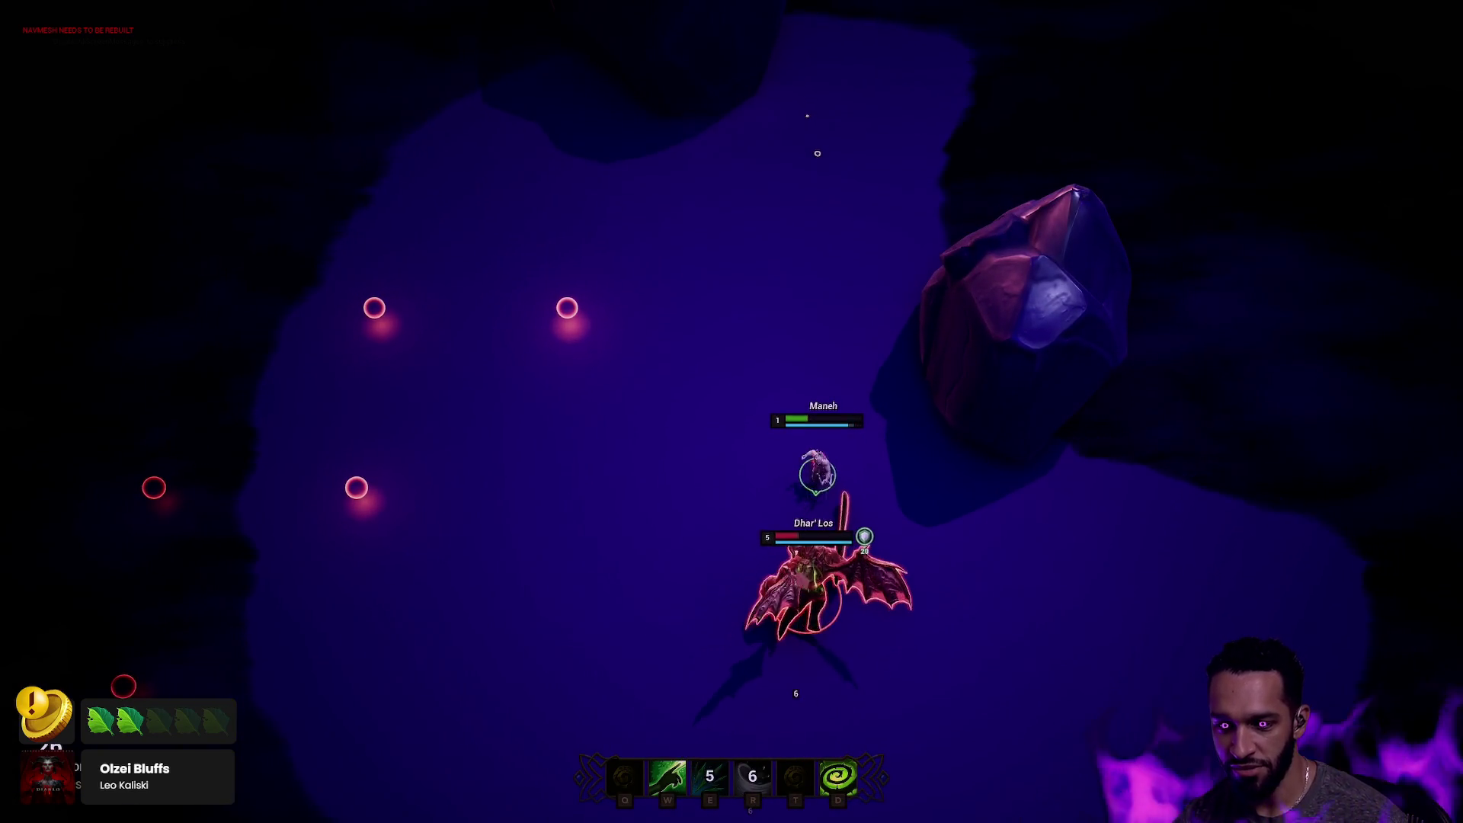
right_click(850, 228)
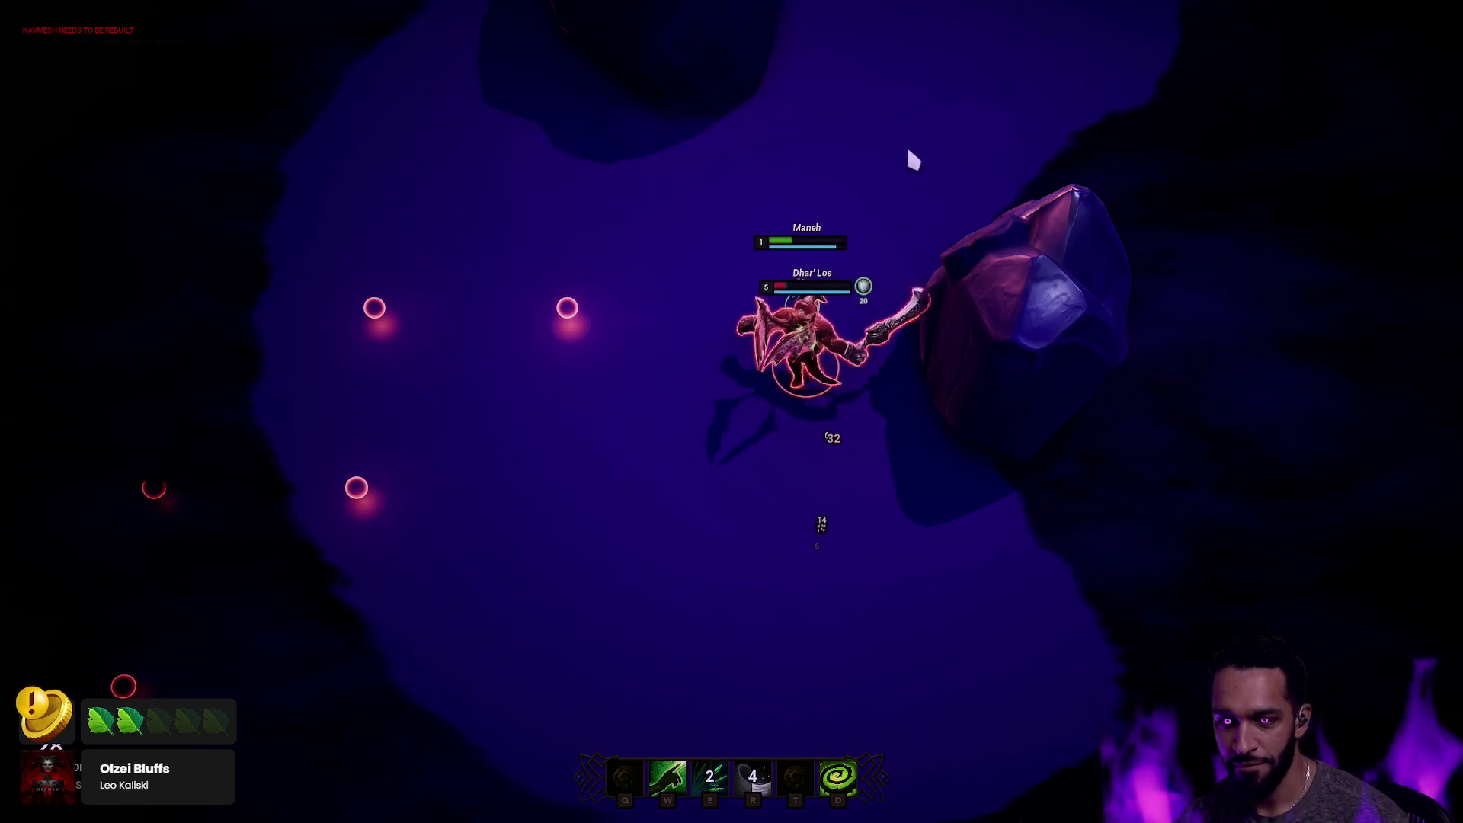
right_click(973, 196)
right_click(1093, 234)
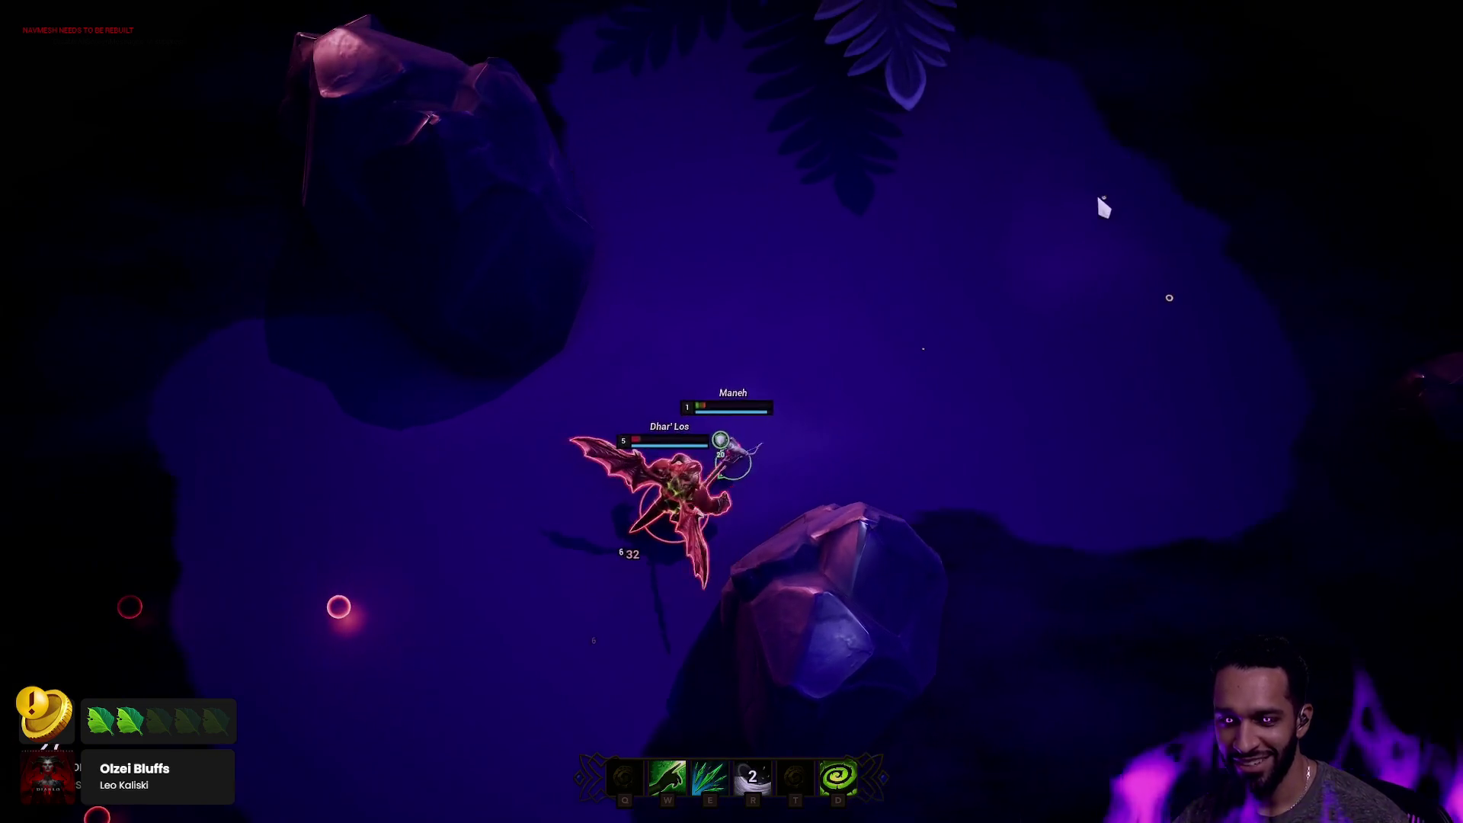
right_click(1104, 201)
key("e")
right_click(1268, 240)
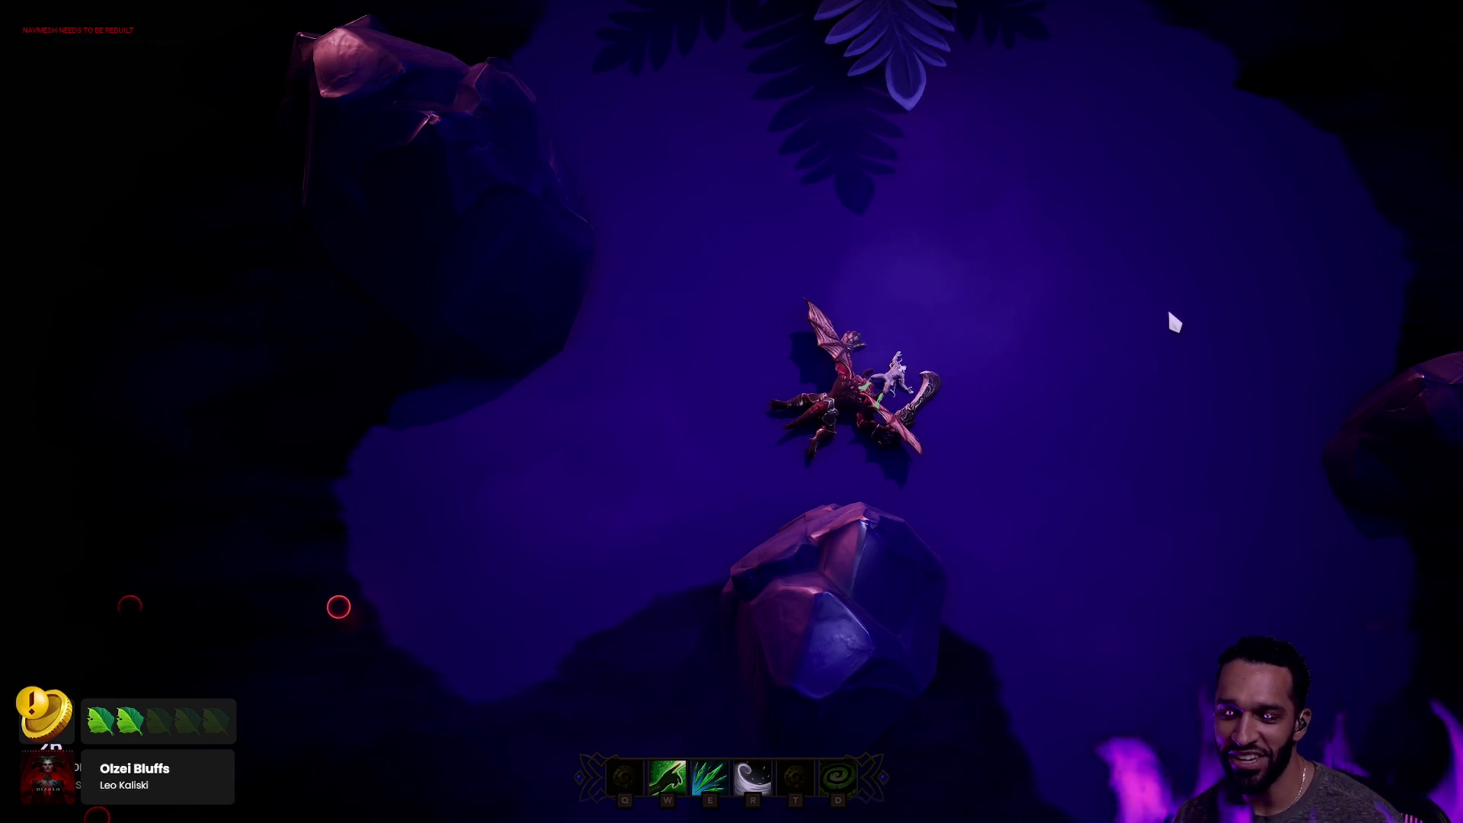
Stop the play session and switch to the desktop with the sketch canvas.
key("Escape")
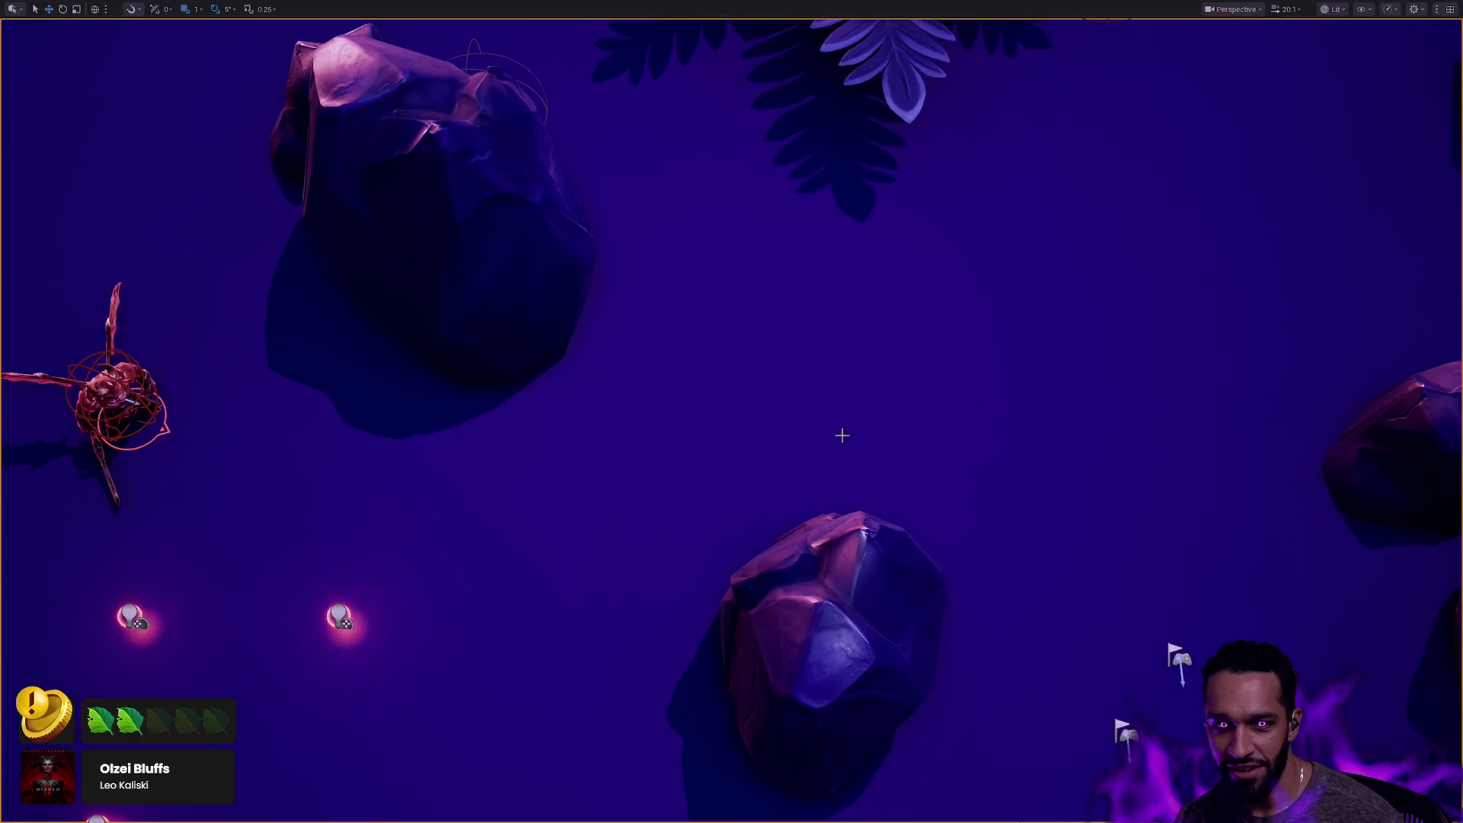
key("alt+Tab")
key("ctrl+super+Left")
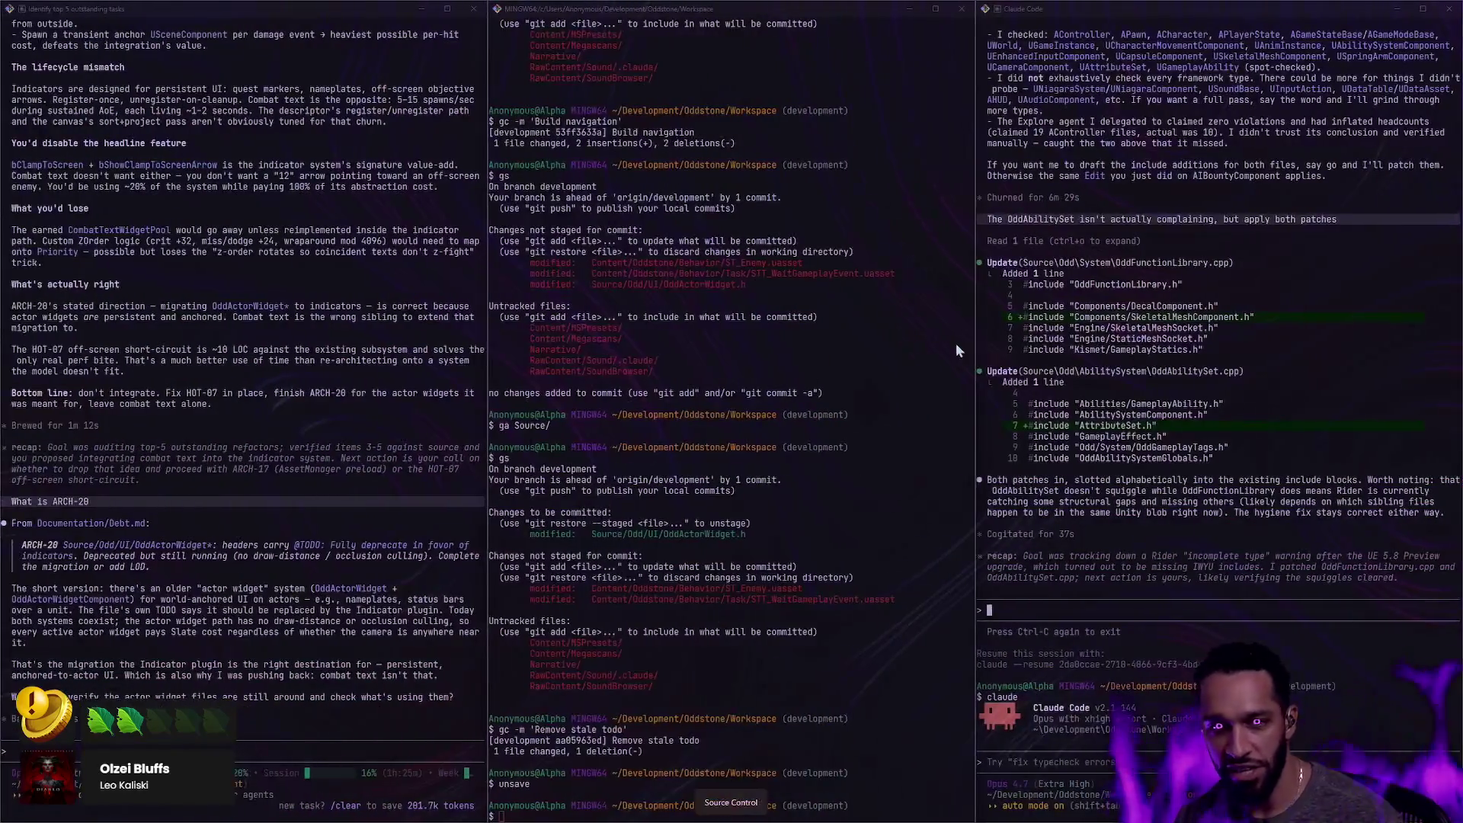
Draw a red freehand circle on the tldraw canvas.
scroll(512, 504, "up", 5)
scroll(512, 503, "up", 3)
mouse_move(190, 249)
left_mouse_down()
mouse_move(170, 267)
mouse_move(194, 251)
mouse_move(175, 298)
mouse_move(207, 297)
left_mouse_up()
Draw a second red body and a larger red body, each with legs.
mouse_move(342, 214)
left_mouse_down()
mouse_move(271, 268)
mouse_move(340, 217)
left_mouse_up()
left_click_drag(283, 303, 340, 281)
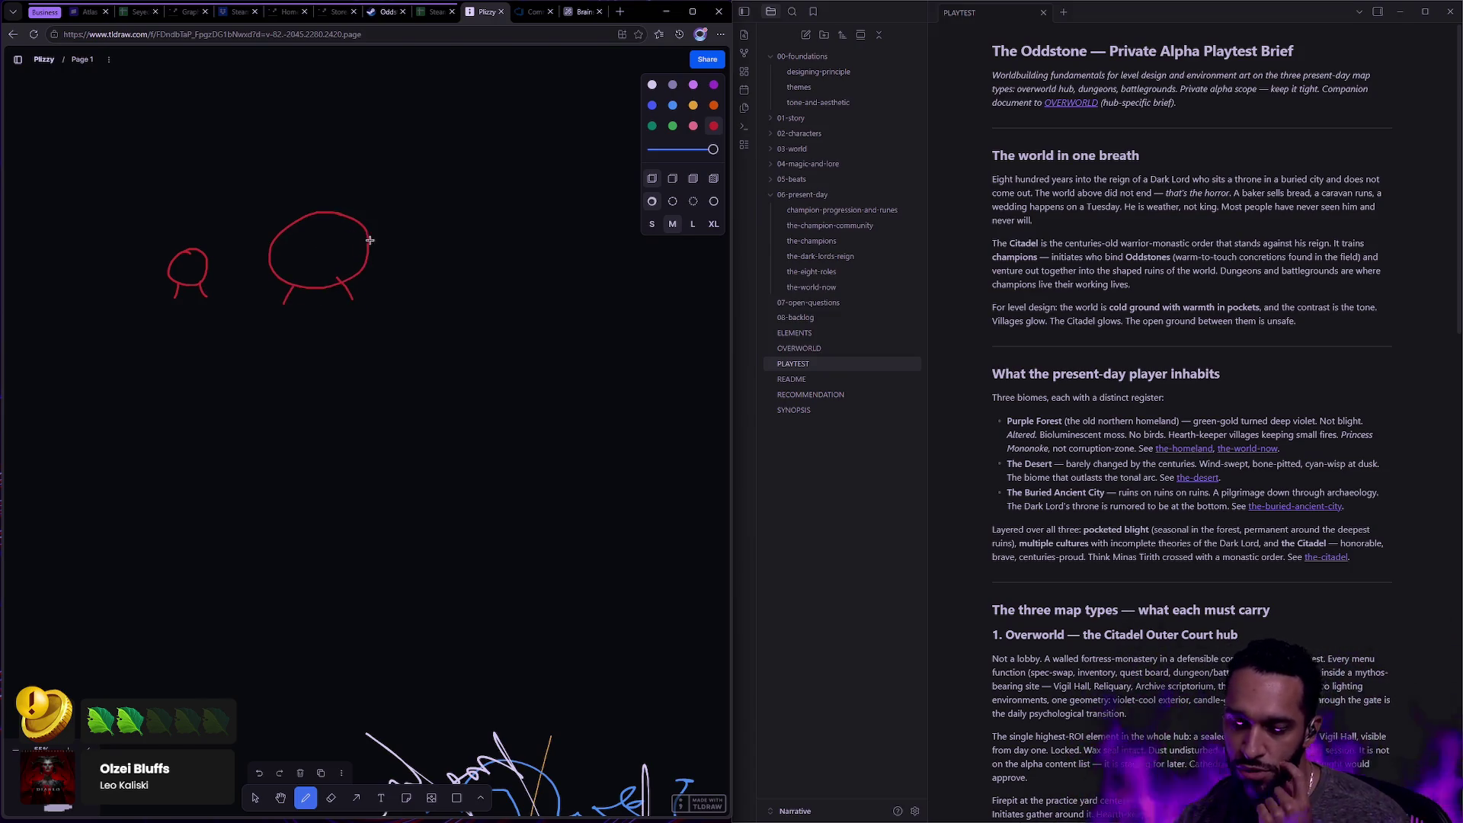
left_click_drag(523, 186, 546, 196)
left_click_drag(429, 331, 443, 311)
left_click_drag(559, 329, 540, 294)
Add a yellow crown on the large red creature.
left_click(692, 105)
mouse_move(466, 187)
left_mouse_down()
mouse_move(506, 169)
mouse_move(549, 193)
left_mouse_up()
scroll(548, 194, "right", 5)
Draw a red skull with teeth and eyes, topped with a yellow crown.
left_click(713, 125)
mouse_move(526, 362)
left_mouse_down()
mouse_move(632, 152)
mouse_move(646, 364)
mouse_move(569, 344)
mouse_move(623, 340)
left_mouse_up()
scroll(539, 241, "right", 3)
left_click_drag(495, 243, 582, 252)
left_click(692, 105)
mouse_move(460, 178)
left_mouse_down()
mouse_move(523, 146)
mouse_move(593, 174)
left_mouse_up()
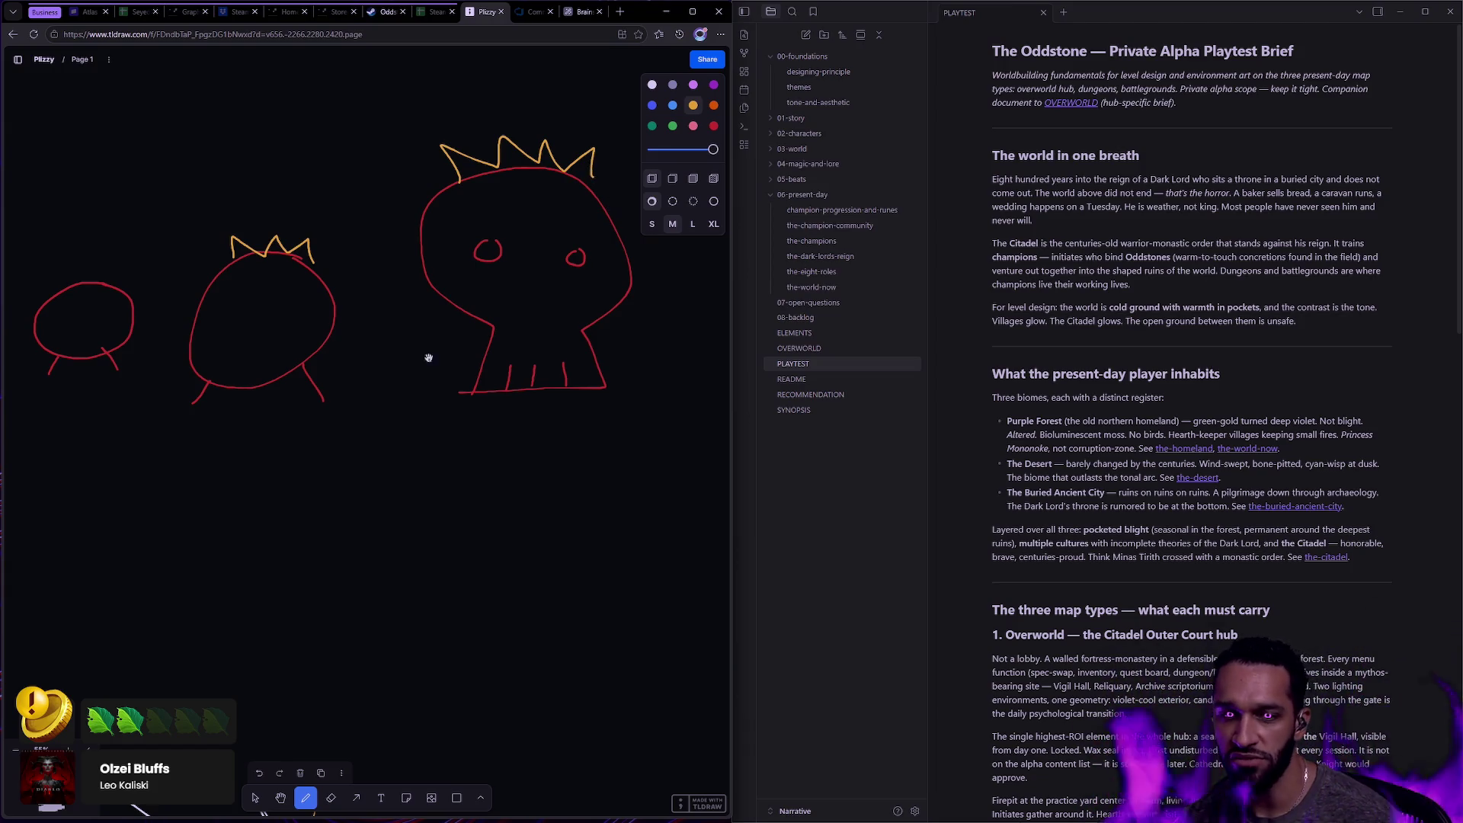
scroll(428, 357, "down", 5)
Select and delete every drawing, then return to Unreal Editor's normal layout.
key("v")
mouse_move(640, 510)
left_mouse_down()
mouse_move(87, 258)
mouse_move(117, 218)
left_mouse_up()
key("Delete")
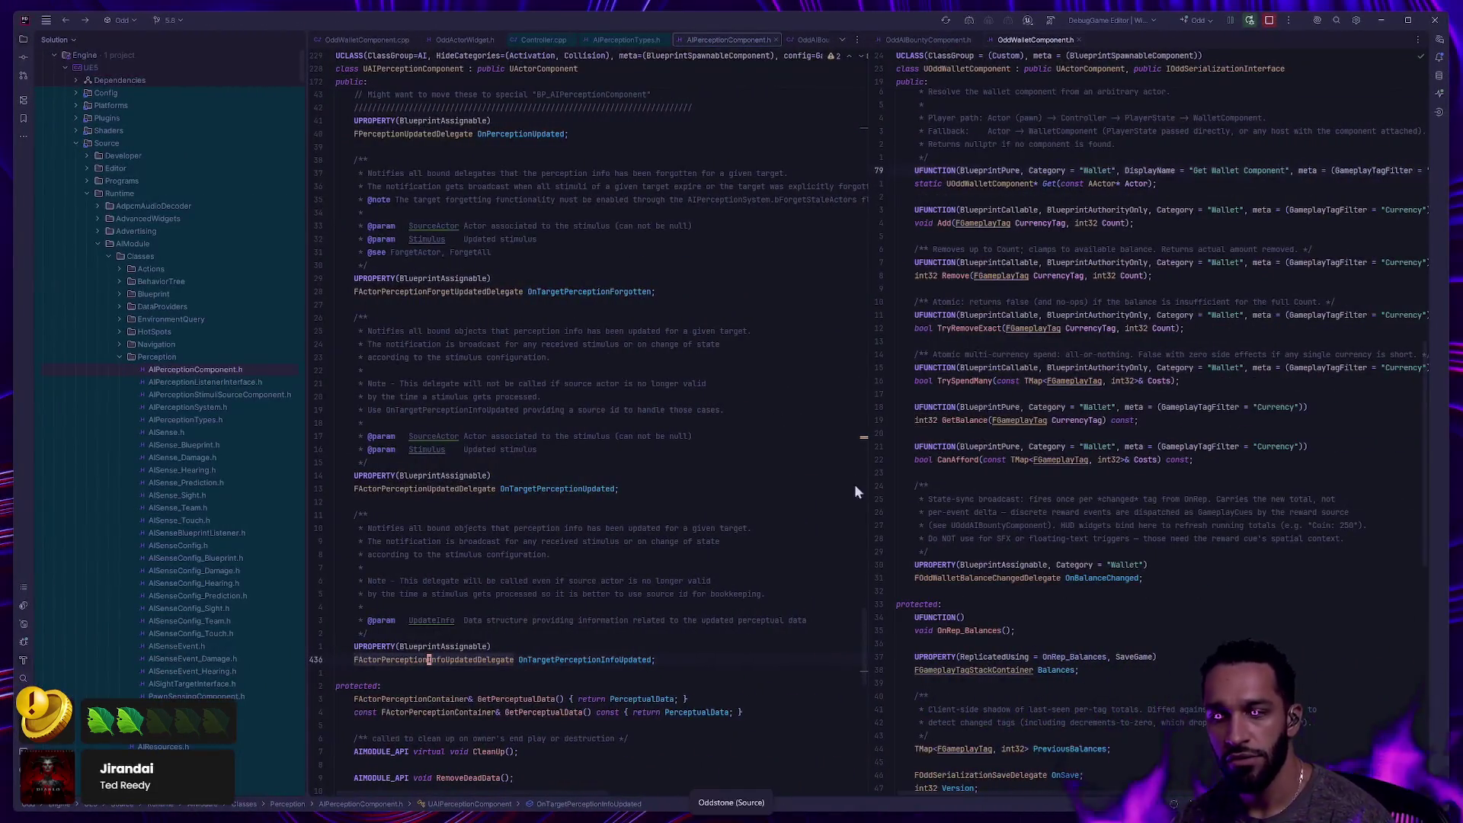
key("alt+Tab")
key("F11")
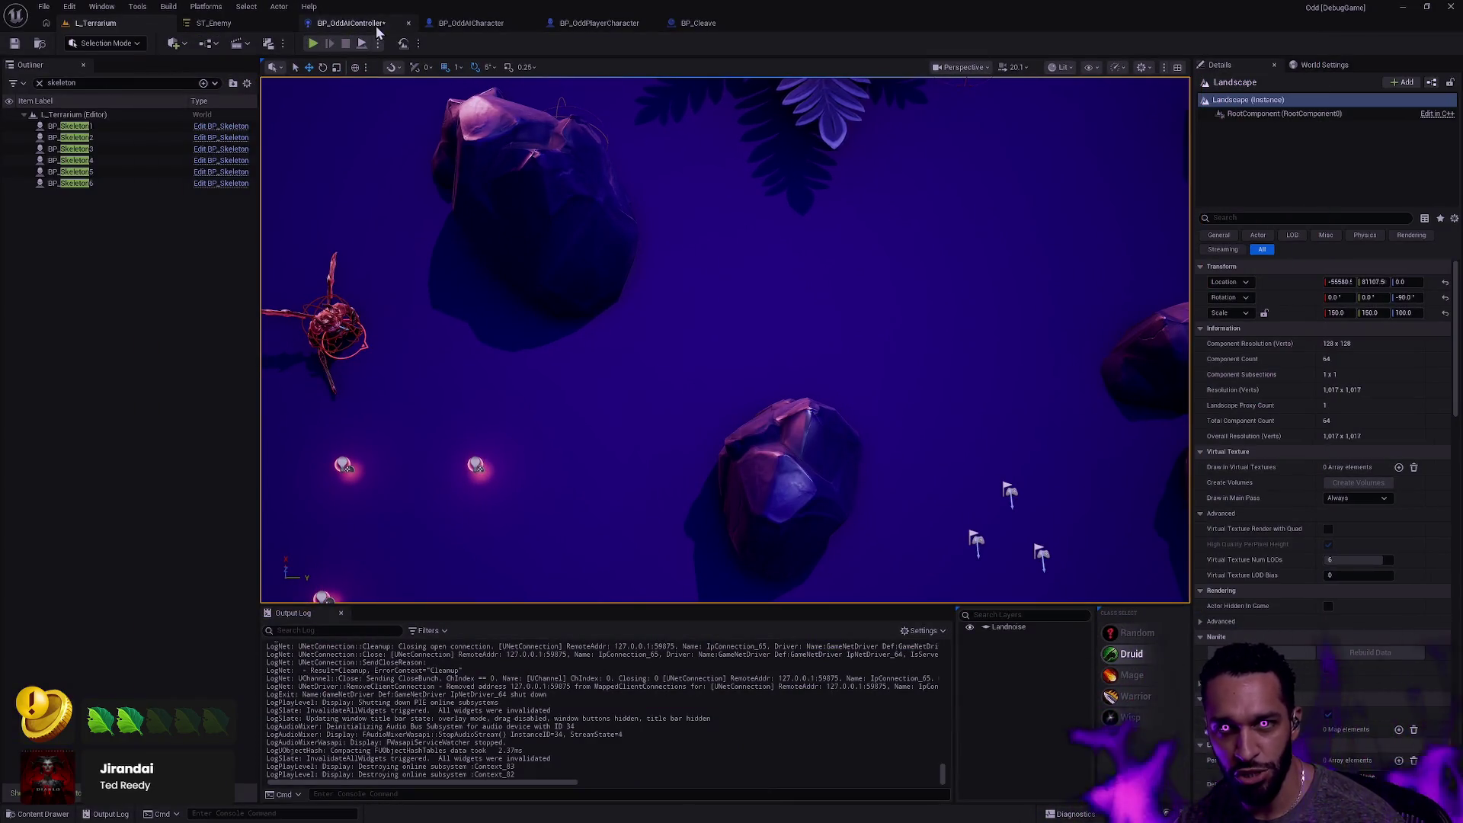
Open the BP_OddAIController event graph and pan to the perception sense-check nodes.
left_click(351, 23)
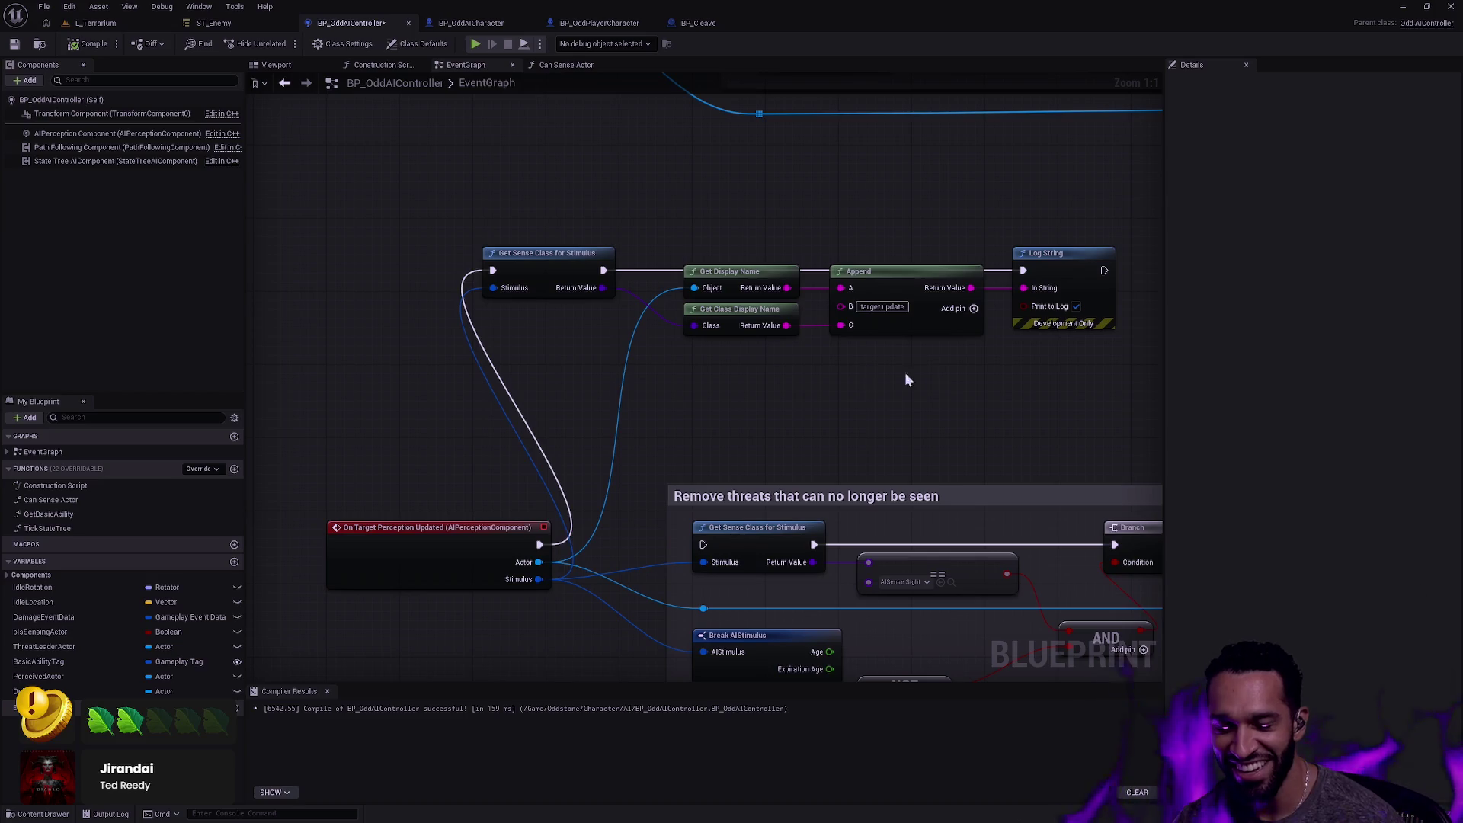
scroll(962, 375, "down", 1)
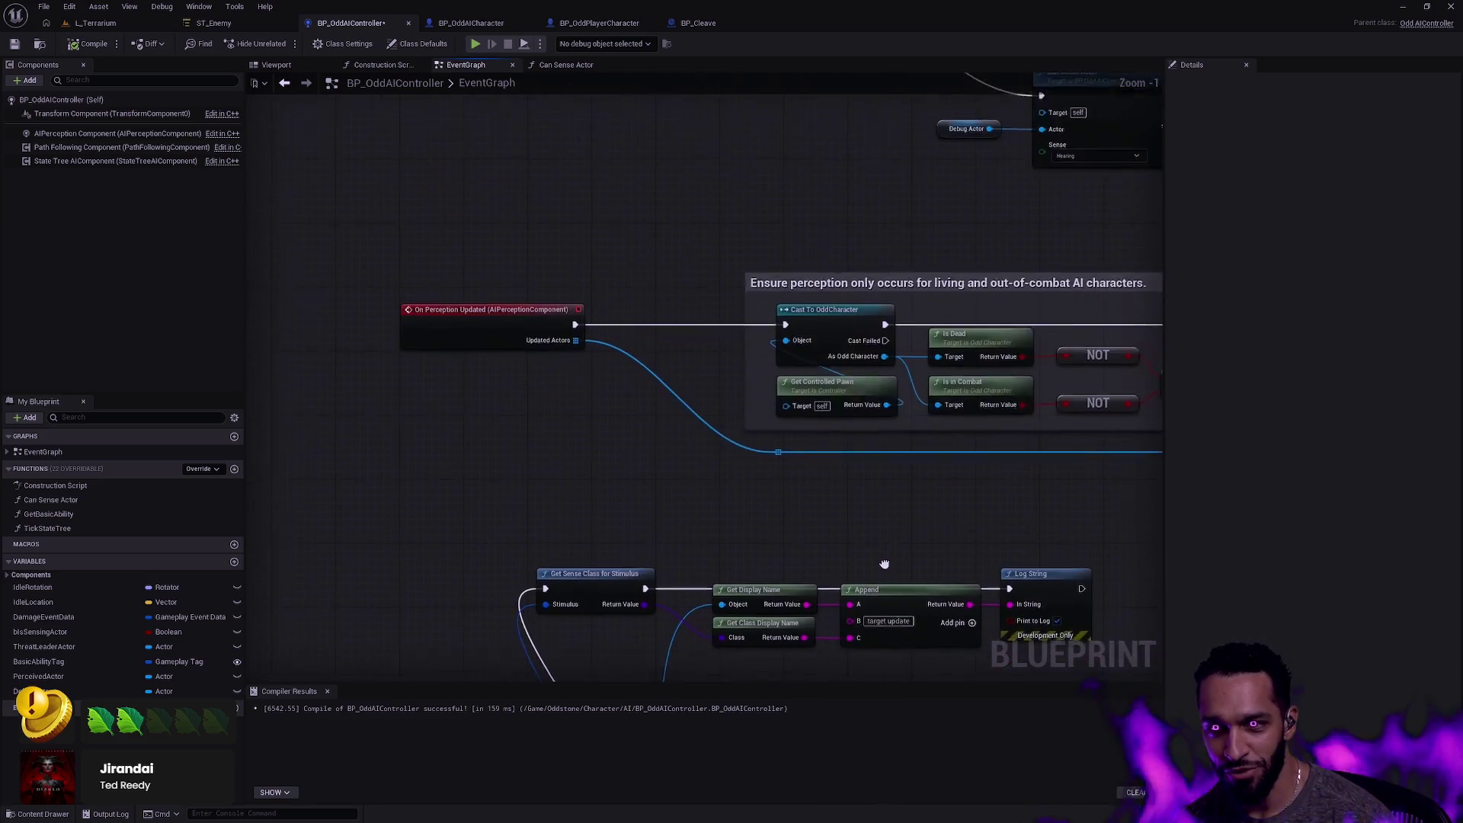
scroll(849, 376, "down", 1)
mouse_move(801, 479)
left_mouse_down()
mouse_move(802, 551)
mouse_move(766, 361)
mouse_move(620, 317)
left_mouse_up()
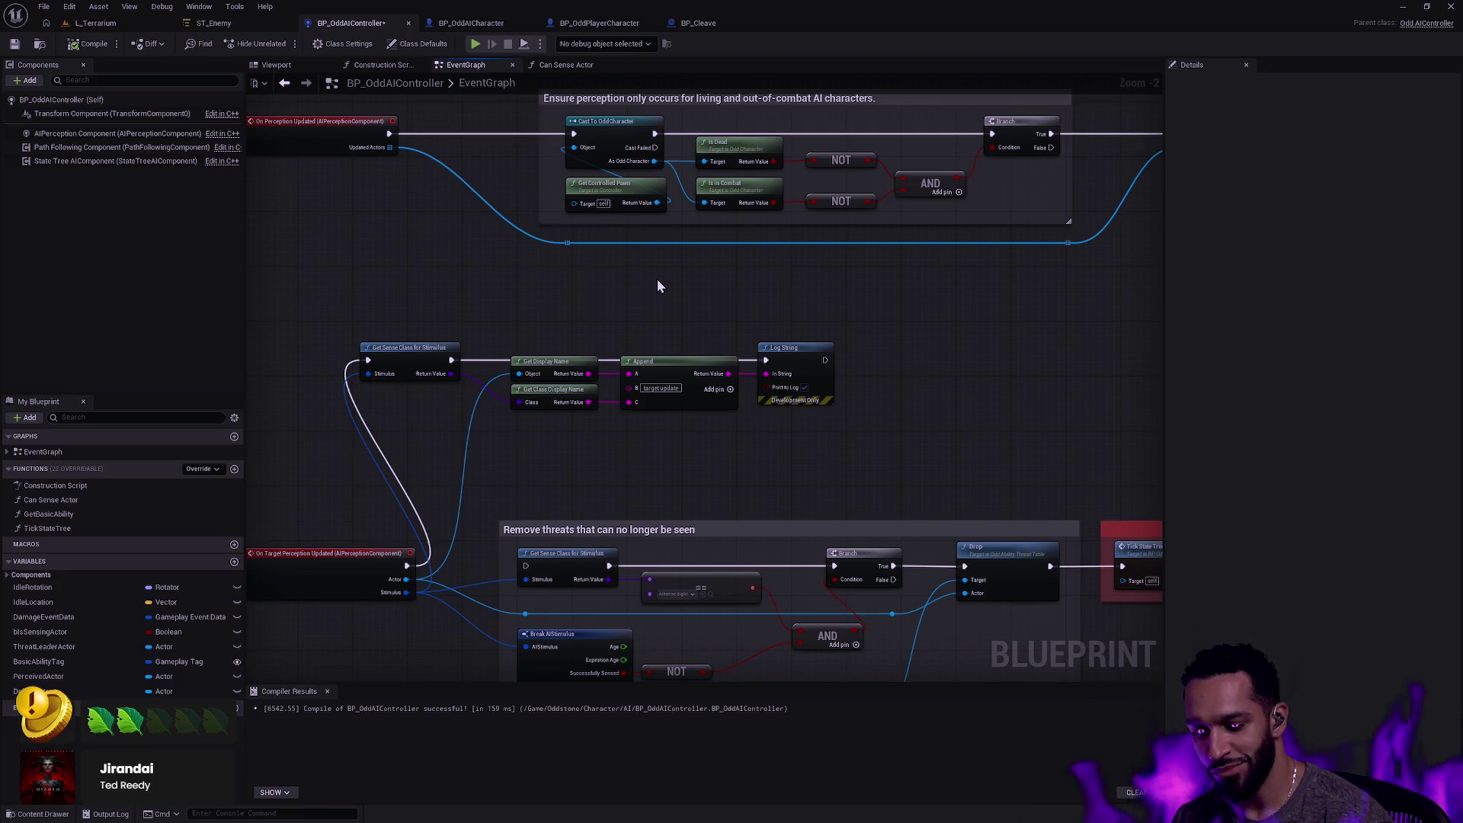
mouse_move(768, 274)
left_mouse_down()
mouse_move(607, 434)
mouse_move(705, 411)
mouse_move(333, 592)
left_mouse_up()
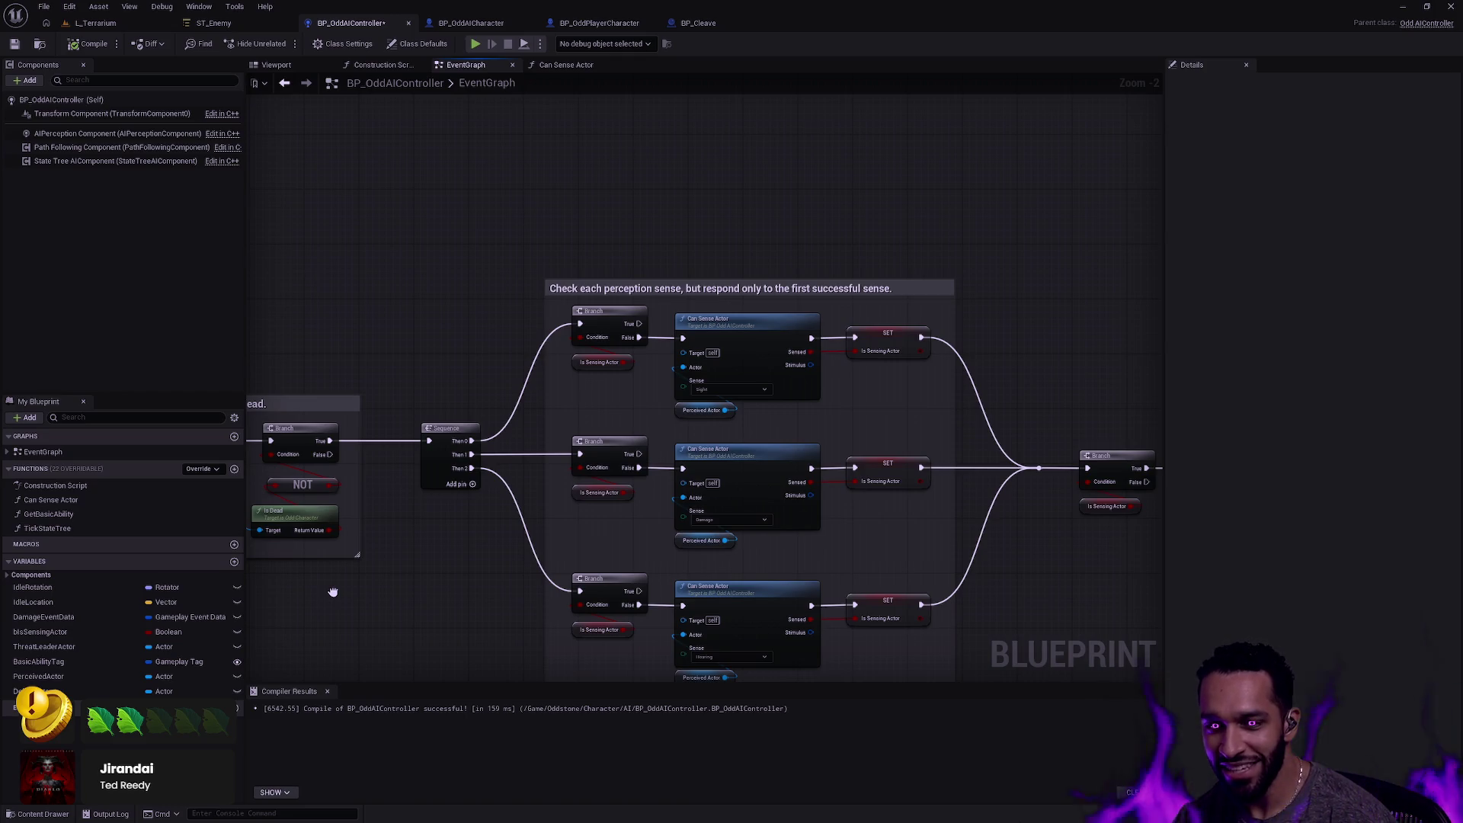
left_click_drag(333, 592, 334, 592)
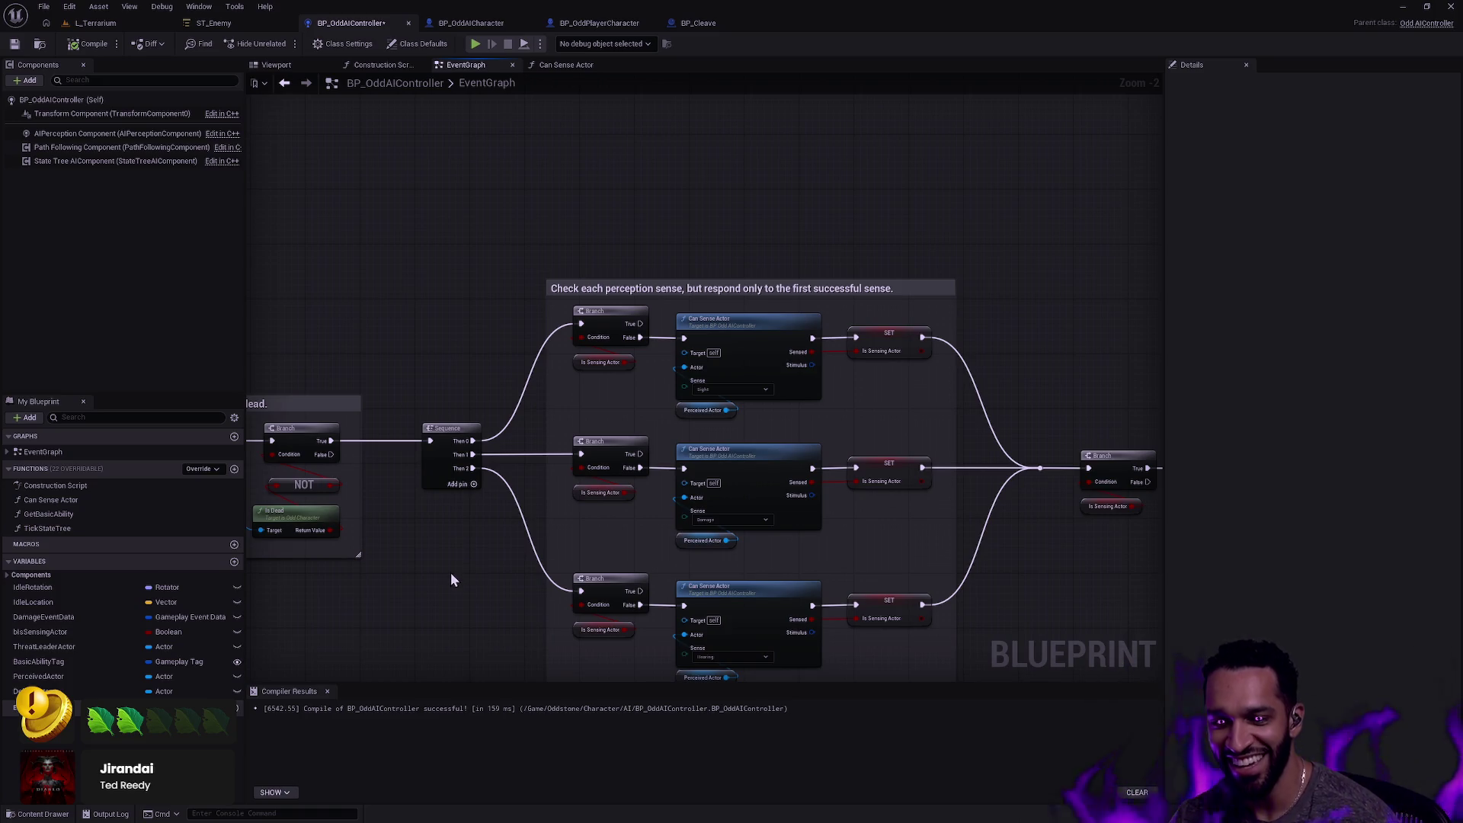
Inspect the middle and bottom Can Sense Actor nodes' details, then return to L_Terrarium.
left_click(745, 467)
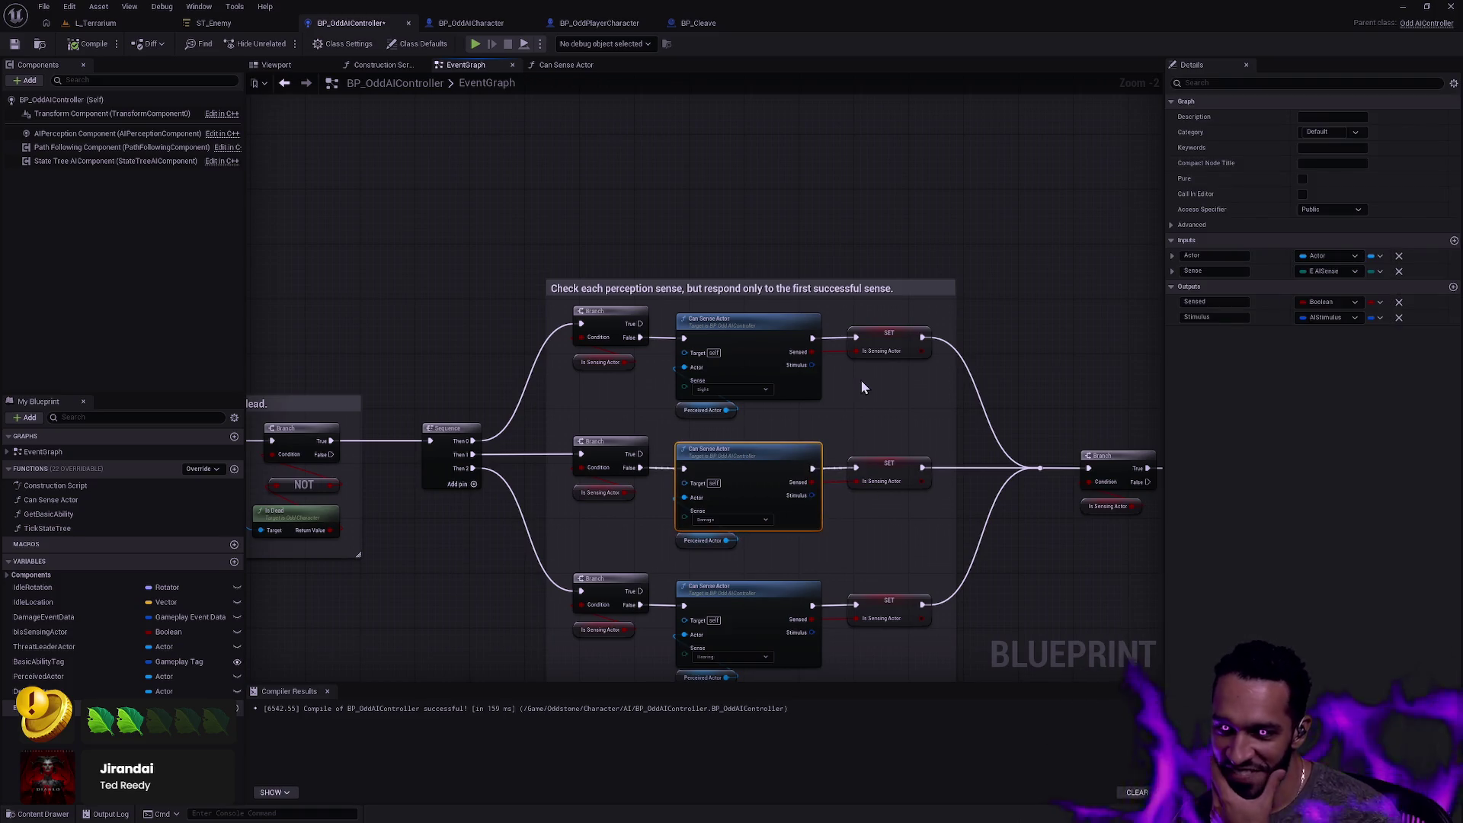
left_click(993, 518)
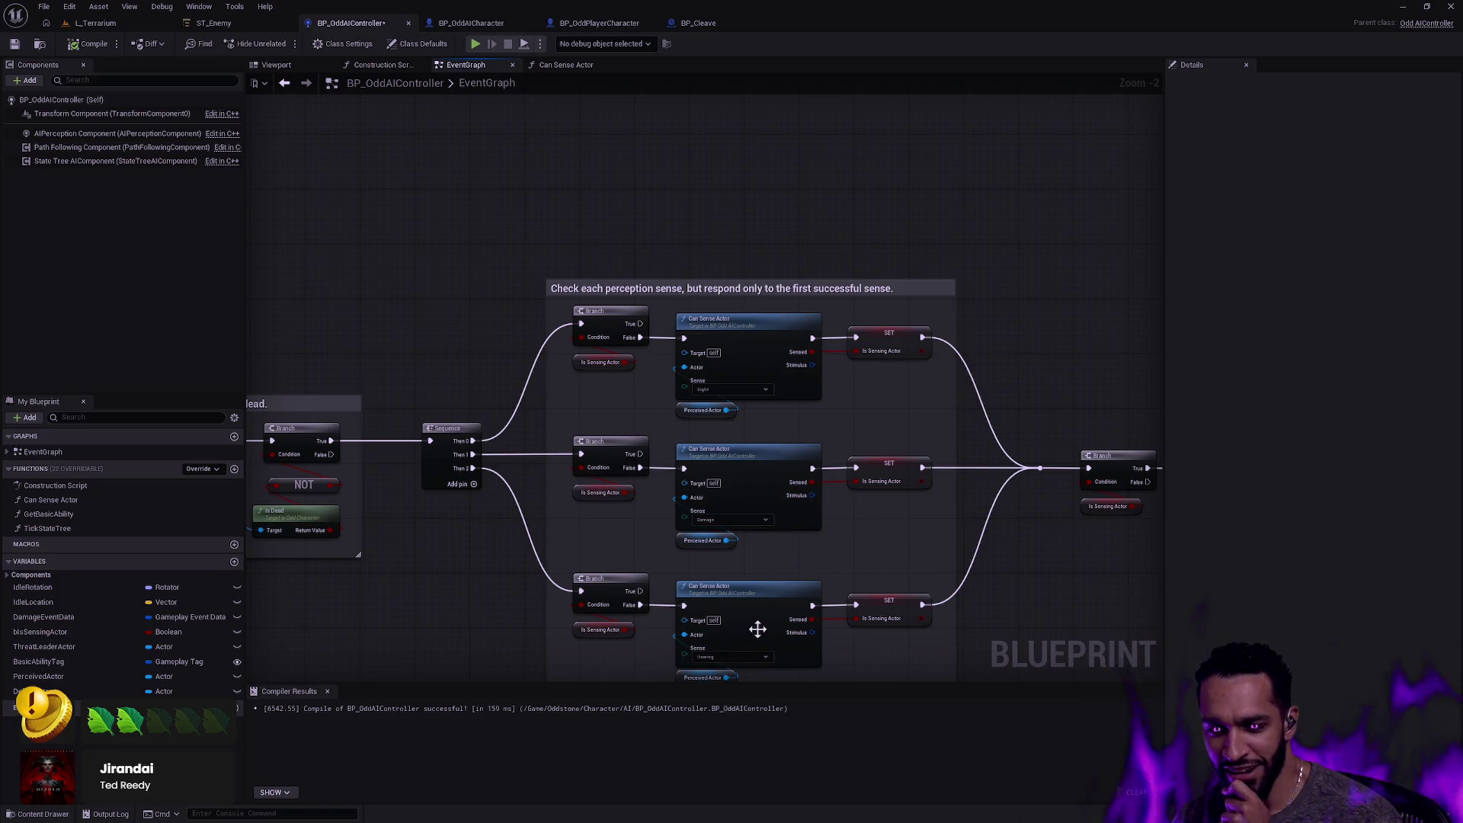
left_click(771, 438)
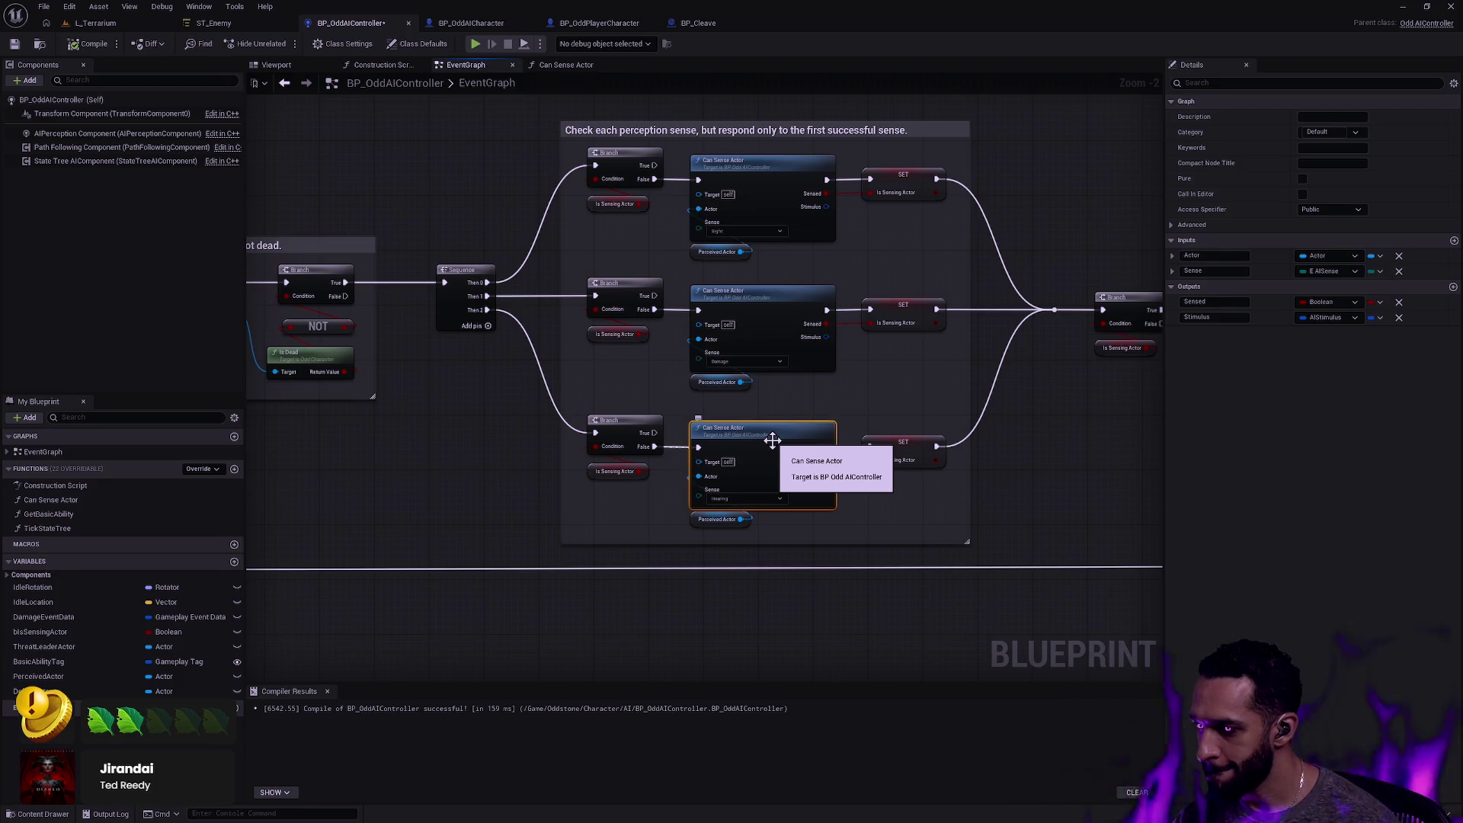
left_click(383, 215)
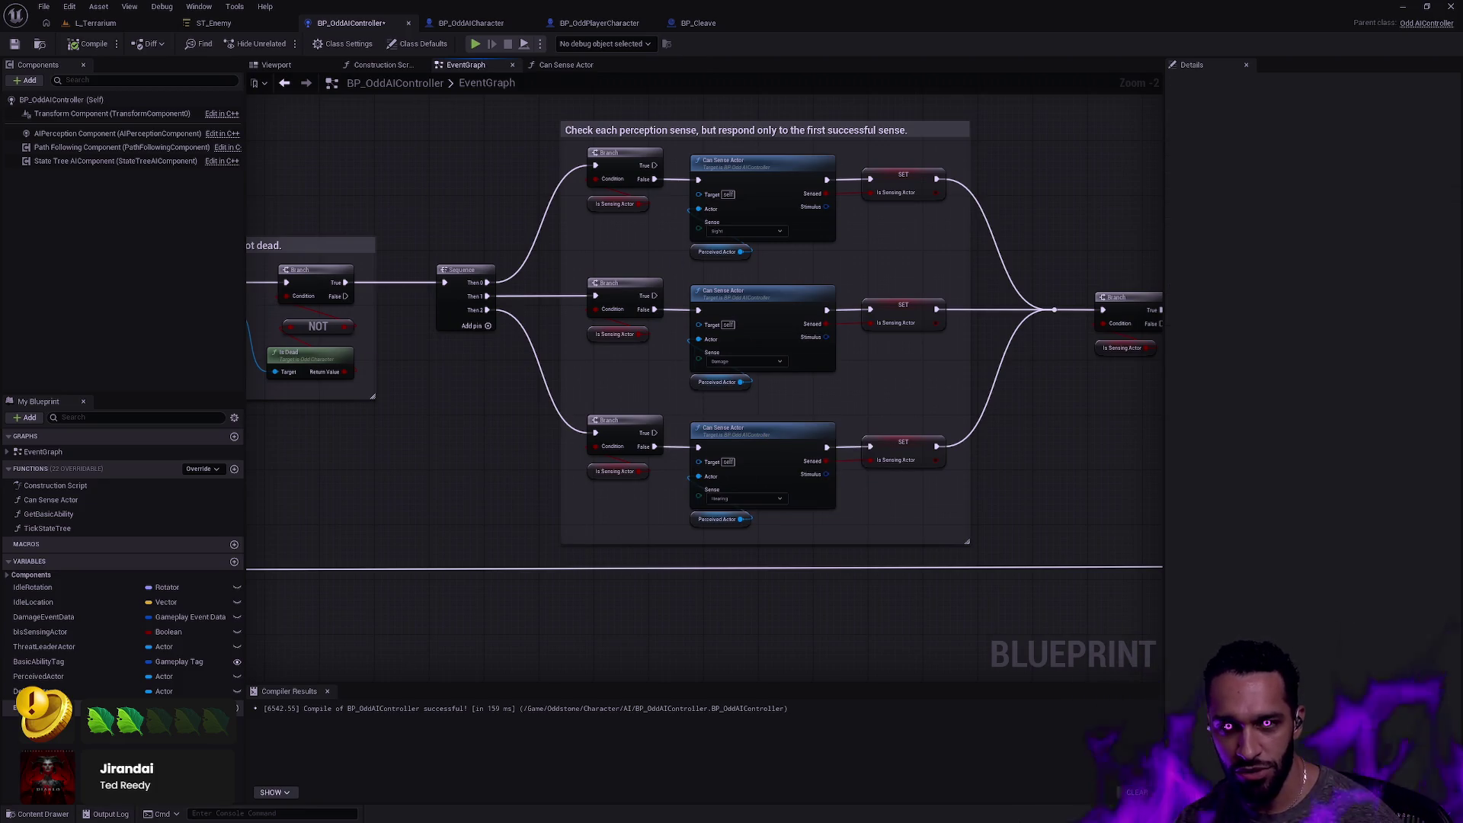
left_click(95, 23)
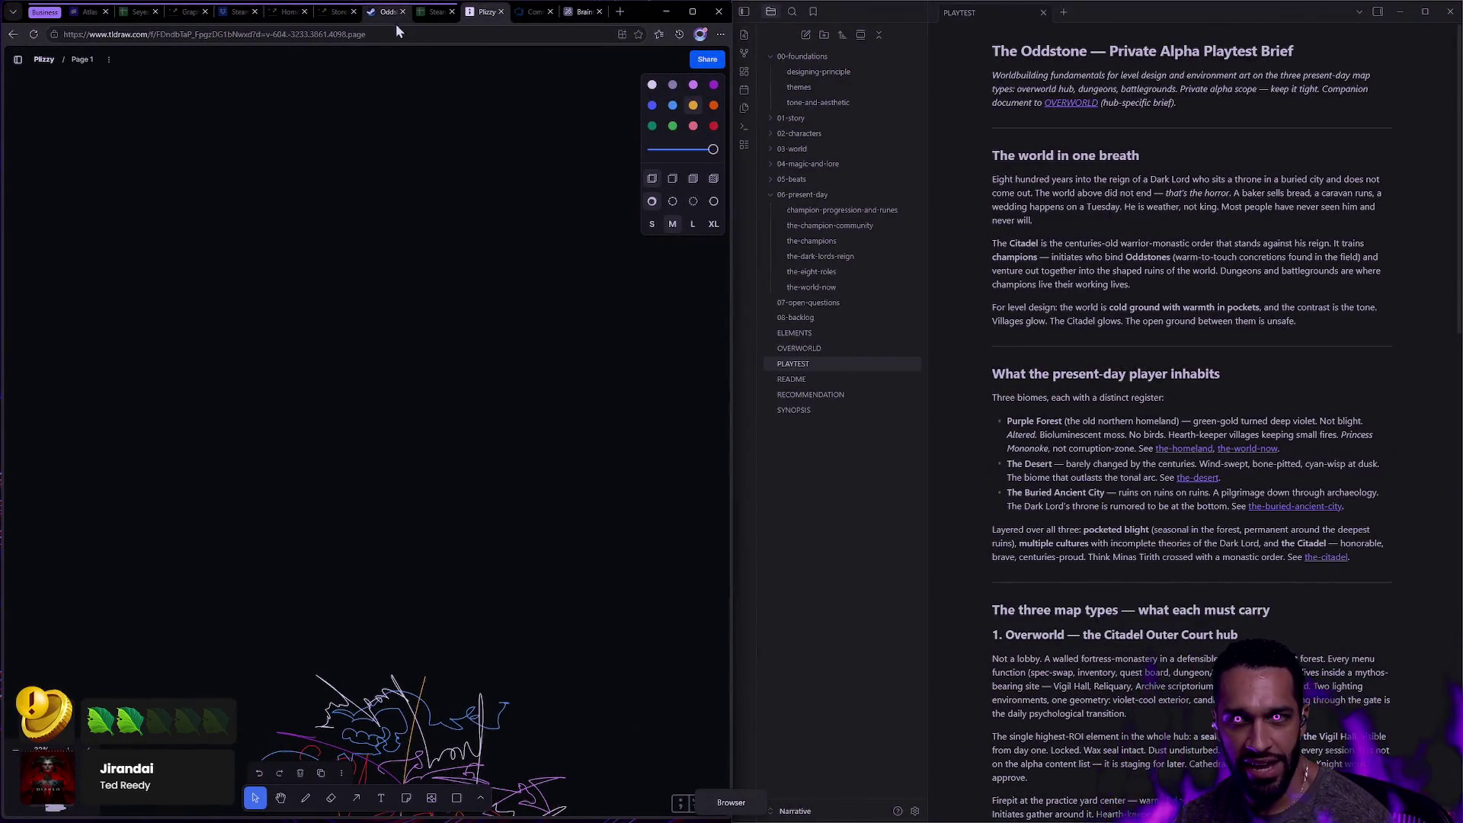
Read through the Oddstone Steam page's About section and System Requirements.
left_click(387, 12)
scroll(396, 276, "down", 5)
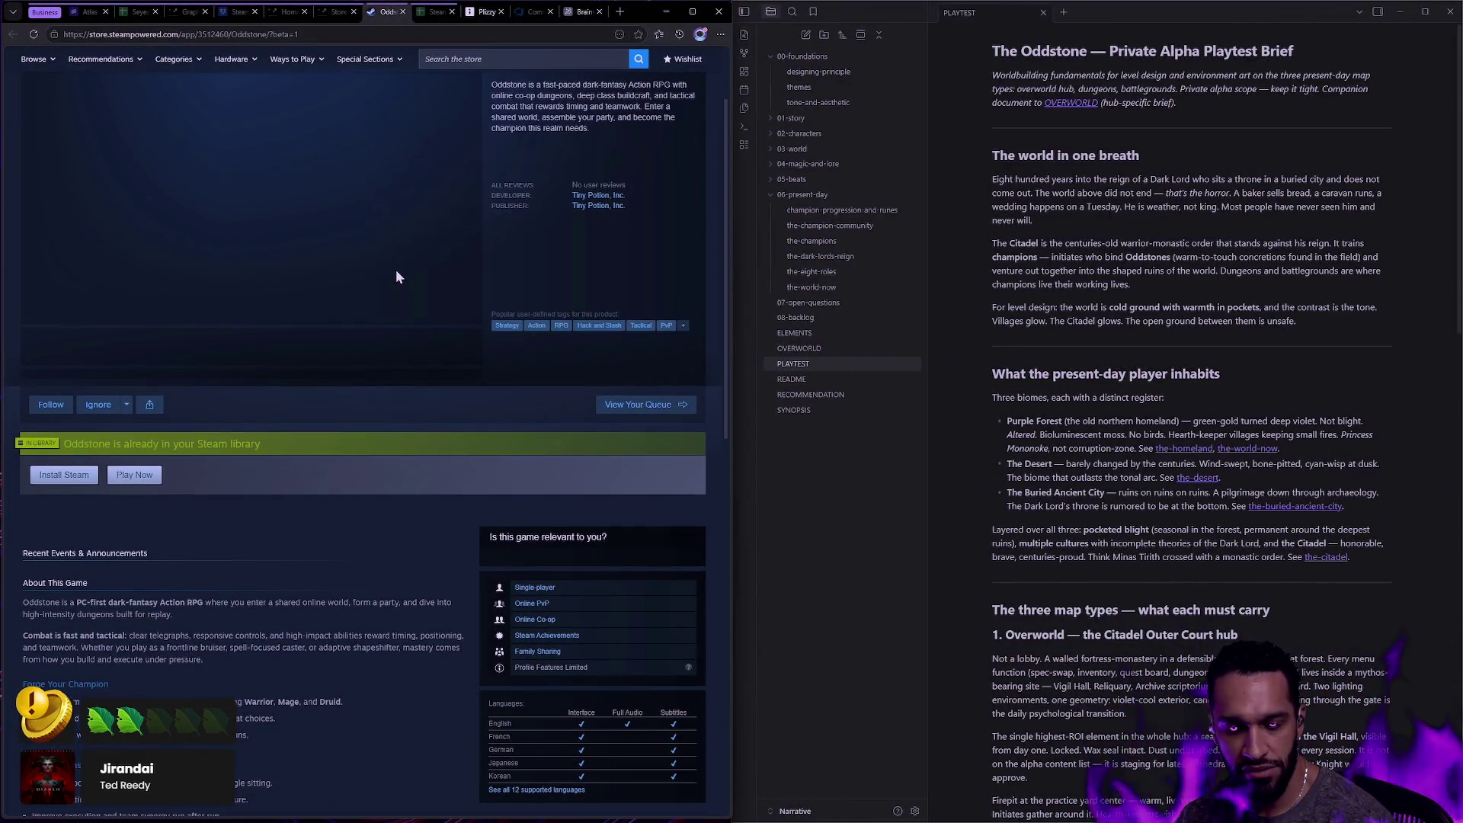
scroll(396, 276, "down", 3)
scroll(392, 271, "down", 3)
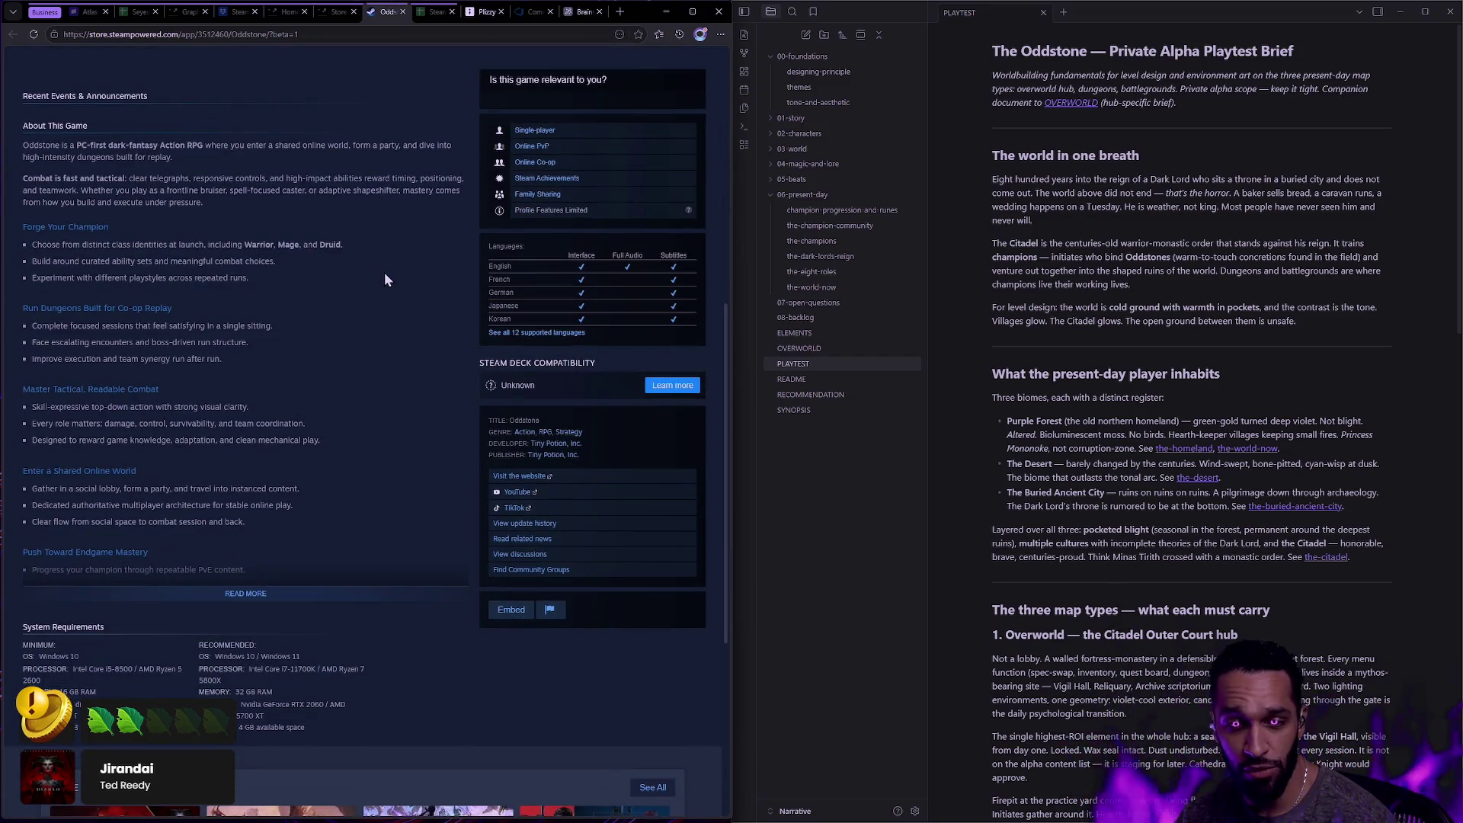
scroll(387, 274, "down", 4)
scroll(385, 286, "up", 15)
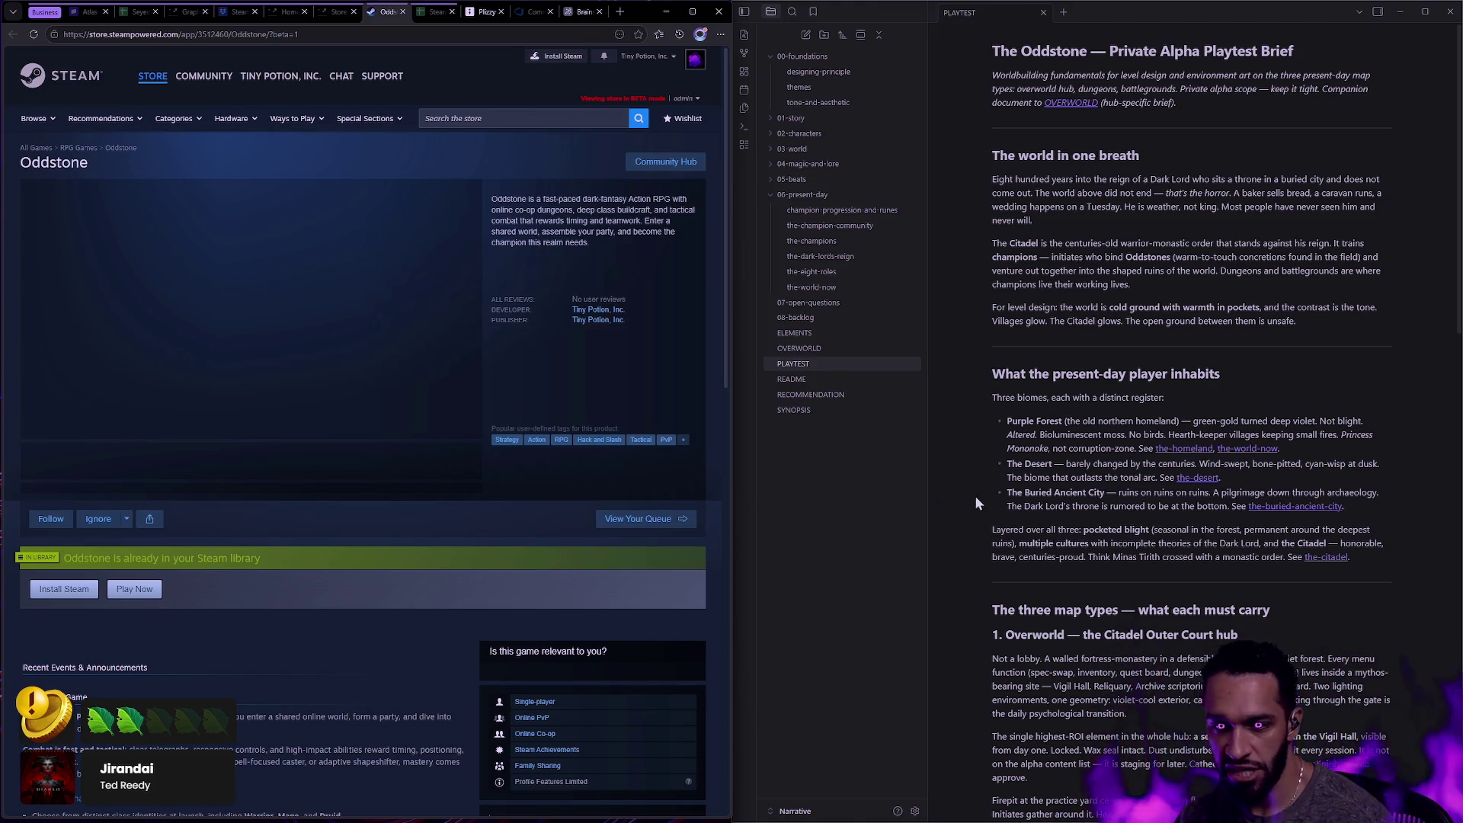
key("ctrl+super+Right")
key("ctrl+super+Right")
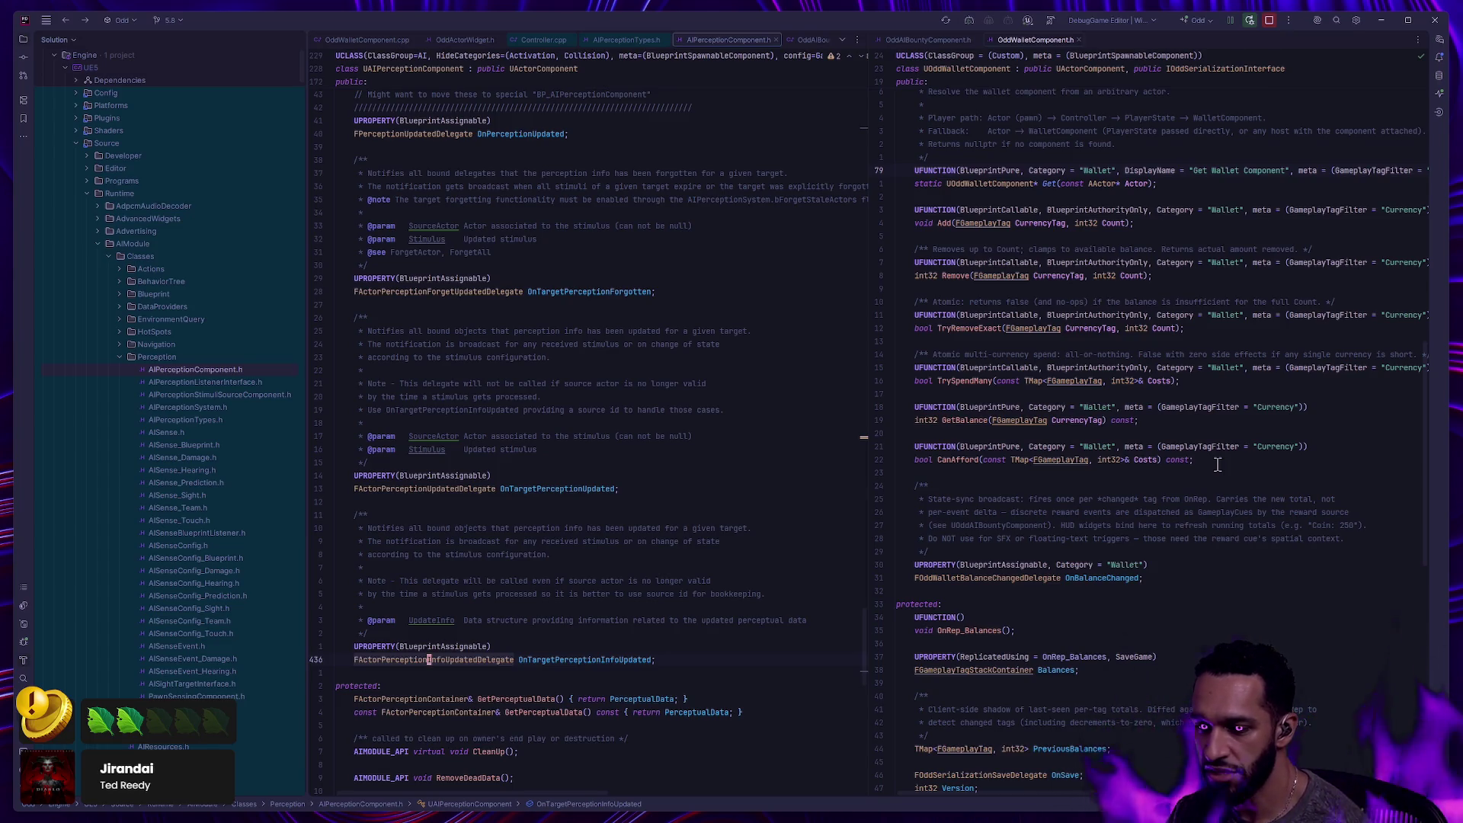
Leave the AIPerceptionComponent.h header in Rider and return to Unreal Editor.
key("alt+Tab")
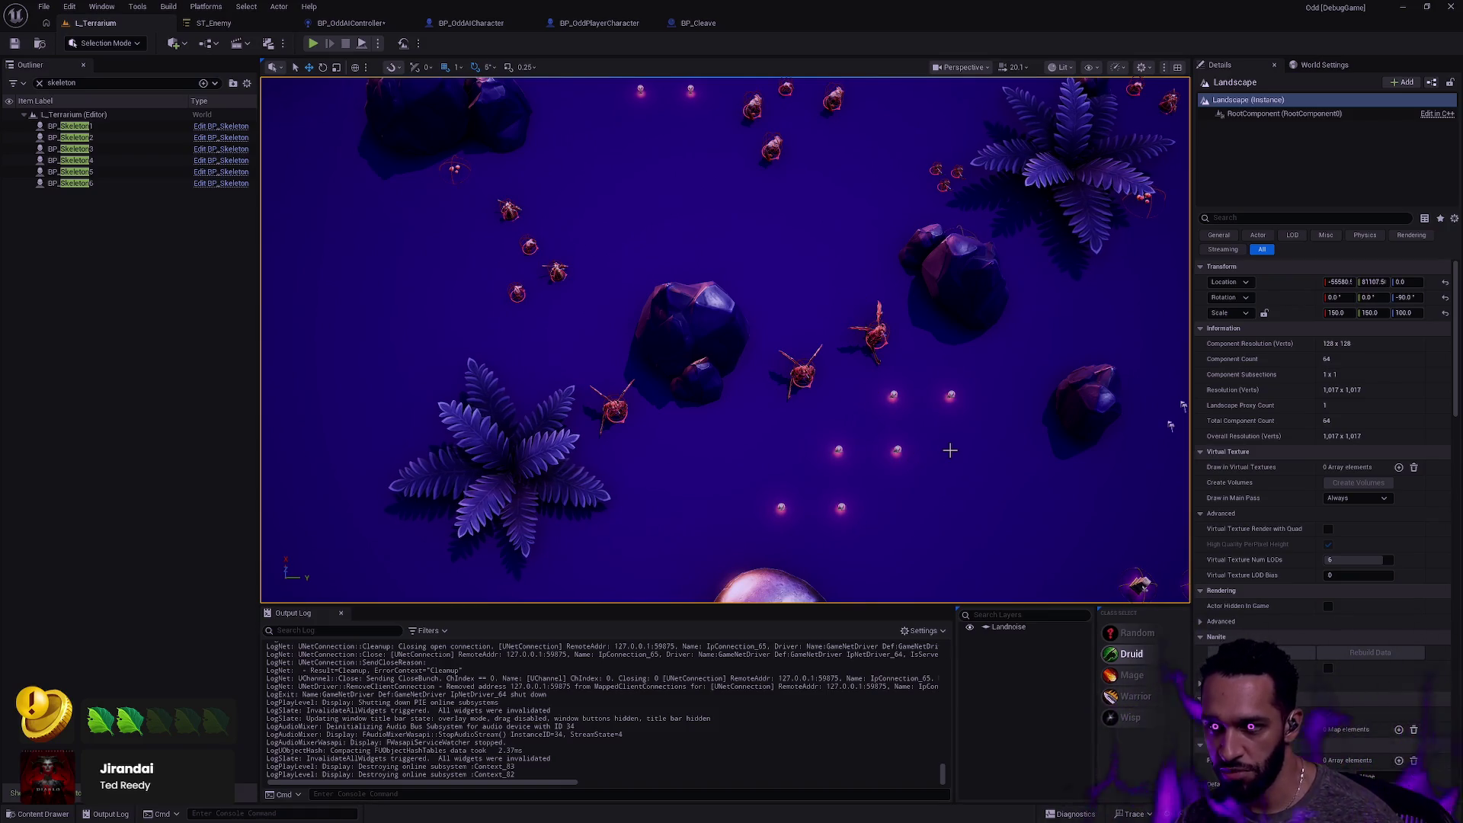
Zoom out and fly the viewport camera over the skeletons among the crystal rocks.
scroll(950, 449, "down", 3)
key("Right")
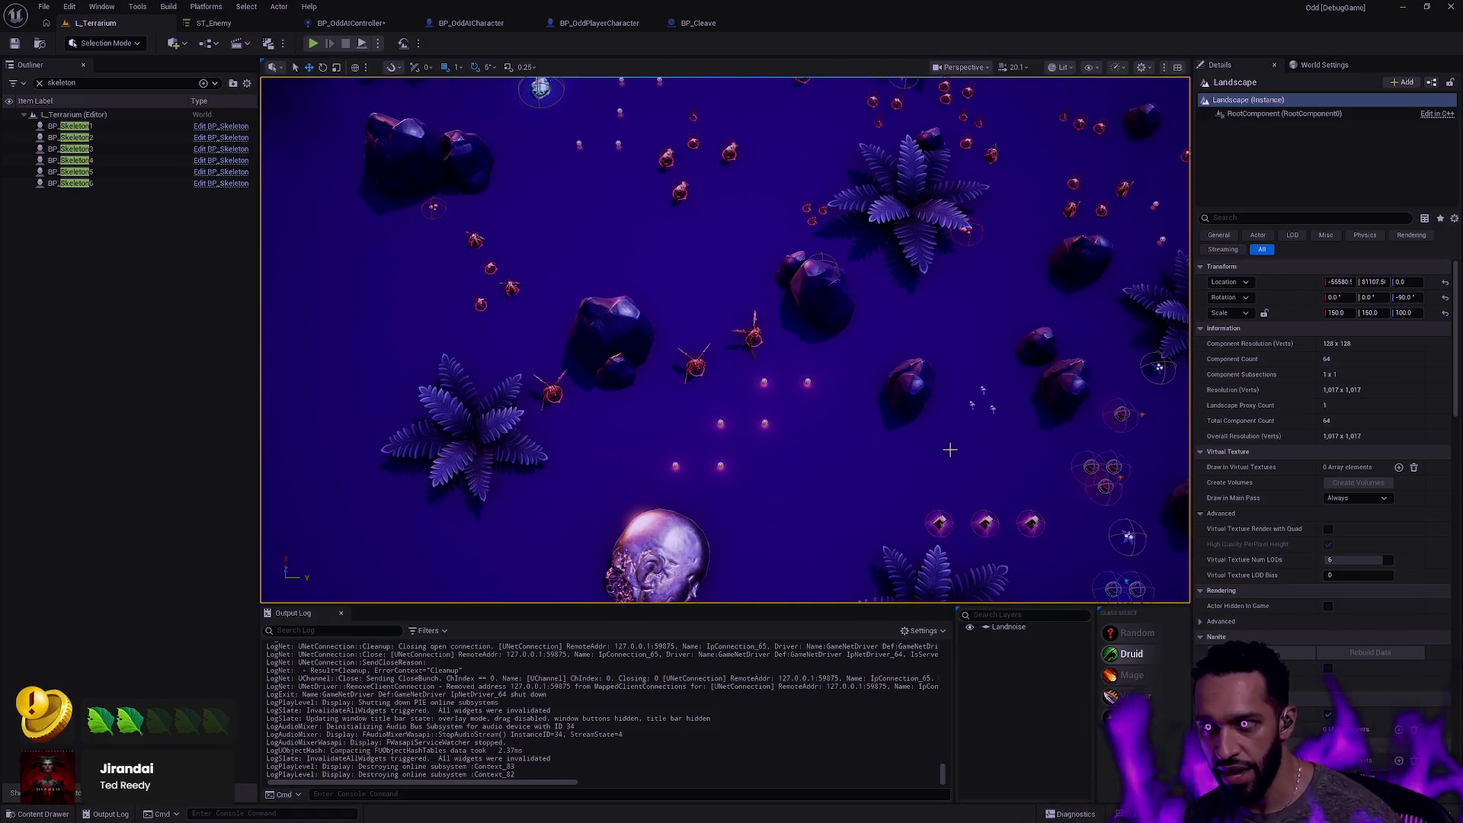
key("Up")
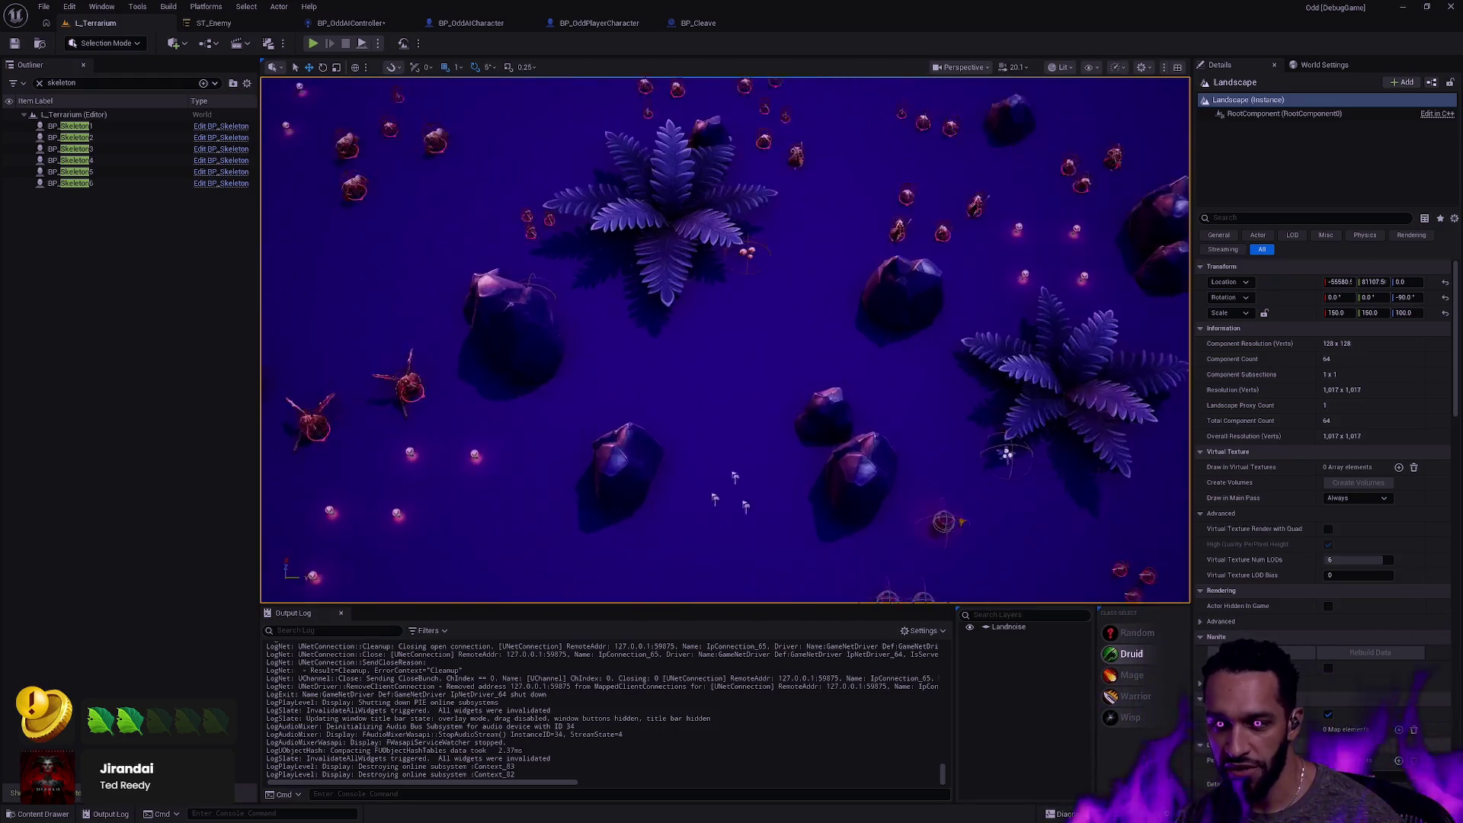
key("Up")
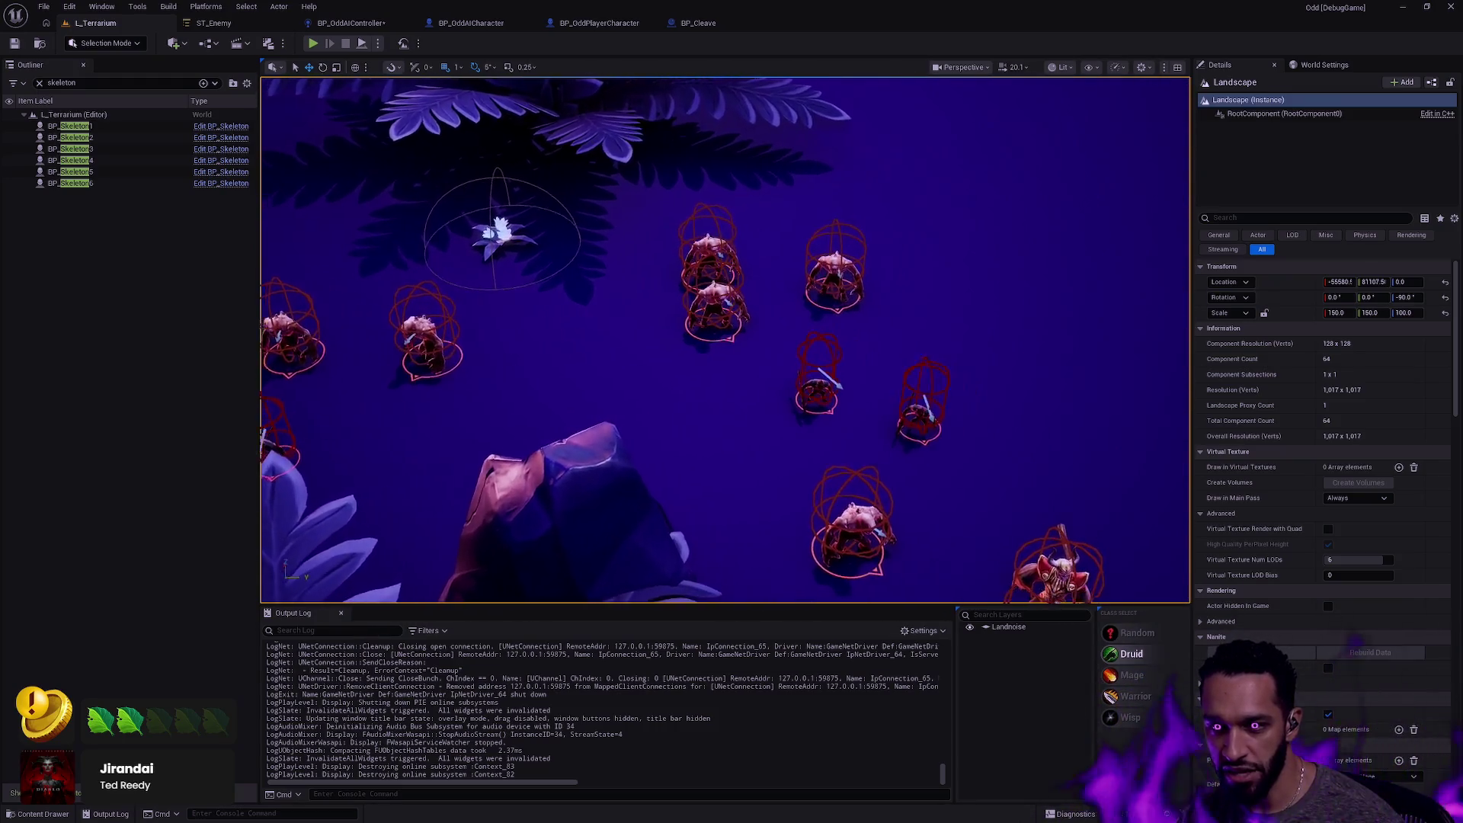
key("Up")
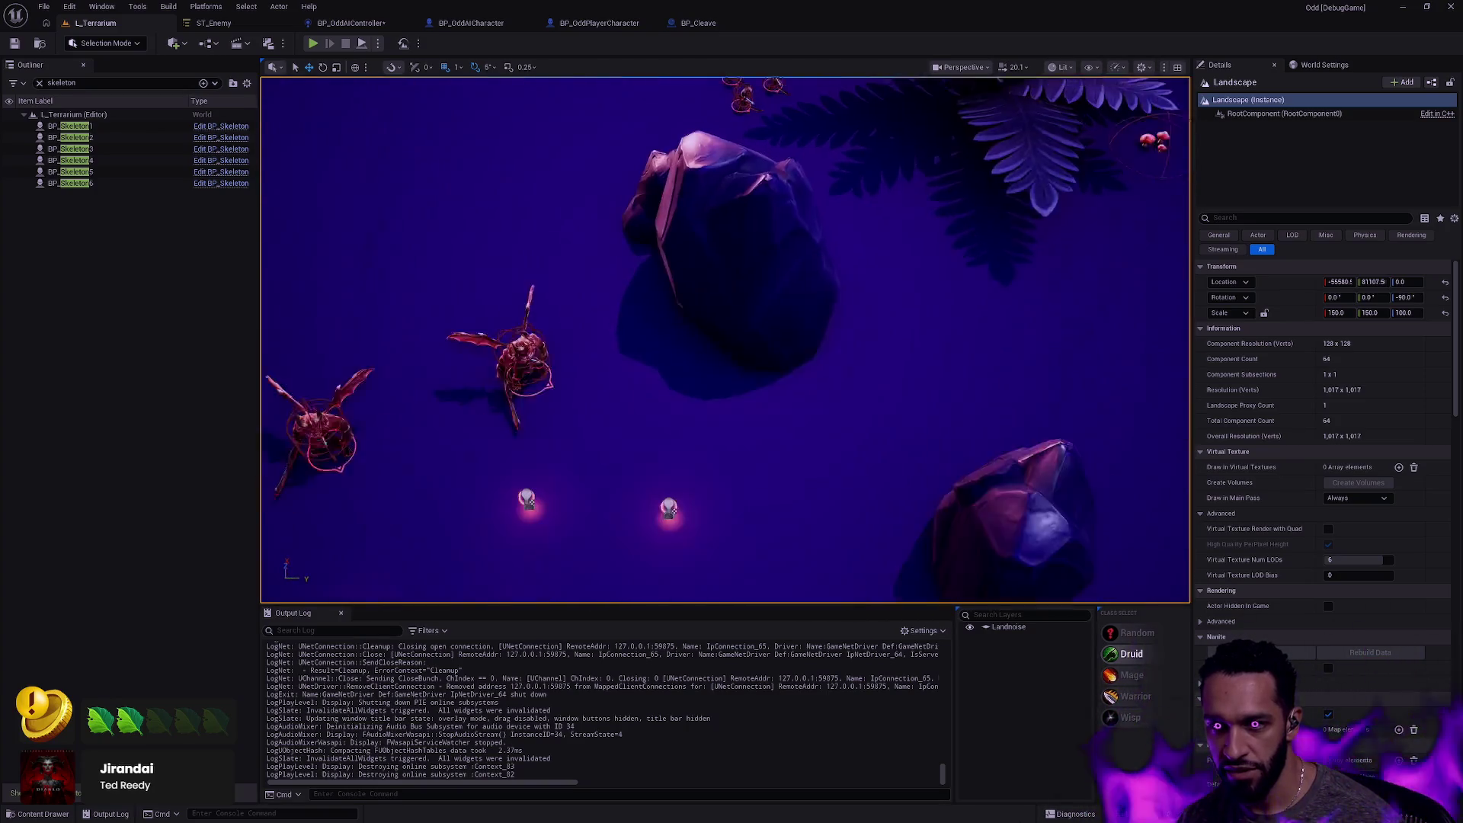
key("Up")
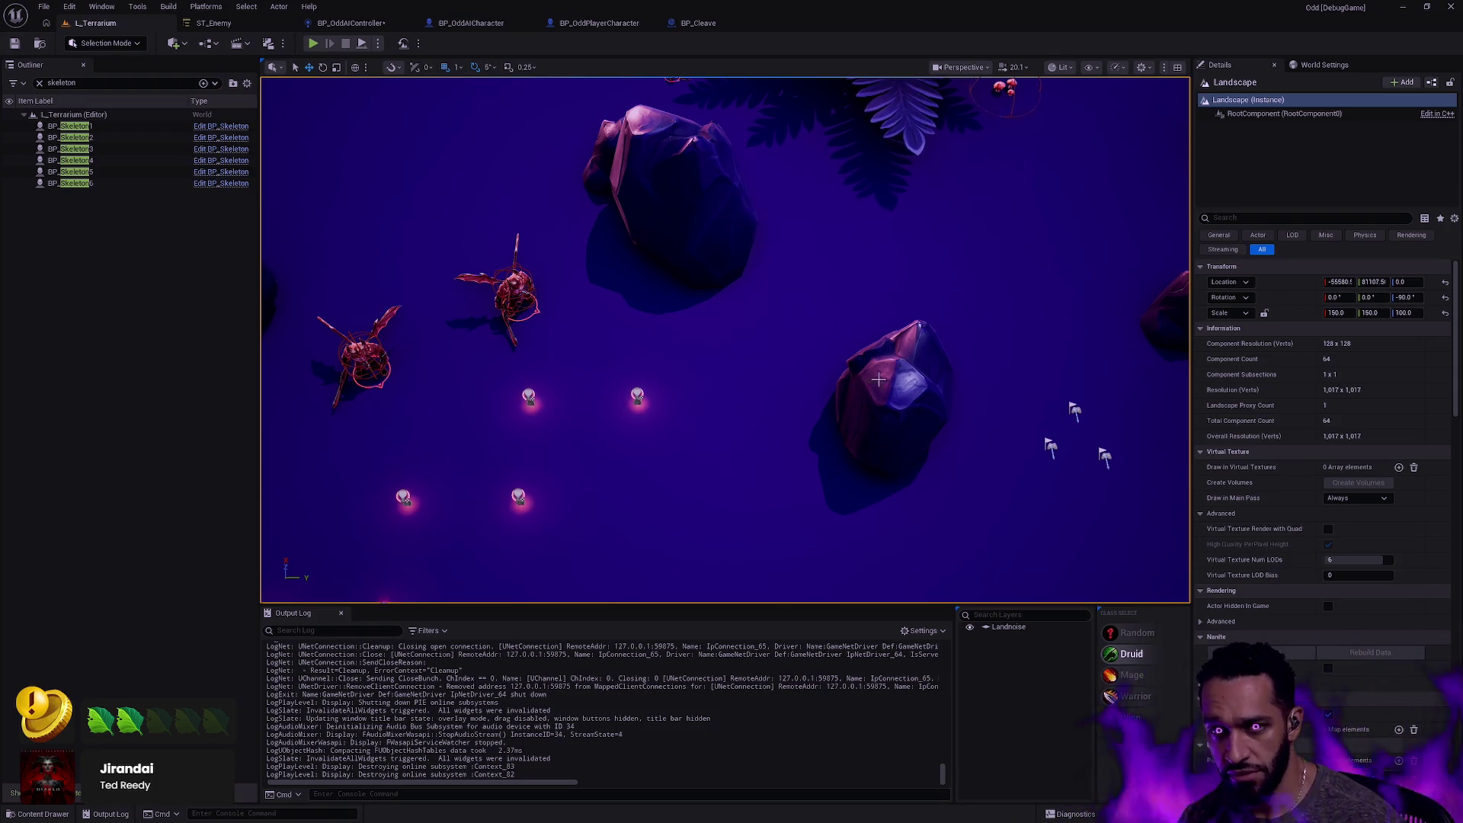
key("Escape")
scroll(953, 323, "down", 5)
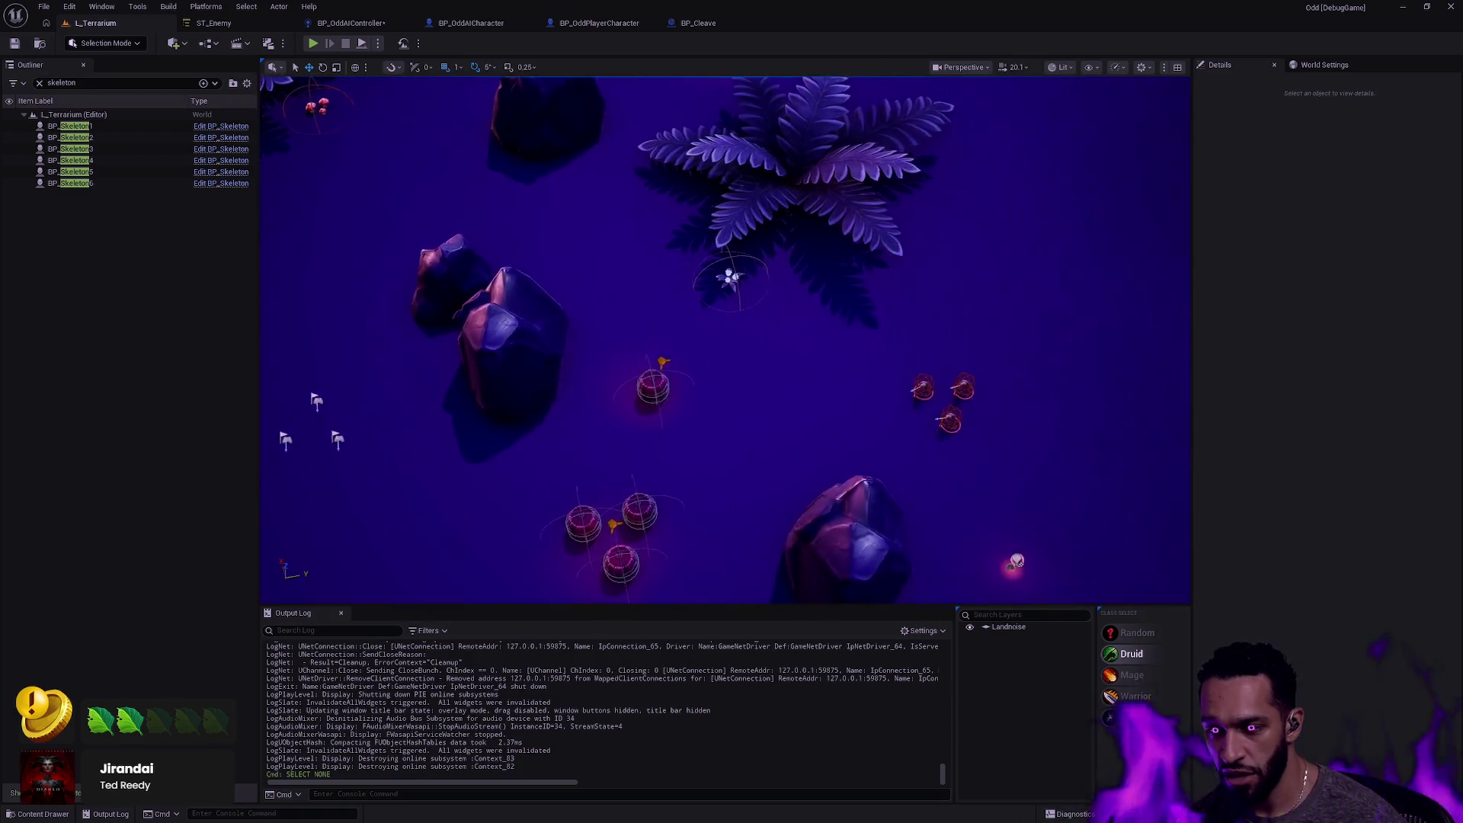
scroll(724, 339, "down", 5)
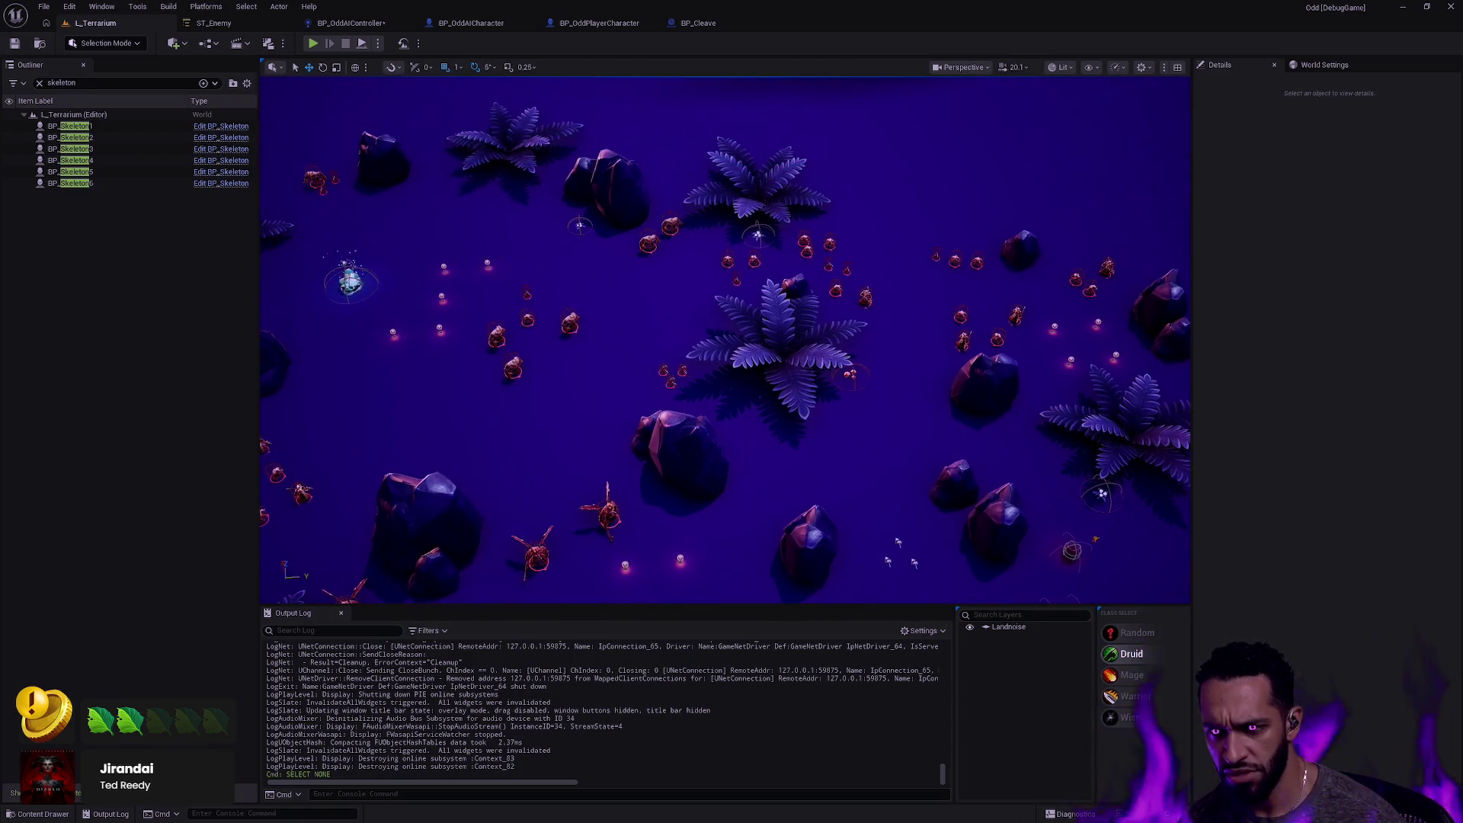
key("s")
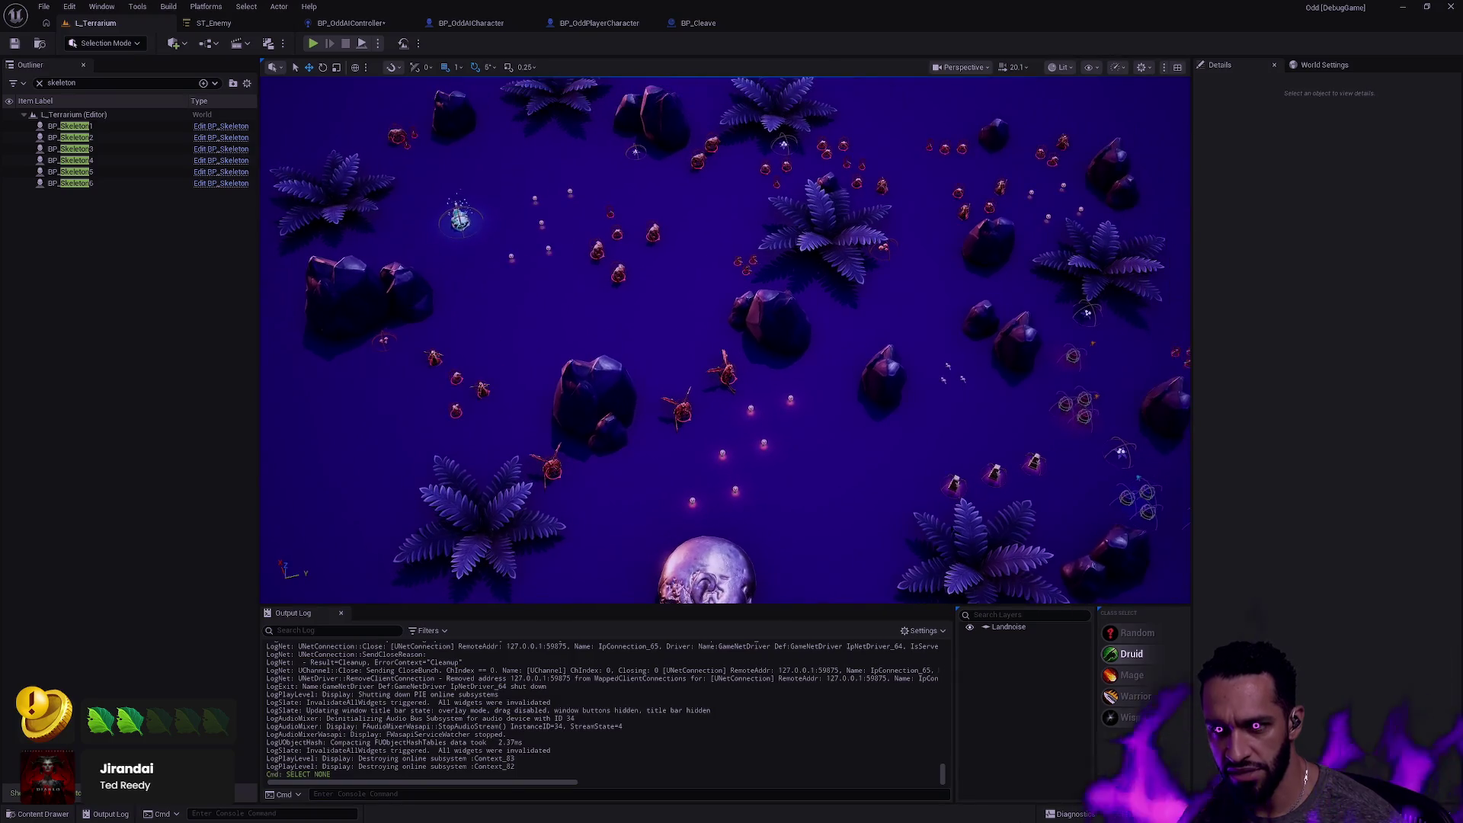
scroll(725, 339, "up", 5)
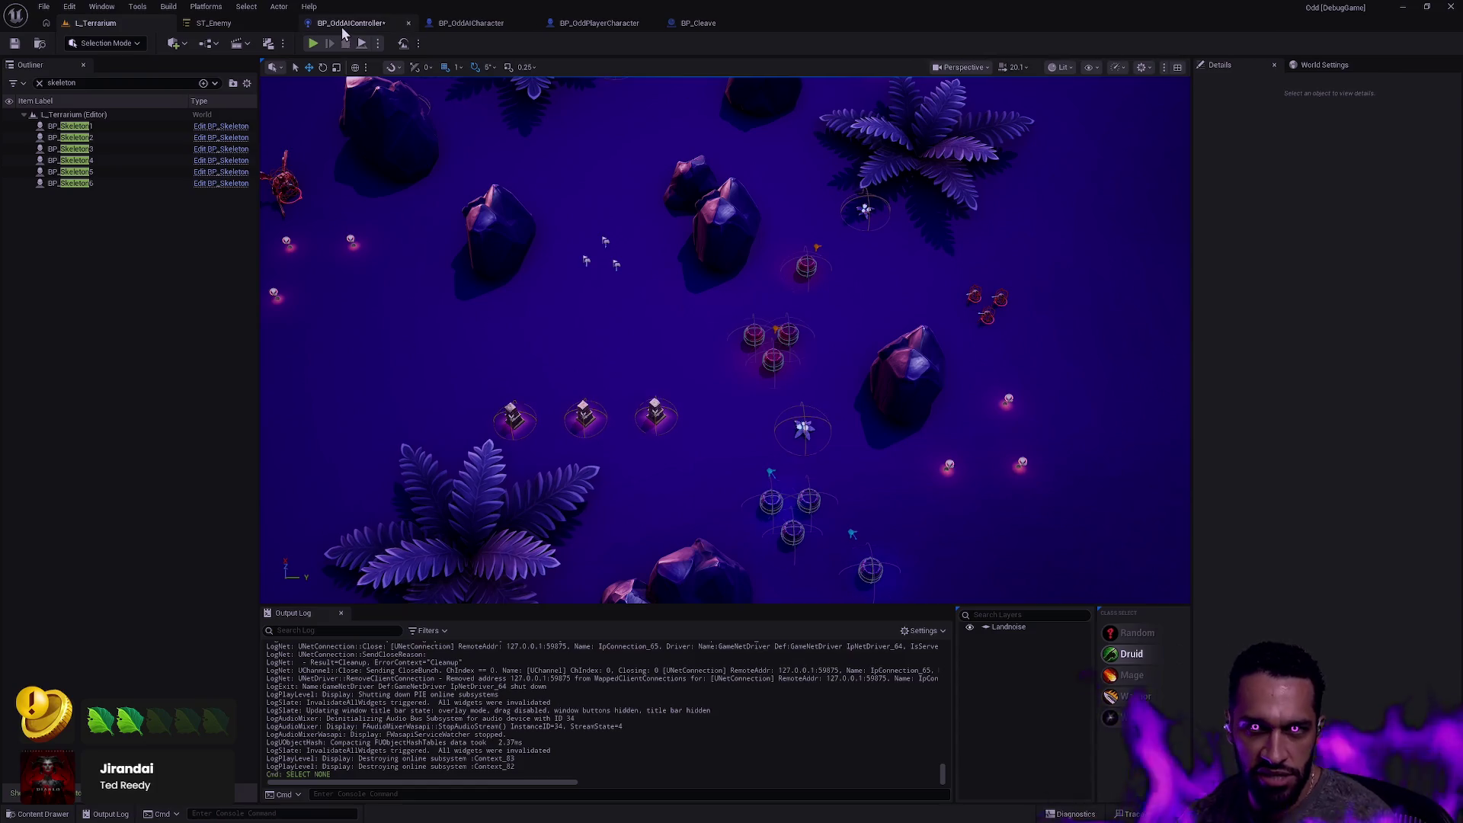
left_click(346, 23)
left_click_drag(606, 249, 903, 209)
scroll(903, 210, "down", 2)
mouse_move(252, 503)
left_mouse_down()
mouse_move(633, 359)
mouse_move(760, 389)
left_mouse_up()
scroll(760, 388, "up", 4)
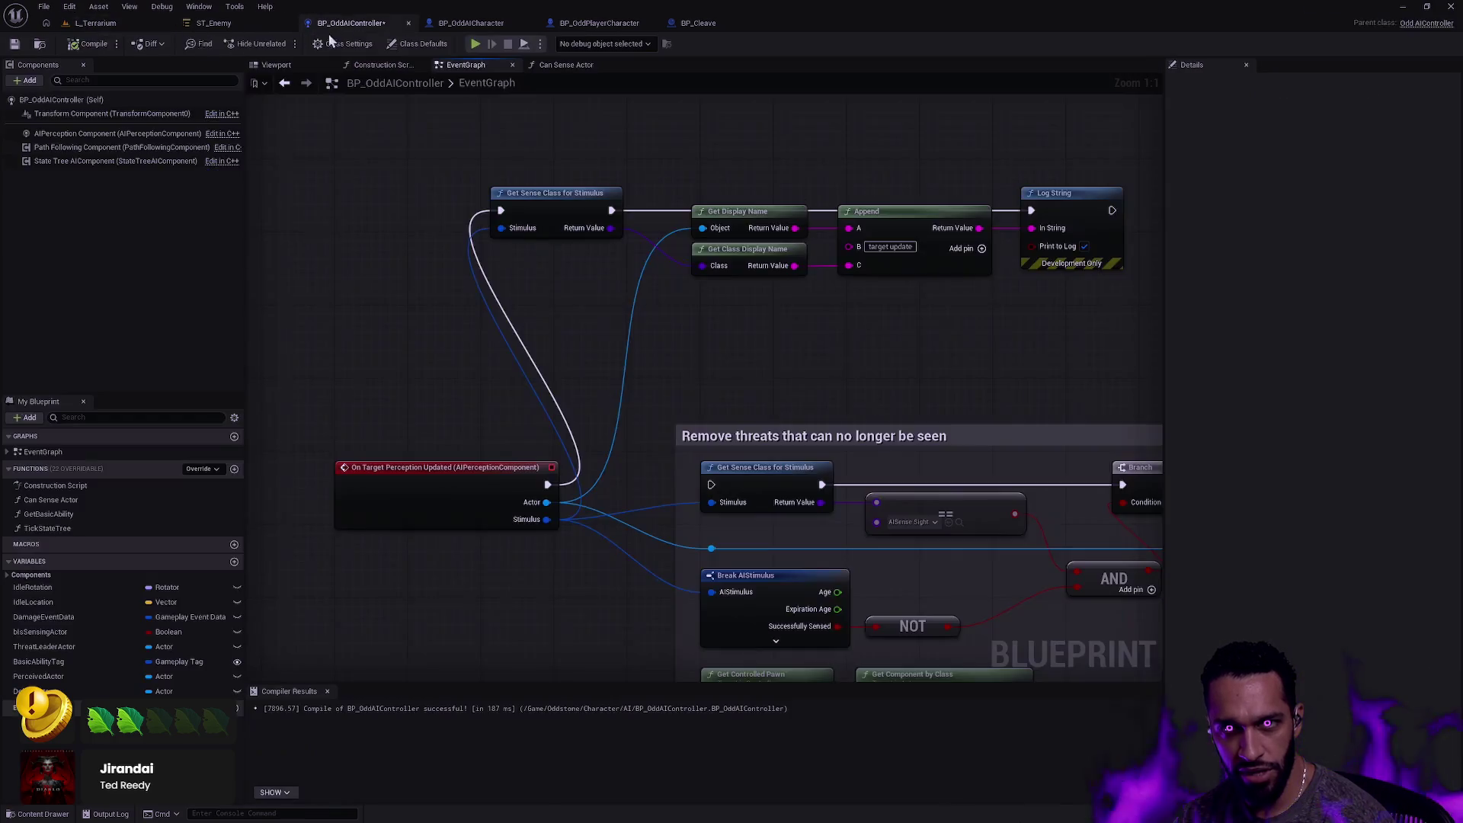
left_click(82, 25)
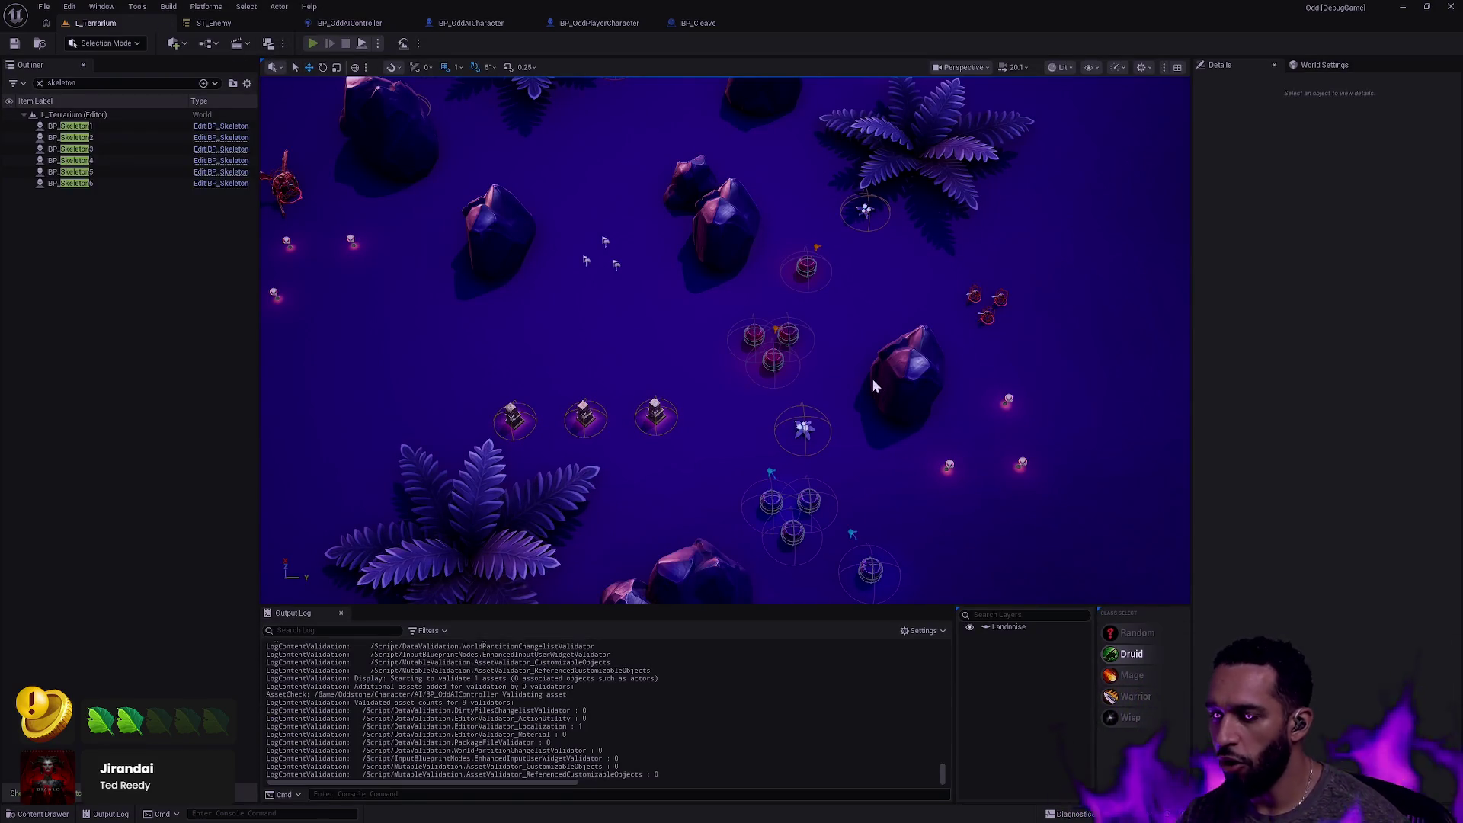
Start a play-in-editor session and clear the Output Log.
key("alt+p")
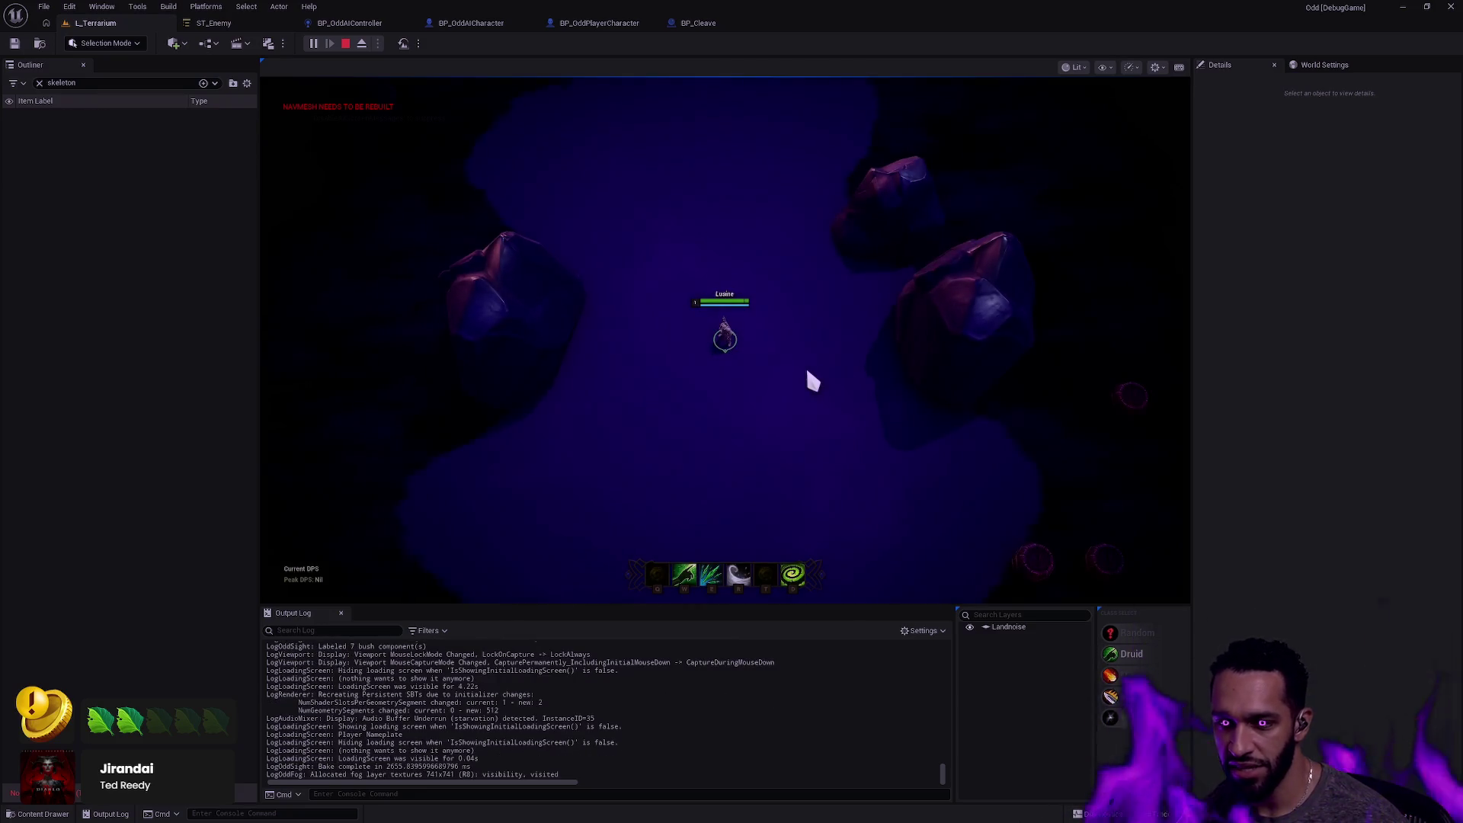
left_click(592, 419)
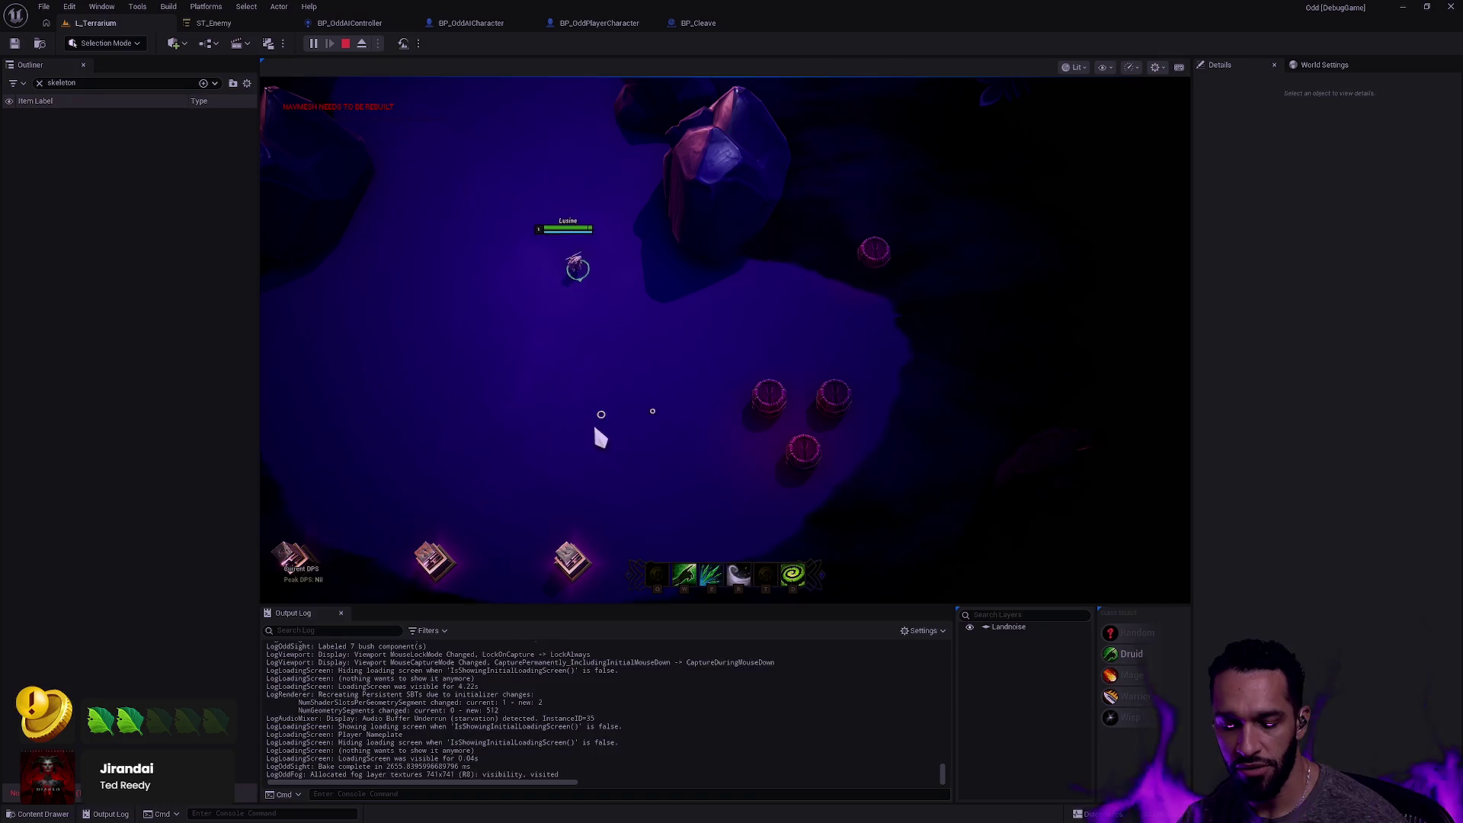
right_click(610, 692)
left_click(657, 551)
Walk the character toward the enemies and select BP_Skeleton0 in the Outliner.
left_click(669, 274)
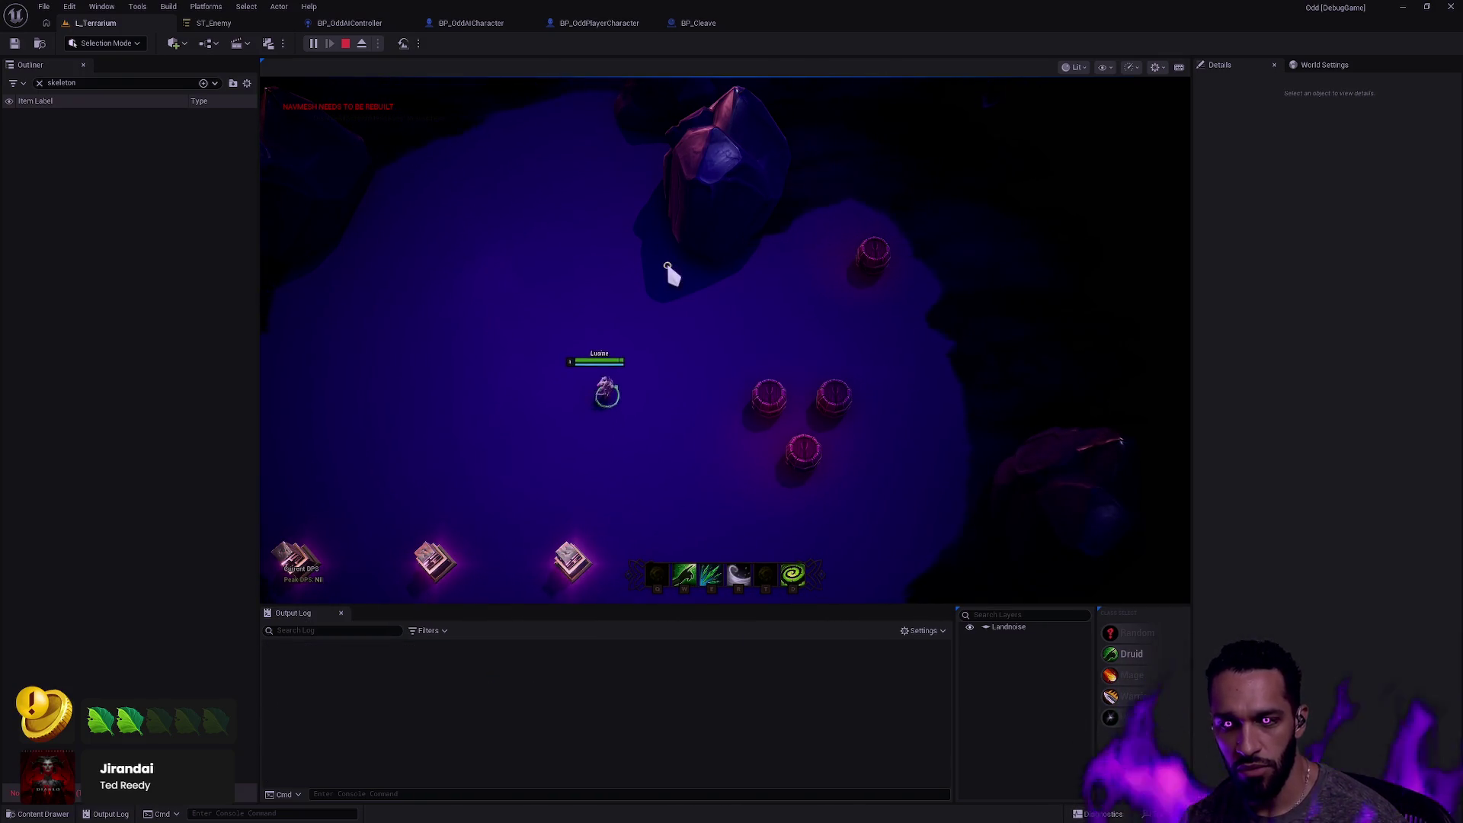
left_click(786, 326)
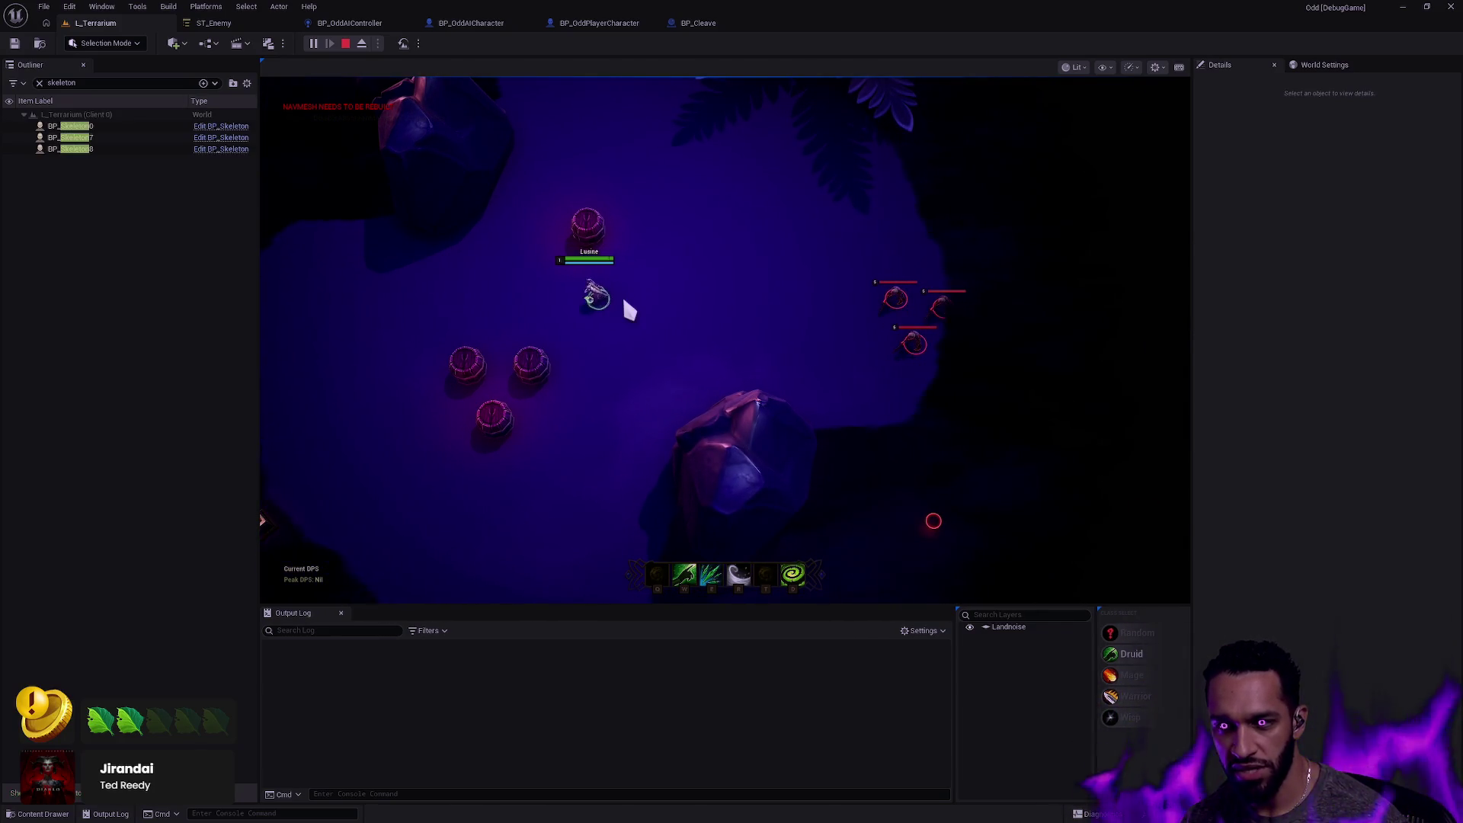
left_click(112, 126)
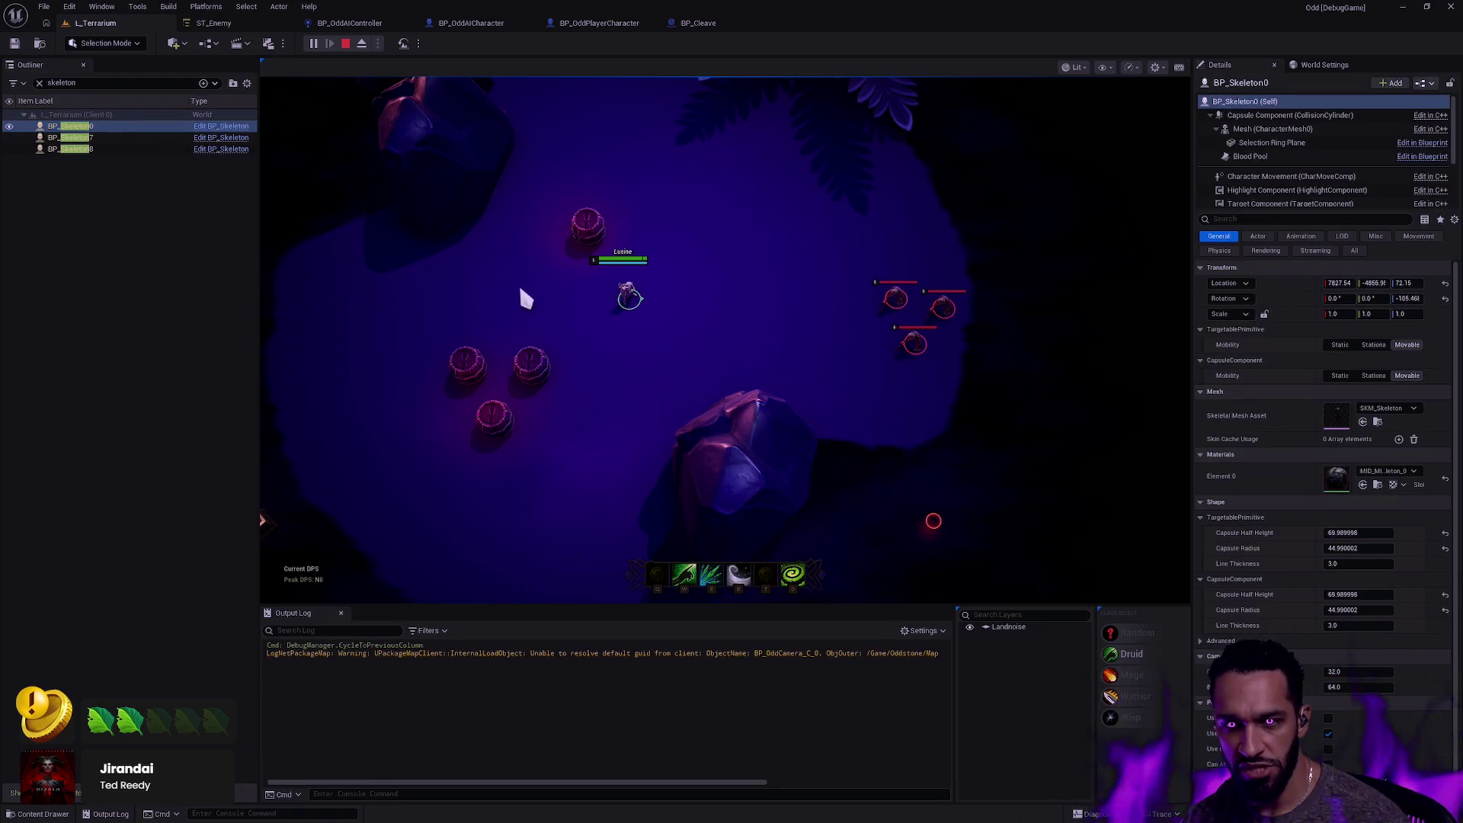
Show the gameplay debugger with BP_Skeleton0 as the debug actor and clear the log.
key("apostrophe")
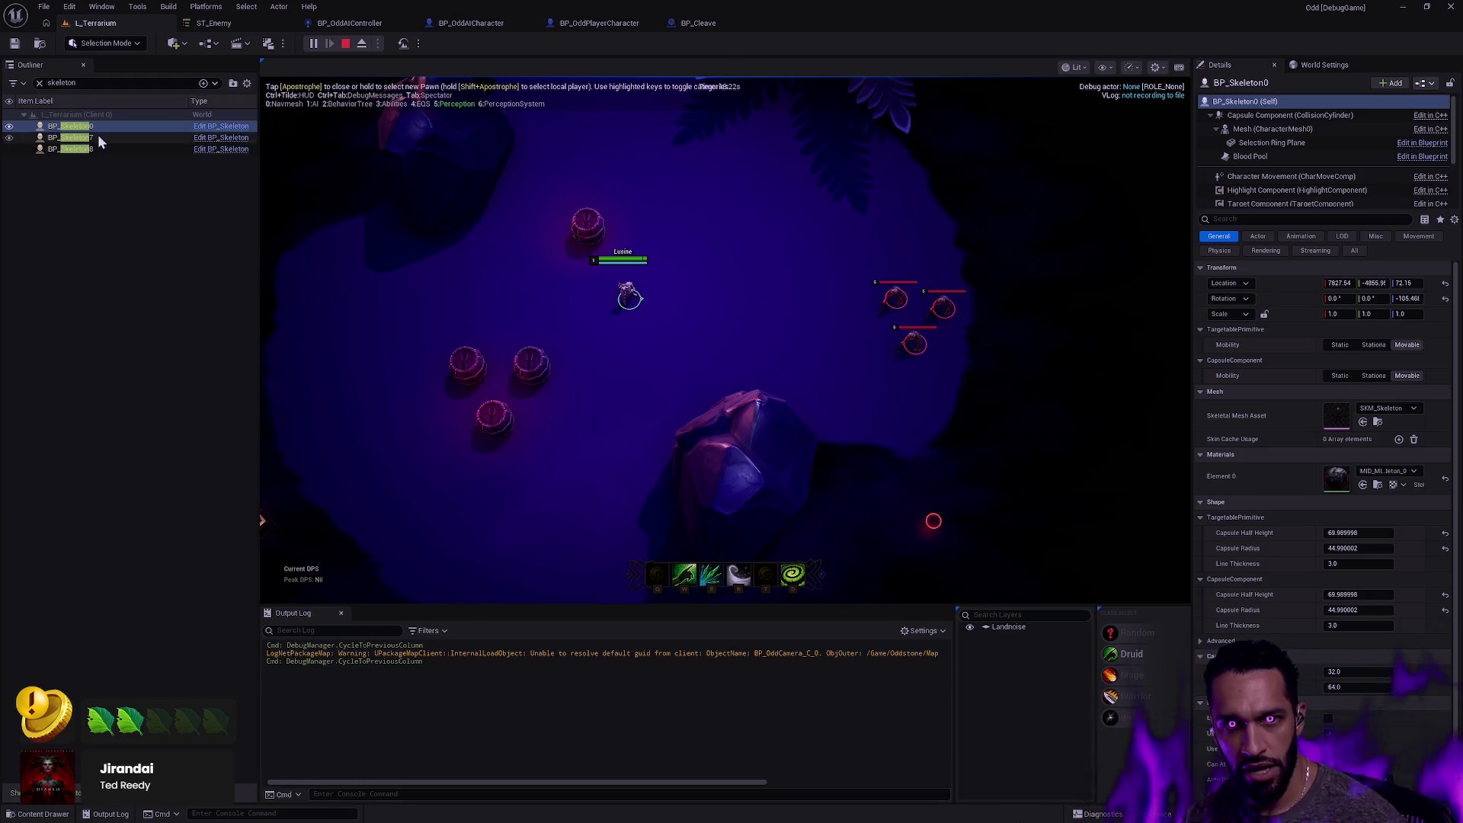
left_click(118, 128)
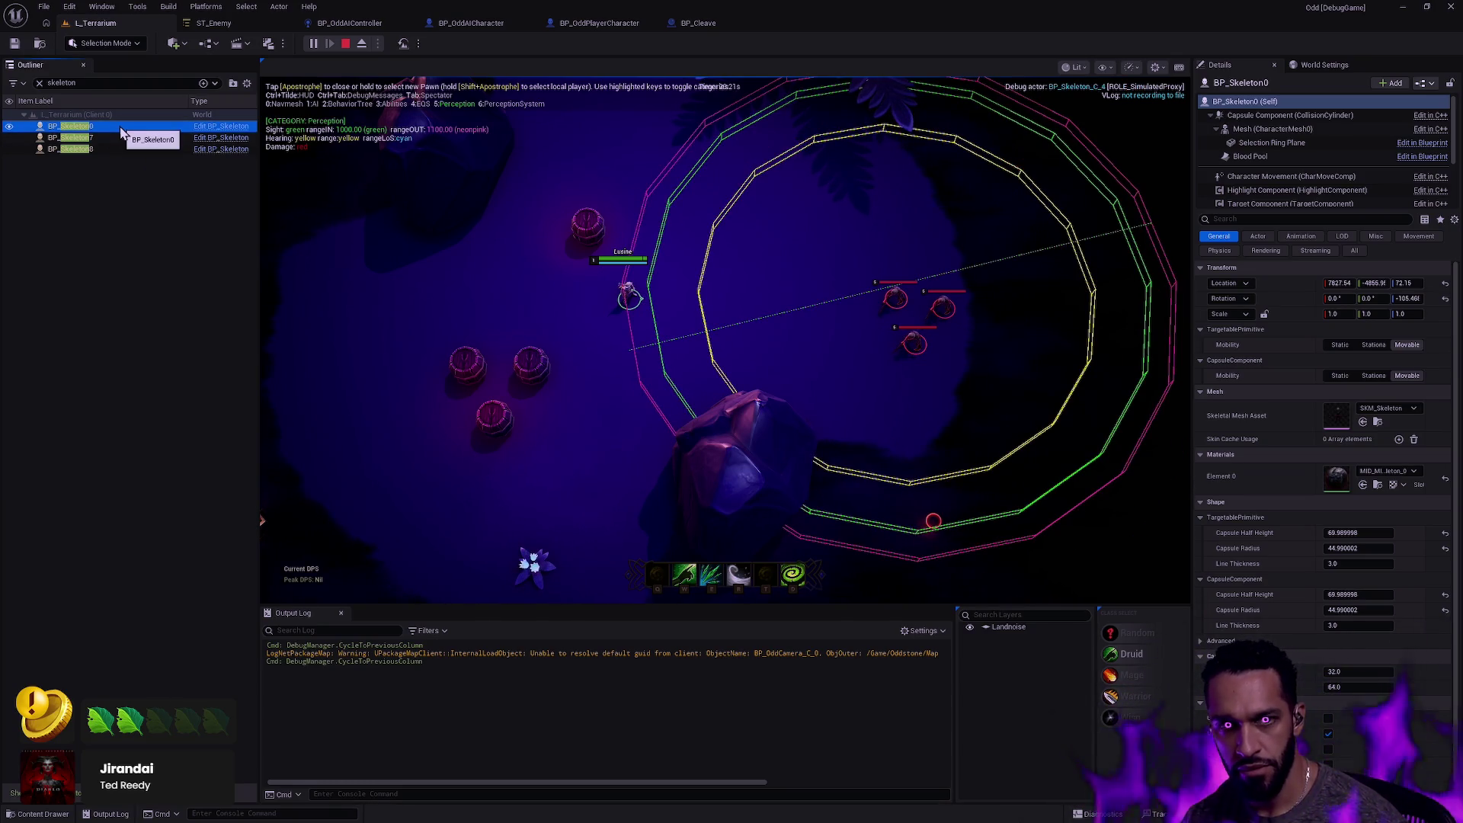
left_click(594, 305)
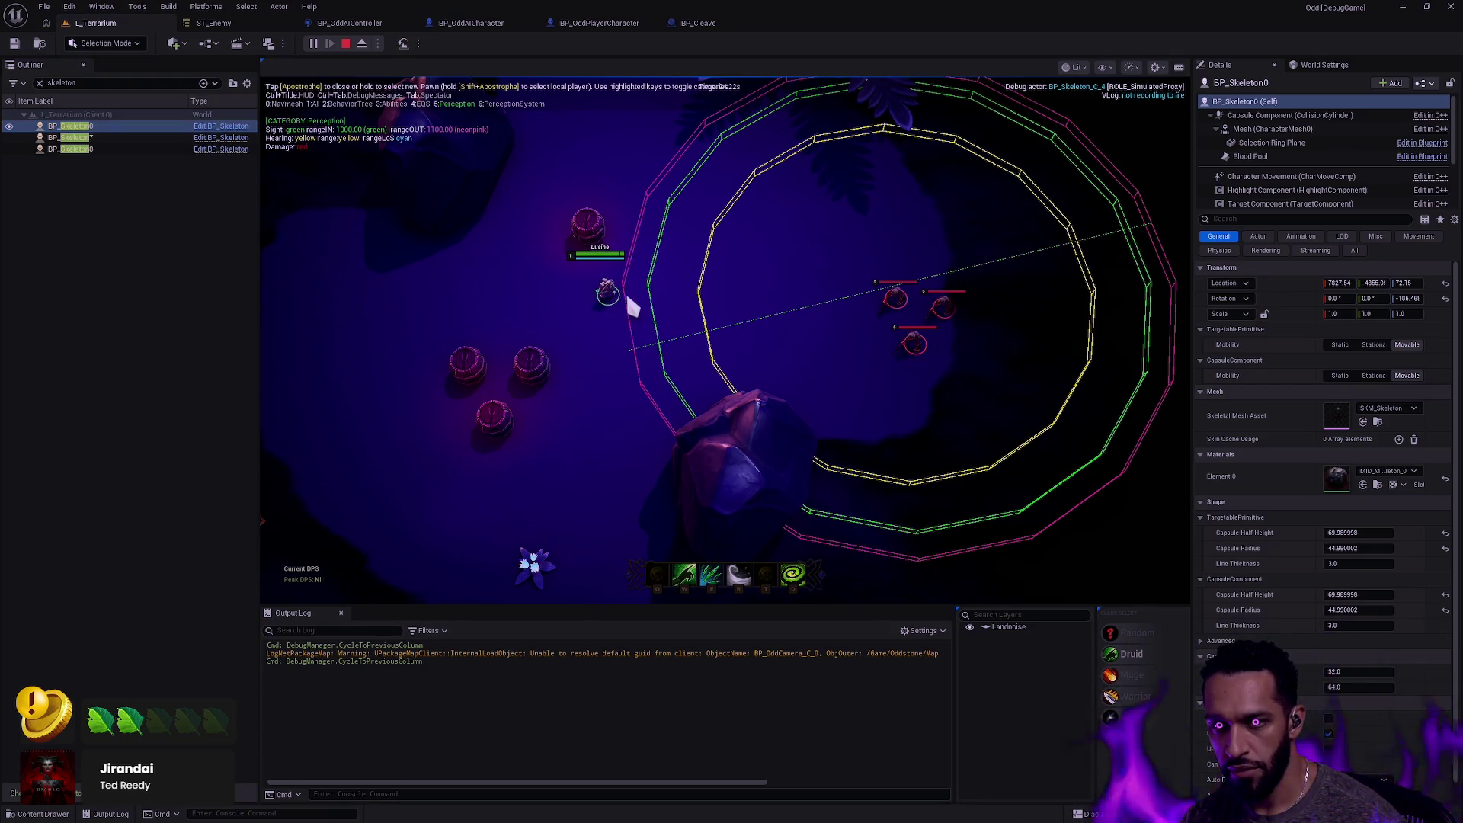
key("Left")
right_click(578, 687)
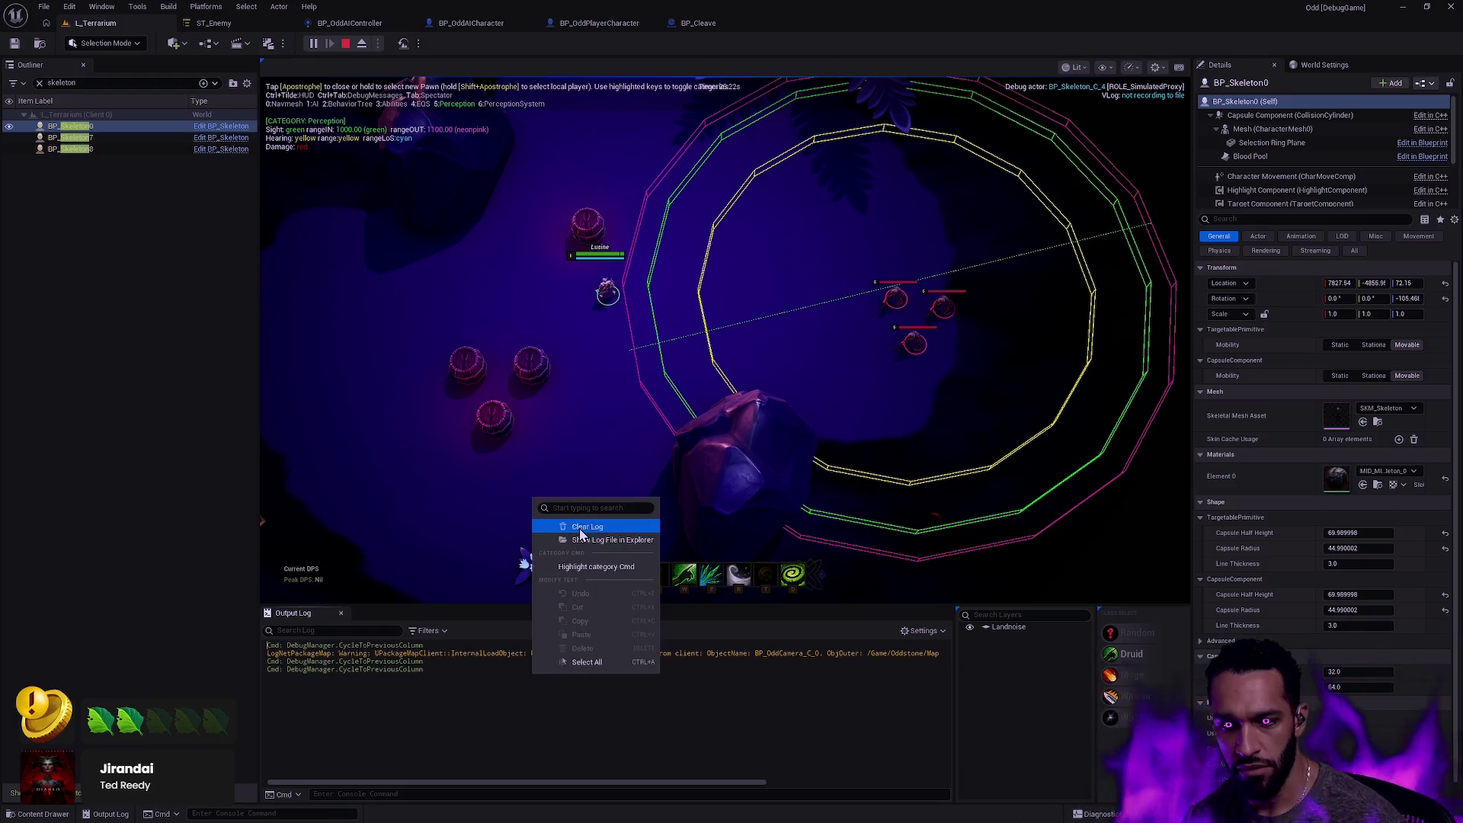
left_click(613, 524)
Walk into the skeleton's sight, use the R ability, kite it, then end PIE.
left_click(655, 270)
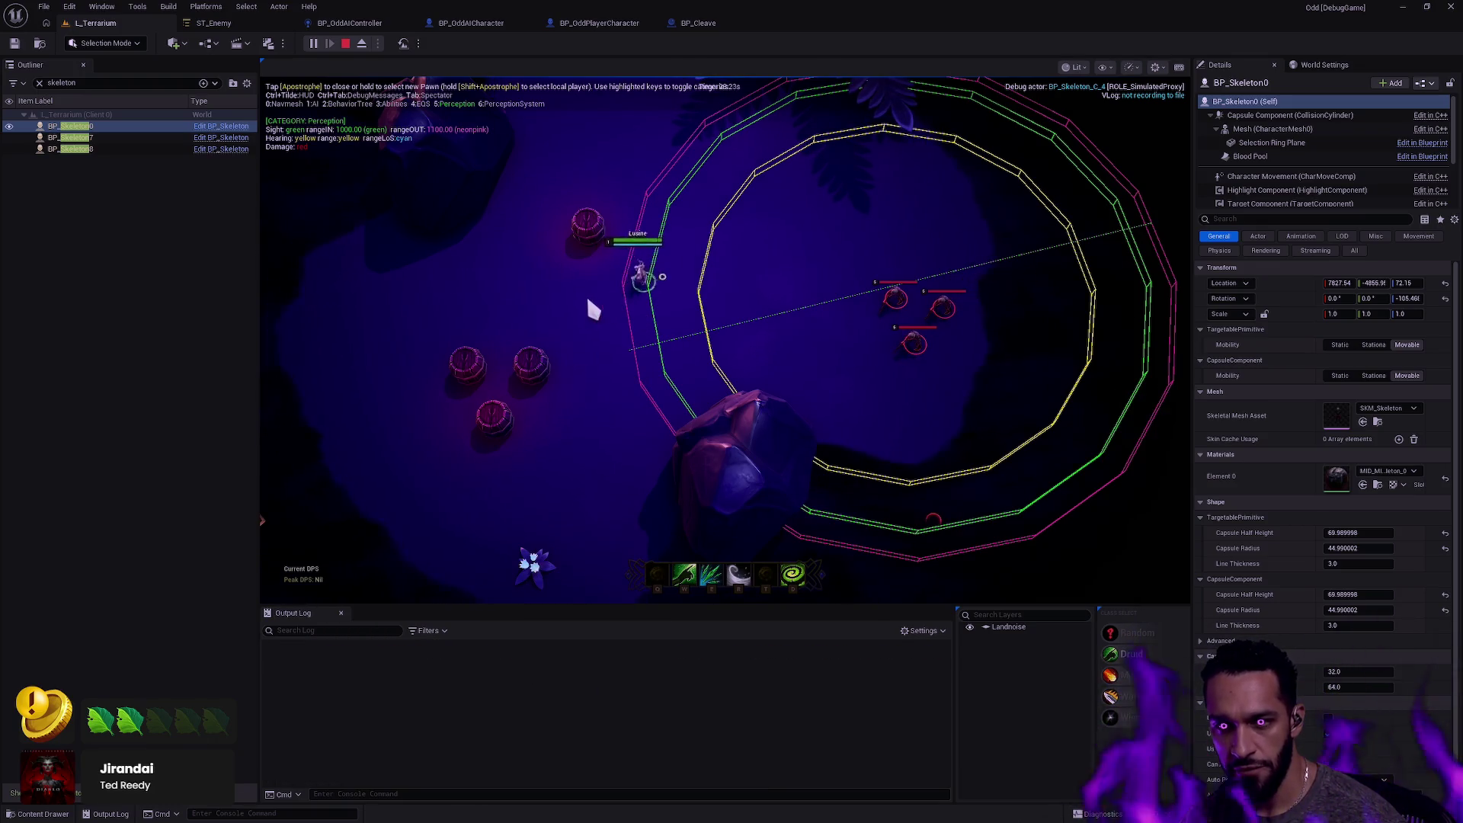
left_click(375, 343)
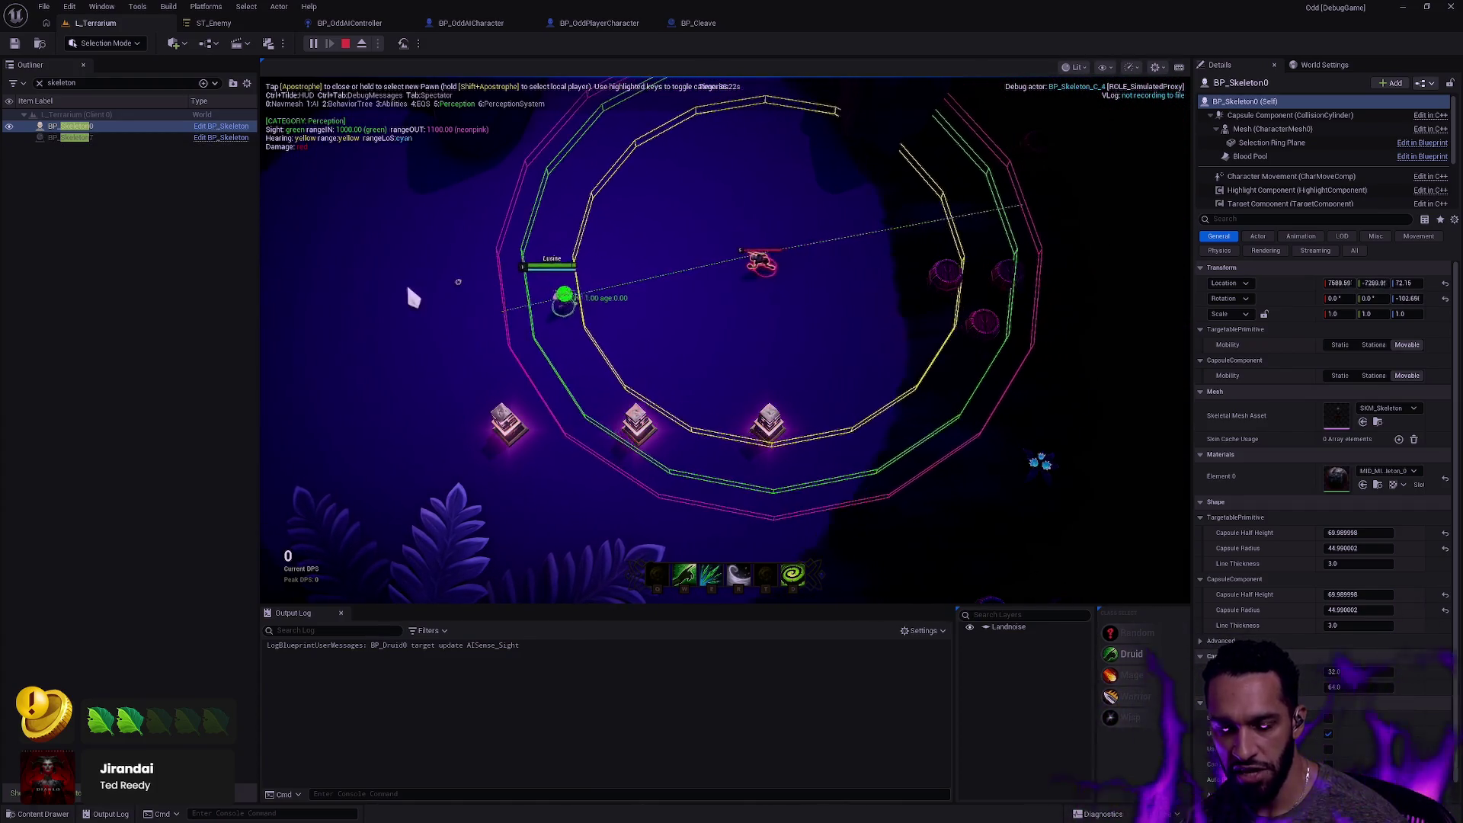
left_click(341, 291)
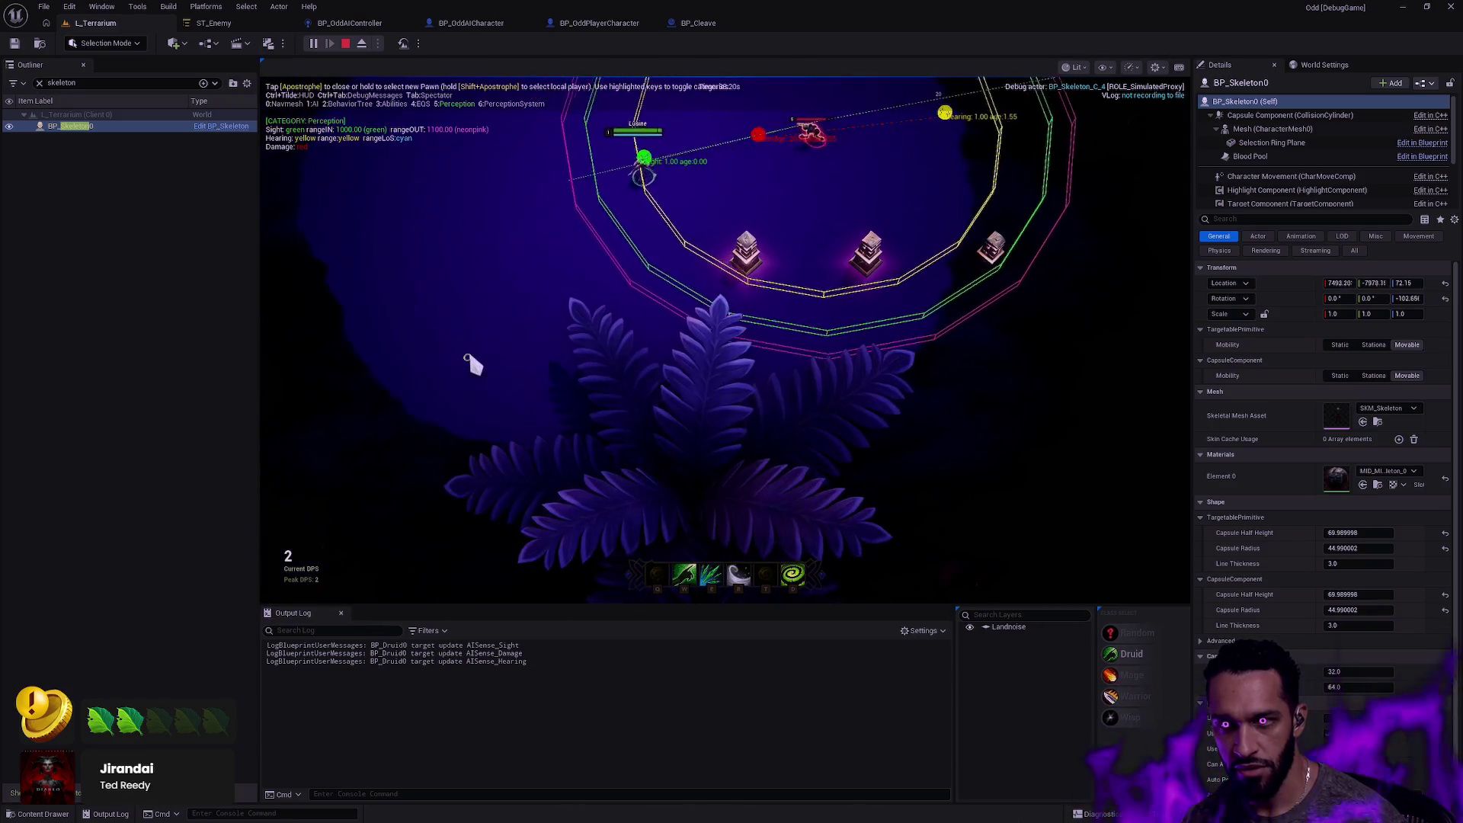
left_click(785, 251)
key("r")
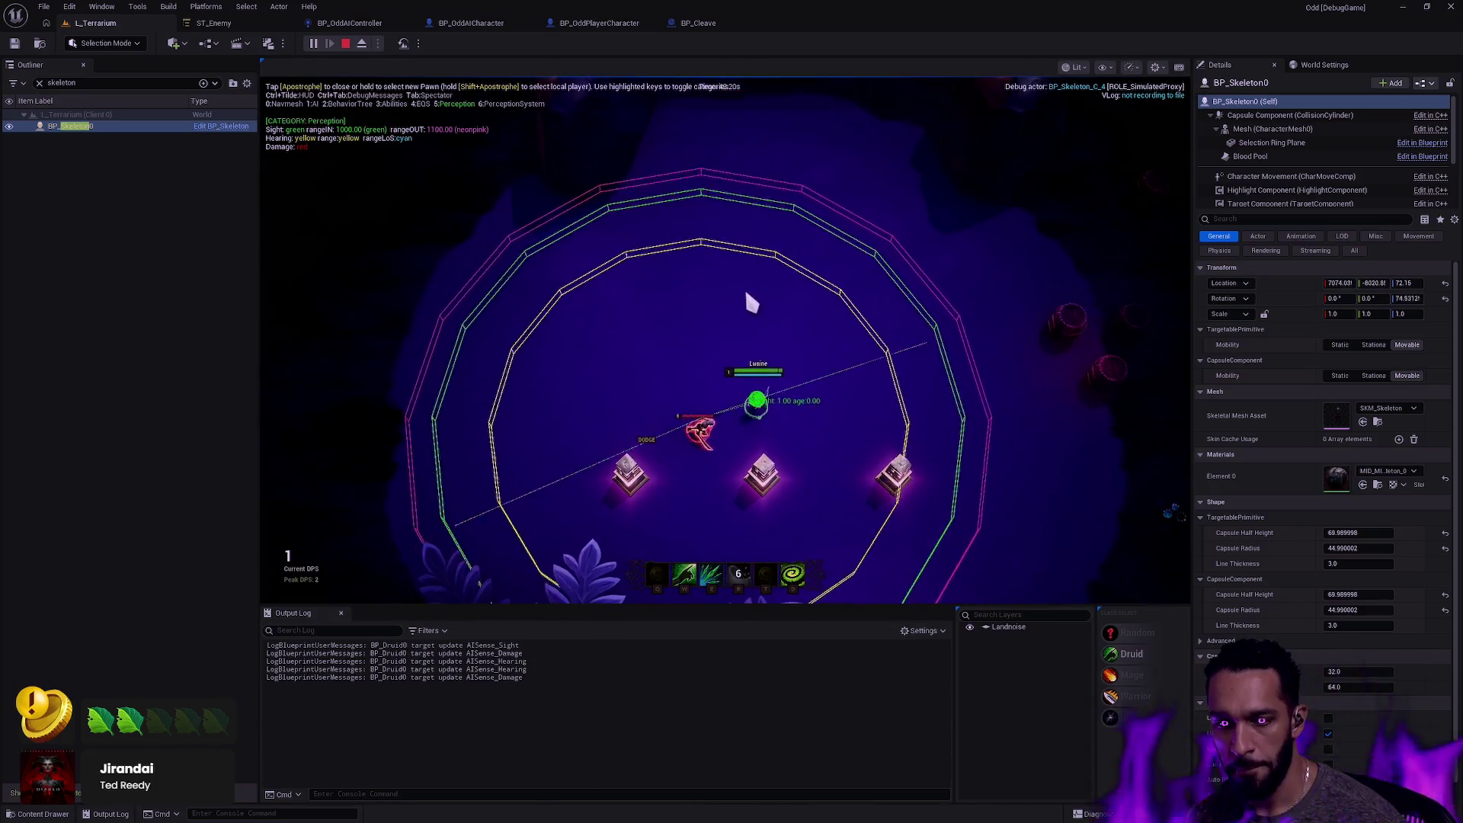
left_click(564, 416)
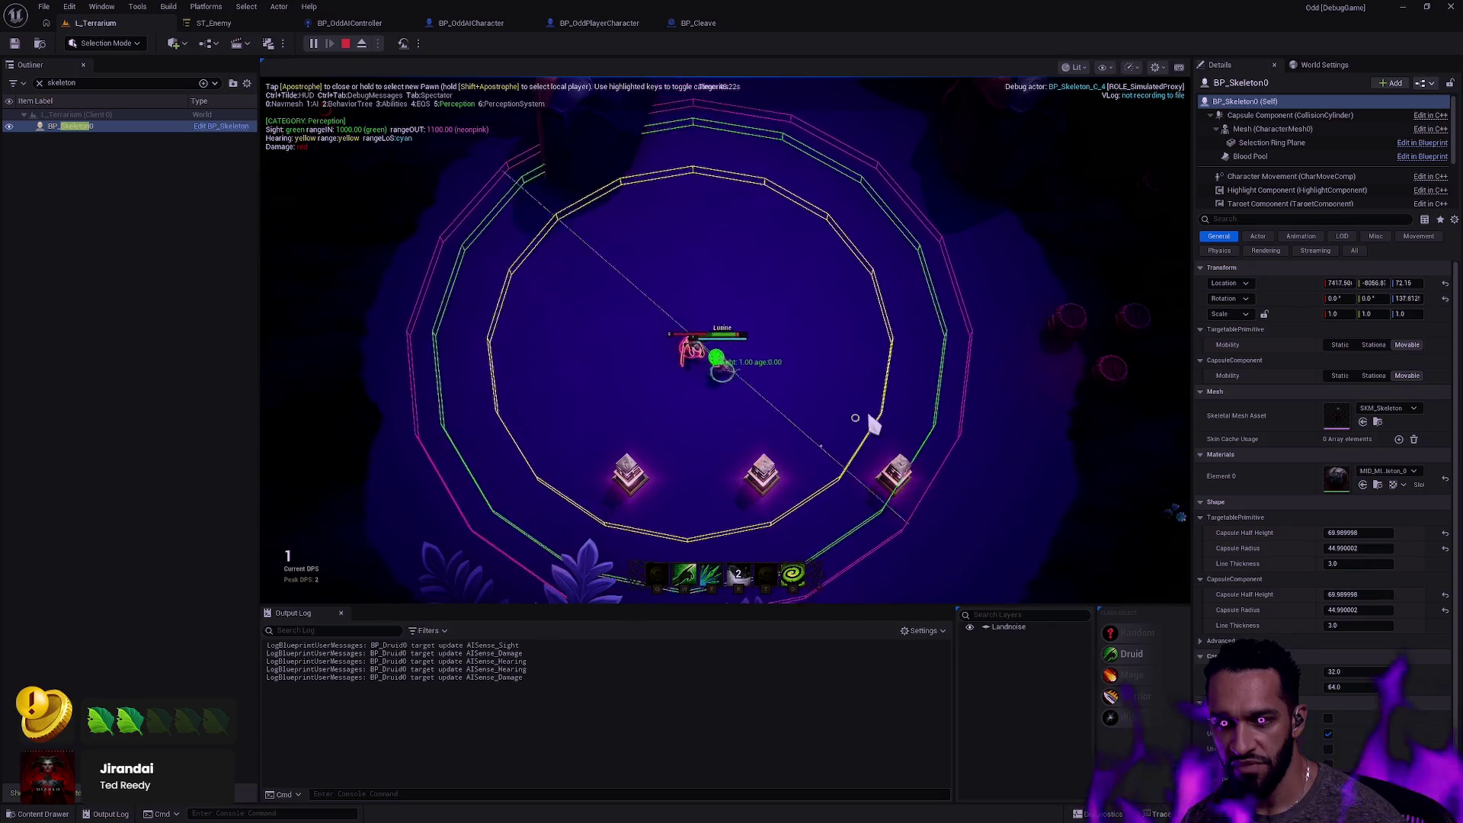
left_click(891, 347)
left_click(620, 336)
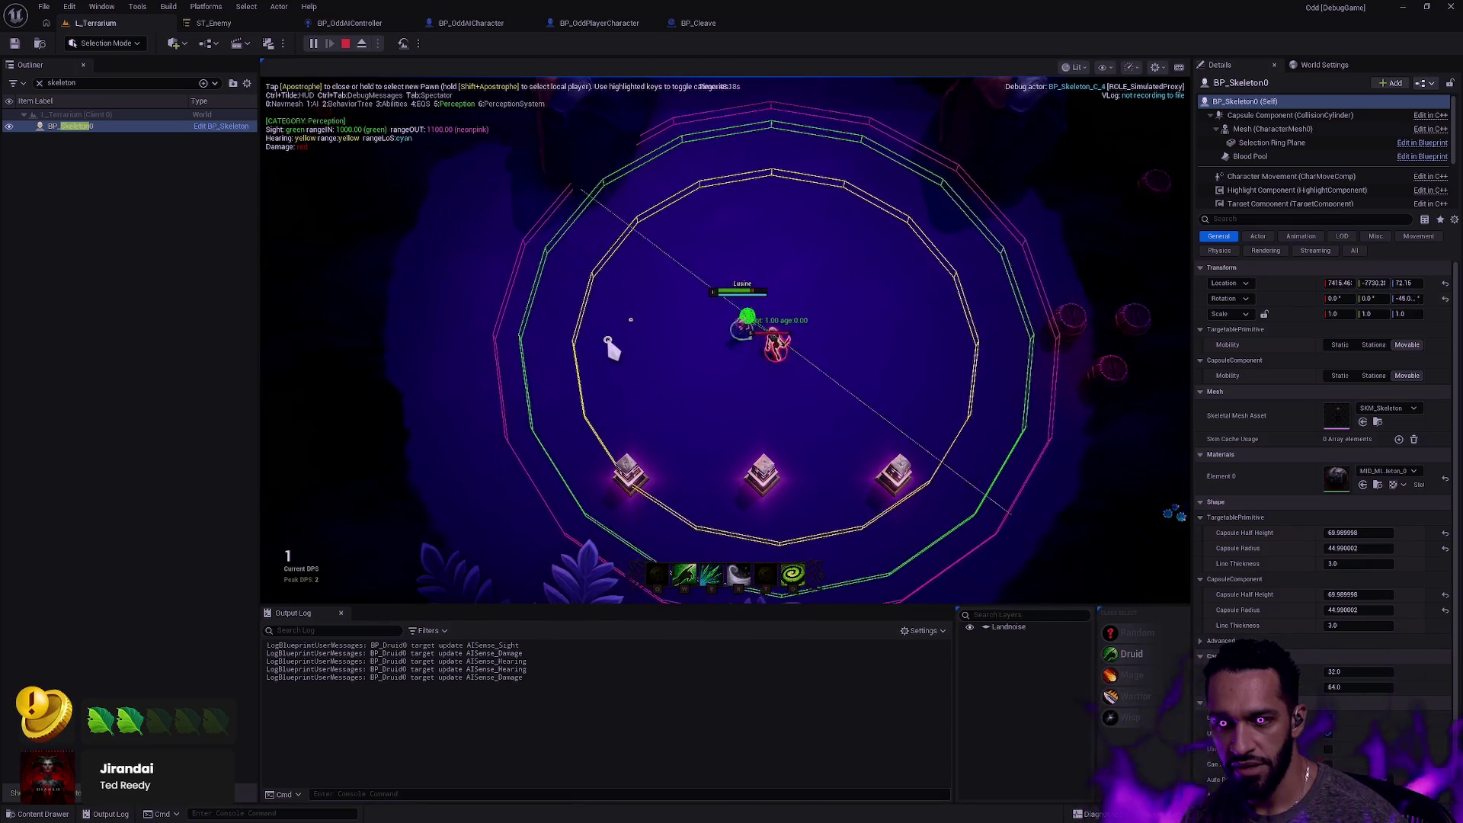
key("Escape")
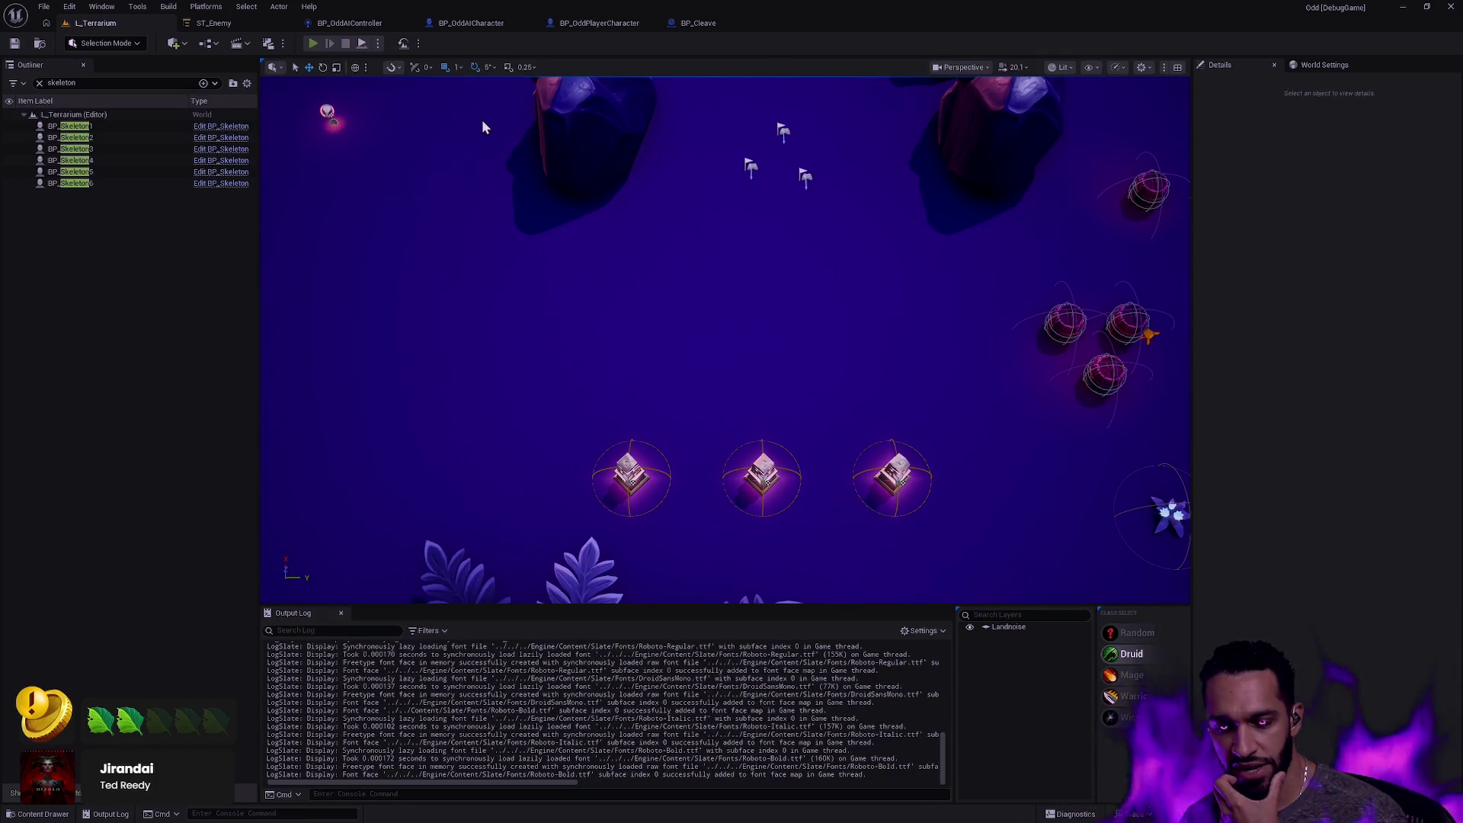
Start a new play-in-editor session, move the hero, and clear the output log.
key("alt+p")
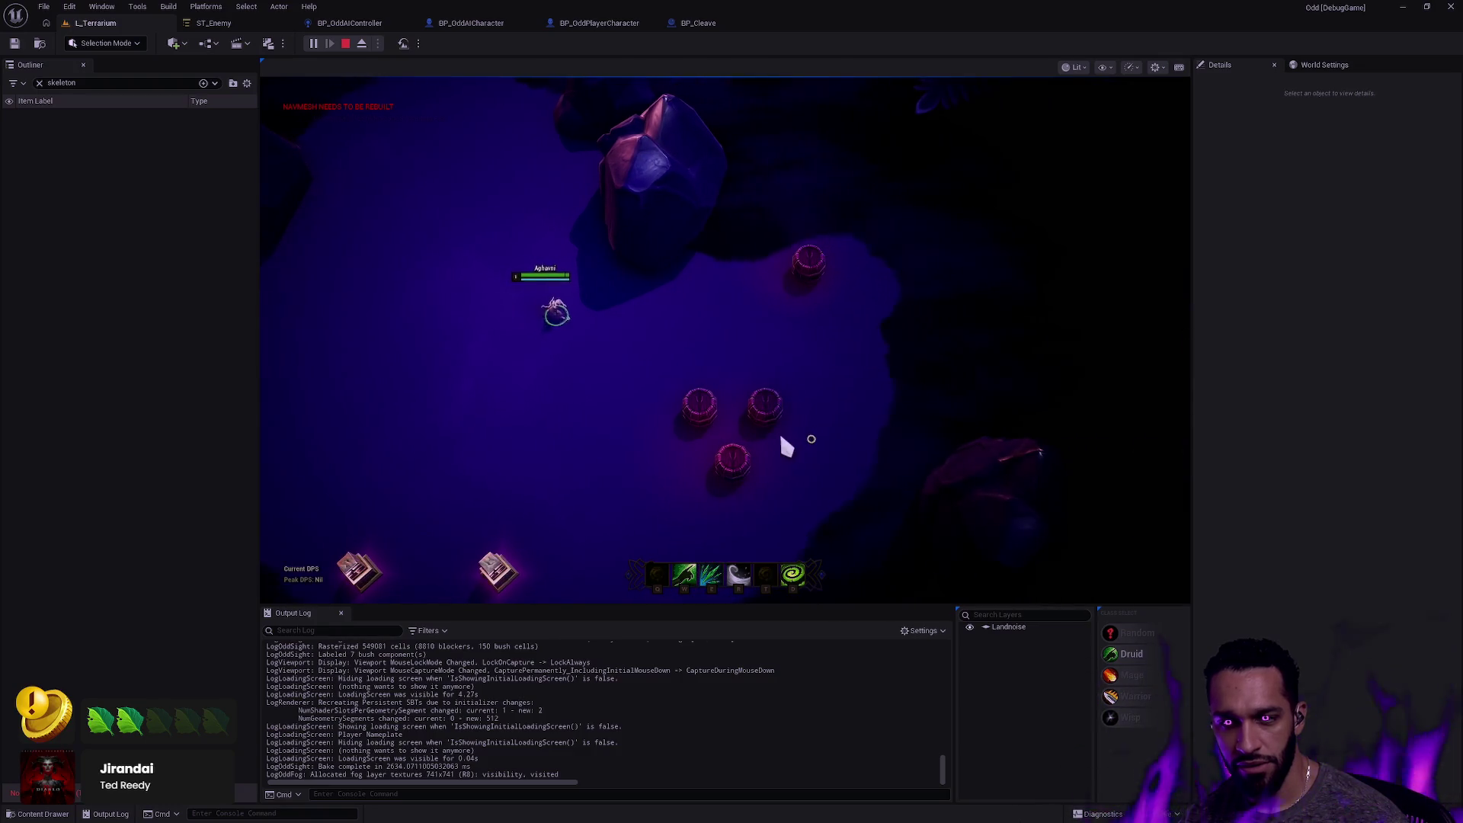
right_click(669, 328)
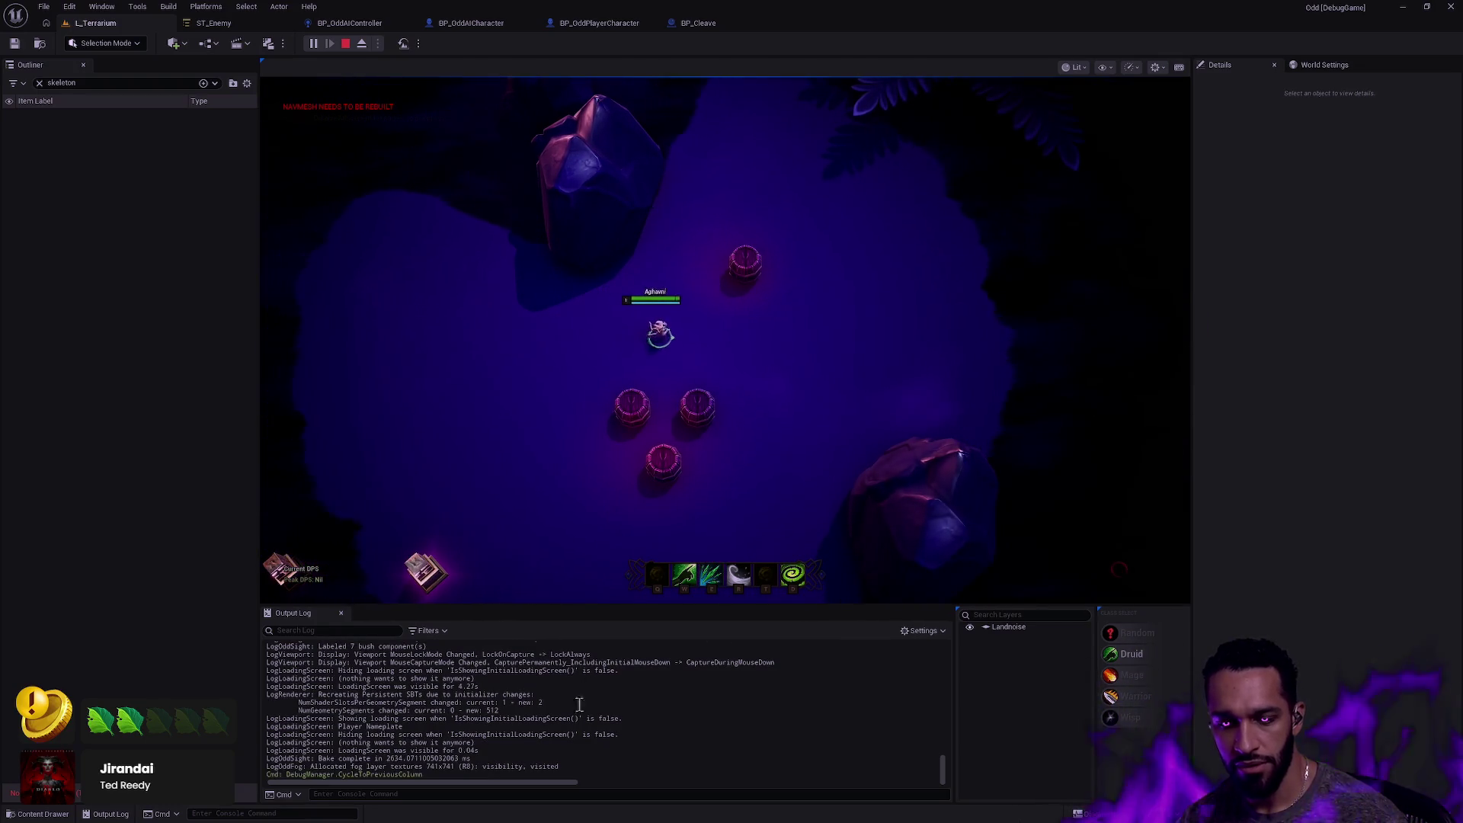
right_click(535, 591)
left_click(586, 614)
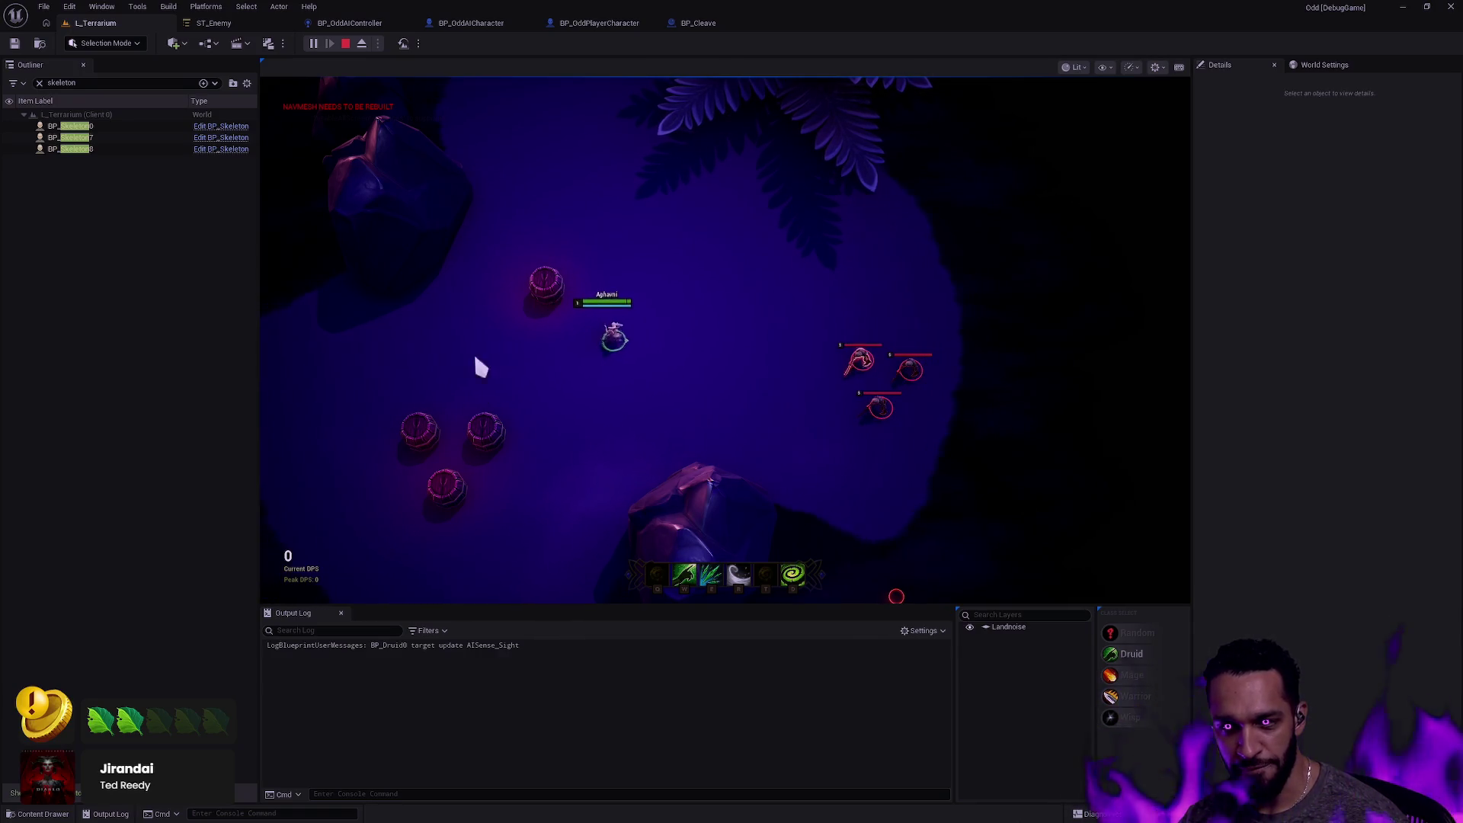
Walk and dash (R) the hero down-left around the arena near the skeleton.
key("r")
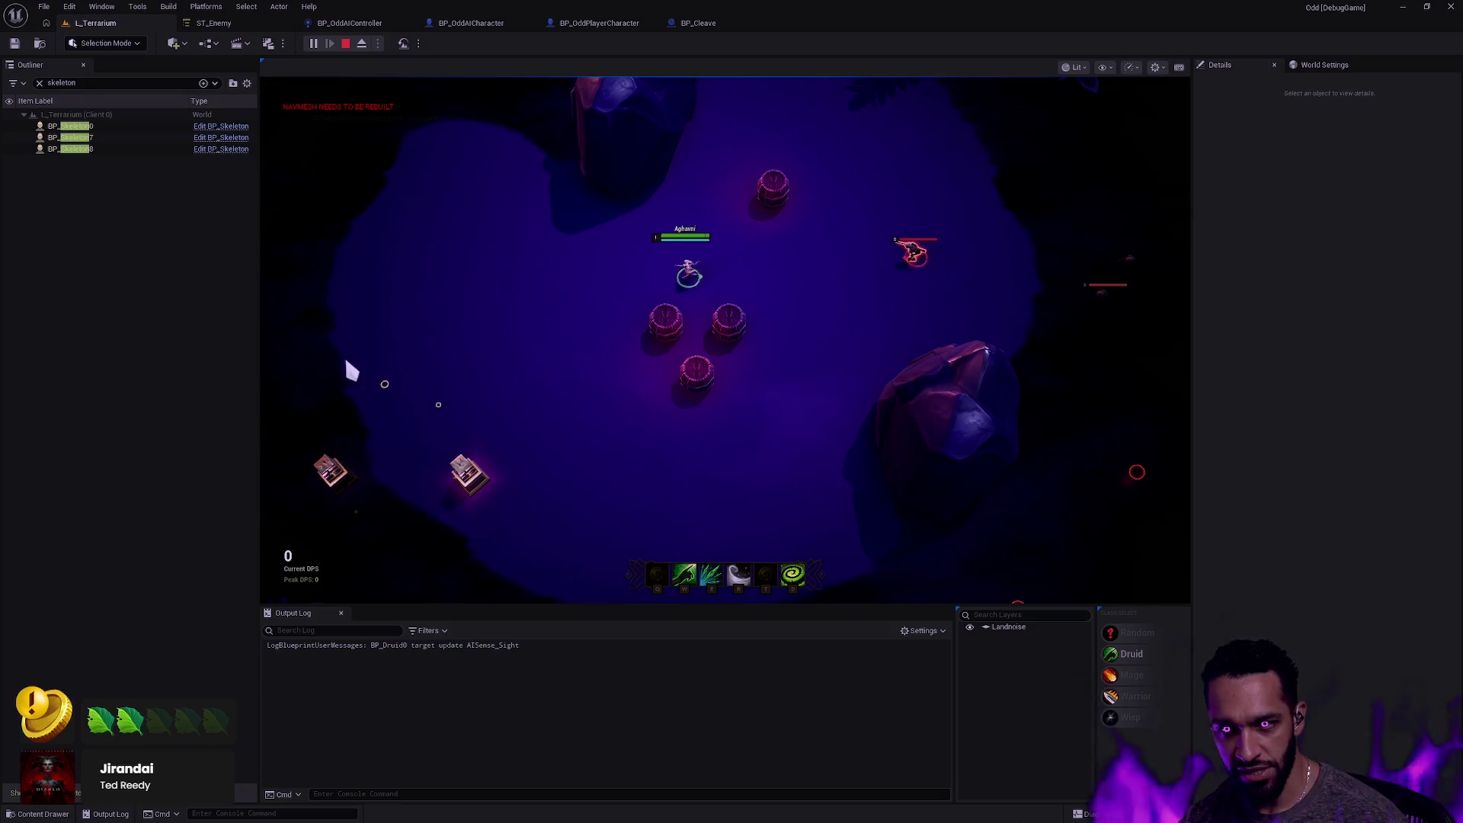
right_click(317, 459)
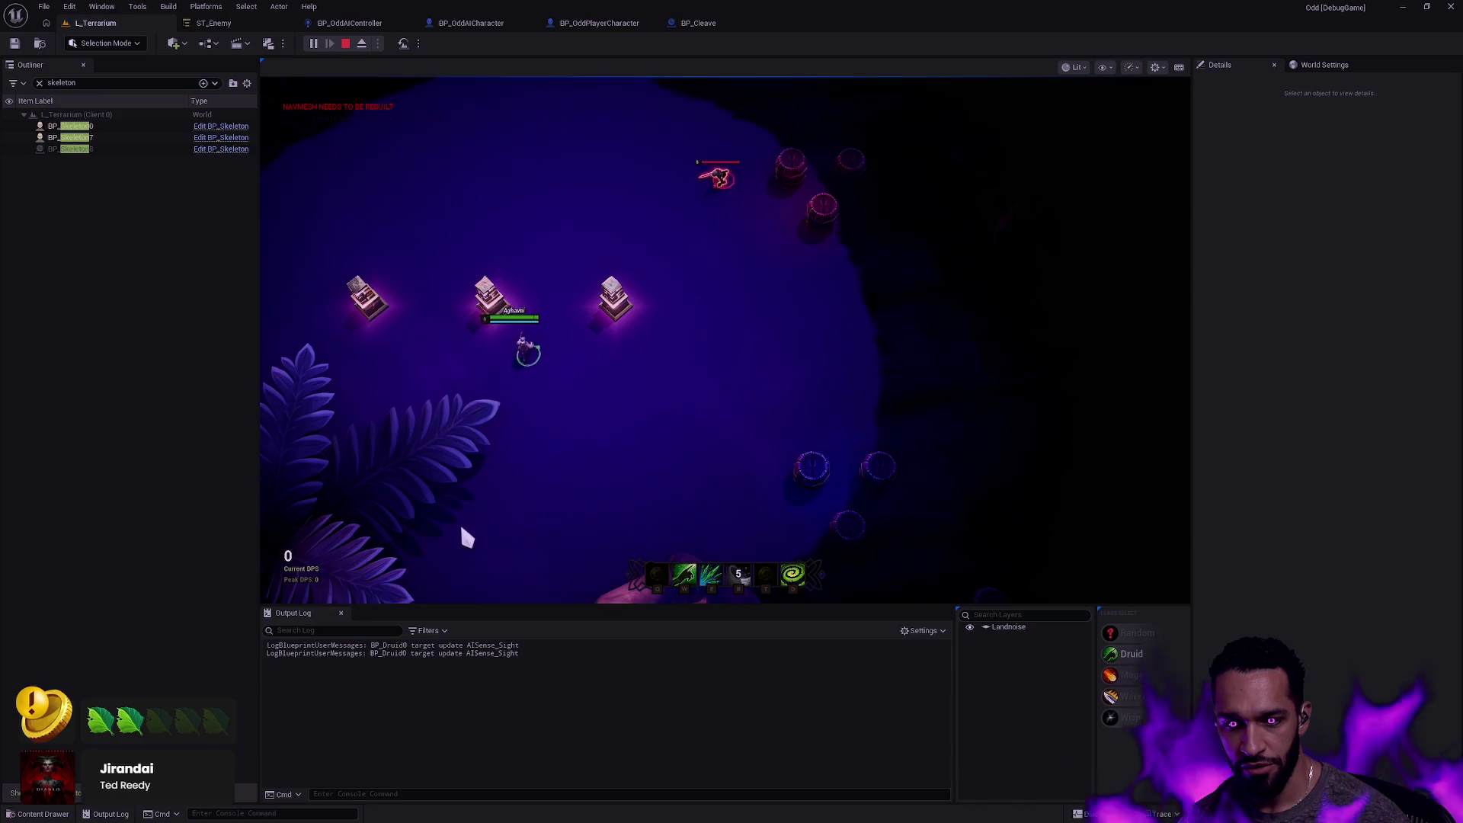
right_click(473, 492)
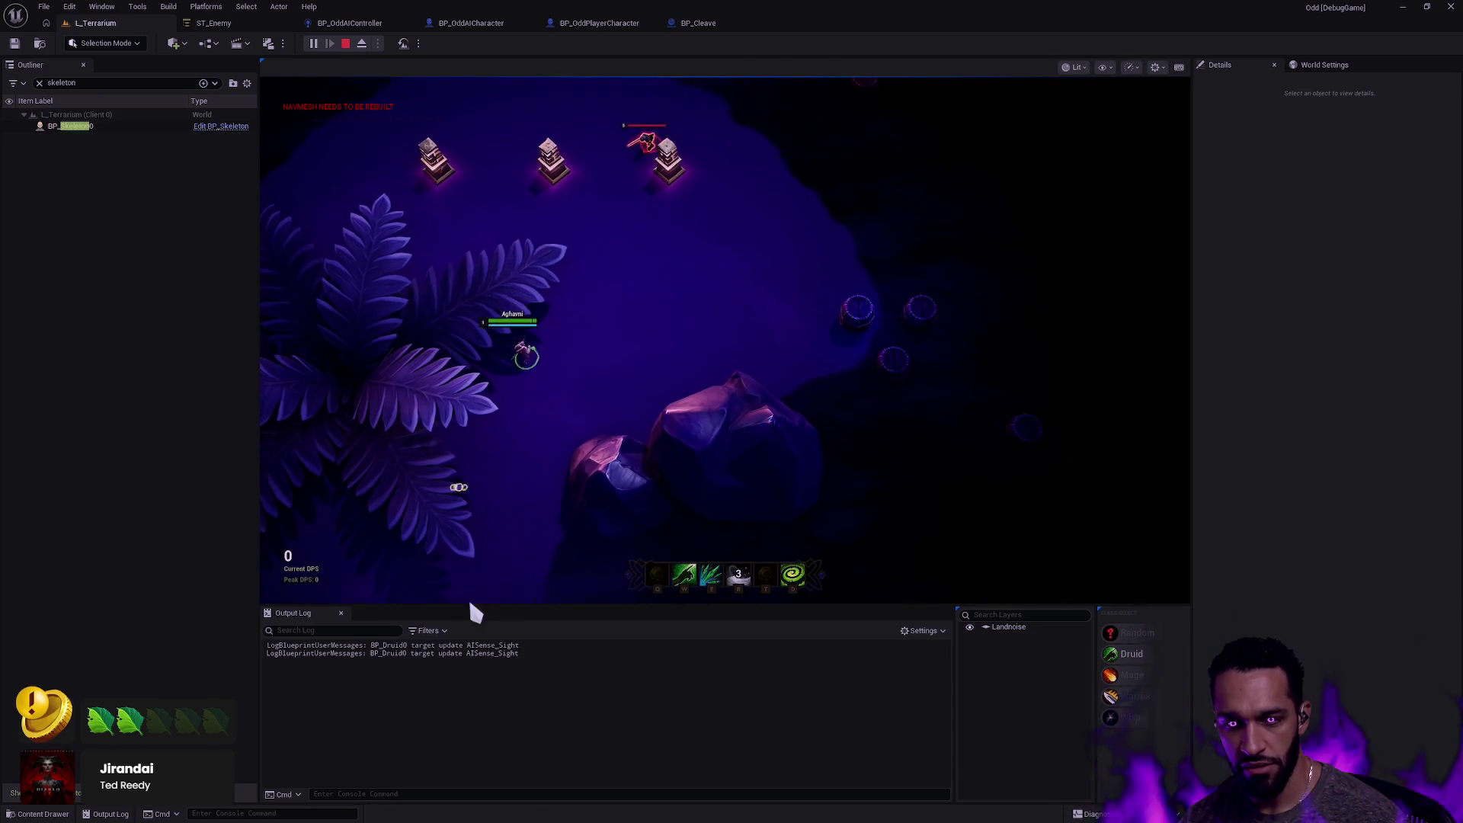
left_click(444, 494)
key("r")
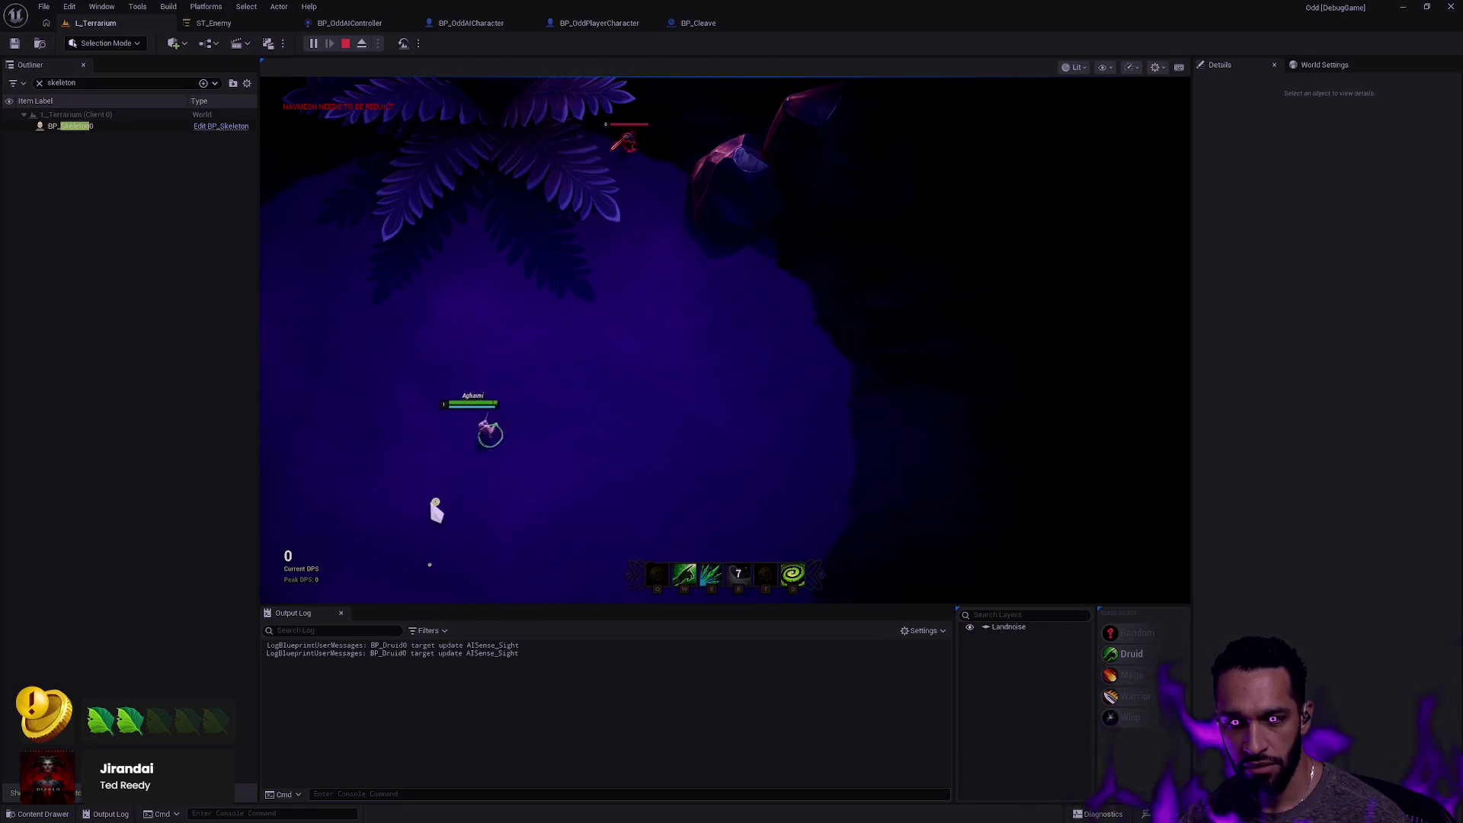
left_click(466, 359)
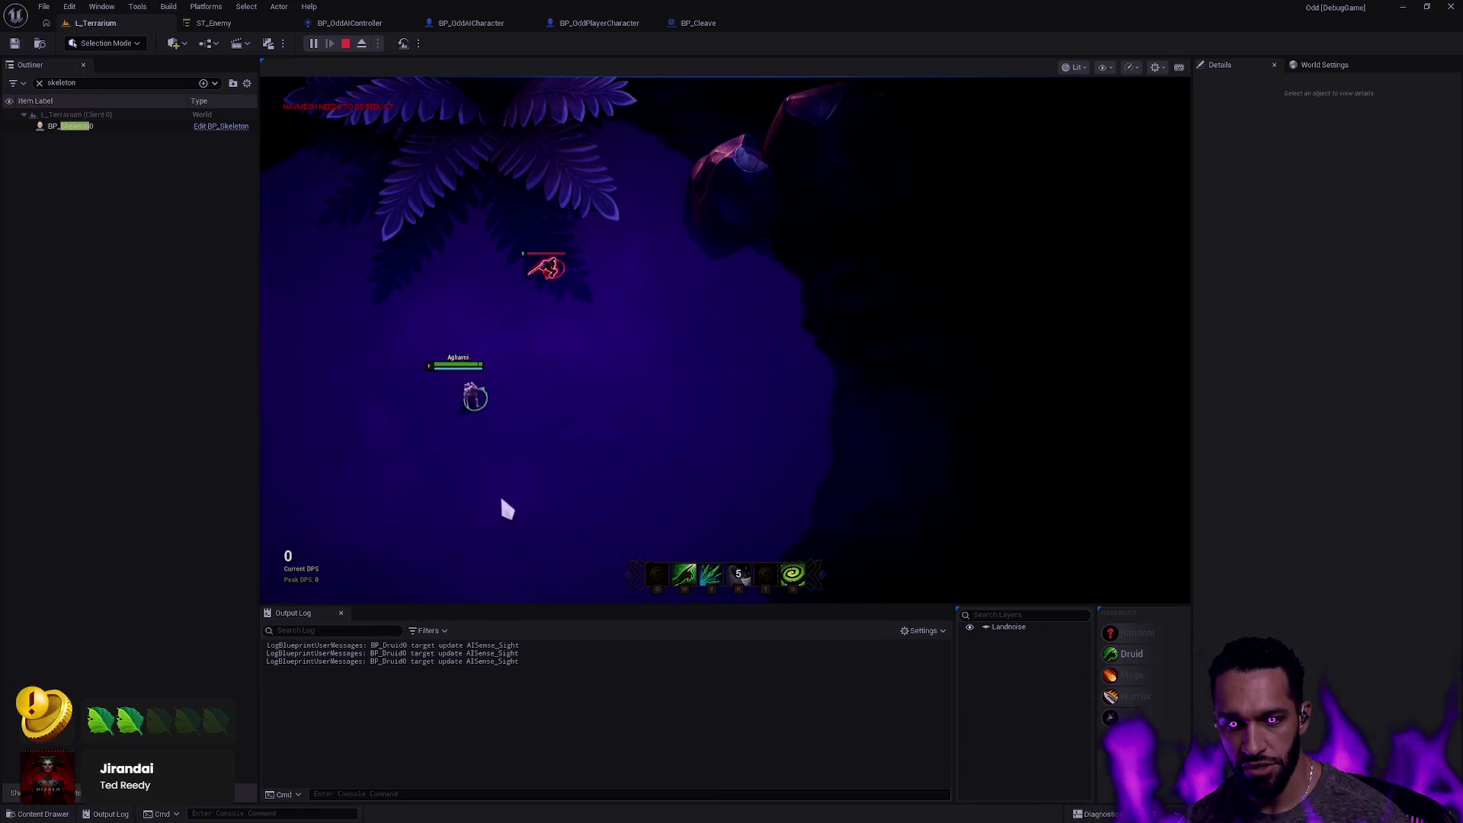
left_click(493, 501)
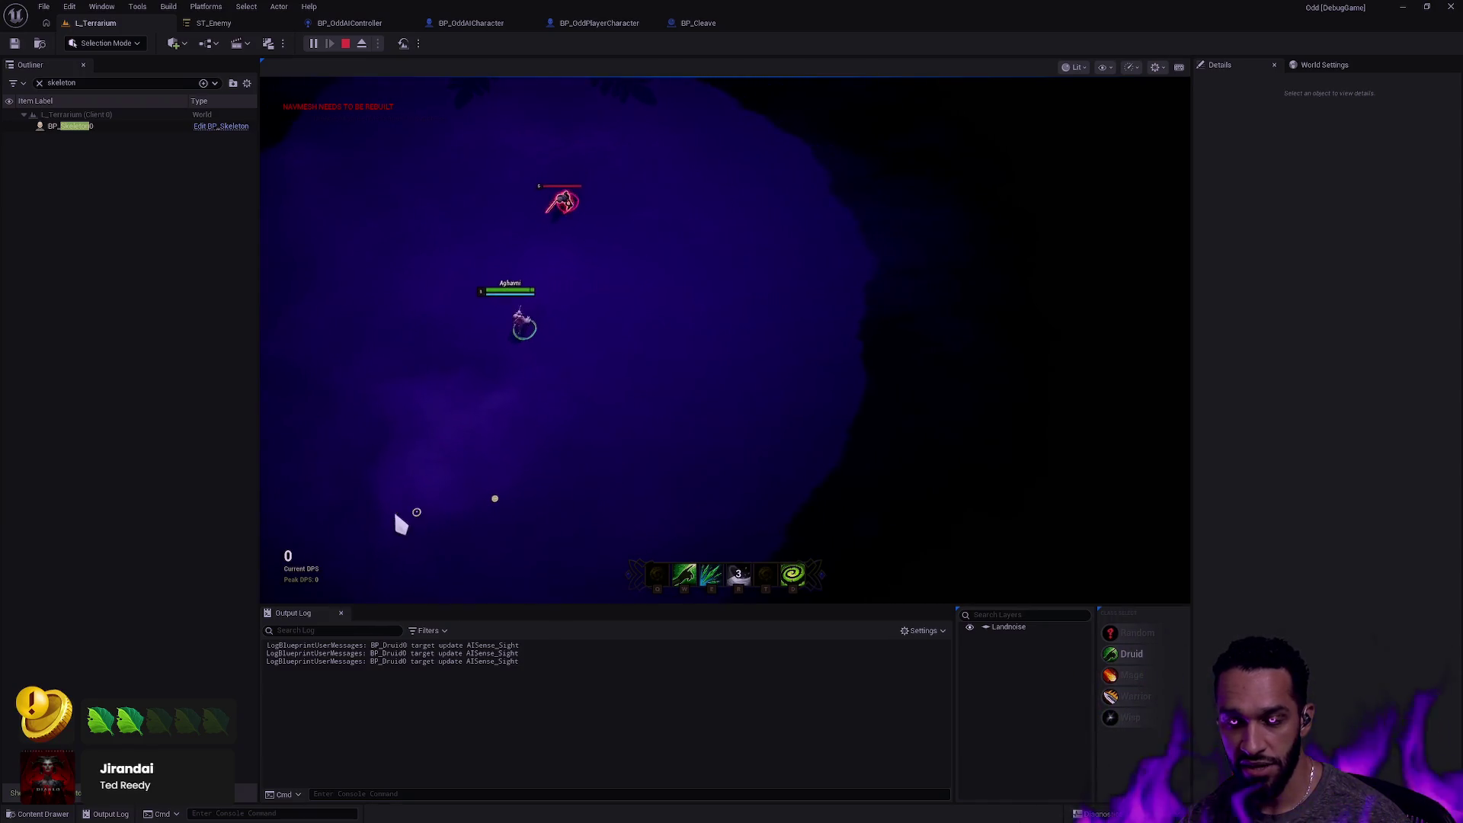
left_click(339, 424)
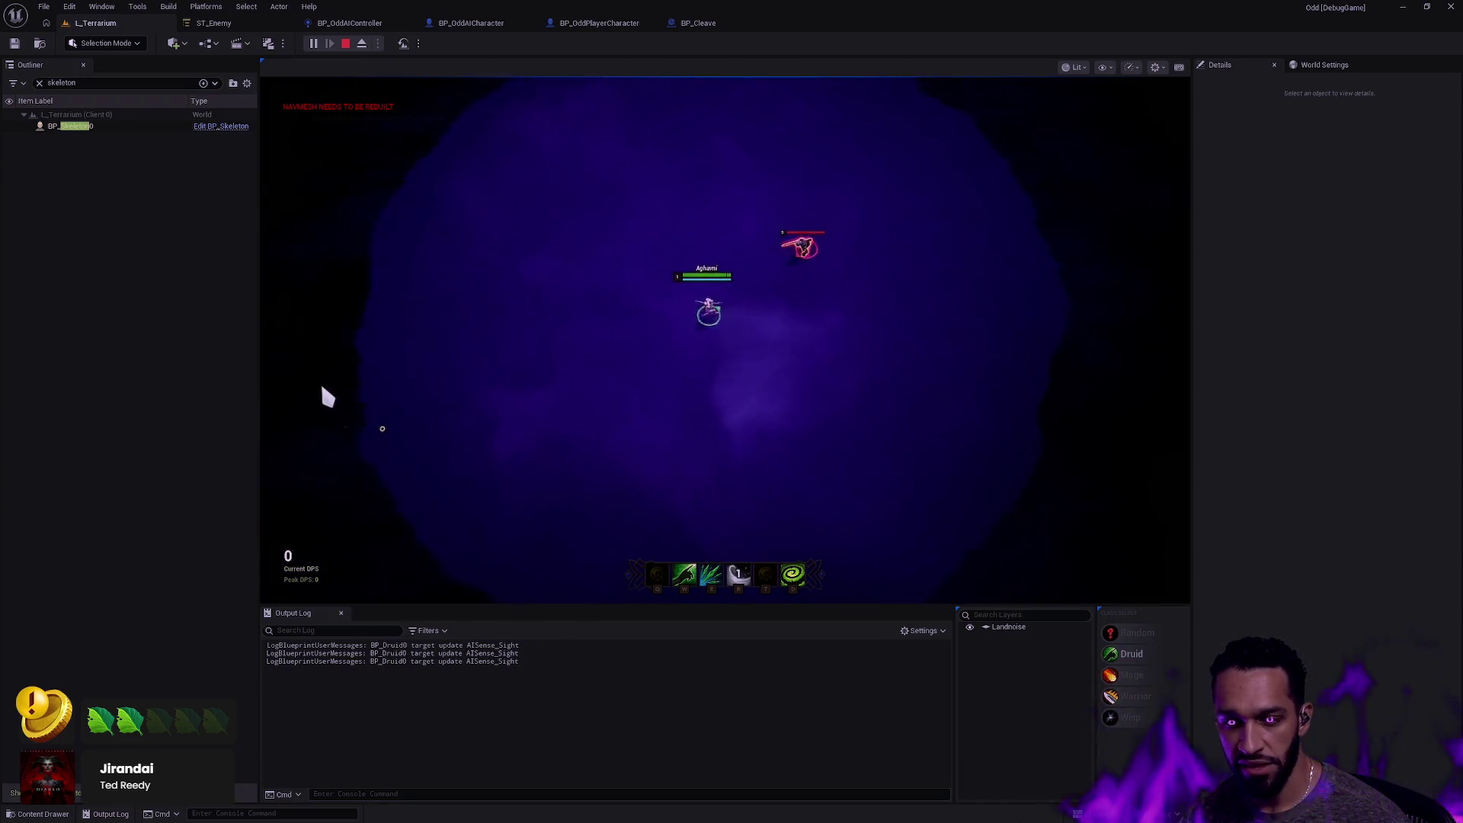
left_click(315, 385)
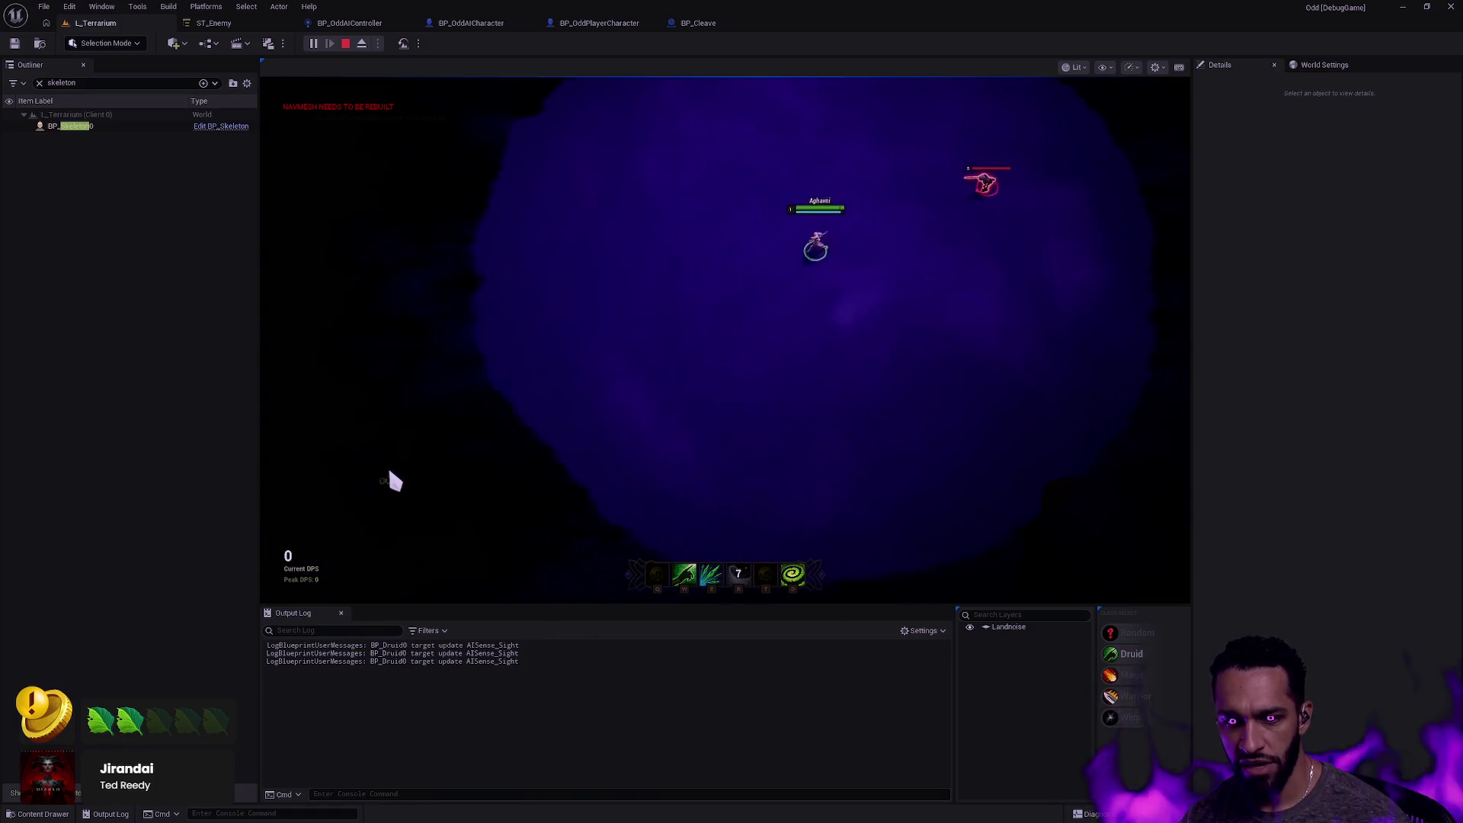
Keep the hero moving down-left out of the skeleton's sight, then open the Gameplay Debugger.
left_click(385, 468)
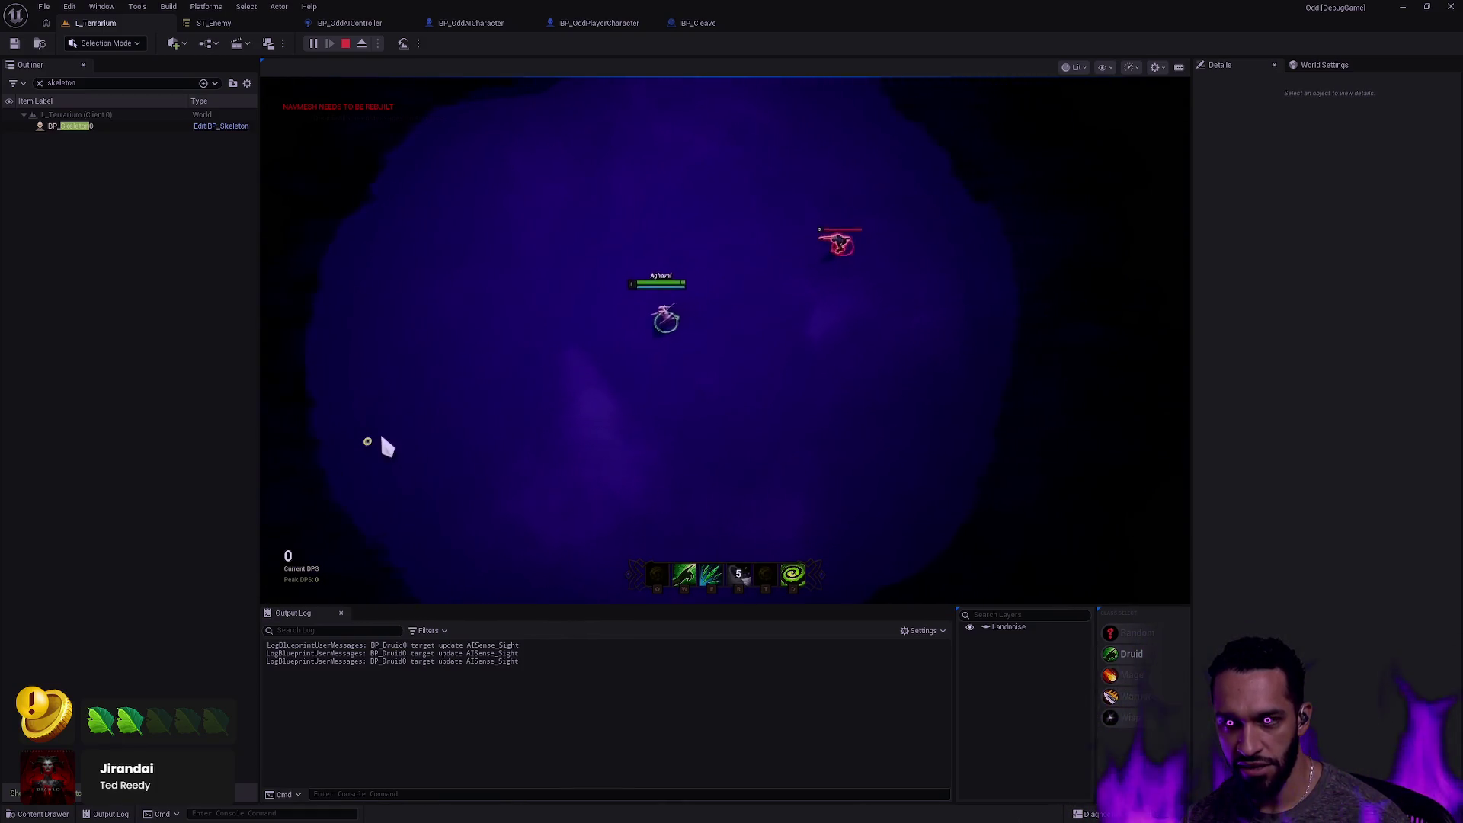
left_click(396, 466)
left_click(347, 493)
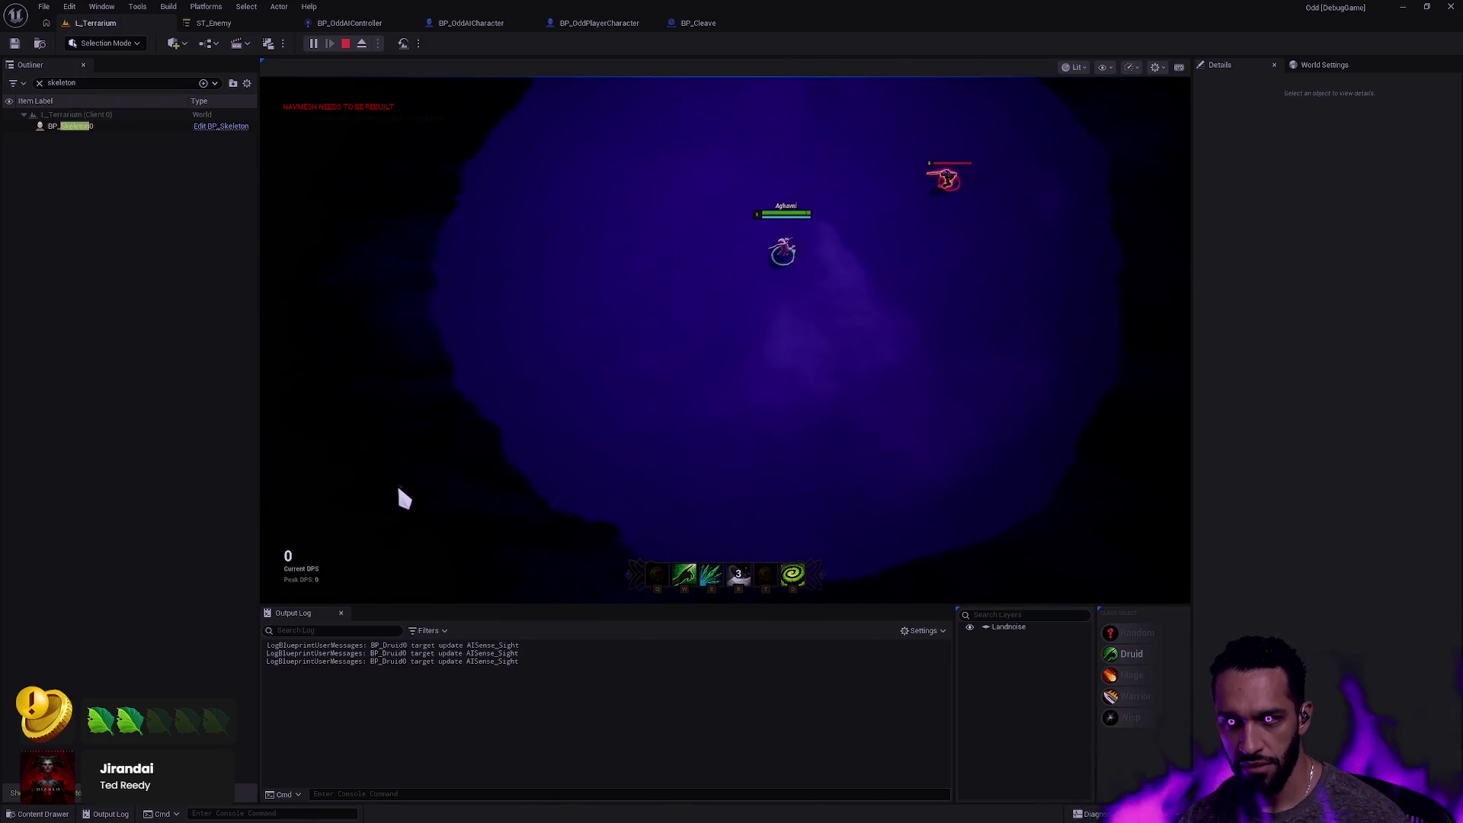
left_click(417, 487)
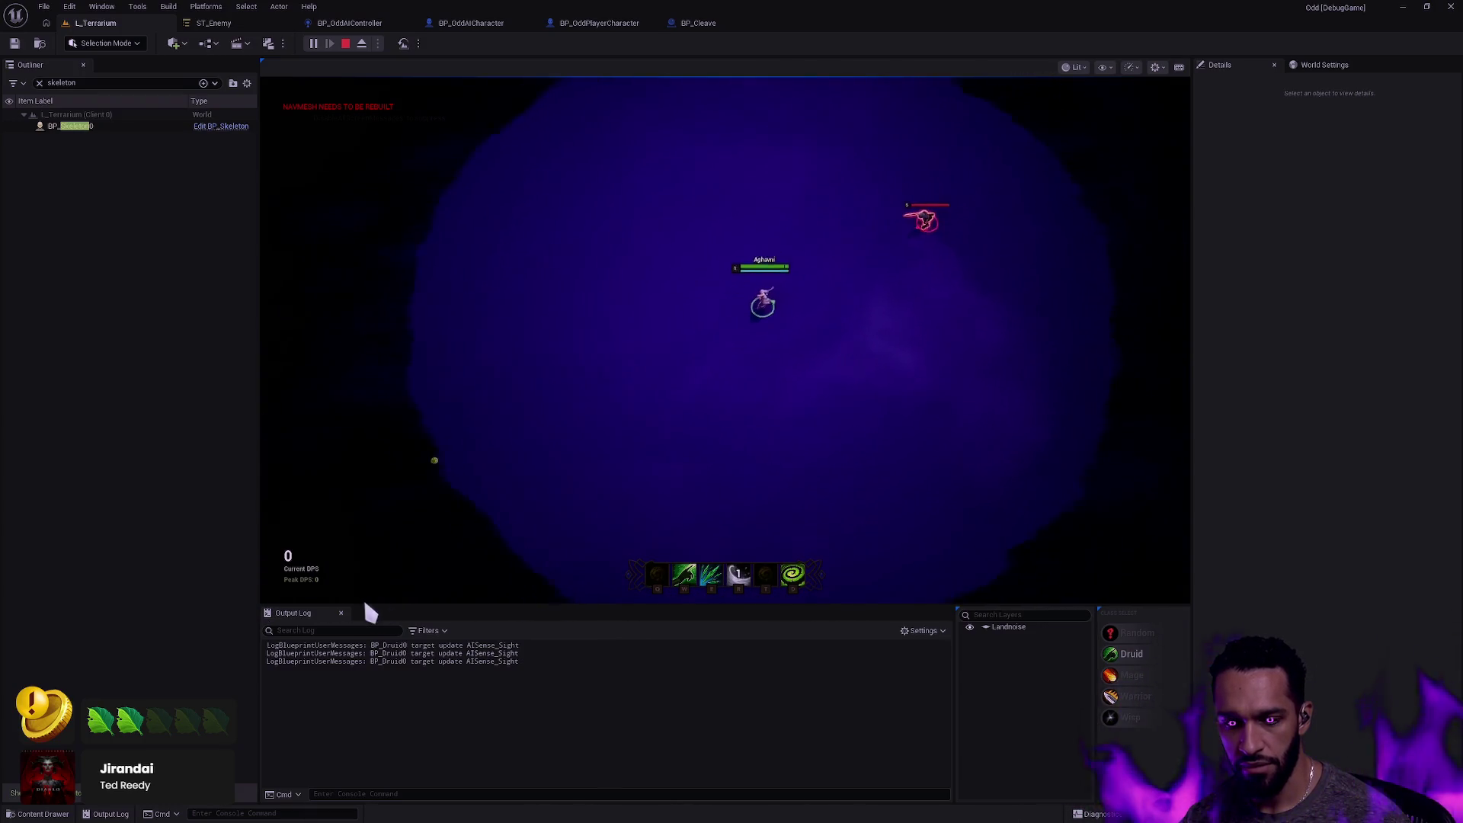
left_click(366, 496)
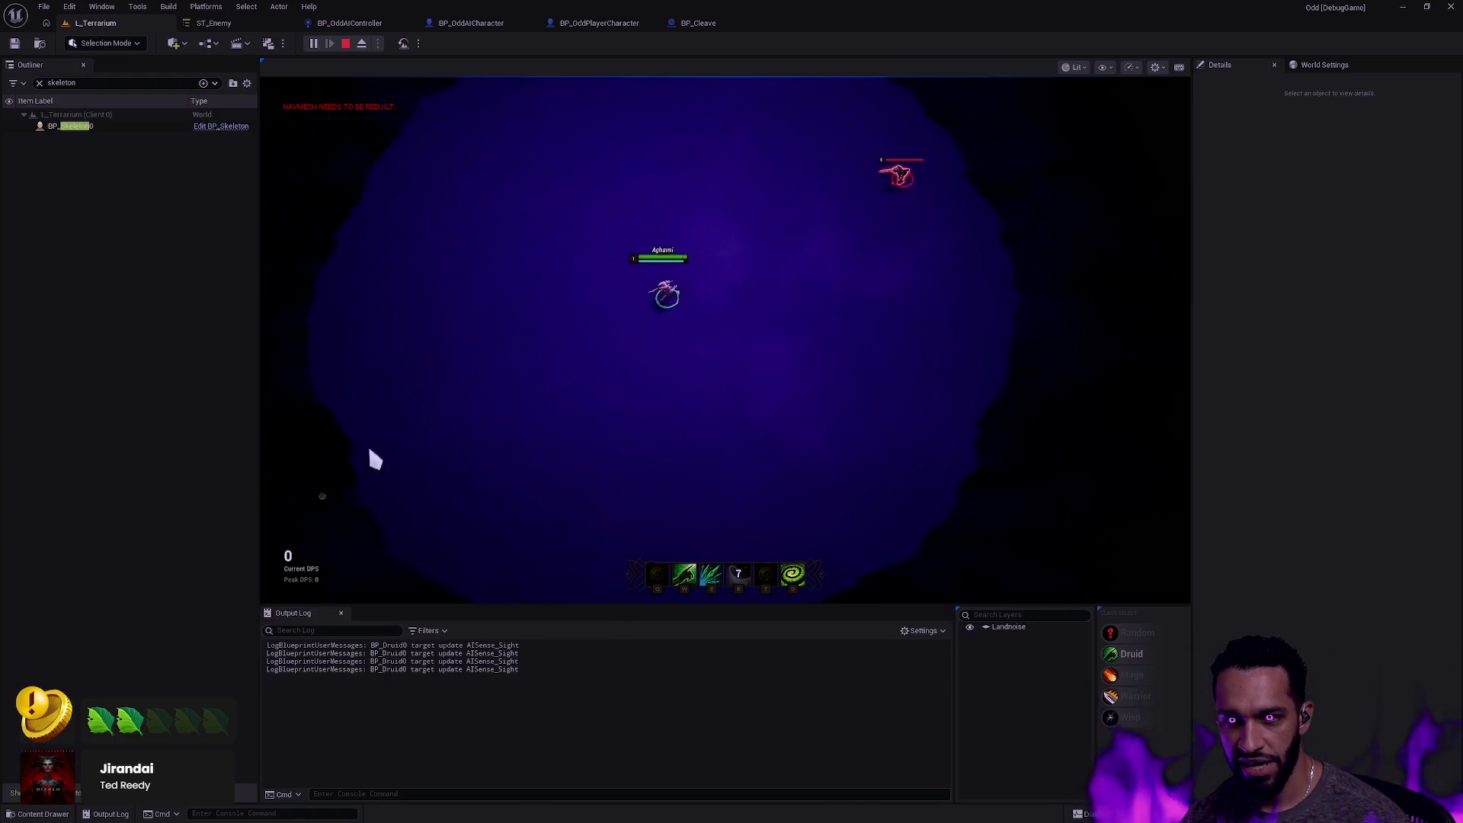
left_click(359, 462)
left_click(339, 465)
key("apostrophe")
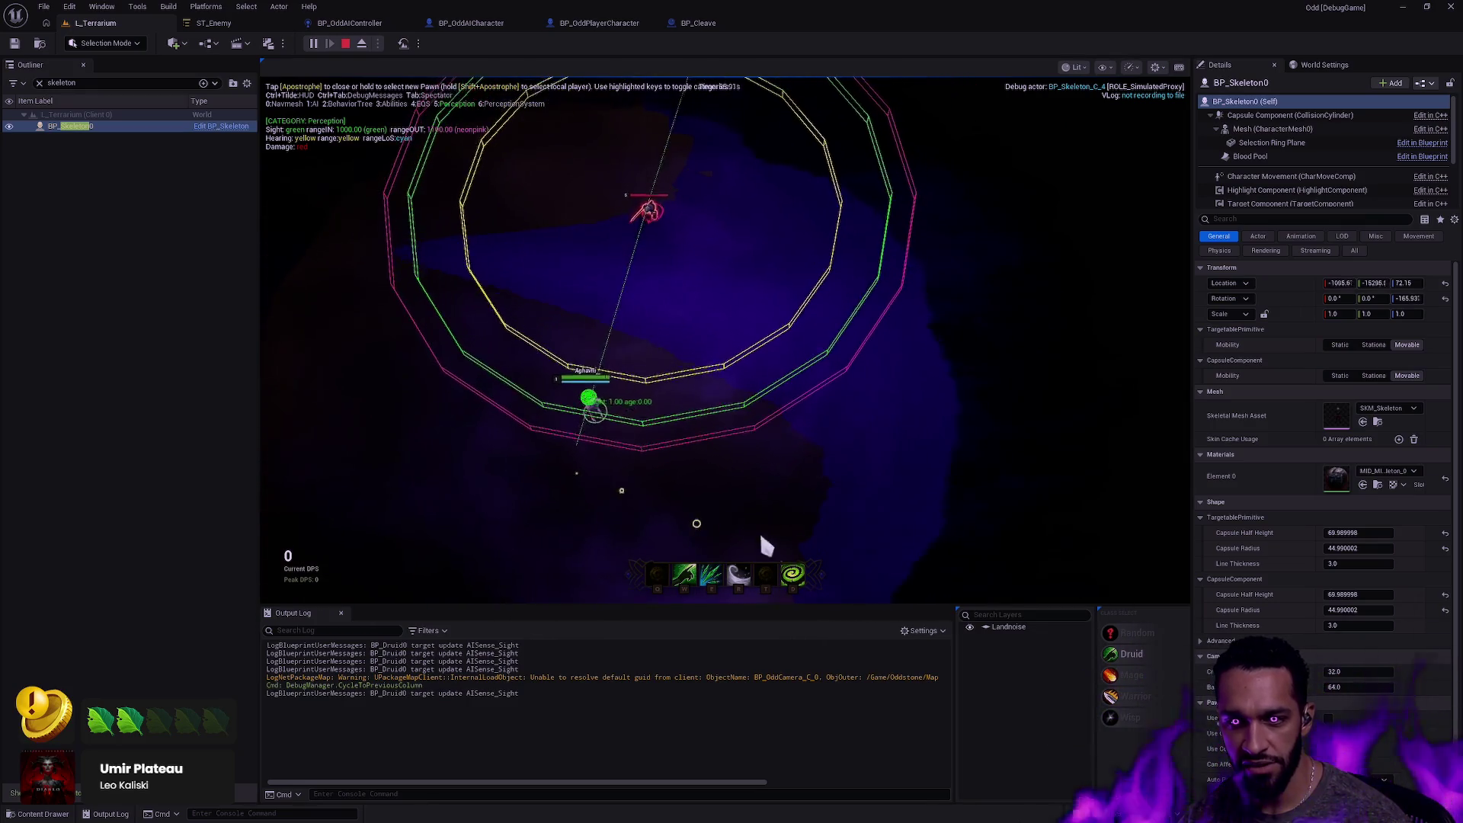
After reviewing BP_Skeleton0's perception ranges, return to the BP_OddAIController event graph.
left_click(359, 24)
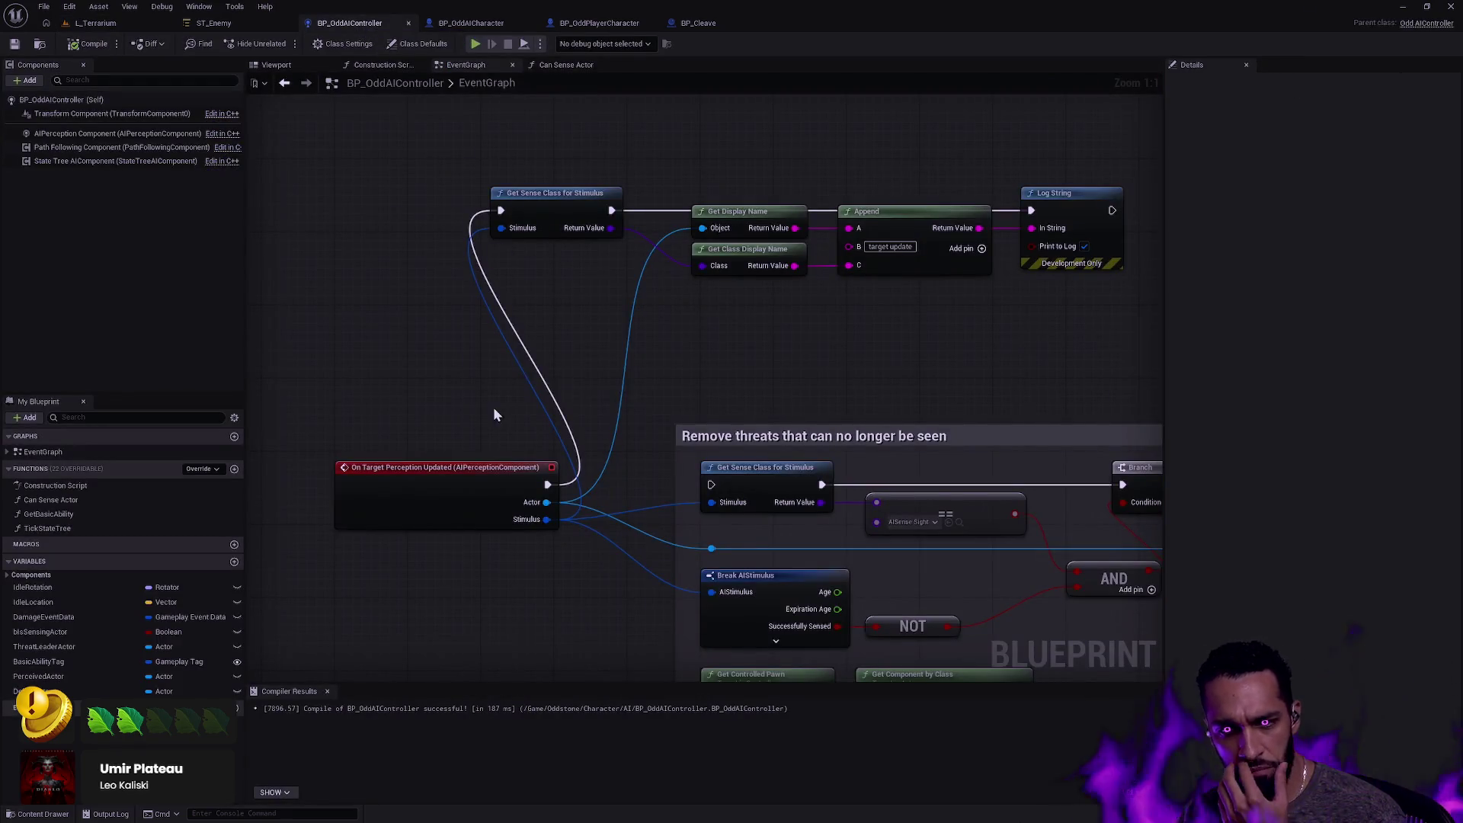
scroll(533, 495, "down", 5)
left_click_drag(401, 628, 509, 231)
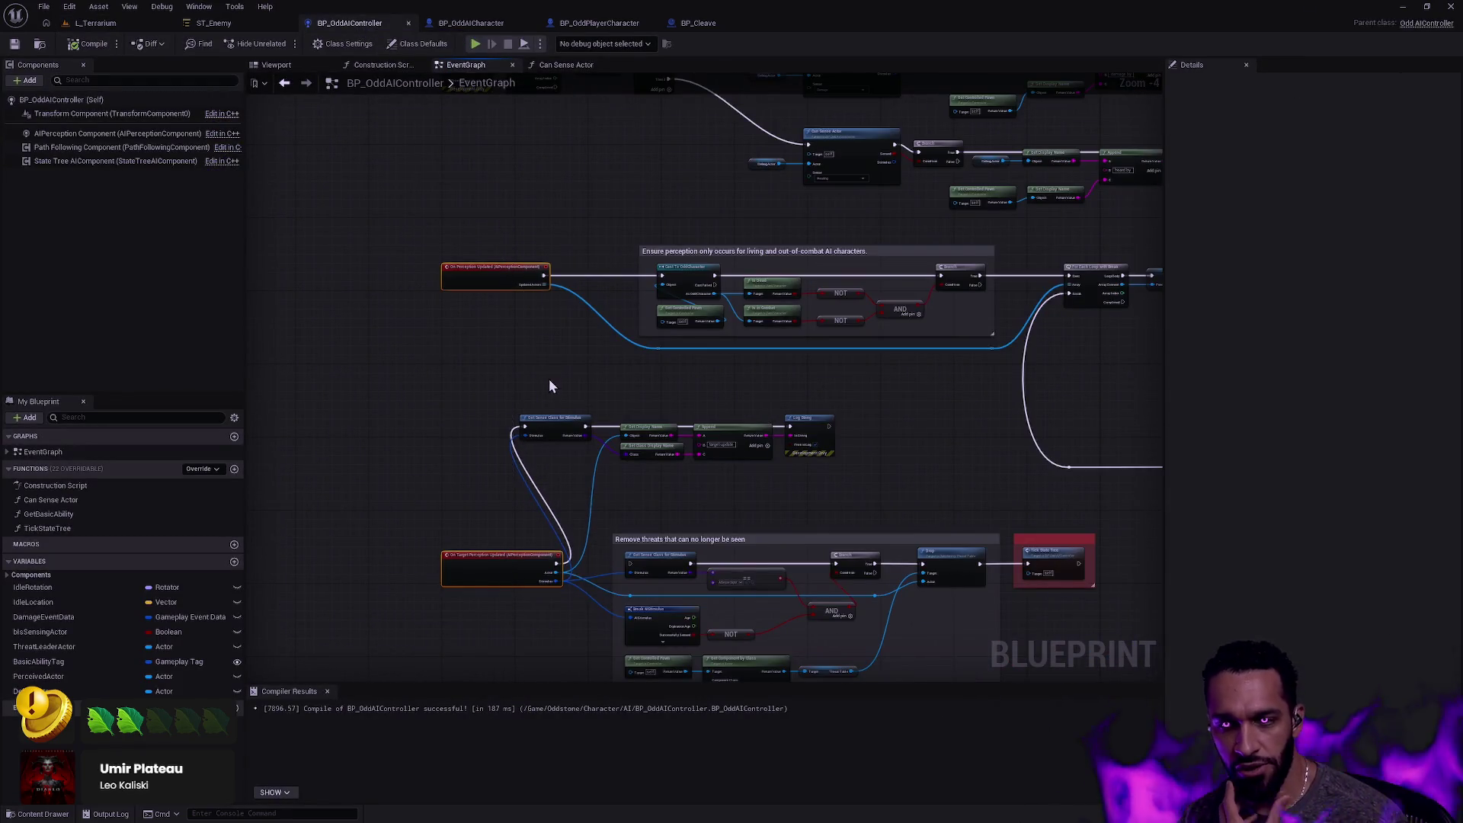
scroll(680, 497, "up", 3)
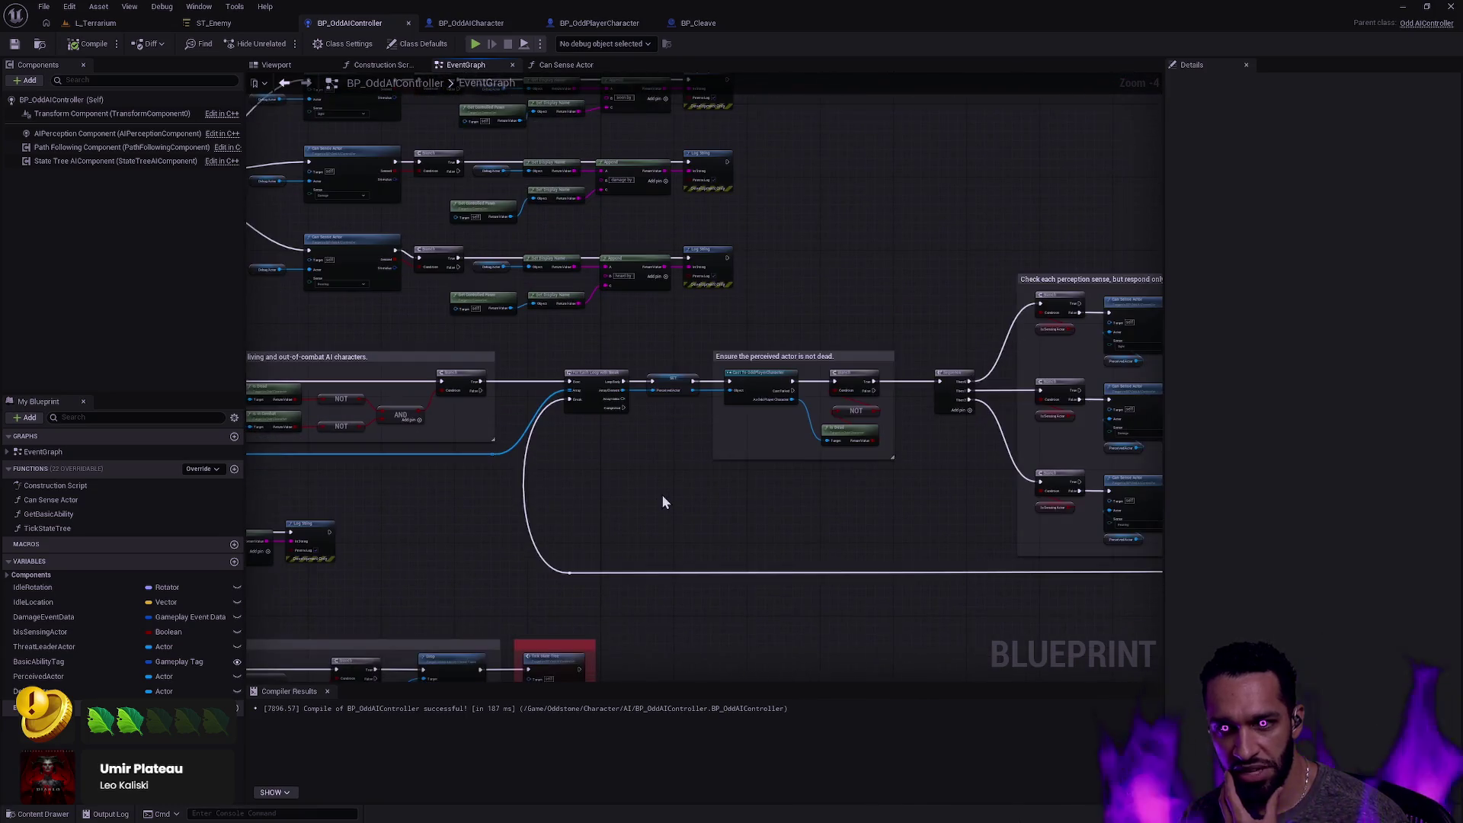
mouse_move(674, 495)
left_mouse_down()
mouse_move(1133, 568)
mouse_move(980, 513)
mouse_move(882, 546)
mouse_move(972, 513)
left_mouse_up()
left_click(914, 474)
left_click(617, 446)
scroll(888, 480, "down", 5)
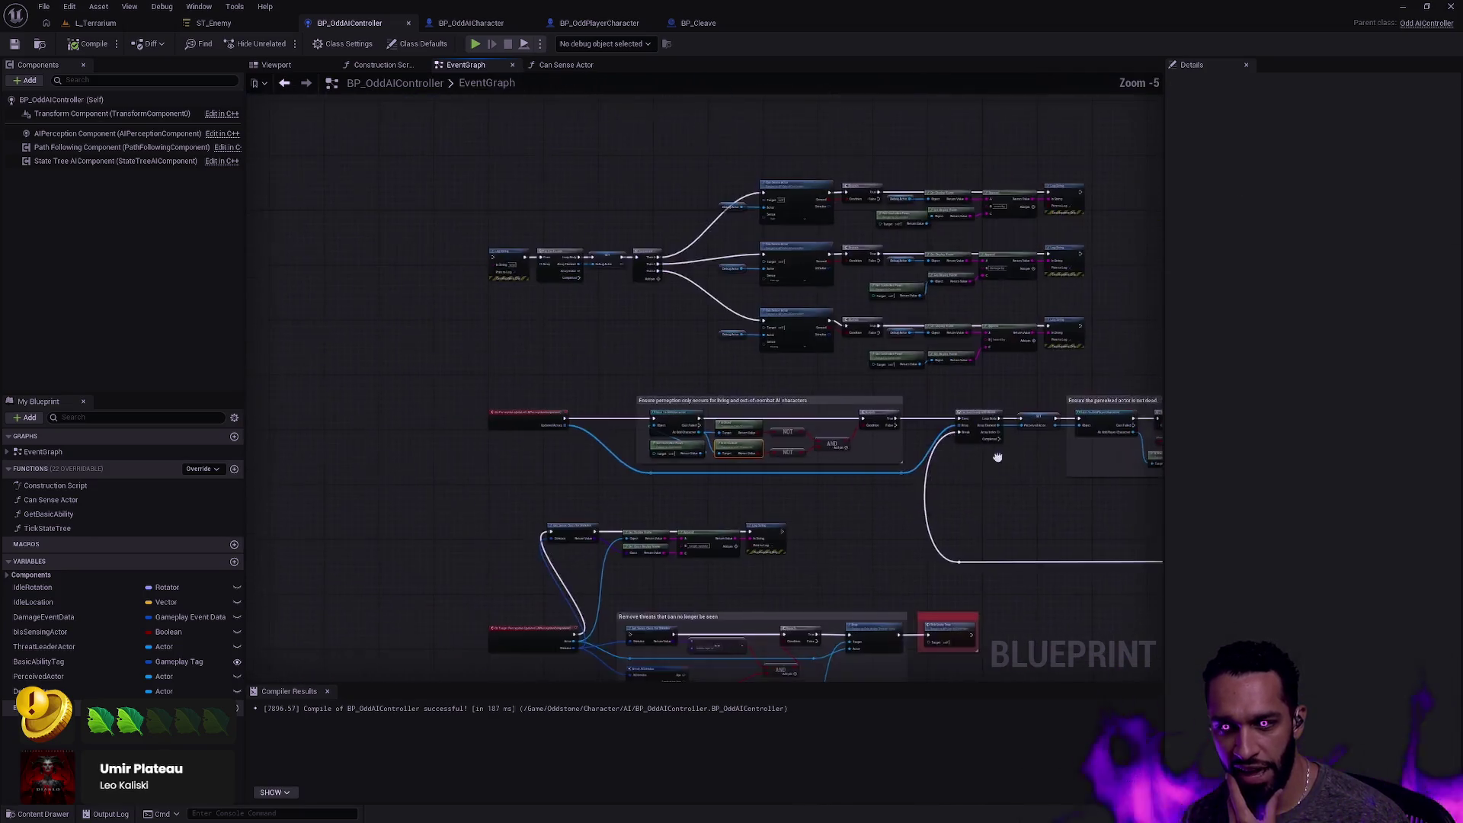
scroll(545, 430, "up", 5)
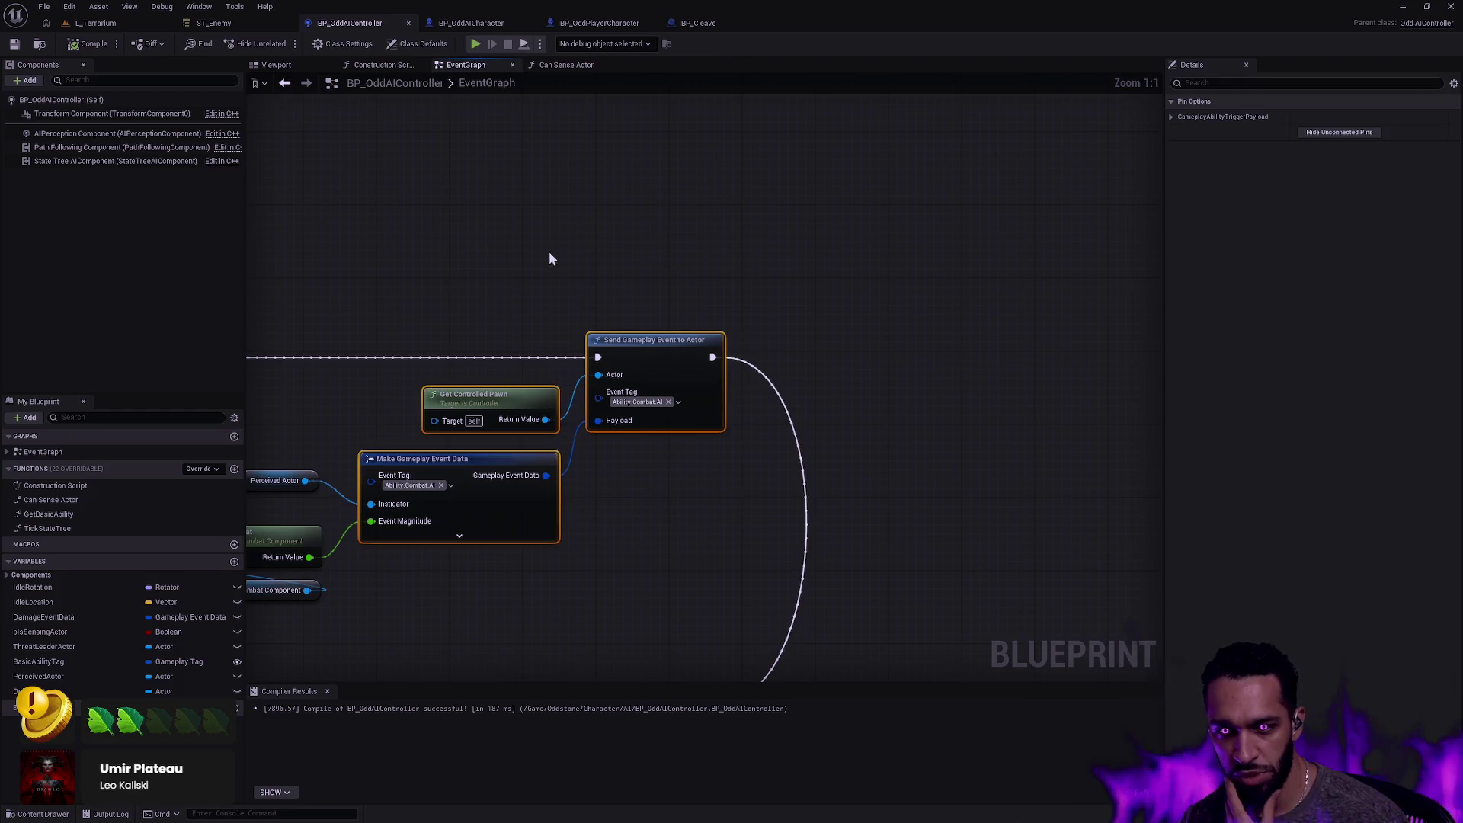
scroll(458, 339, "down", 8)
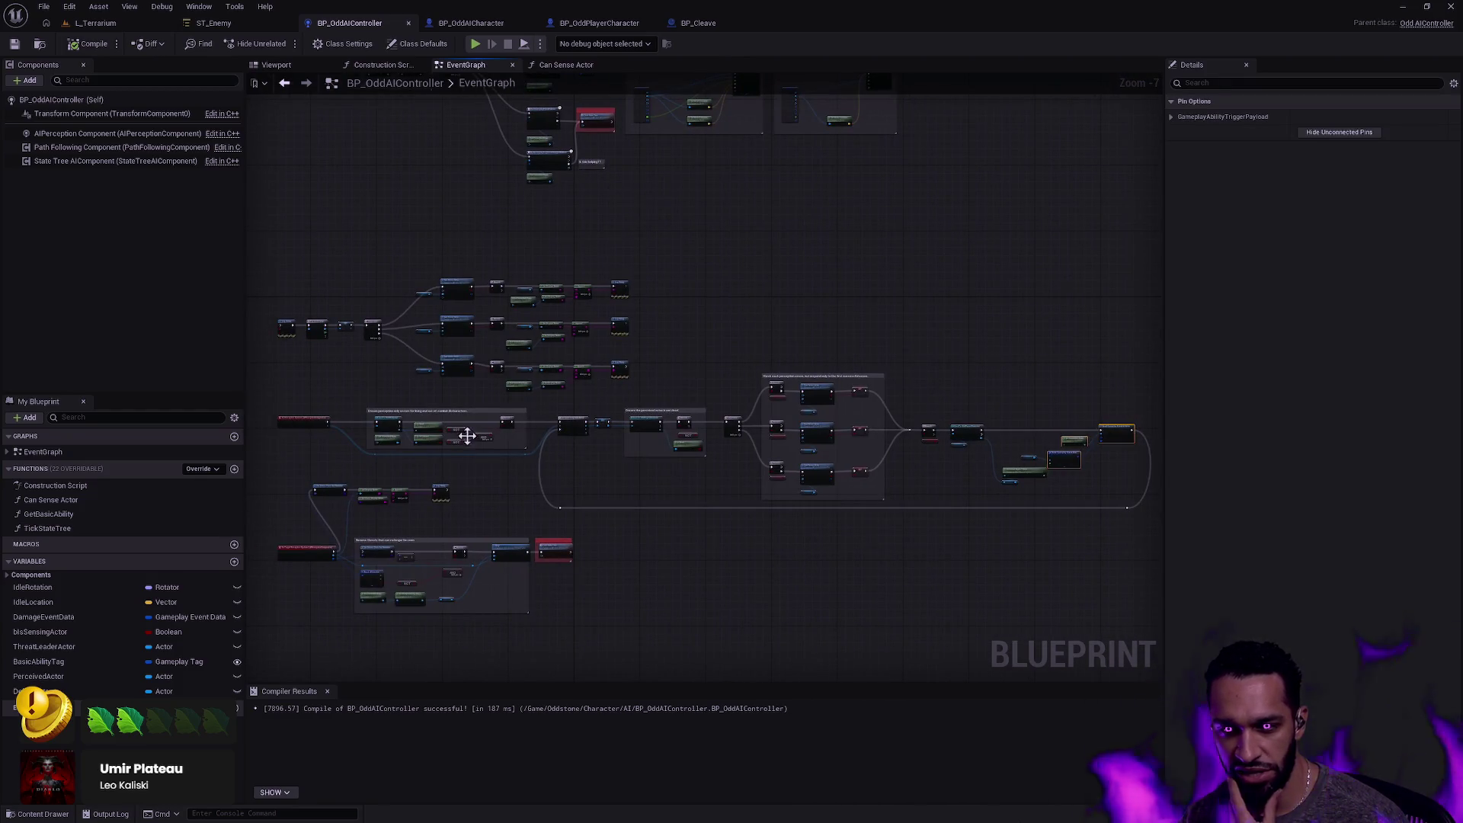
scroll(653, 202, "up", 4)
left_click_drag(485, 293, 721, 149)
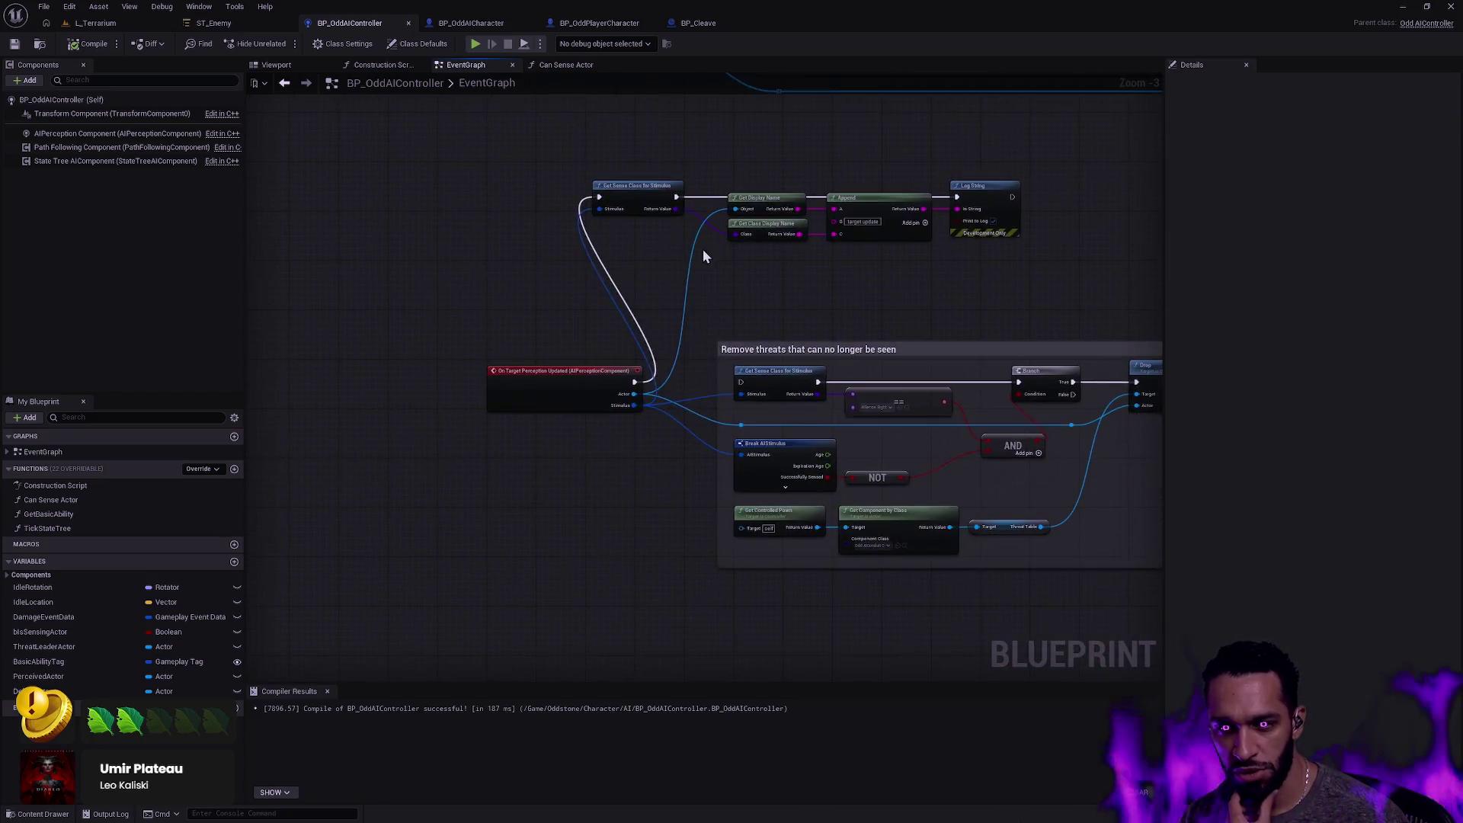
scroll(703, 252, "up", 3)
left_click_drag(419, 359, 609, 536)
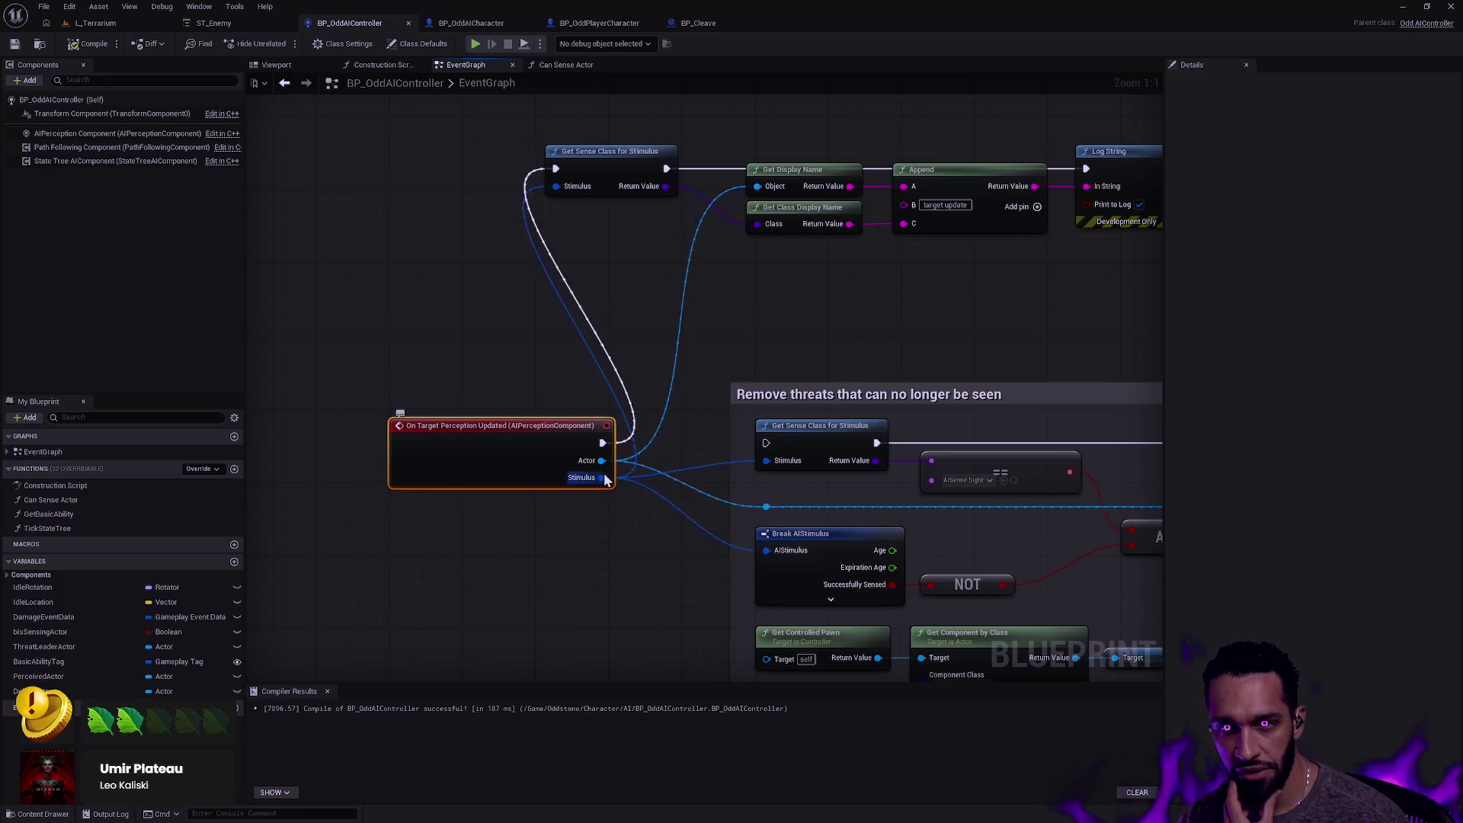
scroll(608, 454, "down", 4)
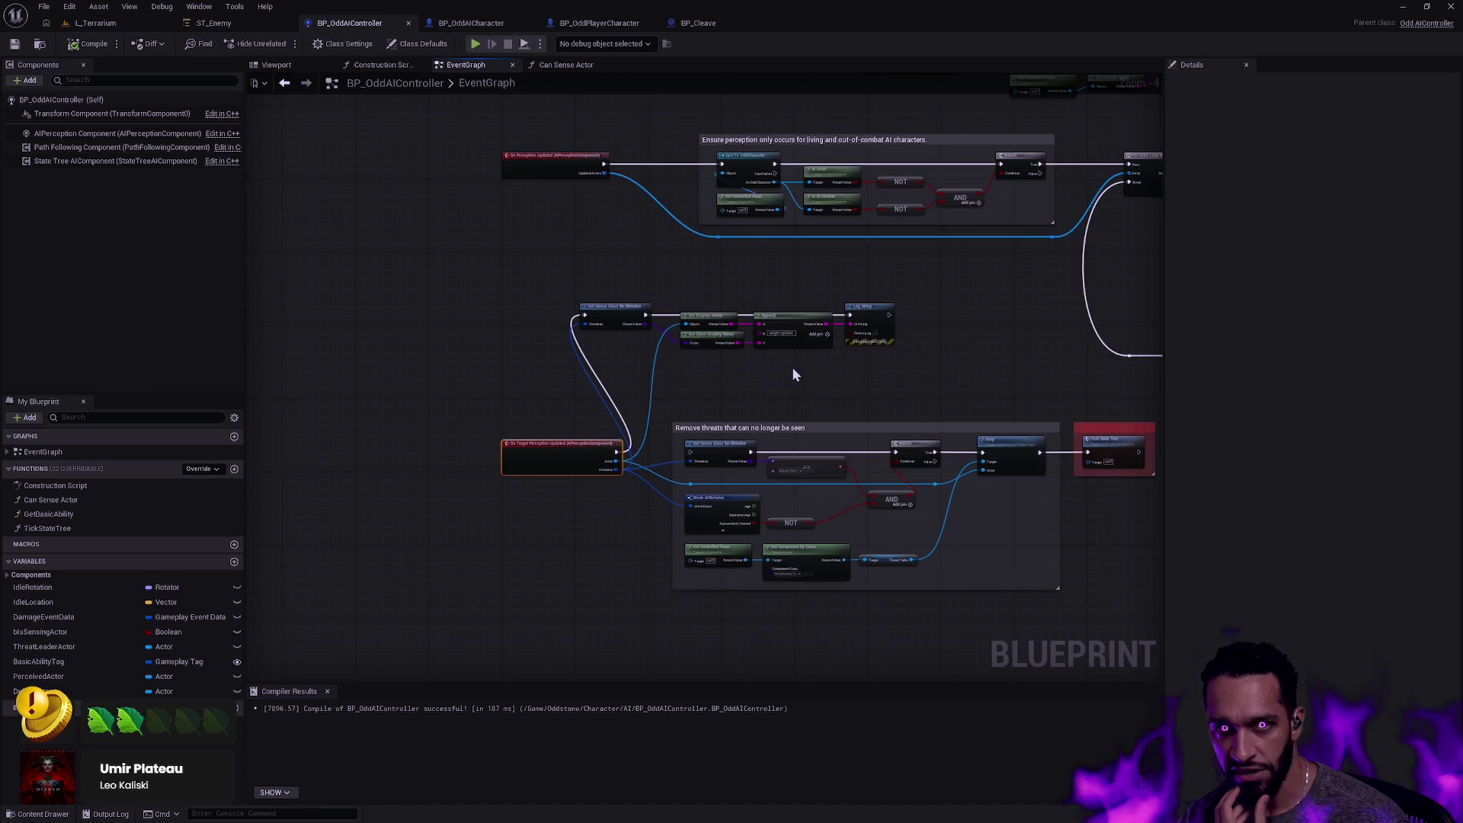
scroll(792, 373, "up", 2)
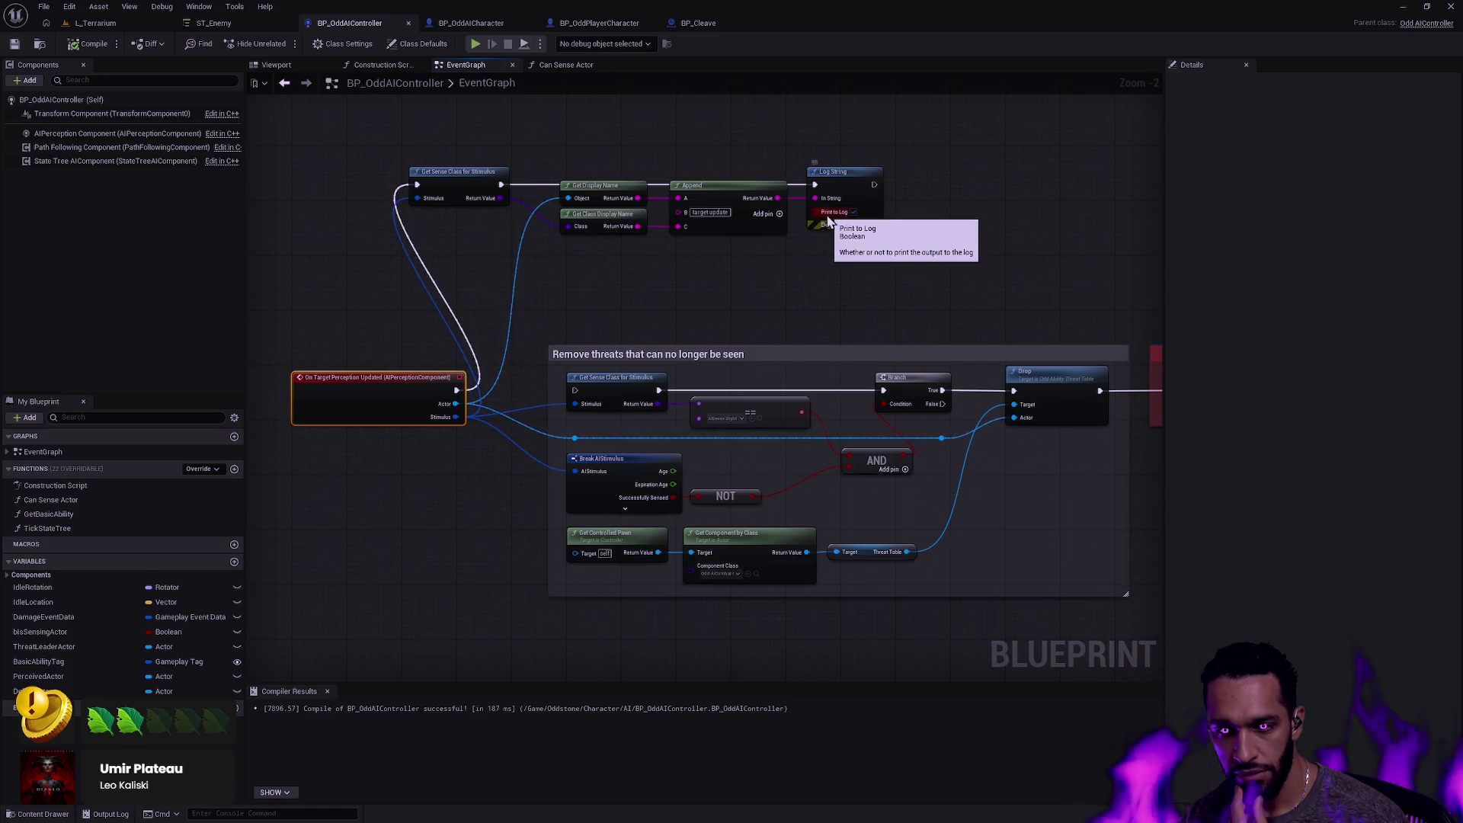
left_click_drag(664, 173, 623, 537)
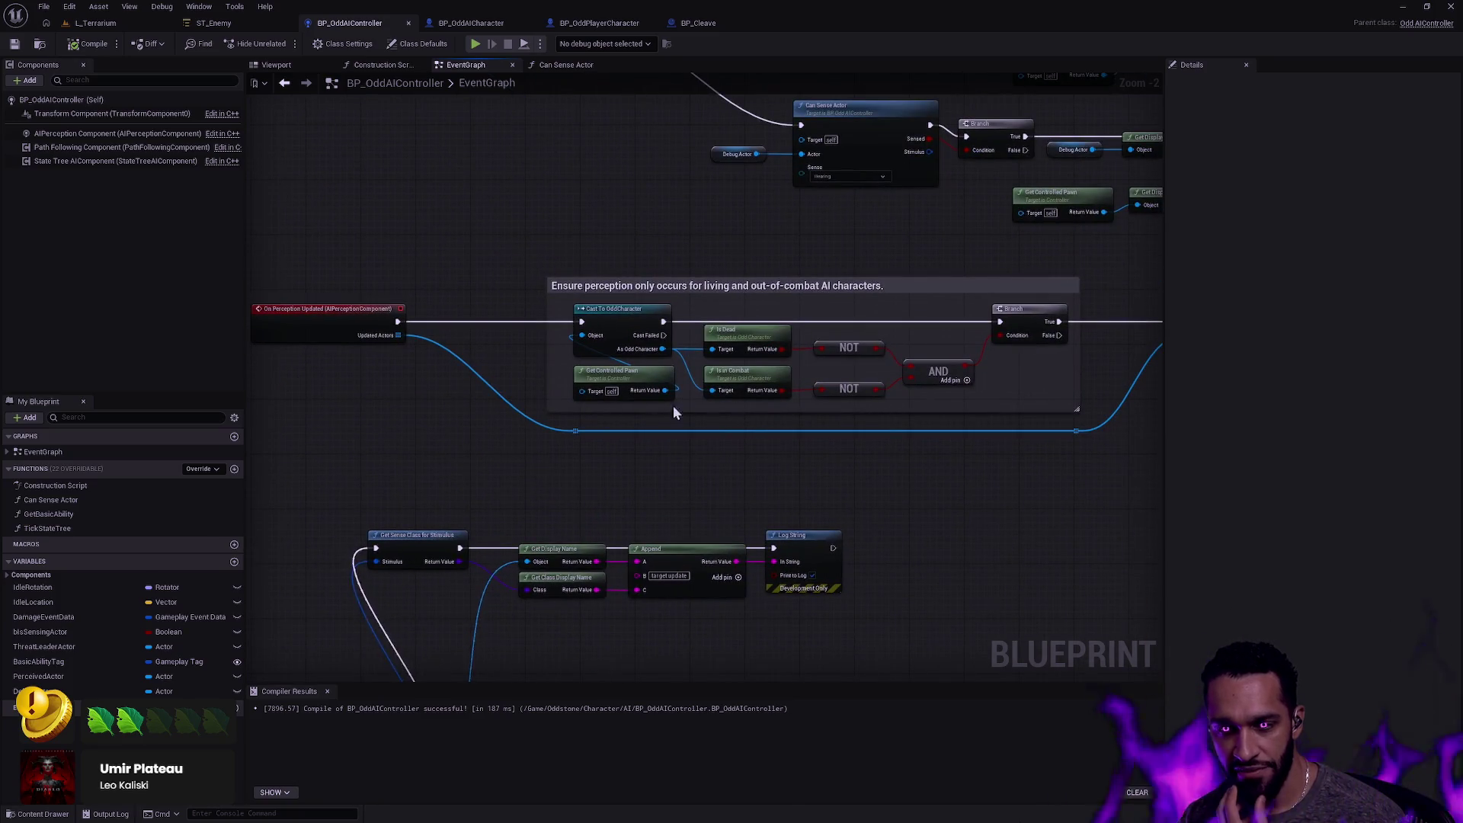
mouse_move(385, 490)
left_mouse_down()
mouse_move(692, 372)
mouse_move(989, 284)
mouse_move(1082, 285)
mouse_move(561, 479)
mouse_move(1104, 248)
mouse_move(1080, 272)
left_mouse_up()
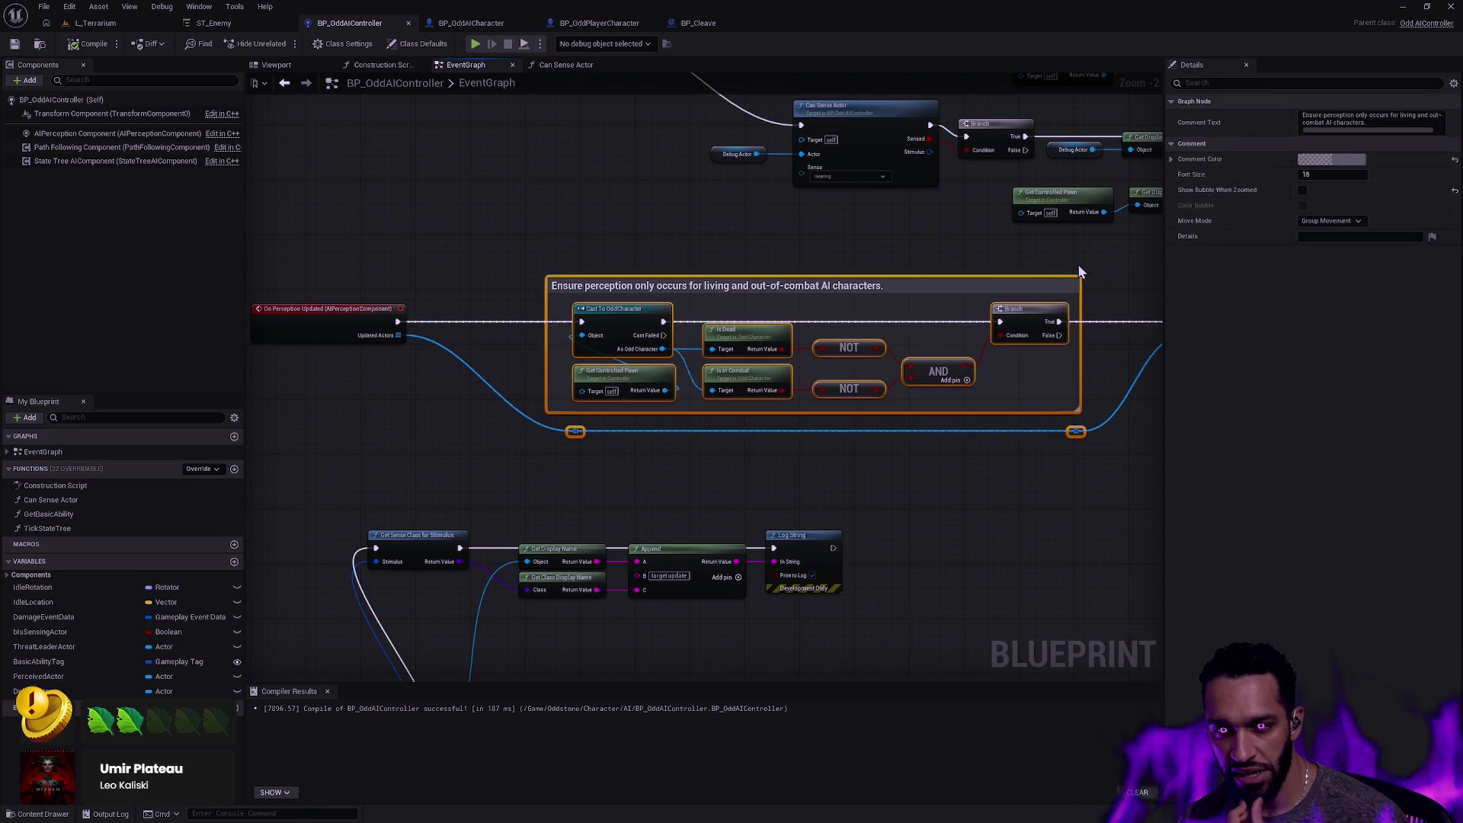
mouse_move(1058, 467)
left_mouse_down()
mouse_move(792, 450)
mouse_move(1069, 450)
left_mouse_up()
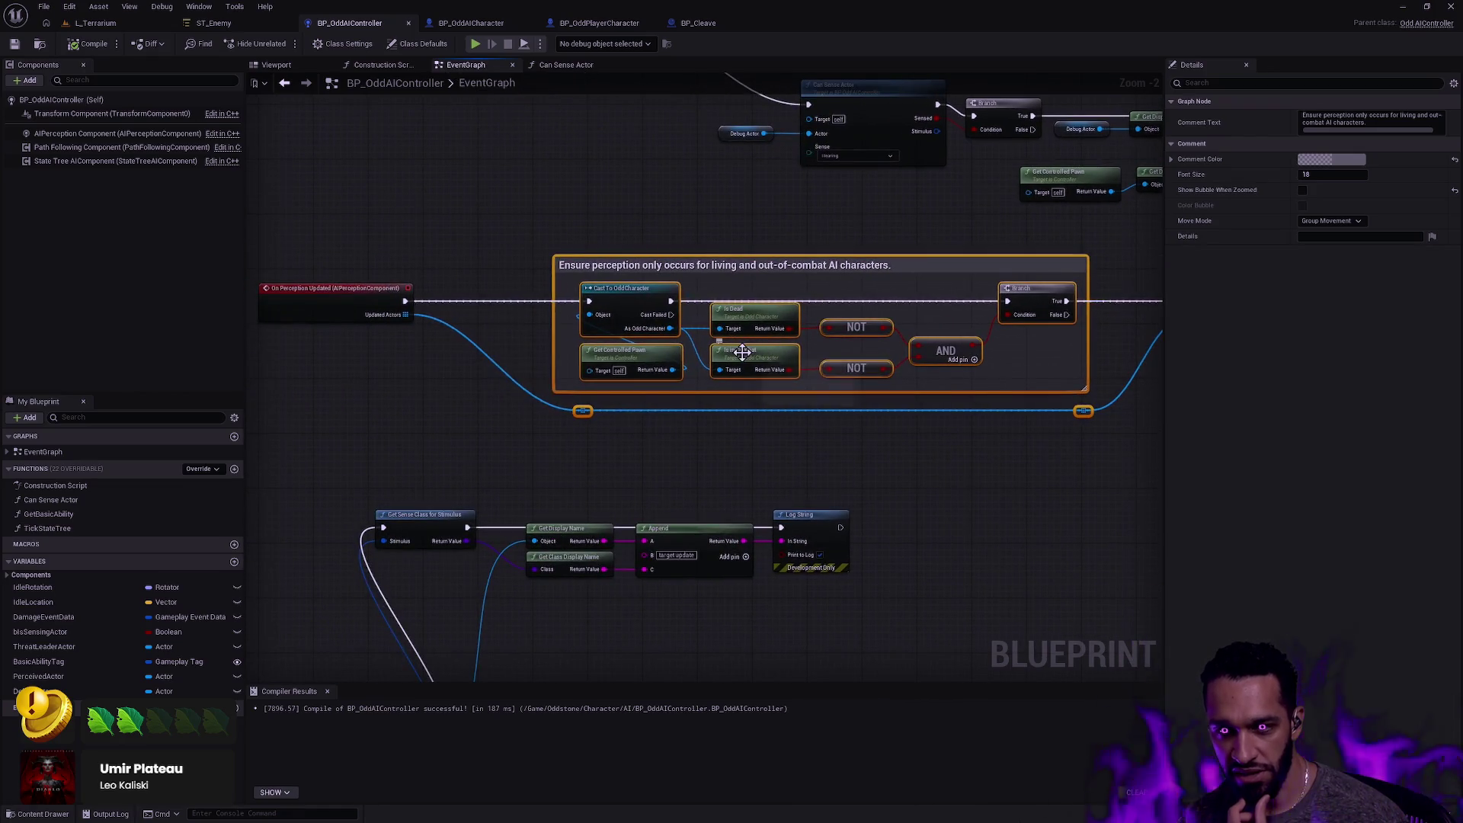
scroll(783, 375, "down", 6)
left_click(801, 393)
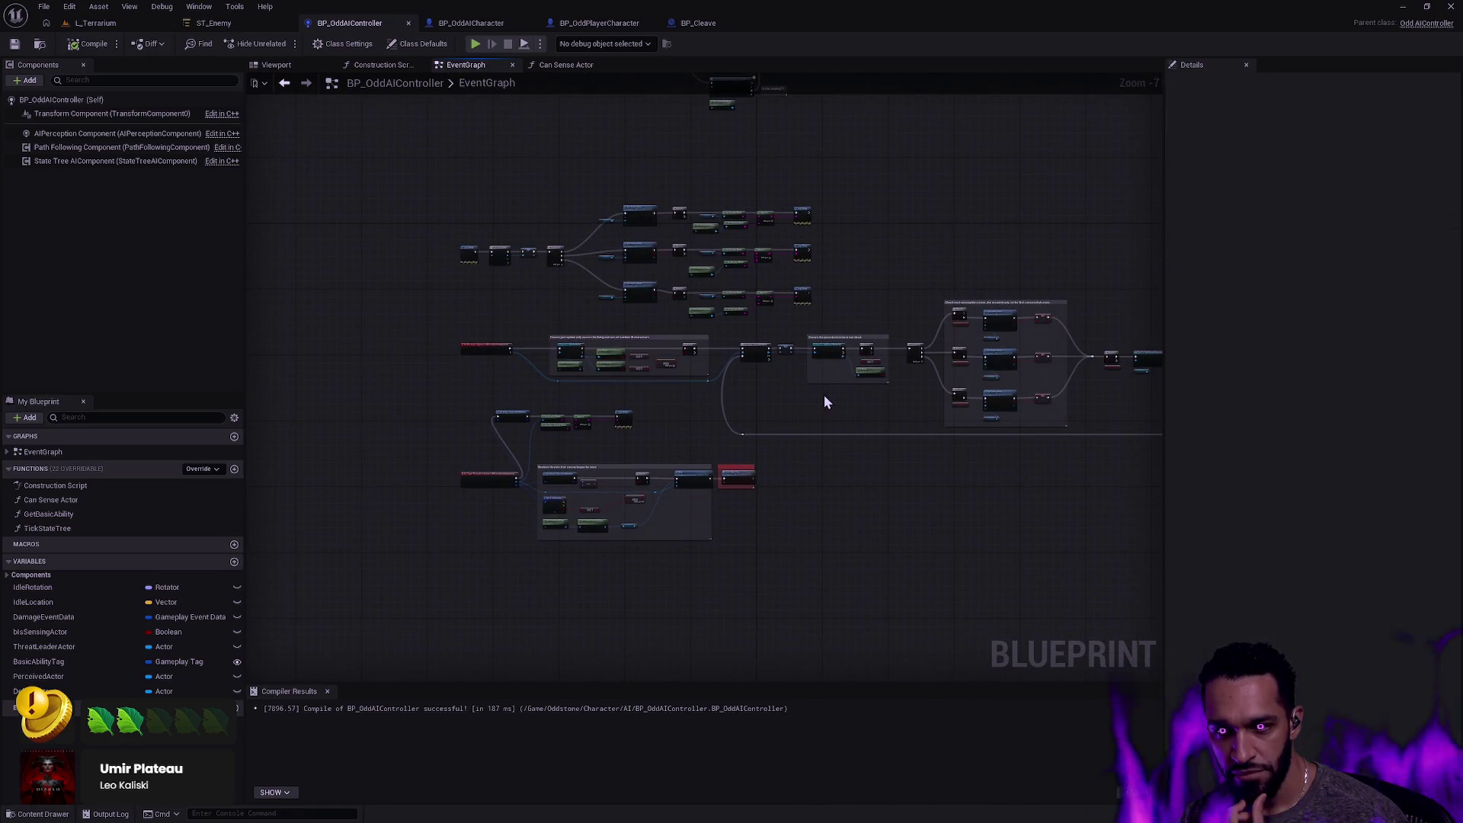
Space out the node groups, pushing the lower group down and raising the upper group.
mouse_move(1124, 463)
left_mouse_down()
mouse_move(754, 392)
mouse_move(294, 358)
mouse_move(309, 363)
left_mouse_up()
mouse_move(570, 581)
left_mouse_down()
mouse_move(793, 549)
mouse_move(407, 412)
left_mouse_up()
mouse_move(424, 555)
left_mouse_down()
mouse_move(702, 422)
mouse_move(767, 477)
left_mouse_up()
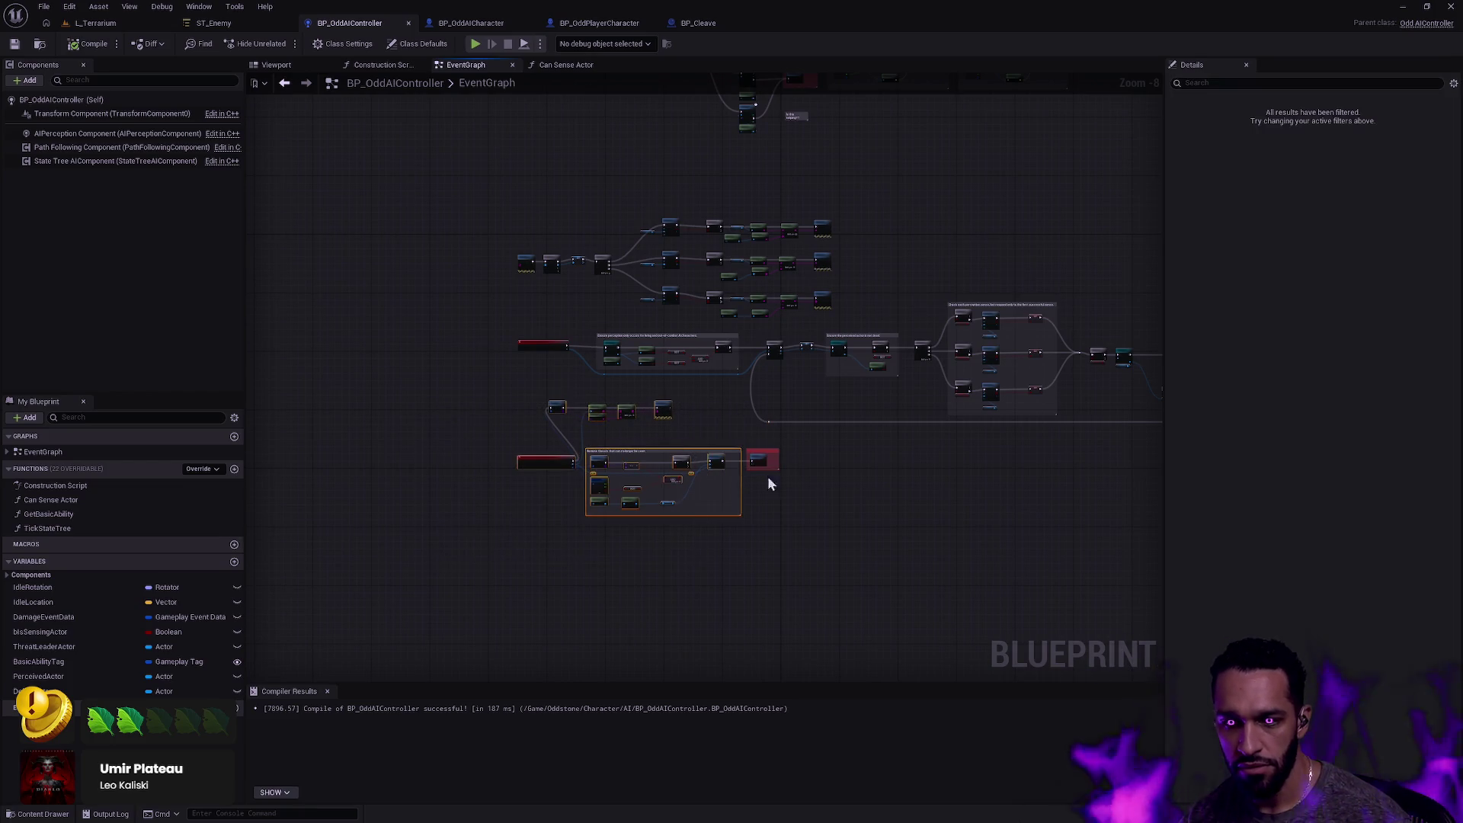
left_click_drag(667, 451, 670, 553)
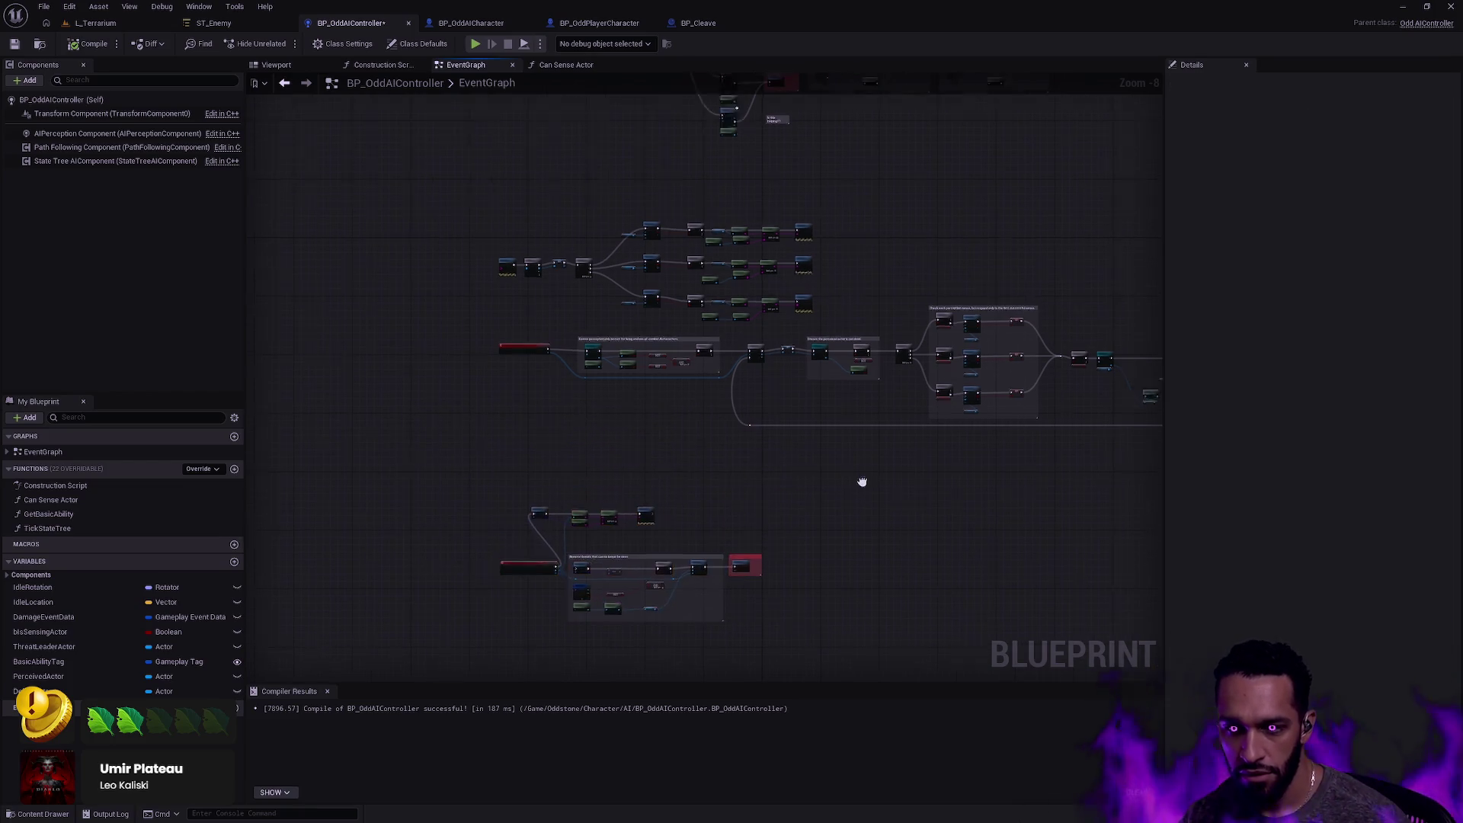
left_click_drag(793, 368, 668, 395)
mouse_move(317, 221)
left_mouse_down()
mouse_move(712, 271)
mouse_move(729, 344)
mouse_move(676, 288)
left_mouse_up()
mouse_move(1141, 477)
left_mouse_down()
mouse_move(914, 418)
mouse_move(344, 341)
left_mouse_up()
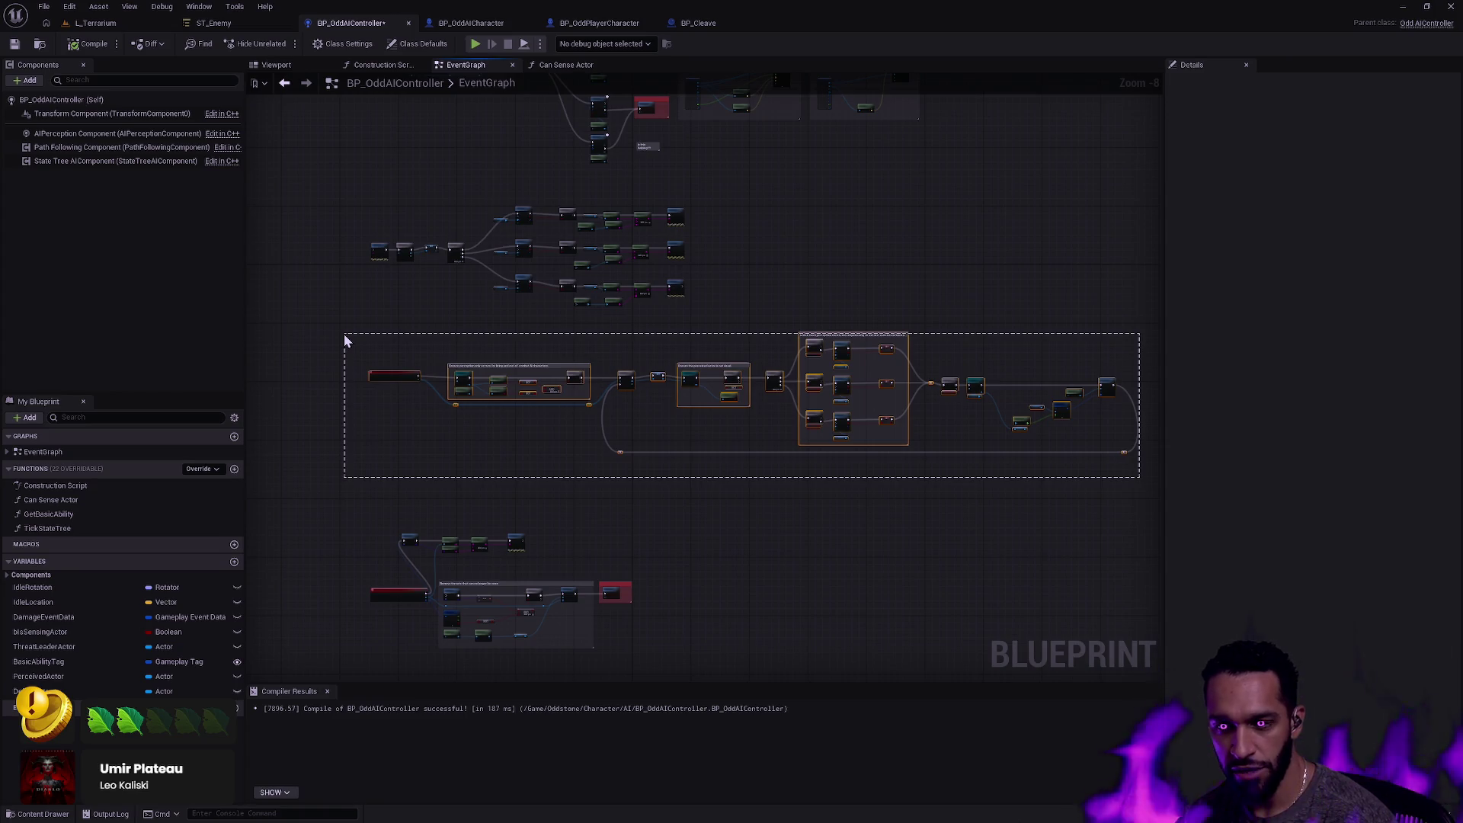
left_click_drag(344, 340, 345, 340)
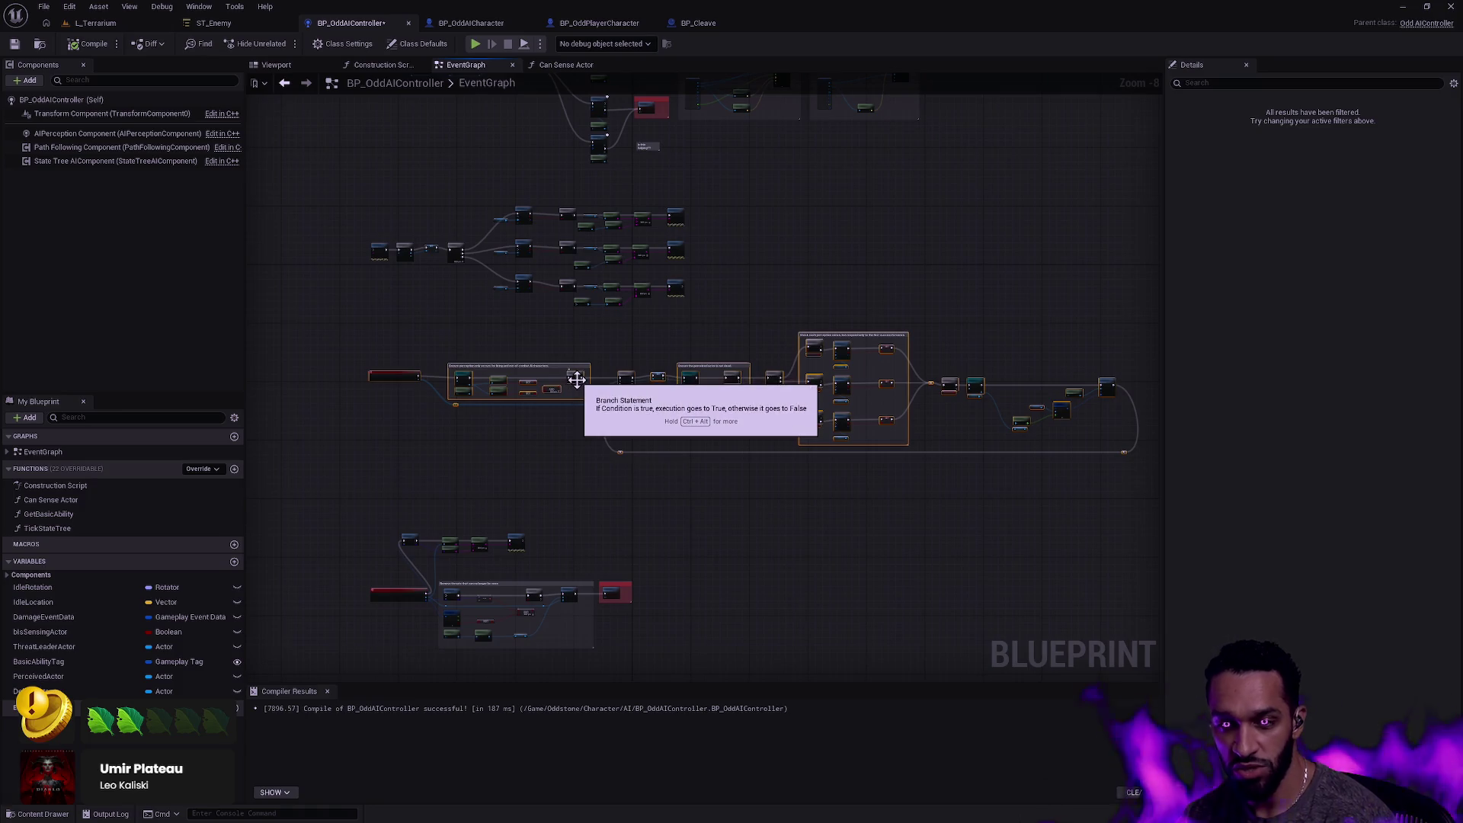
left_click_drag(1131, 468, 1142, 440)
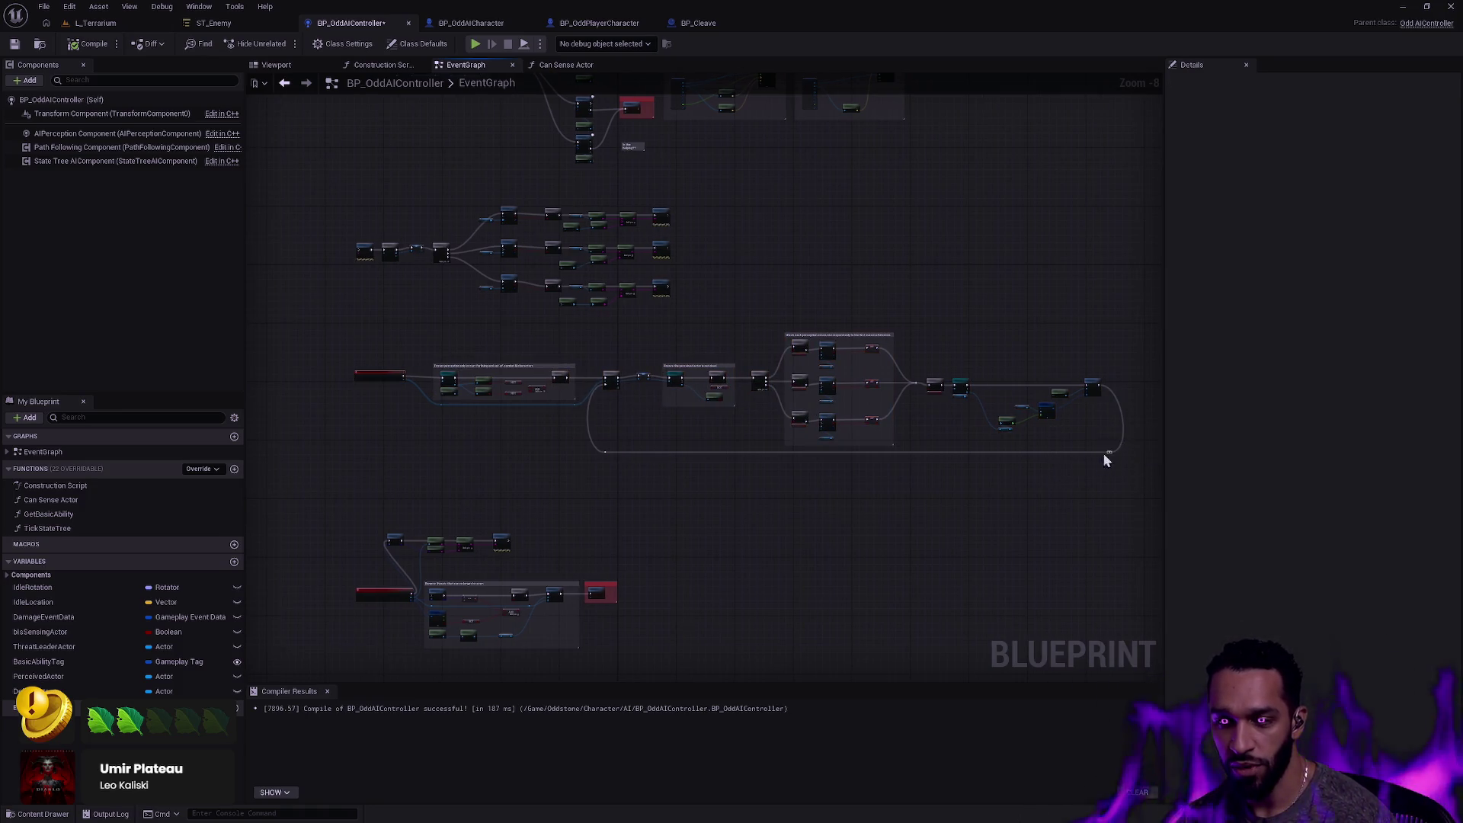
Rewire On Target Perception Updated's exec pin straight to the lower Get Sense Class node.
scroll(816, 538, "up", 4)
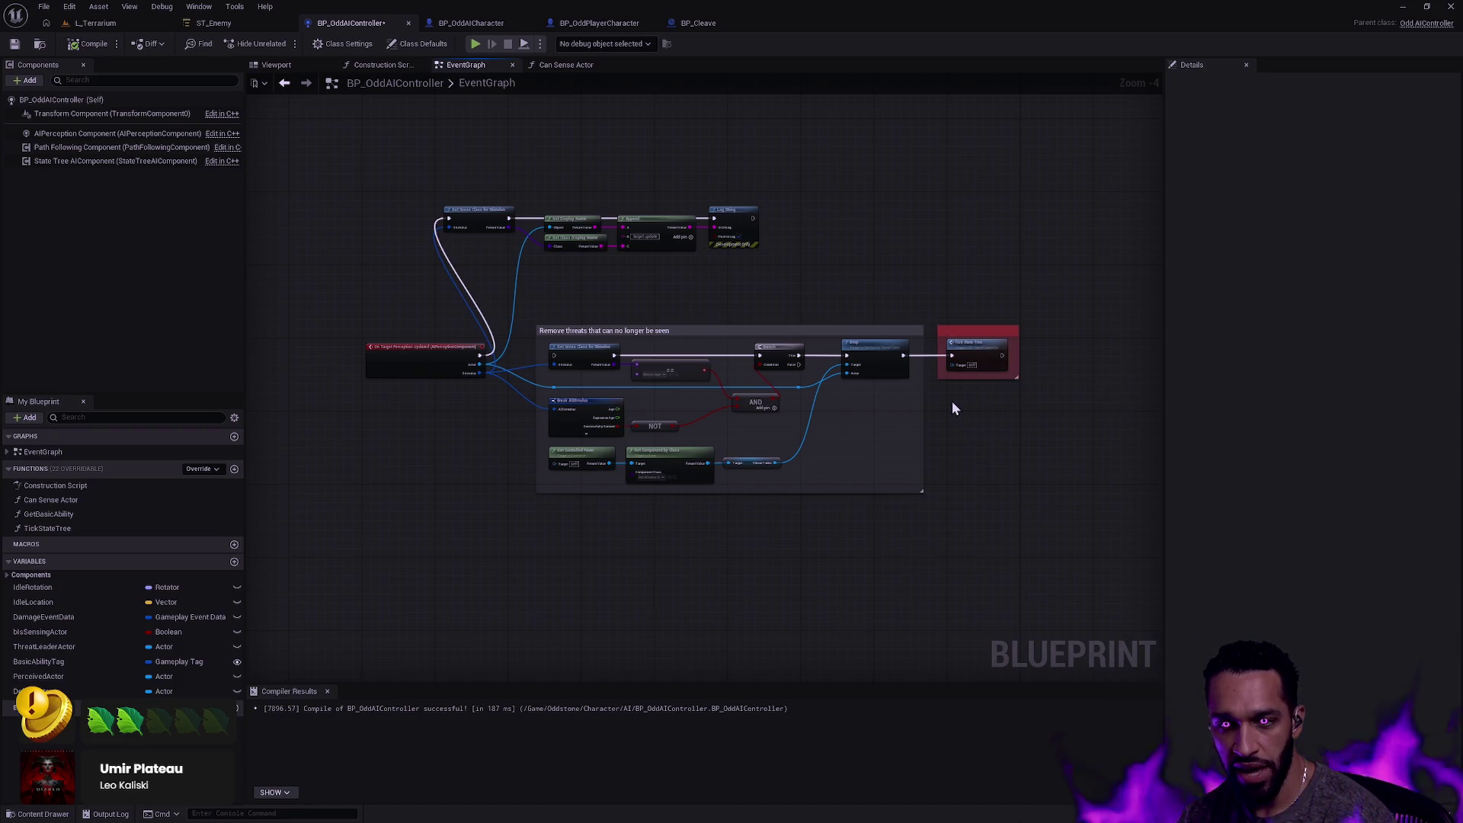
scroll(763, 307, "up", 1)
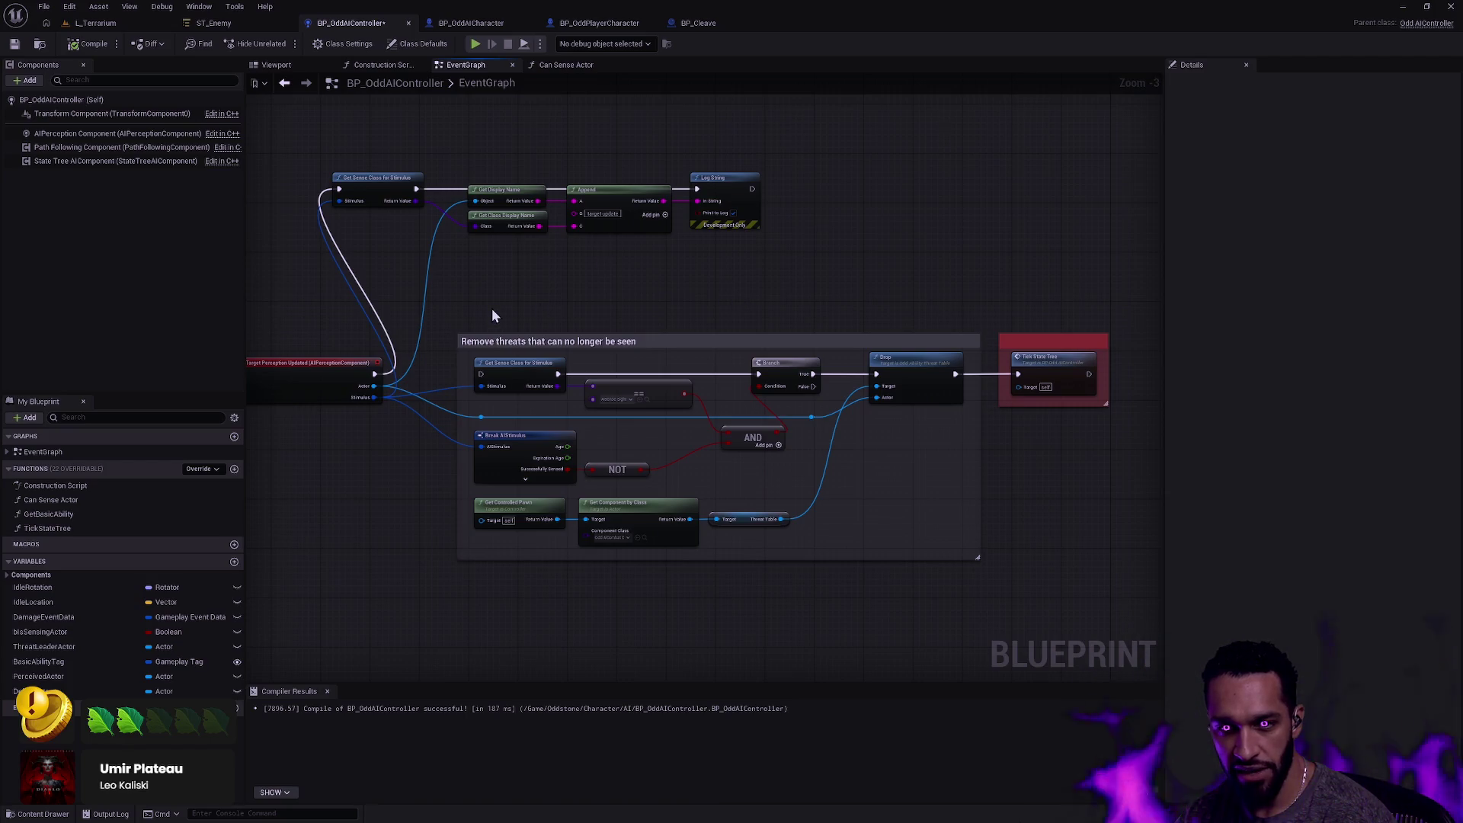
left_click_drag(374, 373, 480, 373)
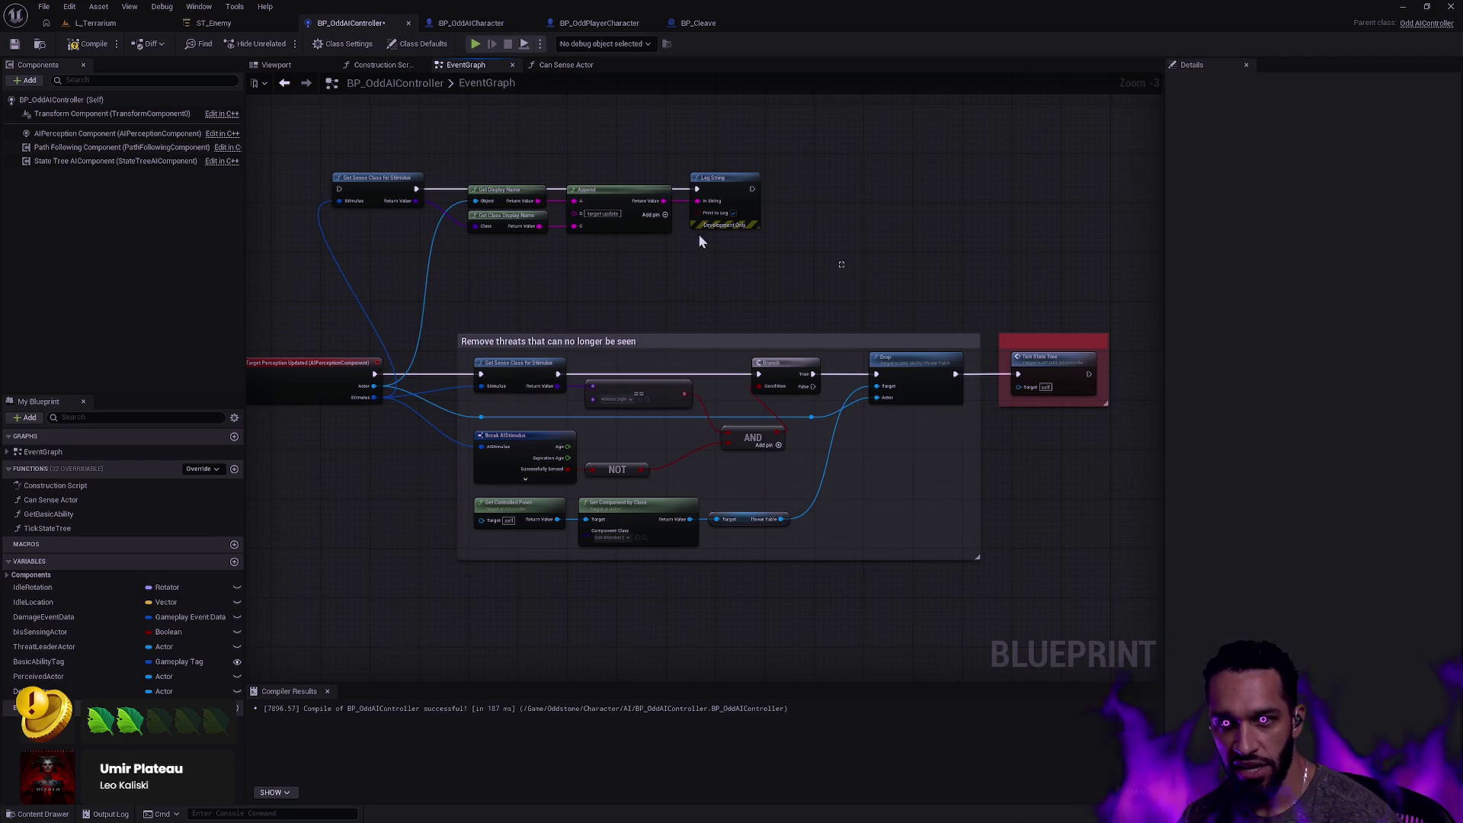
scroll(613, 163, "down", 4)
Move the Remove threats comment group up directly beneath the main perception chain.
left_click_drag(424, 451, 924, 653)
mouse_move(624, 493)
left_mouse_down()
mouse_move(617, 369)
mouse_move(630, 359)
mouse_move(613, 581)
left_mouse_up()
scroll(613, 581, "up", 4)
mouse_move(621, 506)
left_mouse_down()
mouse_move(793, 670)
mouse_move(911, 571)
left_mouse_up()
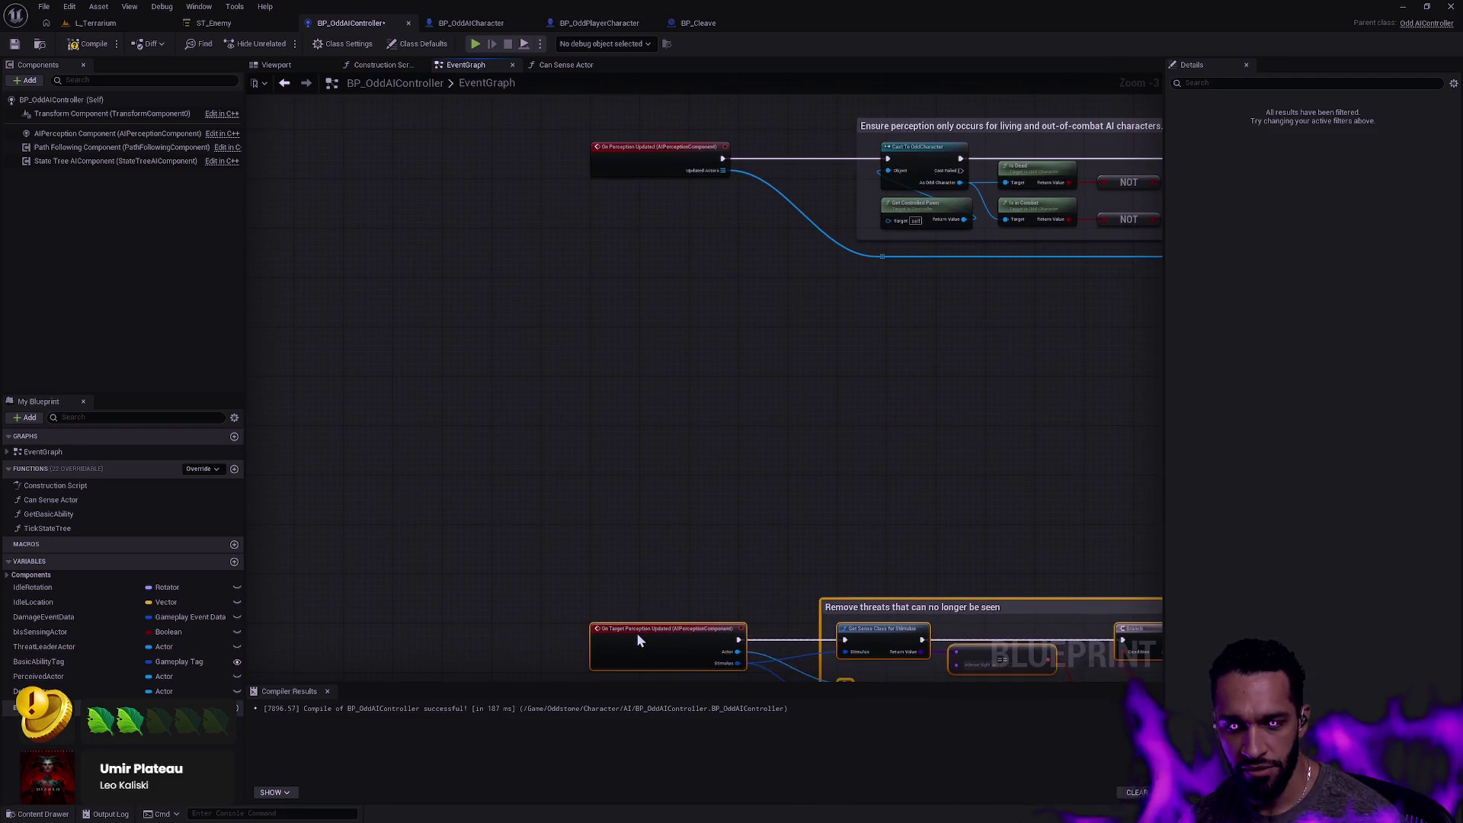
scroll(652, 567, "down", 2)
left_click_drag(655, 537, 399, 409)
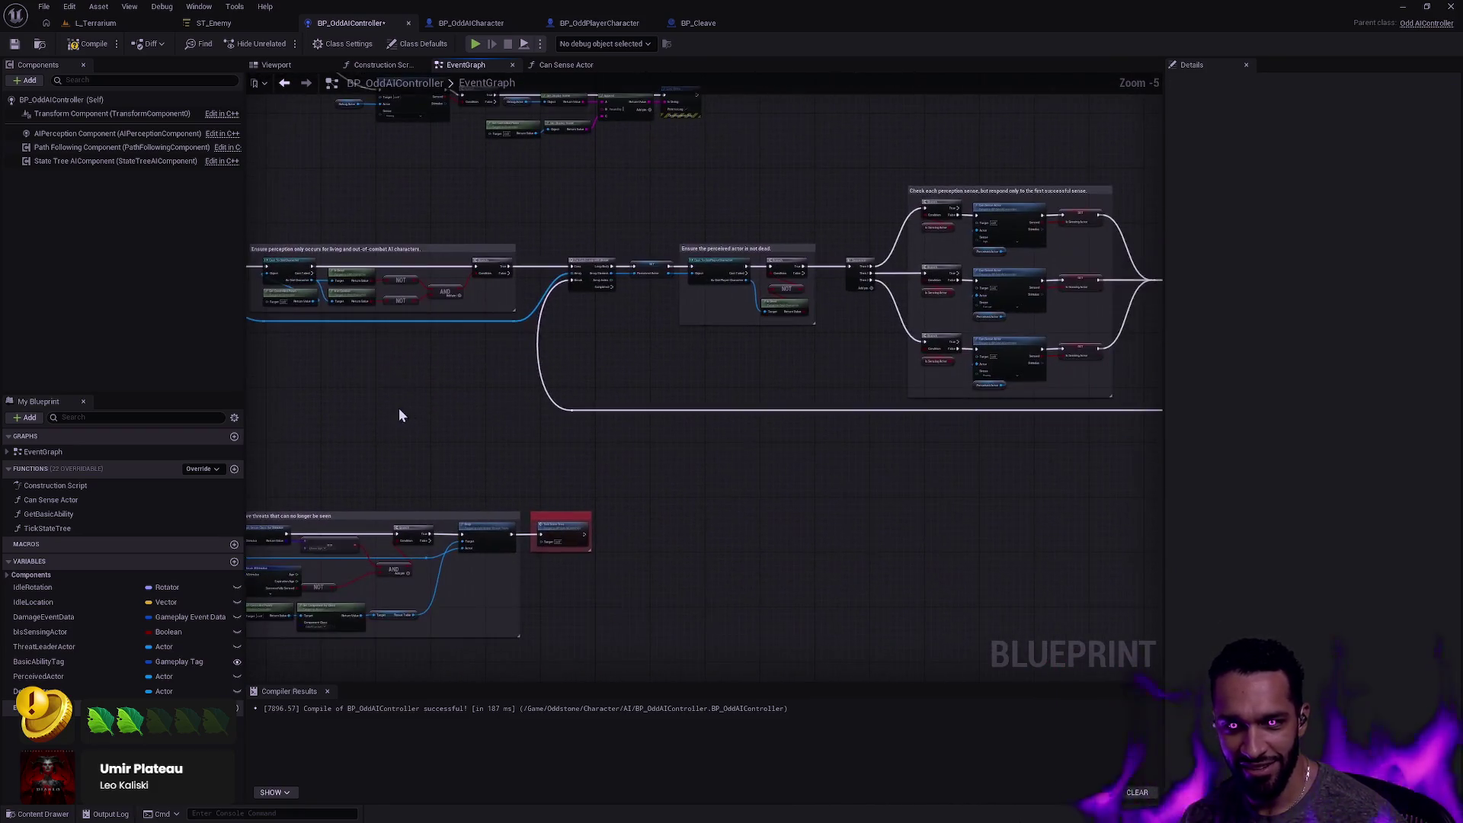
left_click_drag(804, 467, 878, 411)
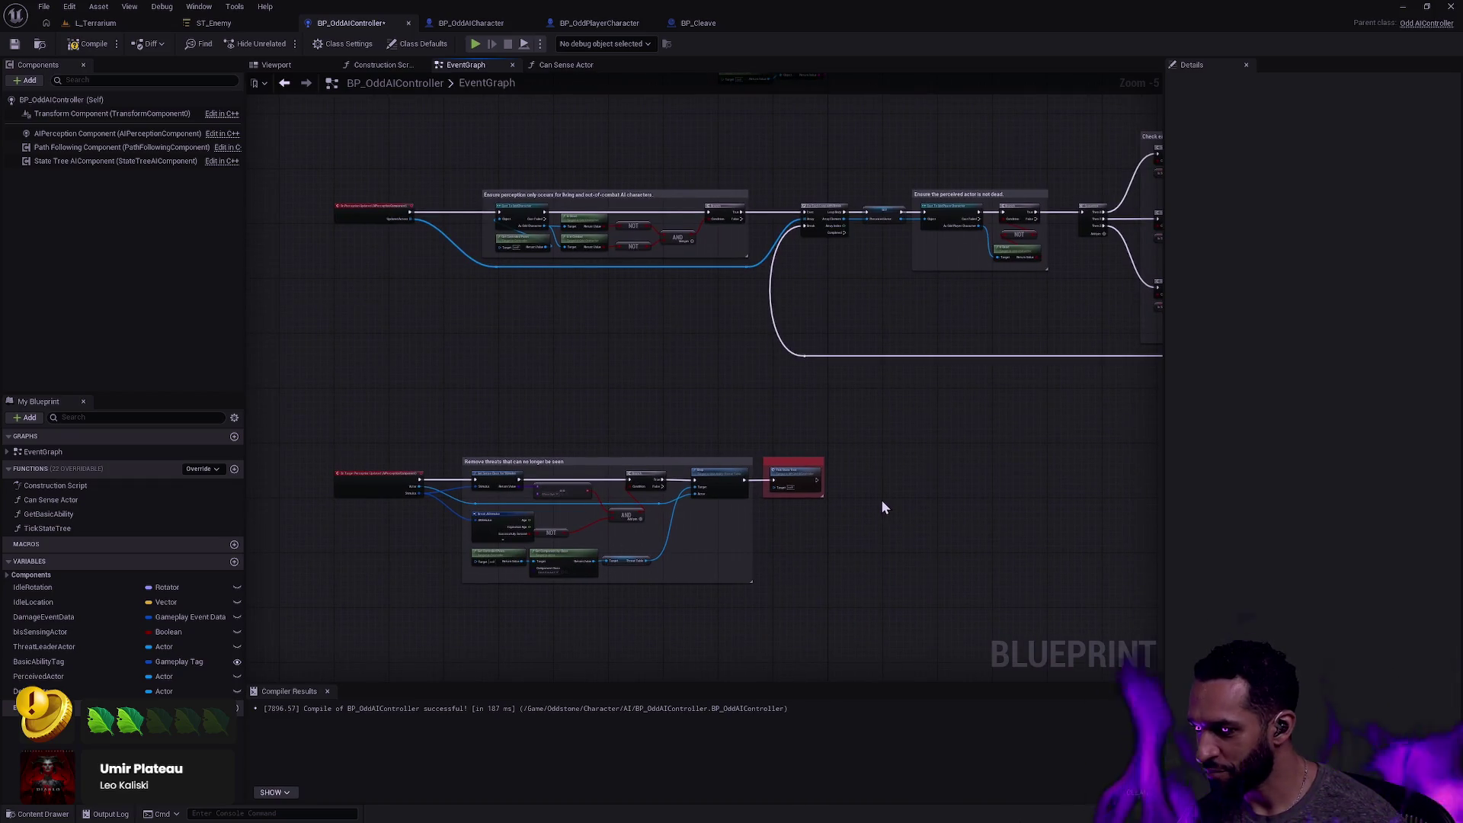